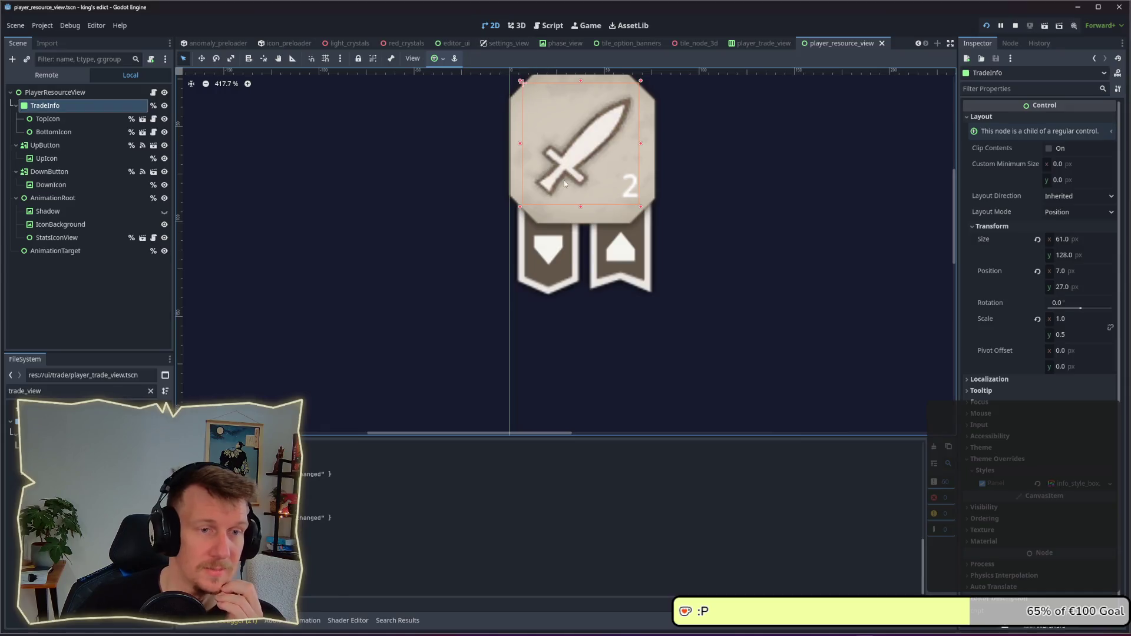
# - Pan over the resource panel and switch to the player_resource_view.gd script
pyautogui.moveTo(693, 174); pyautogui.dragTo(692, 200)
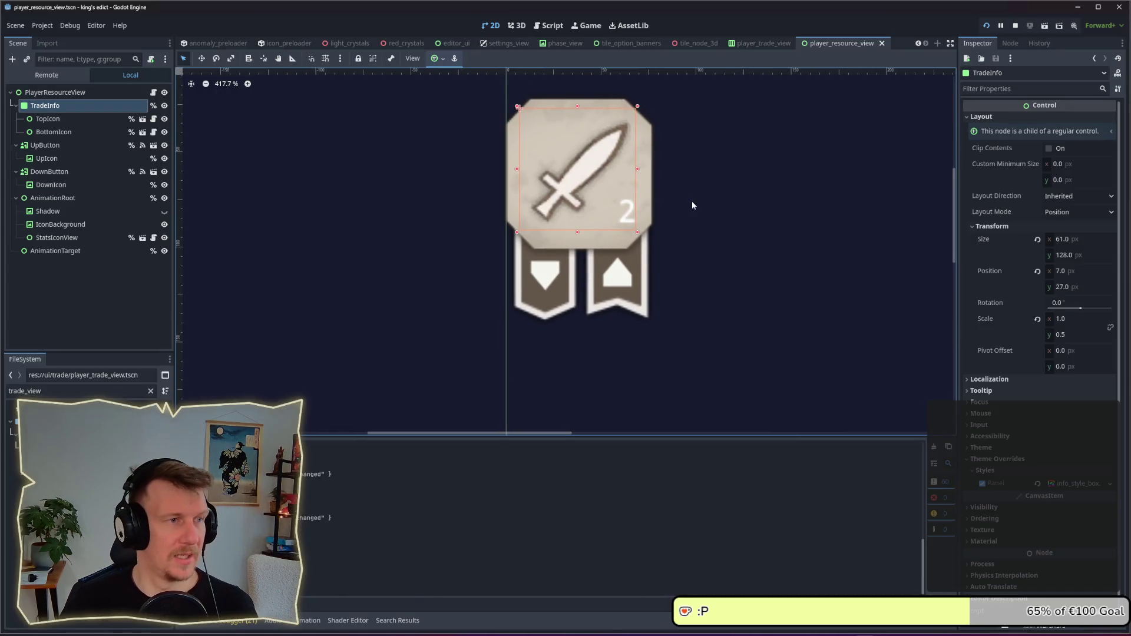
pyautogui.scroll(-3, 692, 200)
pyautogui.scroll(-2, 692, 200)
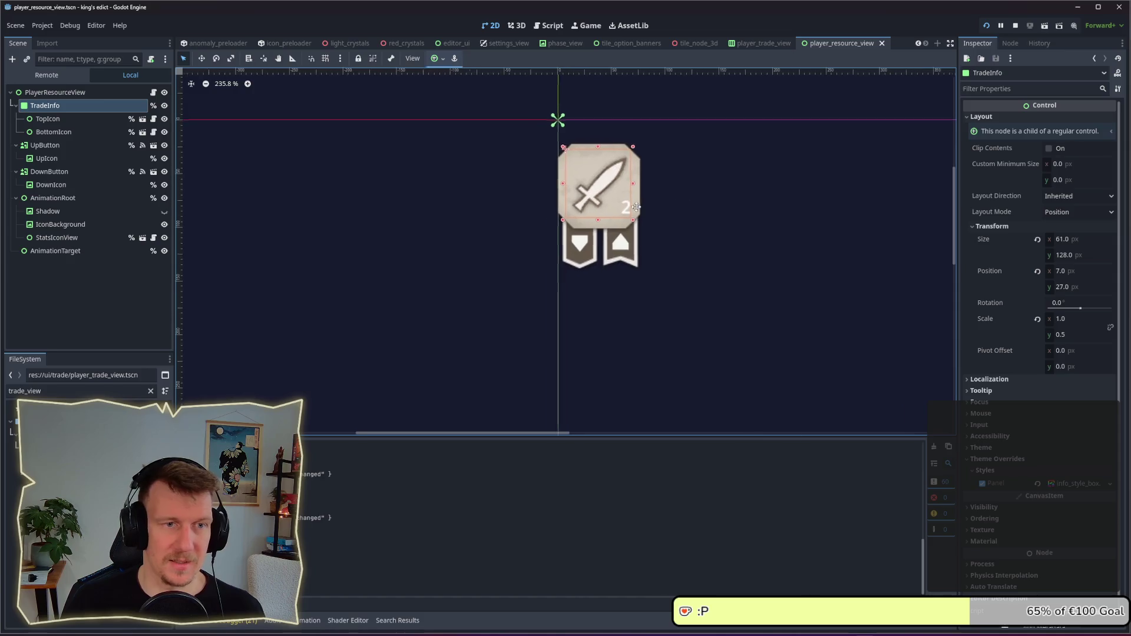
pyautogui.click(153, 92)
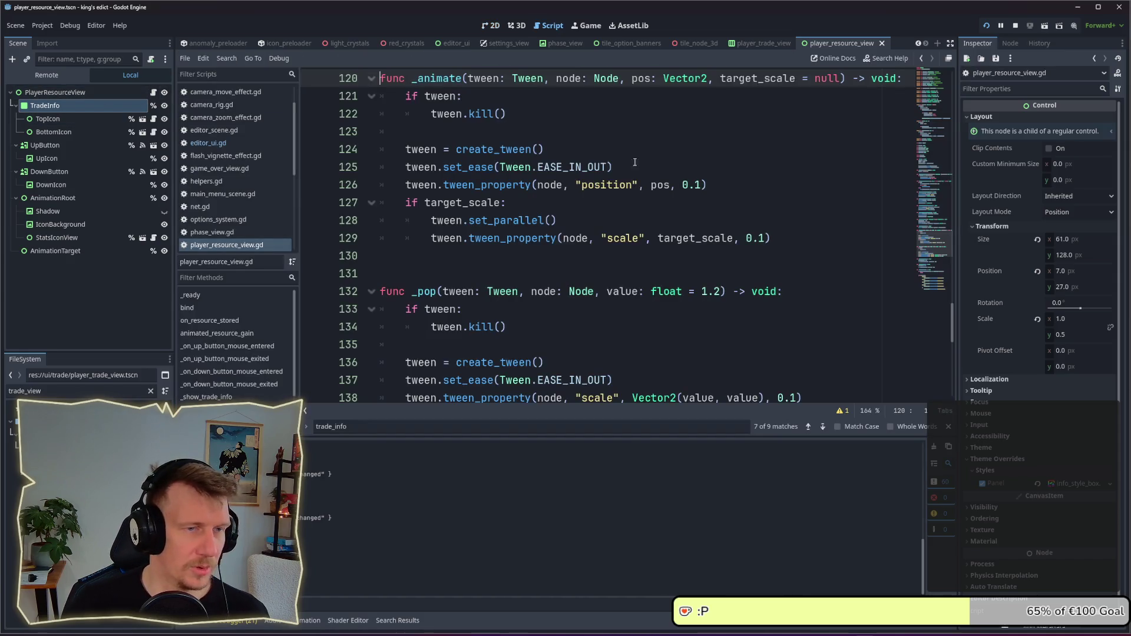
pyautogui.moveTo(954, 329); pyautogui.dragTo(952, 80)
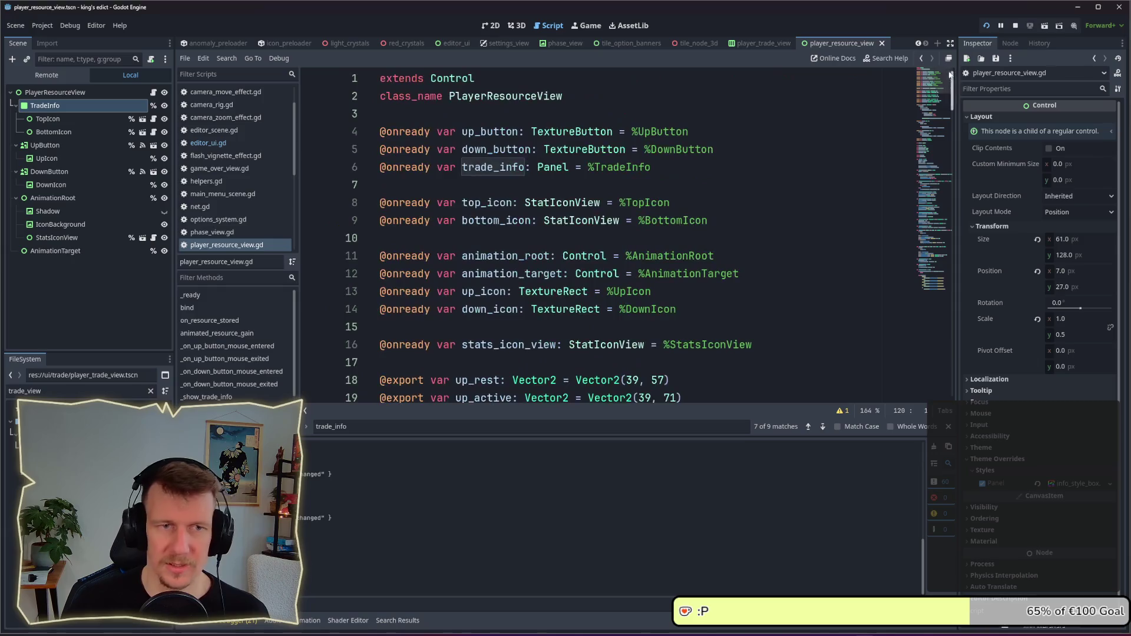
pyautogui.click(376, 81)
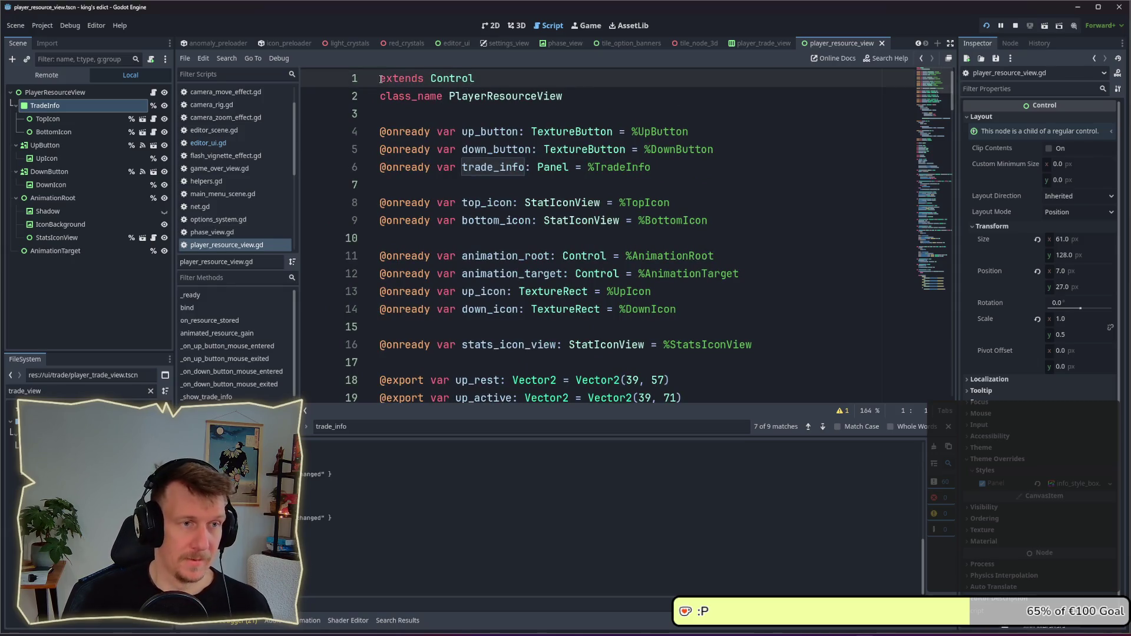
pyautogui.press('Return')
pyautogui.press('Up')
pyautogui.write('@tool')
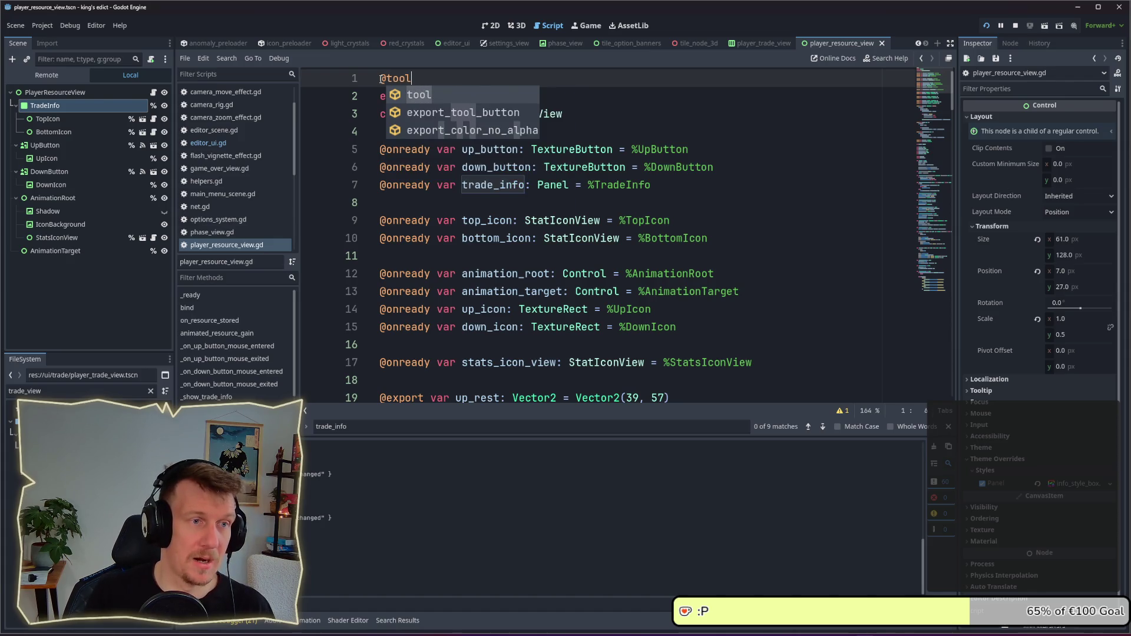
pyautogui.hotkey('ctrl', 's')
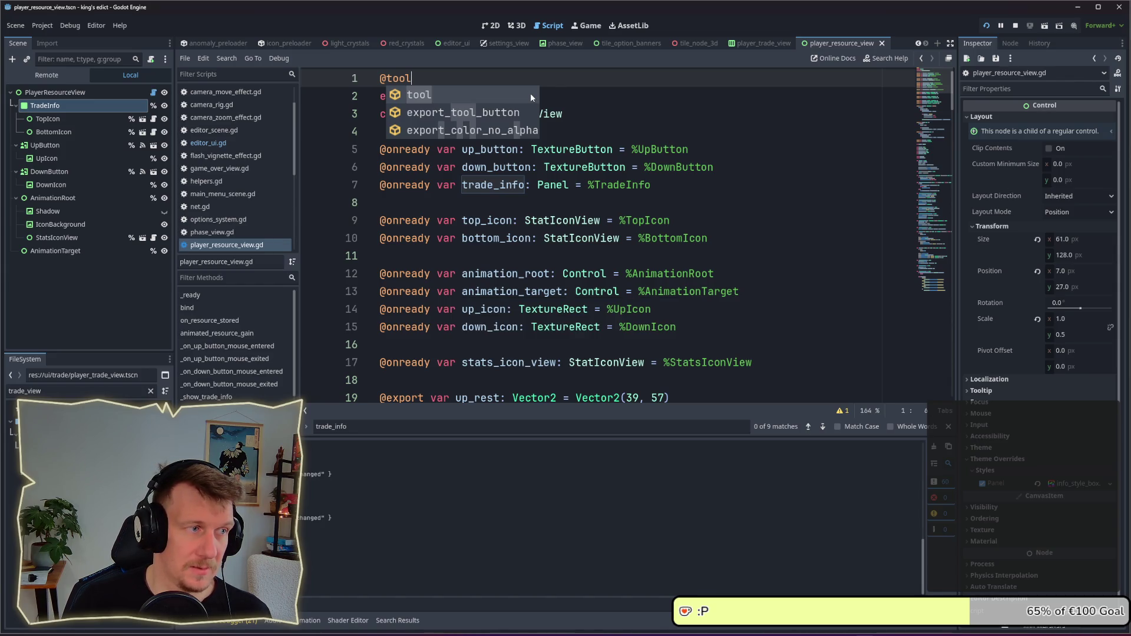
pyautogui.click(585, 98)
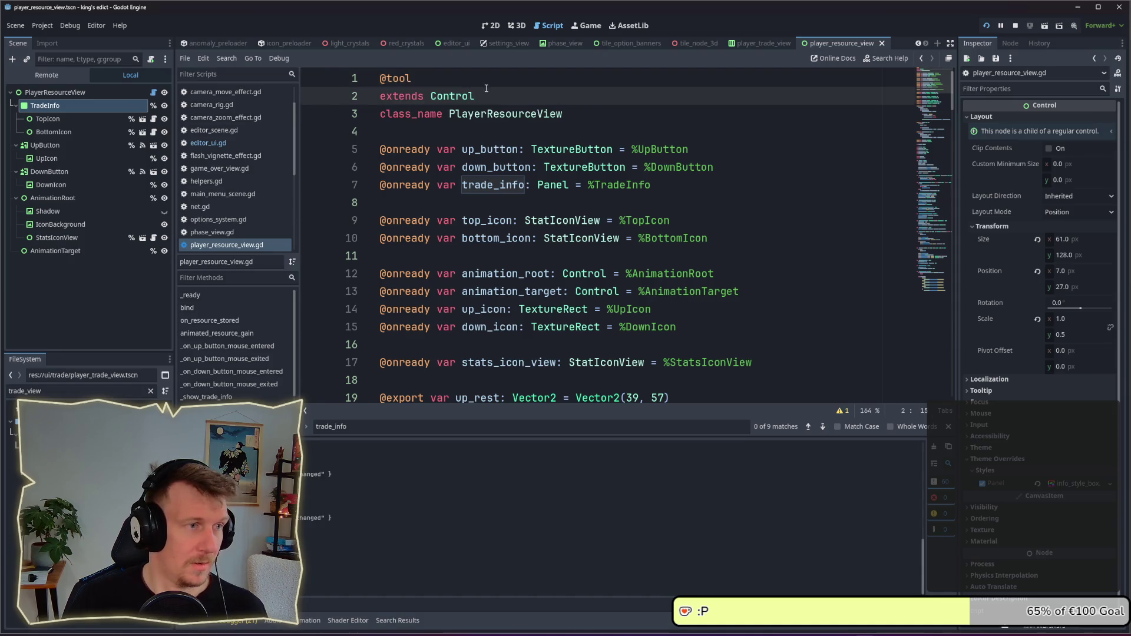
# - Briefly check the Project menu, then move to the blank line after the course exports
pyautogui.click(31, 23)
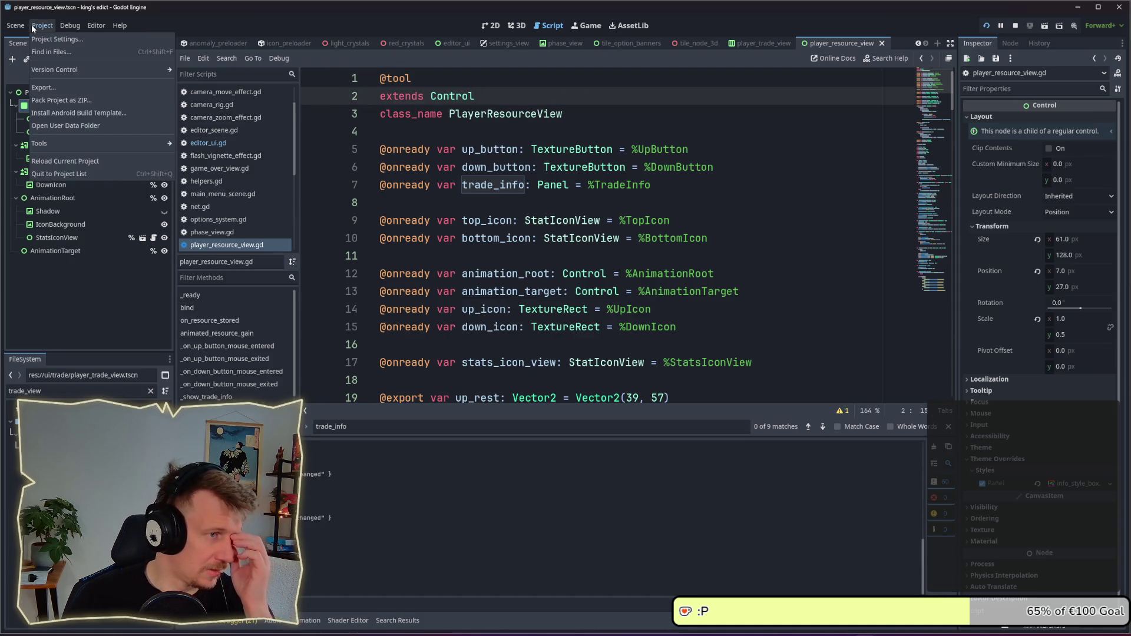
pyautogui.press('Escape')
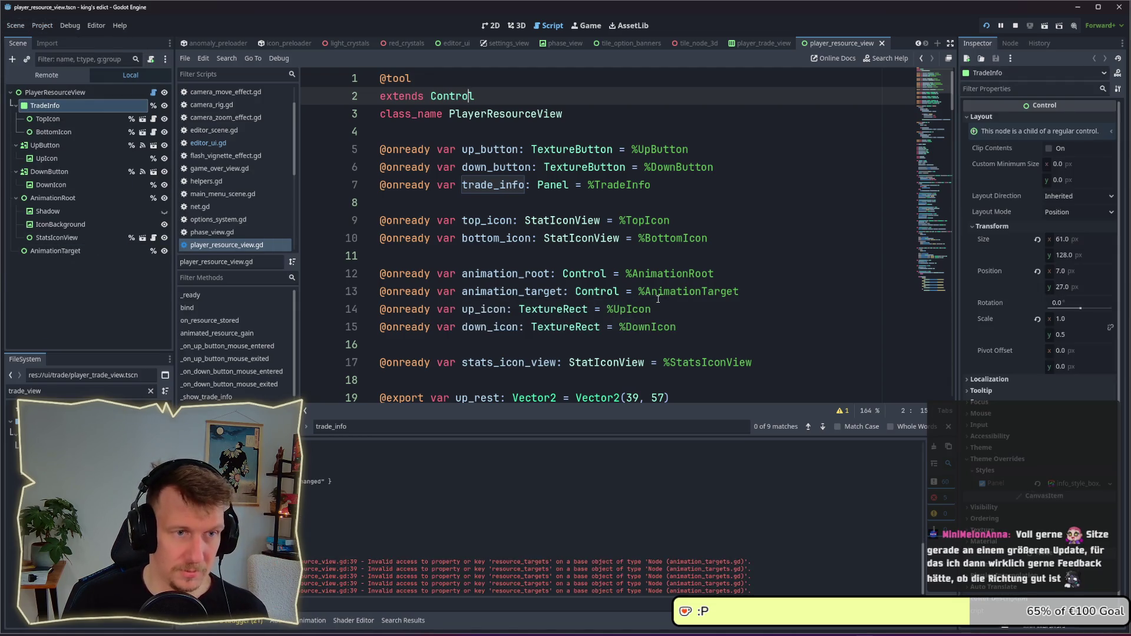
pyautogui.scroll(-10, 558, 187)
pyautogui.scroll(-6, 566, 212)
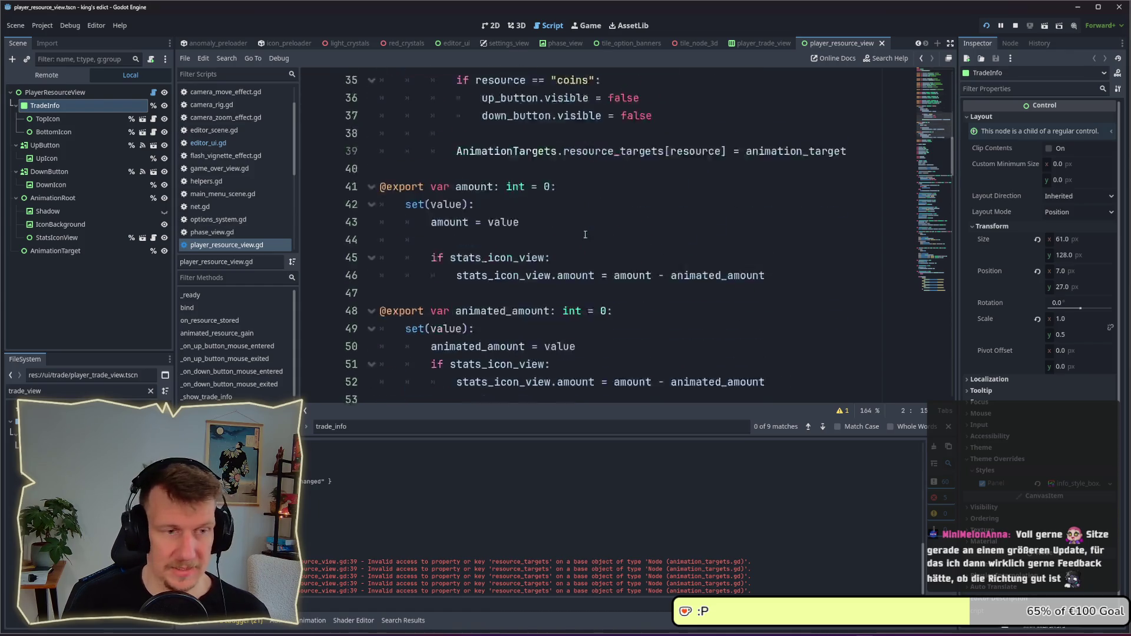
pyautogui.scroll(4, 574, 221)
pyautogui.scroll(3, 585, 233)
pyautogui.scroll(-7, 584, 232)
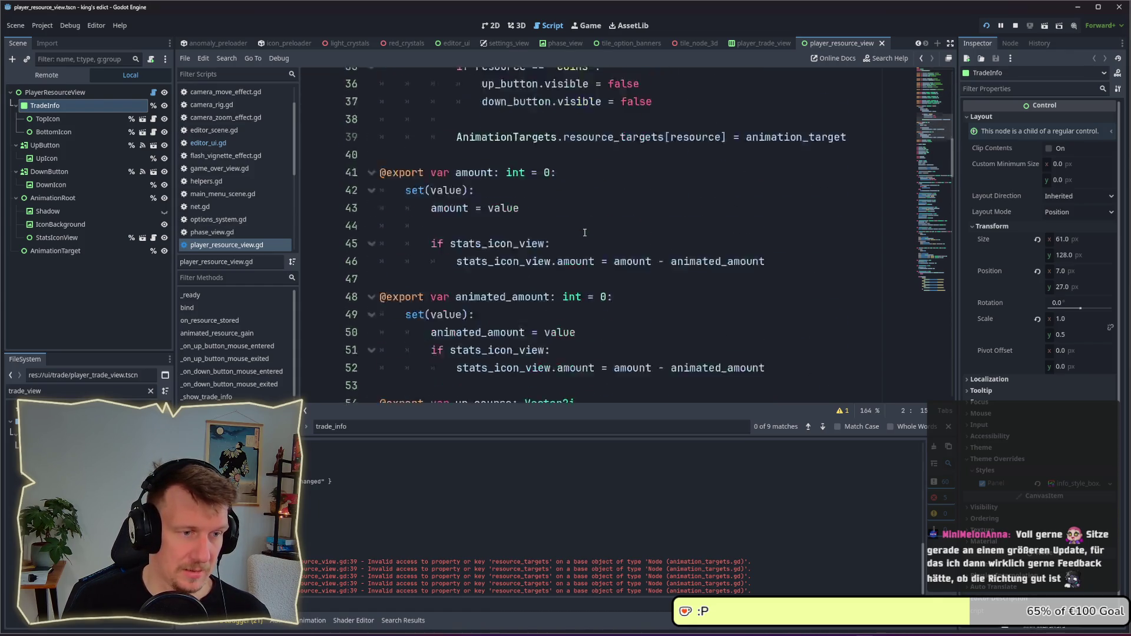
pyautogui.scroll(-5, 566, 212)
pyautogui.click(533, 153)
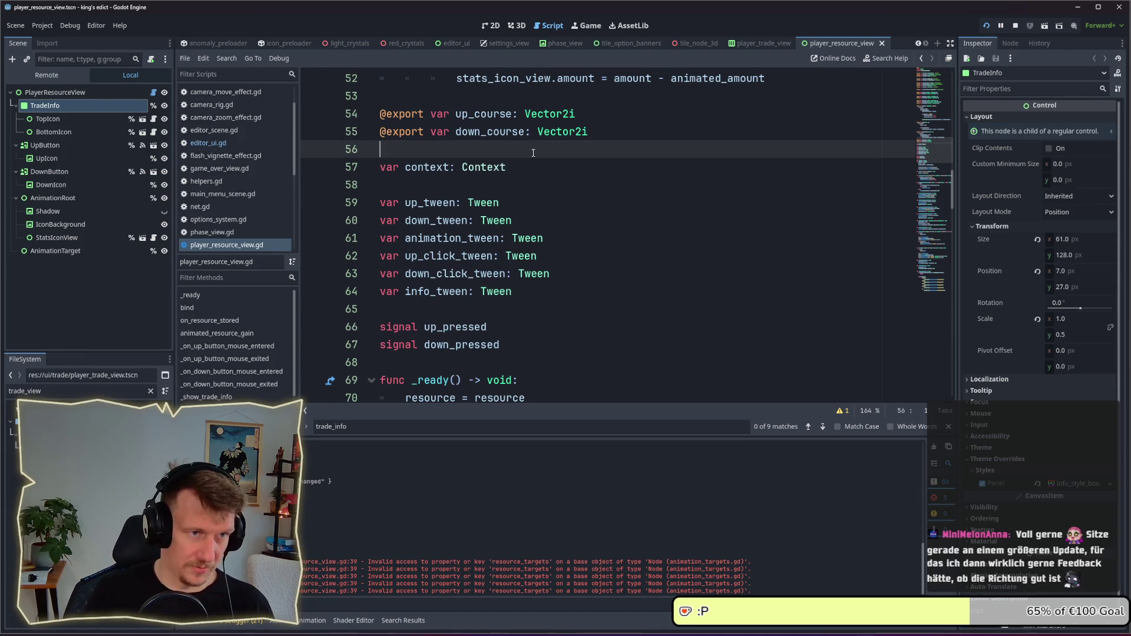
pyautogui.press('Return')
pyautogui.press('Return')
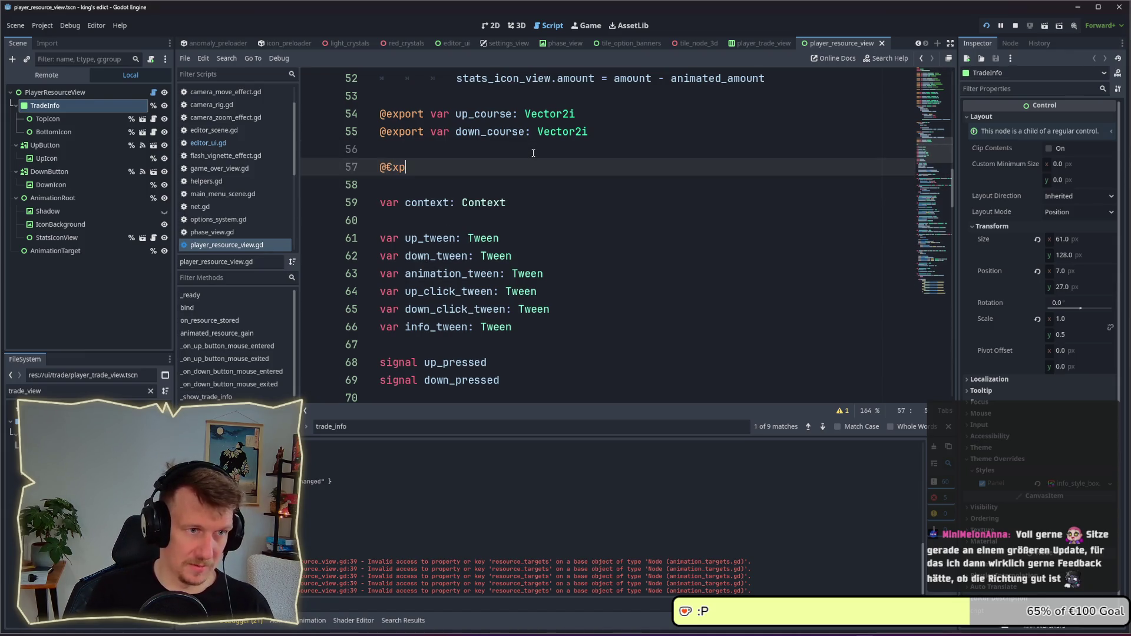
pyautogui.write('po')
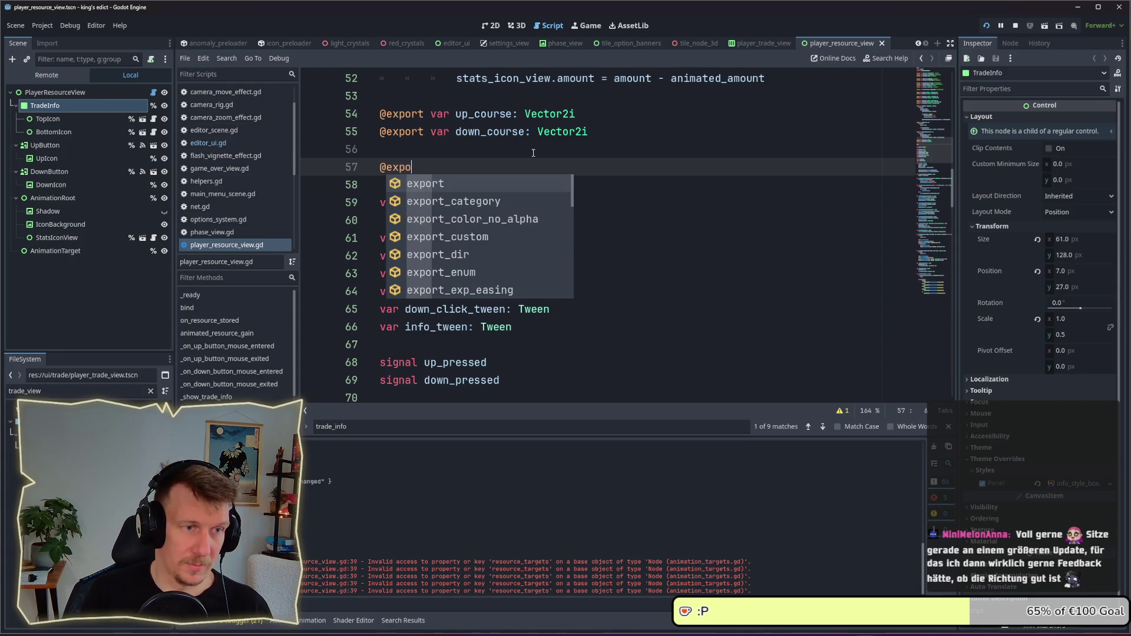
pyautogui.write('rt var ')
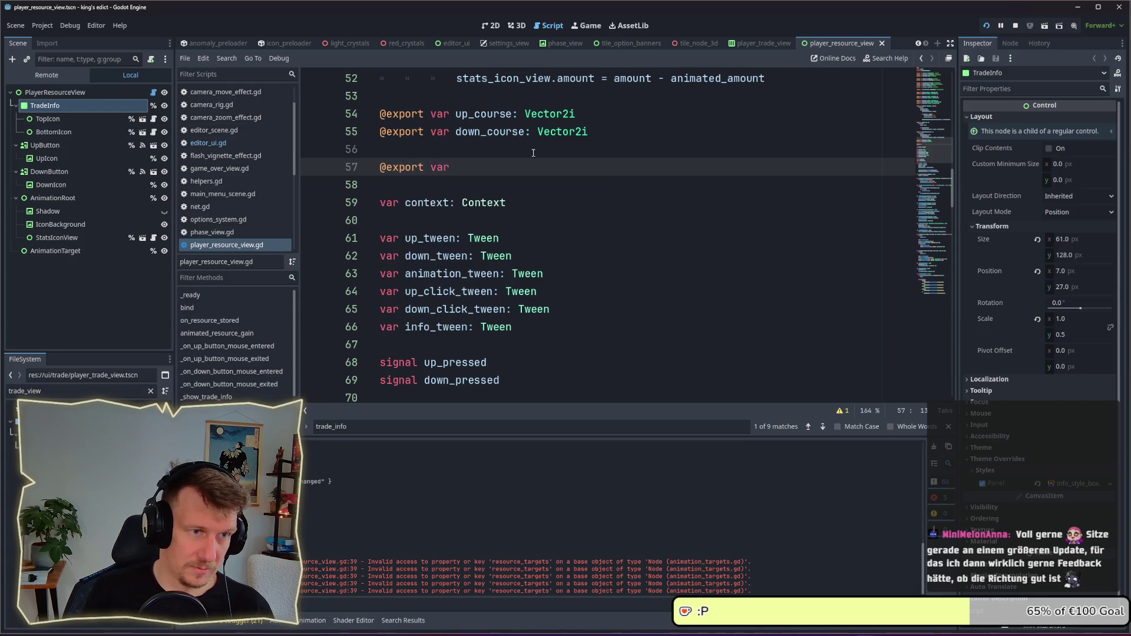
pyautogui.write('show_info')
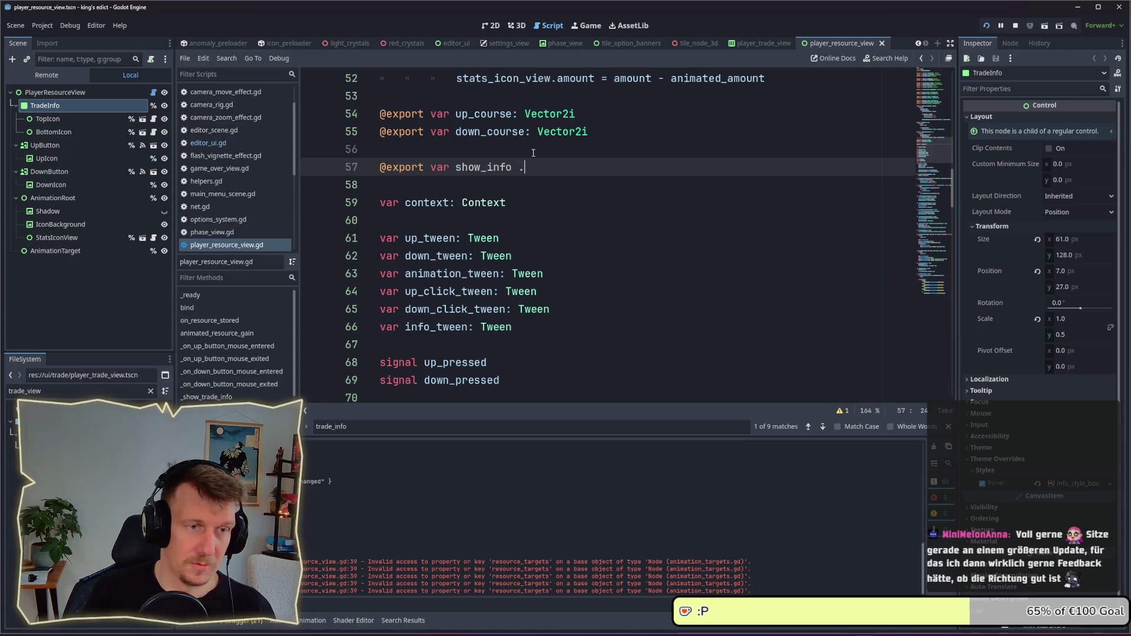
pyautogui.write(' : bool = ')
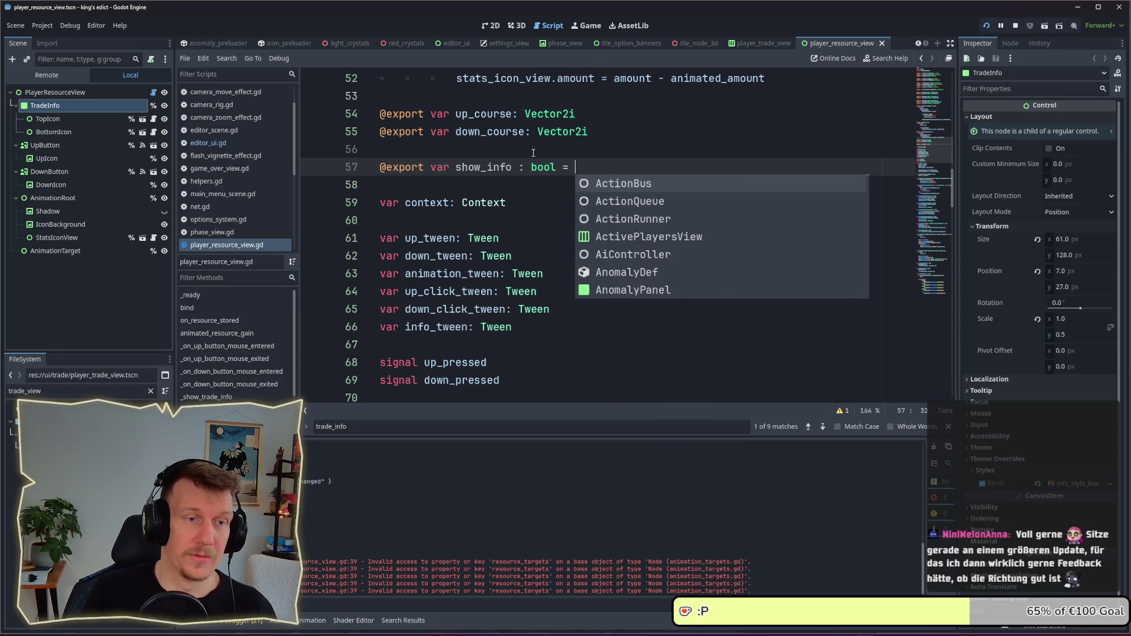
pyautogui.write('false')
pyautogui.press('Return')
pyautogui.write('@')
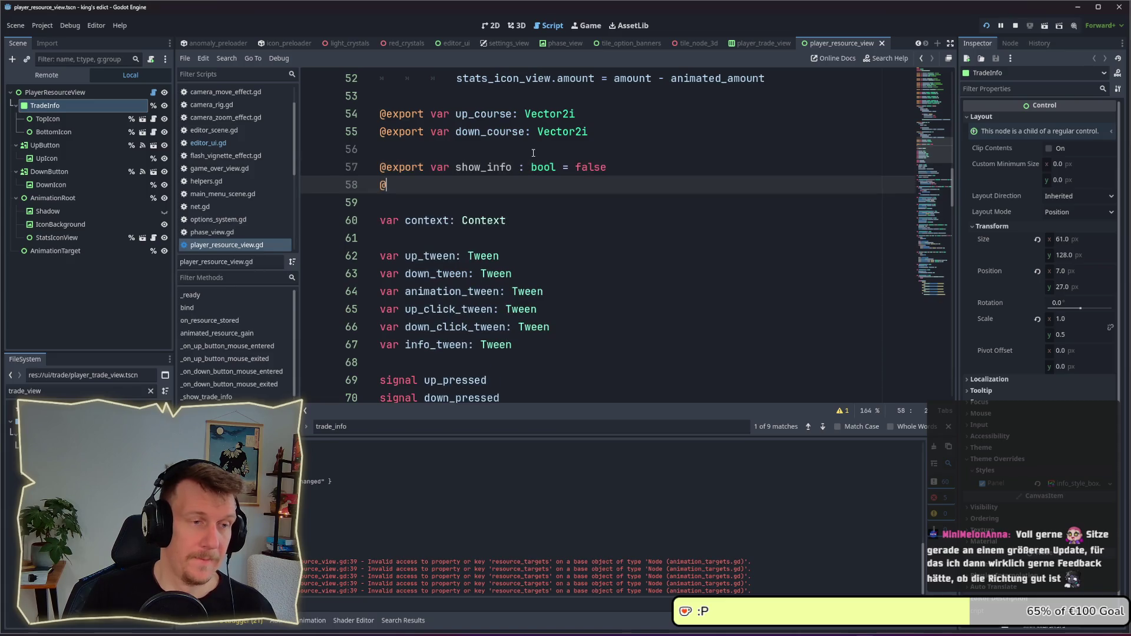
pyautogui.write('port')
pyautogui.write('sh')
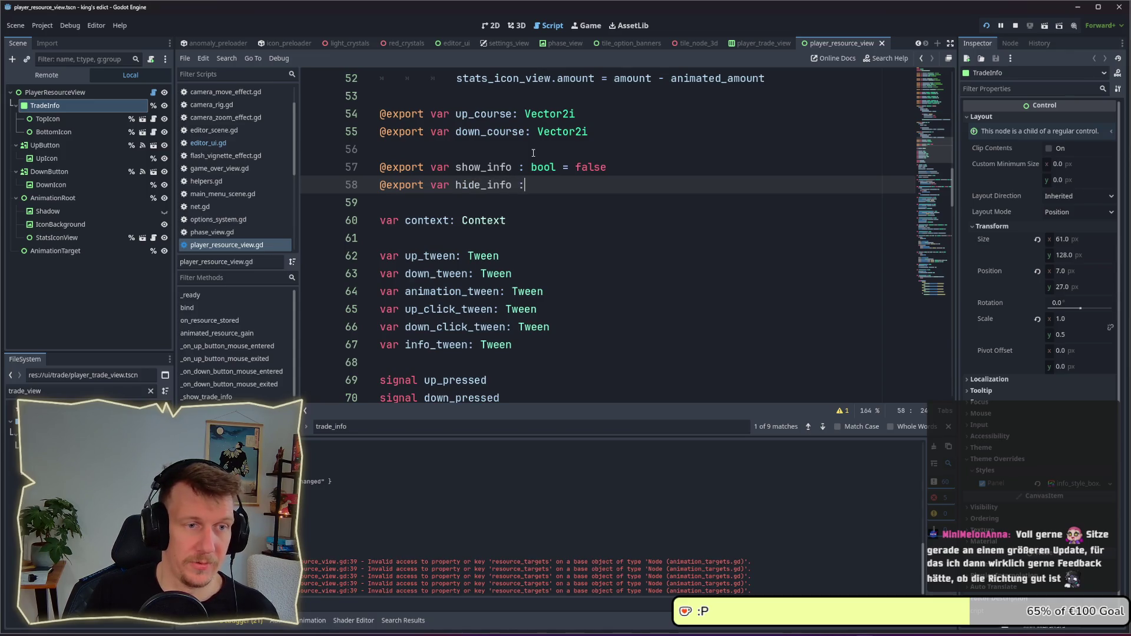
pyautogui.write('ool')
pyautogui.write(' = fas')
pyautogui.write('se')
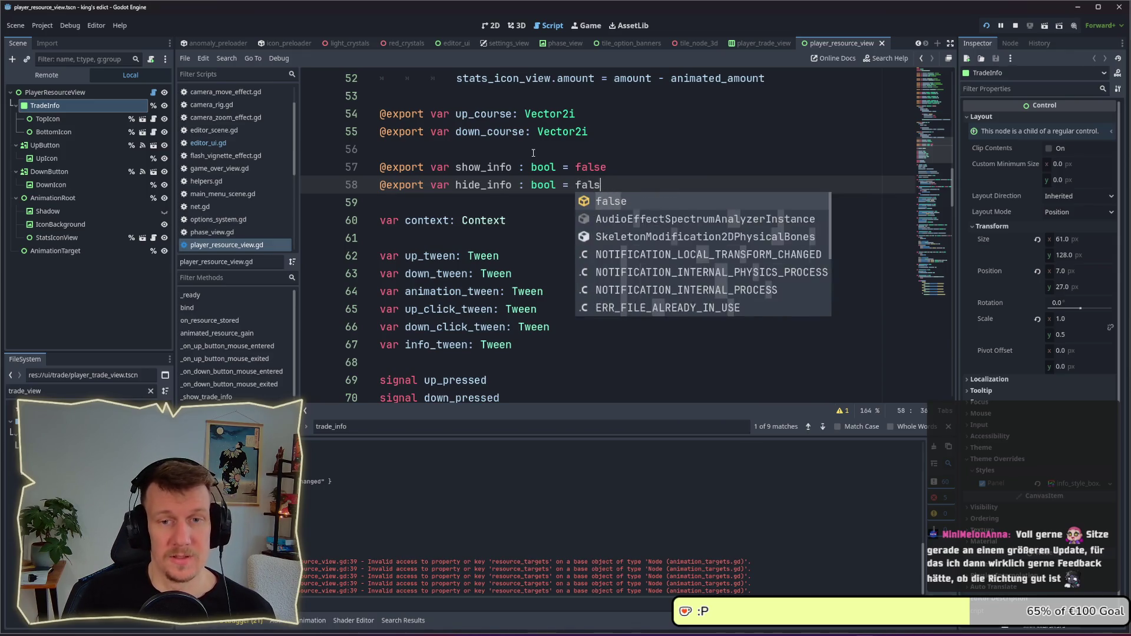
pyautogui.hotkey('ctrl', 's')
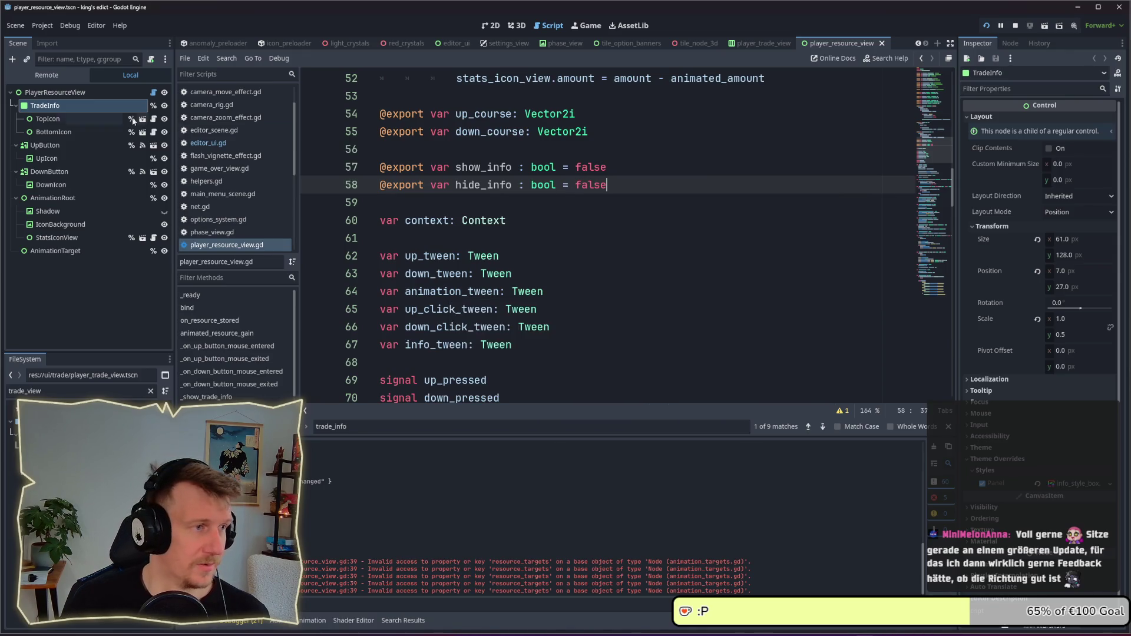
pyautogui.click(54, 92)
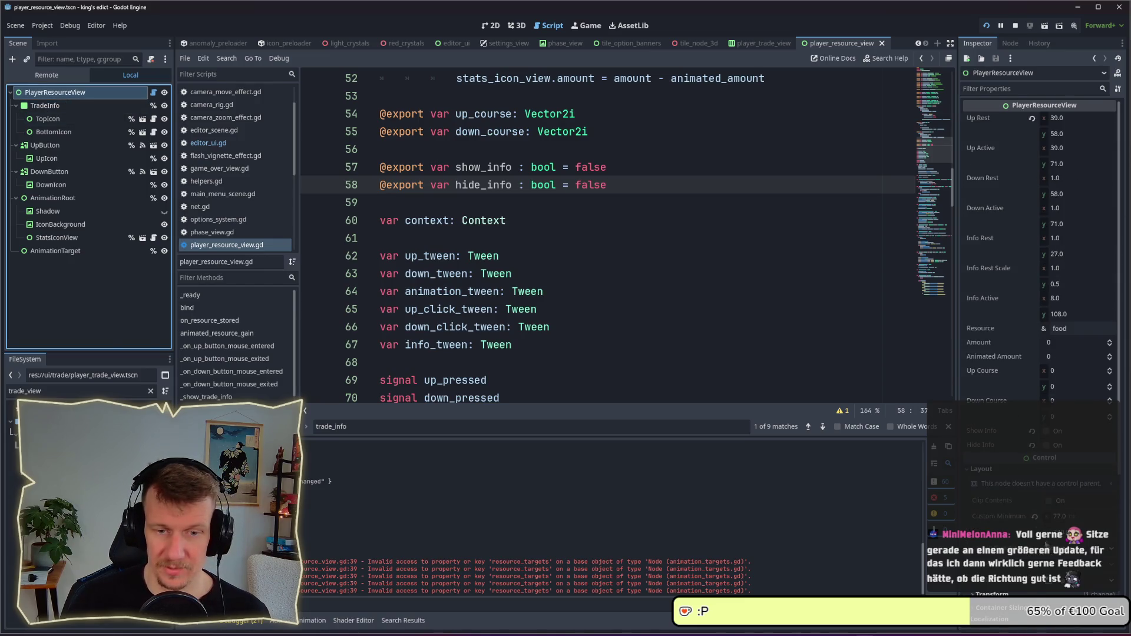
pyautogui.scroll(5, 1039, 265)
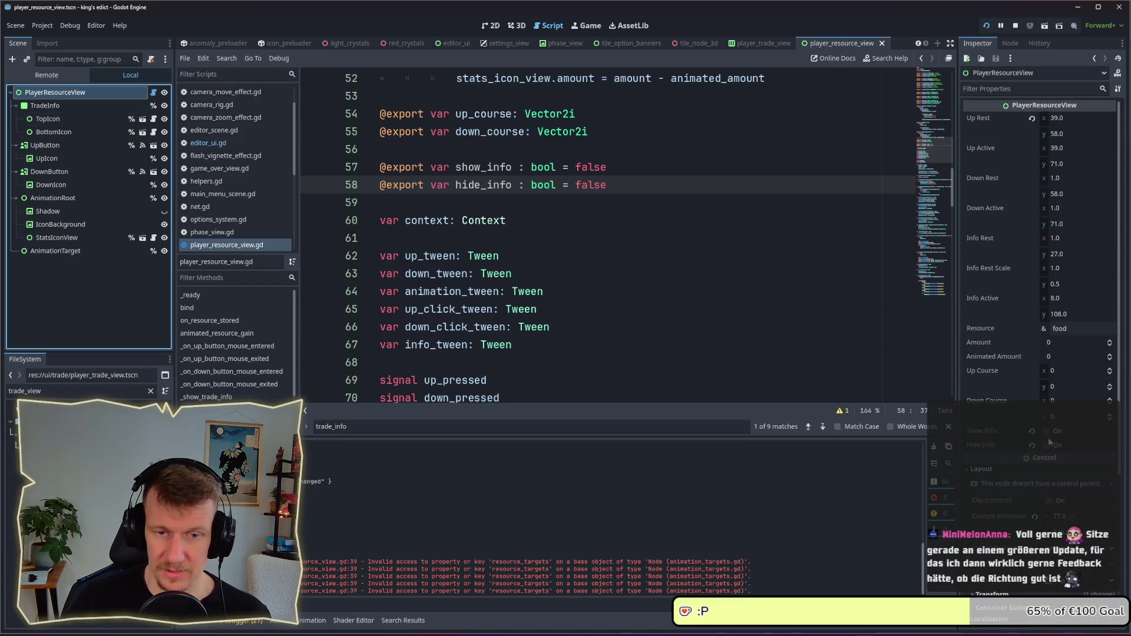
# - End the show_info export with ':' and a set(value): setter whose body calls _animate()
pyautogui.click(627, 170)
pyautogui.press('Return')
pyautogui.press('BackSpace')
pyautogui.write('.')
pyautogui.press('BackSpace')
pyautogui.write(':')
pyautogui.press('Return')
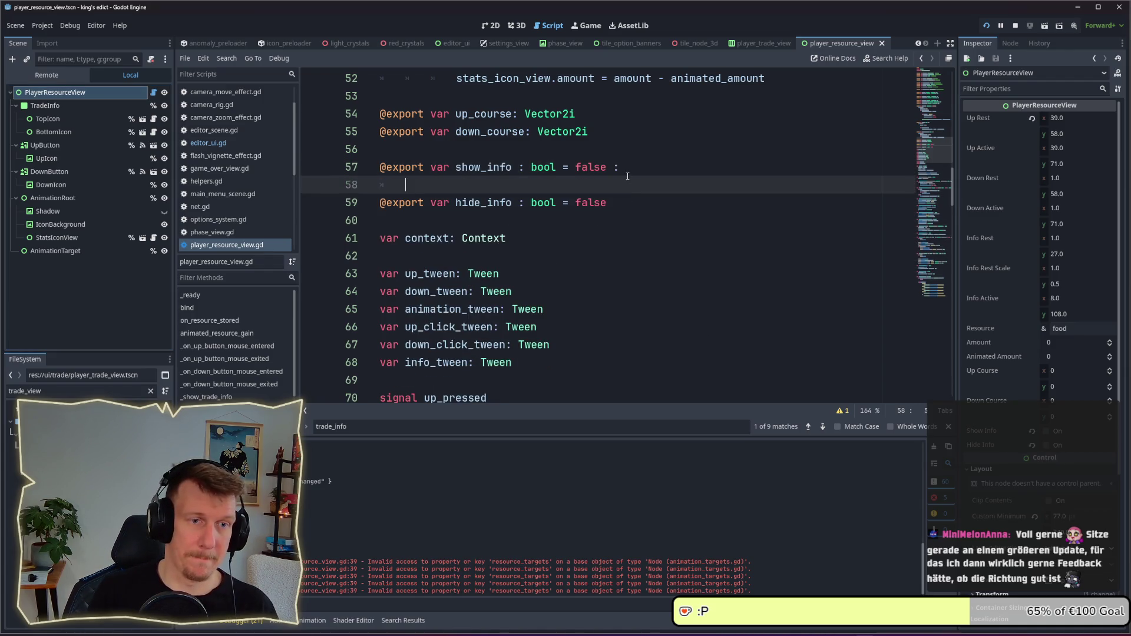
pyautogui.write('et()')
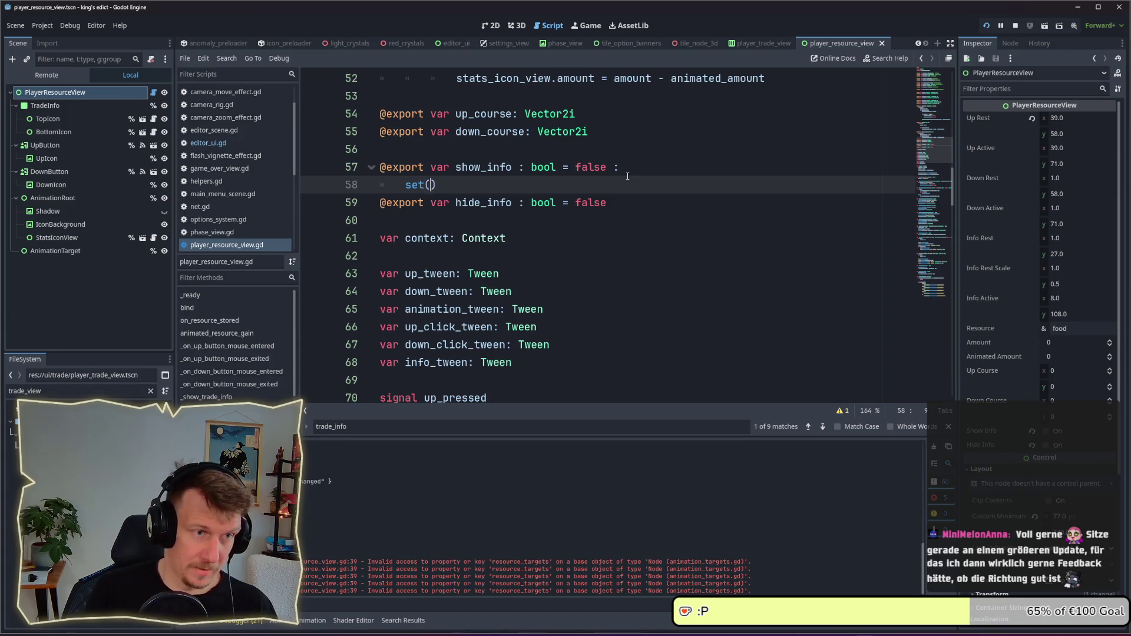
pyautogui.write('.')
pyautogui.press('Return')
pyautogui.press('Up')
pyautogui.press('Left')
pyautogui.press('Left')
pyautogui.write('value')
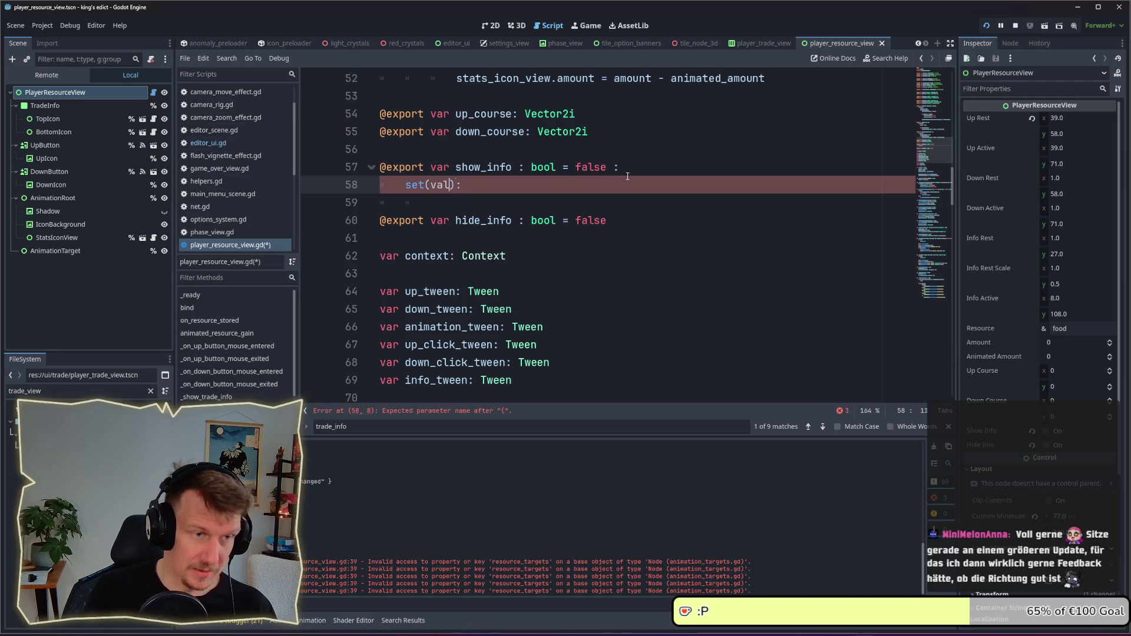
pyautogui.press('Down')
pyautogui.write('_')
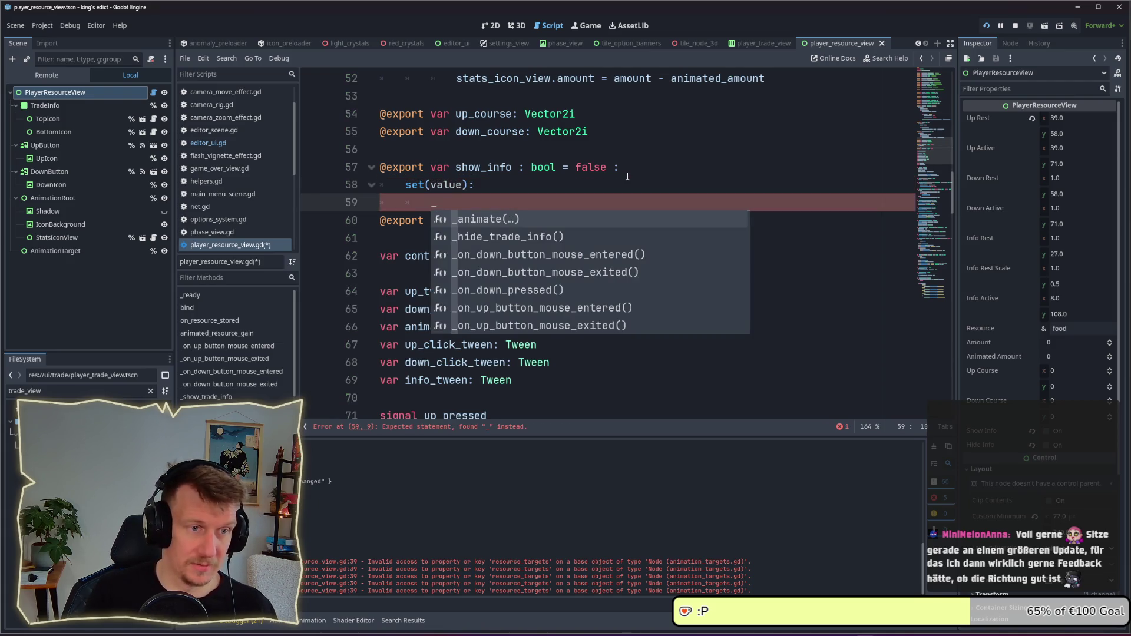
pyautogui.press('Tab')
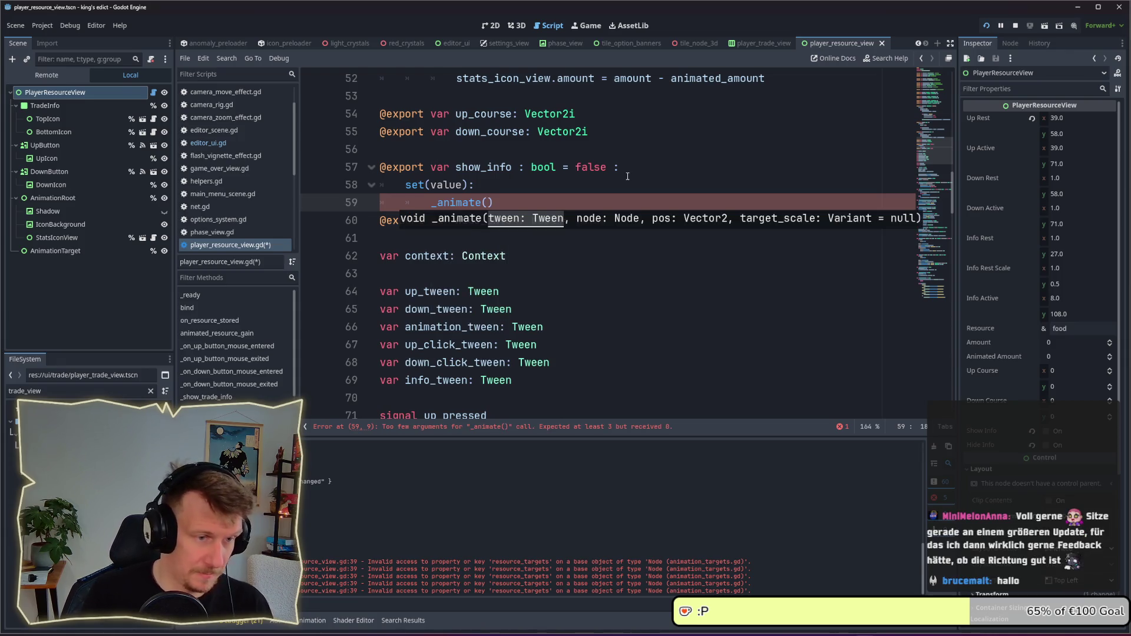
pyautogui.scroll(-5, 627, 265)
pyautogui.moveTo(956, 240); pyautogui.dragTo(958, 289)
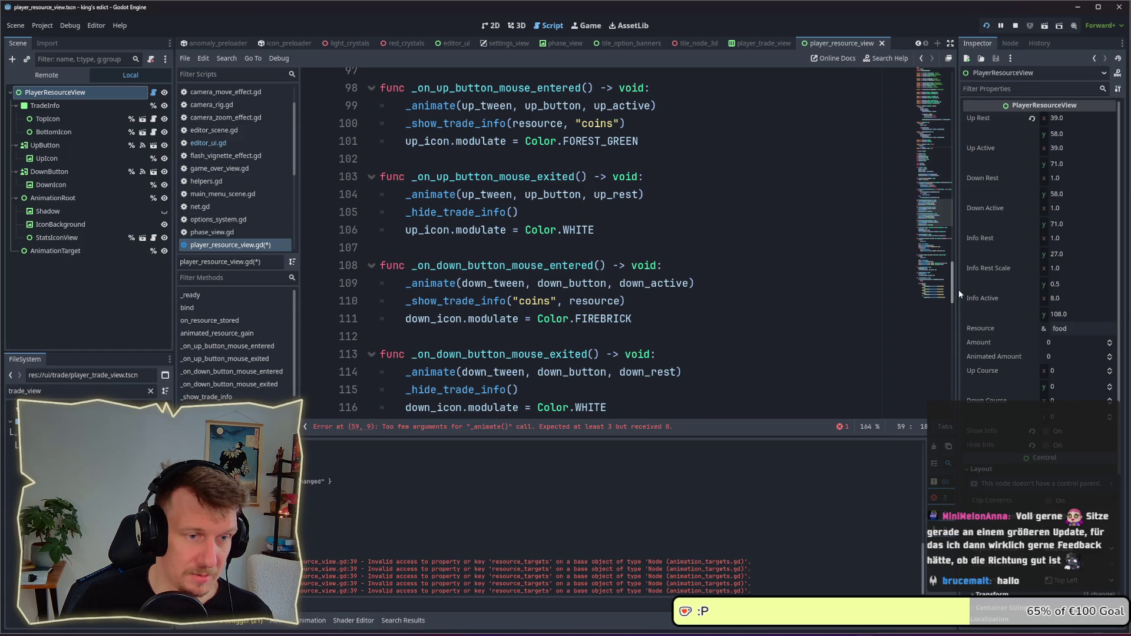
pyautogui.moveTo(958, 290); pyautogui.dragTo(959, 299)
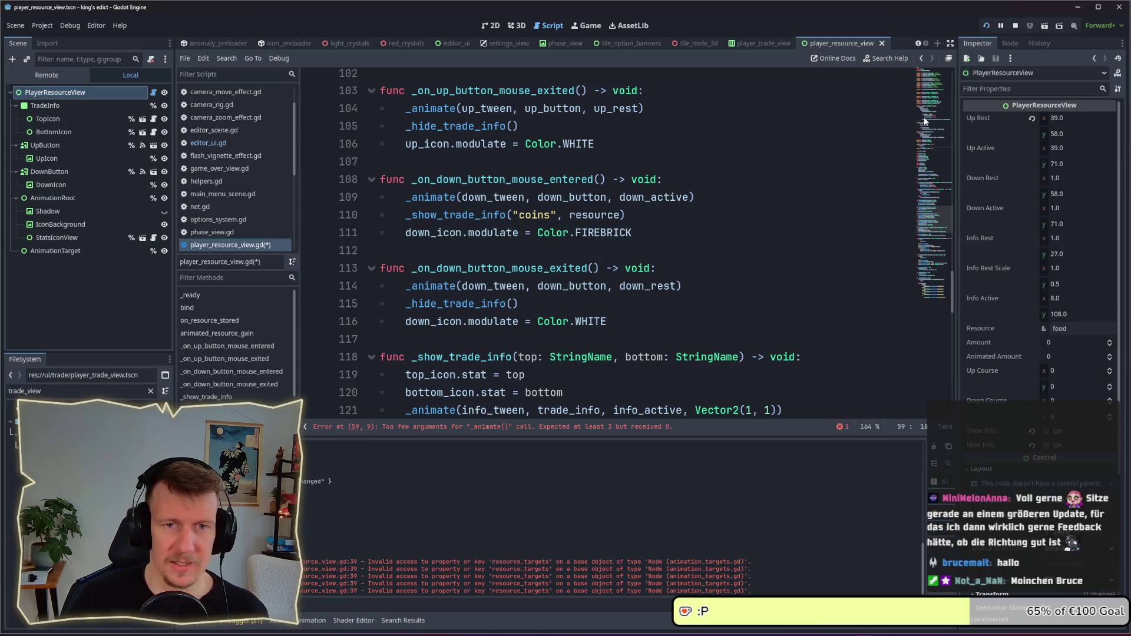
# - Jump to the resource property declaration to review the existing _animate calls
pyautogui.keyDown('ctrl'); pyautogui.click(593, 215); pyautogui.keyUp('ctrl')
pyautogui.scroll(3, 462, 167)
pyautogui.scroll(1, 461, 166)
pyautogui.scroll(-4, 495, 204)
pyautogui.scroll(4, 518, 230)
pyautogui.scroll(-9, 517, 229)
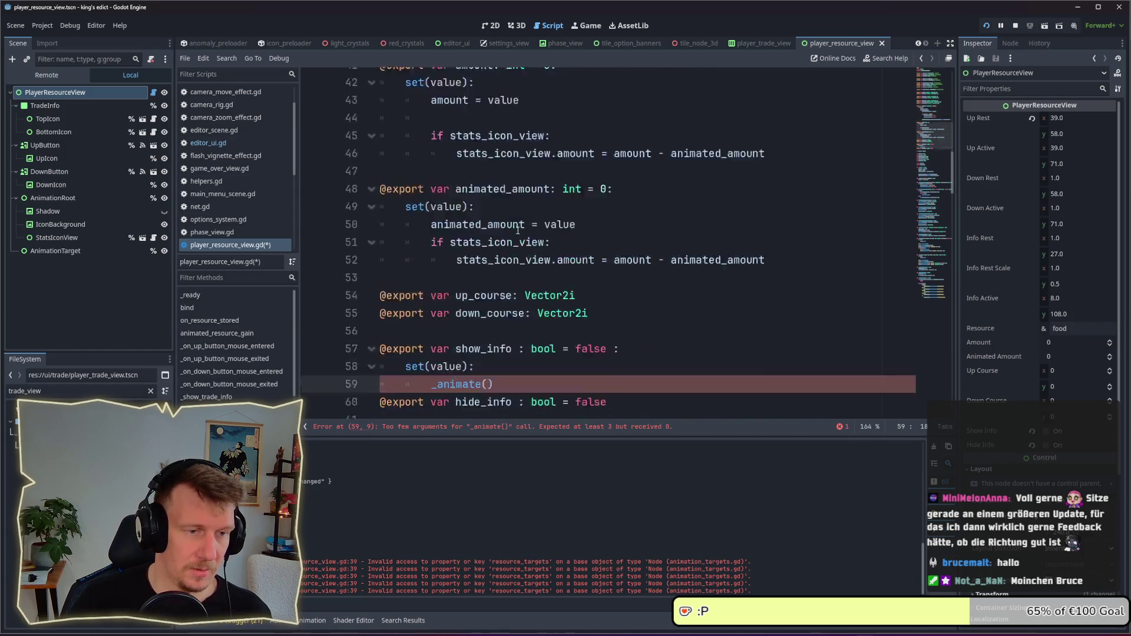
pyautogui.scroll(-4, 491, 226)
# - Replace the broken _animate() call in the show_info setter with _show_trade_info()
pyautogui.doubleClick(461, 132)
pyautogui.write('sh')
pyautogui.press('BackSpace')
pyautogui.press('BackSpace')
pyautogui.write('sho')
pyautogui.press('BackSpace')
pyautogui.press('BackSpace')
pyautogui.press('BackSpace')
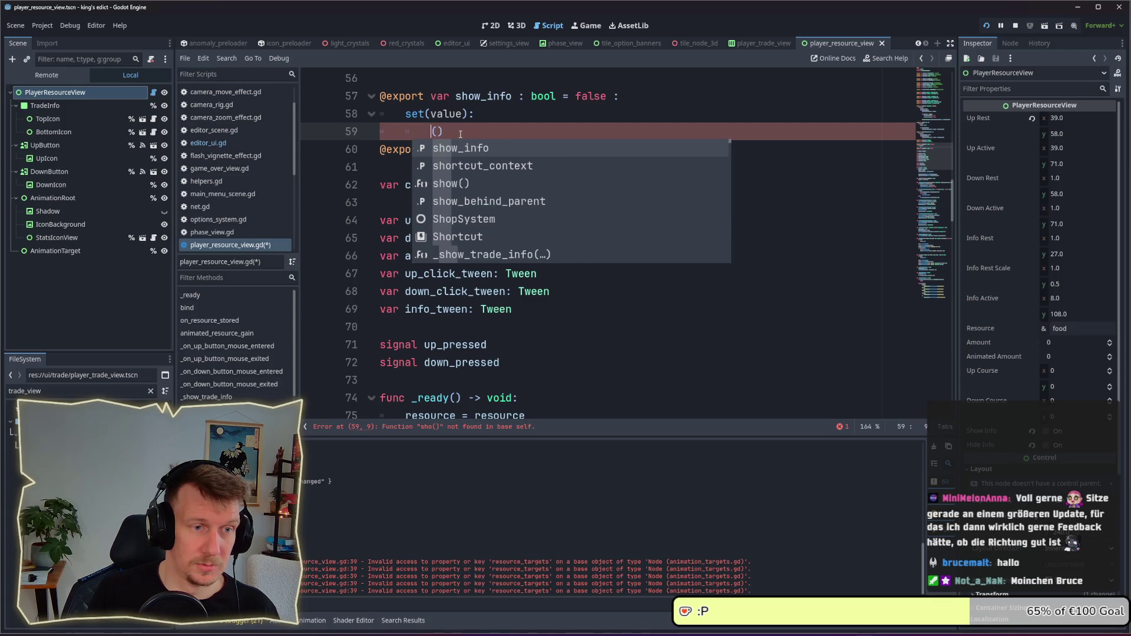
pyautogui.write('_show')
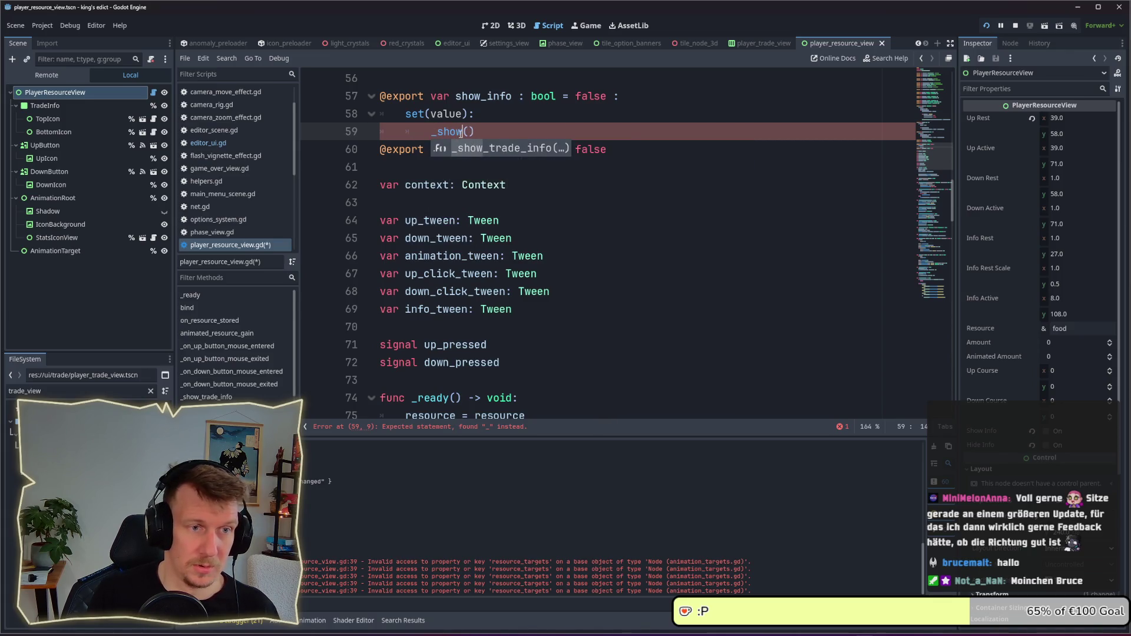
pyautogui.press('Return')
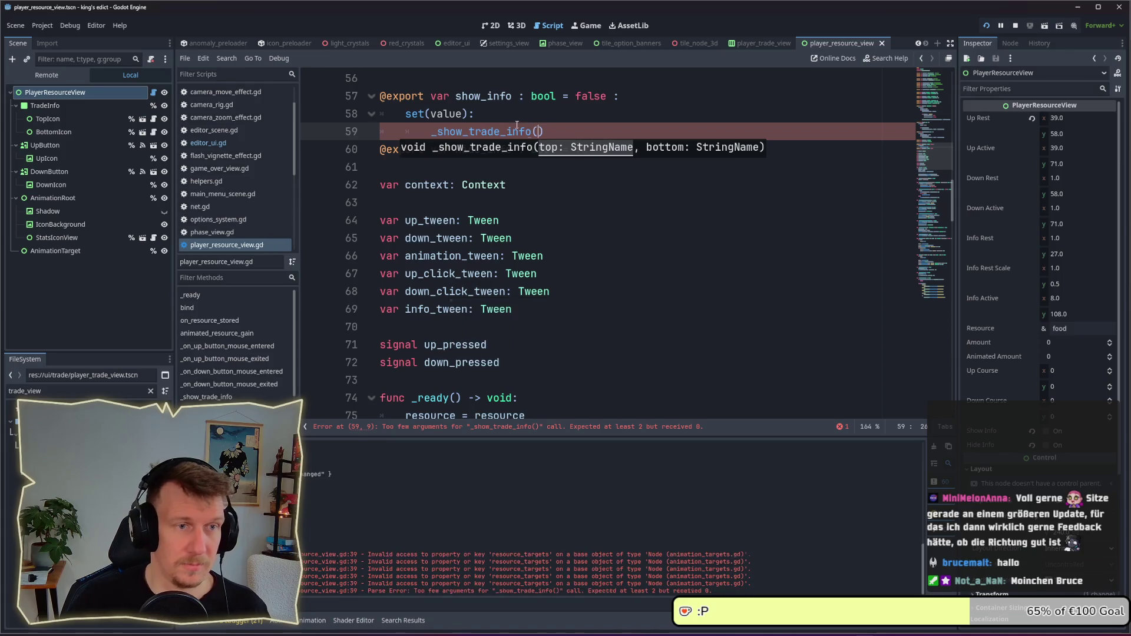
pyautogui.moveTo(544, 131); pyautogui.dragTo(422, 132)
# - Give hide_info a set(value): setter calling _hide_trade_info()
pyautogui.click(610, 149)
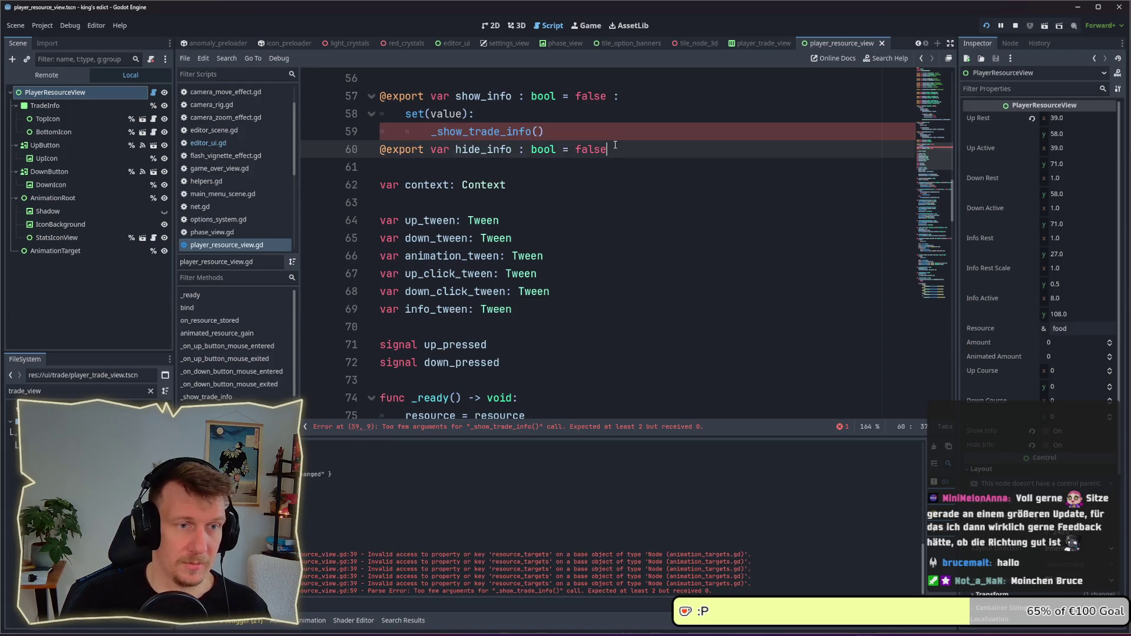
pyautogui.press('Return')
pyautogui.press('Tab')
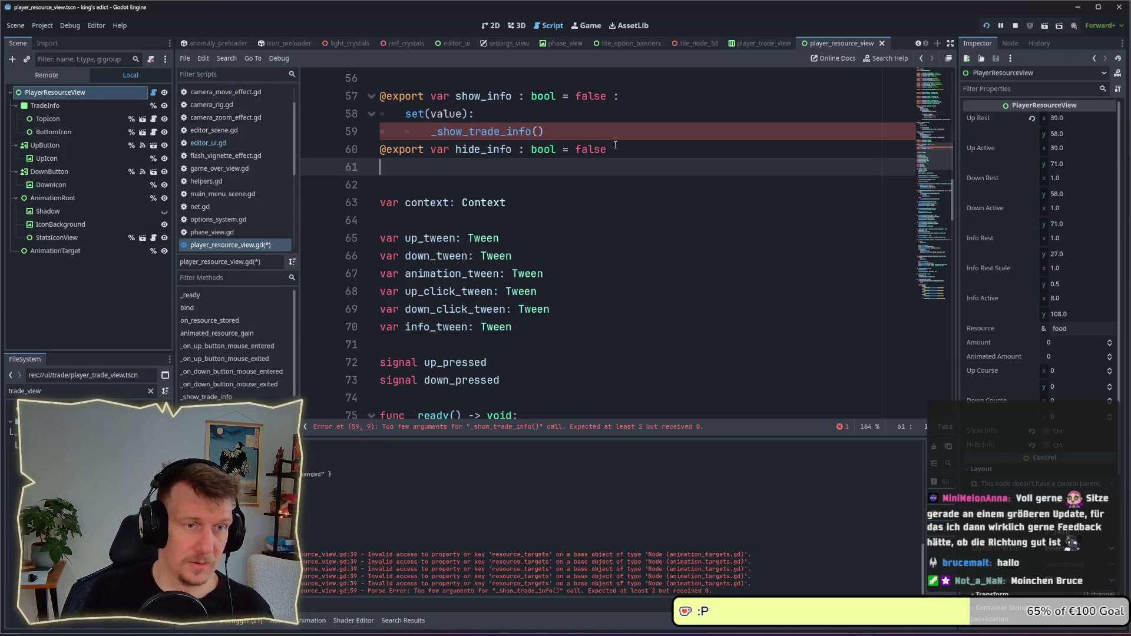
pyautogui.press('BackSpace')
pyautogui.write(':')
pyautogui.press('Return')
pyautogui.write('set')
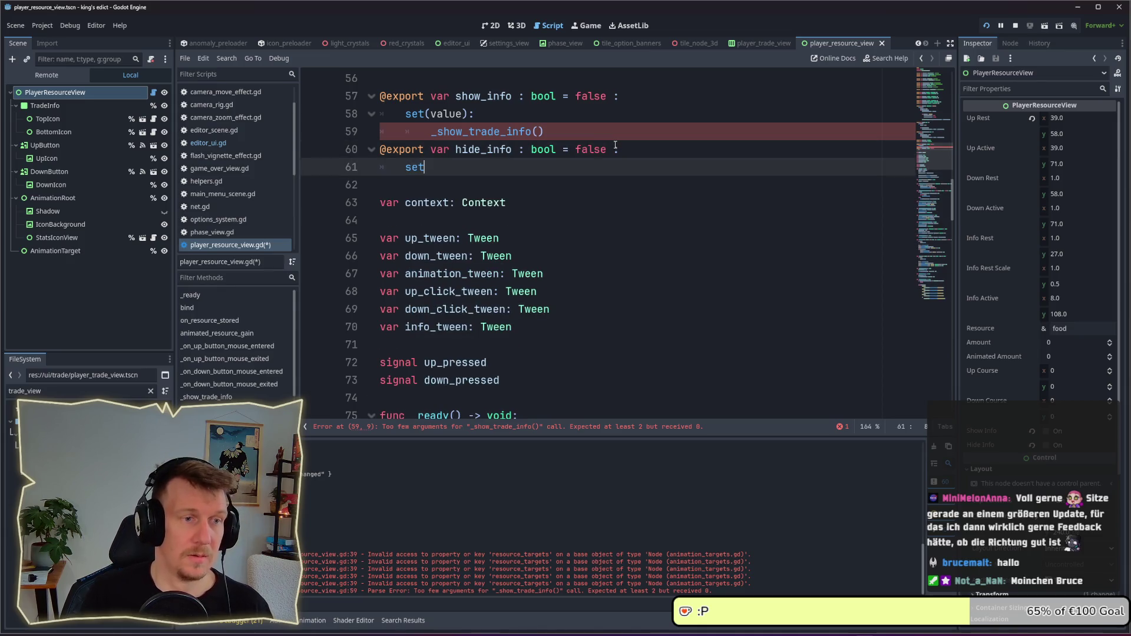
pyautogui.write('(value):')
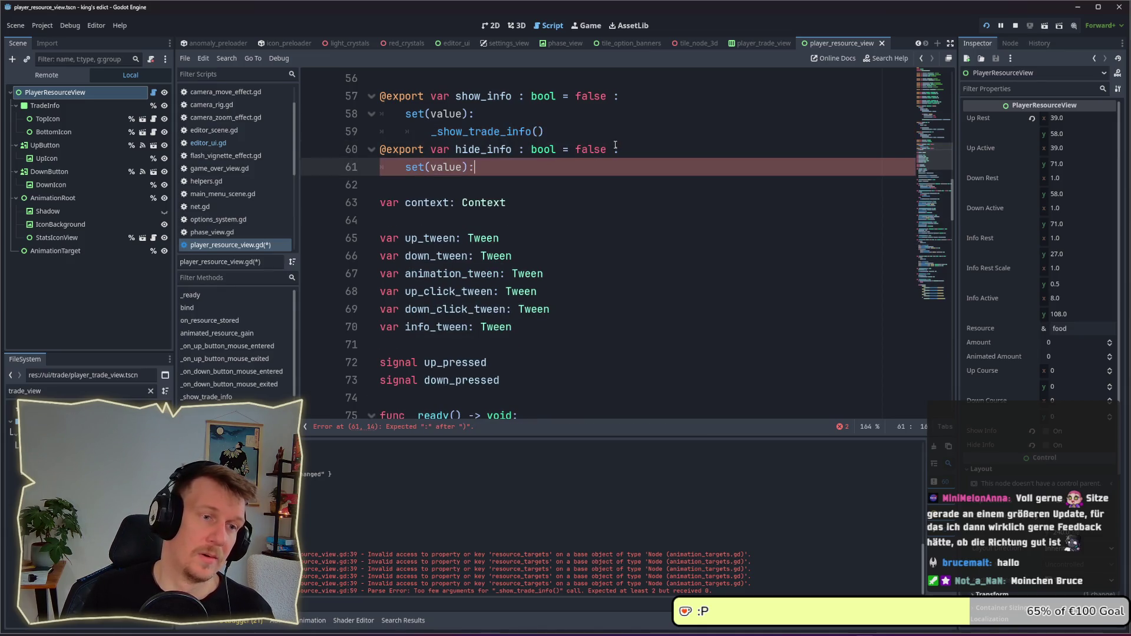
pyautogui.press('Return')
pyautogui.write('_show_trade_info()')
pyautogui.press('Home')
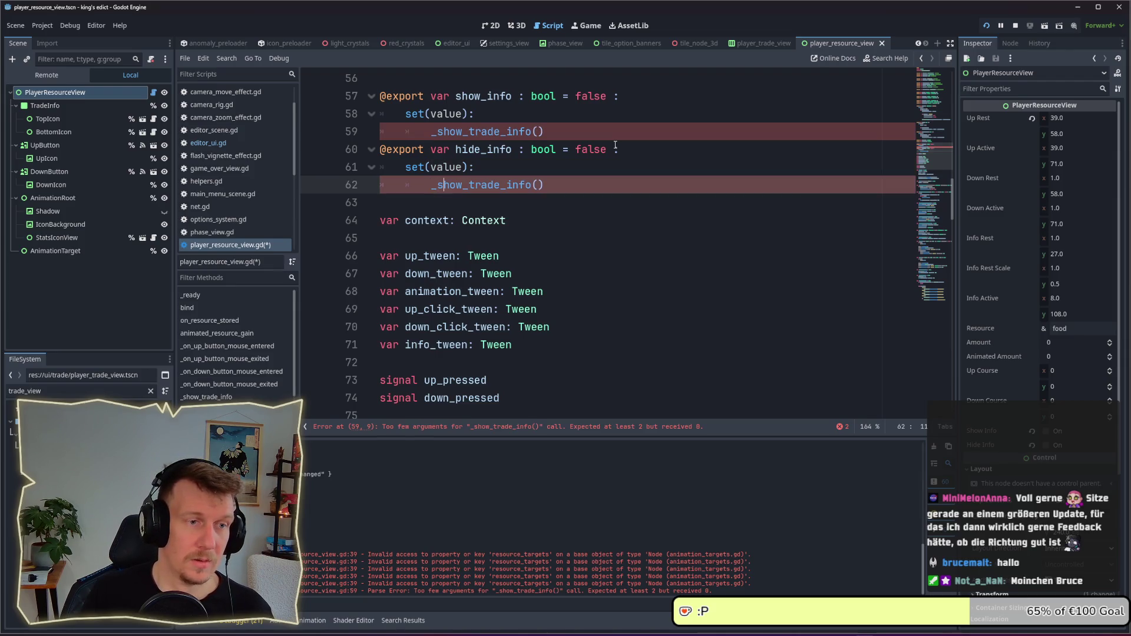
pyautogui.press('Delete')
pyautogui.press('Delete')
pyautogui.press('Delete')
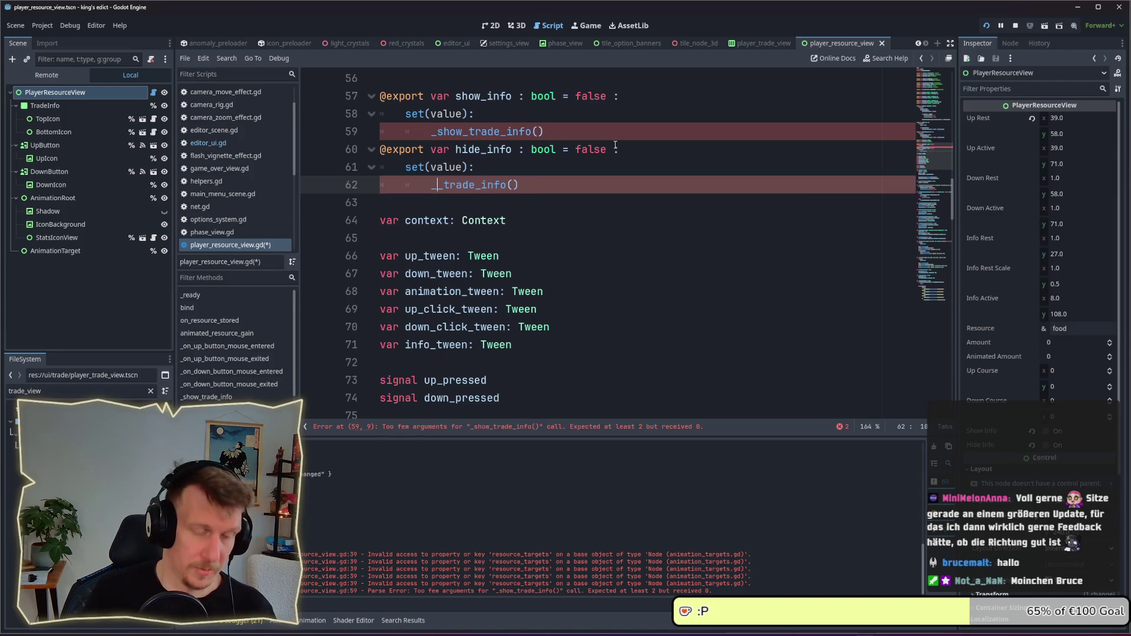
pyautogui.write('hide')
pyautogui.click(631, 170)
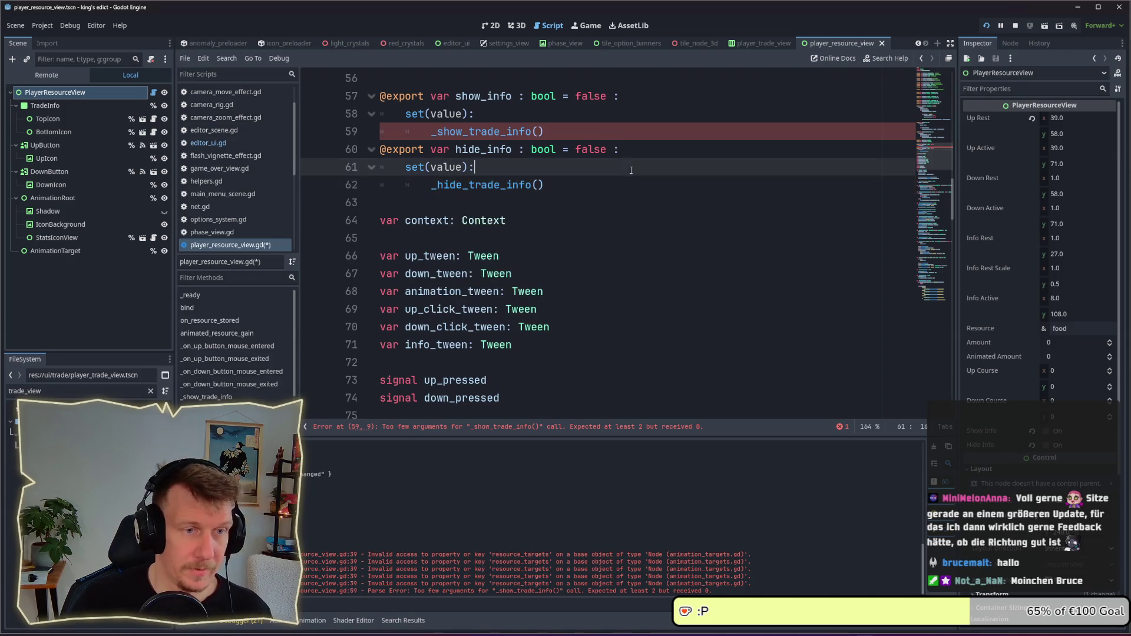
# - Fill the show_info call's arguments as "stone", "coins", save, and stop the running game
pyautogui.keyDown('ctrl'); pyautogui.click(508, 131); pyautogui.keyUp('ctrl')
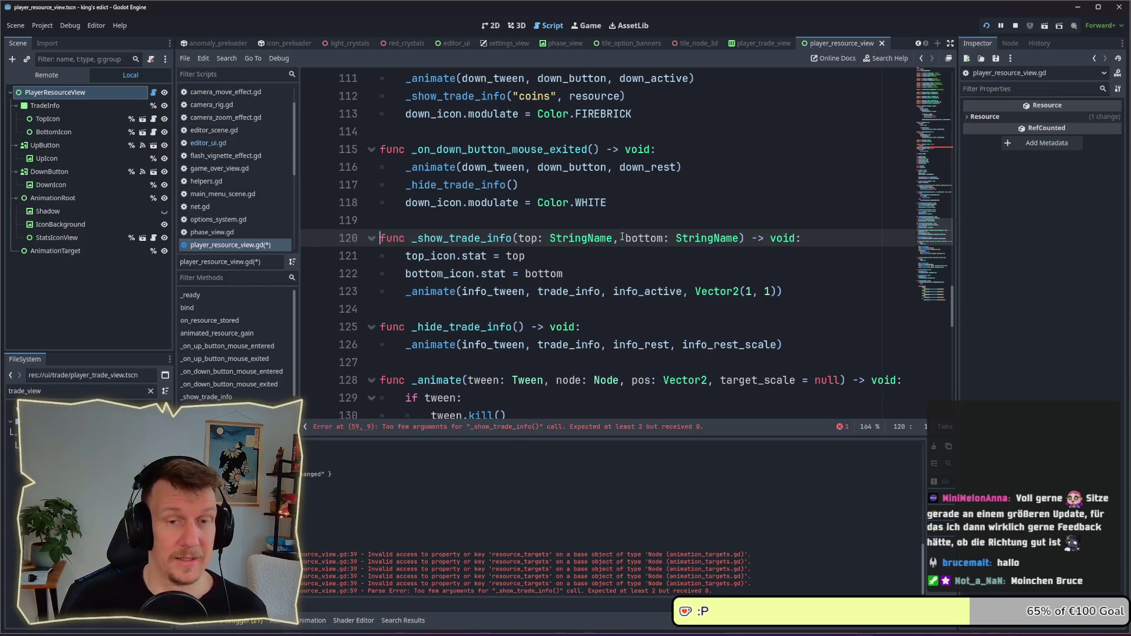
pyautogui.click(928, 144)
pyautogui.click(541, 237)
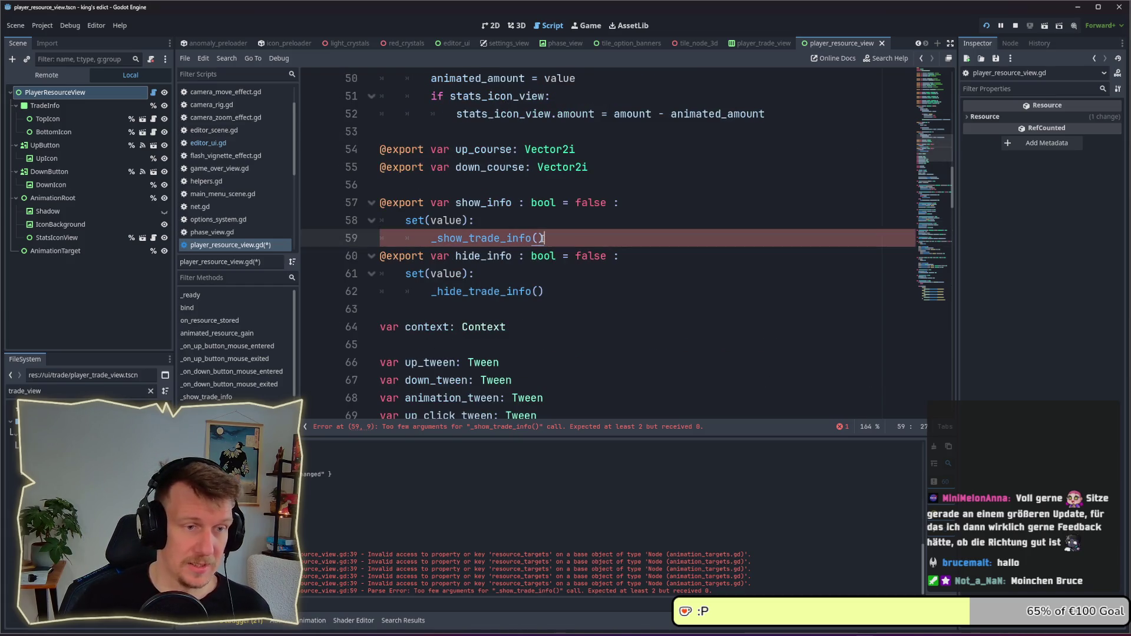
pyautogui.write('"sto')
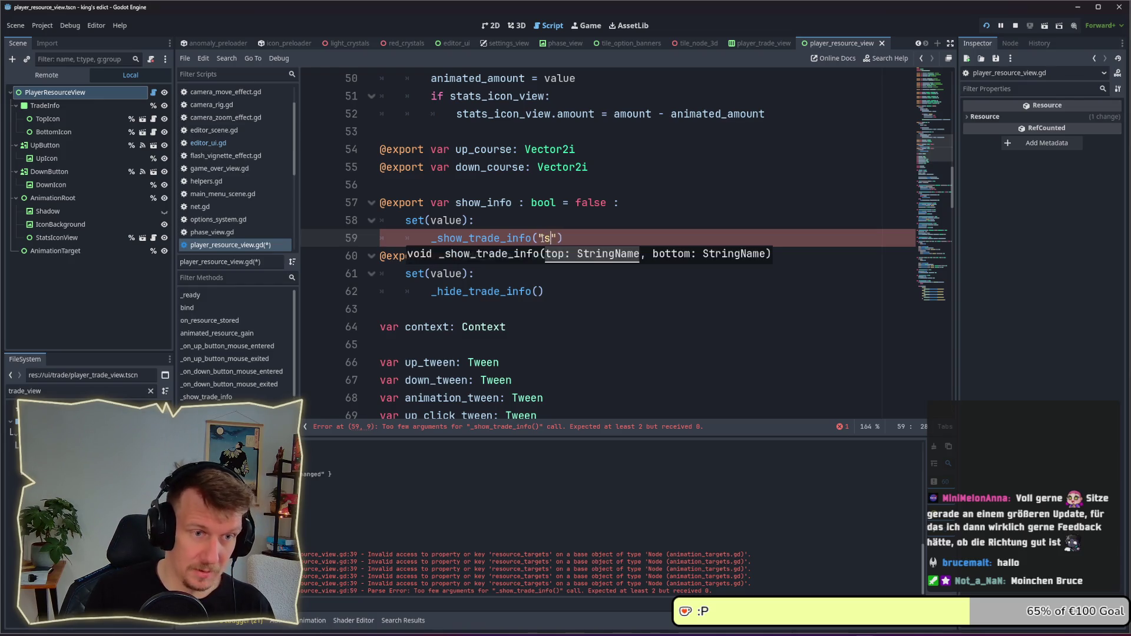
pyautogui.write('ne",')
pyautogui.write(' "')
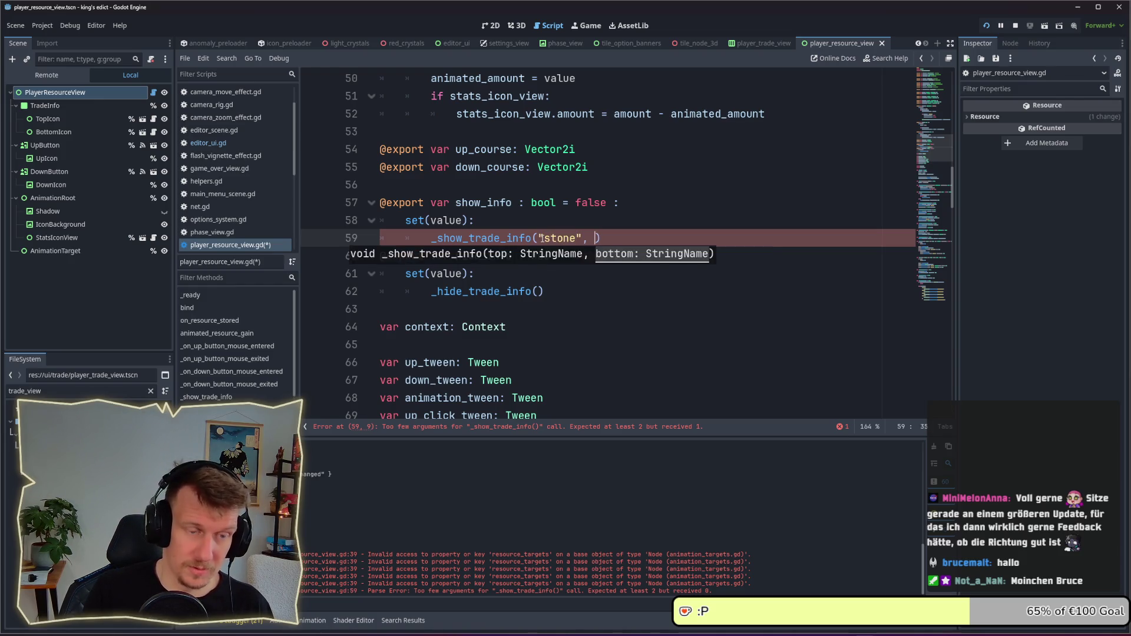
pyautogui.write('coins')
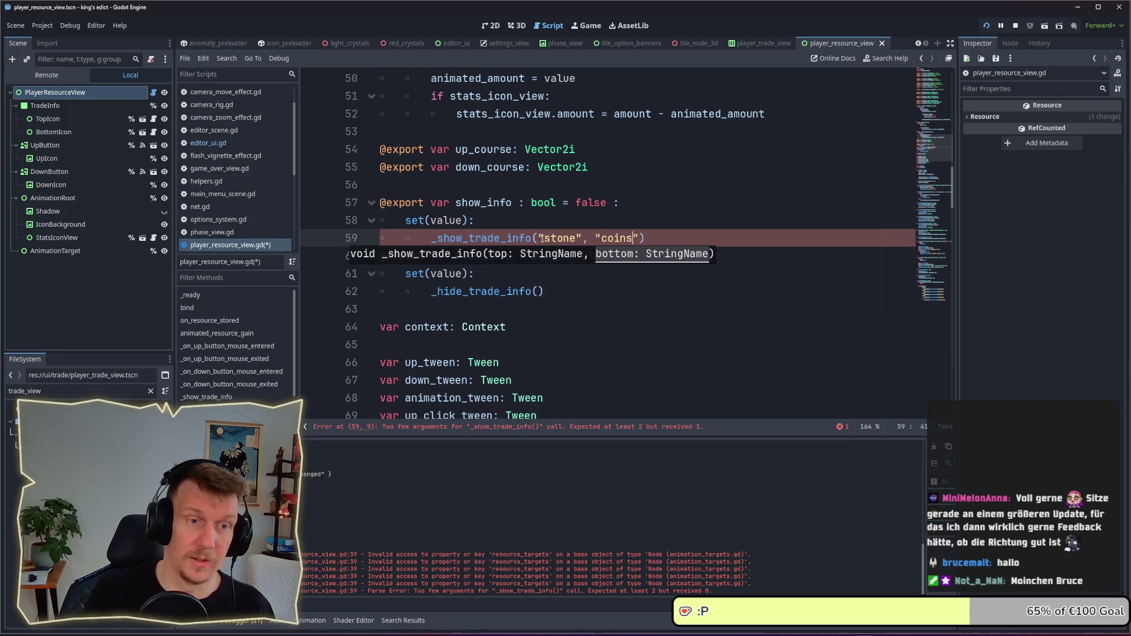
pyautogui.hotkey('ctrl', 's')
pyautogui.click(635, 229)
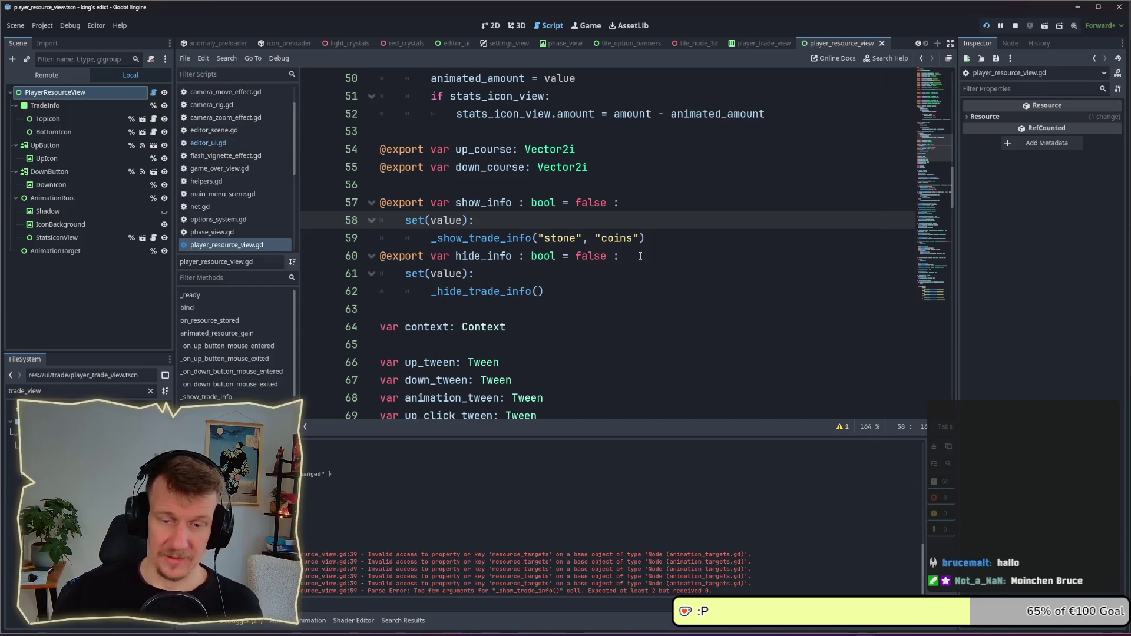
pyautogui.click(554, 274)
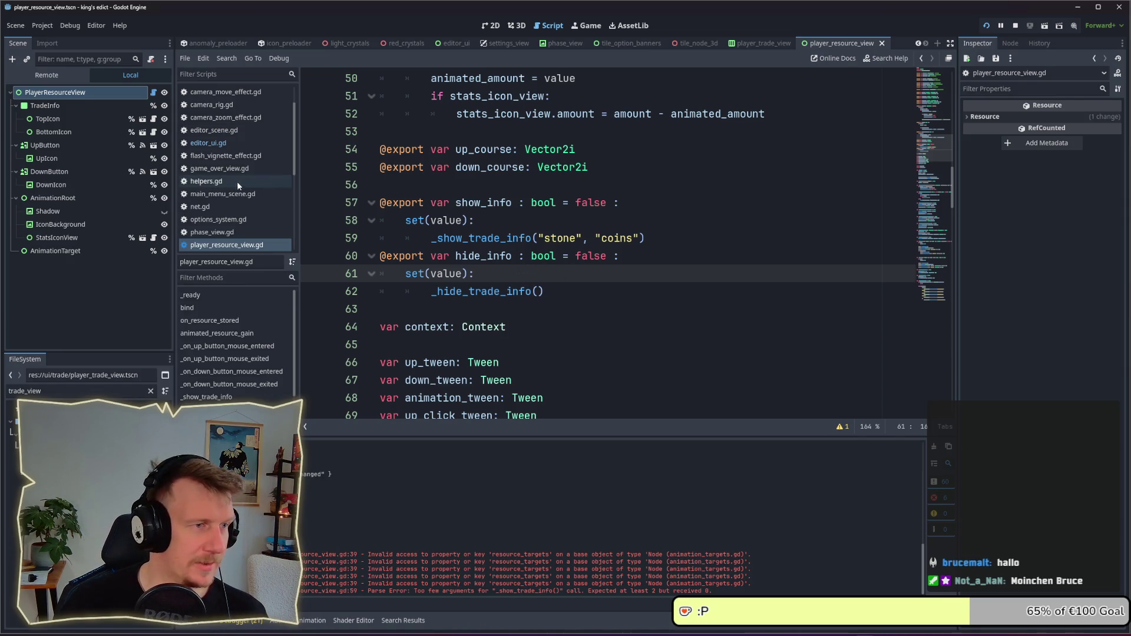
pyautogui.click(1014, 26)
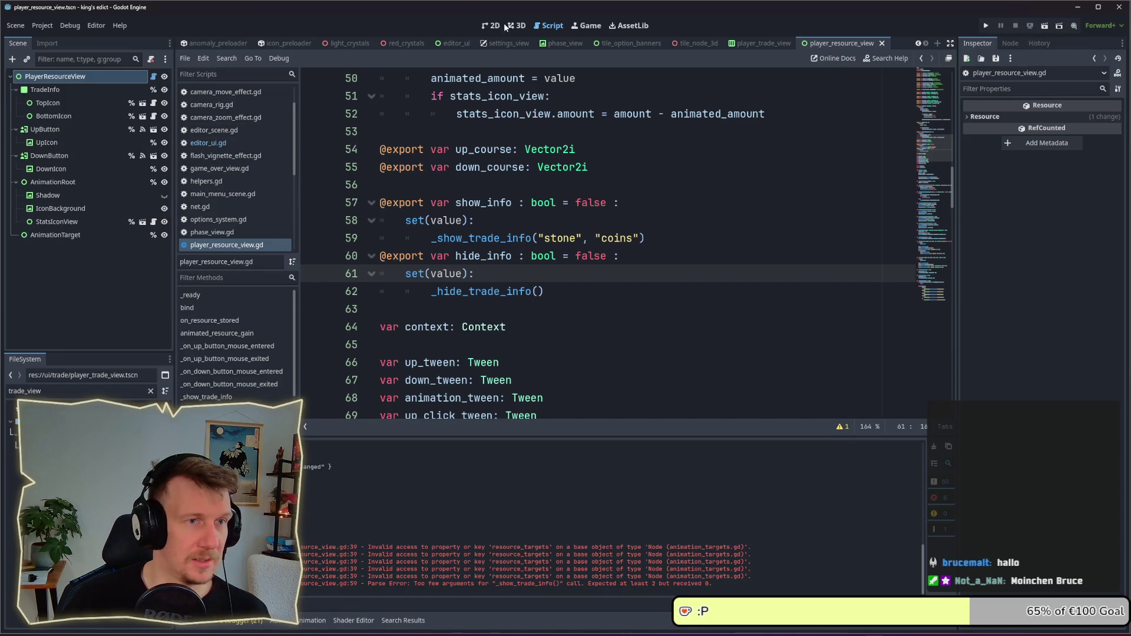
# - In the 2D view, select PlayerResourceView and toggle Show Info / Hide Info repeatedly to preview the trade panel
pyautogui.click(493, 25)
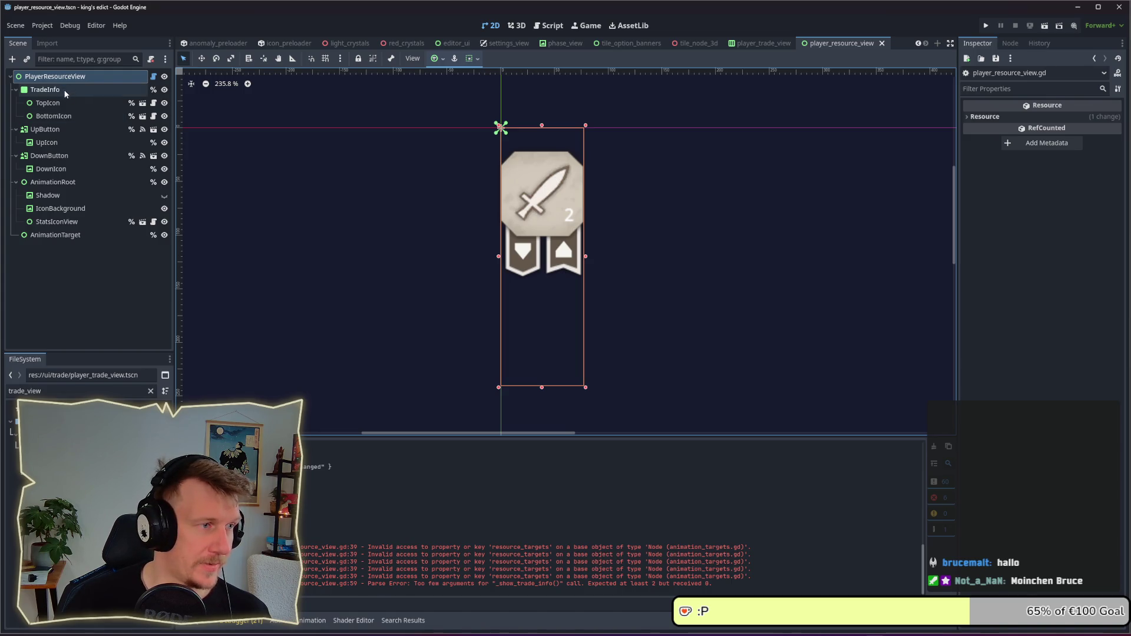
pyautogui.click(55, 76)
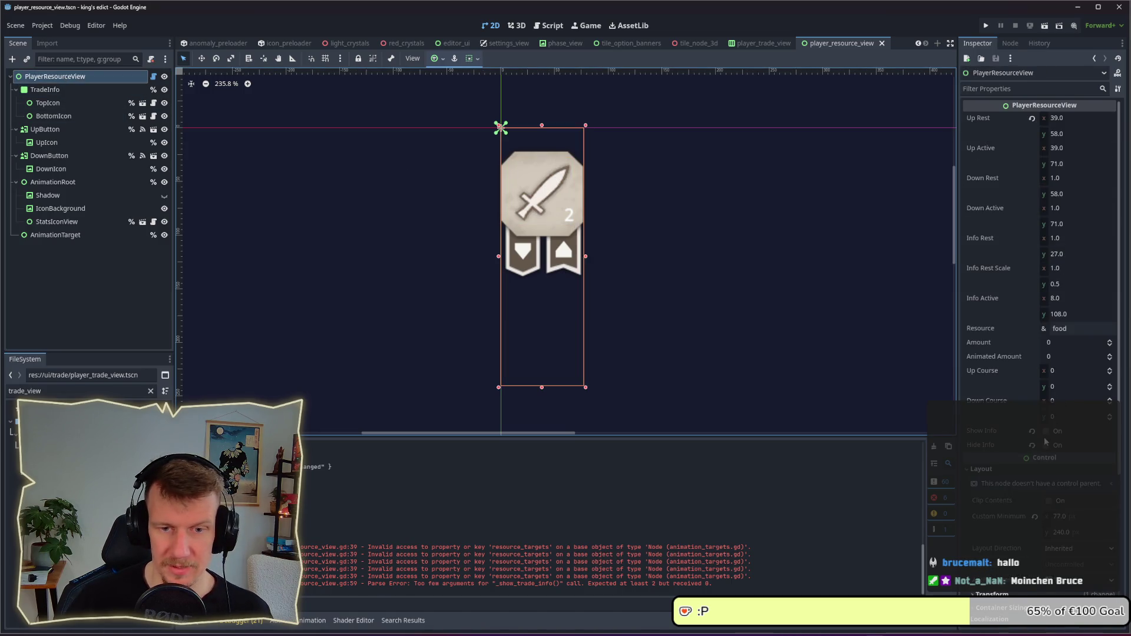
pyautogui.click(1048, 436)
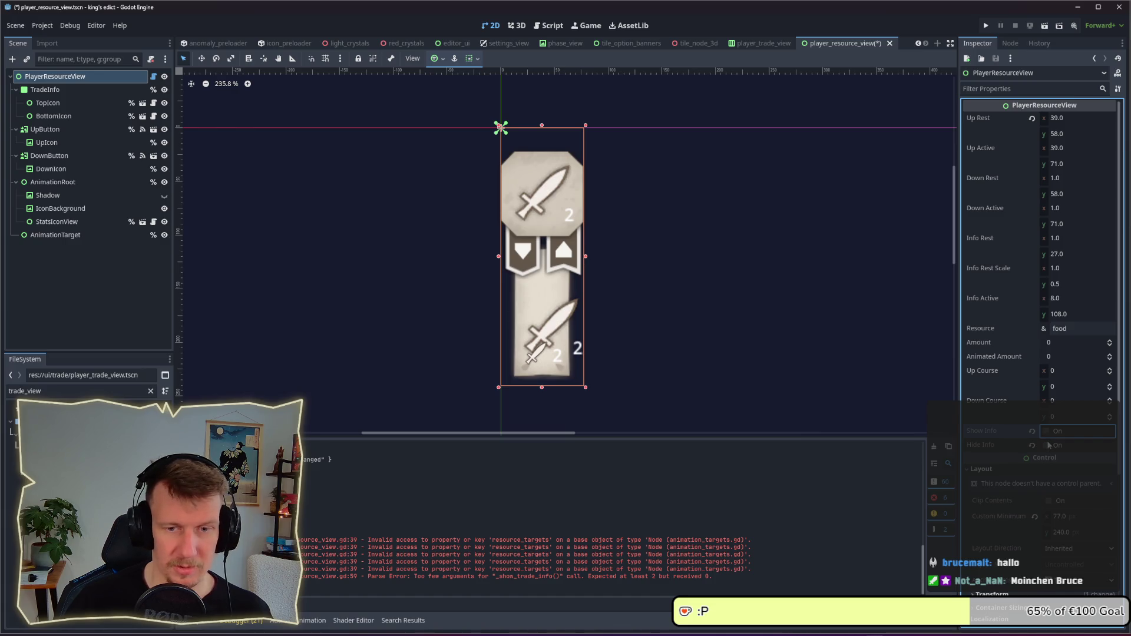
pyautogui.click(1048, 444)
pyautogui.click(1048, 440)
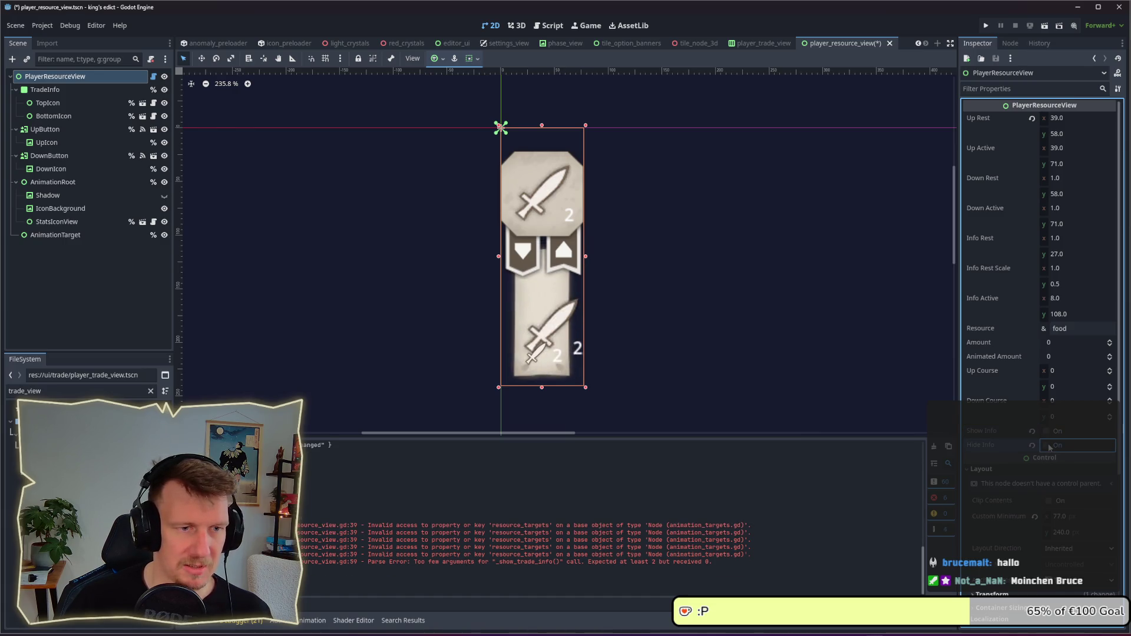
pyautogui.click(1048, 444)
pyautogui.click(1048, 435)
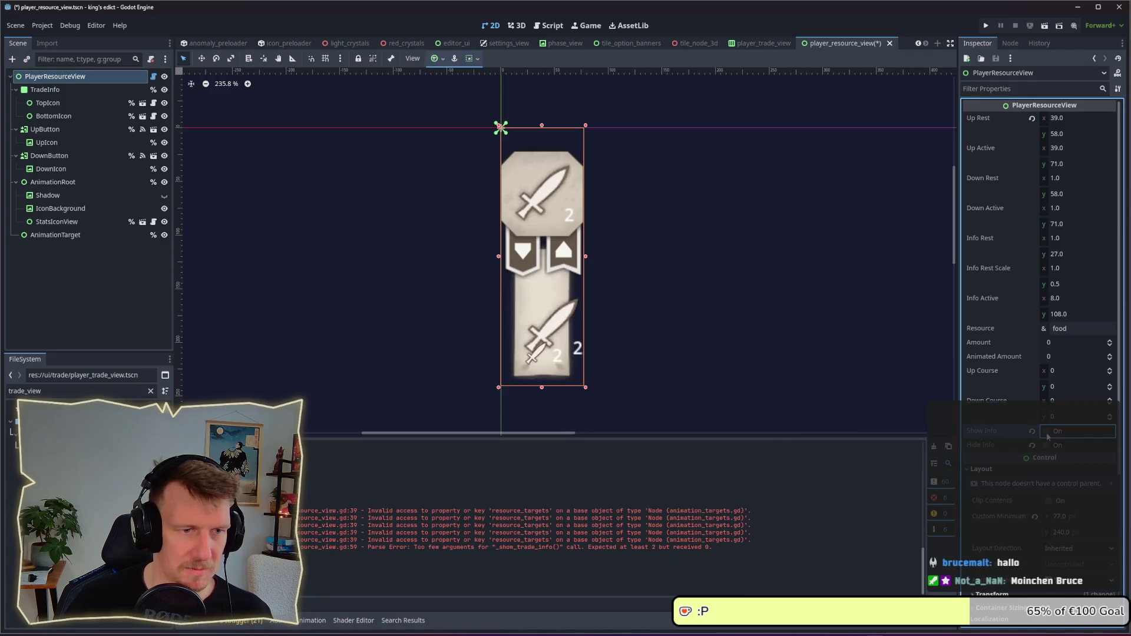
pyautogui.click(1051, 447)
pyautogui.moveTo(751, 336); pyautogui.dragTo(716, 310)
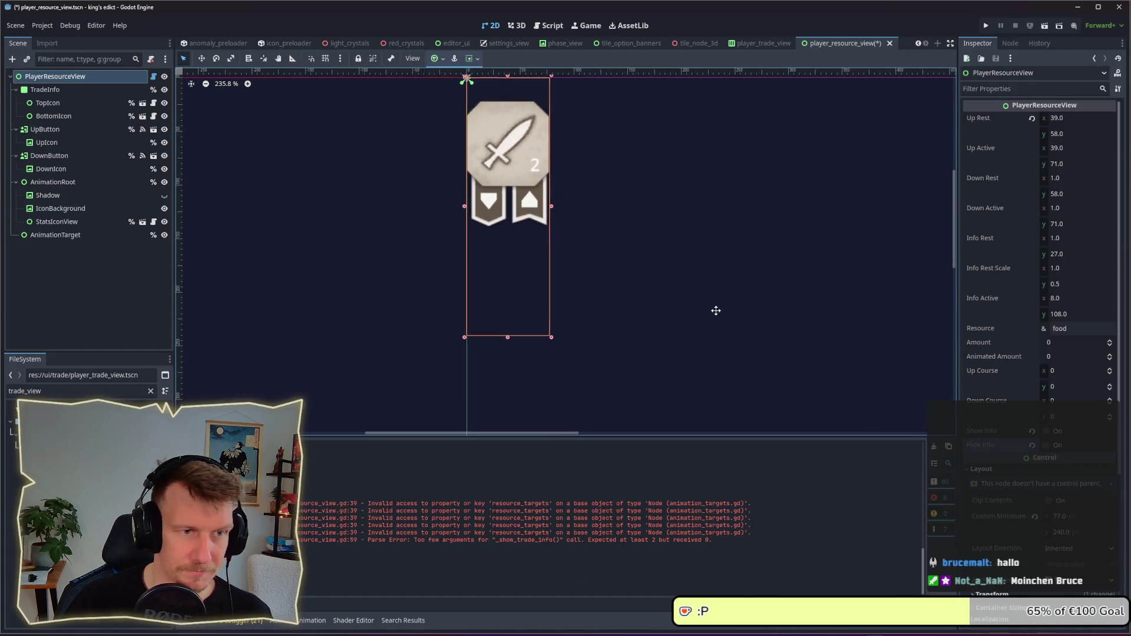
pyautogui.click(1048, 434)
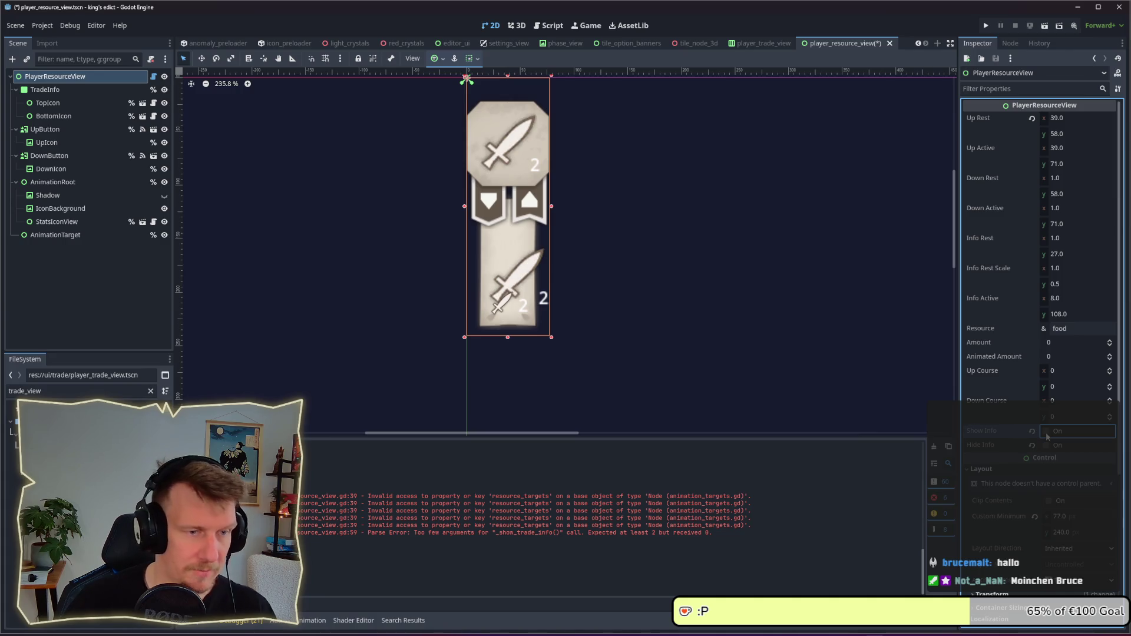
pyautogui.click(1050, 446)
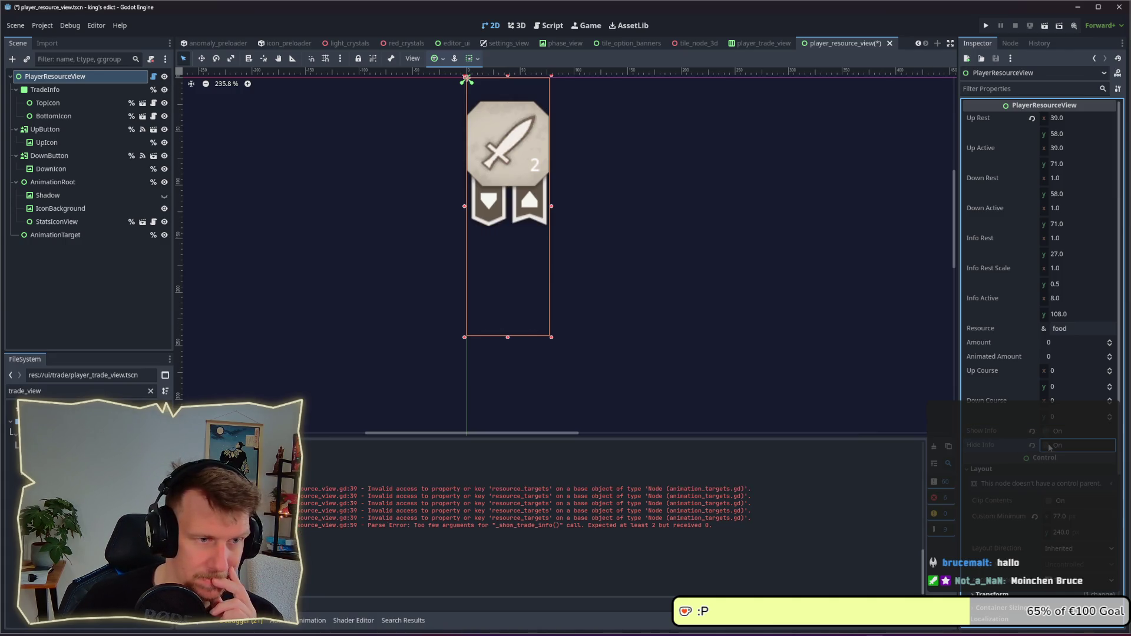
pyautogui.click(1049, 436)
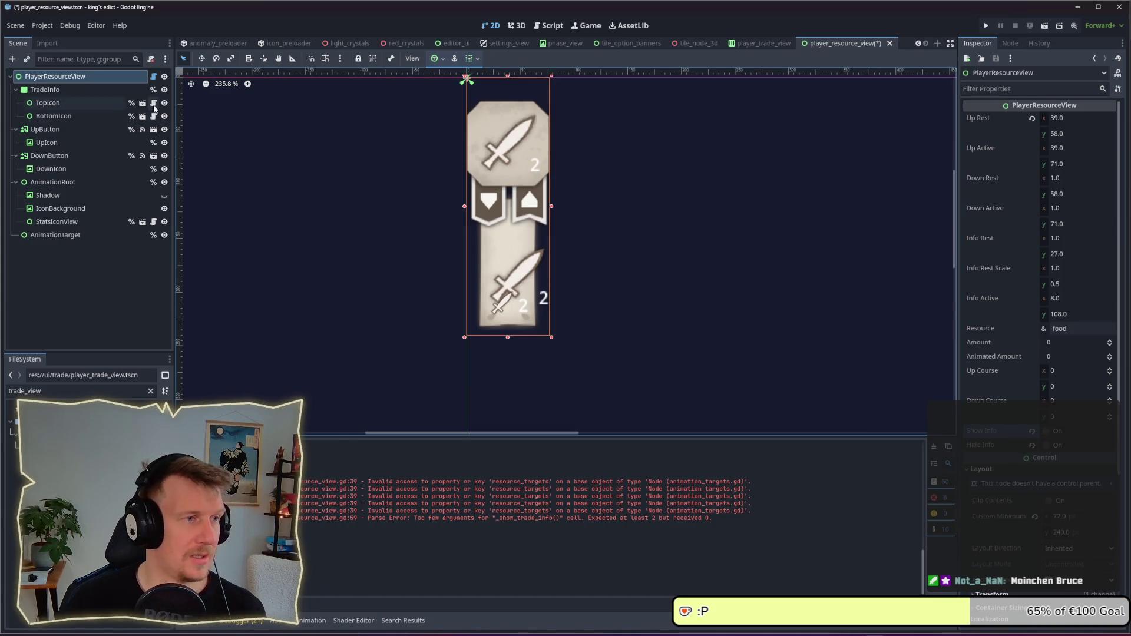
pyautogui.click(153, 103)
pyautogui.scroll(5, 619, 266)
pyautogui.scroll(5, 619, 265)
pyautogui.scroll(3, 619, 265)
pyautogui.scroll(3, 795, 265)
pyautogui.moveTo(952, 189); pyautogui.dragTo(952, 114)
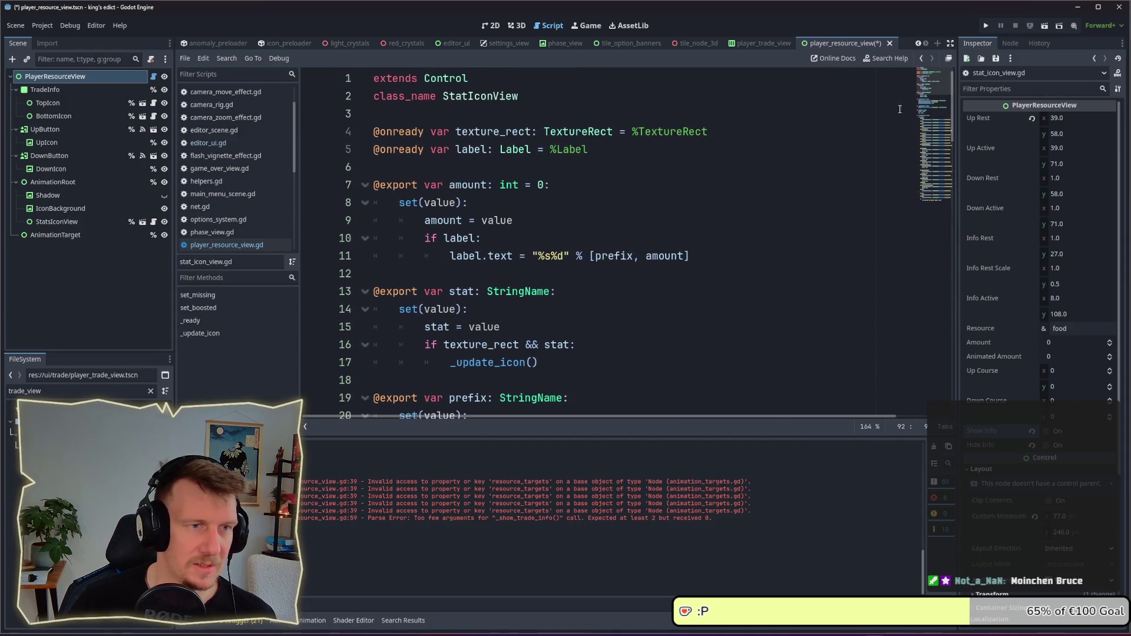
pyautogui.hotkey('ctrl', 'Home')
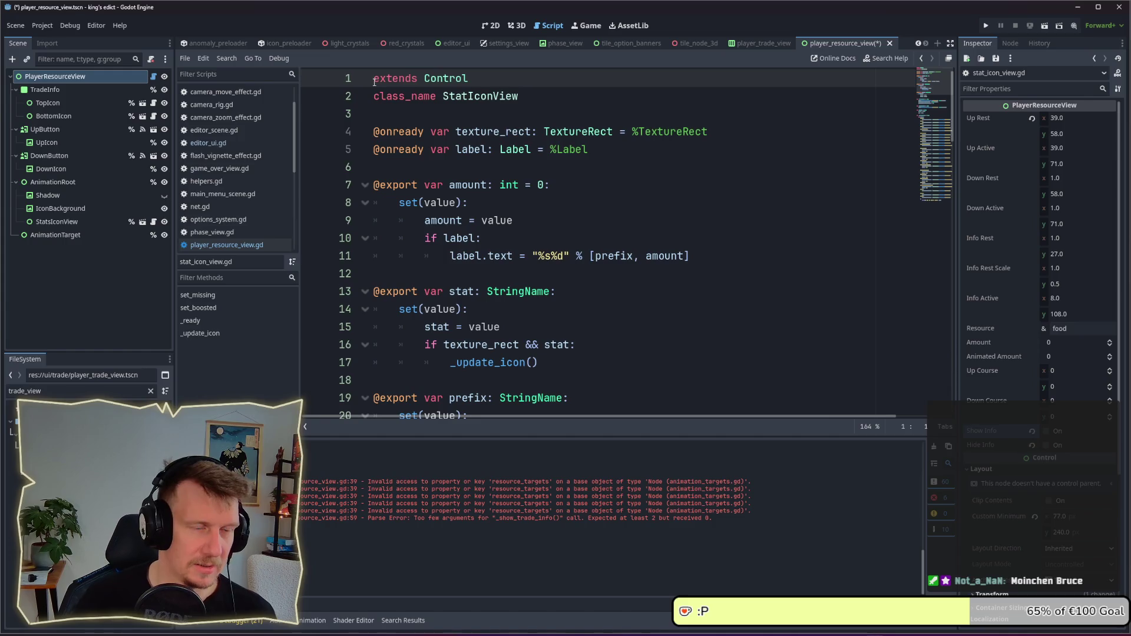
pyautogui.press('Return')
pyautogui.press('Up')
pyautogui.scroll(-4, 451, 257)
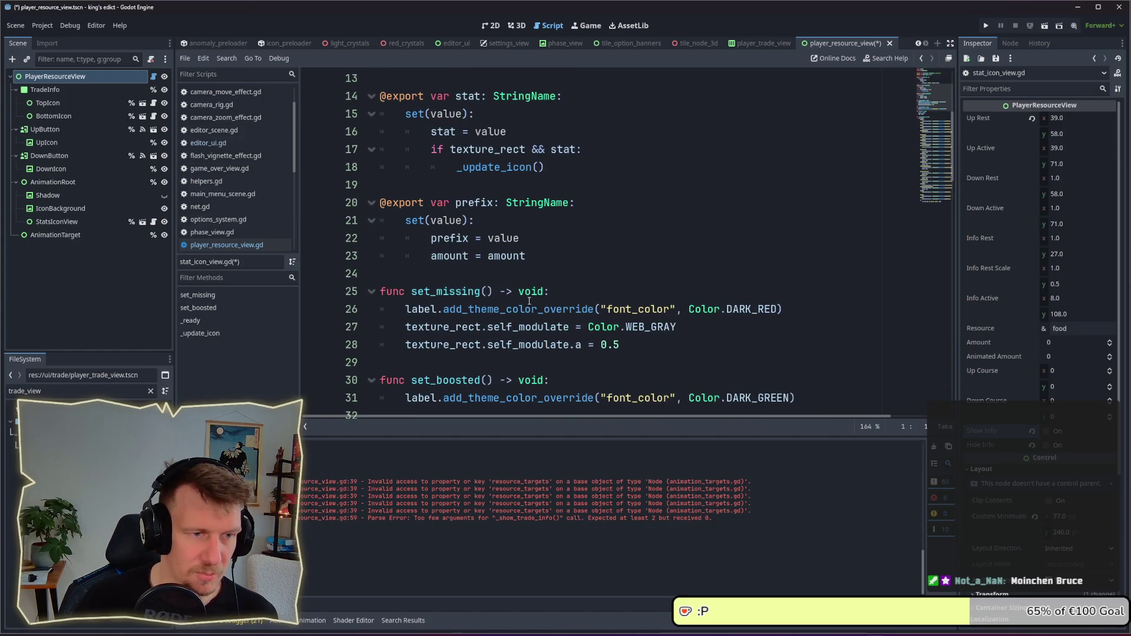
pyautogui.scroll(4, 530, 304)
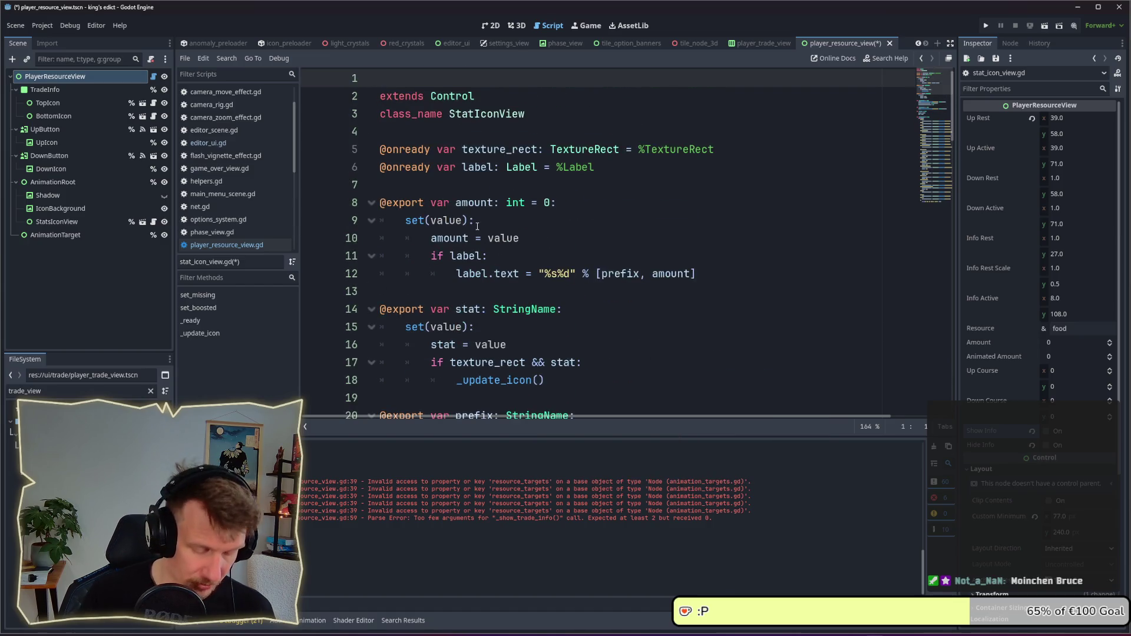
pyautogui.write('@to')
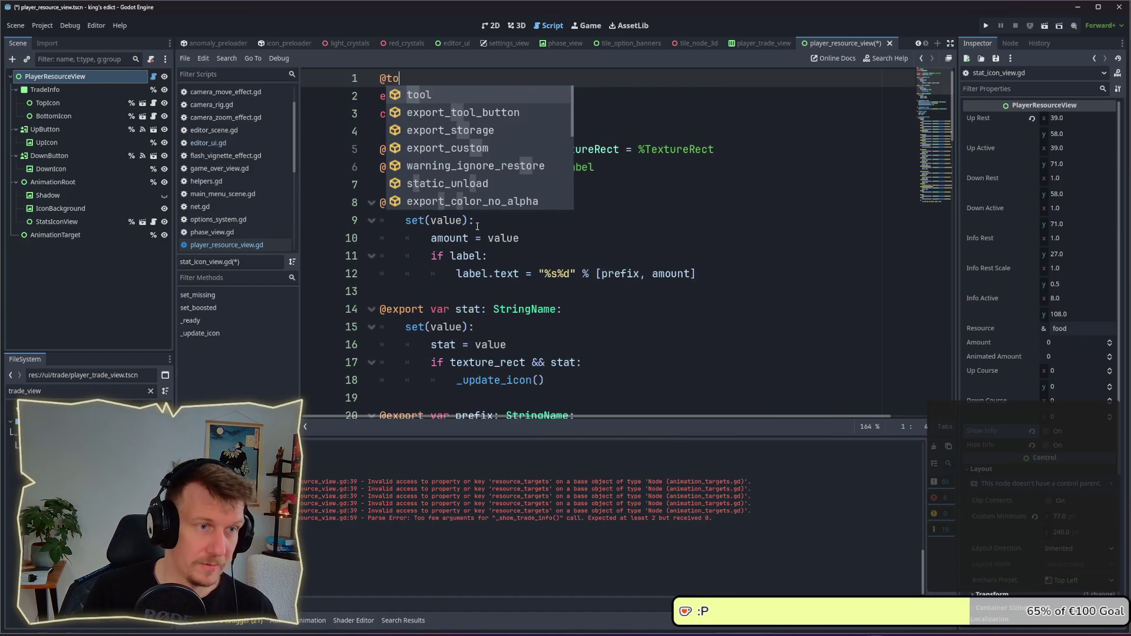
pyautogui.write('ol')
pyautogui.hotkey('ctrl', 's')
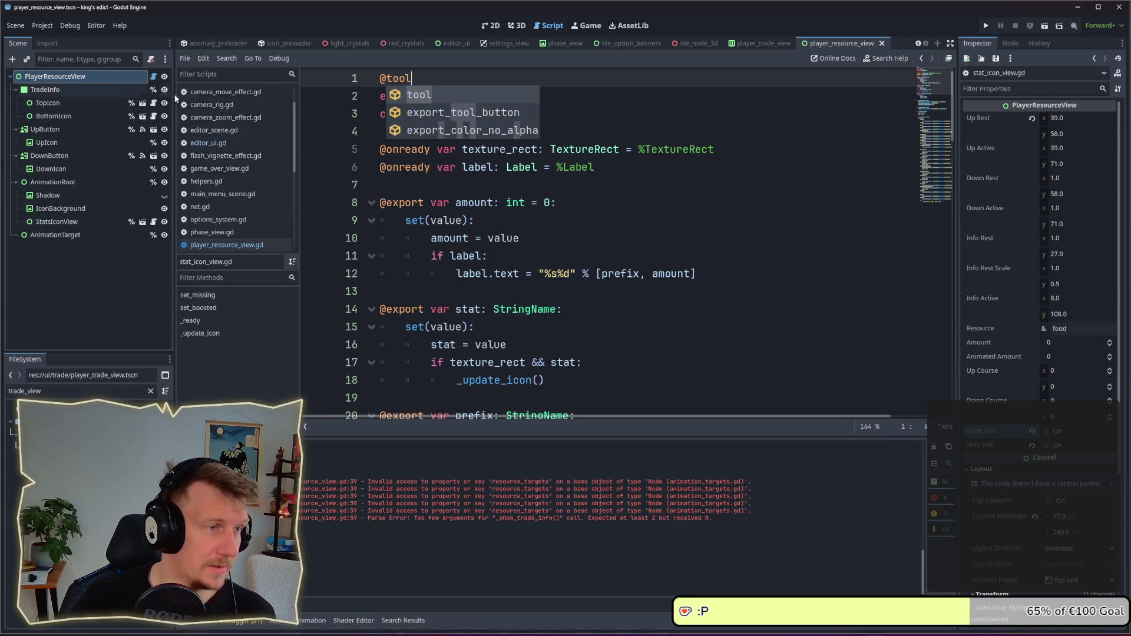
pyautogui.click(453, 82)
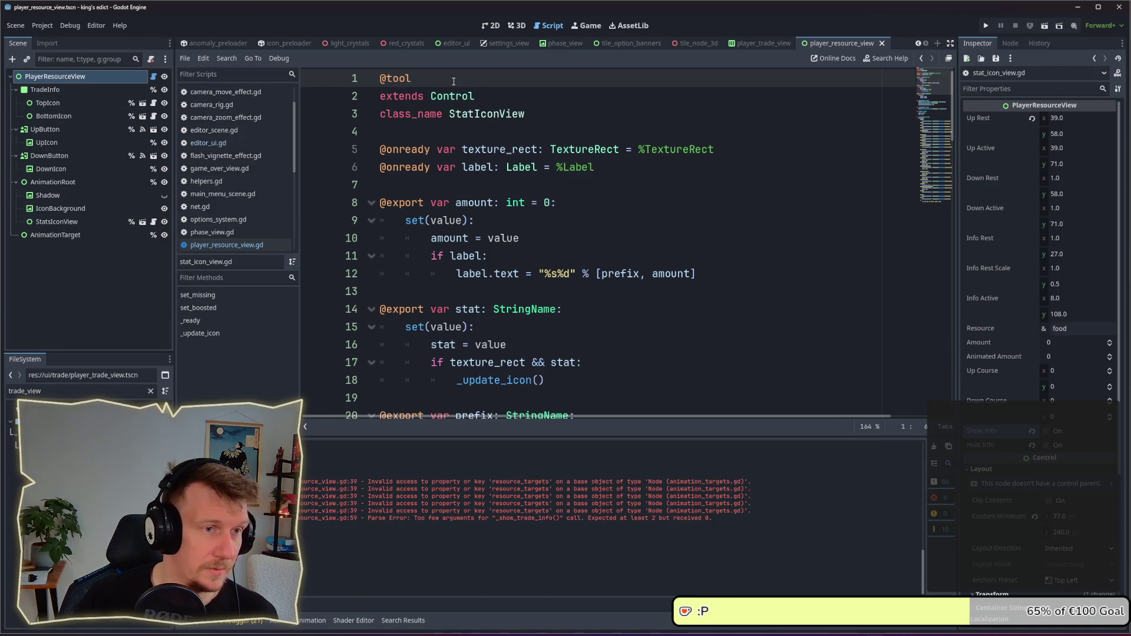
pyautogui.click(16, 24)
pyautogui.click(53, 245)
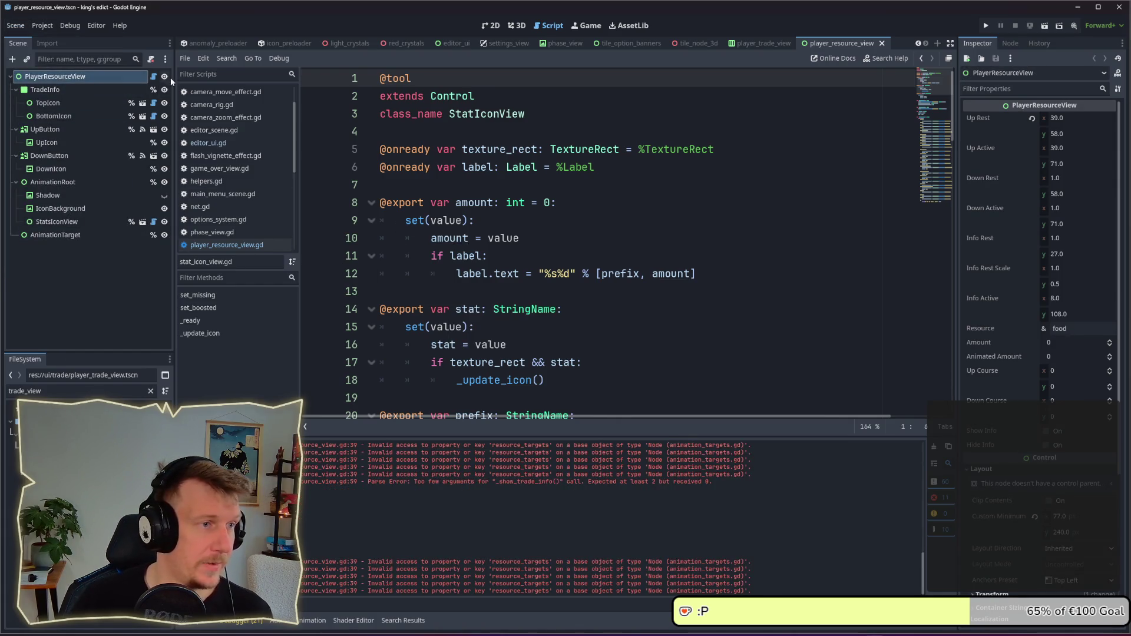
# - In 2D, toggle Show Info / Hide Info repeatedly to confirm the stone-and-coin trade panel shows and hides
pyautogui.click(492, 25)
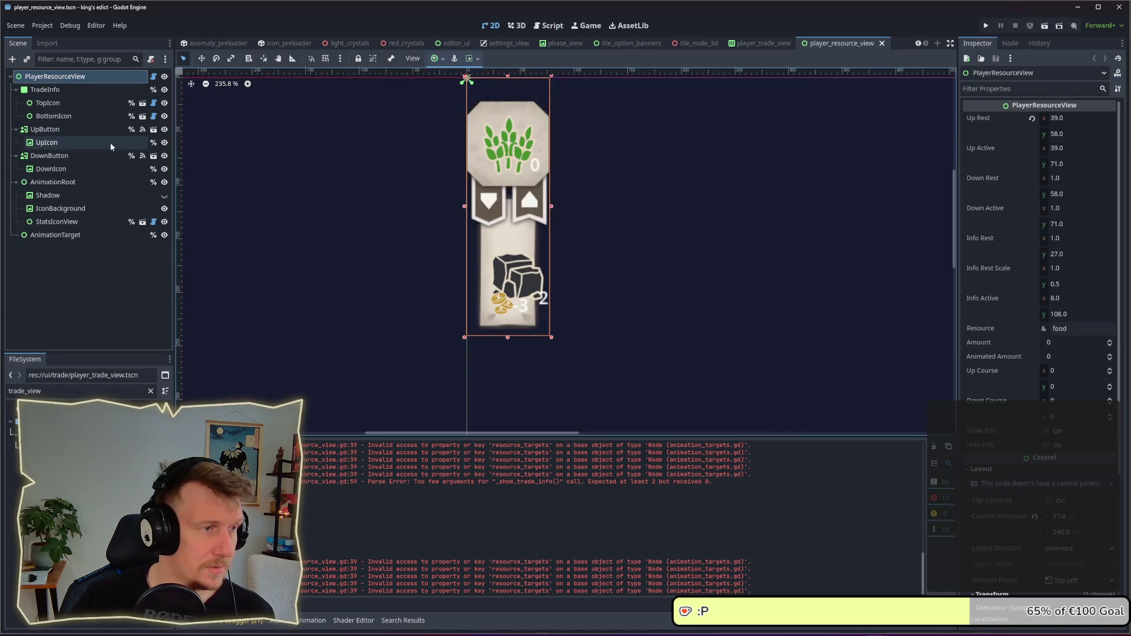
pyautogui.click(72, 90)
pyautogui.click(124, 78)
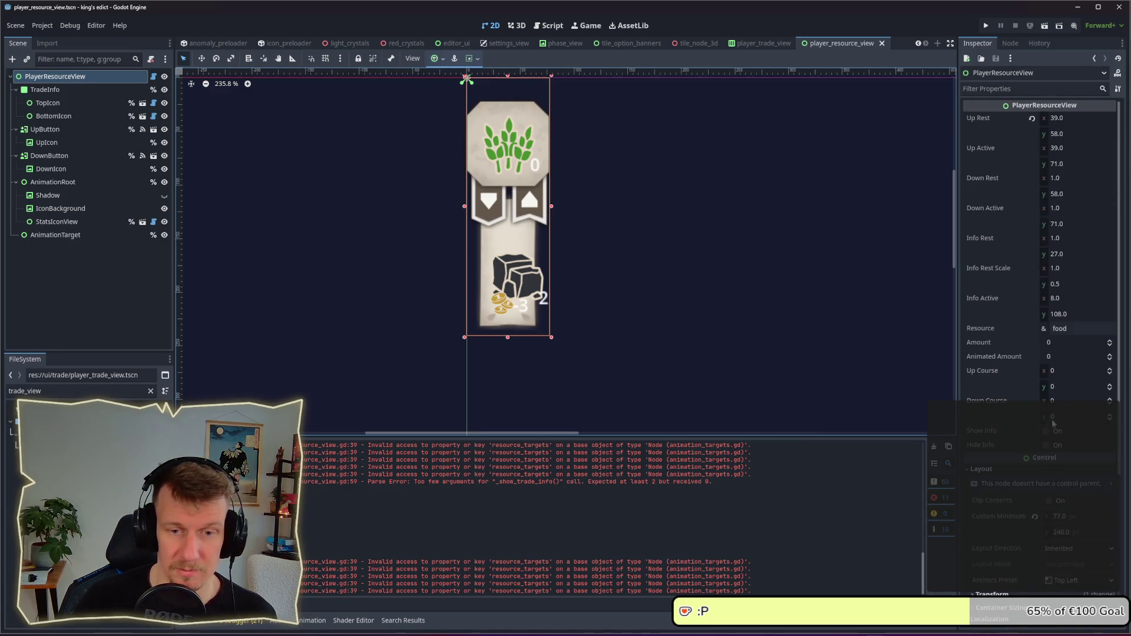
pyautogui.click(1052, 449)
pyautogui.click(1049, 447)
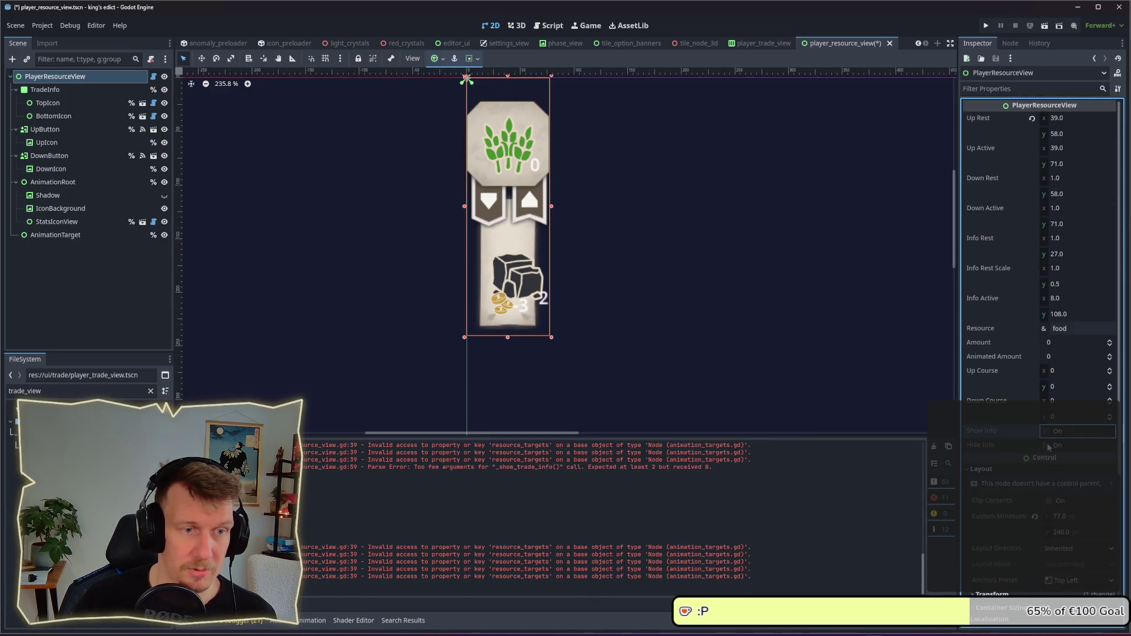
pyautogui.click(1048, 434)
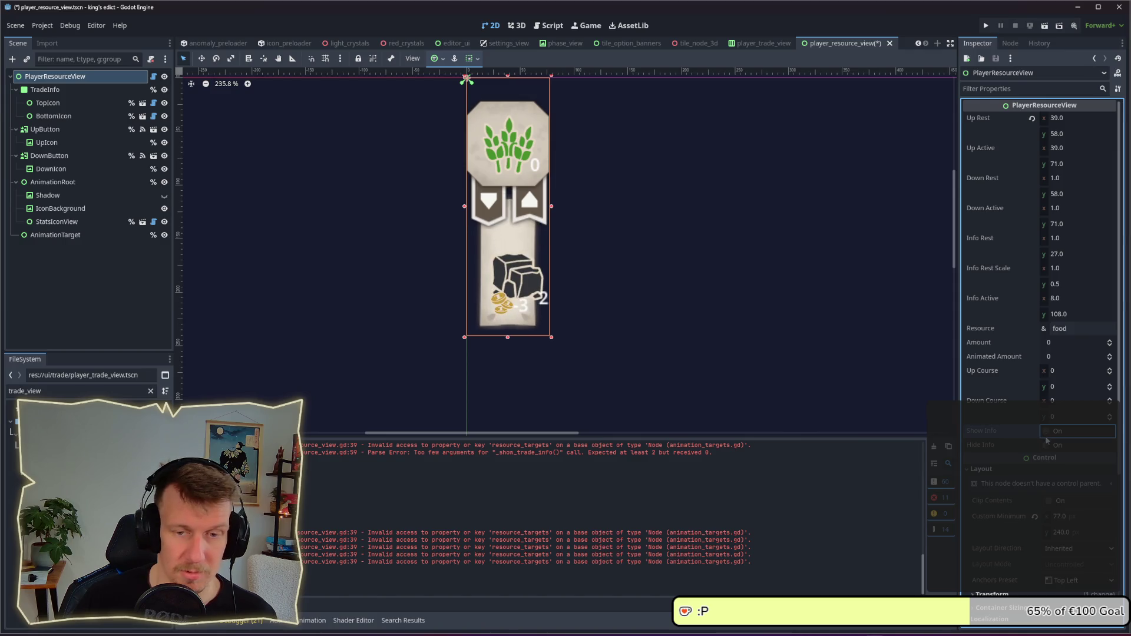
pyautogui.click(1048, 447)
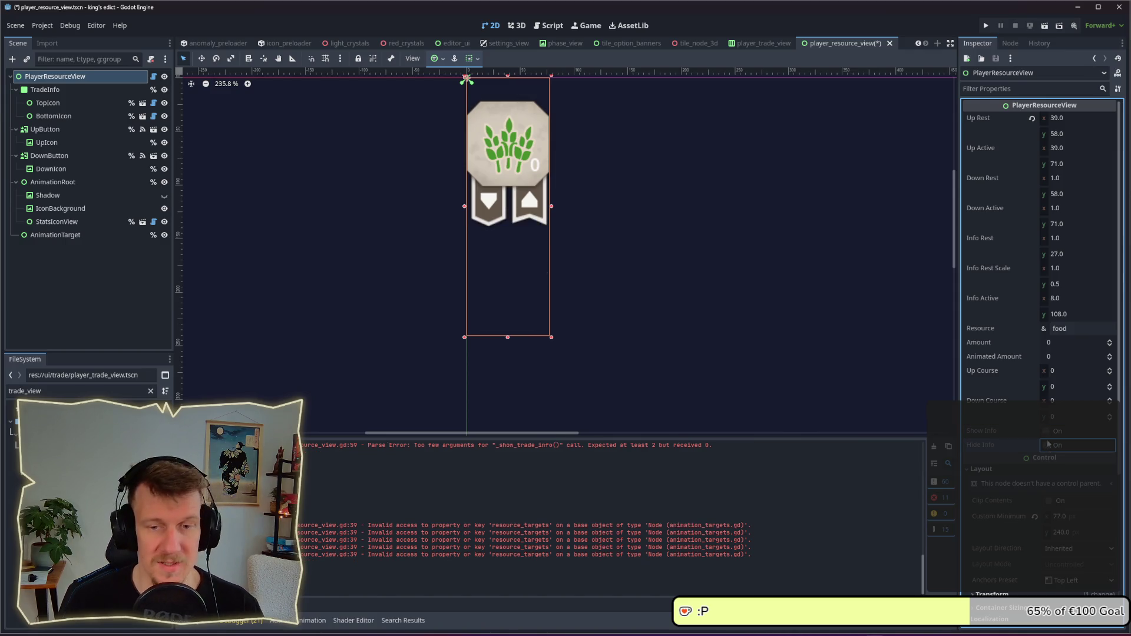
pyautogui.click(1048, 433)
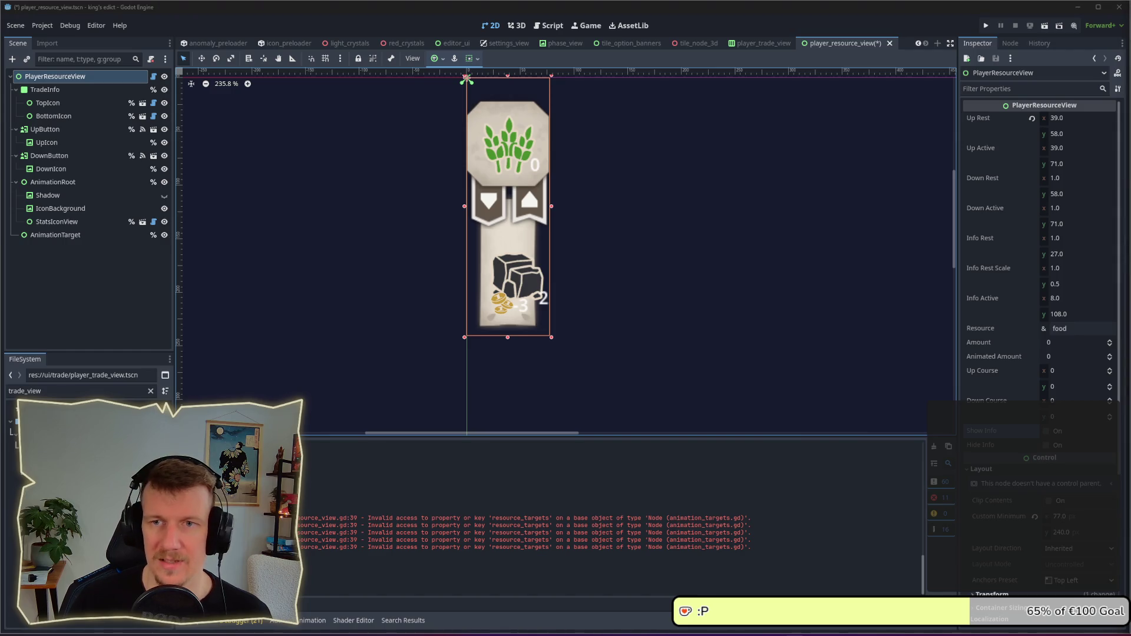
pyautogui.click(1050, 436)
pyautogui.click(1050, 435)
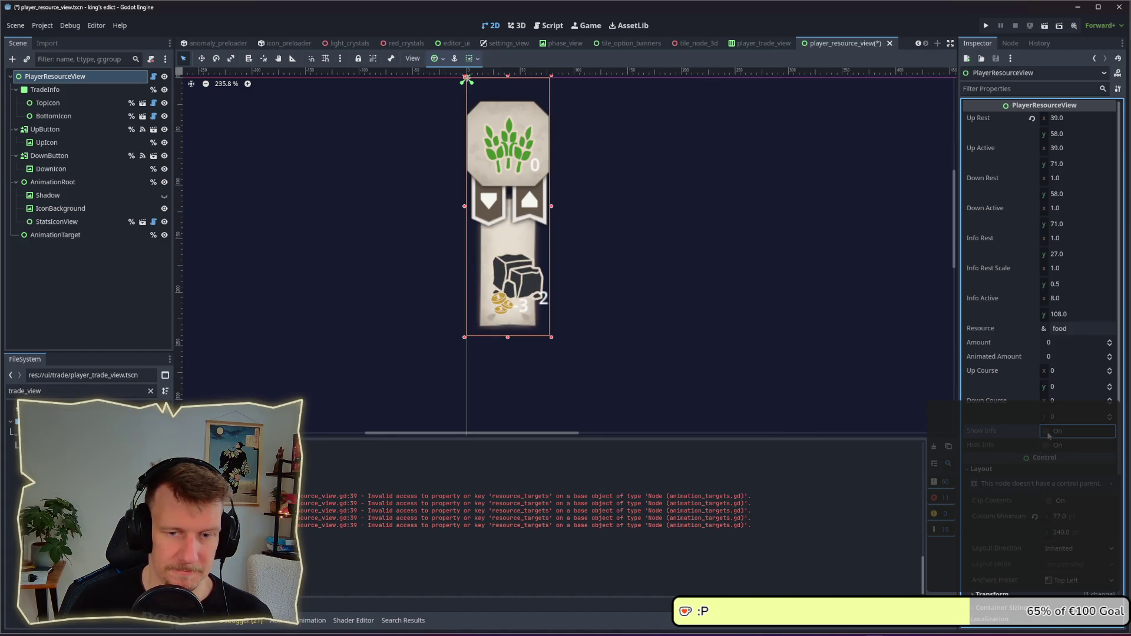
pyautogui.click(1048, 445)
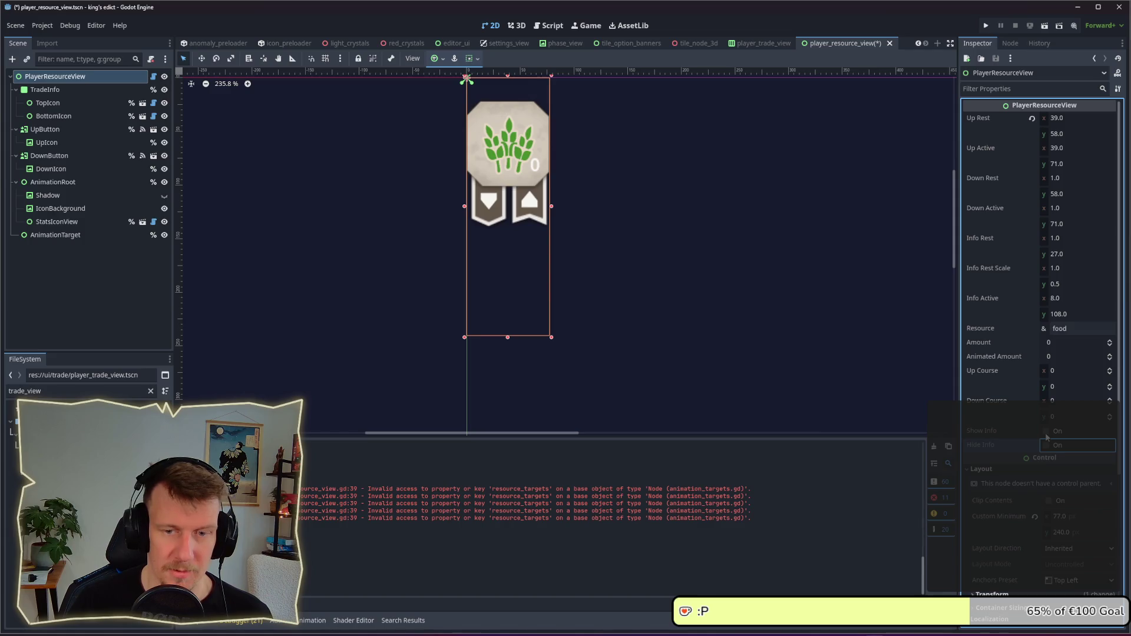
pyautogui.click(1046, 435)
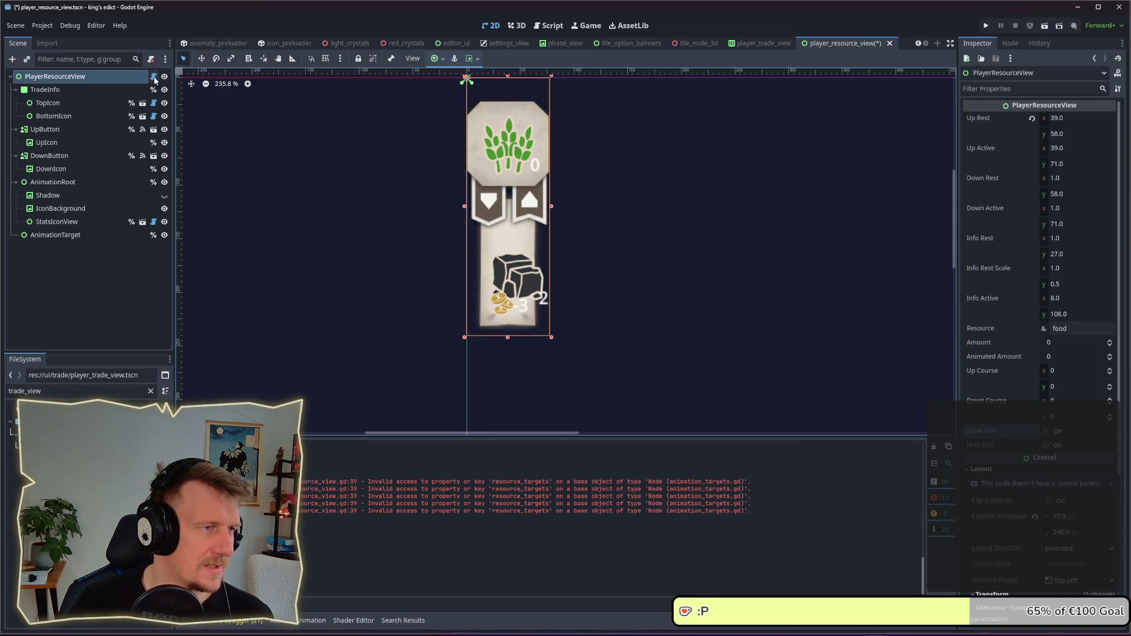
pyautogui.hotkey('ctrl', 'F3')
pyautogui.scroll(-4, 439, 275)
pyautogui.scroll(-6, 439, 276)
pyautogui.scroll(-3, 439, 276)
pyautogui.scroll(7, 439, 276)
pyautogui.scroll(2, 439, 275)
pyautogui.scroll(-3, 439, 276)
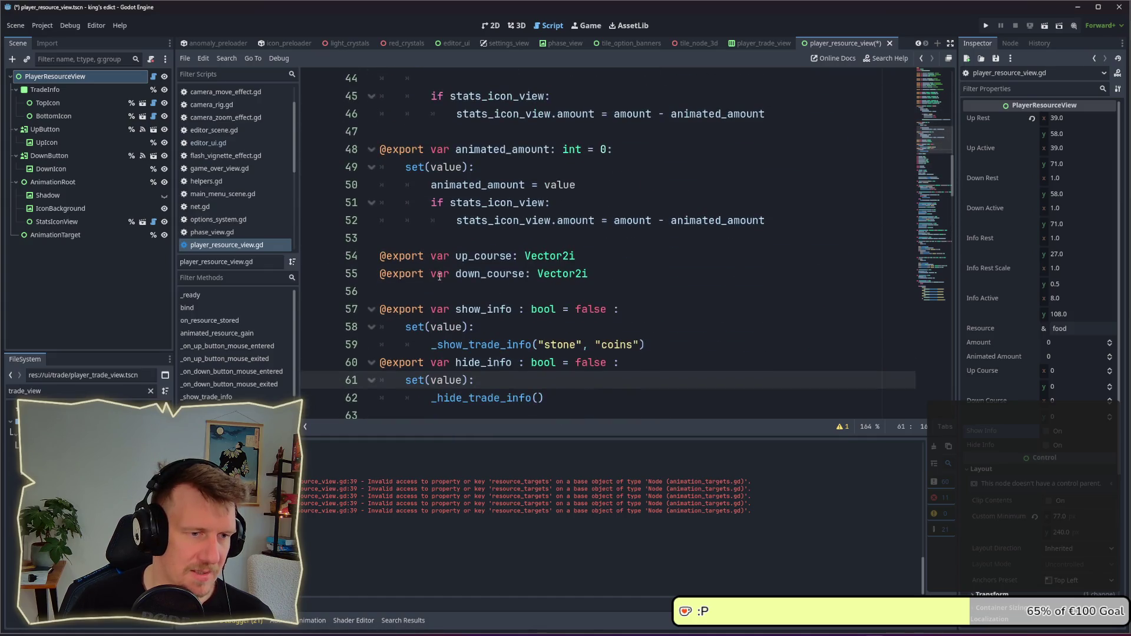
pyautogui.scroll(-2, 438, 276)
pyautogui.click(473, 274)
pyautogui.click(416, 185)
pyautogui.press('Return')
pyautogui.write('@')
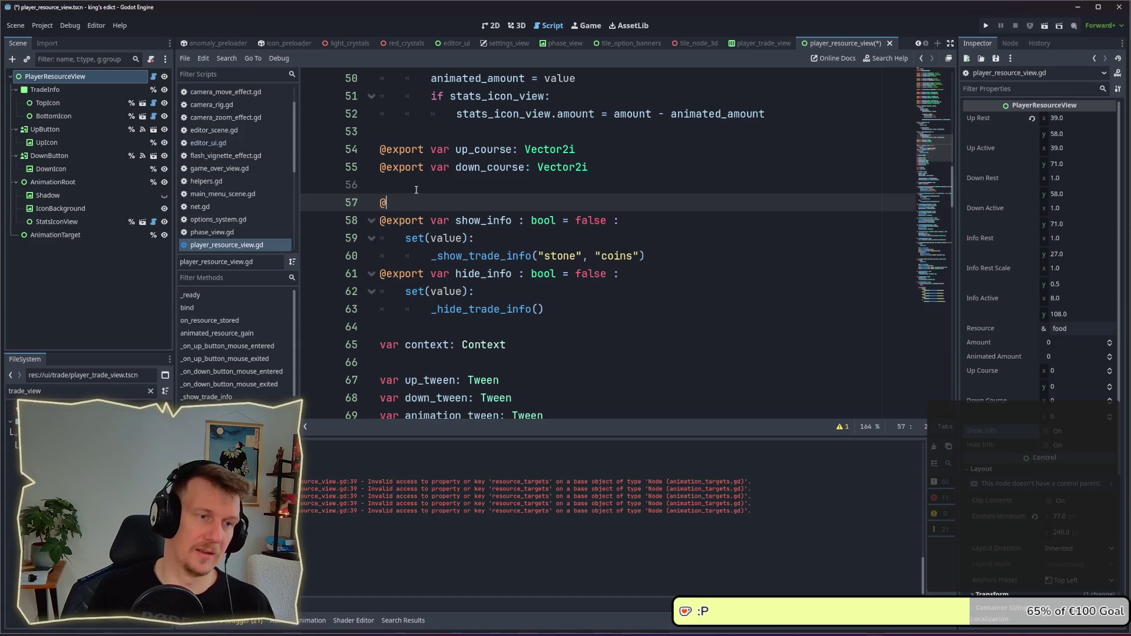
pyautogui.write('export var')
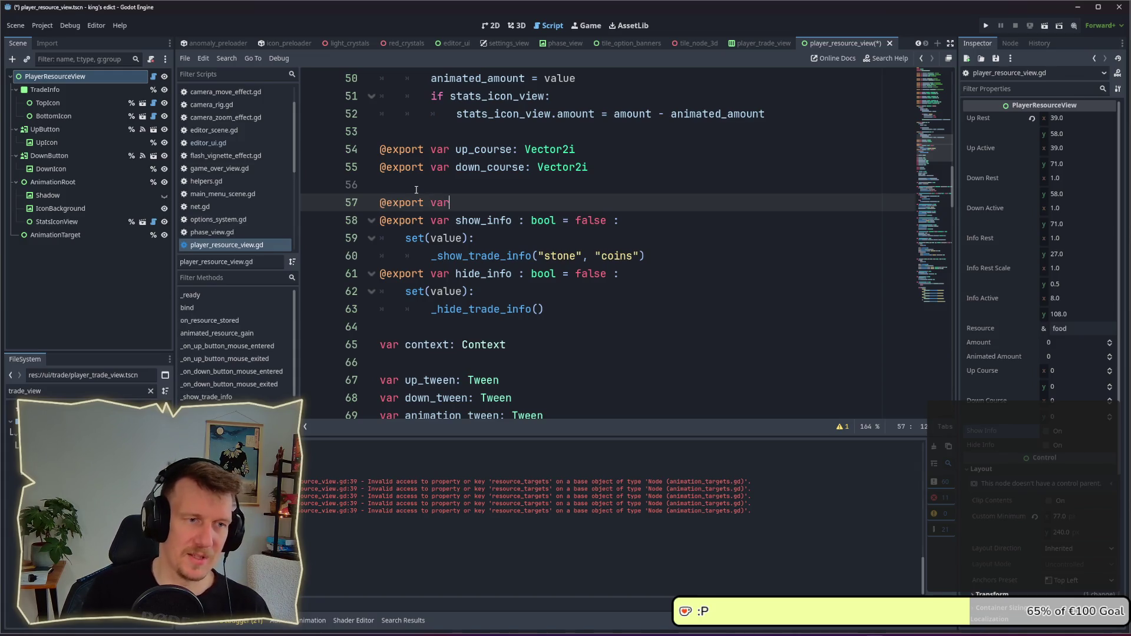
pyautogui.press('BackSpace')
pyautogui.press('BackSpace')
pyautogui.press('BackSpace')
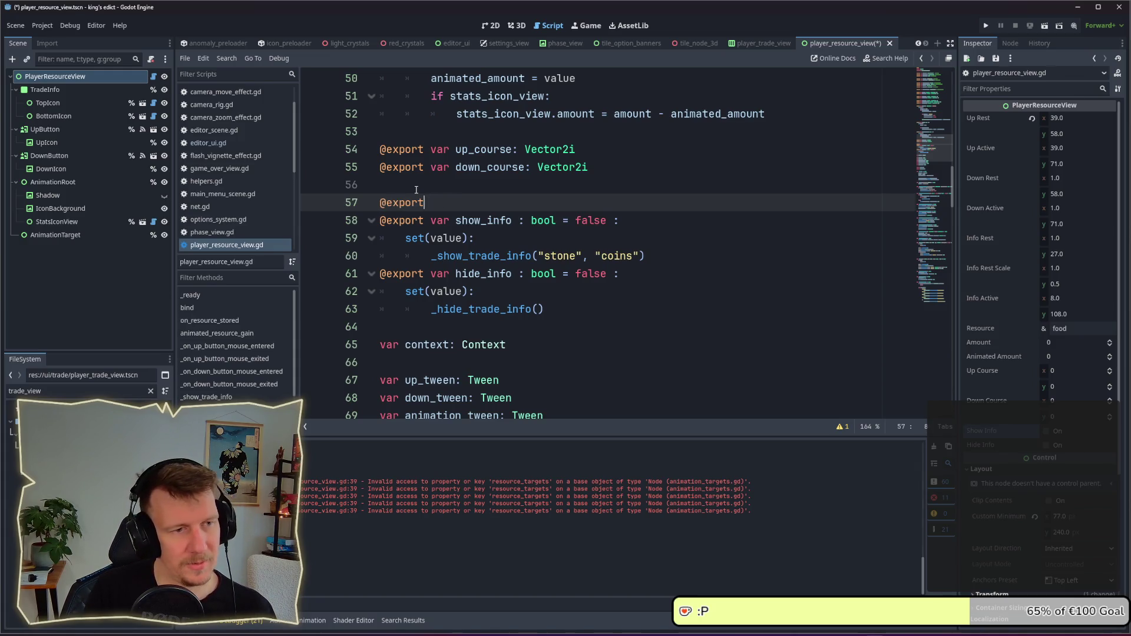
pyautogui.write('group()')
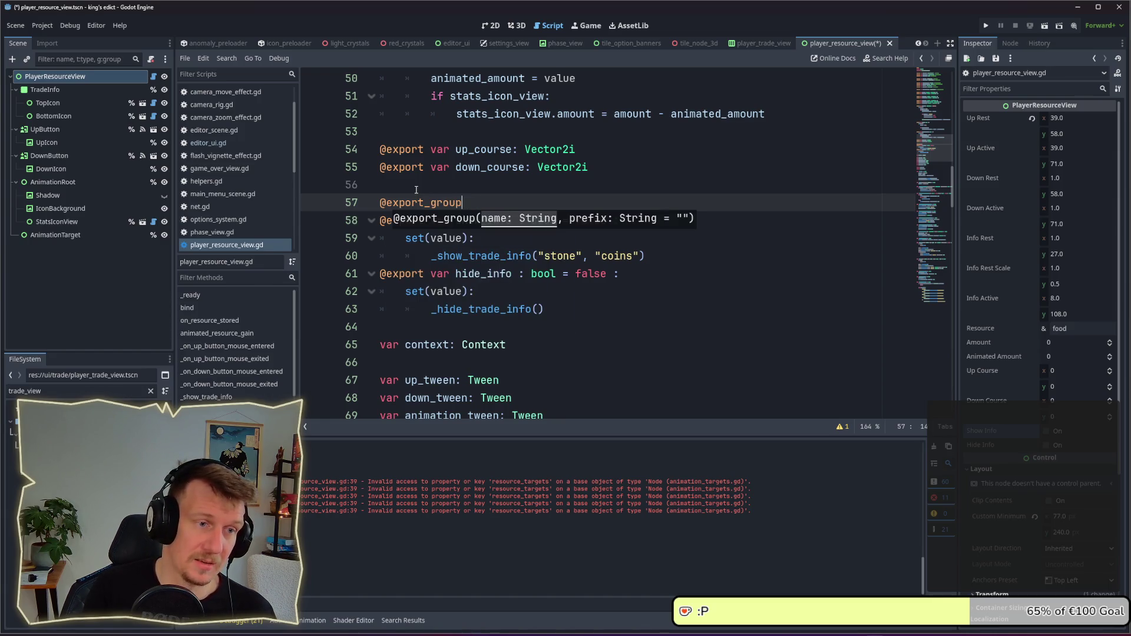
pyautogui.press('Escape')
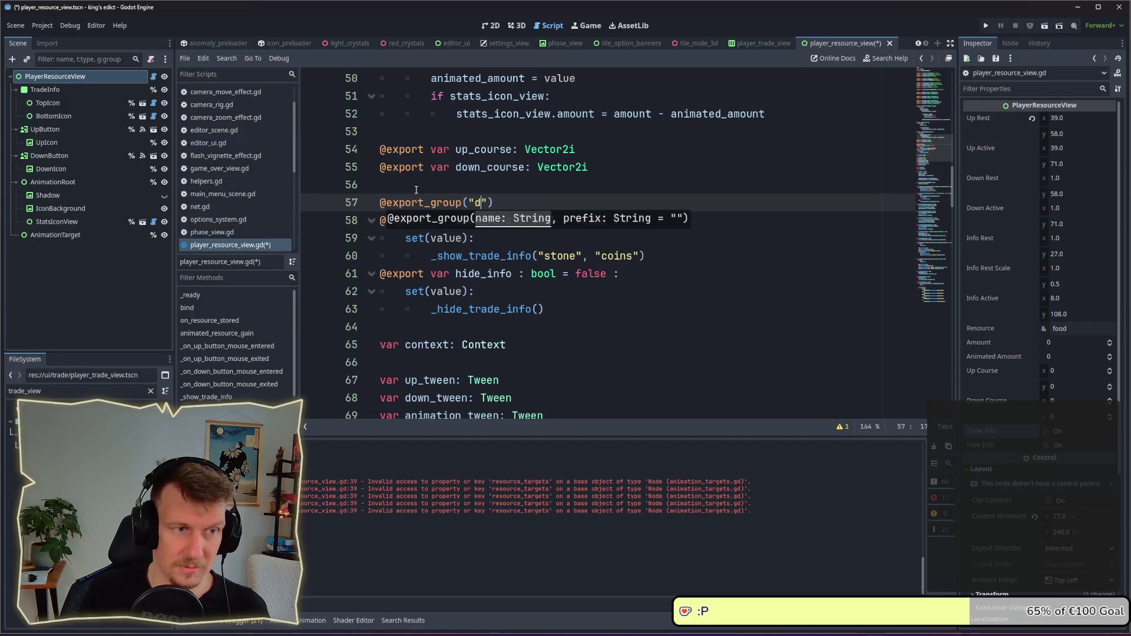
pyautogui.write('lop')
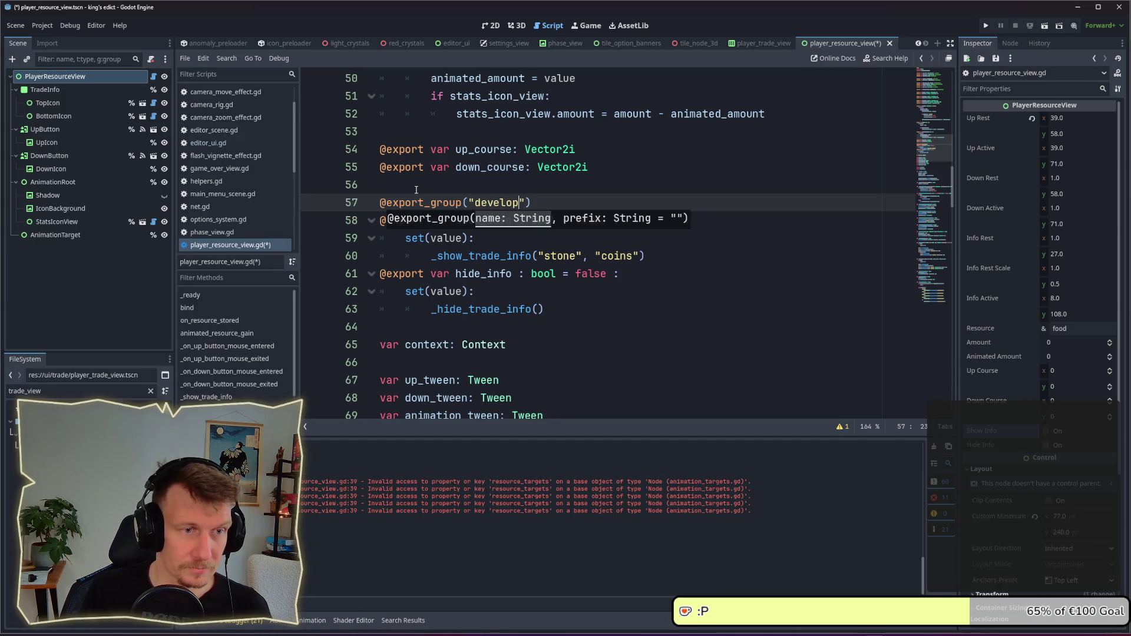
pyautogui.press('BackSpace')
pyautogui.press('BackSpace')
pyautogui.press('BackSpace')
pyautogui.press('BackSpace')
pyautogui.press('BackSpace')
pyautogui.press('BackSpace')
pyautogui.write('diotr')
pyautogui.press('BackSpace')
pyautogui.press('BackSpace')
pyautogui.write('tor_tools')
pyautogui.hotkey('ctrl', 's')
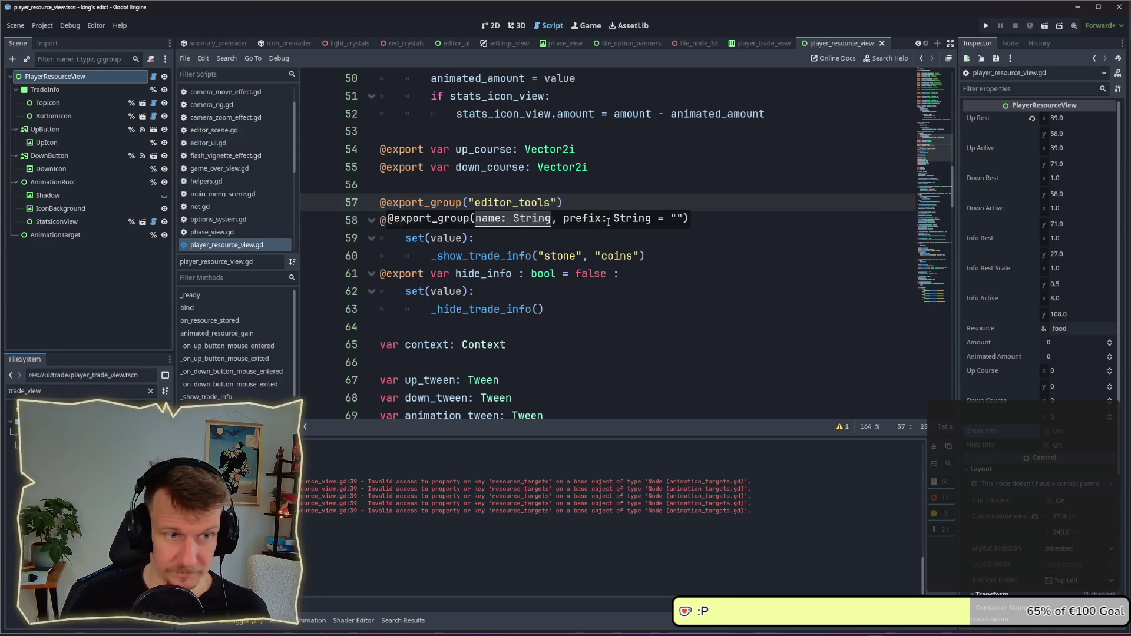
pyautogui.click(611, 203)
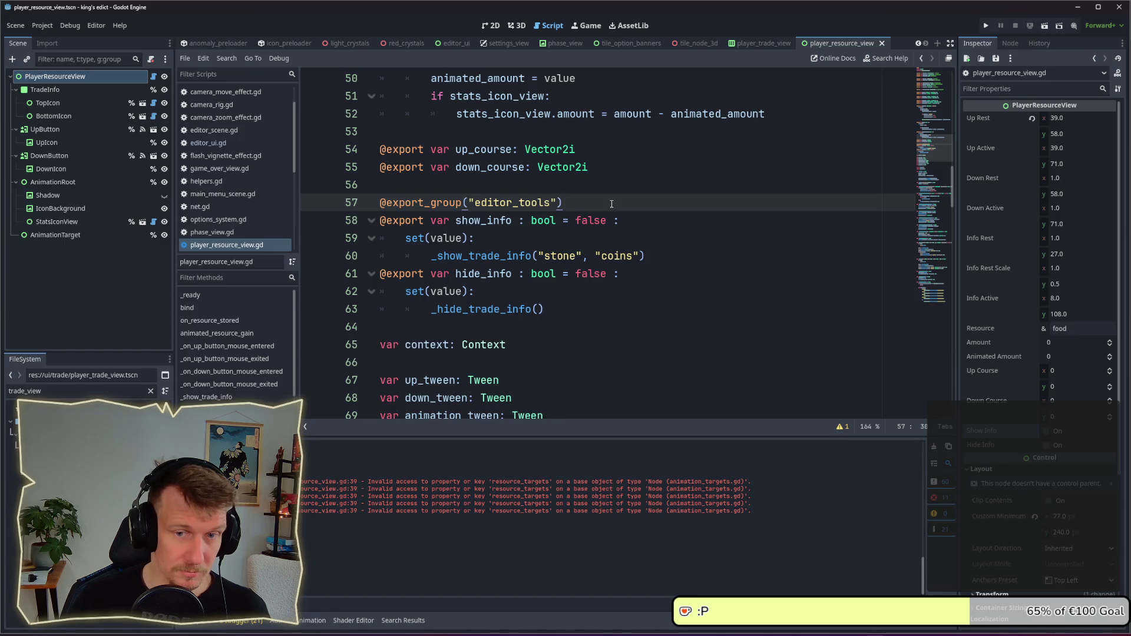
pyautogui.scroll(1, 613, 204)
# - Rename the export group from editor_tools to "Dev" and expand it in the Inspector
pyautogui.click(76, 89)
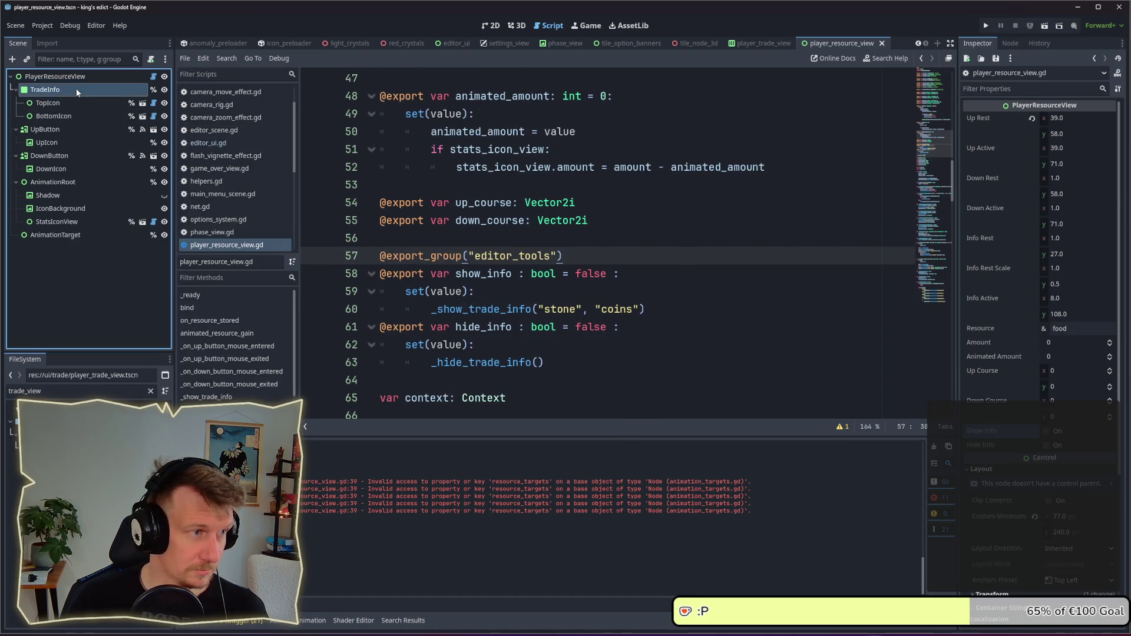
pyautogui.click(1000, 430)
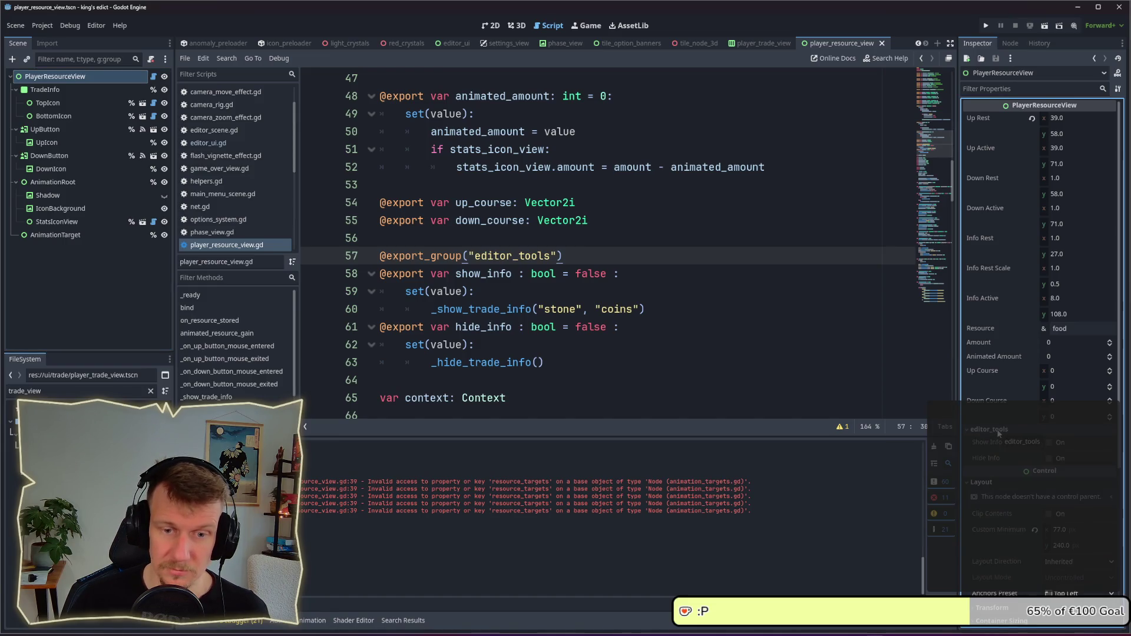
pyautogui.click(488, 255)
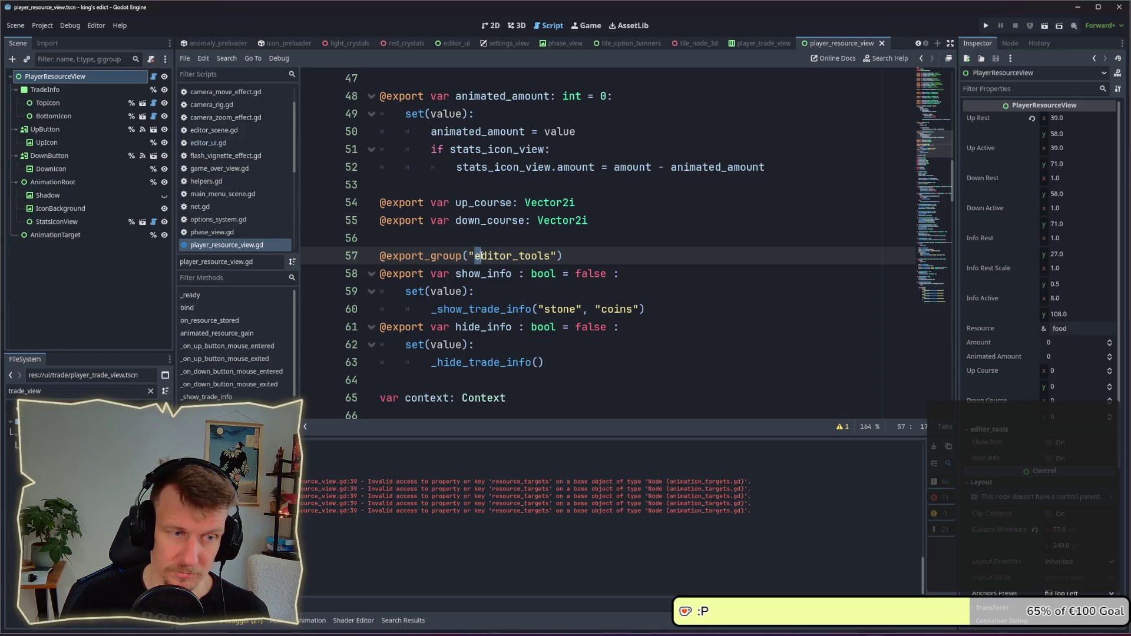
pyautogui.doubleClick(512, 256)
pyautogui.write('Devel')
pyautogui.press('BackSpace')
pyautogui.press('BackSpace')
pyautogui.press('BackSpace')
pyautogui.press('Escape')
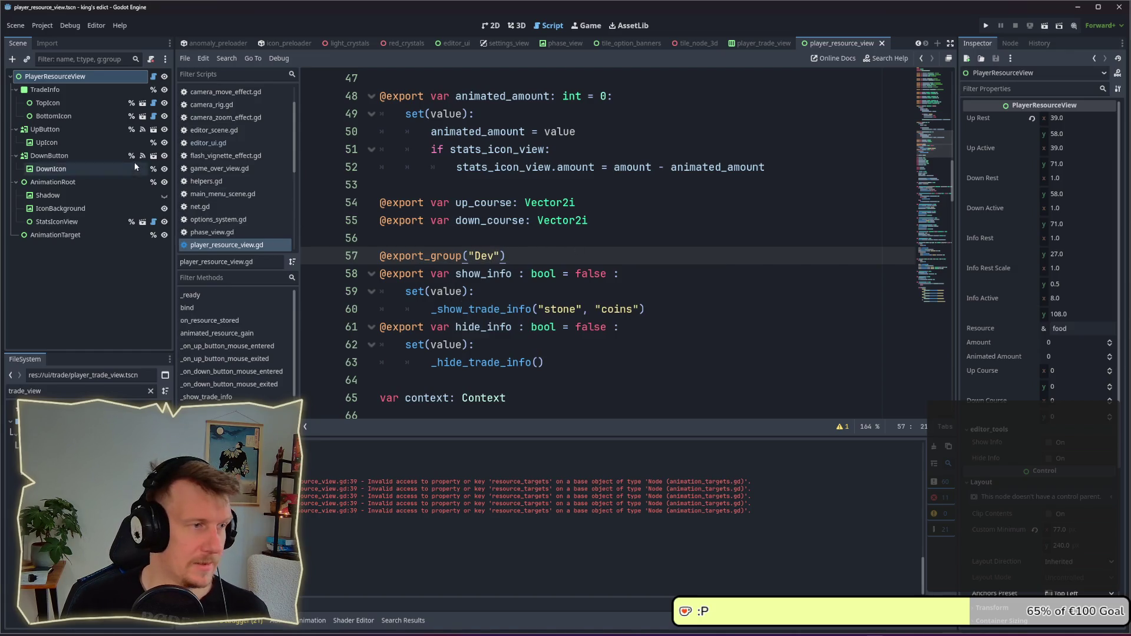
pyautogui.click(56, 76)
pyautogui.click(1013, 430)
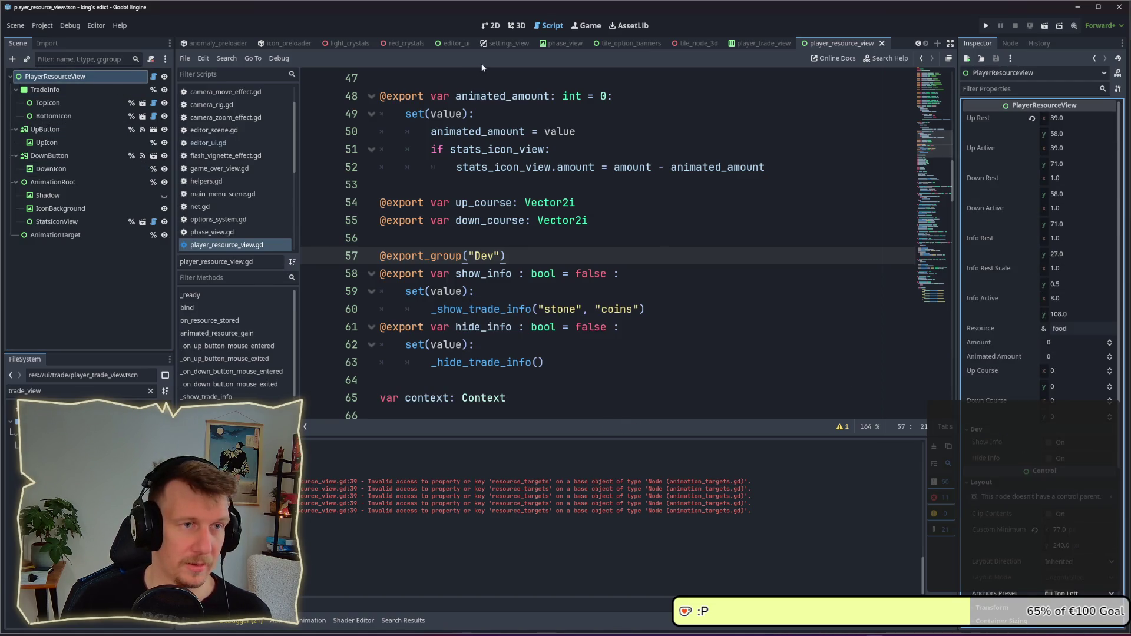
# - Switch to the 2D view and tick Hide Info to hide the trade panel
pyautogui.click(491, 25)
pyautogui.click(1059, 458)
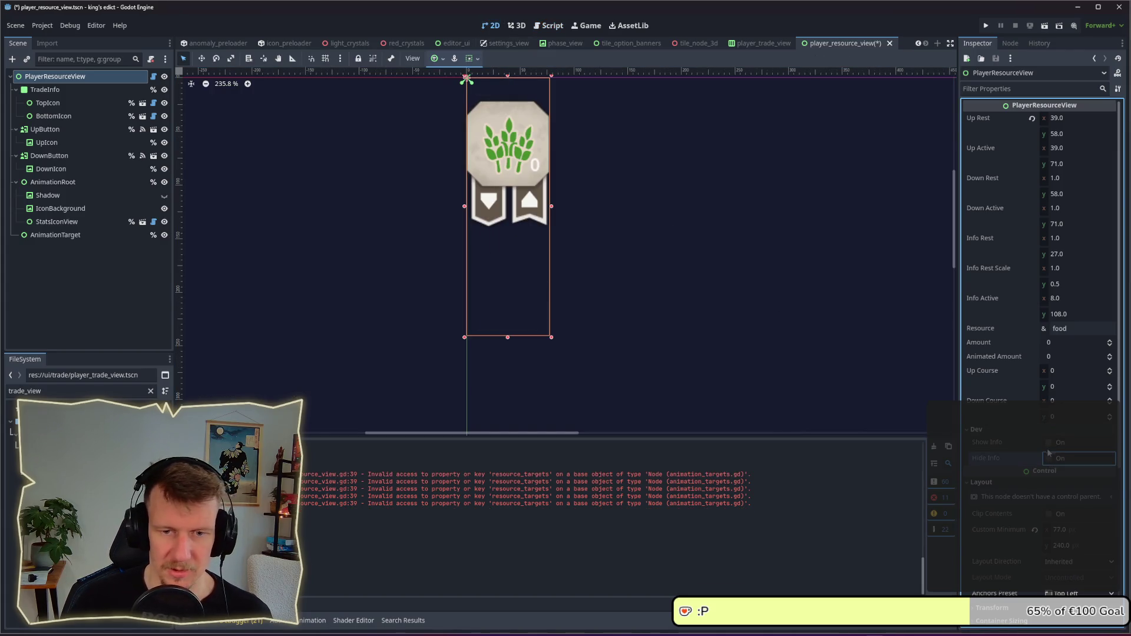
# - Toggle the trade panel's visibility, then inspect the TopIcon stone and BottomIcon coin amounts
pyautogui.click(1049, 453)
pyautogui.click(1049, 453)
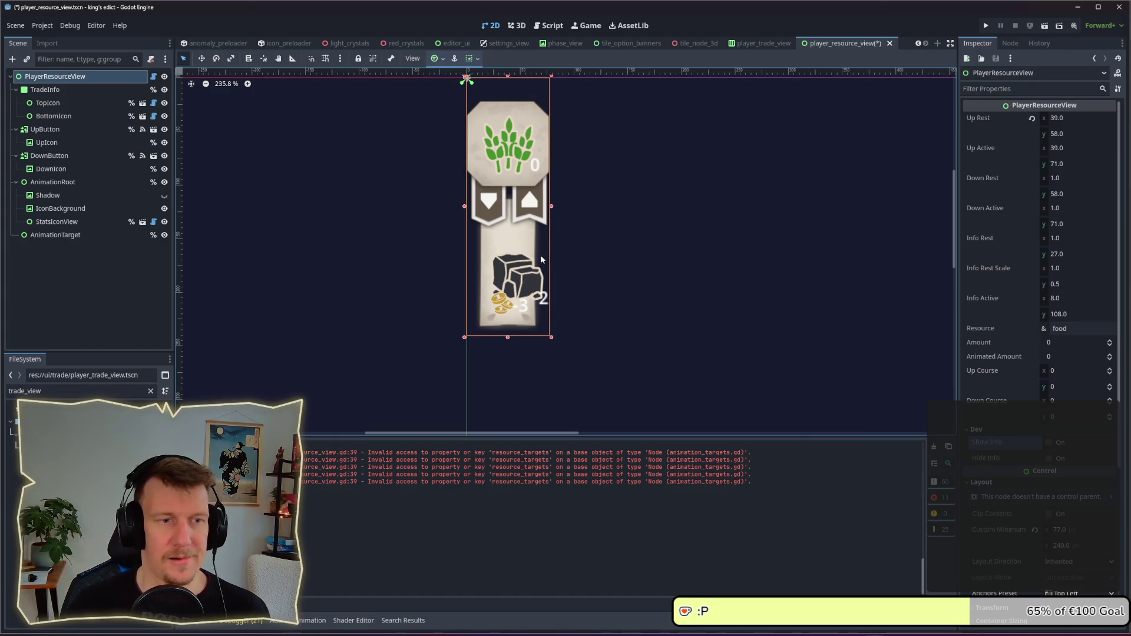
pyautogui.click(92, 116)
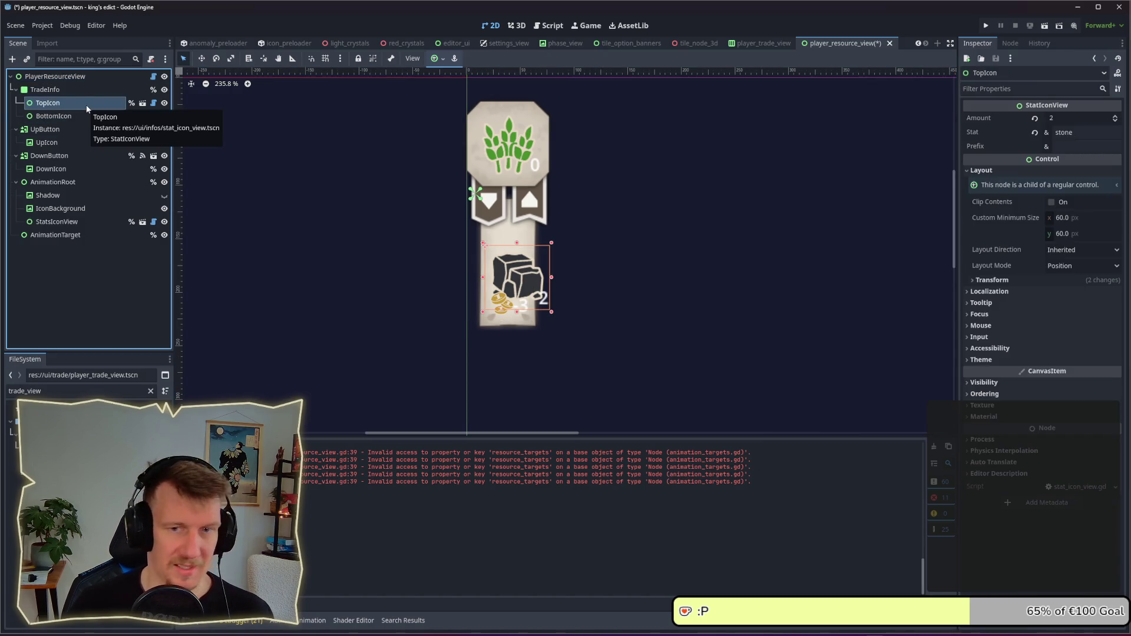
pyautogui.click(89, 115)
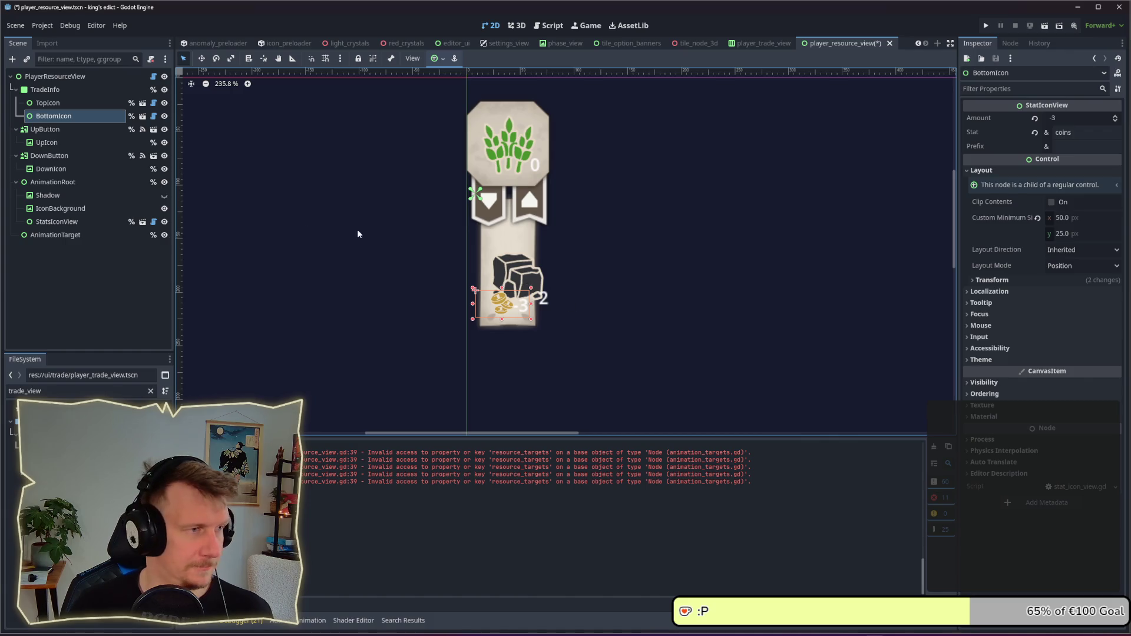
pyautogui.click(48, 103)
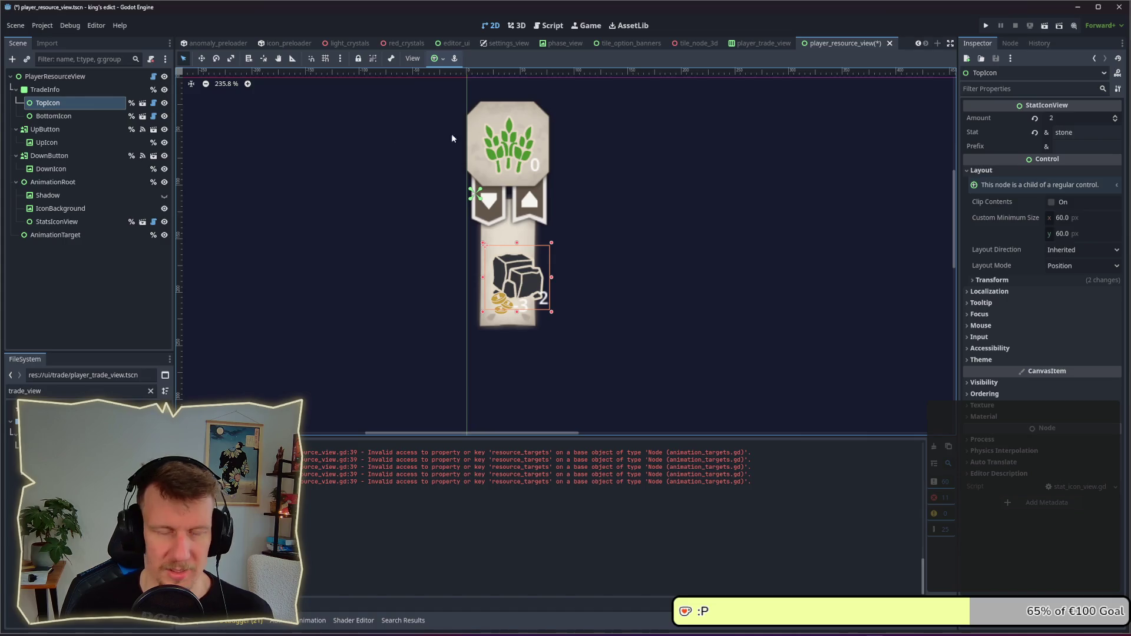
# - Re-show the panel from PlayerResourceView and select TradeInfo (61×128 at 8,108) for resizing
pyautogui.click(44, 90)
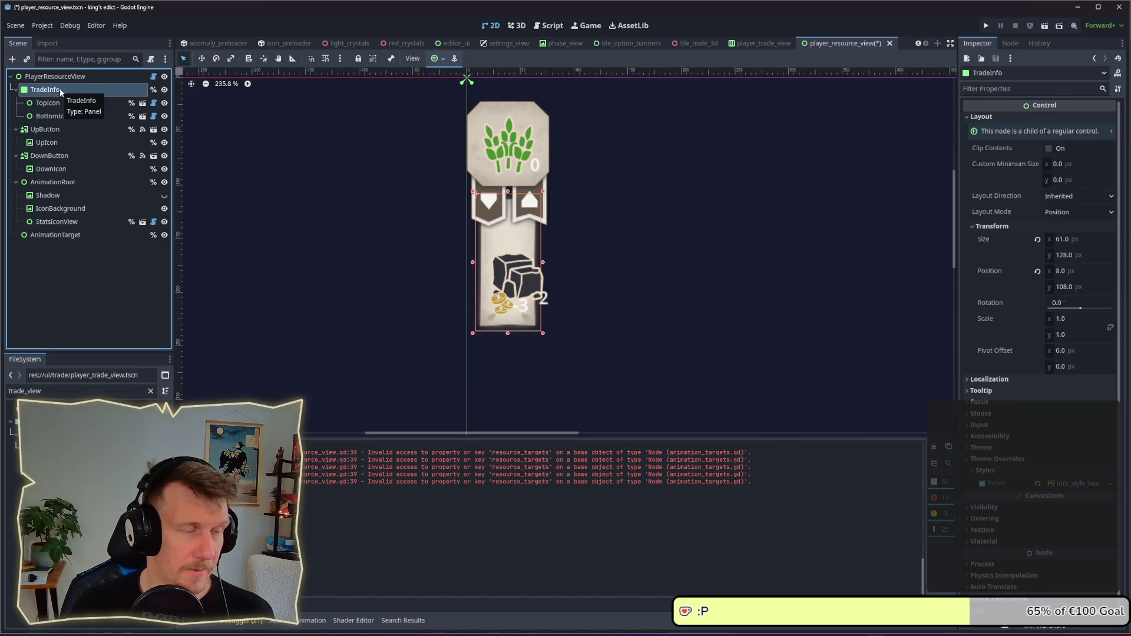
pyautogui.click(56, 76)
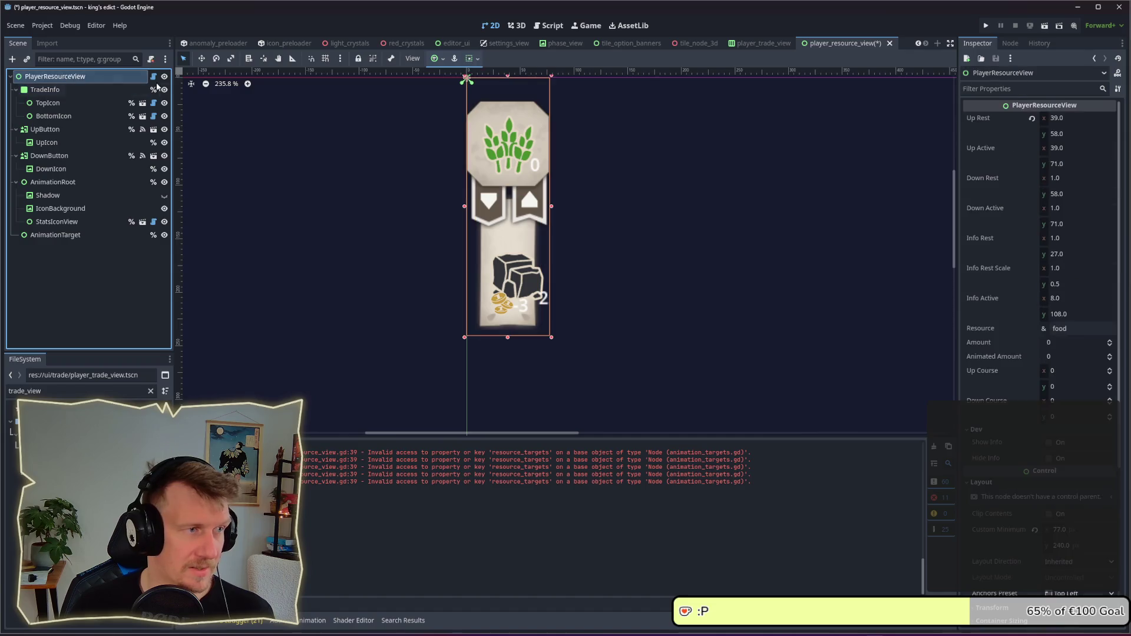
pyautogui.click(1051, 460)
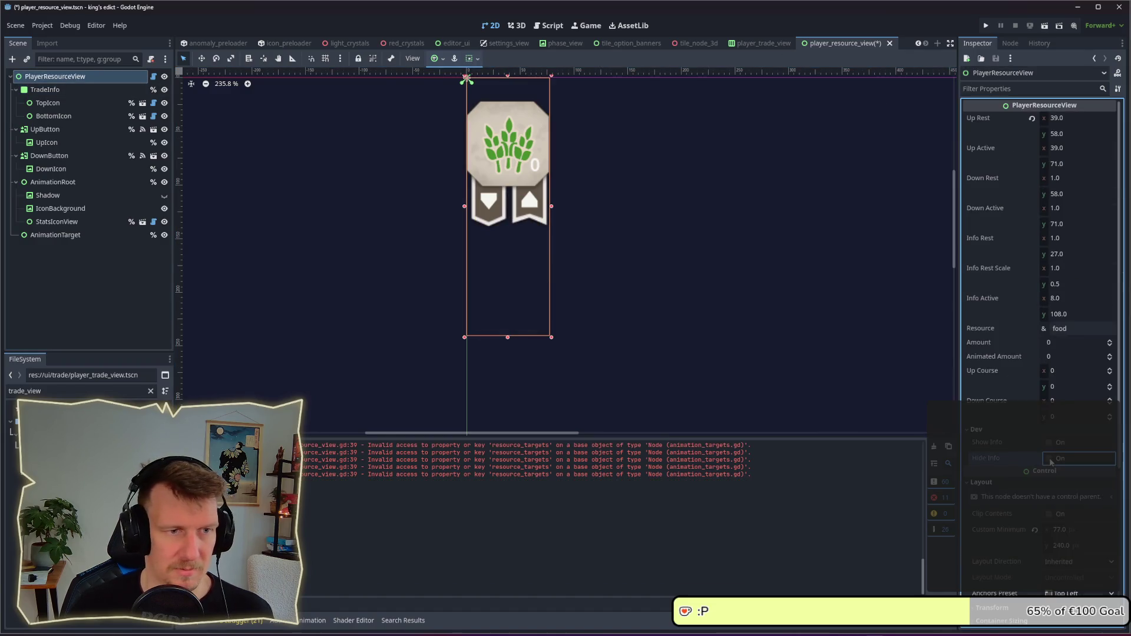
pyautogui.click(1050, 448)
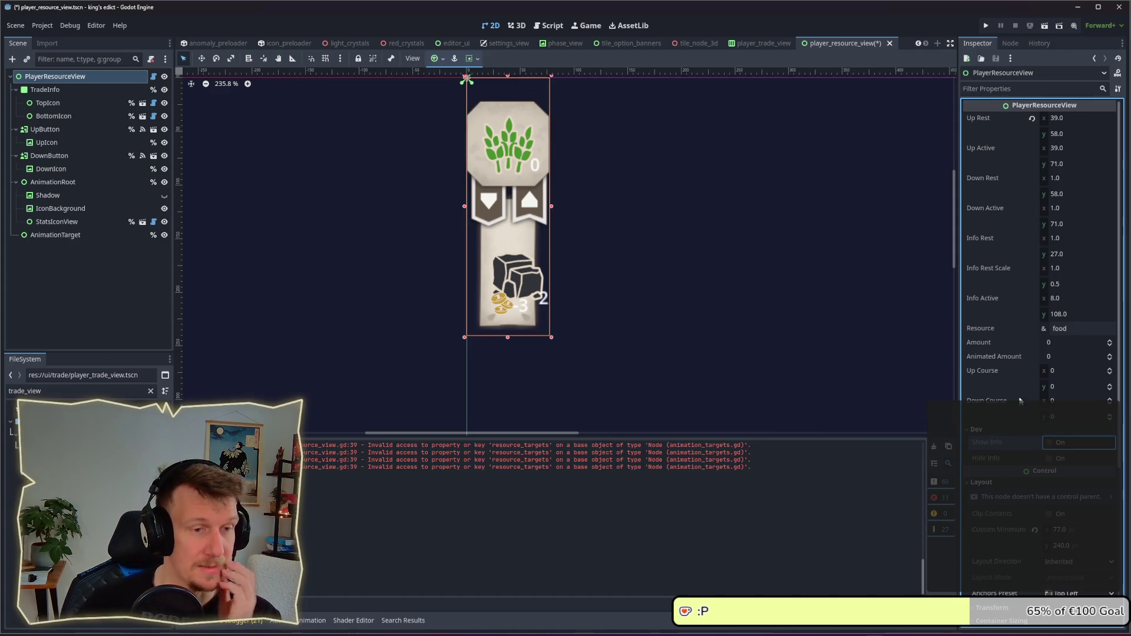
pyautogui.click(45, 89)
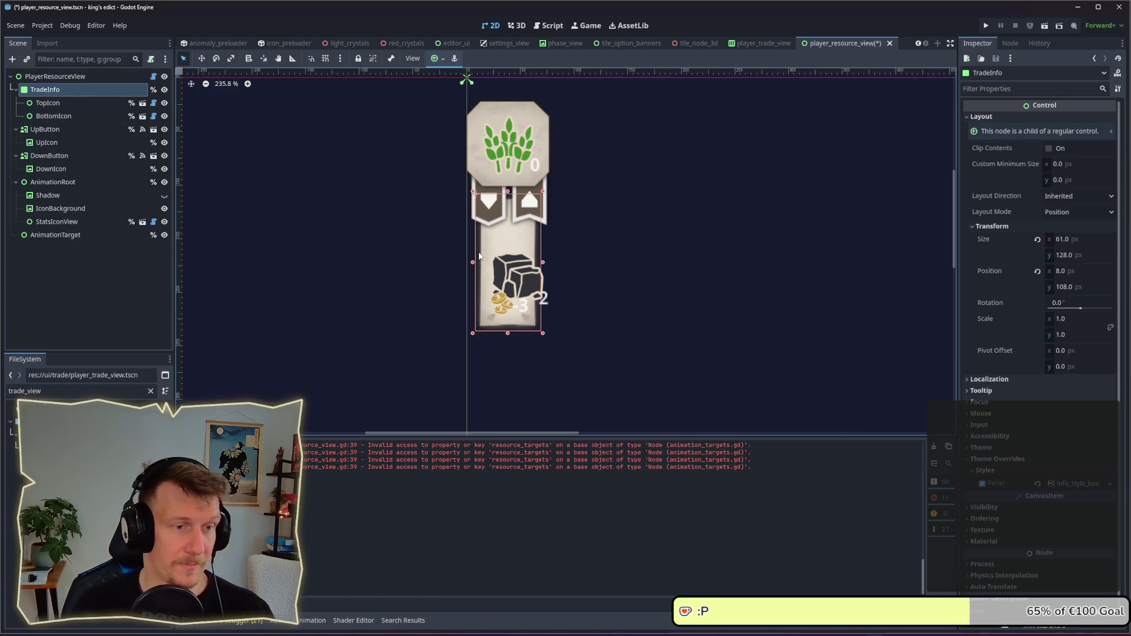
# - Resize TradeInfo with its handles to 80×161 at position (-2, 81), extending up behind the arrows
pyautogui.moveTo(473, 264); pyautogui.dragTo(467, 266)
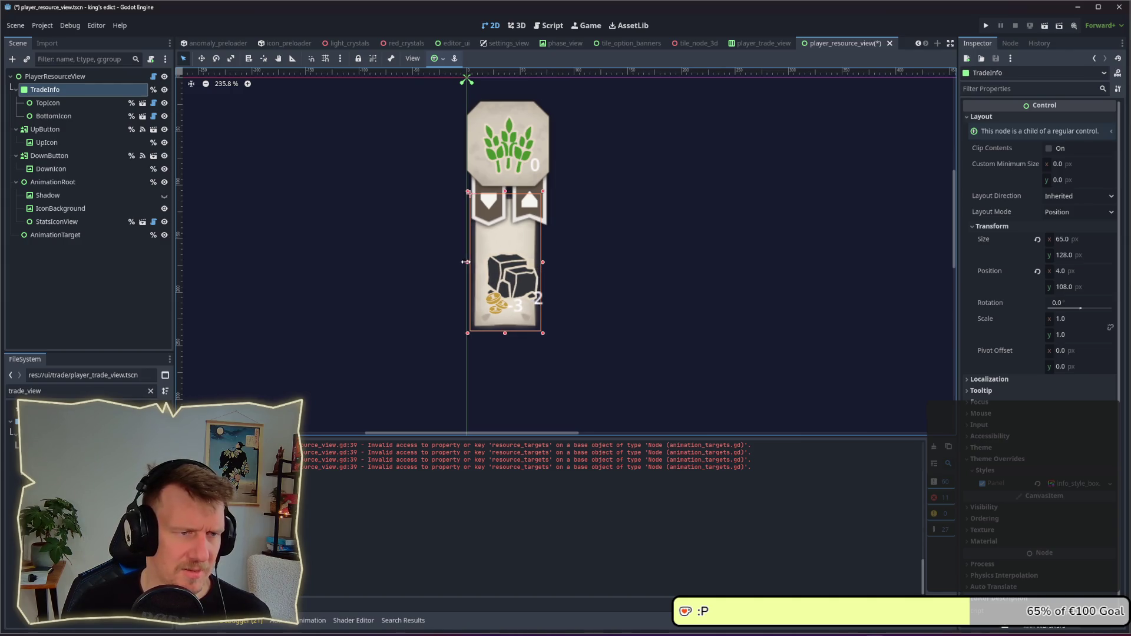
pyautogui.moveTo(543, 264); pyautogui.dragTo(552, 262)
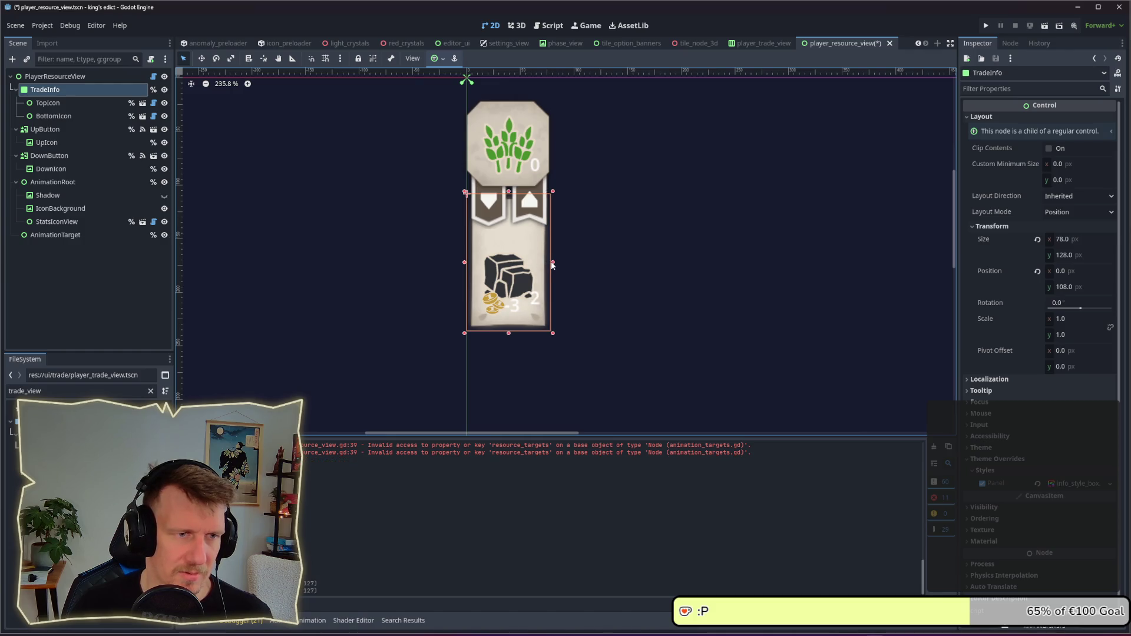
pyautogui.moveTo(509, 193); pyautogui.dragTo(508, 163)
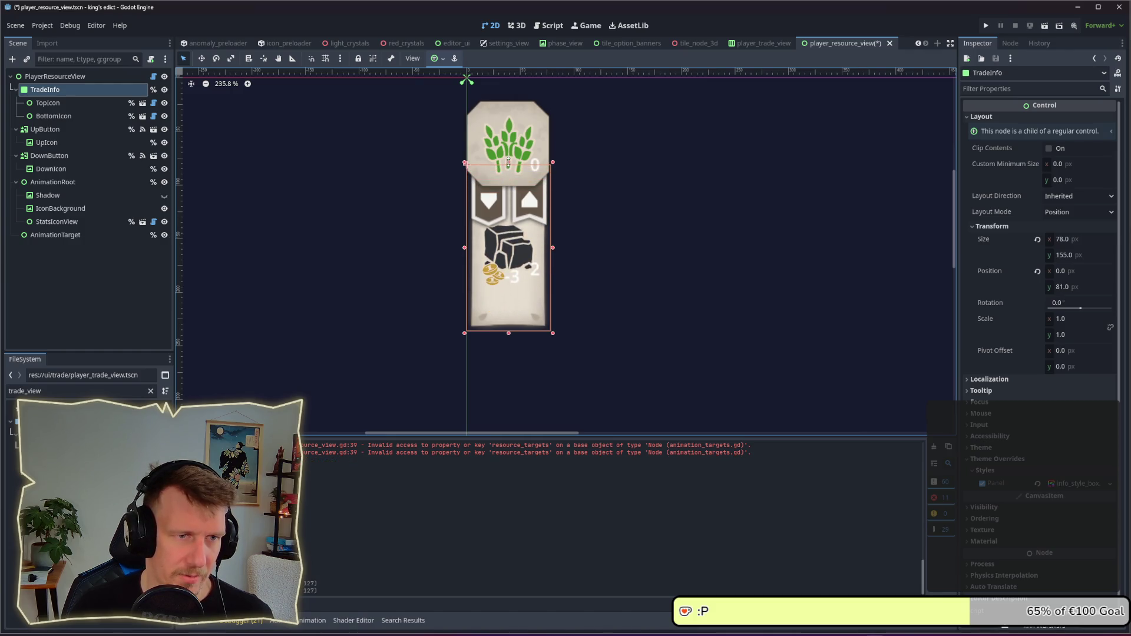
pyautogui.moveTo(464, 248); pyautogui.dragTo(461, 249)
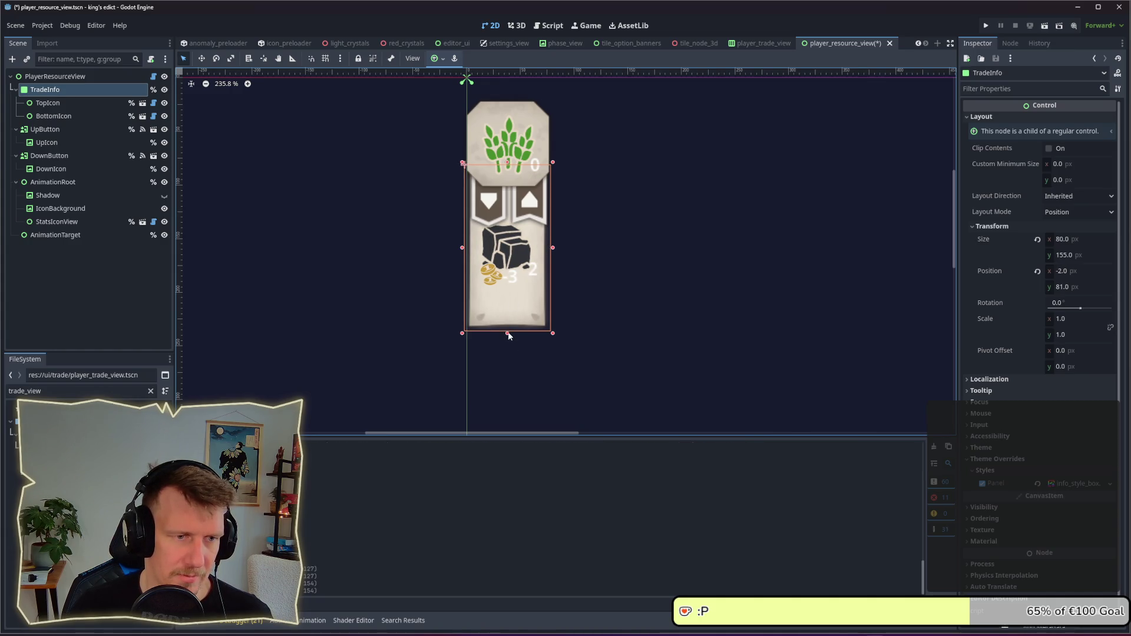
pyautogui.moveTo(508, 334); pyautogui.dragTo(508, 339)
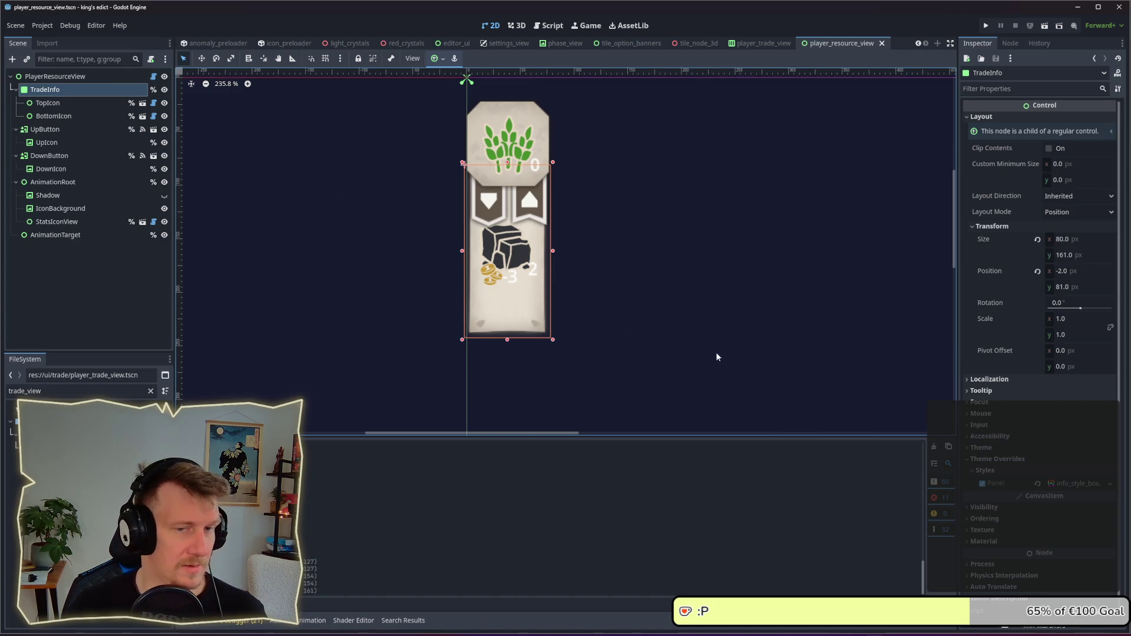
pyautogui.click(467, 82)
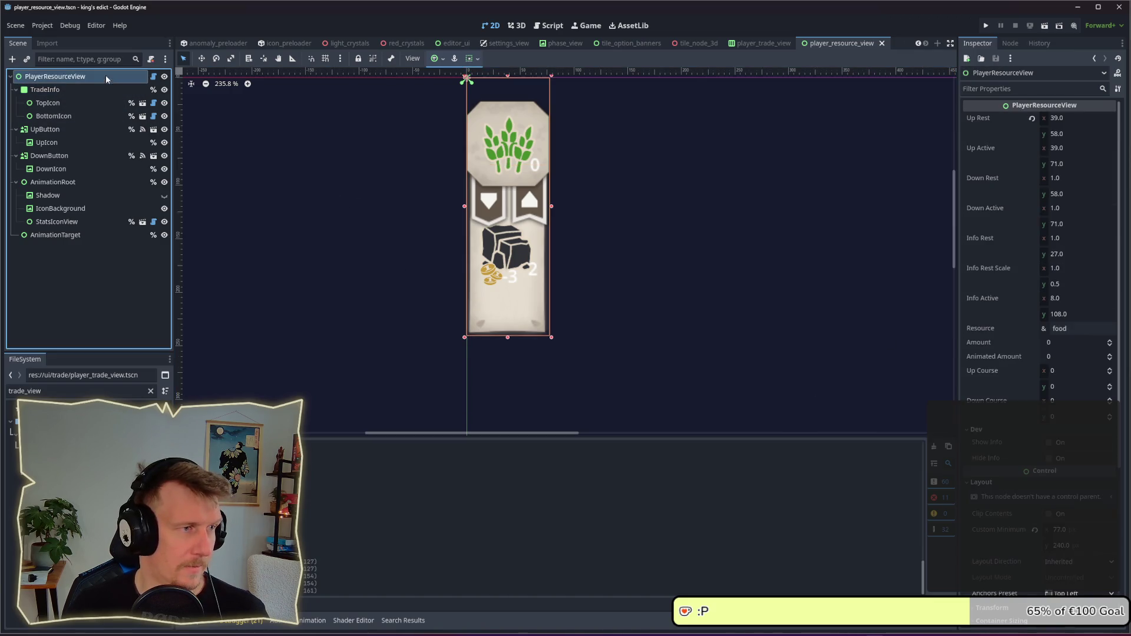
# - Replay the enlarged trade panel's show and hide animation several times via the Dev checkboxes
pyautogui.click(1055, 460)
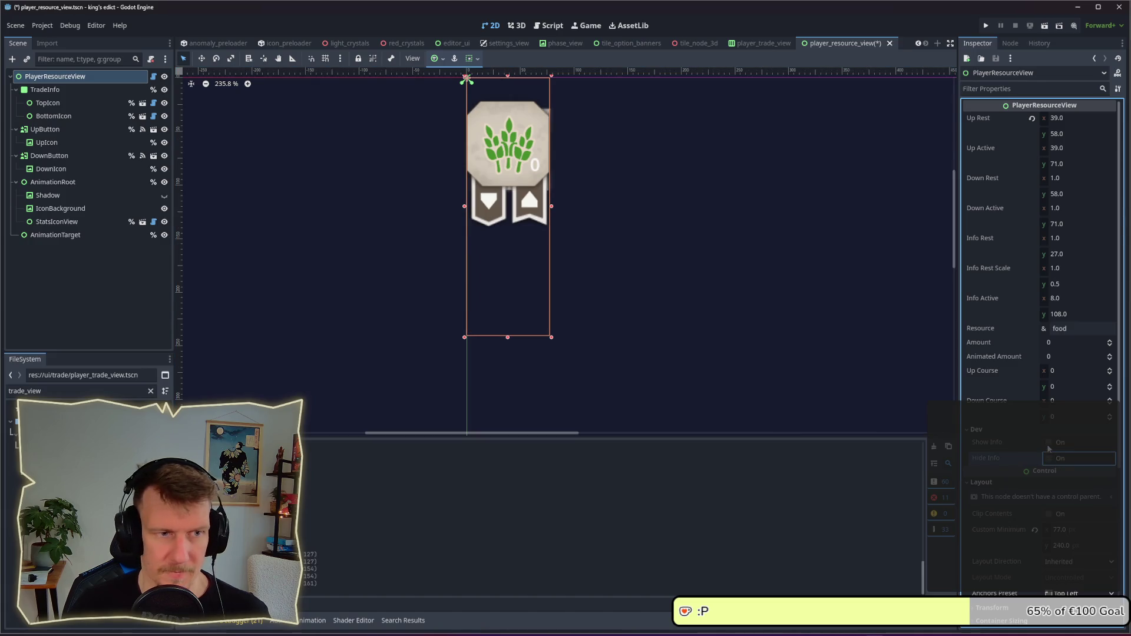
pyautogui.click(1049, 449)
pyautogui.click(1052, 461)
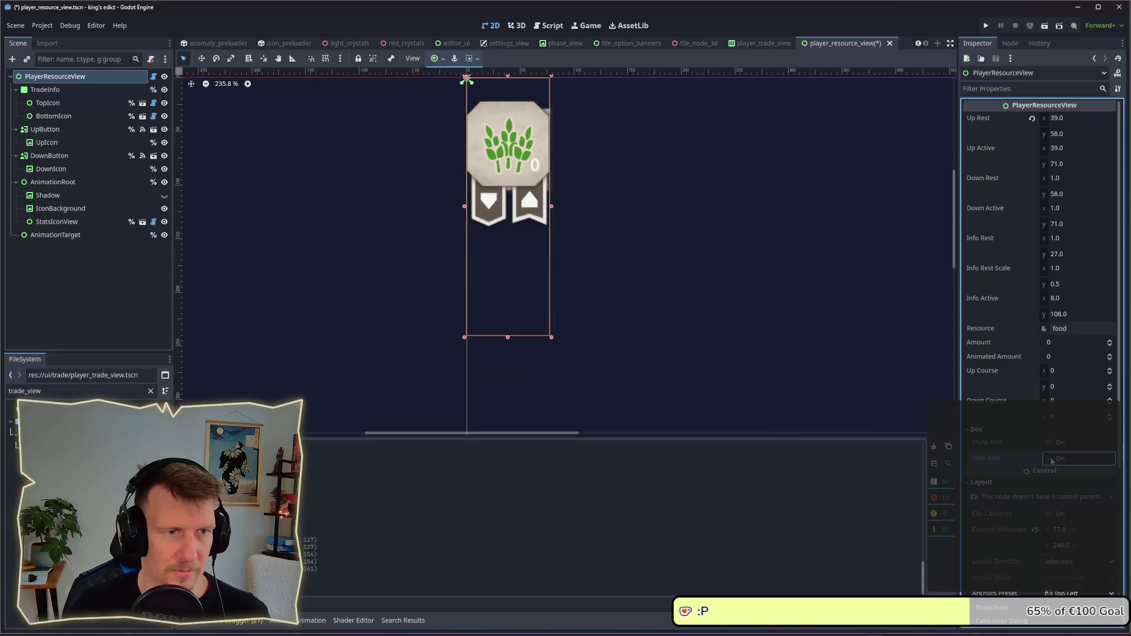
pyautogui.click(1053, 447)
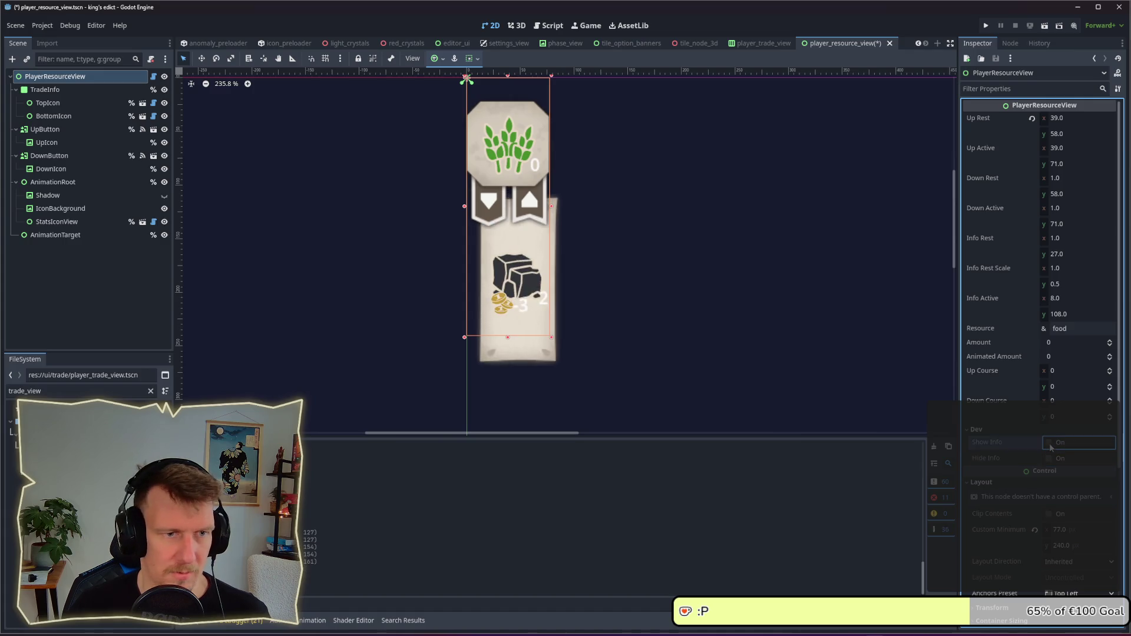
pyautogui.click(1052, 458)
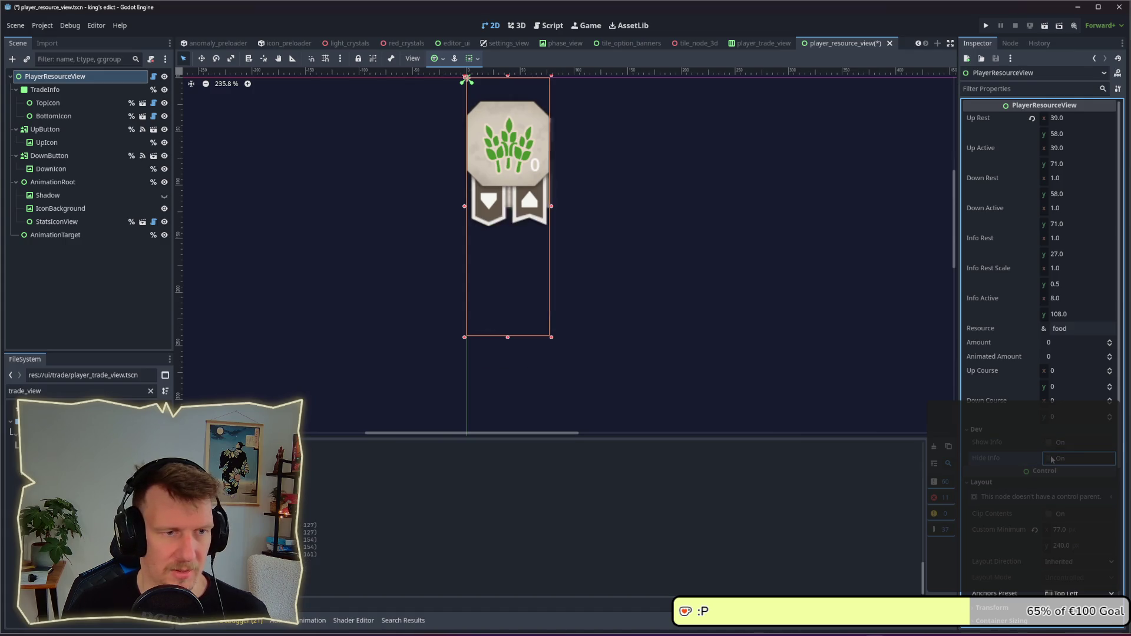
pyautogui.click(1050, 453)
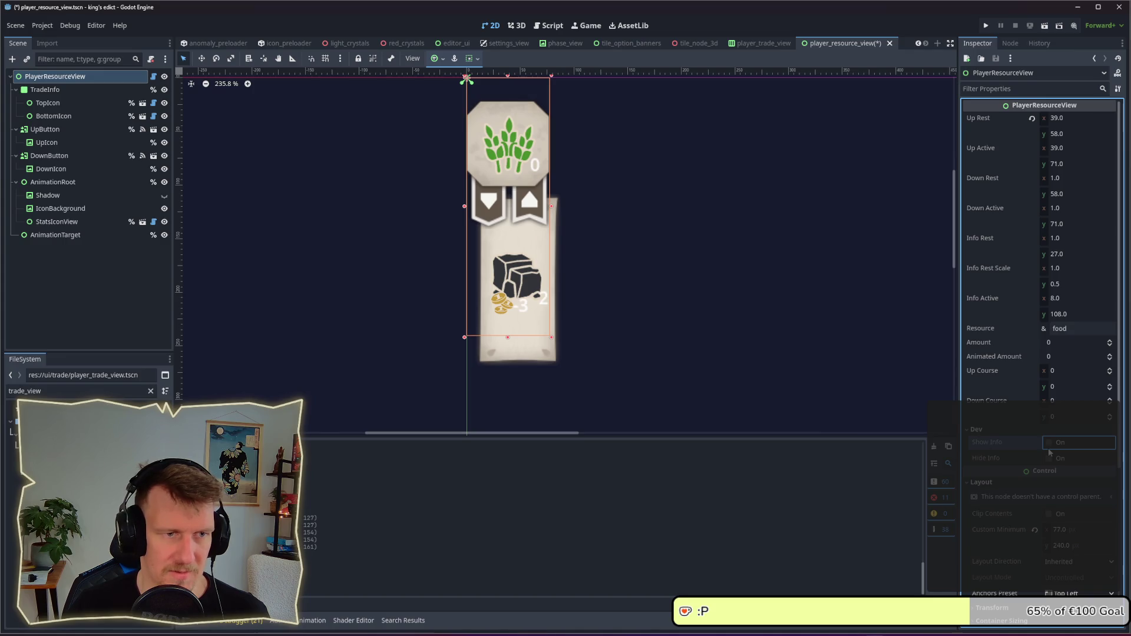
# - Check TradeInfo and TopIcon values, then start editing Info Rest Scale y on PlayerResourceView
pyautogui.click(44, 90)
pyautogui.click(48, 103)
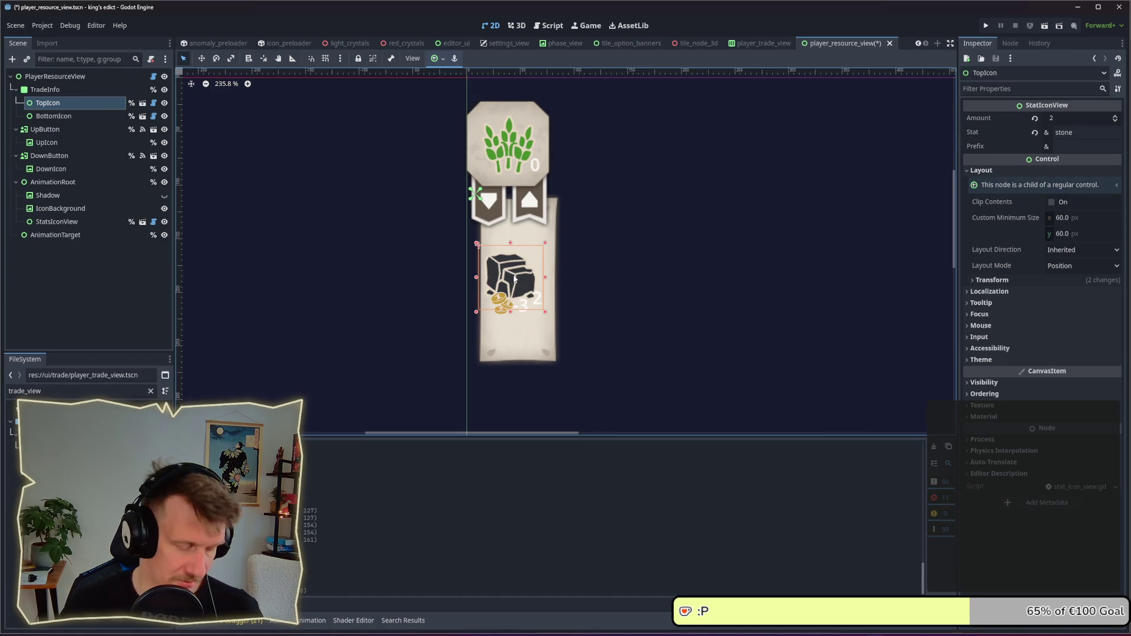
pyautogui.click(87, 92)
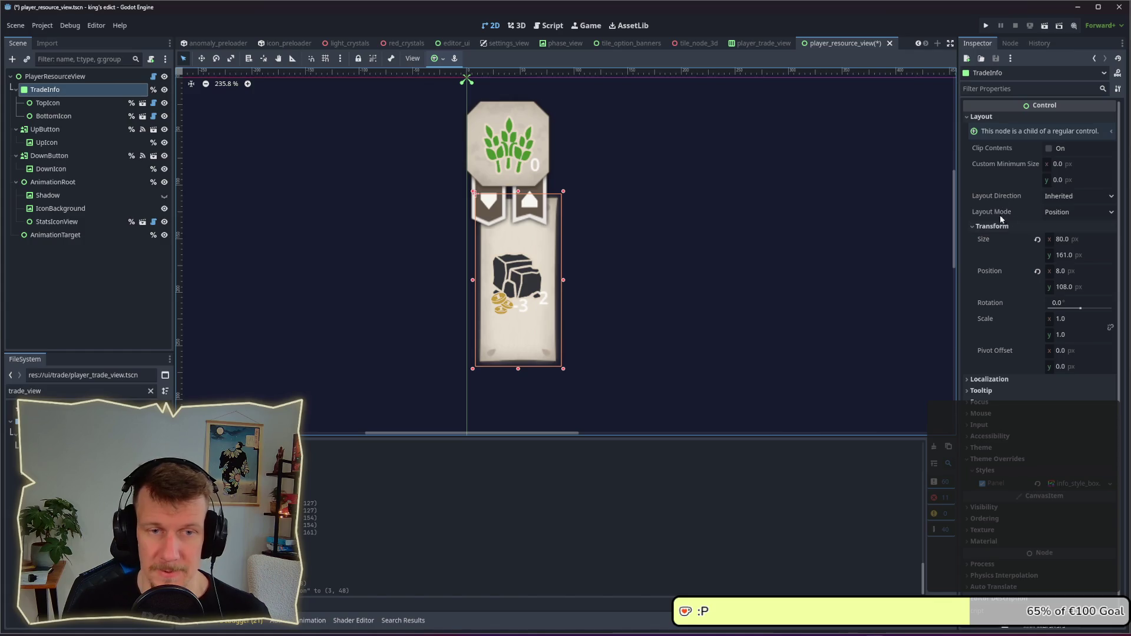
pyautogui.click(55, 77)
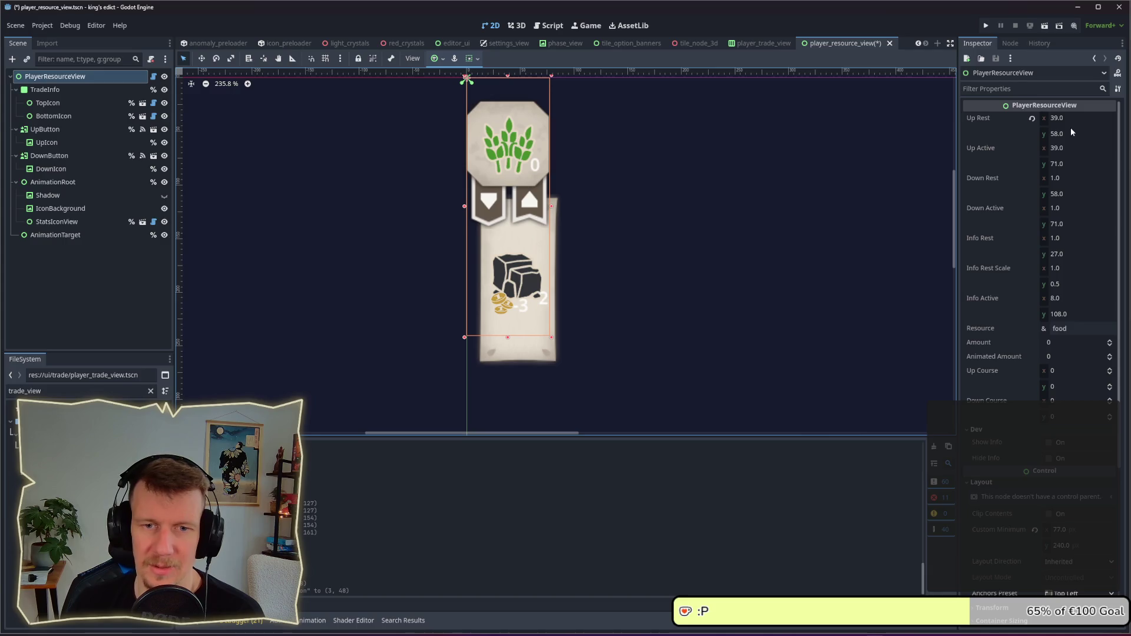
pyautogui.click(1064, 282)
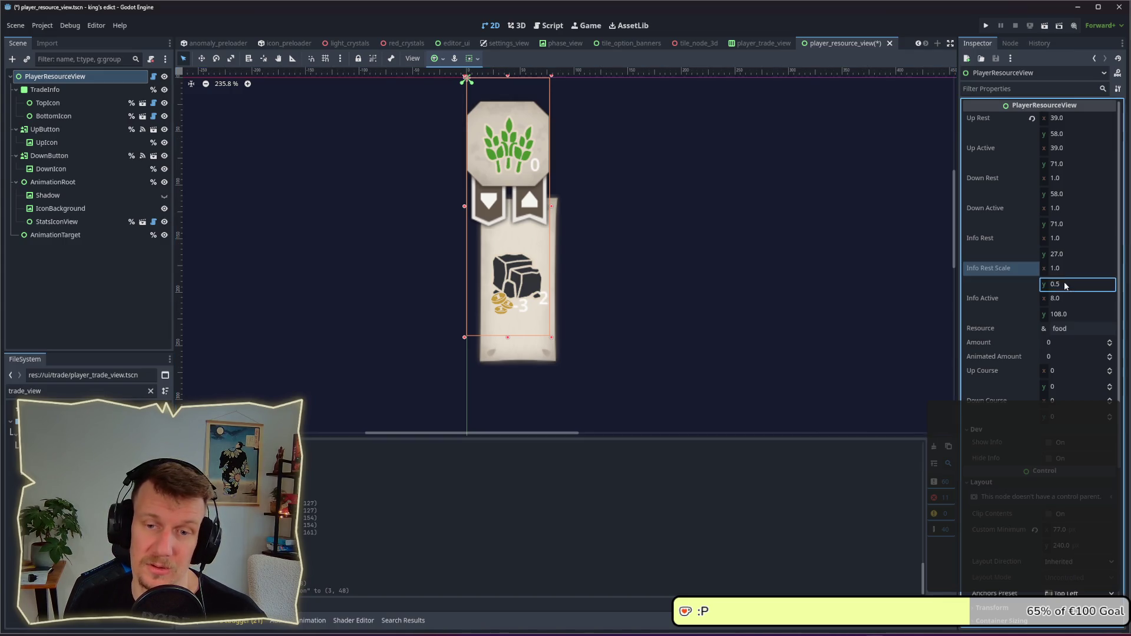
pyautogui.write('0,2')
# - Apply Info Rest Scale (1, 0.25) and Info Active x 0, save, and preview the panel toggling
pyautogui.press('Return')
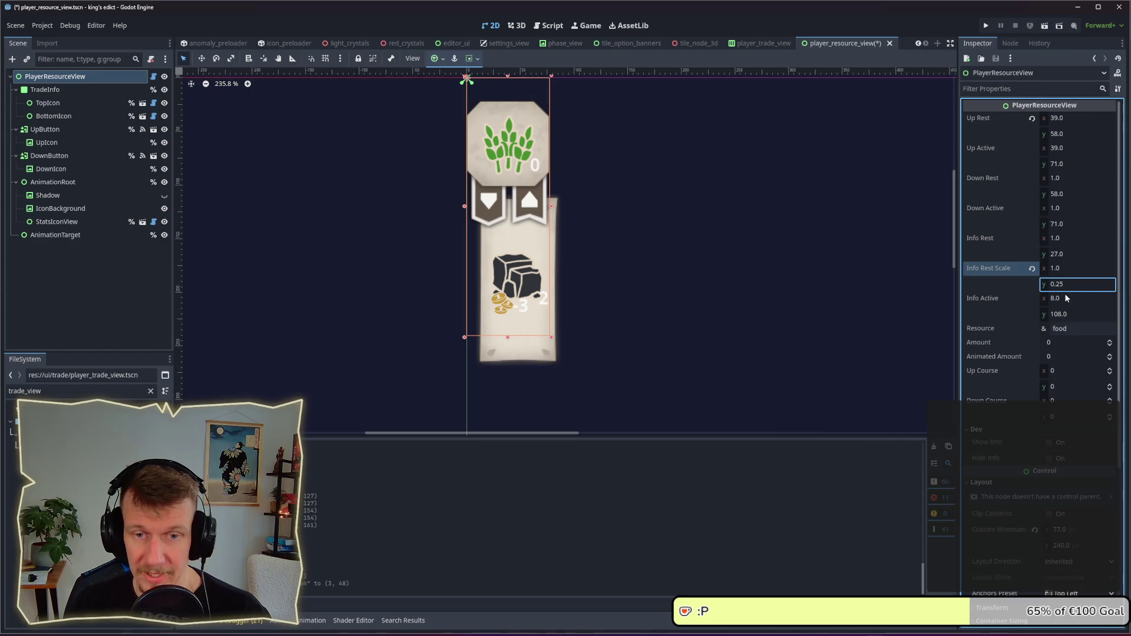
pyautogui.click(1064, 299)
pyautogui.write('0')
pyautogui.press('Return')
pyautogui.hotkey('ctrl', 's')
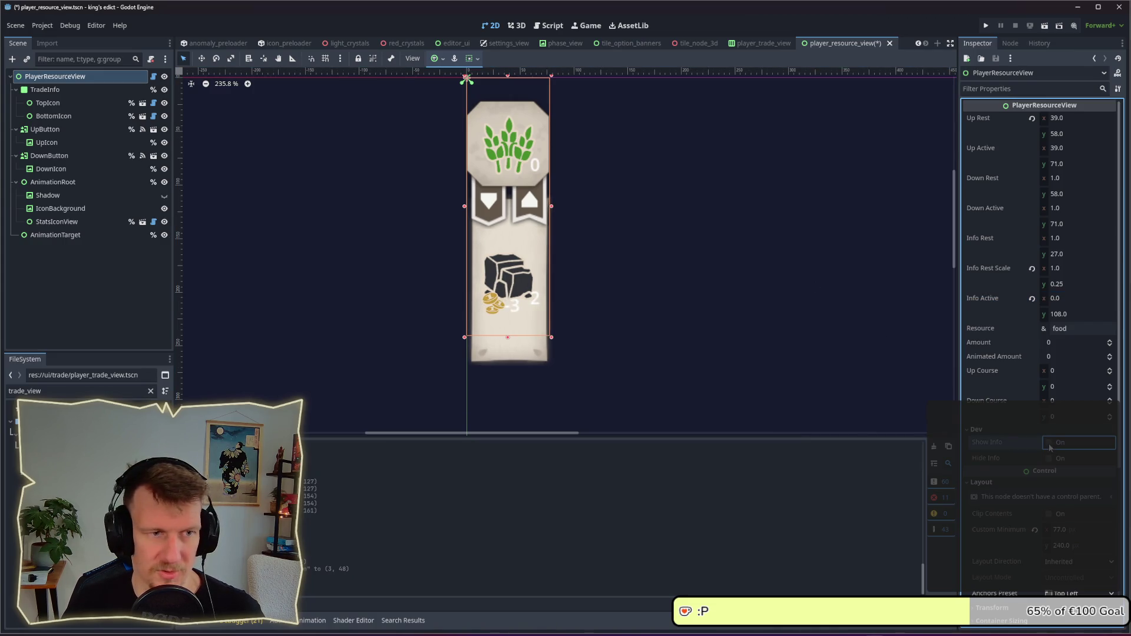
pyautogui.click(1050, 448)
pyautogui.click(1049, 446)
pyautogui.click(1049, 447)
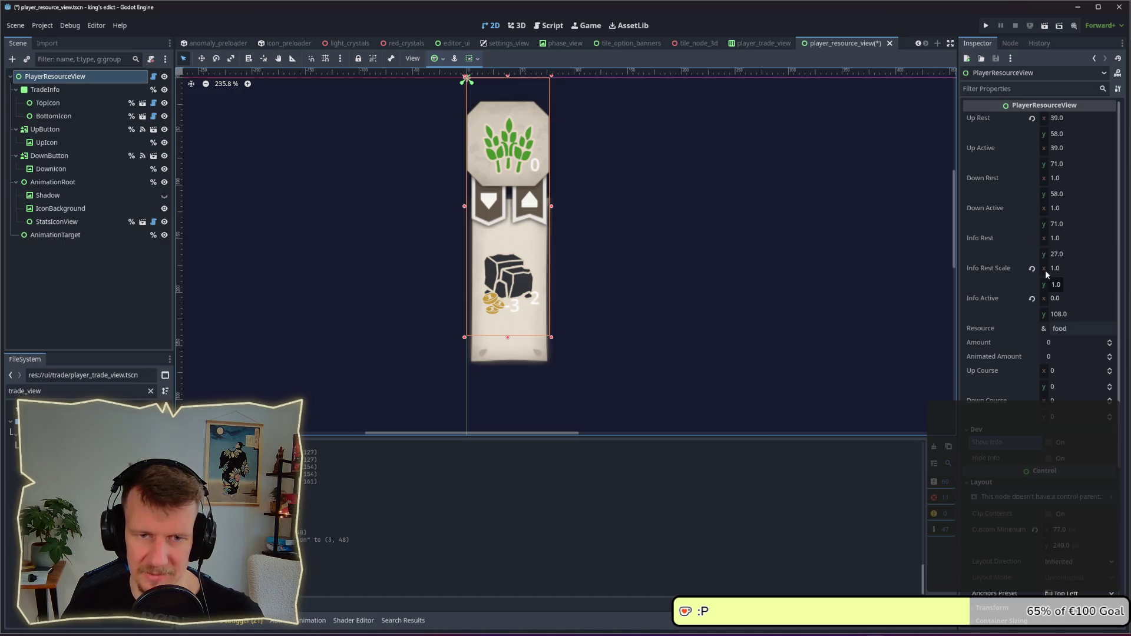
# - Set Info Rest Scale x to 0, giving (0, 0.25), and preview the panel collapsing and expanding
pyautogui.click(1053, 269)
pyautogui.write('0.25')
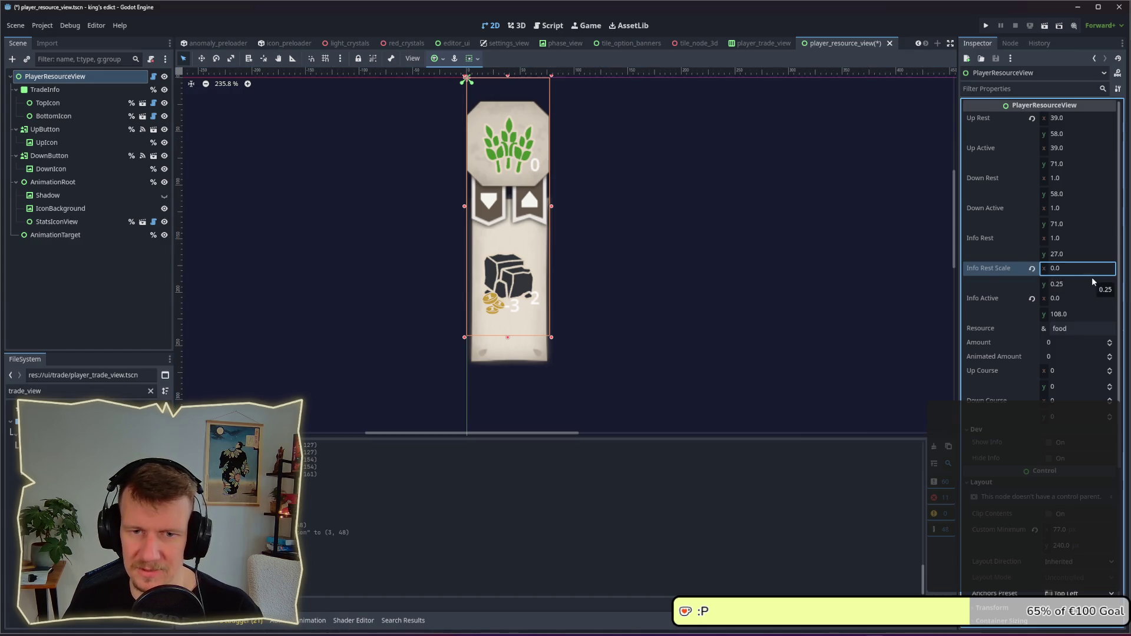
pyautogui.press('Return')
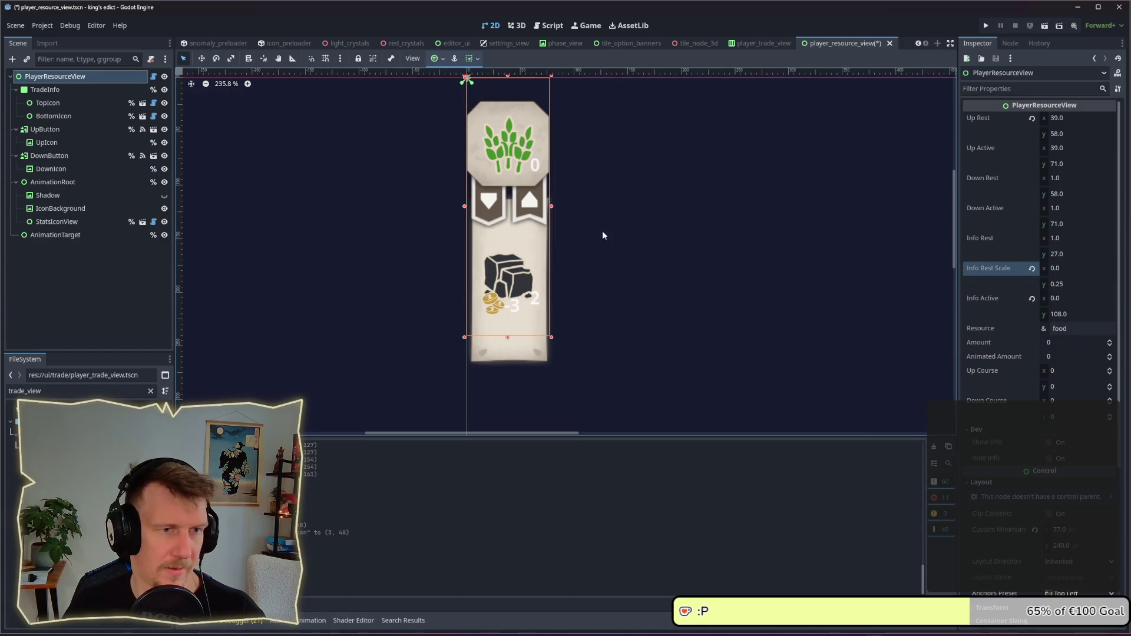
pyautogui.click(1049, 442)
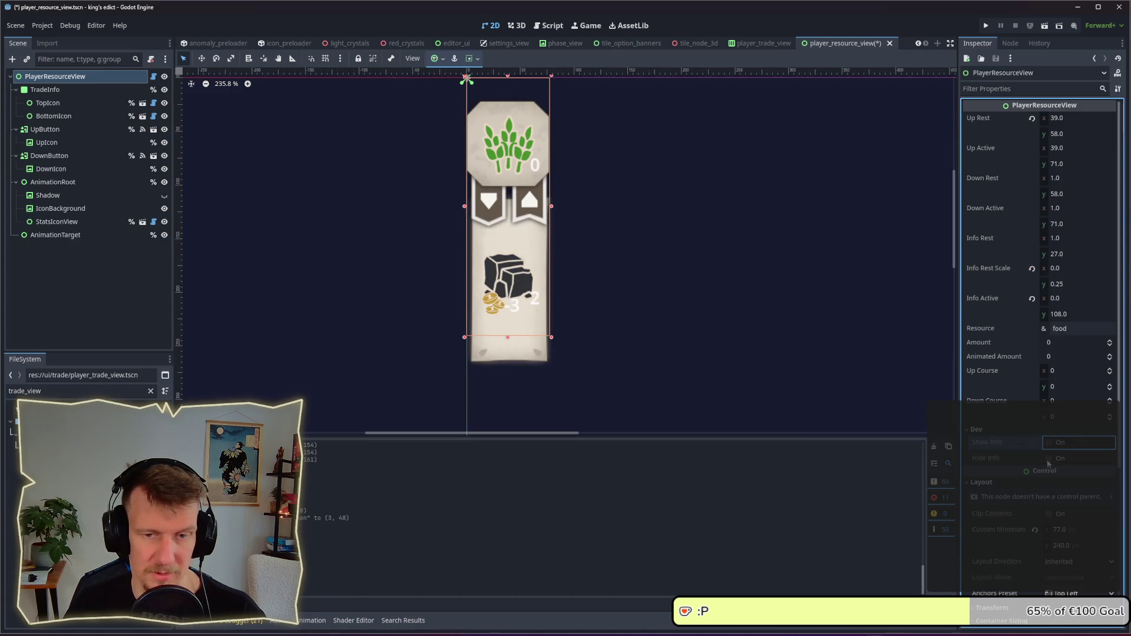
pyautogui.click(1048, 449)
pyautogui.click(1046, 448)
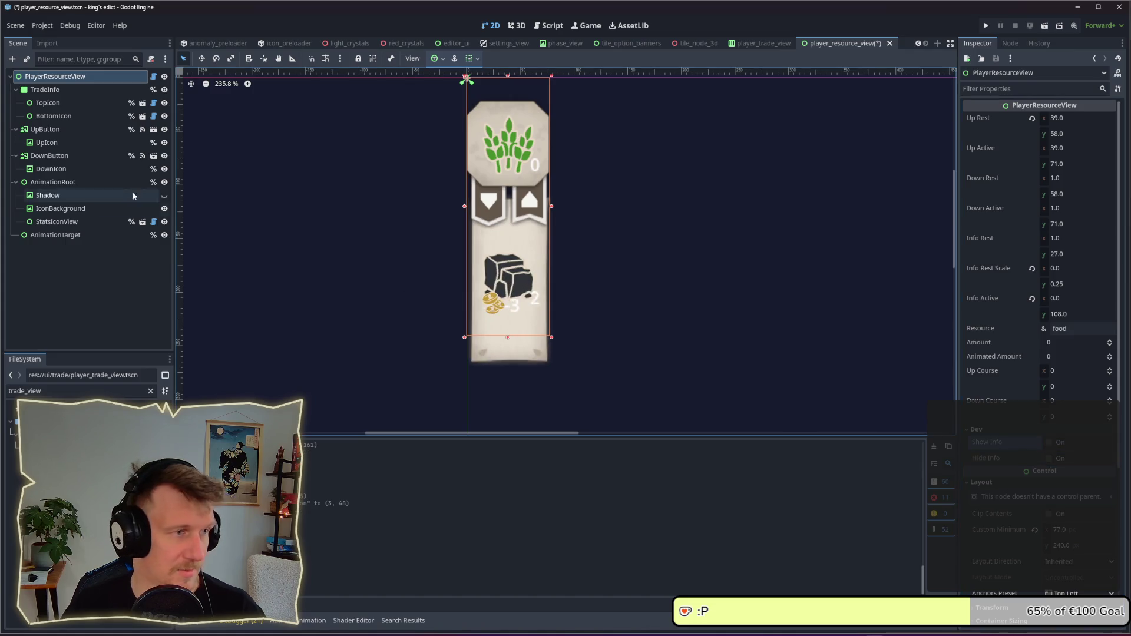
pyautogui.click(67, 88)
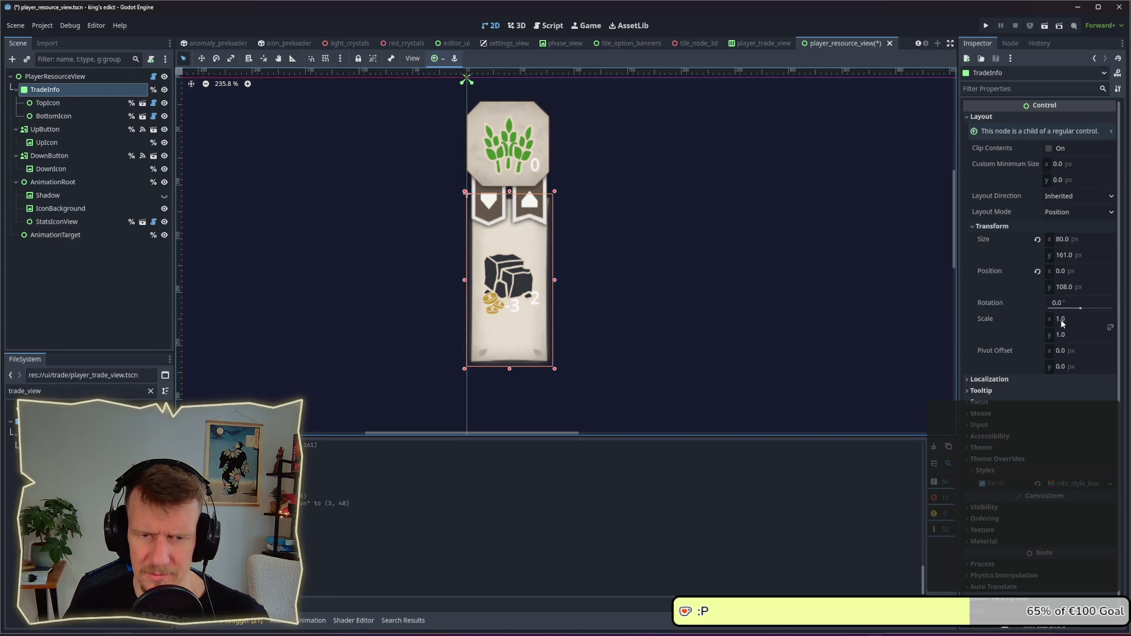
# - Set TradeInfo's Pivot Offset x to 40, save, and preview the hide/show from the root node
pyautogui.click(1067, 351)
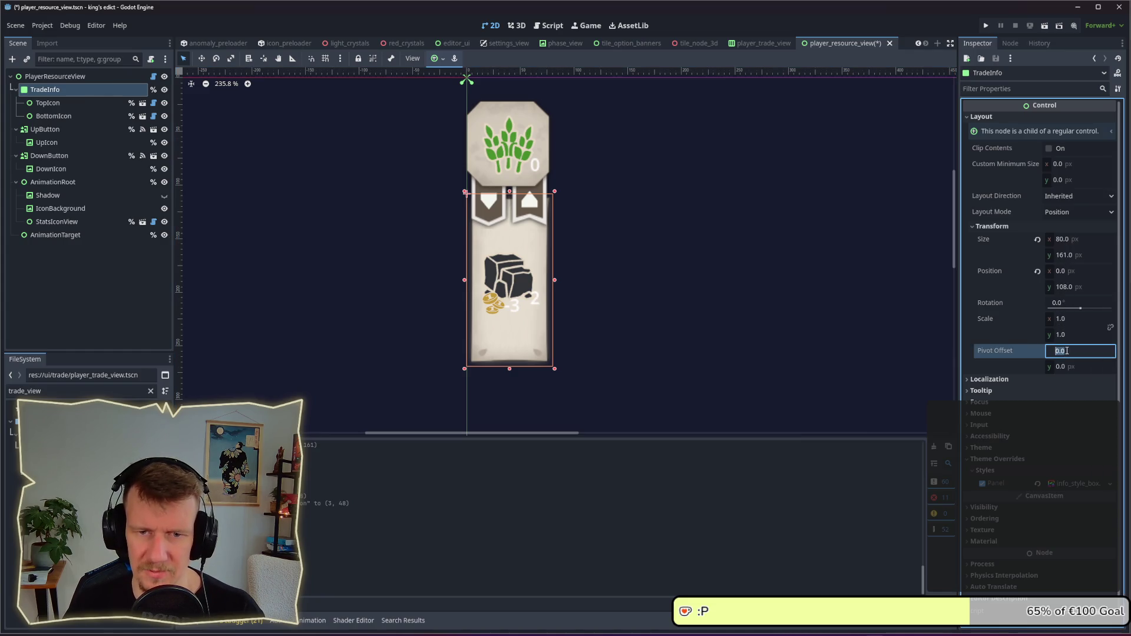
pyautogui.write('40')
pyautogui.press('Return')
pyautogui.hotkey('ctrl', 's')
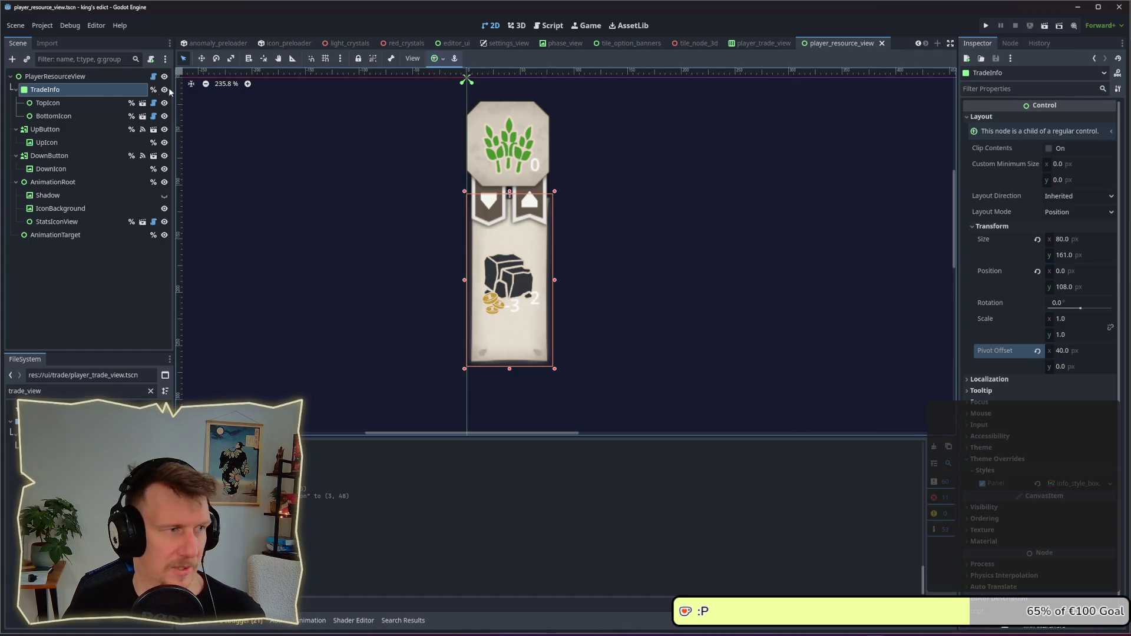
pyautogui.click(55, 76)
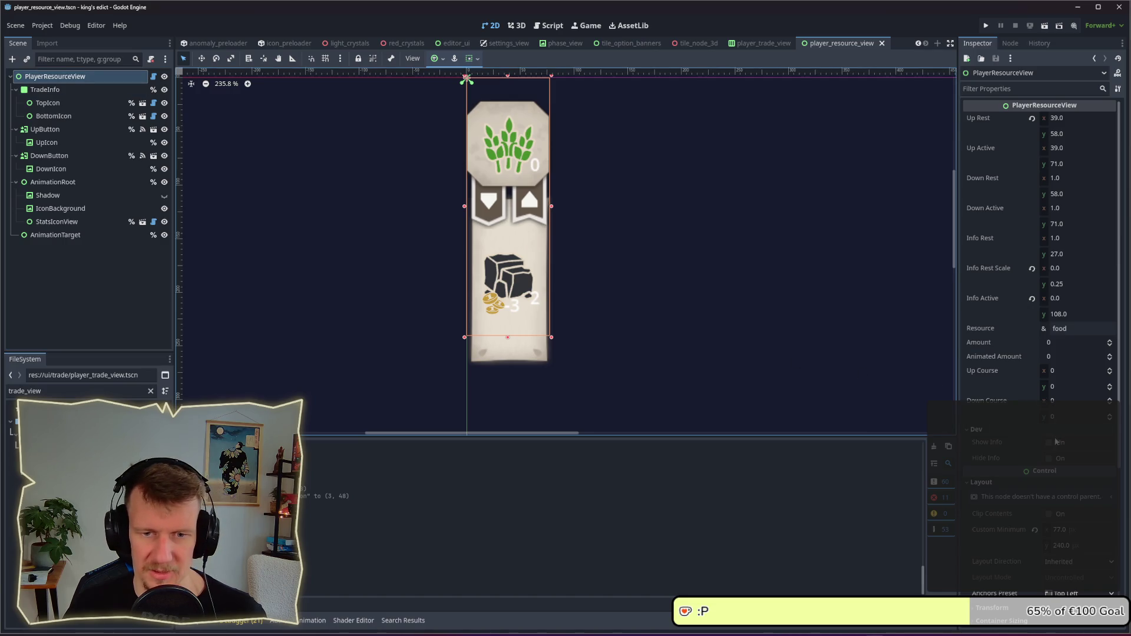
pyautogui.click(1051, 460)
pyautogui.click(1051, 444)
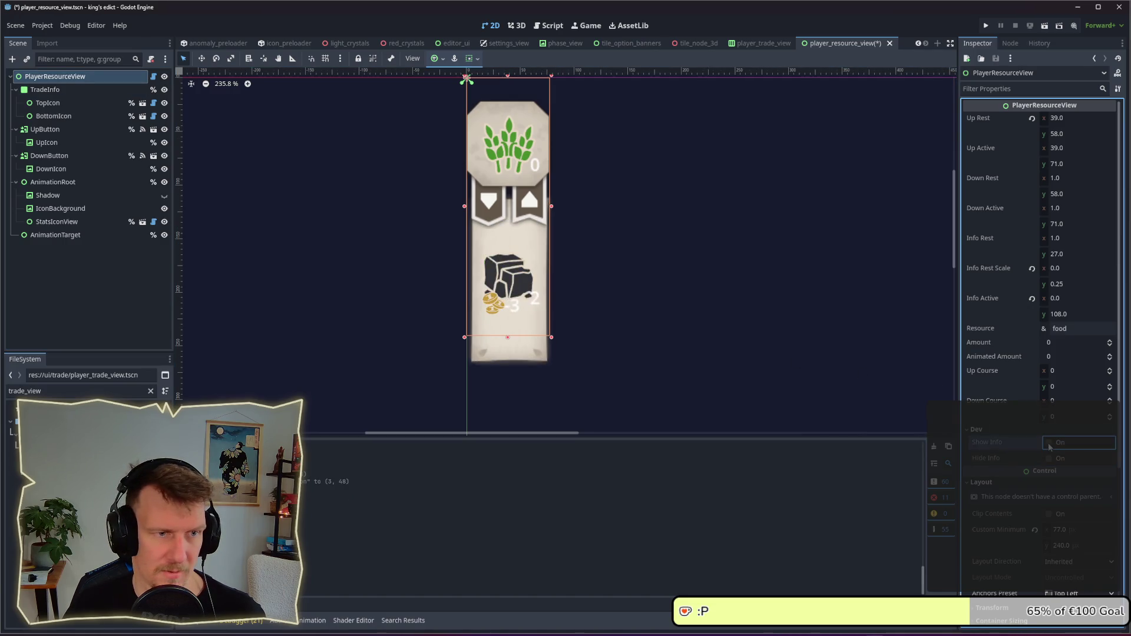
pyautogui.click(1052, 460)
pyautogui.click(1050, 446)
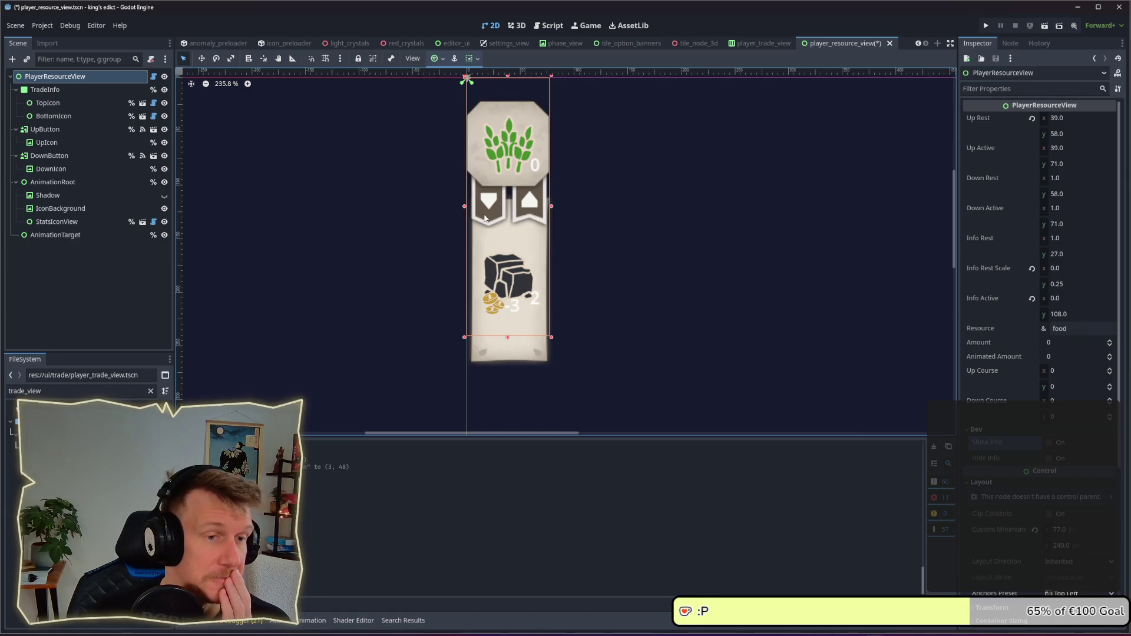
# - Stretch TradeInfo upward to 80×211 at position (0, 58) and save the scene
pyautogui.click(70, 88)
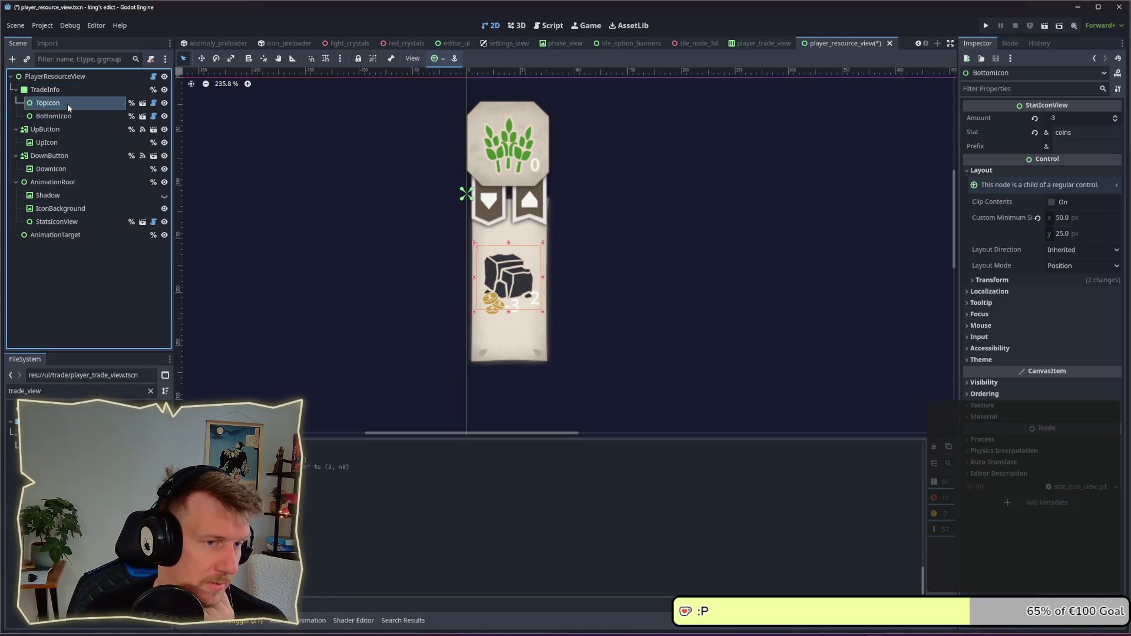
pyautogui.click(67, 93)
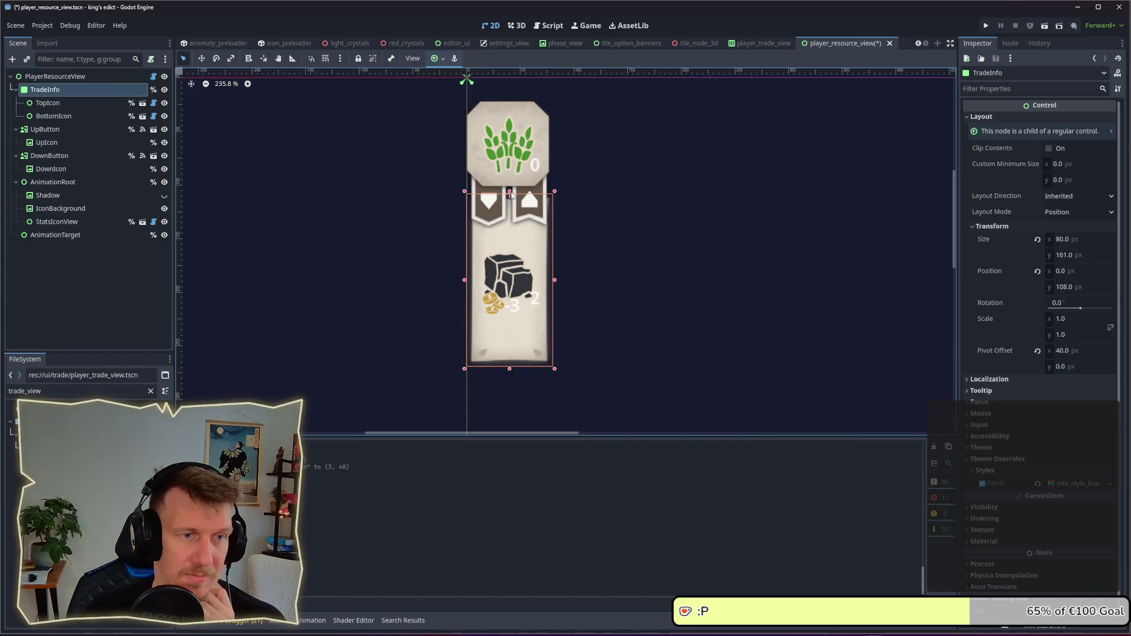
pyautogui.moveTo(510, 192); pyautogui.dragTo(510, 138)
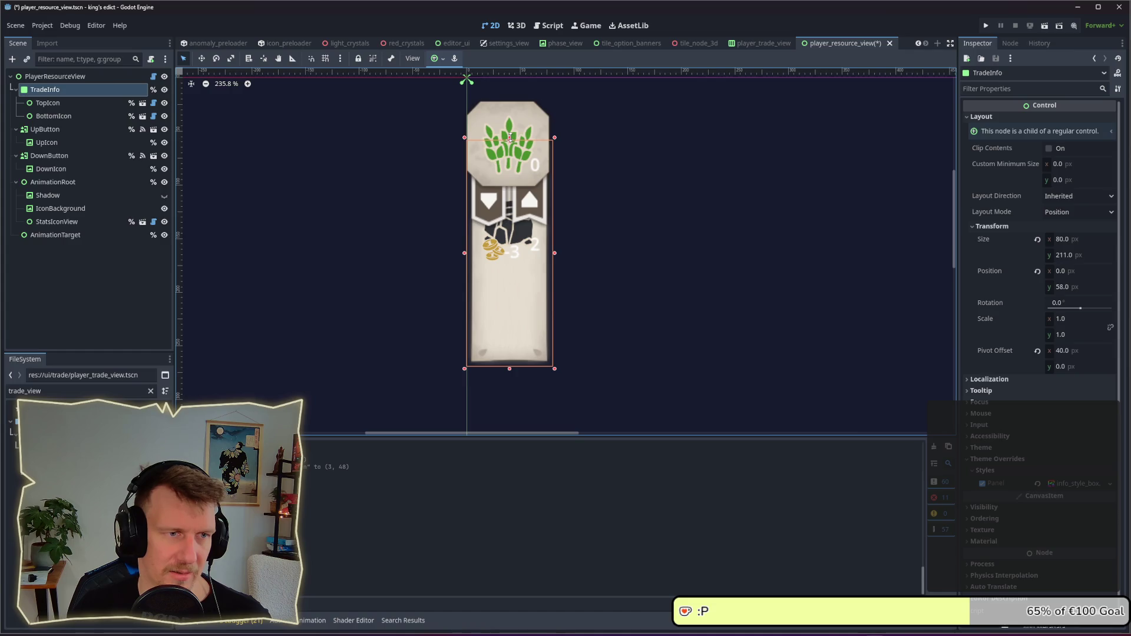
pyautogui.hotkey('ctrl', 's')
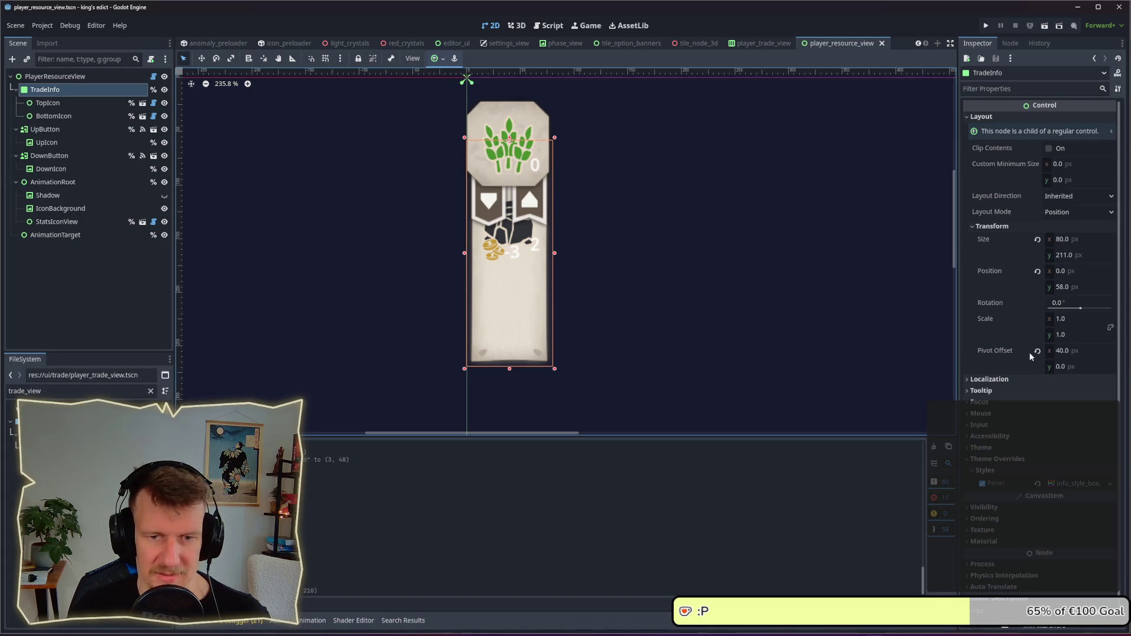
pyautogui.click(55, 76)
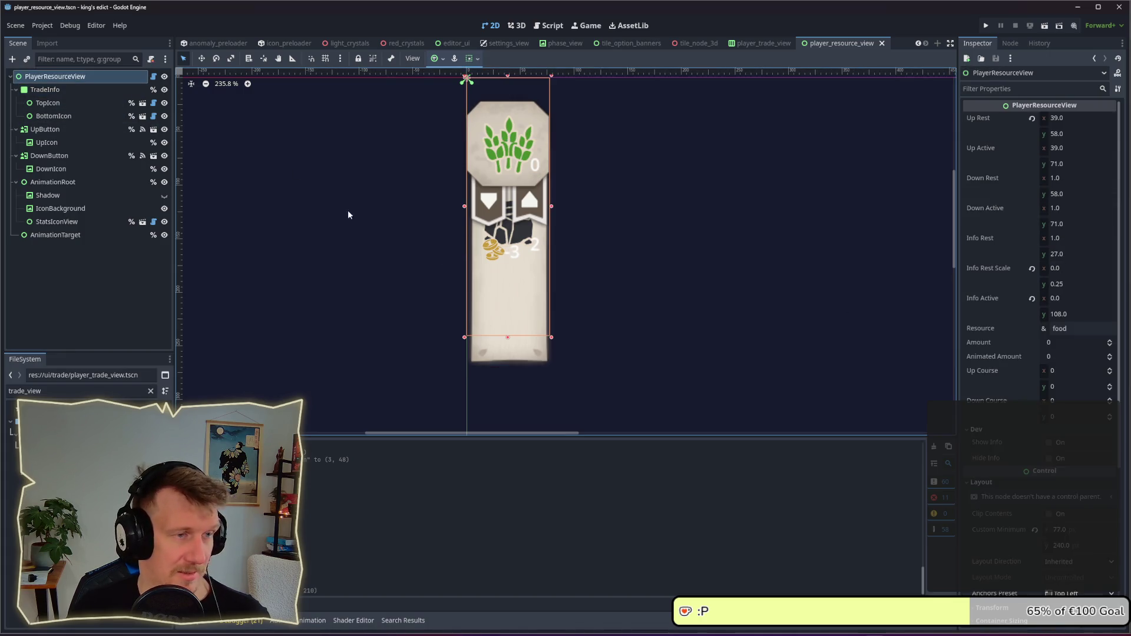
# - Preview the panel, then set Info Active y to 50 on PlayerResourceView and save
pyautogui.click(1056, 459)
pyautogui.click(1049, 449)
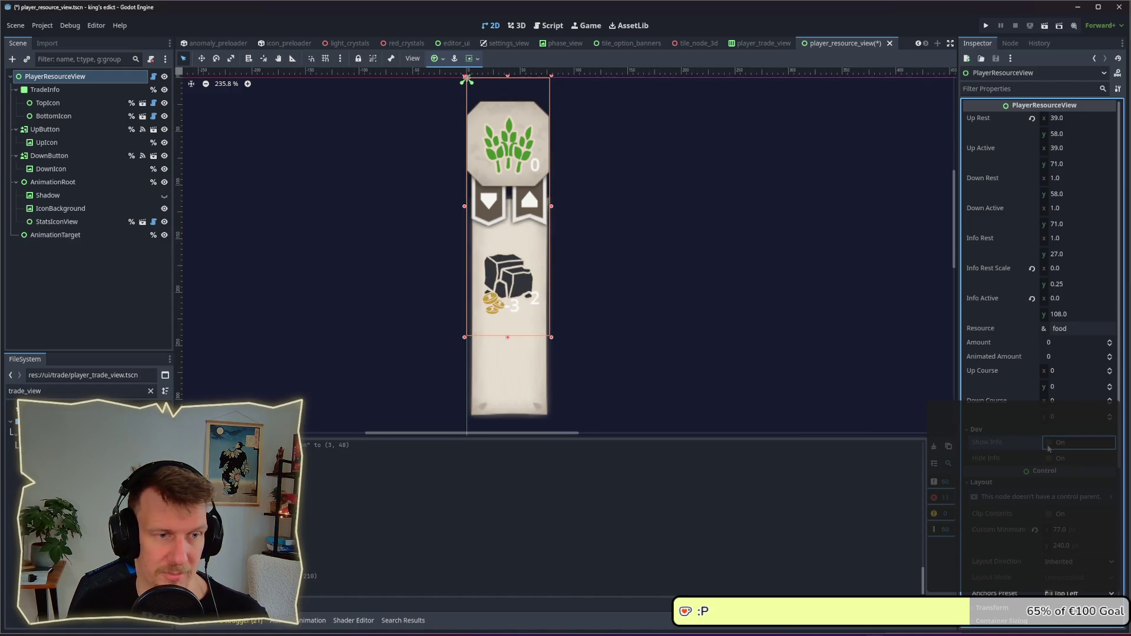
pyautogui.click(1050, 458)
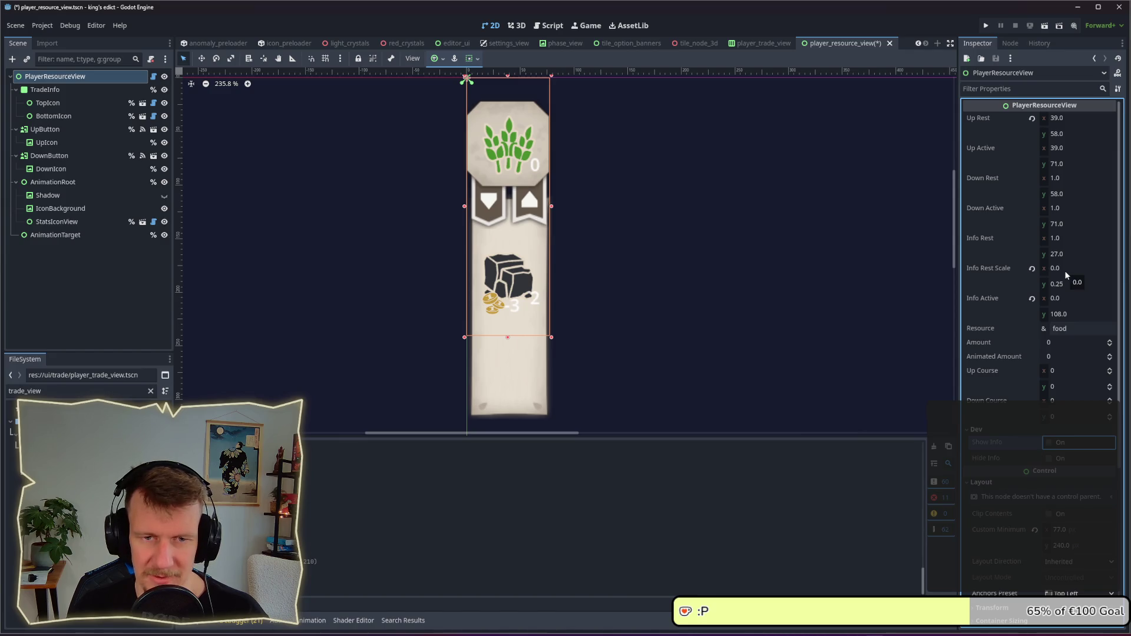
pyautogui.click(1062, 314)
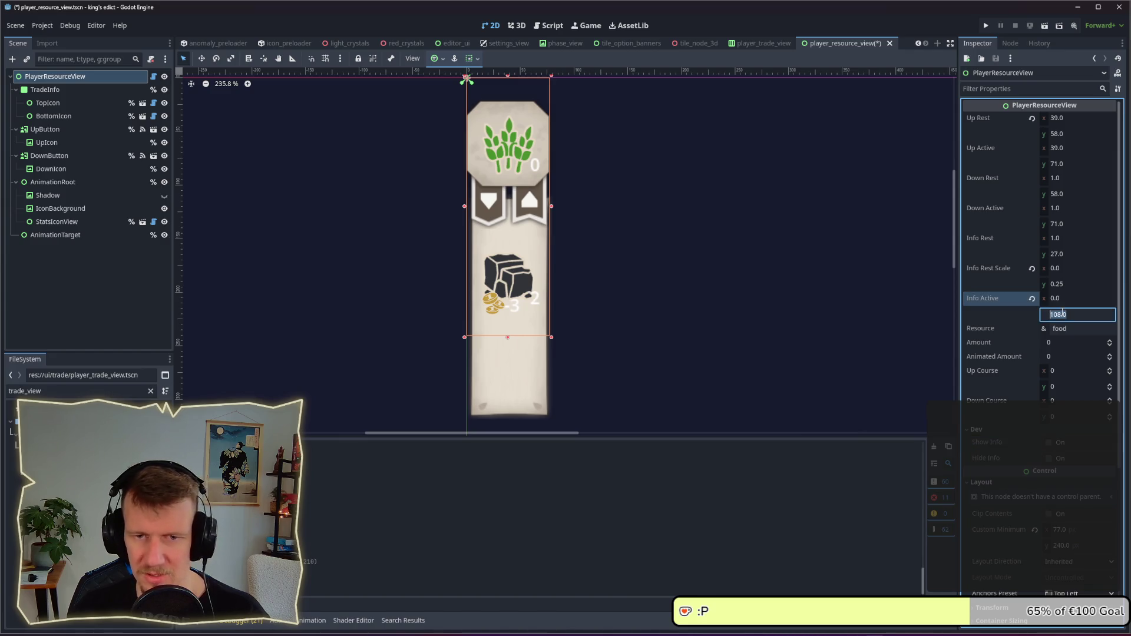
pyautogui.write('50.')
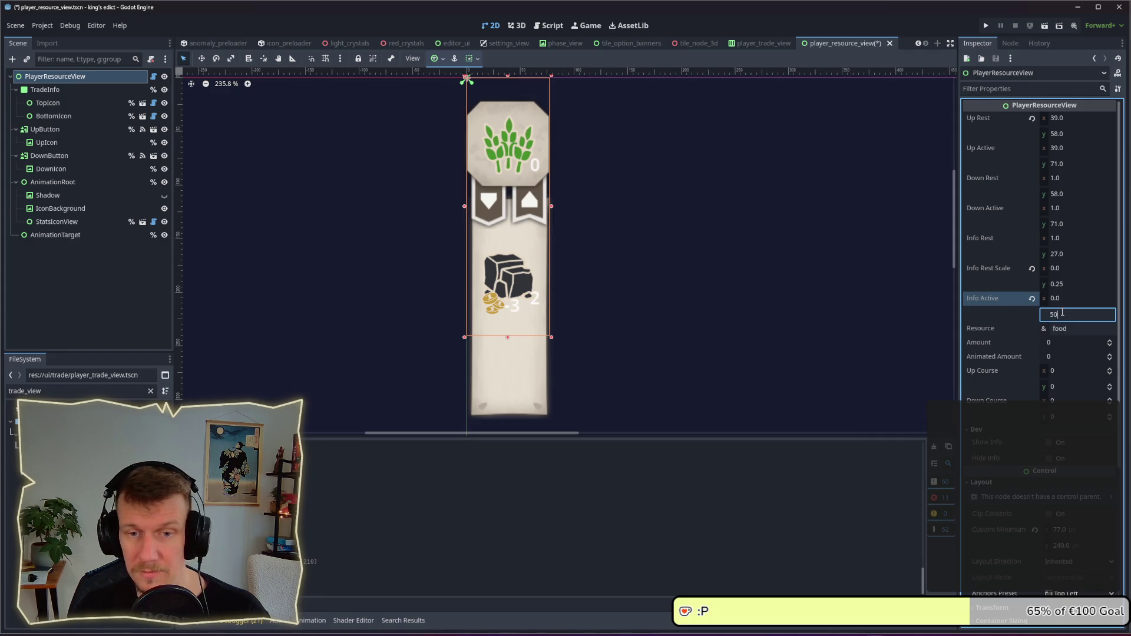
pyautogui.press('Return')
pyautogui.hotkey('ctrl', 's')
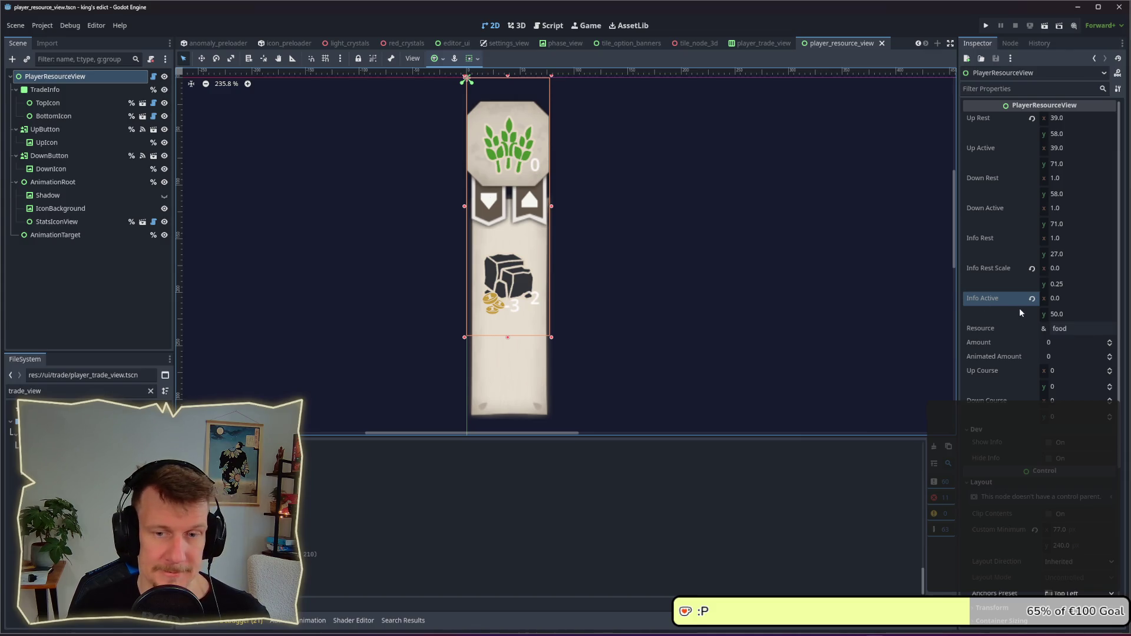
# - Preview the trade panel revealing at its raised position, including zoomed out beneath the wheat icon
pyautogui.click(1055, 467)
pyautogui.click(1052, 449)
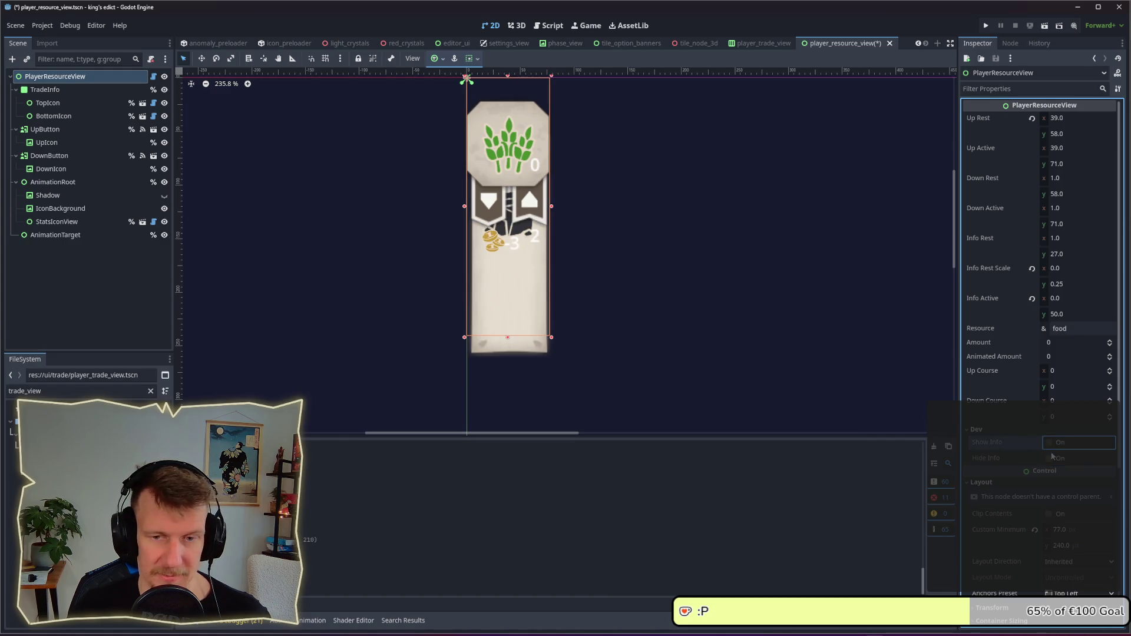
pyautogui.click(1053, 455)
pyautogui.click(1052, 455)
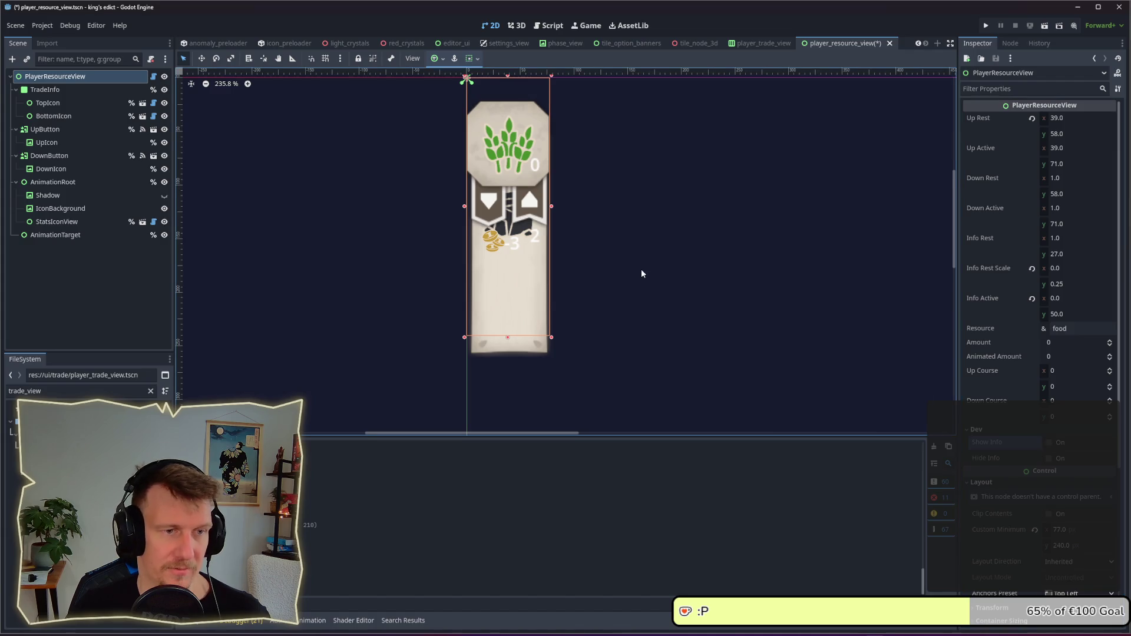
pyautogui.scroll(-3, 641, 269)
pyautogui.scroll(-3, 641, 268)
pyautogui.moveTo(640, 269); pyautogui.dragTo(631, 264)
pyautogui.scroll(-1, 631, 263)
pyautogui.click(1052, 457)
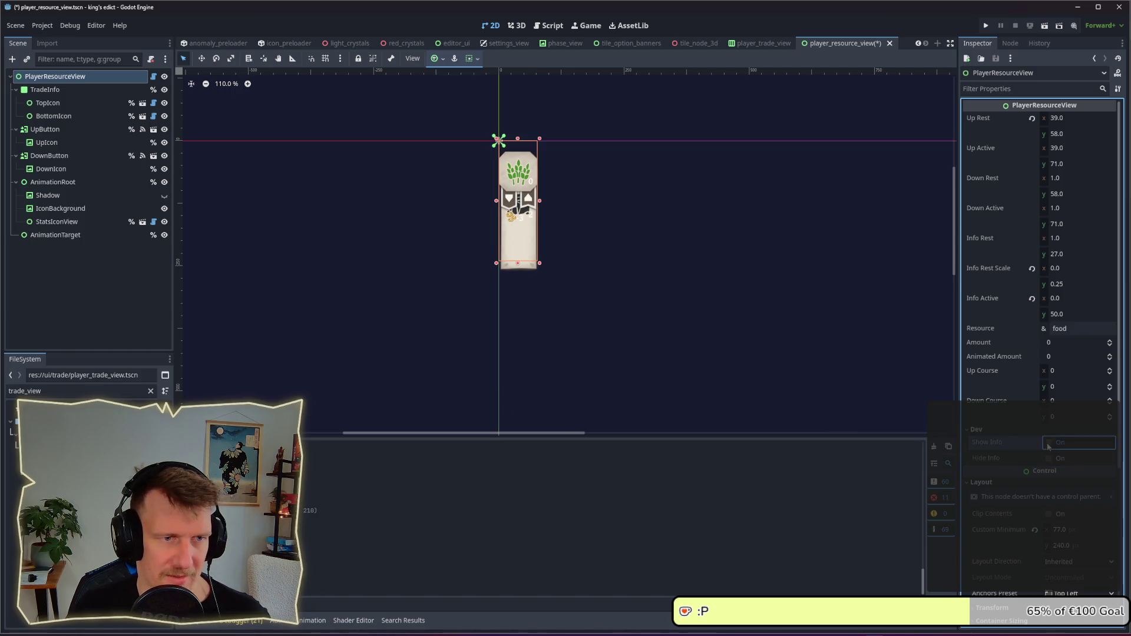
pyautogui.click(1050, 452)
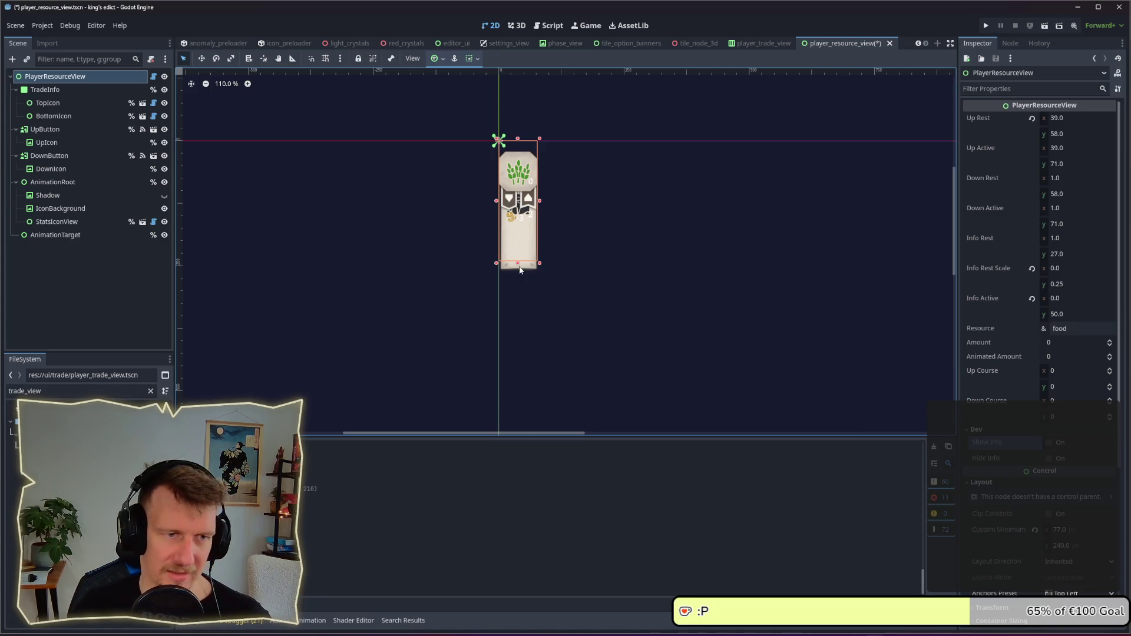
pyautogui.click(565, 233)
pyautogui.scroll(1, 542, 243)
pyautogui.scroll(1, 540, 244)
pyautogui.scroll(1, 542, 244)
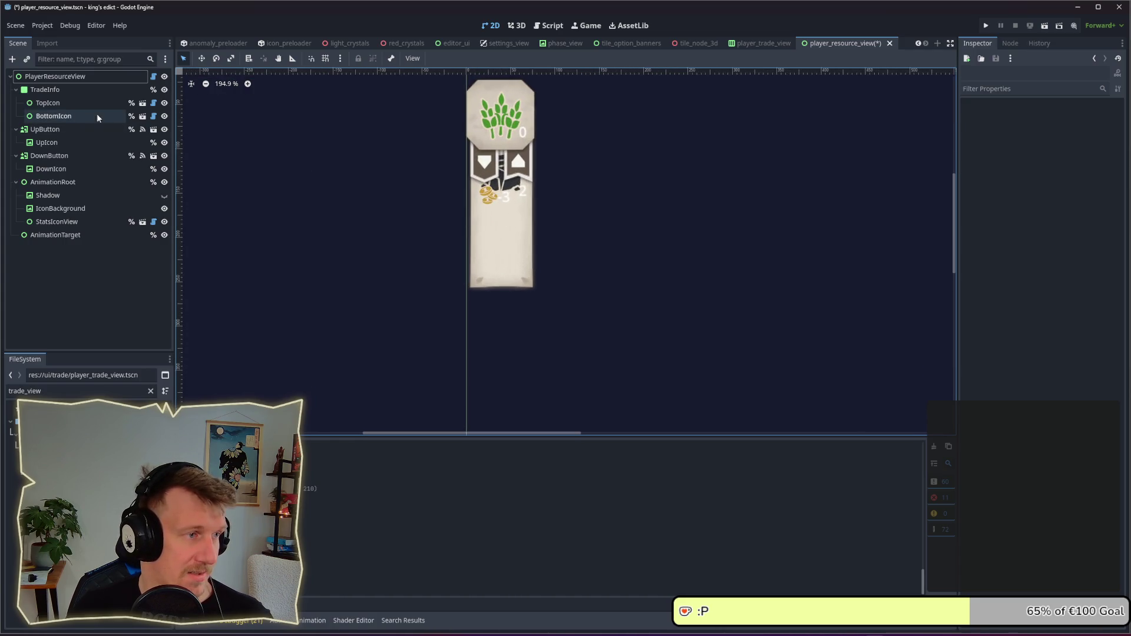
# - Move the DownButton arrow up, the stone amount down into the panel, and the coins amount below it
pyautogui.click(48, 103)
pyautogui.click(45, 90)
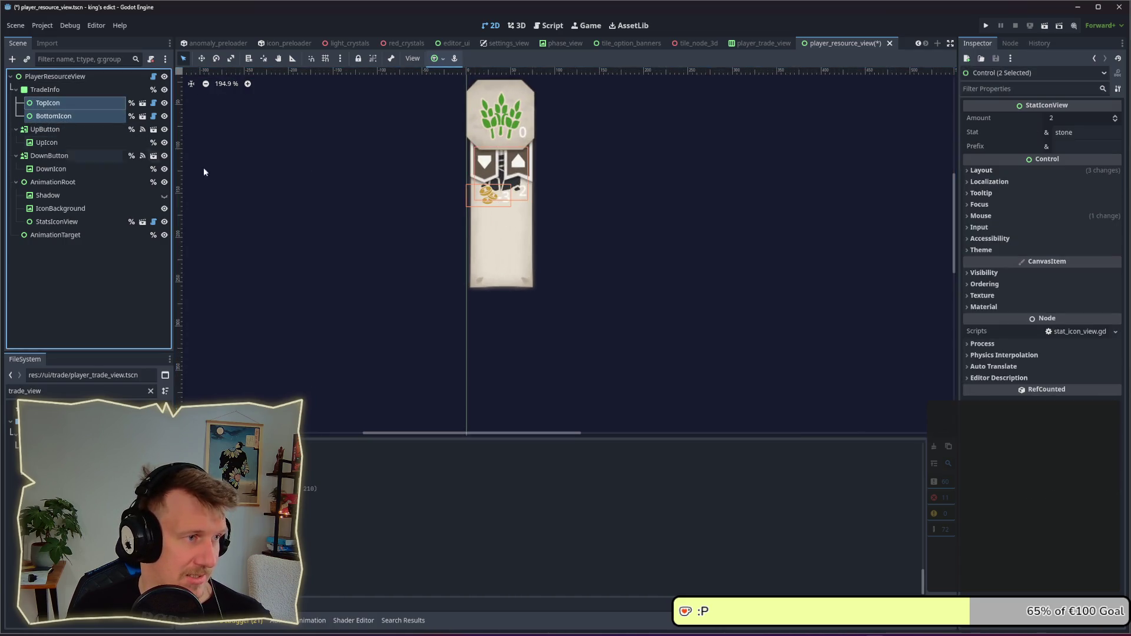
pyautogui.click(49, 155)
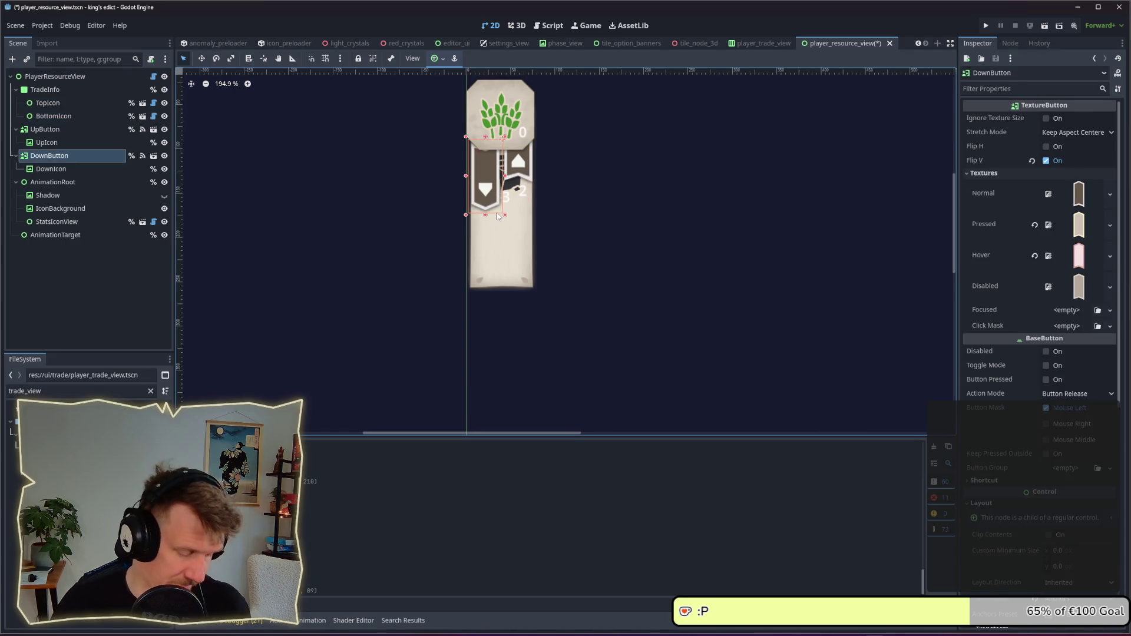
pyautogui.moveTo(496, 212); pyautogui.dragTo(496, 187)
pyautogui.click(48, 102)
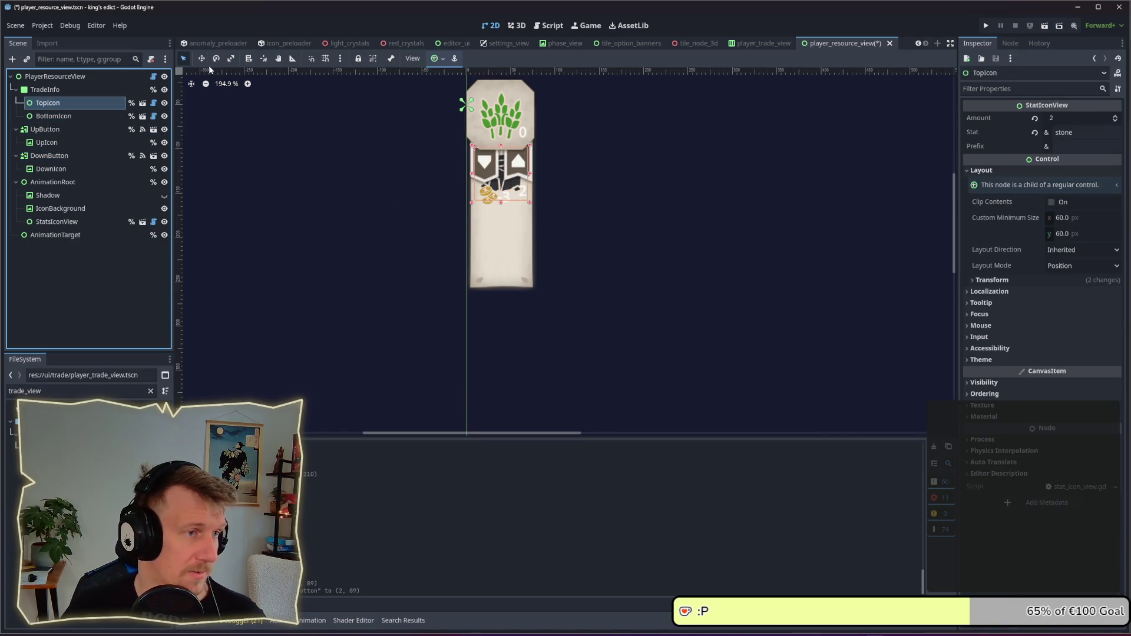
pyautogui.moveTo(500, 194); pyautogui.dragTo(500, 231)
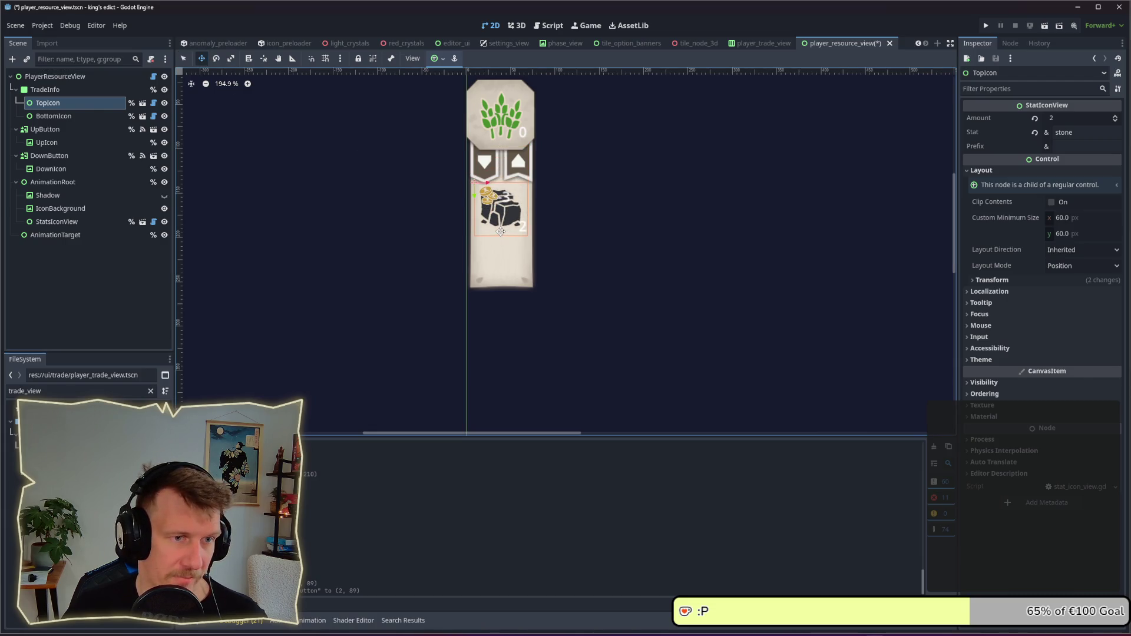
pyautogui.click(53, 116)
pyautogui.moveTo(508, 212); pyautogui.dragTo(505, 257)
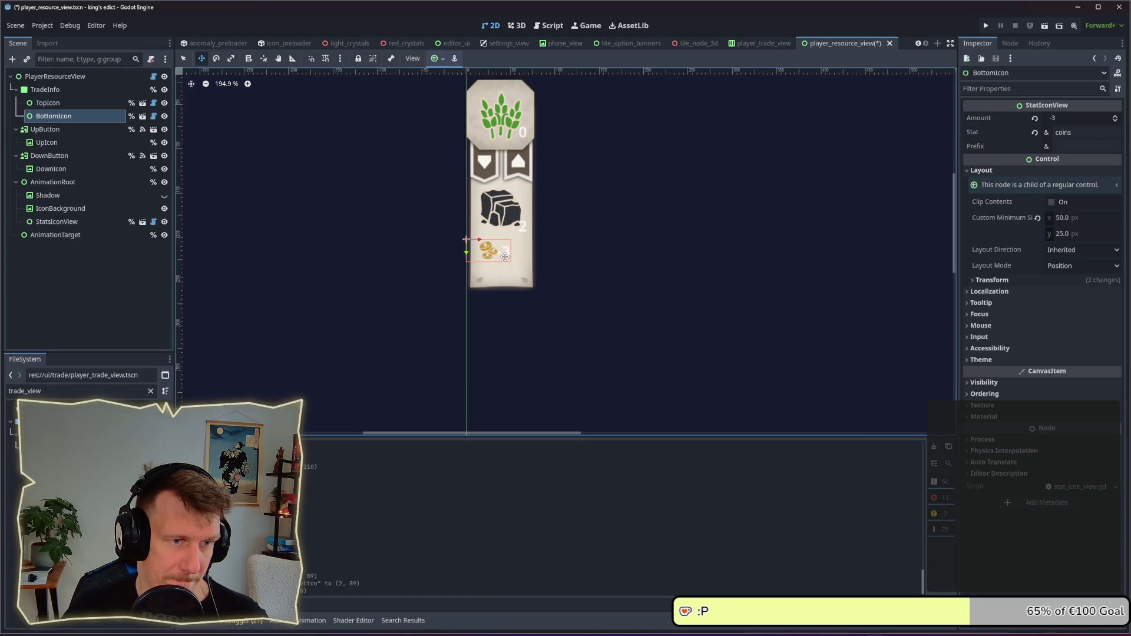
pyautogui.moveTo(506, 256); pyautogui.dragTo(505, 255)
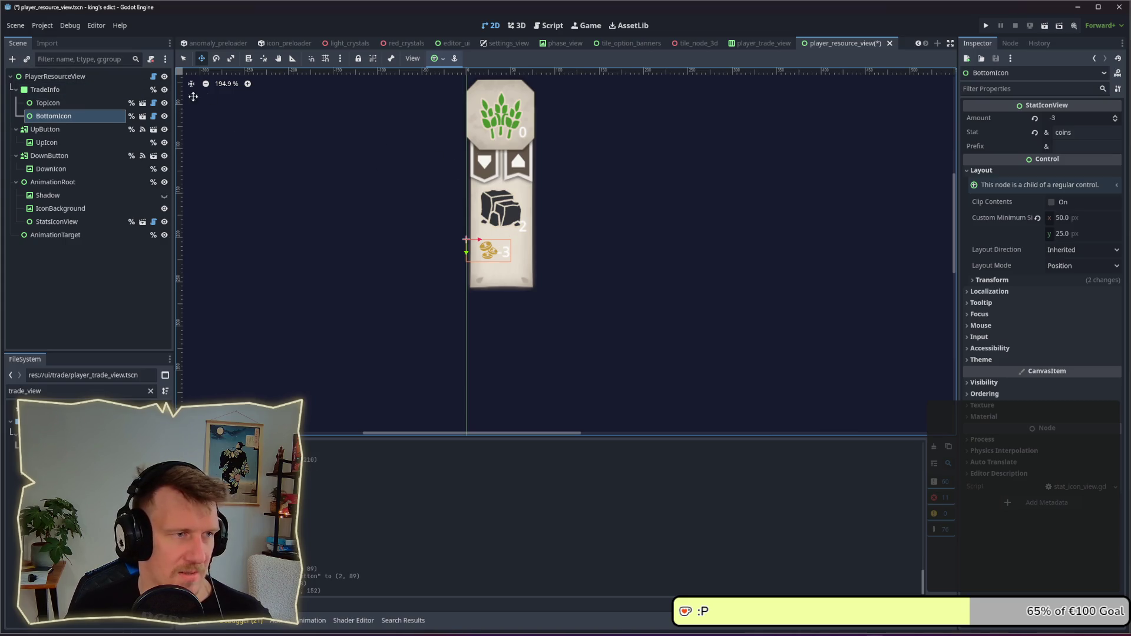
# - Give the coin BottomIcon a 50×30 minimum size, nudge it slightly, and save the scene
pyautogui.click(48, 103)
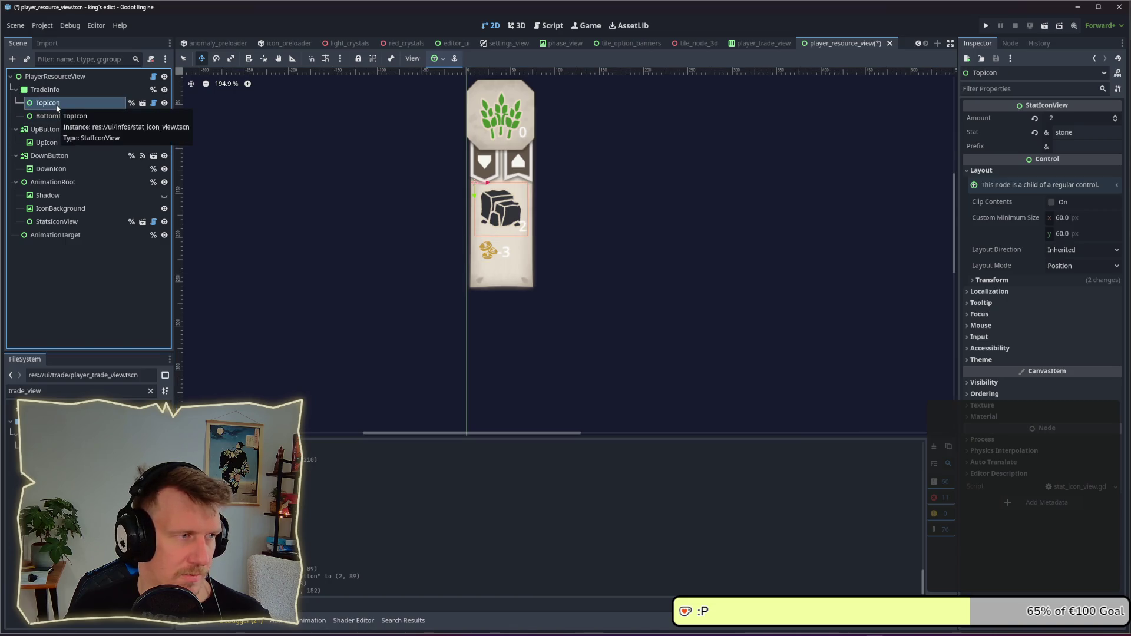
pyautogui.click(53, 116)
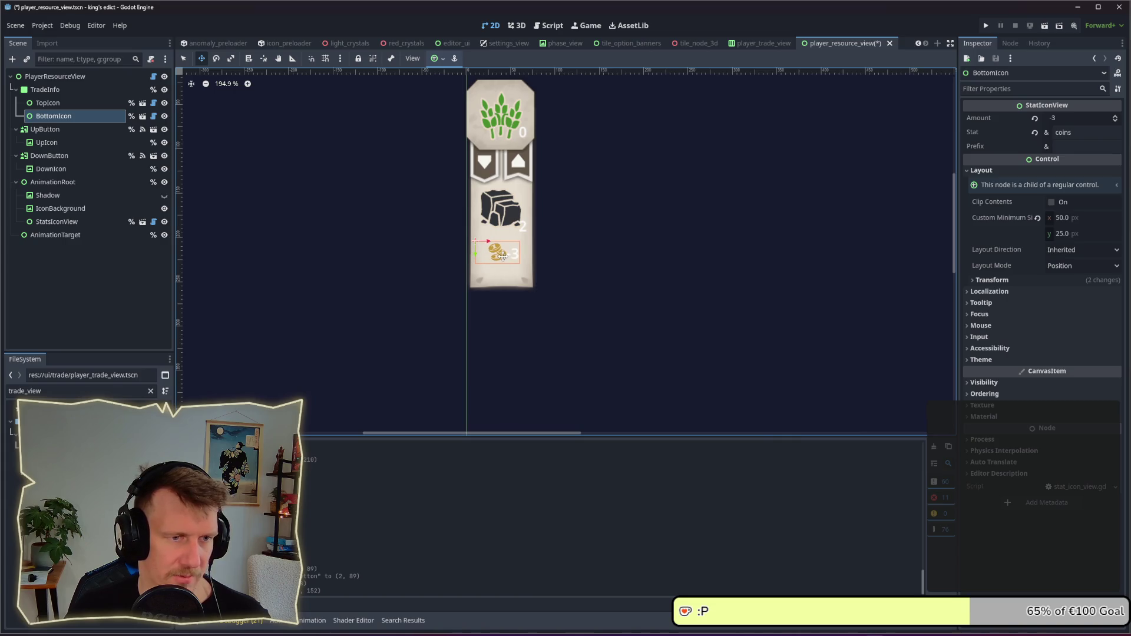
pyautogui.click(1065, 234)
pyautogui.write('30')
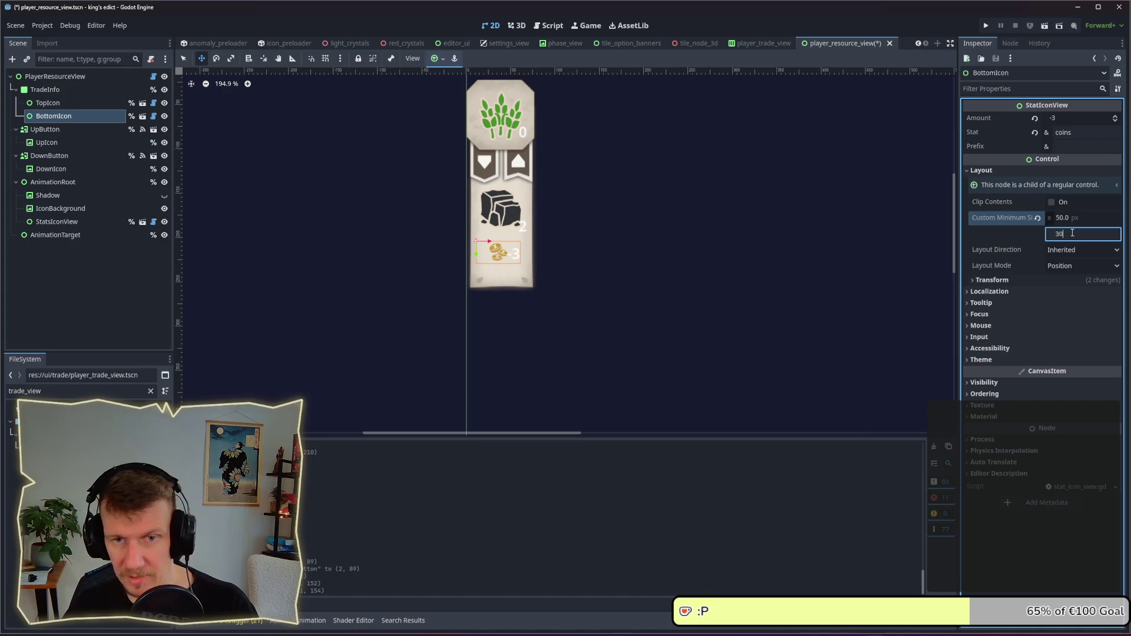
pyautogui.press('Return')
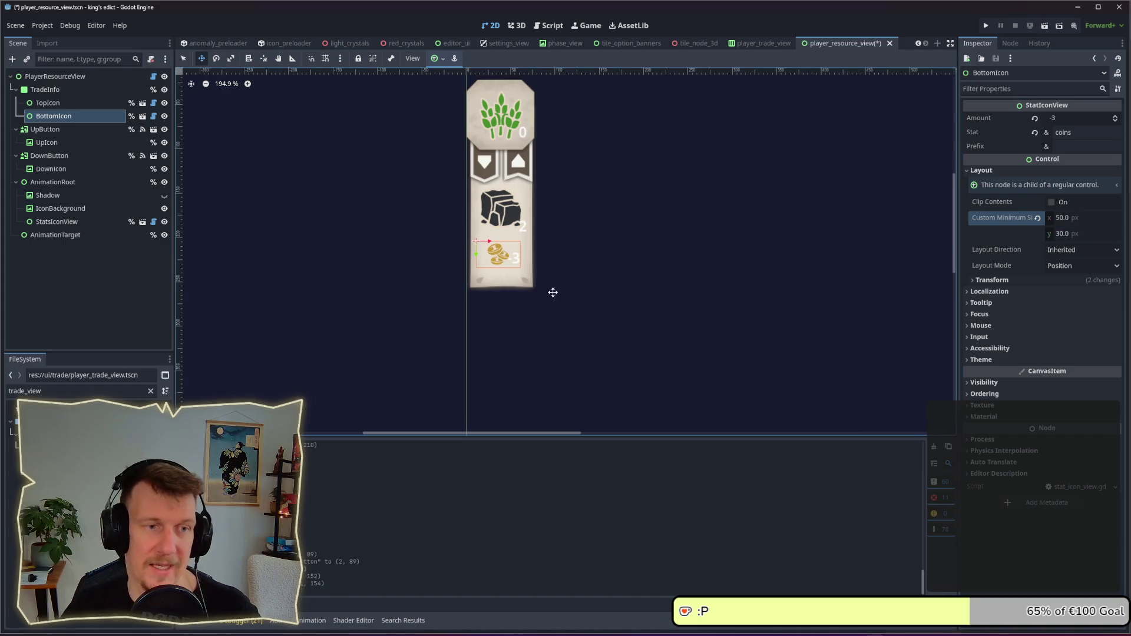
pyautogui.hotkey('ctrl', 's')
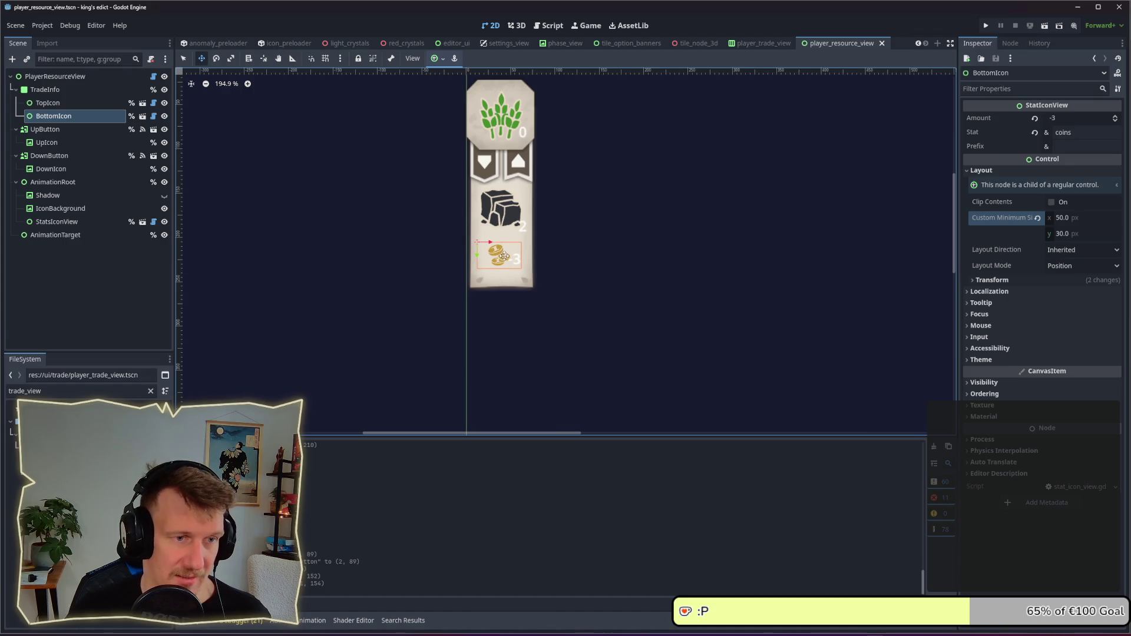
pyautogui.moveTo(501, 257); pyautogui.dragTo(501, 253)
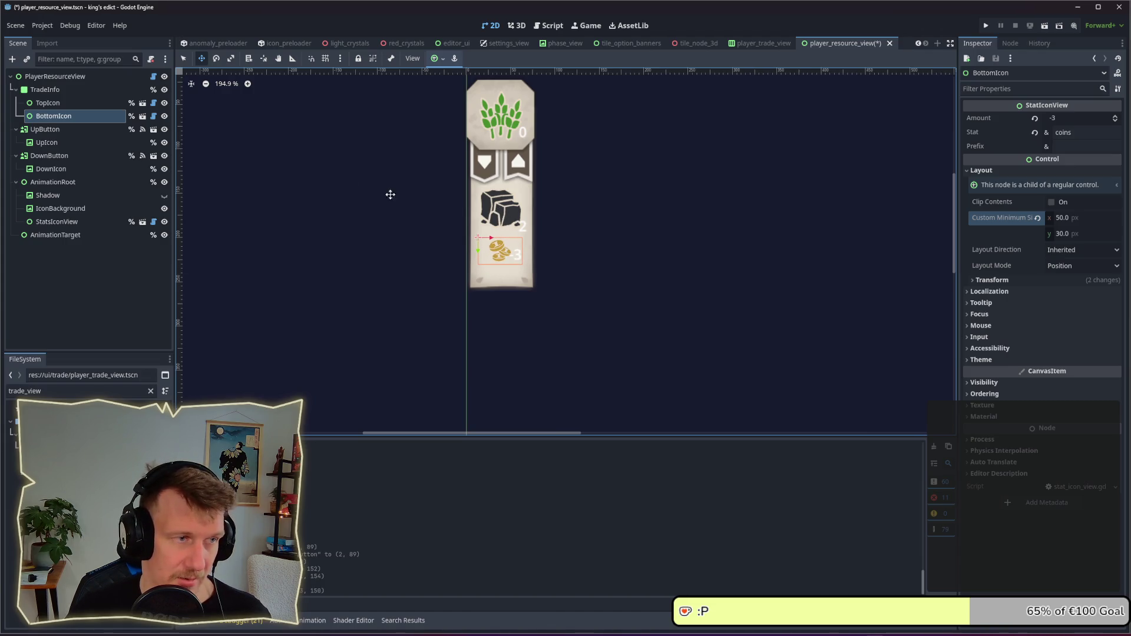
pyautogui.click(48, 103)
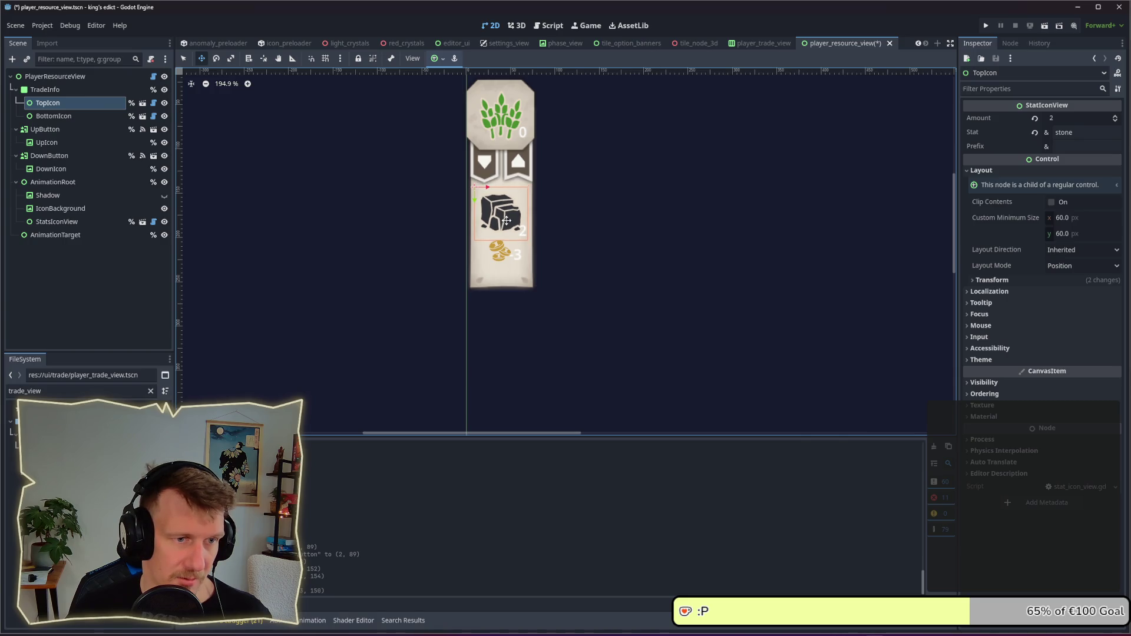
pyautogui.hotkey('ctrl', 's')
pyautogui.click(44, 90)
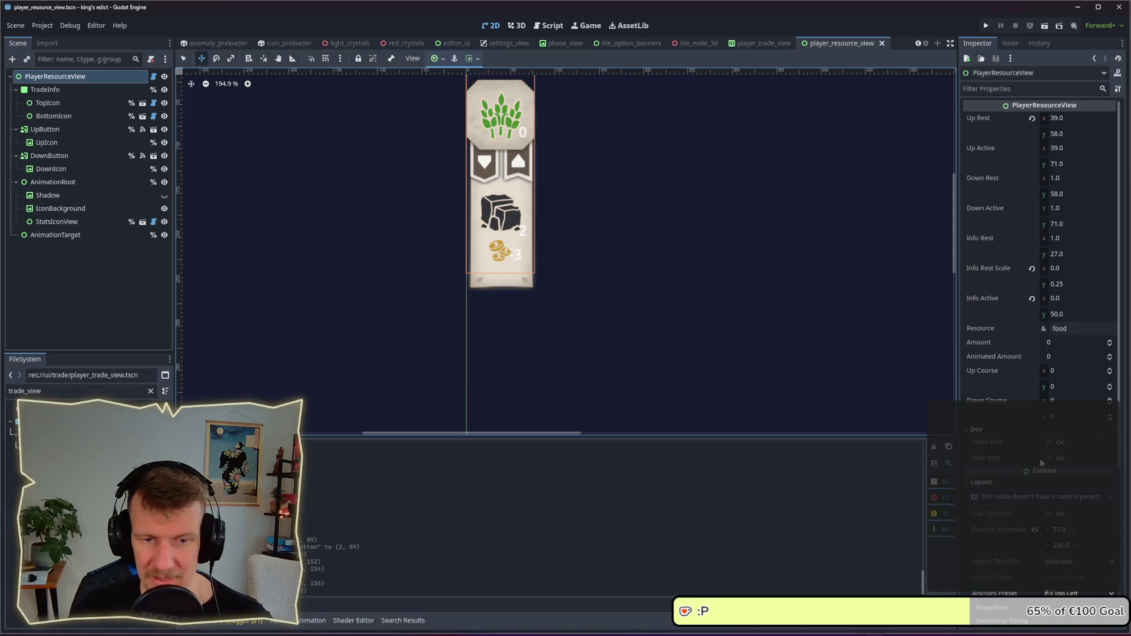
# - Re-preview the trade info toggle, save the scene, and launch the game with F6
pyautogui.click(1049, 461)
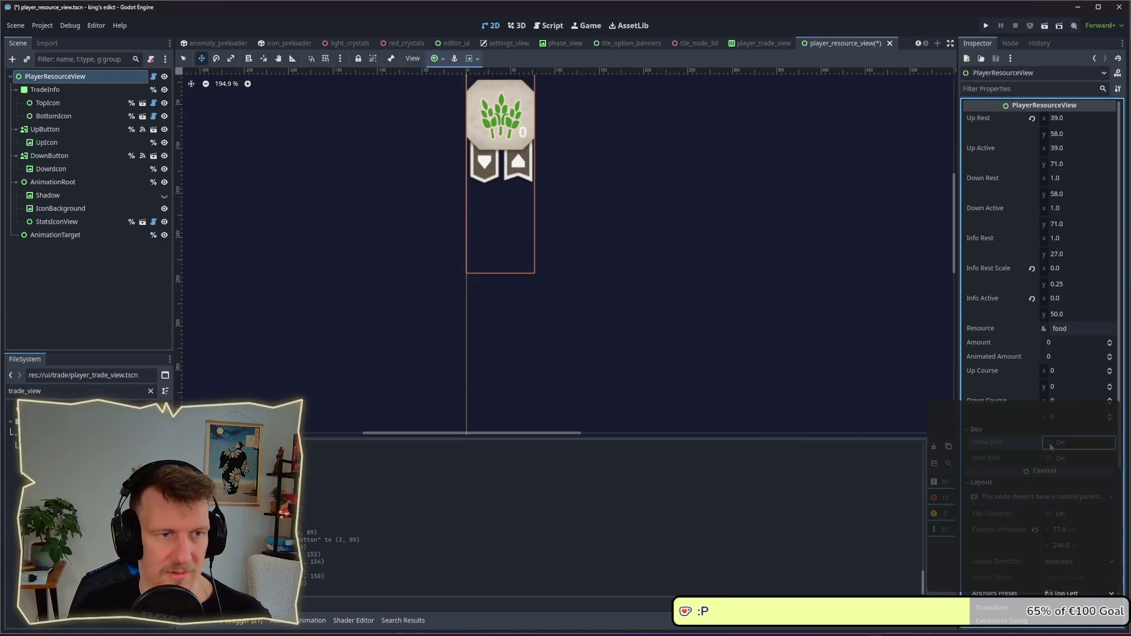
pyautogui.click(1049, 446)
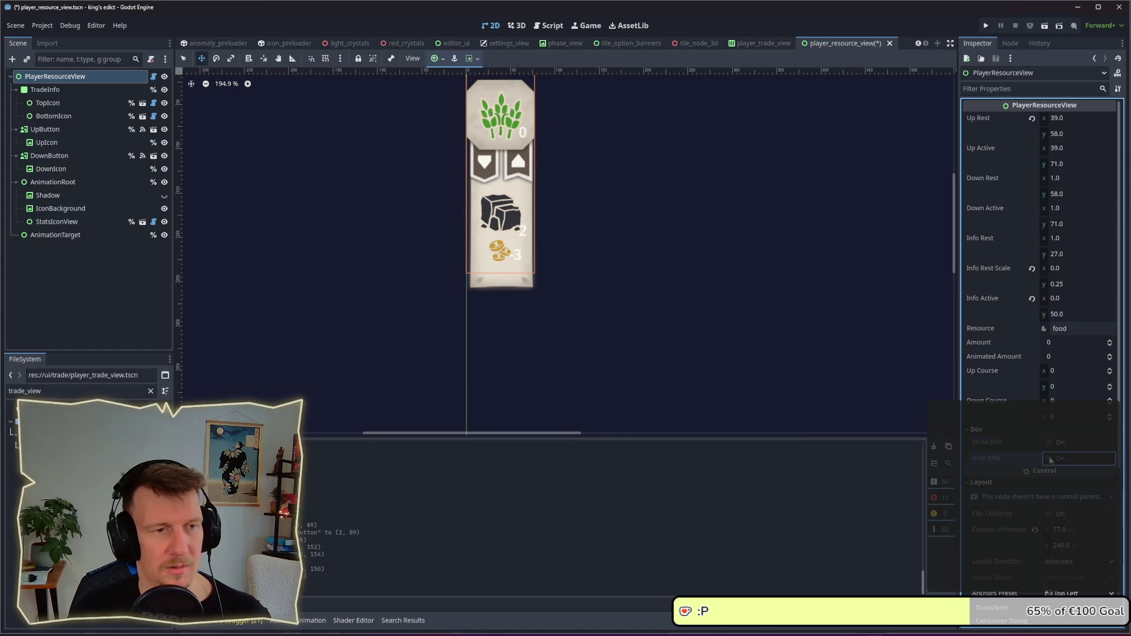
pyautogui.click(1050, 461)
pyautogui.click(1049, 446)
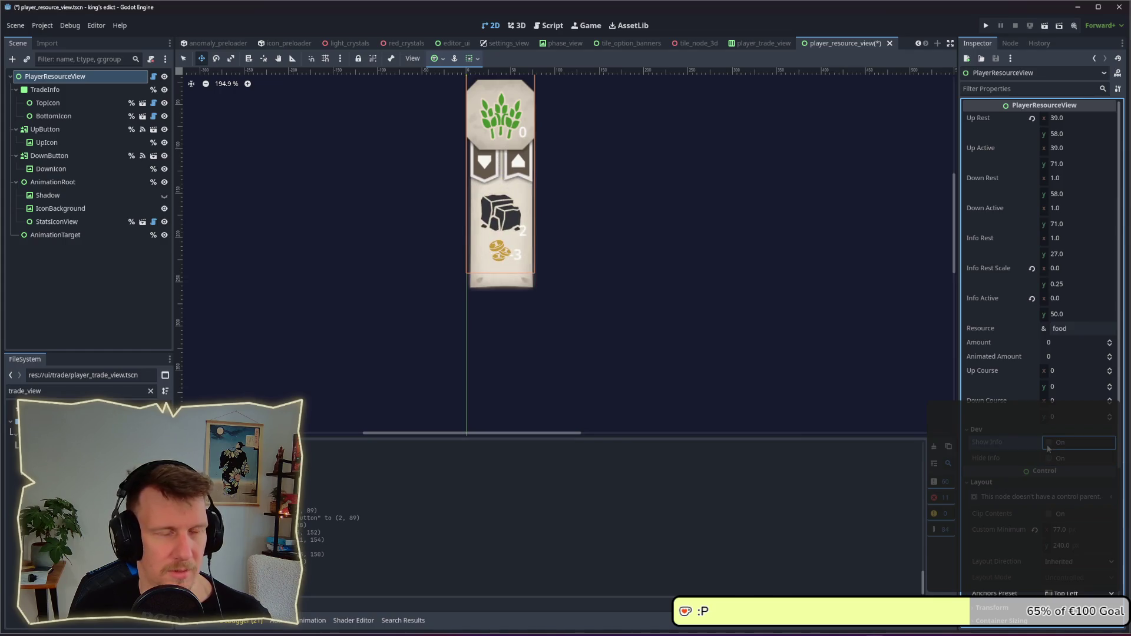
pyautogui.hotkey('ctrl', 's')
pyautogui.press('F6')
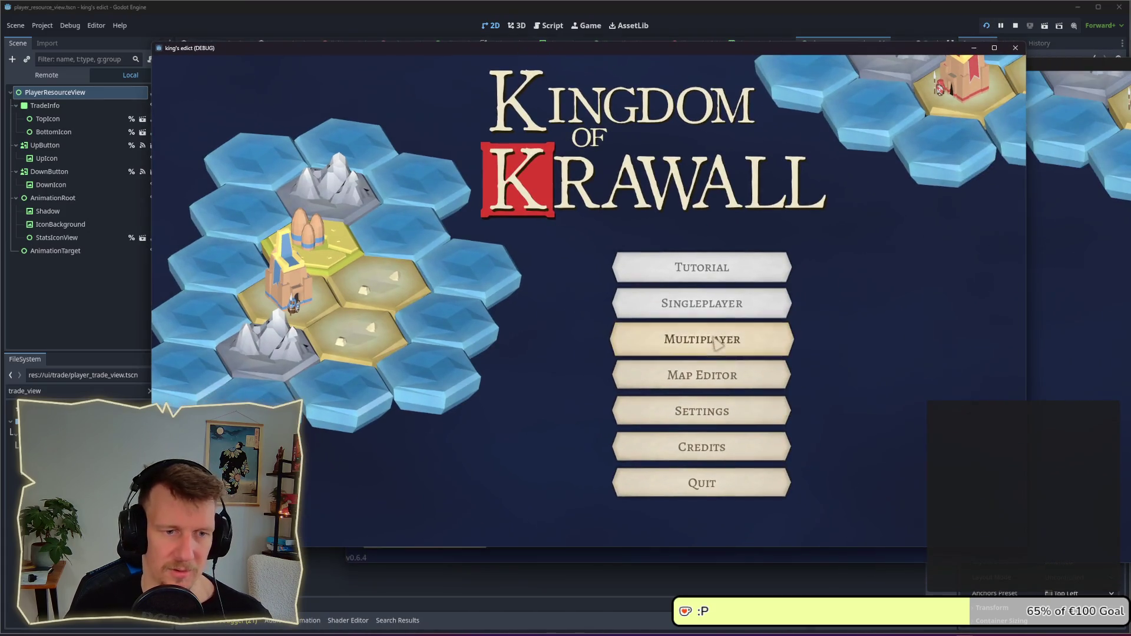
# - Start a Multiplayer match on the current map from the purple start position, then Alt+Tab toward the editor
pyautogui.click(699, 334)
pyautogui.click(954, 516)
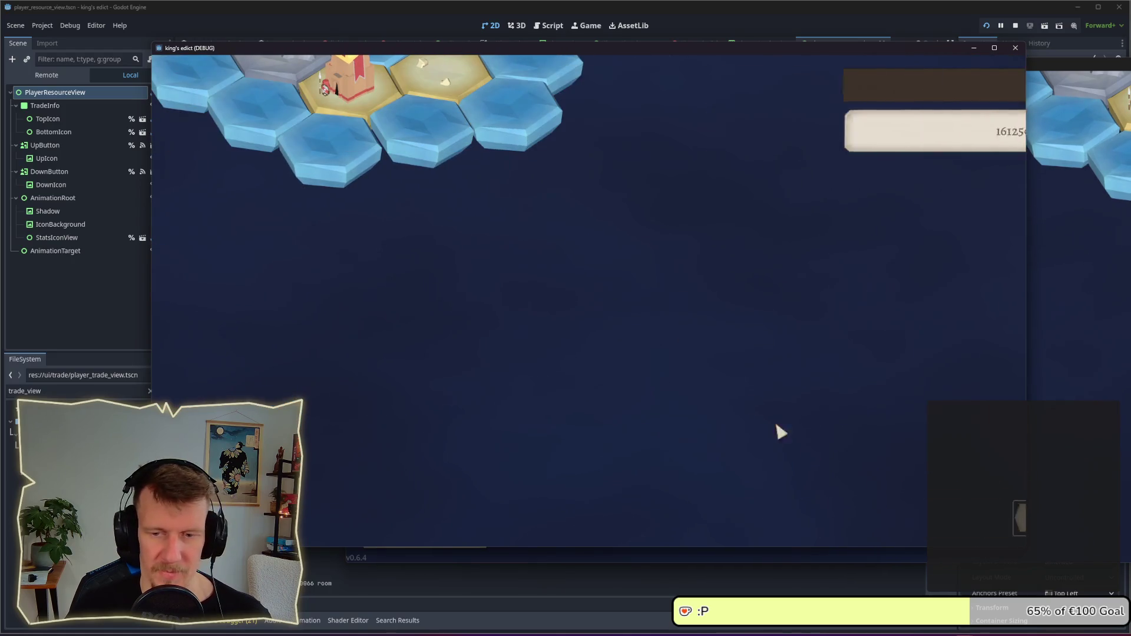
pyautogui.click(798, 96)
pyautogui.click(767, 168)
pyautogui.click(775, 216)
pyautogui.click(968, 518)
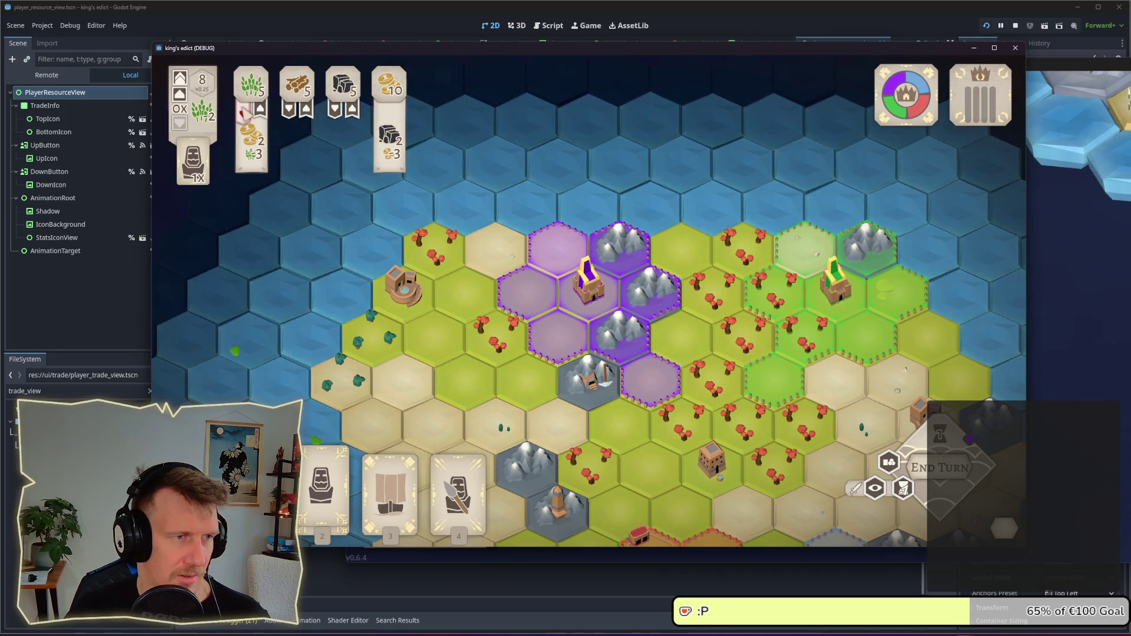
pyautogui.hotkey('alt', 'Tab')
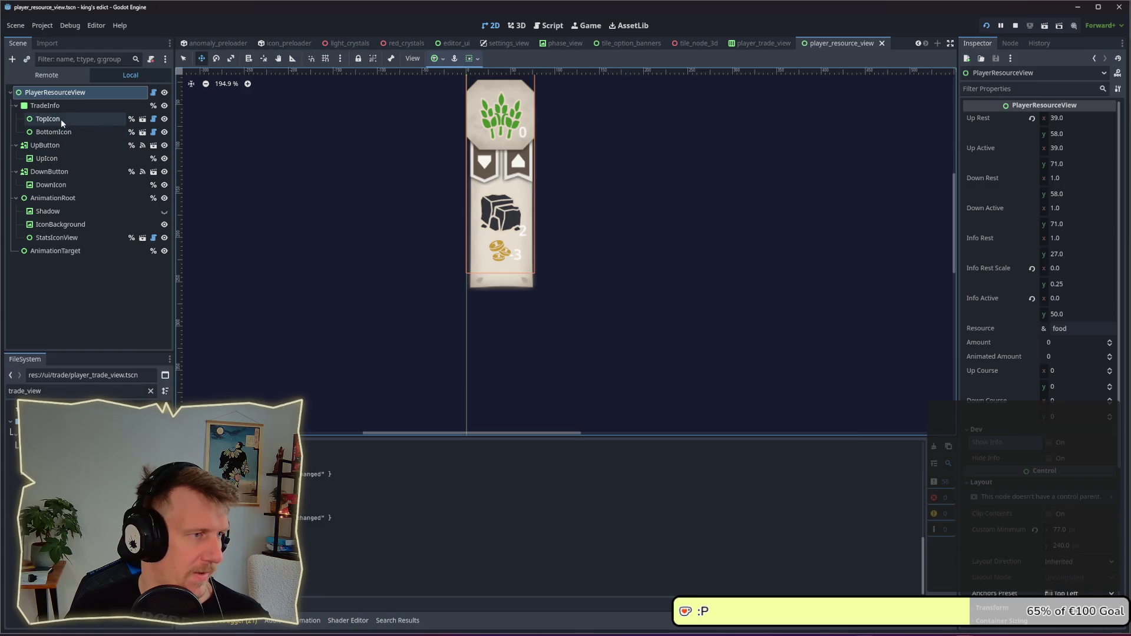
# - Drag the TopIcon stone and BottomIcon coins amounts lower in the trade panel and save the scene
pyautogui.click(61, 119)
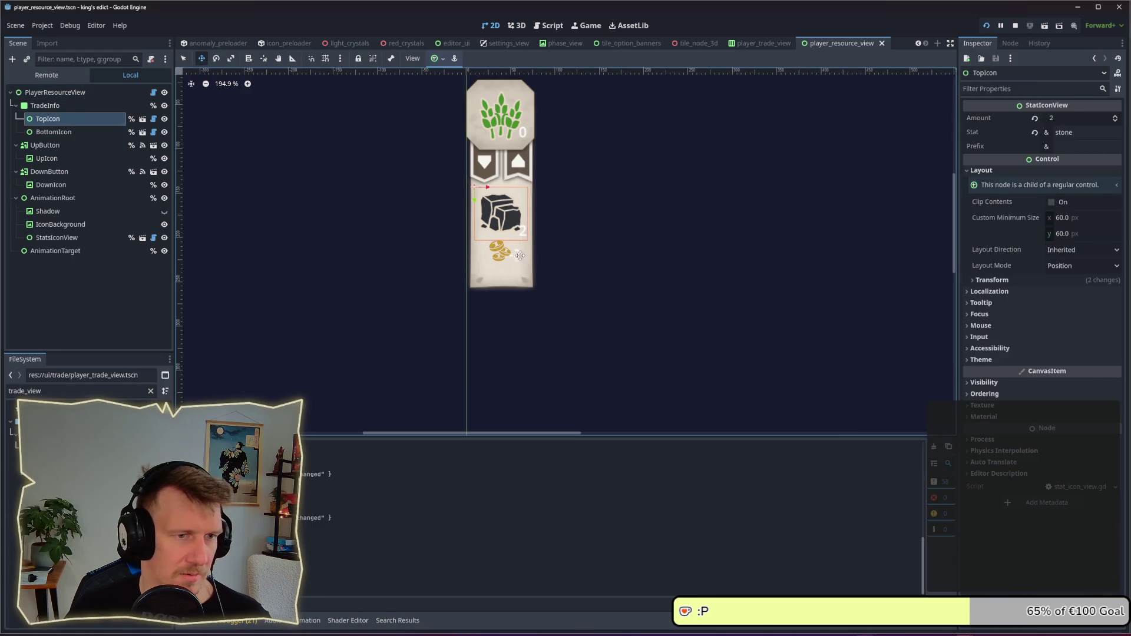
pyautogui.moveTo(507, 224); pyautogui.dragTo(507, 234)
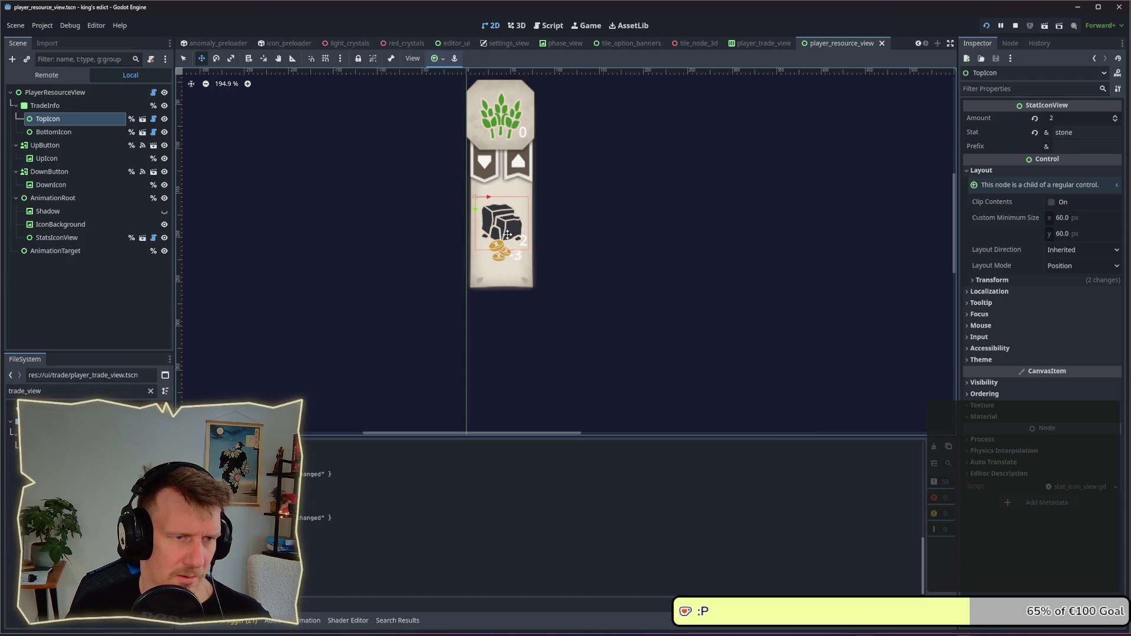
pyautogui.click(501, 251)
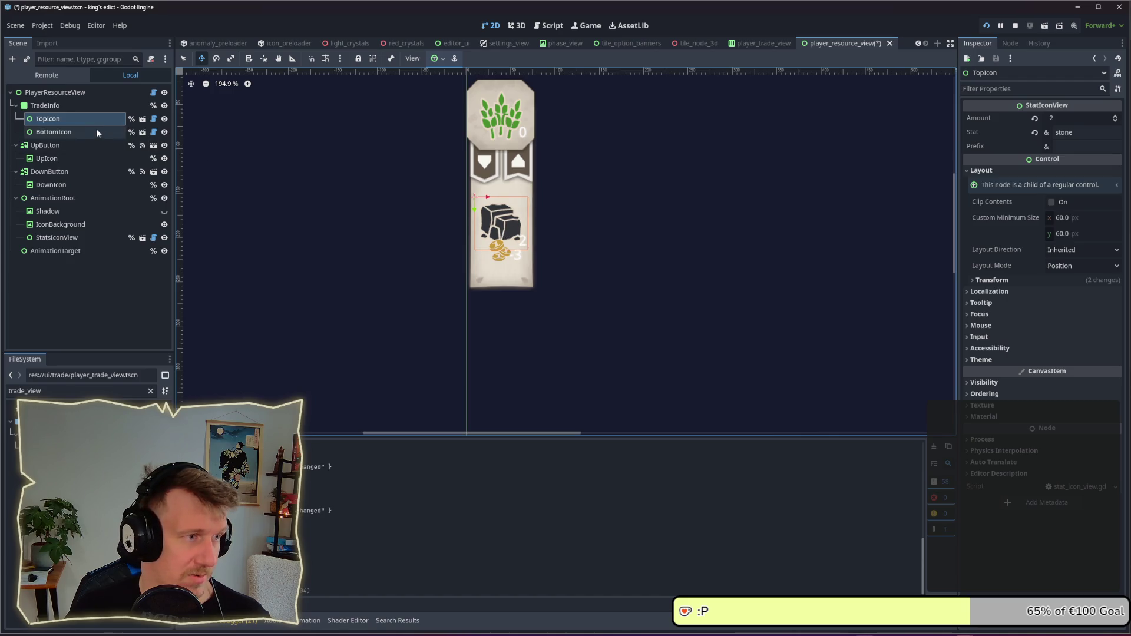
pyautogui.moveTo(499, 253); pyautogui.dragTo(499, 265)
pyautogui.hotkey('ctrl', 's')
pyautogui.hotkey('alt', 'Tab')
pyautogui.hotkey('alt', 'Tab')
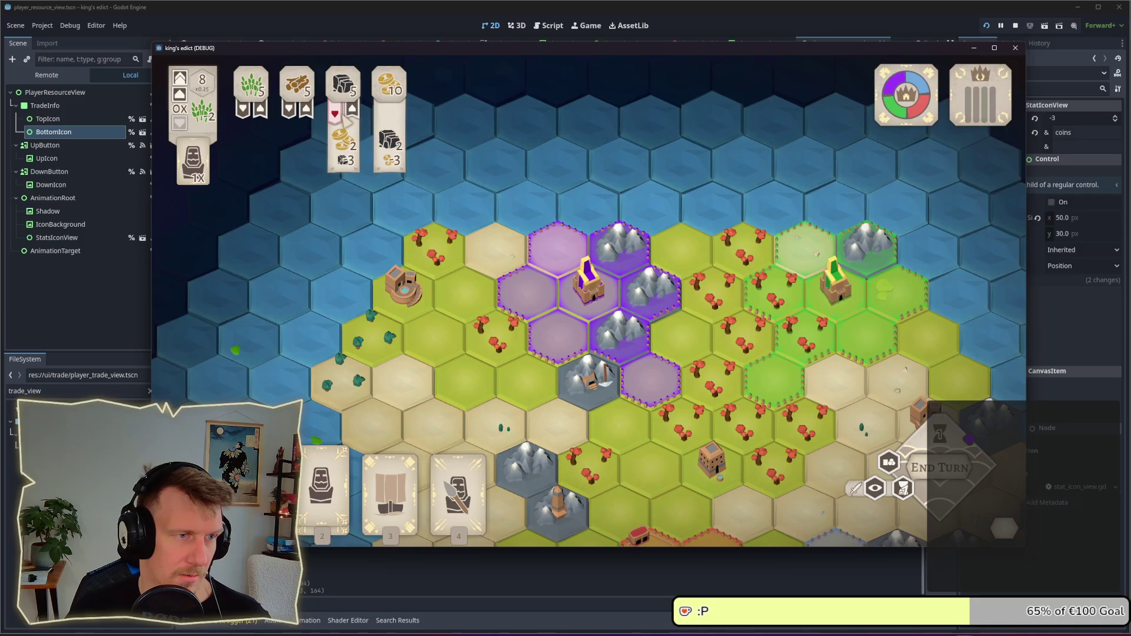
# - Compare the trade info under the wood and wheat cards, reversing the wheat trade direction
pyautogui.click(291, 111)
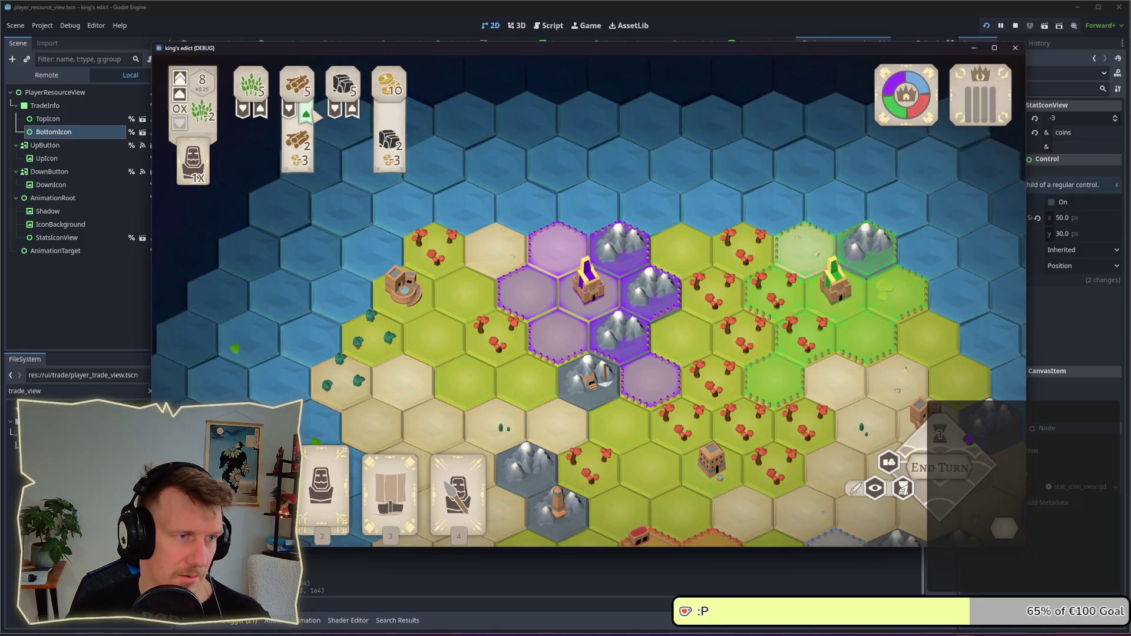
pyautogui.click(260, 112)
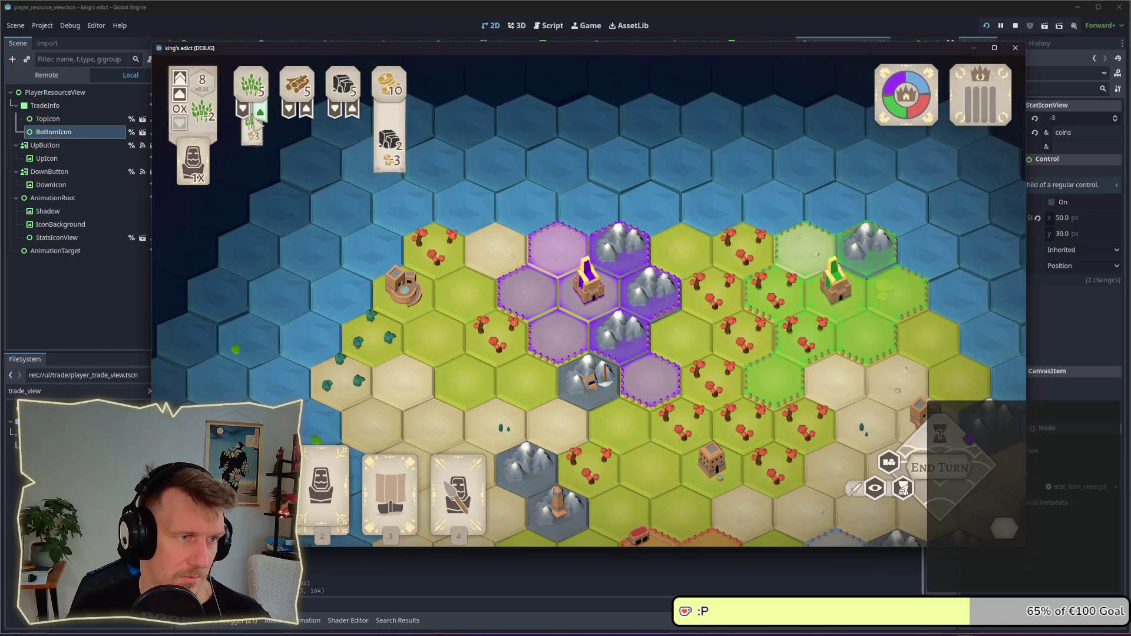
pyautogui.click(243, 113)
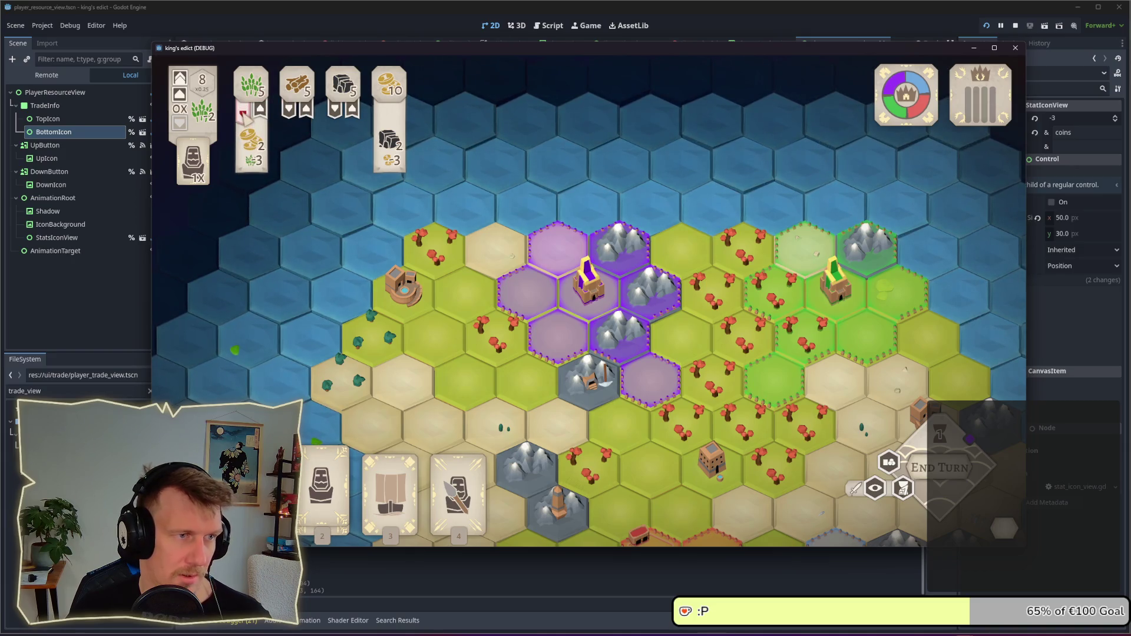
pyautogui.click(289, 114)
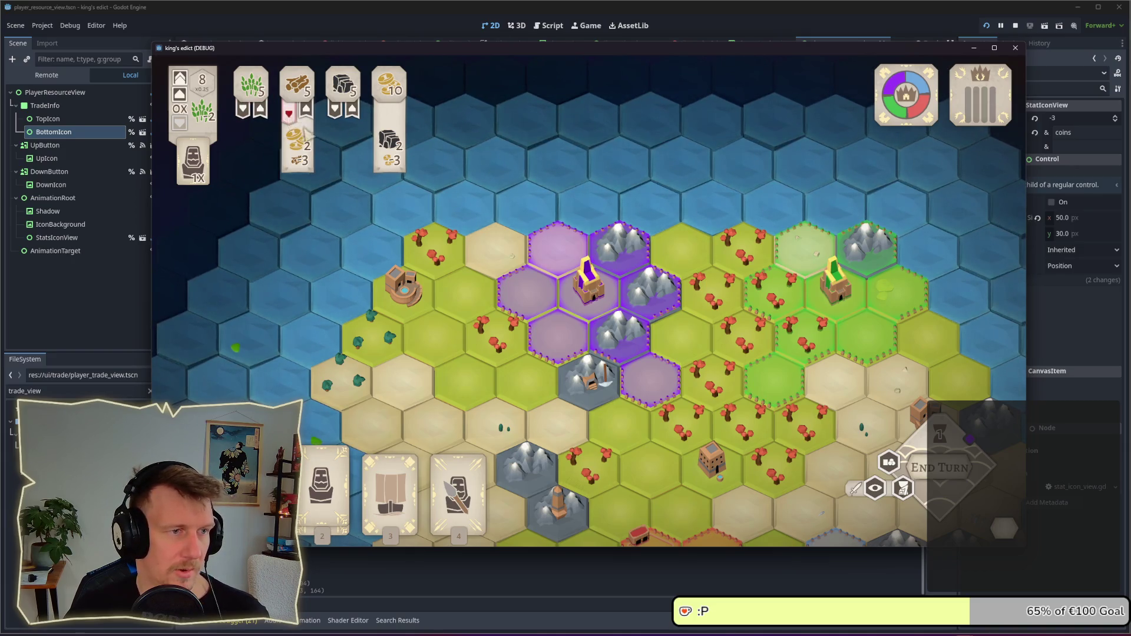
# - Nudge the coins and stone amount icons slightly in the editor and return to the game
pyautogui.hotkey('alt', 'Tab')
pyautogui.moveTo(500, 266); pyautogui.dragTo(513, 237)
pyautogui.click(54, 119)
pyautogui.hotkey('alt', 'Tab')
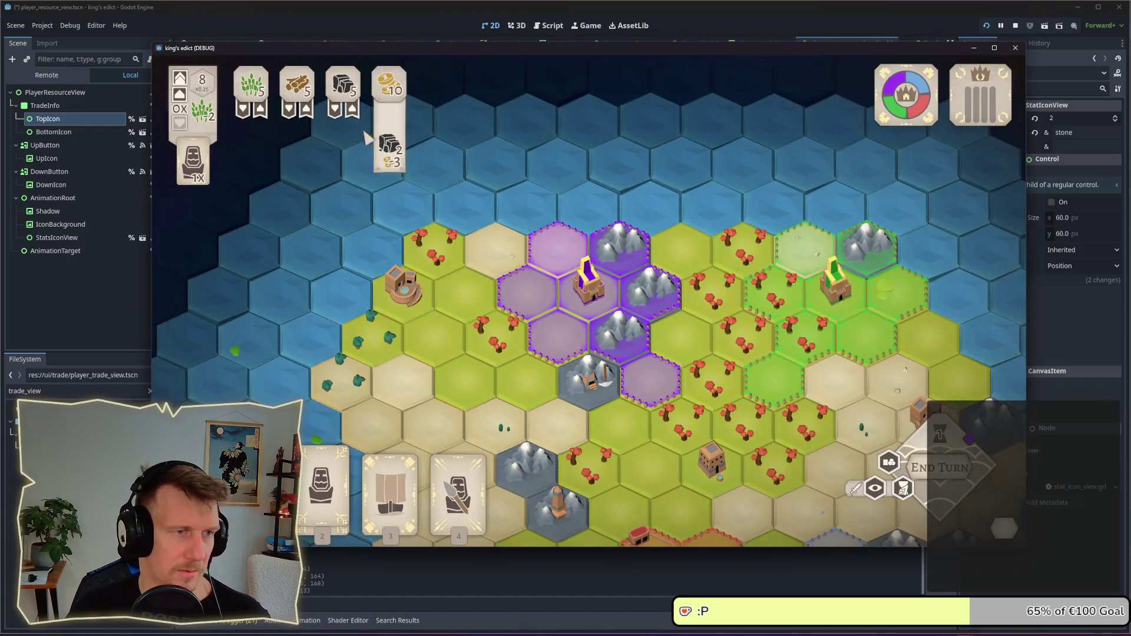
# - Recheck the stone, wood and wheat trade panels, reverse the stone trade, stop the game and select TradeInfo
pyautogui.click(343, 111)
pyautogui.click(292, 113)
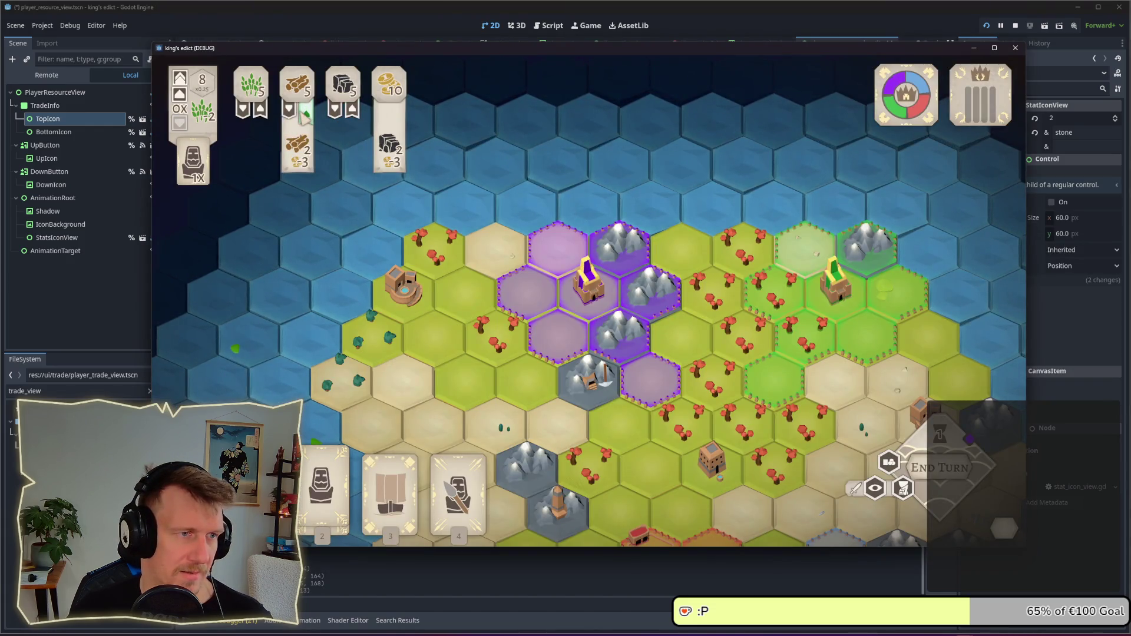
pyautogui.click(256, 115)
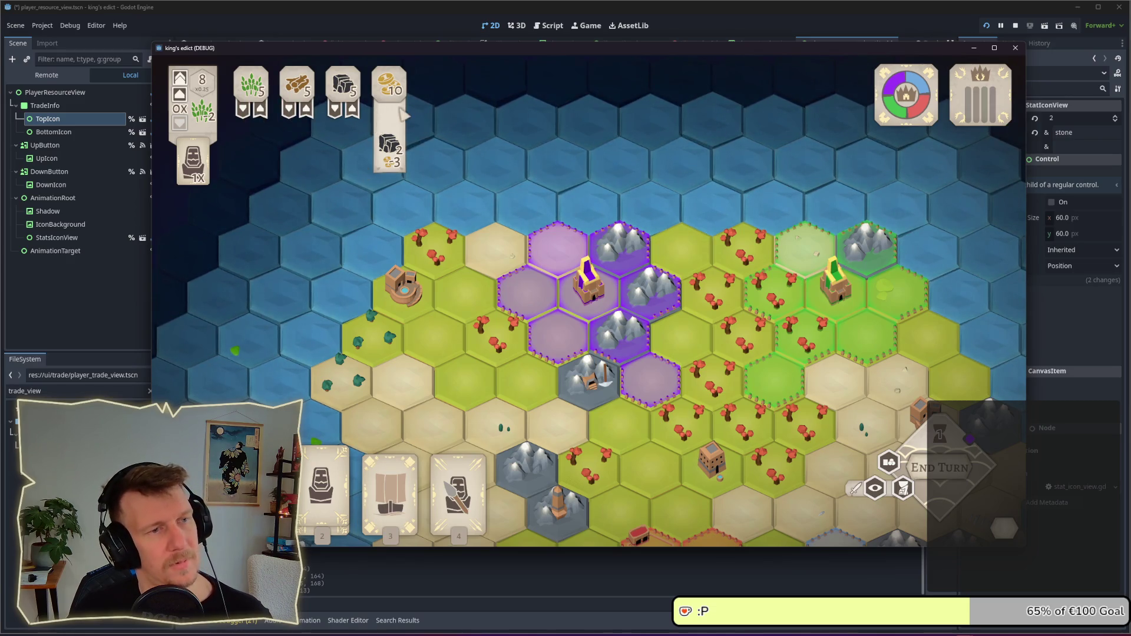
pyautogui.click(345, 111)
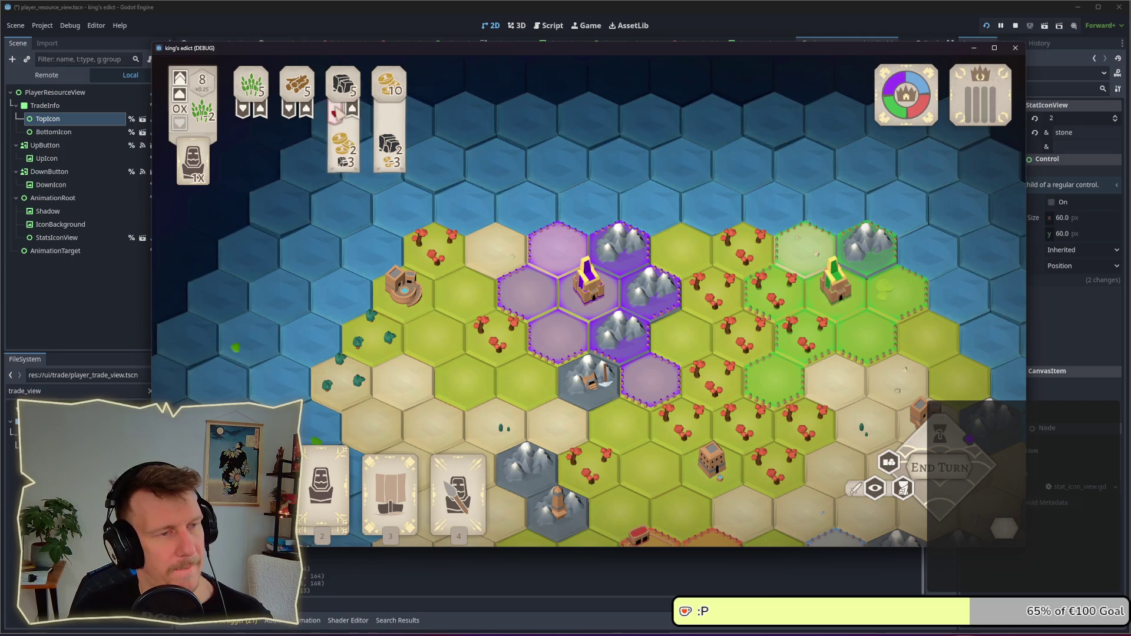
pyautogui.click(334, 109)
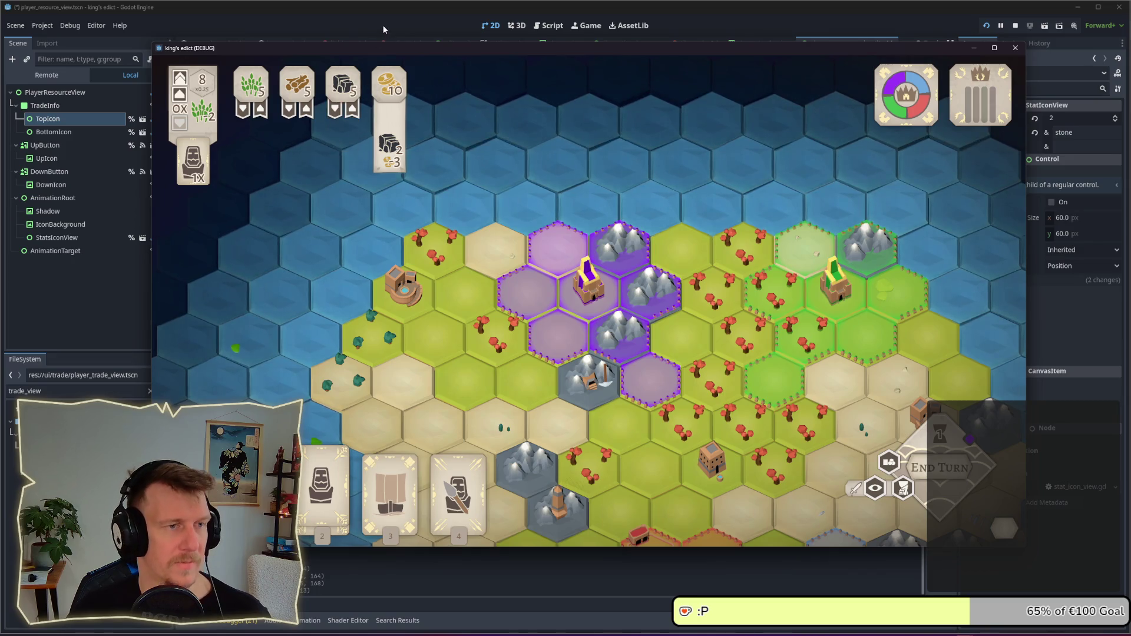
pyautogui.press('F8')
pyautogui.click(44, 105)
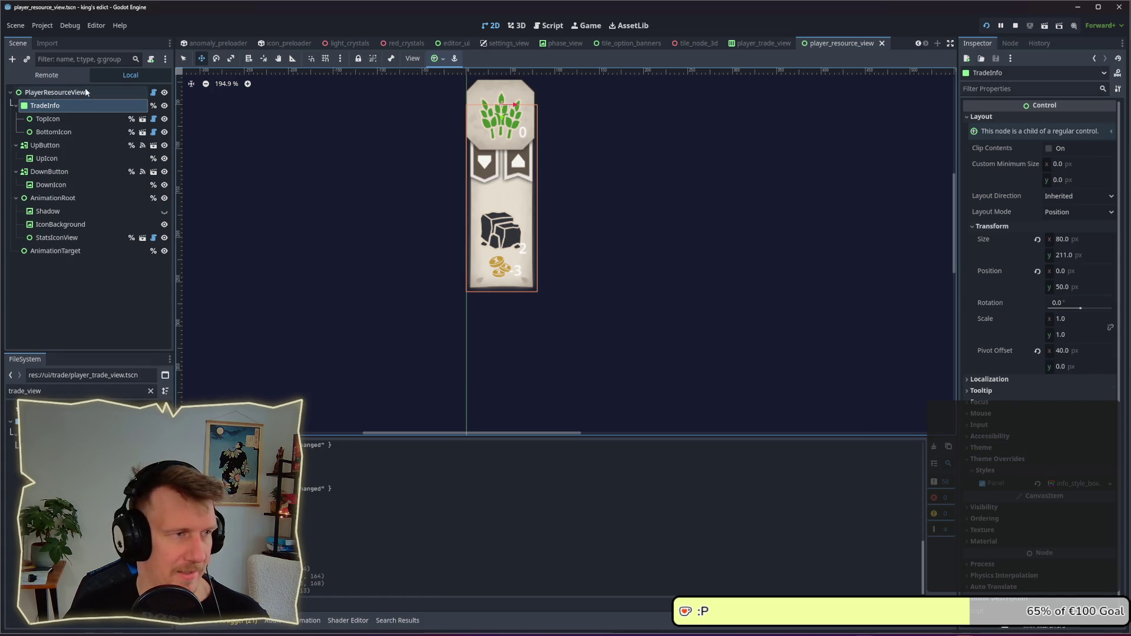
# - Select the PlayerResourceView root and switch windows while Affinity Designer 2 starts loading
pyautogui.press('Up')
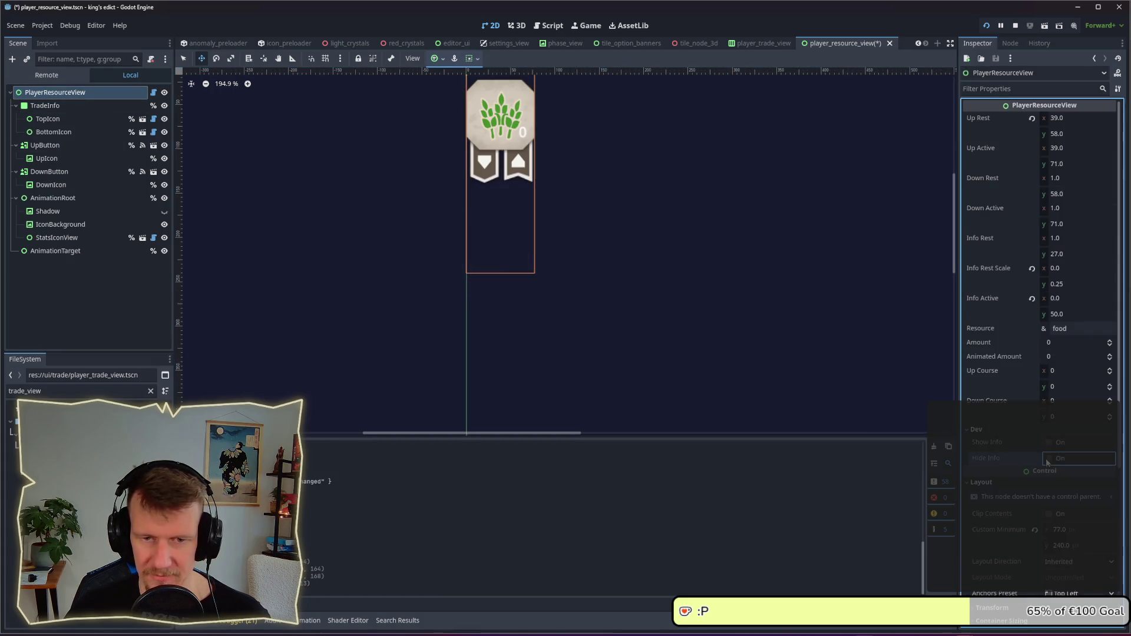
pyautogui.hotkey('alt', 'Tab')
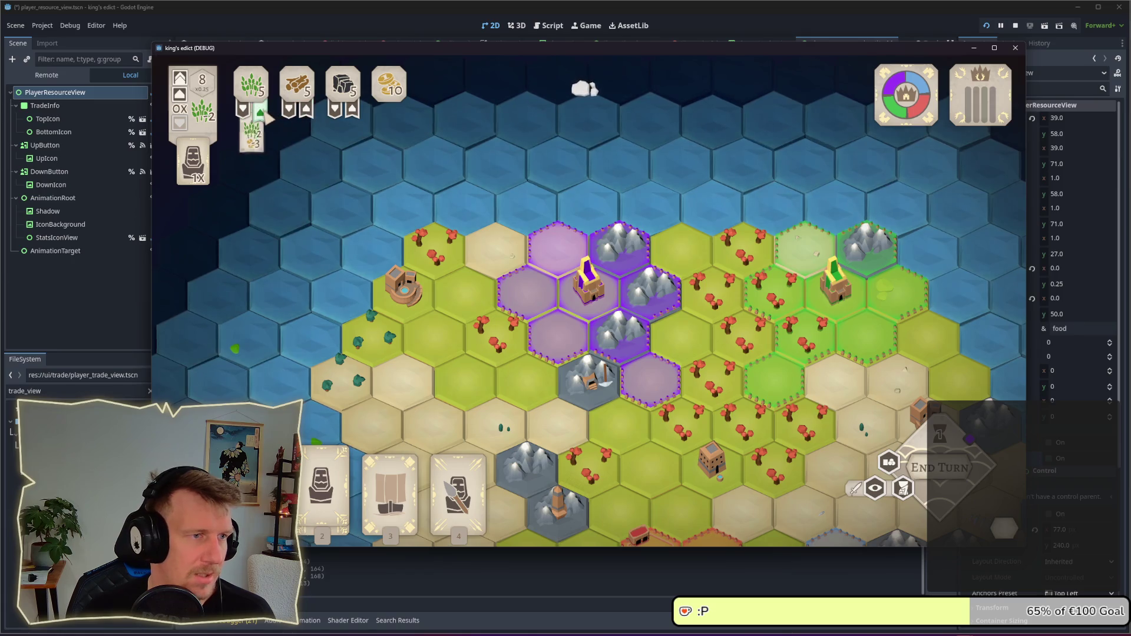
pyautogui.moveTo(252, 89)
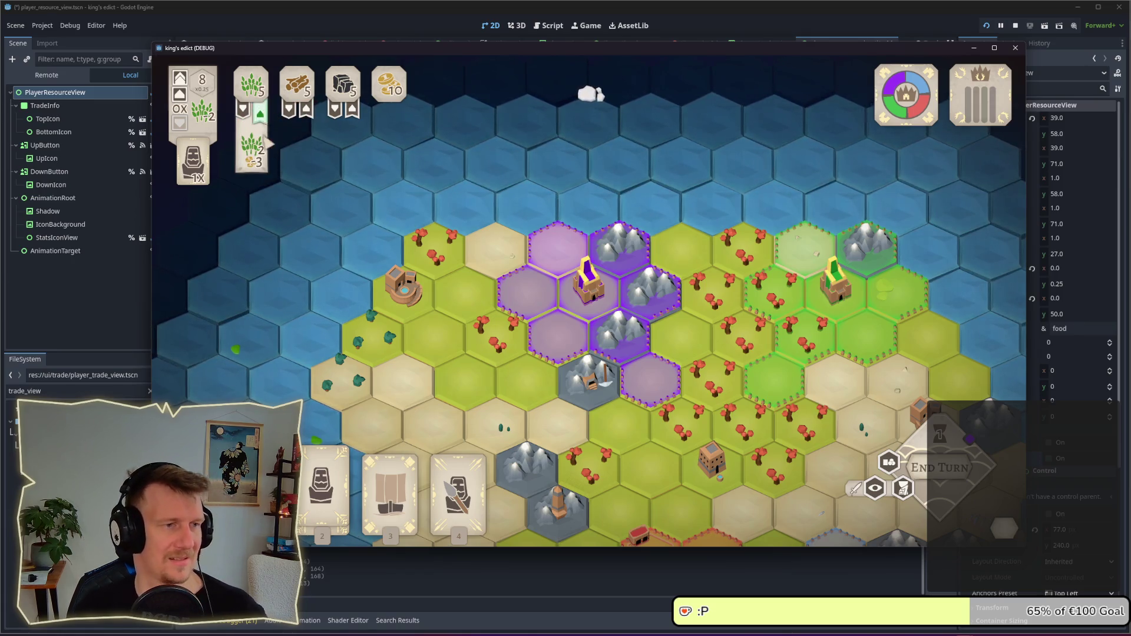
pyautogui.hotkey('alt', 'Tab')
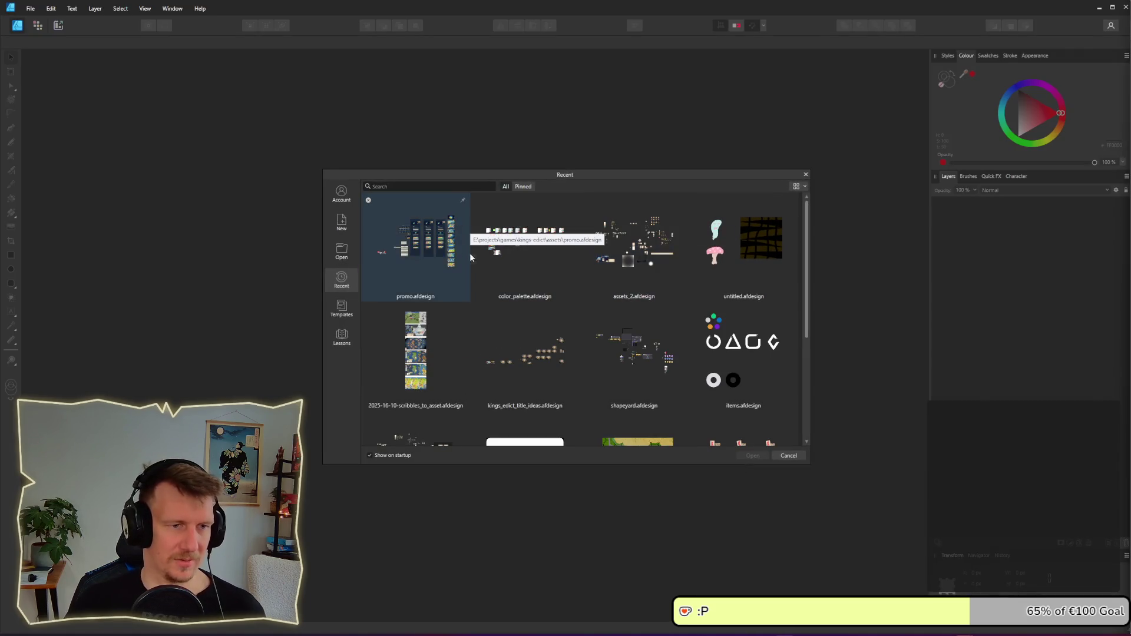
# - Open assets_2 and hide the four corner ornaments of the info_panel artwork via the Layers panel
pyautogui.doubleClick(610, 258)
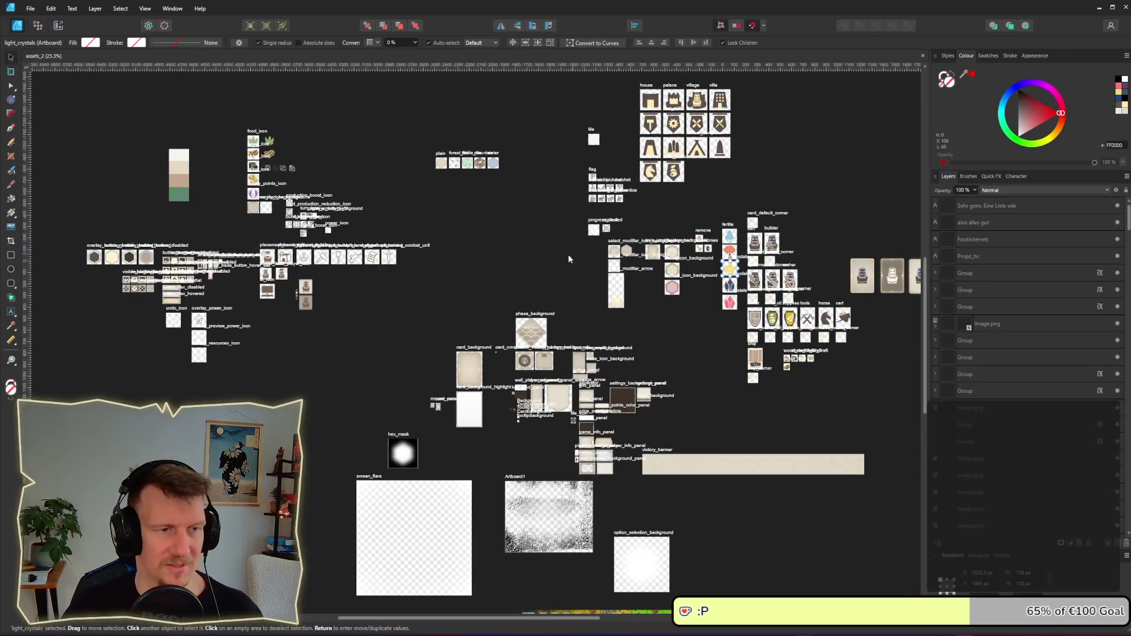
pyautogui.scroll(4, 533, 360)
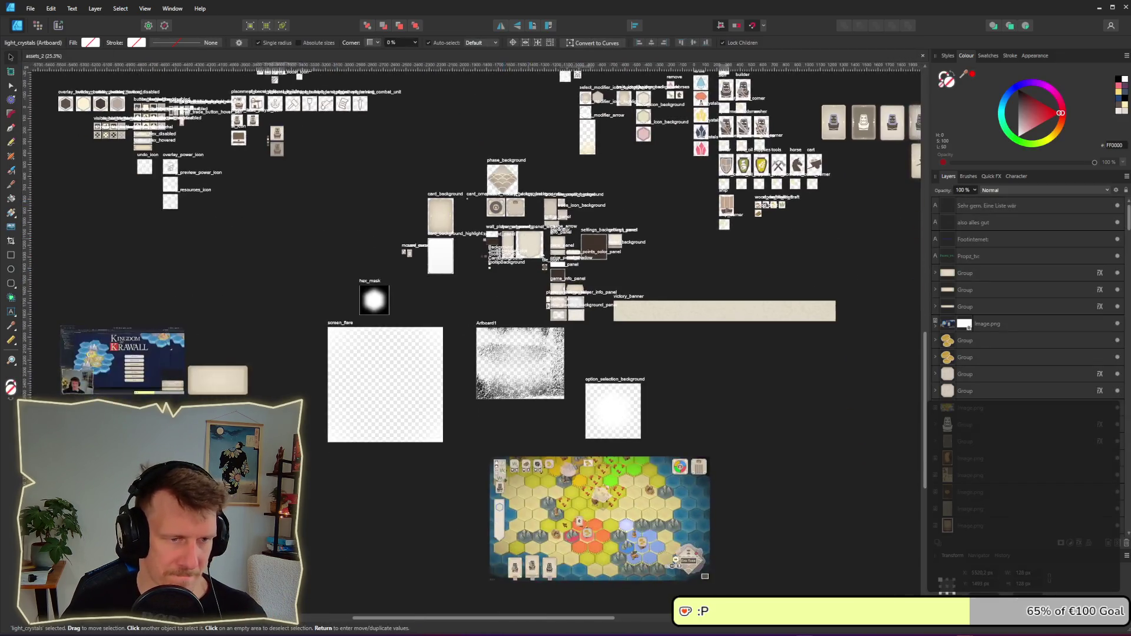
pyautogui.scroll(4, 565, 270)
pyautogui.scroll(3, 561, 259)
pyautogui.scroll(3, 534, 132)
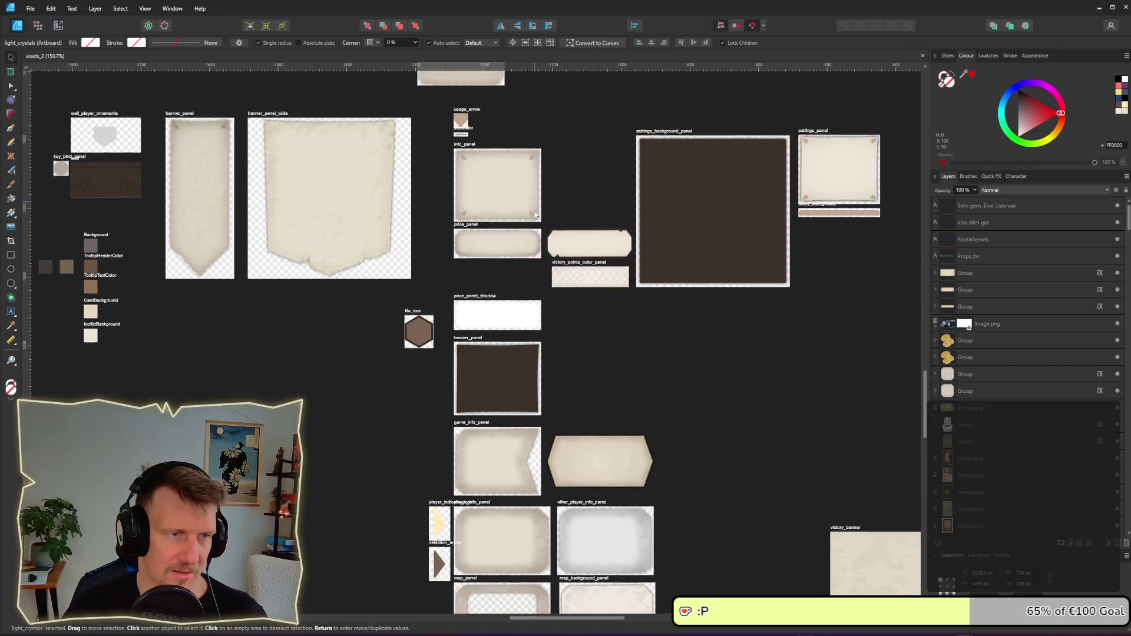
pyautogui.scroll(2, 480, 184)
pyautogui.scroll(4, 465, 192)
pyautogui.scroll(4, 476, 216)
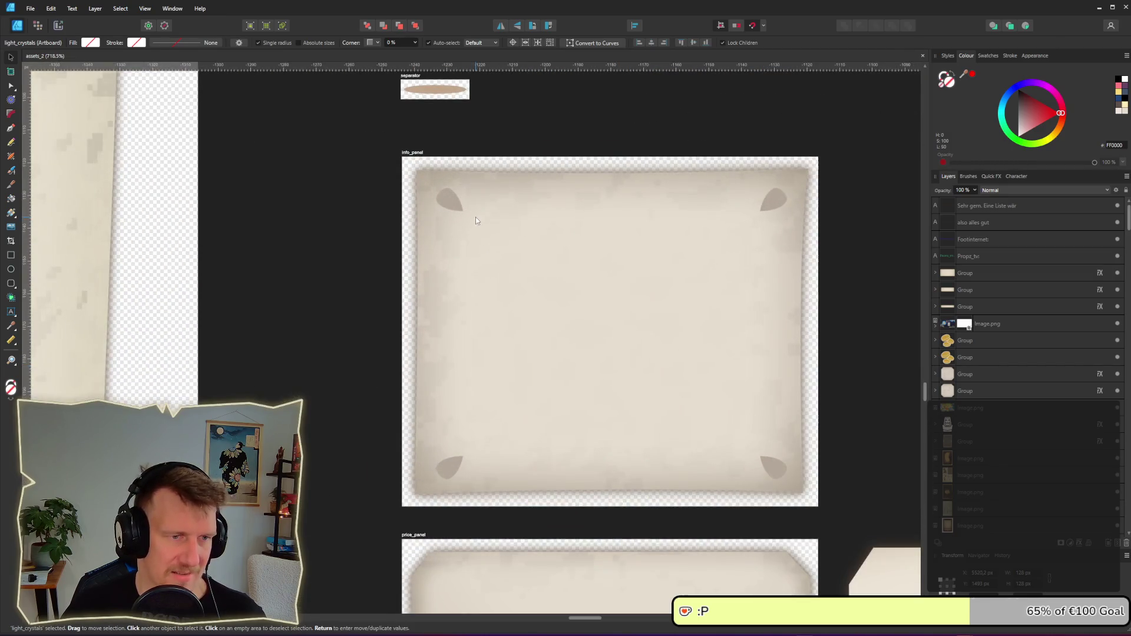
pyautogui.scroll(3, 482, 256)
pyautogui.scroll(-5, 531, 302)
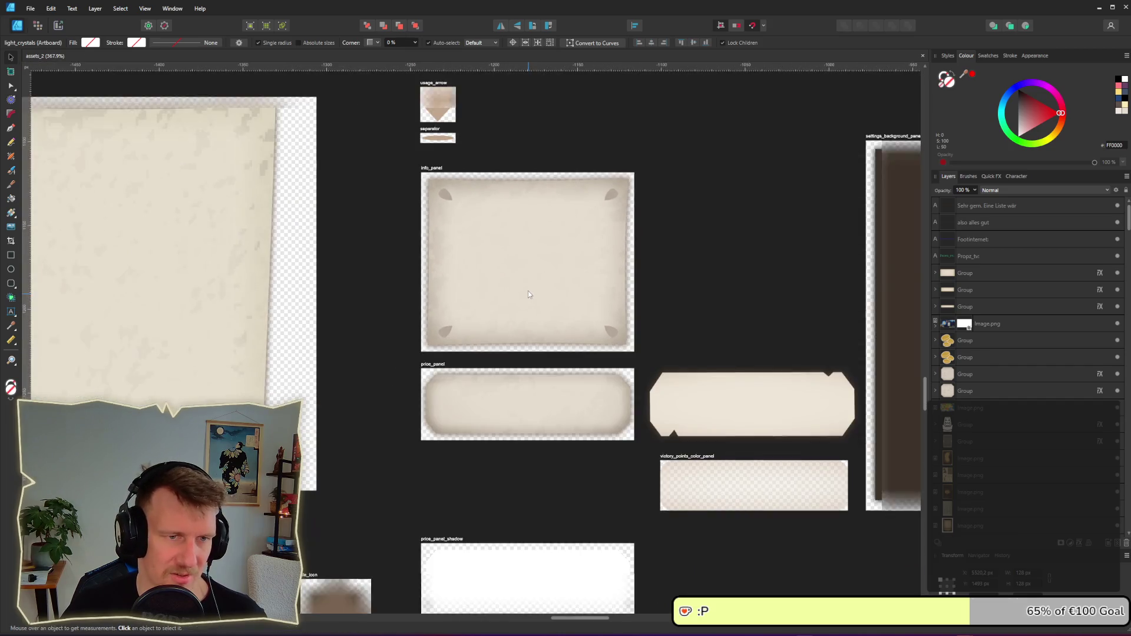
pyautogui.scroll(3, 523, 242)
pyautogui.scroll(2, 484, 265)
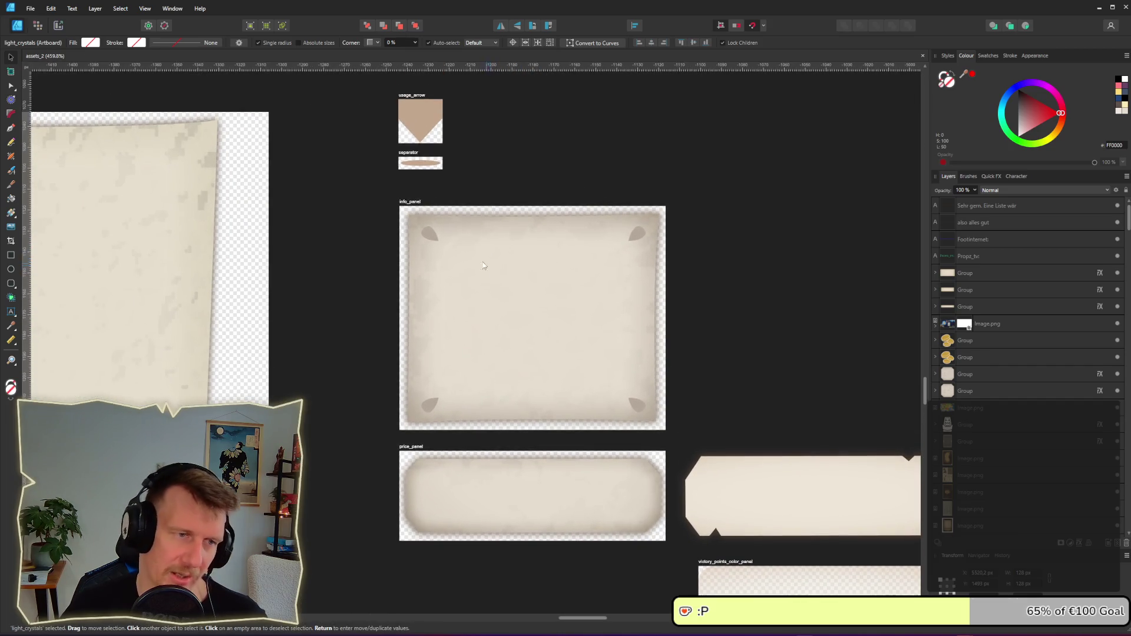
pyautogui.click(433, 239)
pyautogui.keyDown('shift'); pyautogui.click(431, 410); pyautogui.keyUp('shift')
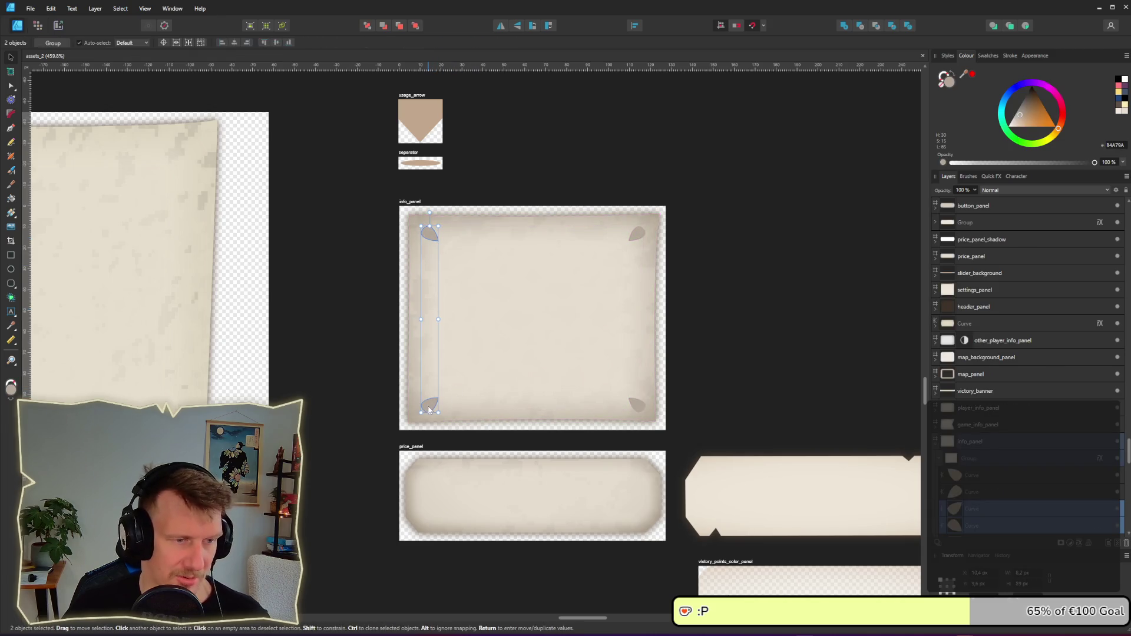
pyautogui.keyDown('shift'); pyautogui.click(637, 408); pyautogui.keyUp('shift')
pyautogui.keyDown('shift'); pyautogui.click(638, 235); pyautogui.keyUp('shift')
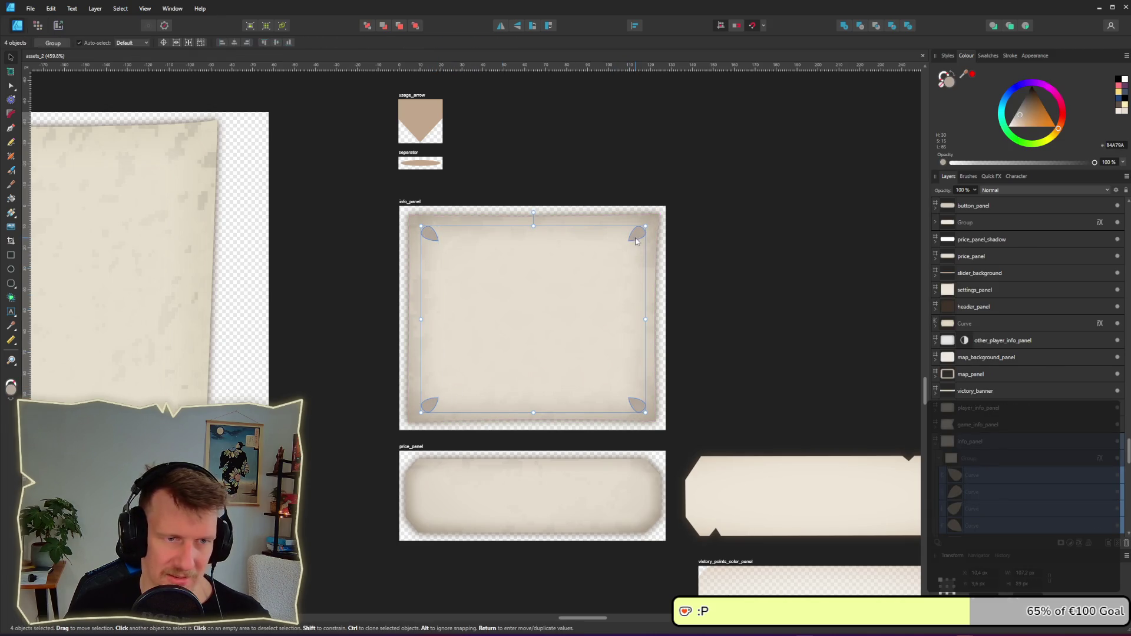
pyautogui.click(813, 333)
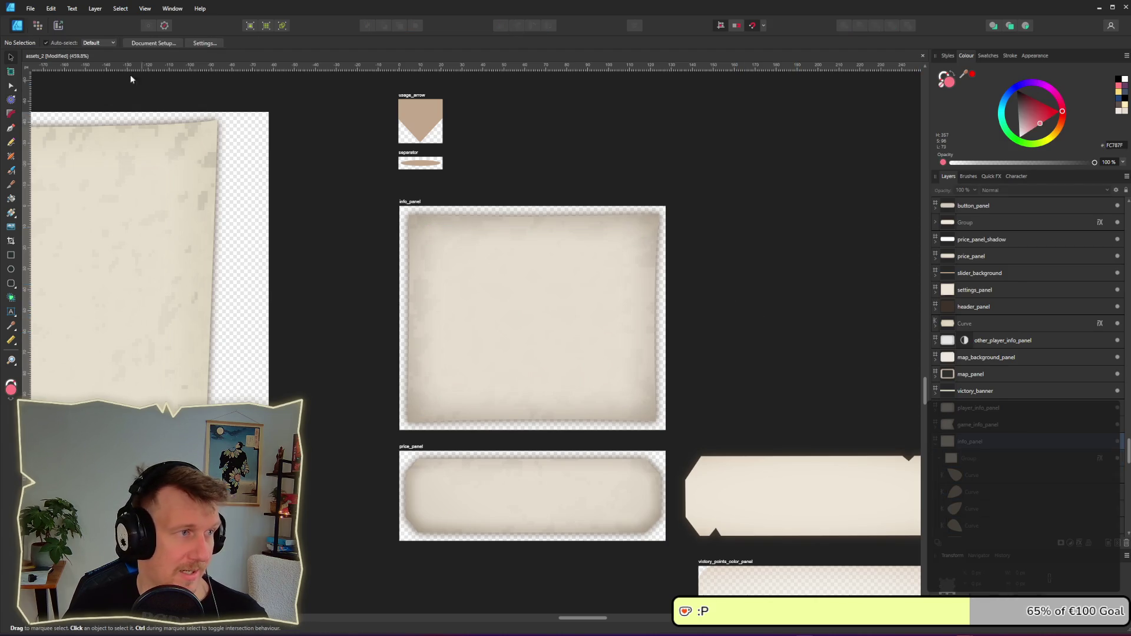
# - Export the info_panel slice as info_panel.png into kings-edict\assets, overwriting the old file
pyautogui.click(59, 26)
pyautogui.click(477, 328)
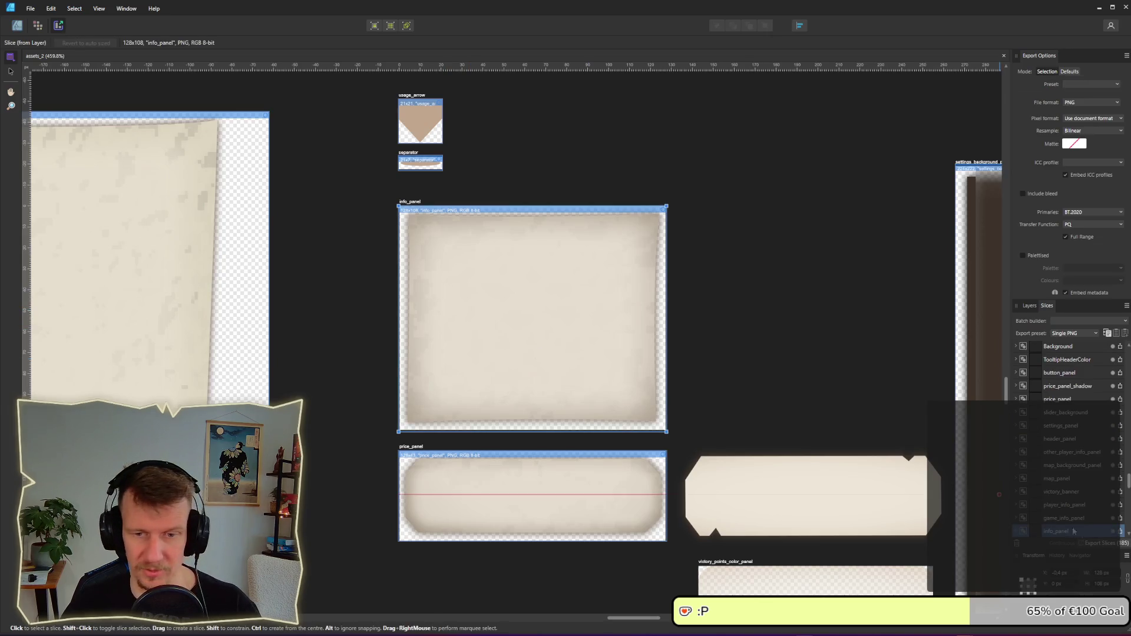
pyautogui.click(1120, 532)
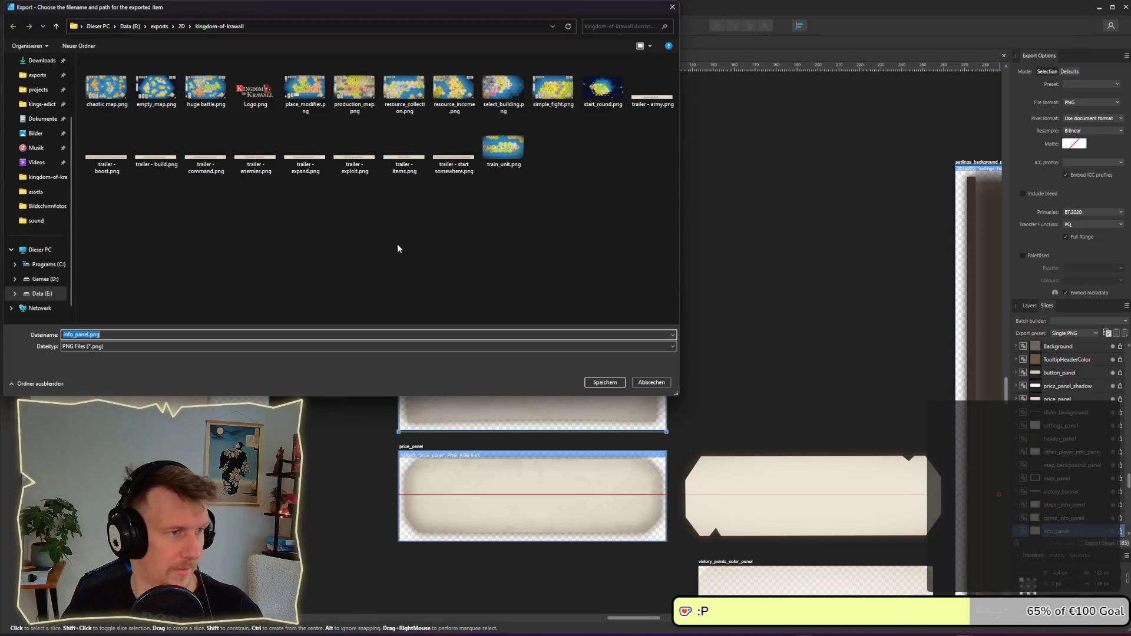
pyautogui.click(35, 191)
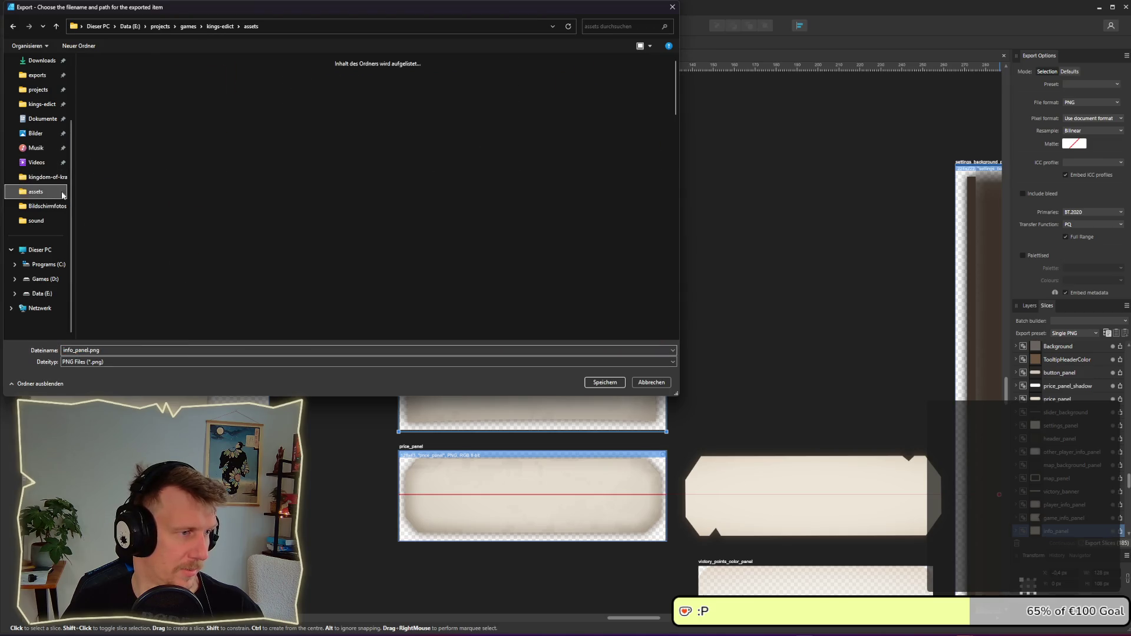
pyautogui.click(605, 382)
pyautogui.click(810, 357)
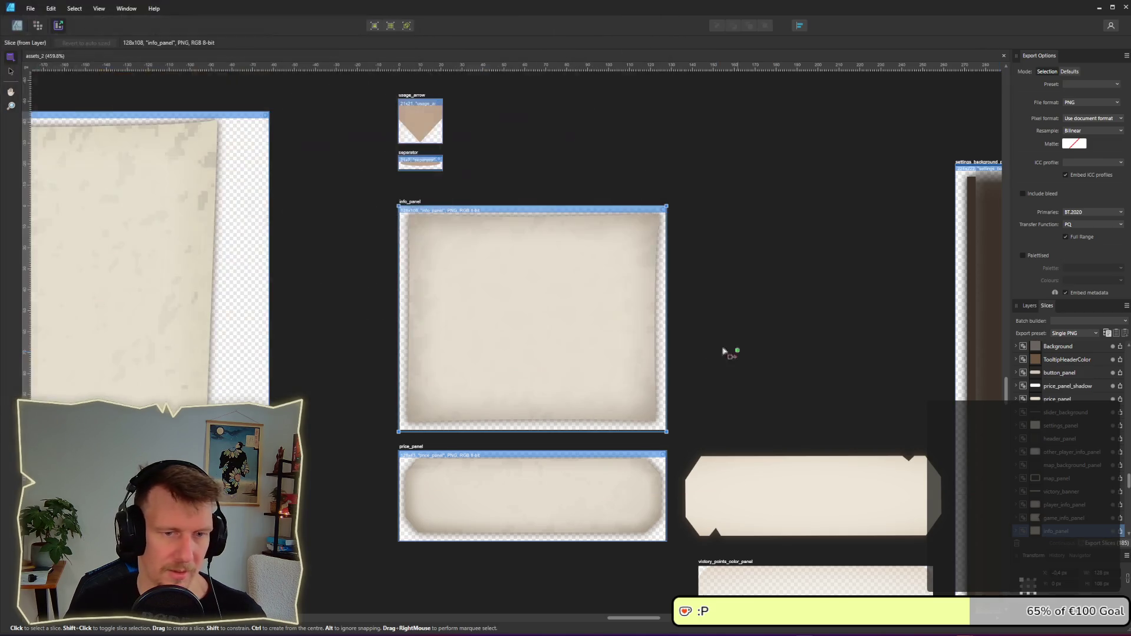
# - Cycle through the open windows toward the running game
pyautogui.hotkey('alt', 'Tab')
pyautogui.press('Tab')
pyautogui.press('Tab')
pyautogui.press('Tab')
pyautogui.hotkey('alt', 'Tab')
pyautogui.press('Tab')
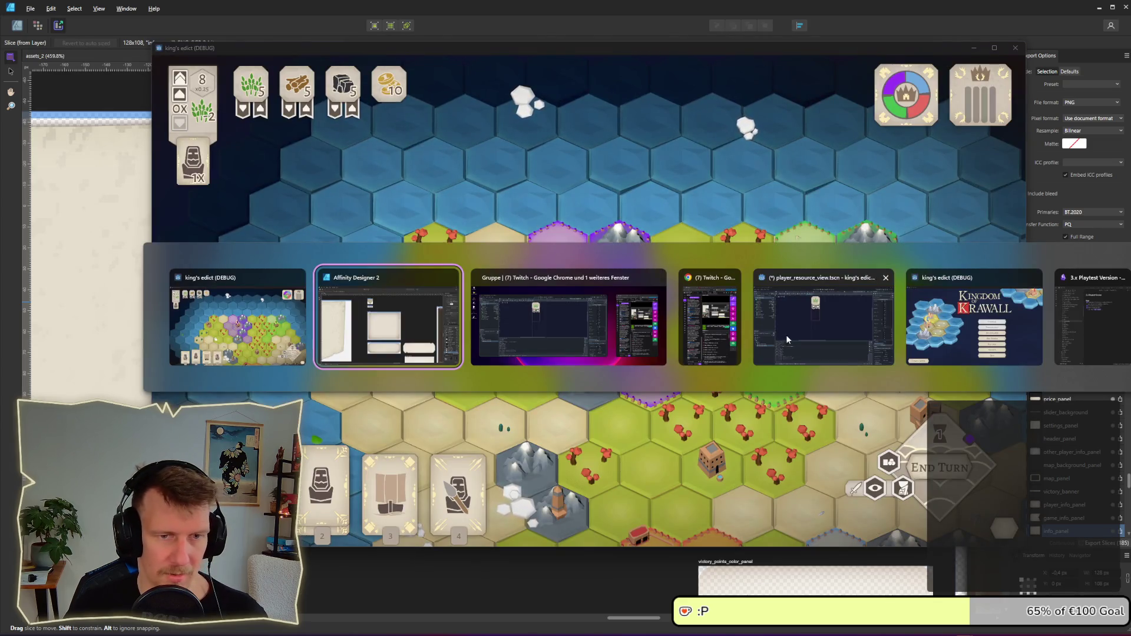
# - Bring the running king's edict game window to the front
pyautogui.hotkey('alt', 'Tab')
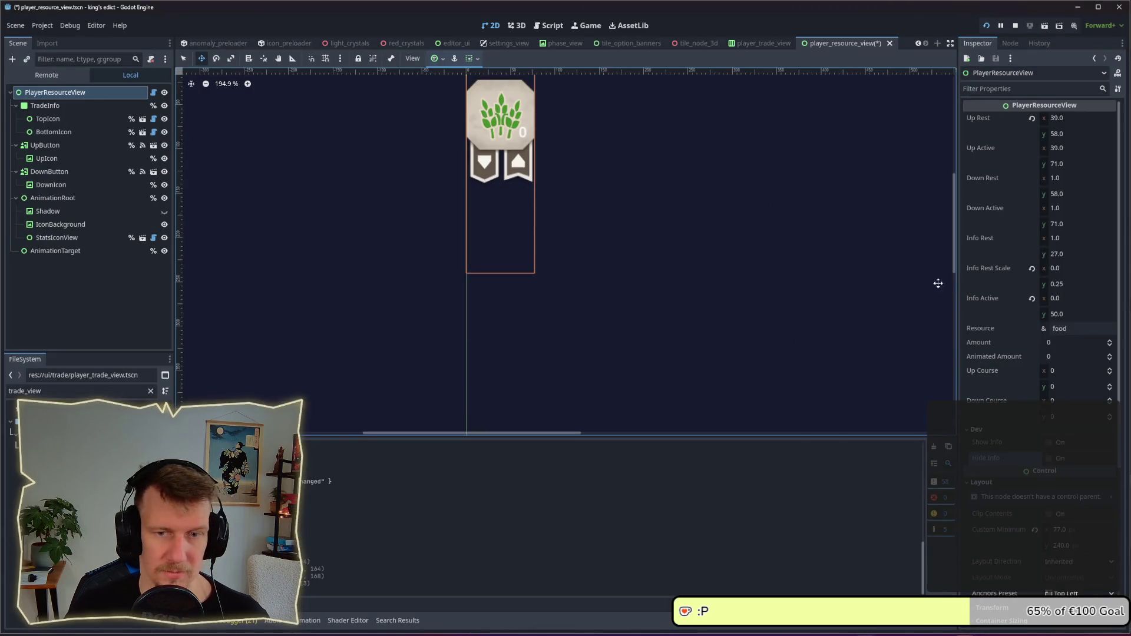
pyautogui.hotkey('alt', 'Tab')
pyautogui.press('Tab')
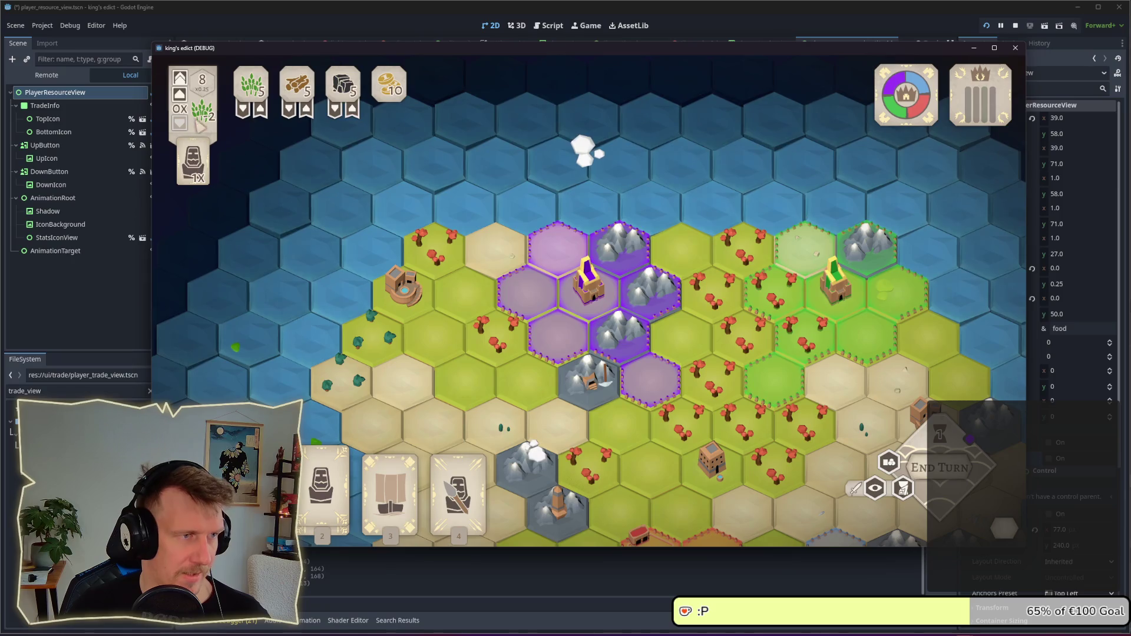
# - Inspect the city tile and builder unit on the map, dismiss the palace info, then close the game window
pyautogui.click(835, 288)
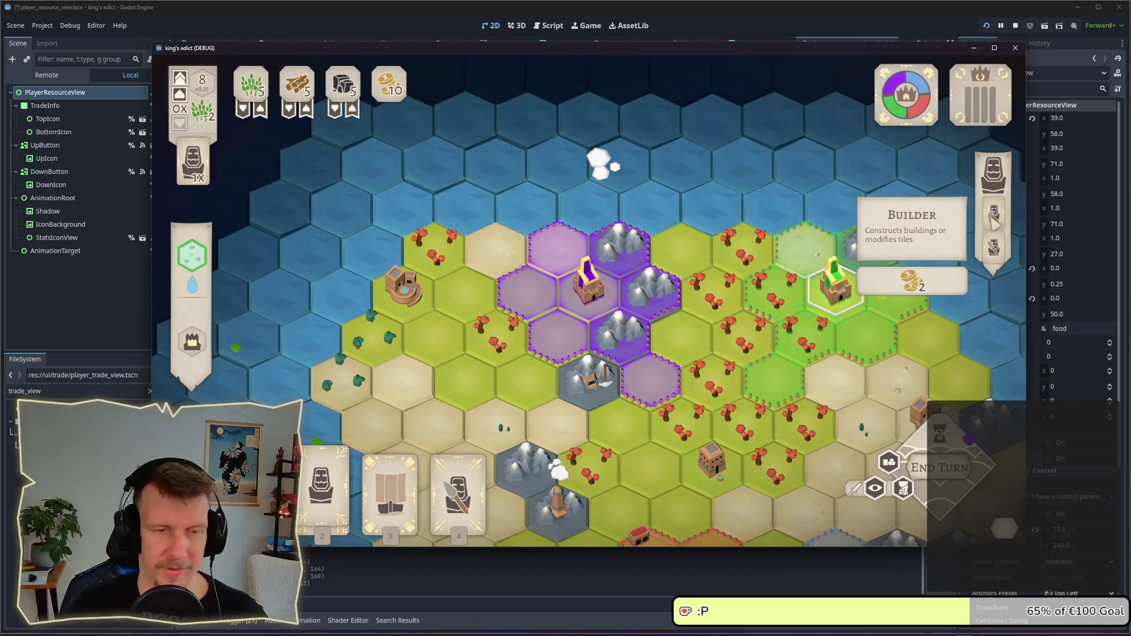
pyautogui.click(994, 217)
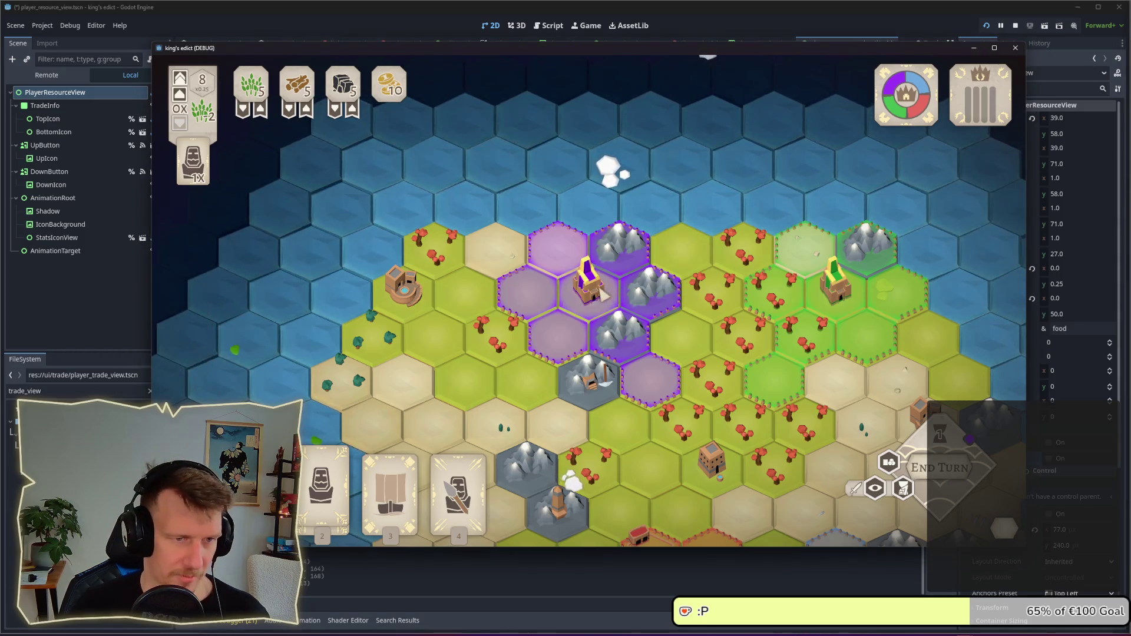
pyautogui.click(202, 346)
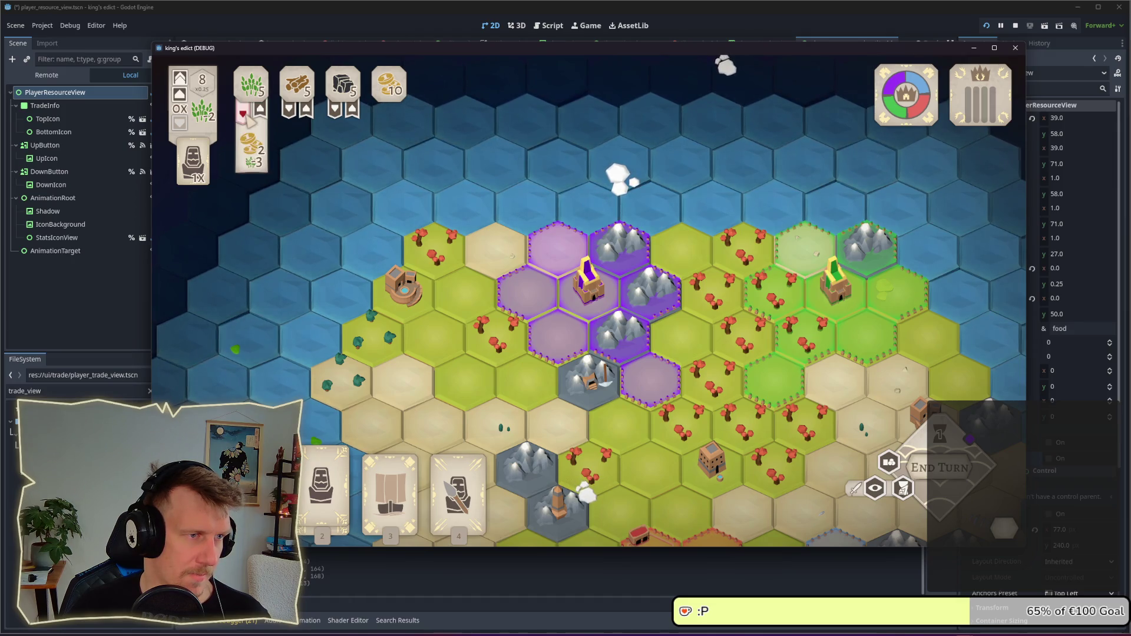
pyautogui.moveTo(335, 110)
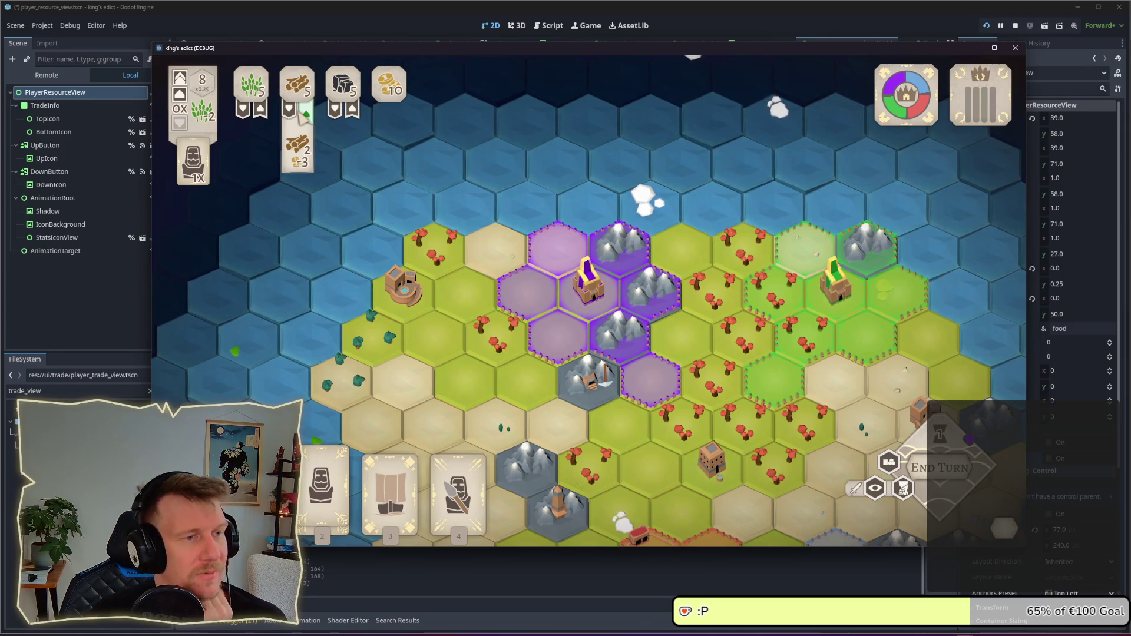
pyautogui.moveTo(343, 88)
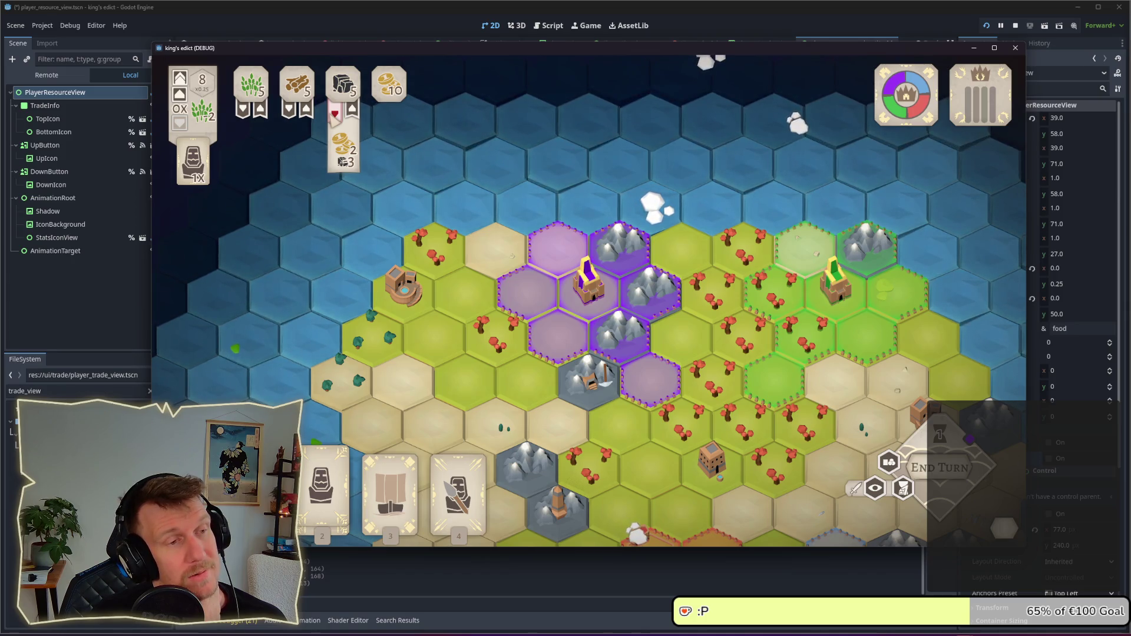
pyautogui.click(48, 119)
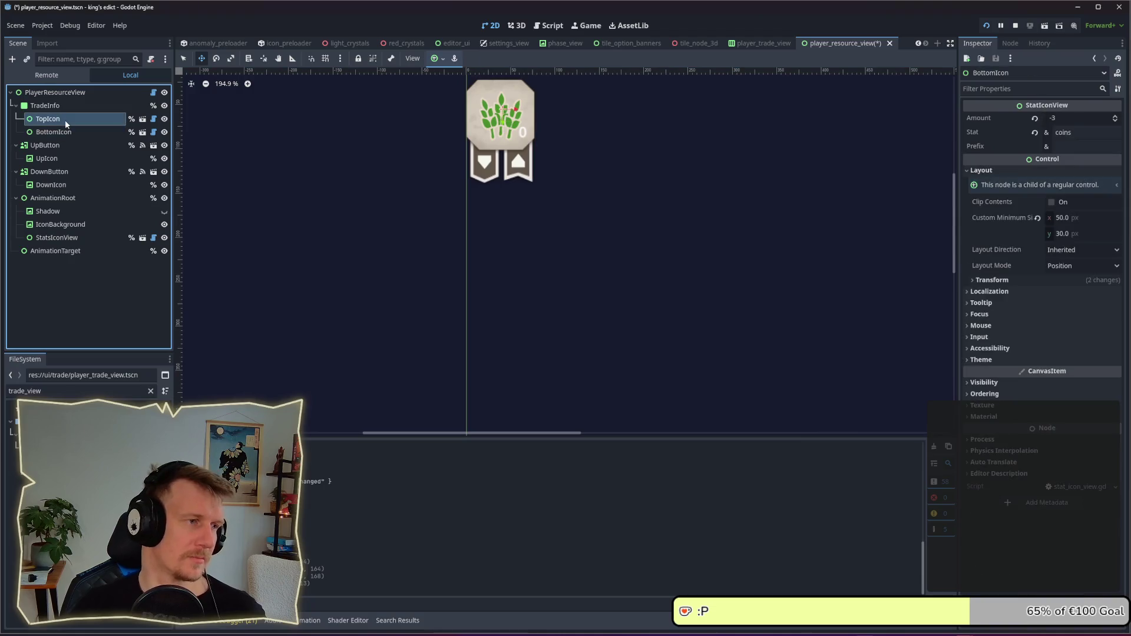
# - Inspect TopIcon's theme settings and open its stat_icon_view scene for editing
pyautogui.click(65, 119)
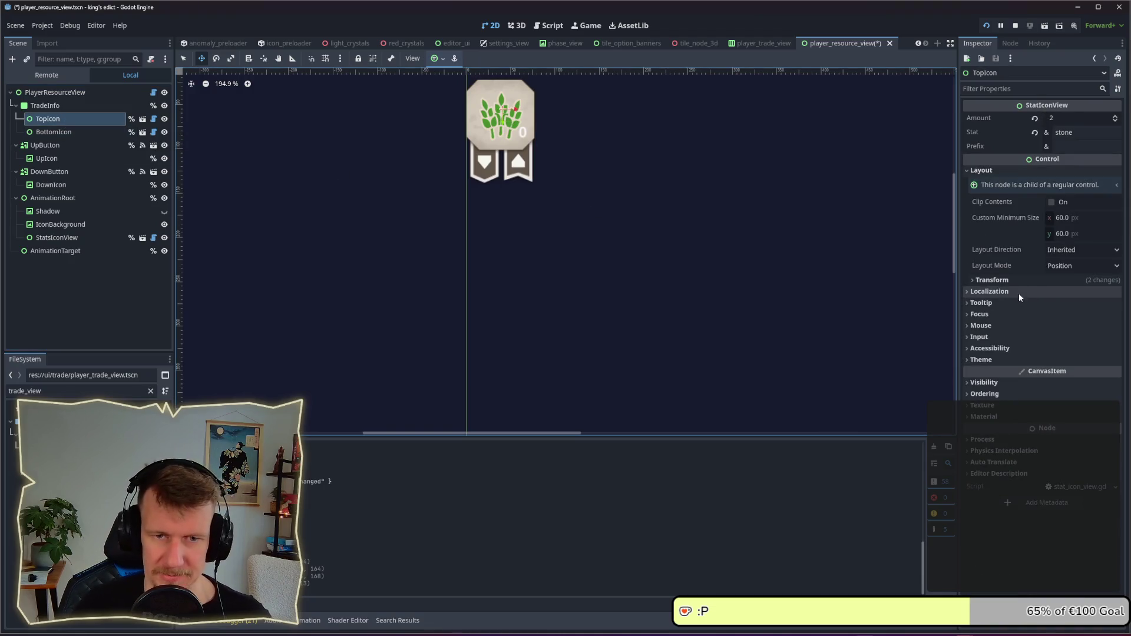
pyautogui.click(981, 358)
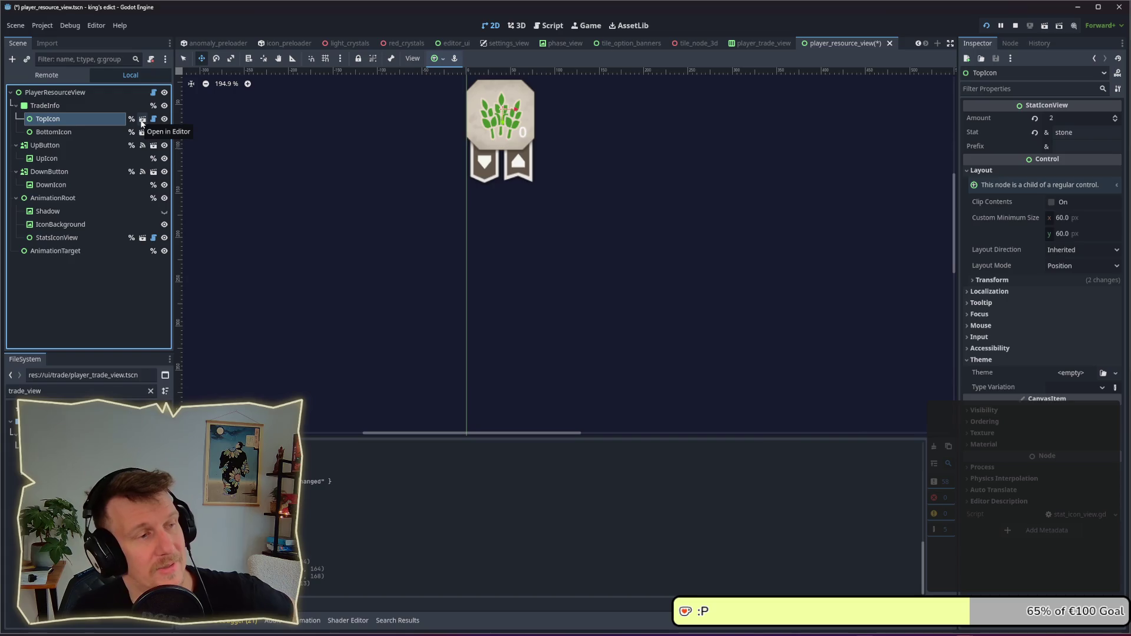
pyautogui.click(142, 122)
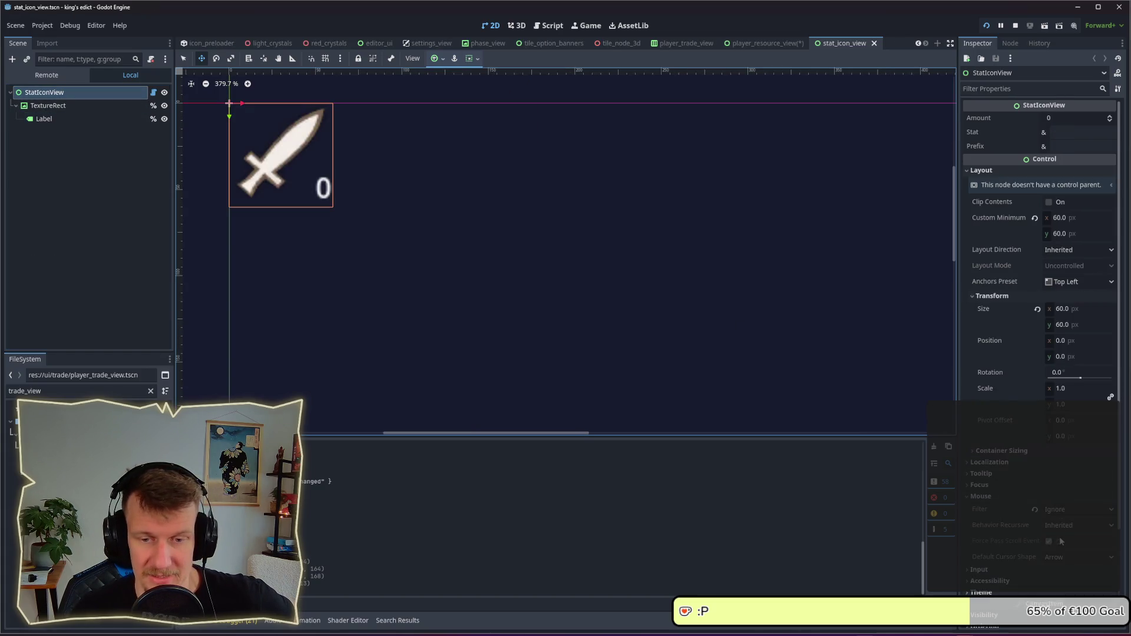
pyautogui.scroll(-2, 991, 375)
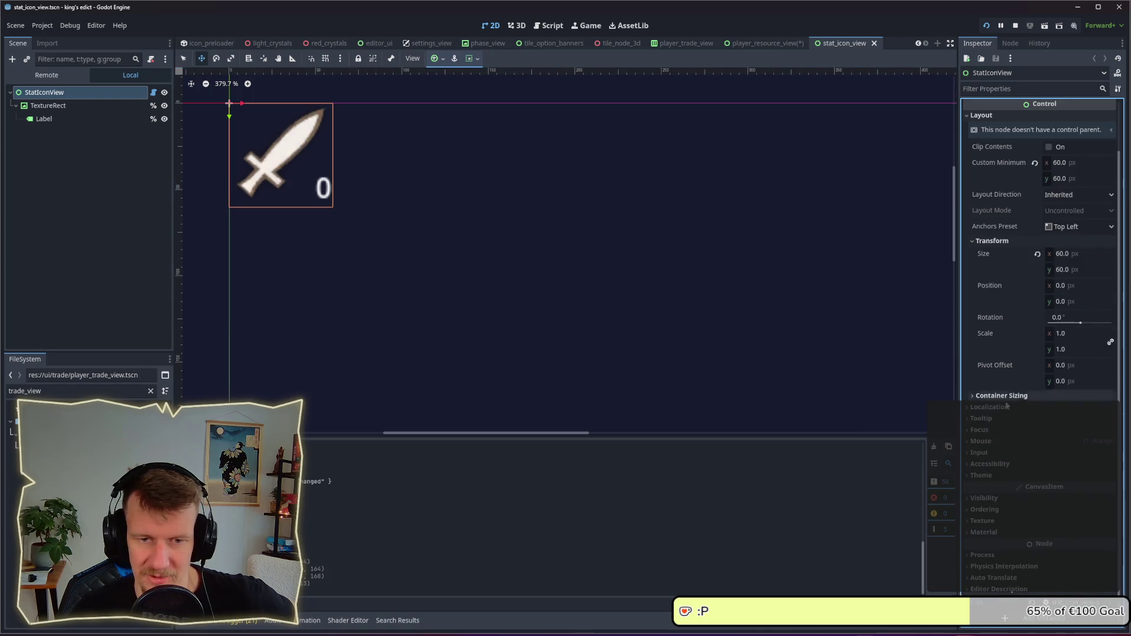
# - Check the StatIconView Label's StatIconLabel type variation and start filtering project files for 'default'
pyautogui.click(1002, 474)
pyautogui.click(66, 119)
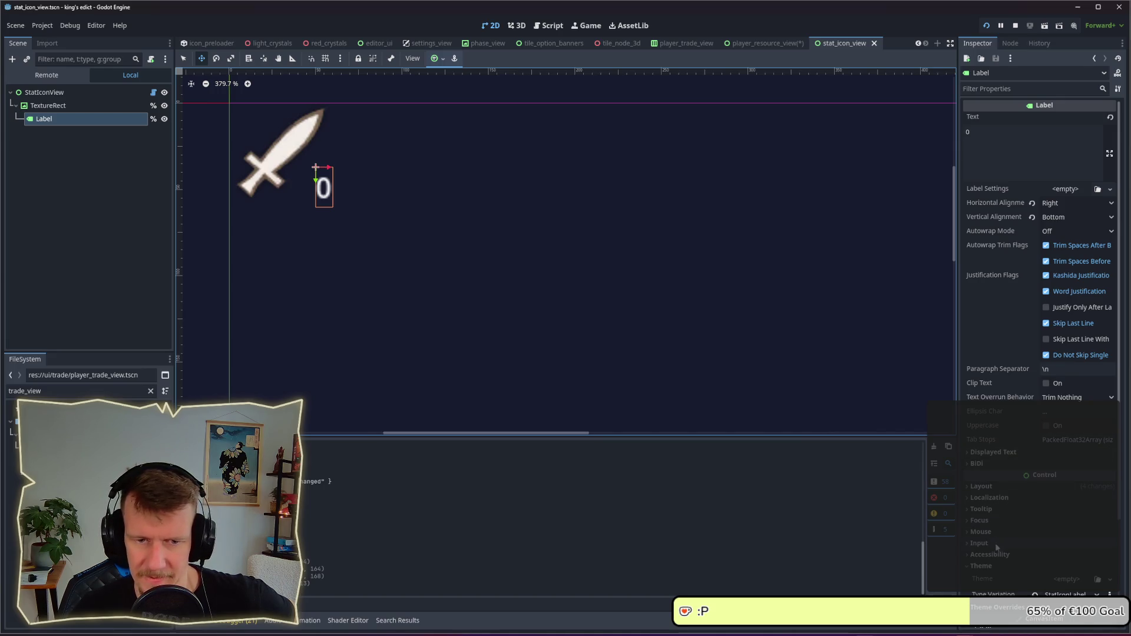
pyautogui.scroll(-3, 998, 548)
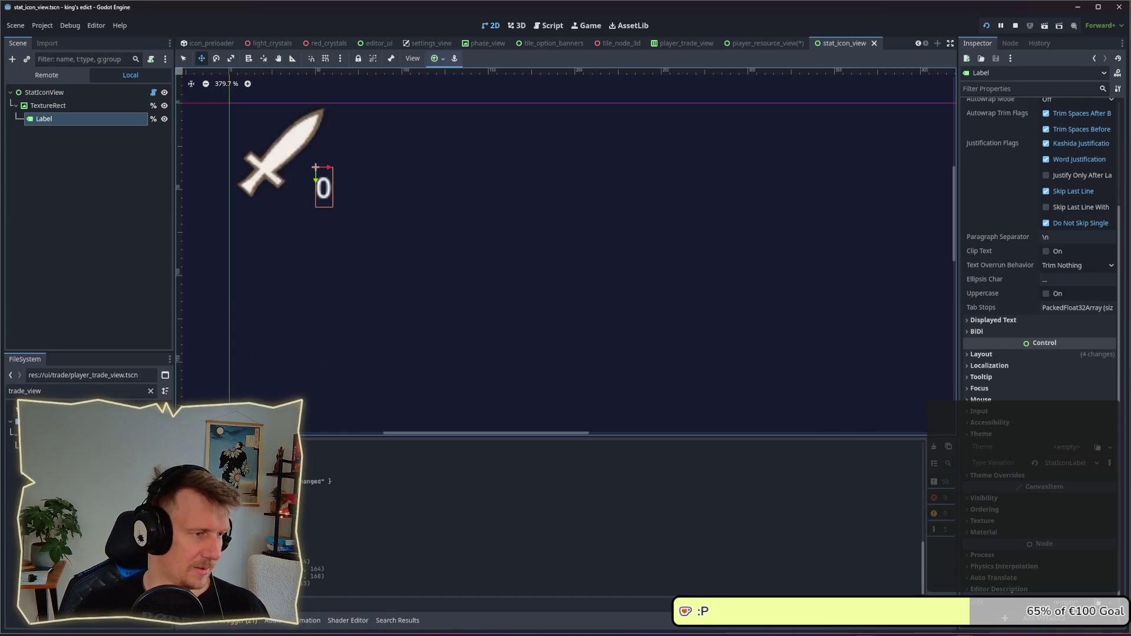
pyautogui.hotkey('ctrl', 'alt', 'p')
pyautogui.write('default')
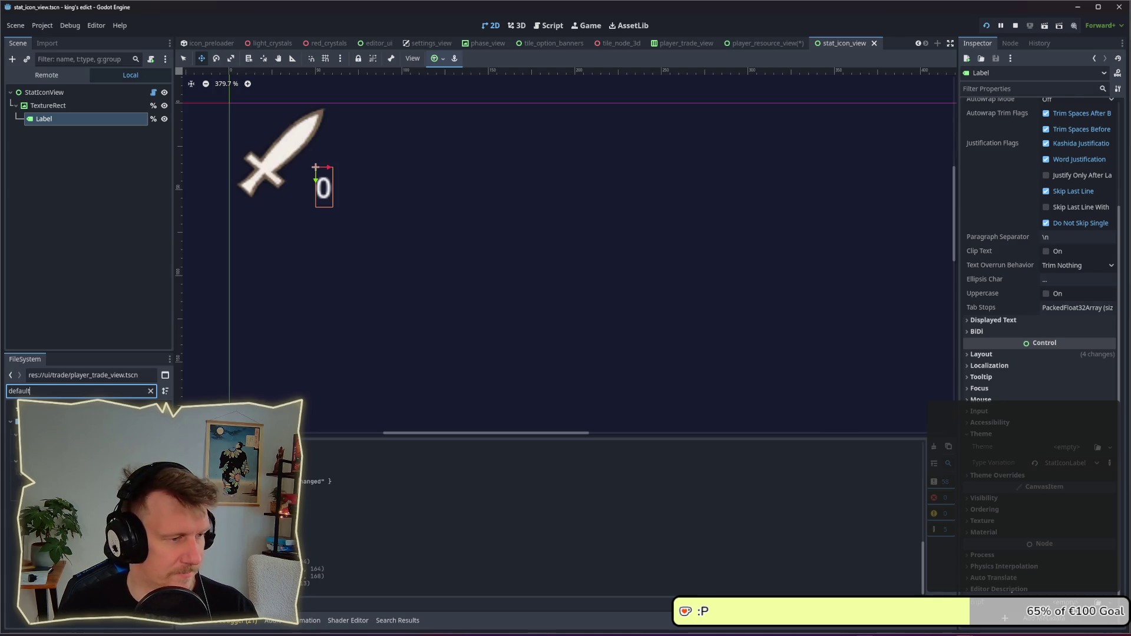
# - Open default.tres and add a StatIconLabelBig theme type with base type Label
pyautogui.press('Return')
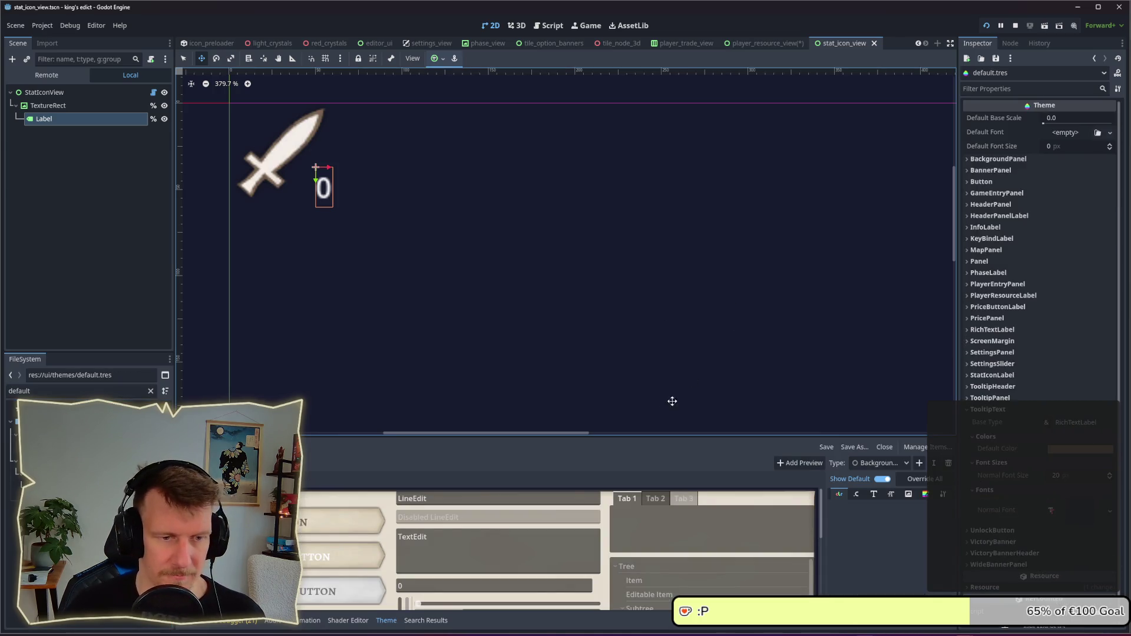
pyautogui.moveTo(587, 436); pyautogui.dragTo(602, 318)
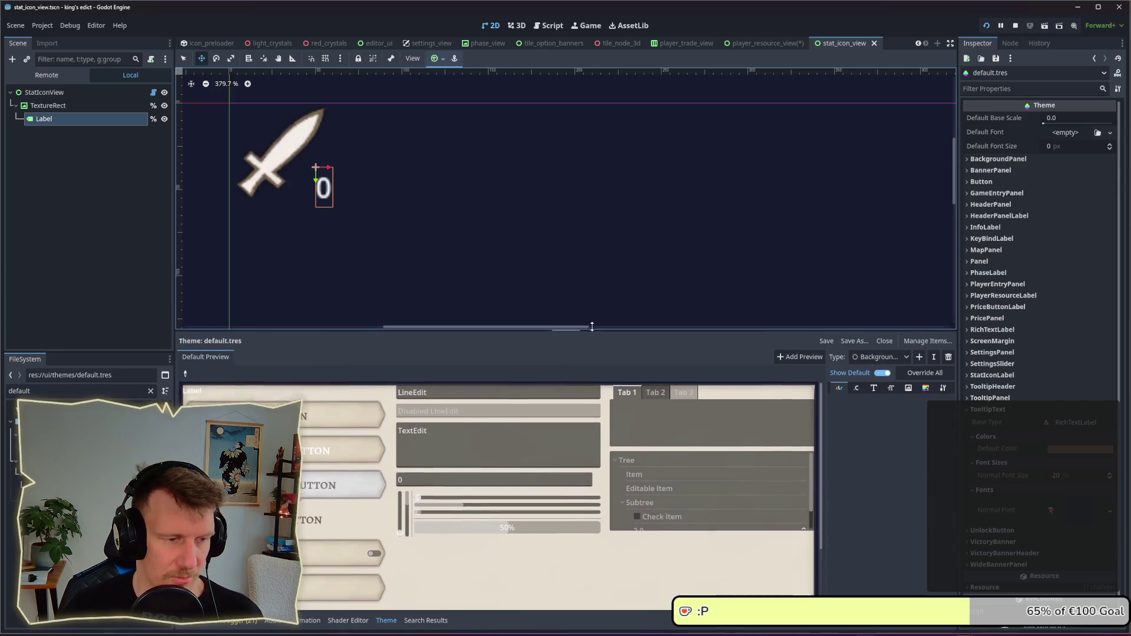
pyautogui.click(984, 410)
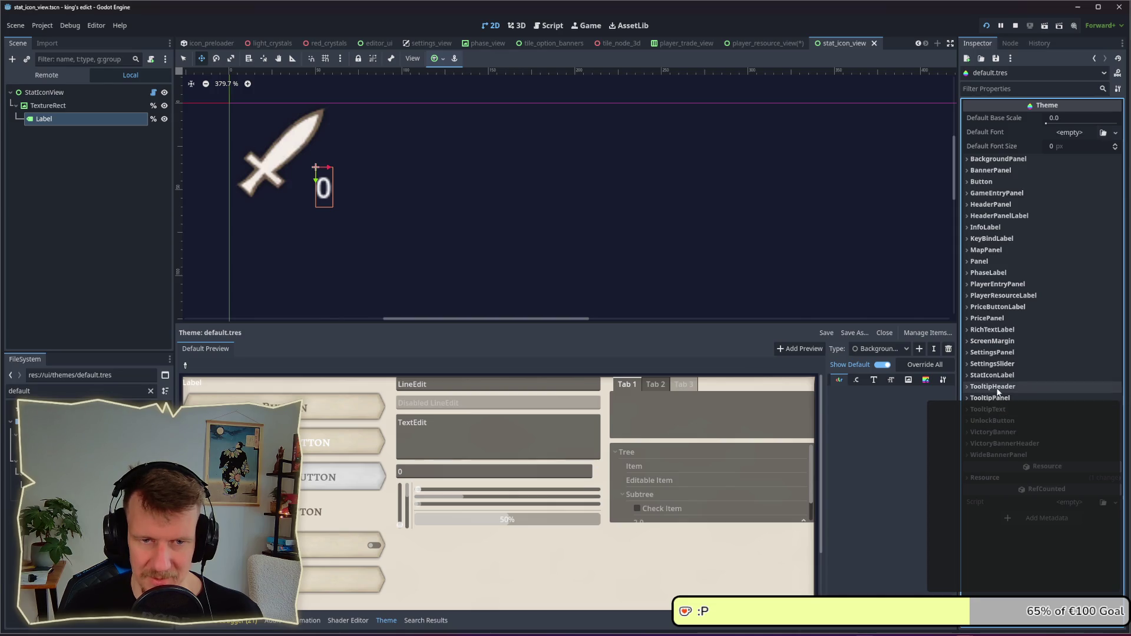
pyautogui.click(919, 349)
pyautogui.write('Sta')
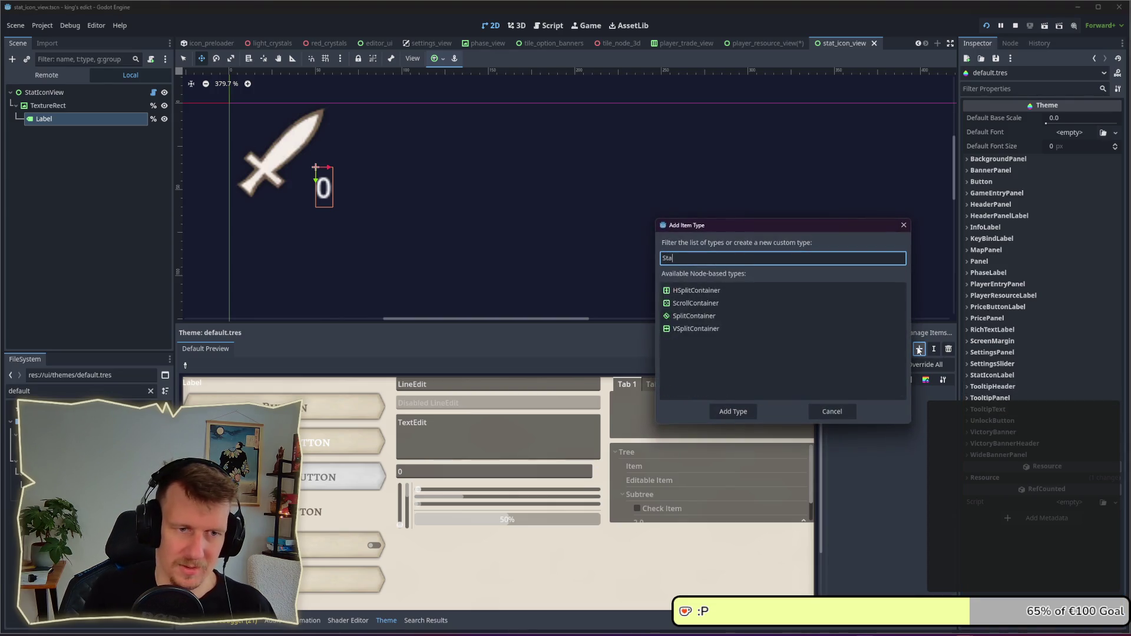
pyautogui.write('tIconLabelBig')
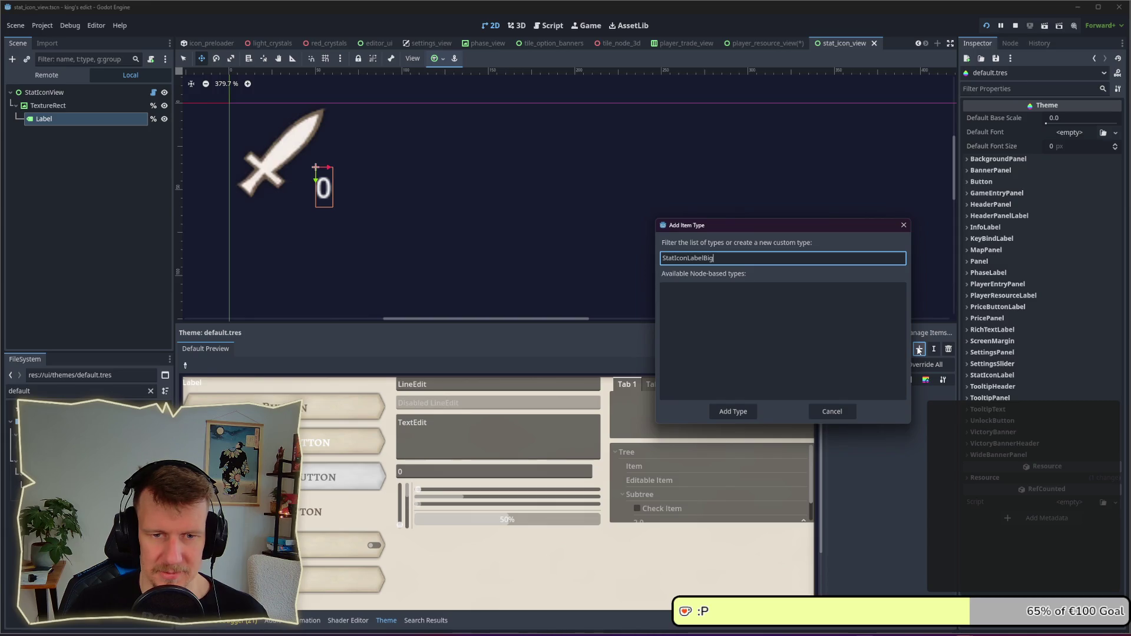
pyautogui.press('Return')
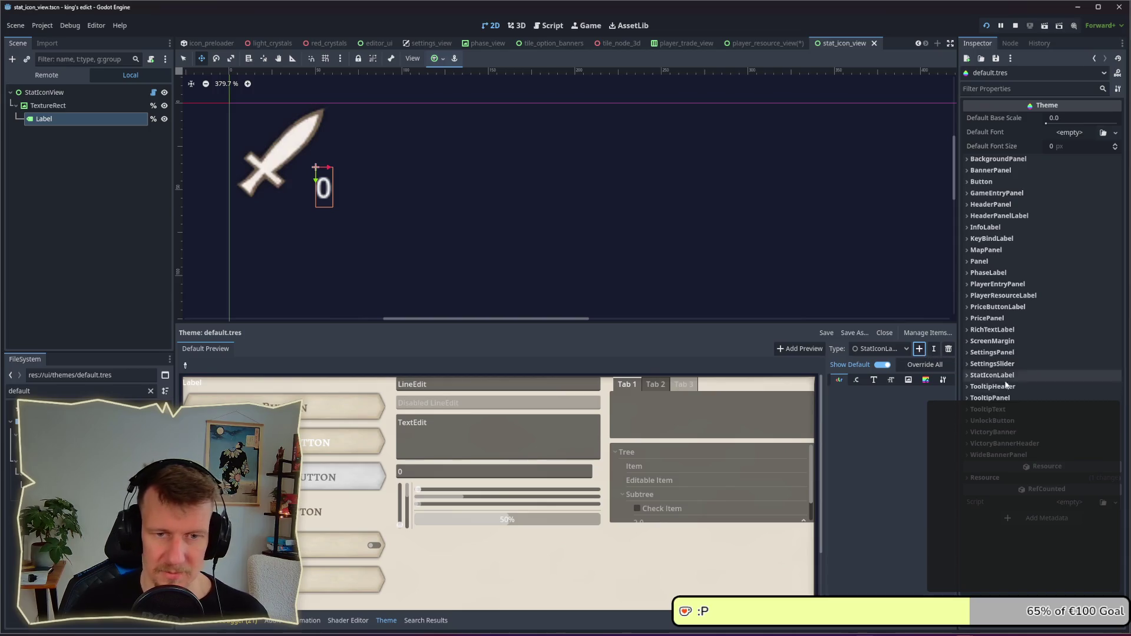
pyautogui.click(943, 379)
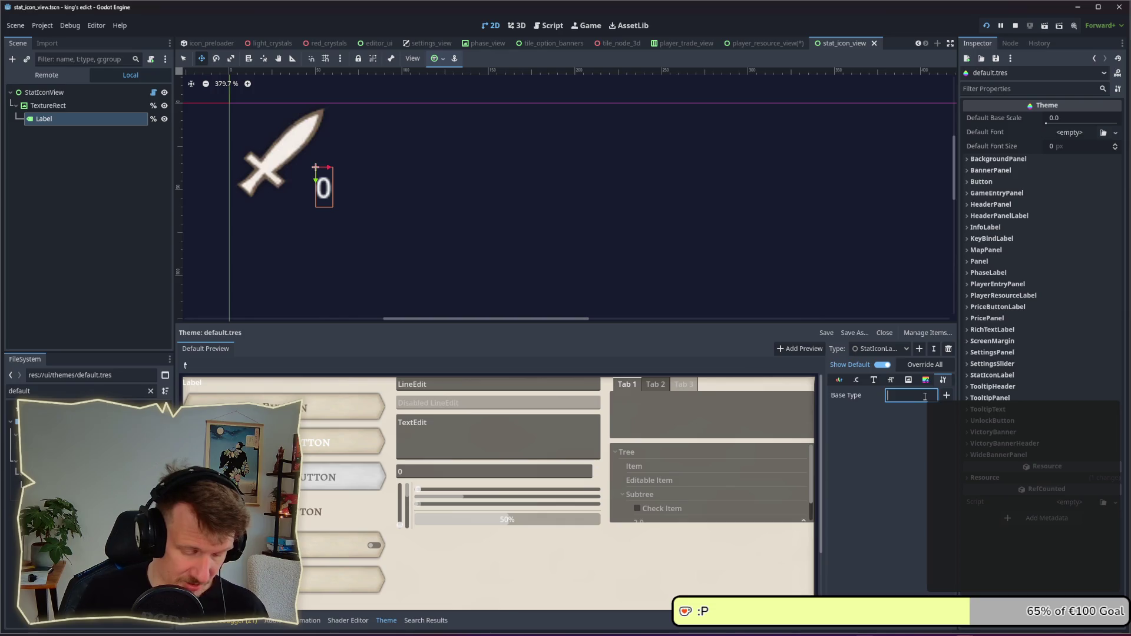
pyautogui.write('Label')
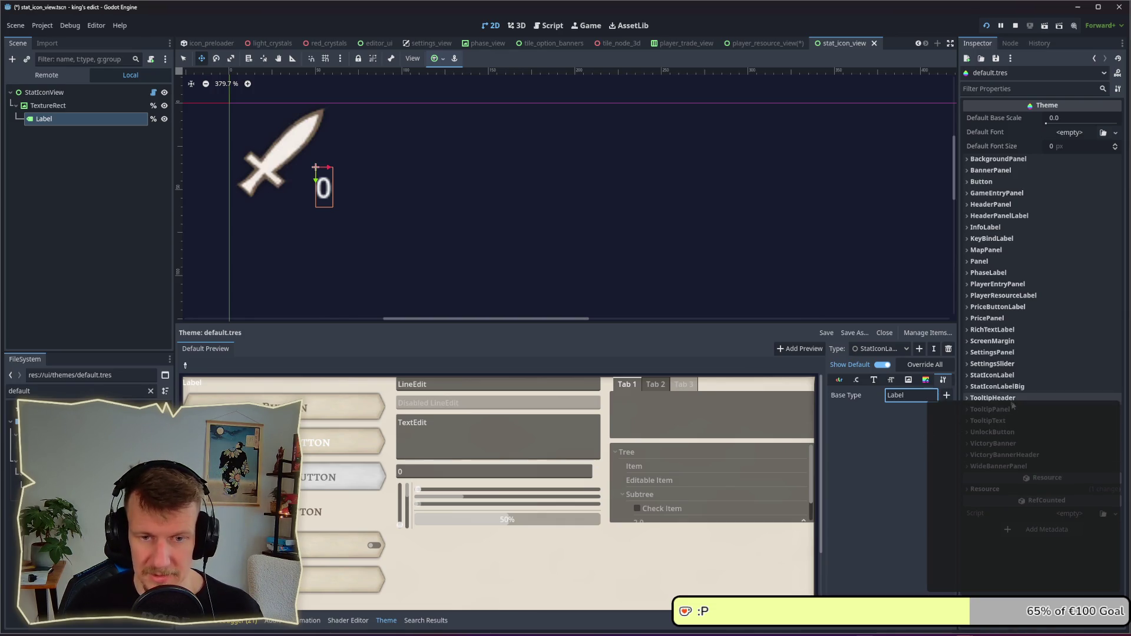
# - Add font_size, font_color and font_outline_color entries to StatIconLabelBig
pyautogui.click(891, 379)
pyautogui.click(898, 395)
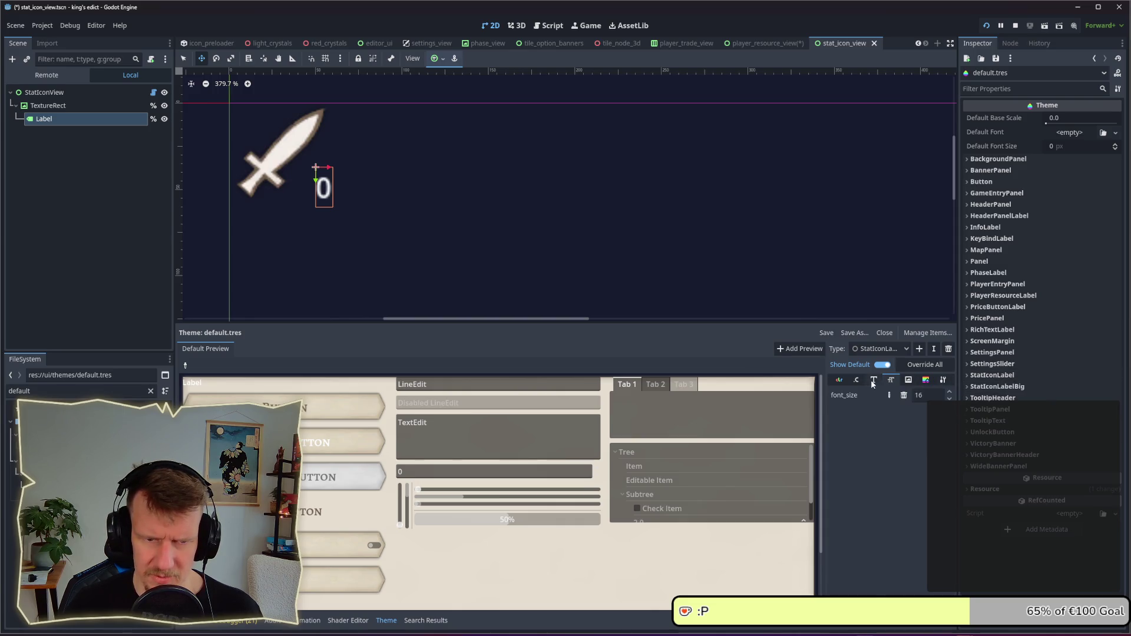
pyautogui.click(873, 380)
pyautogui.click(856, 381)
pyautogui.click(903, 413)
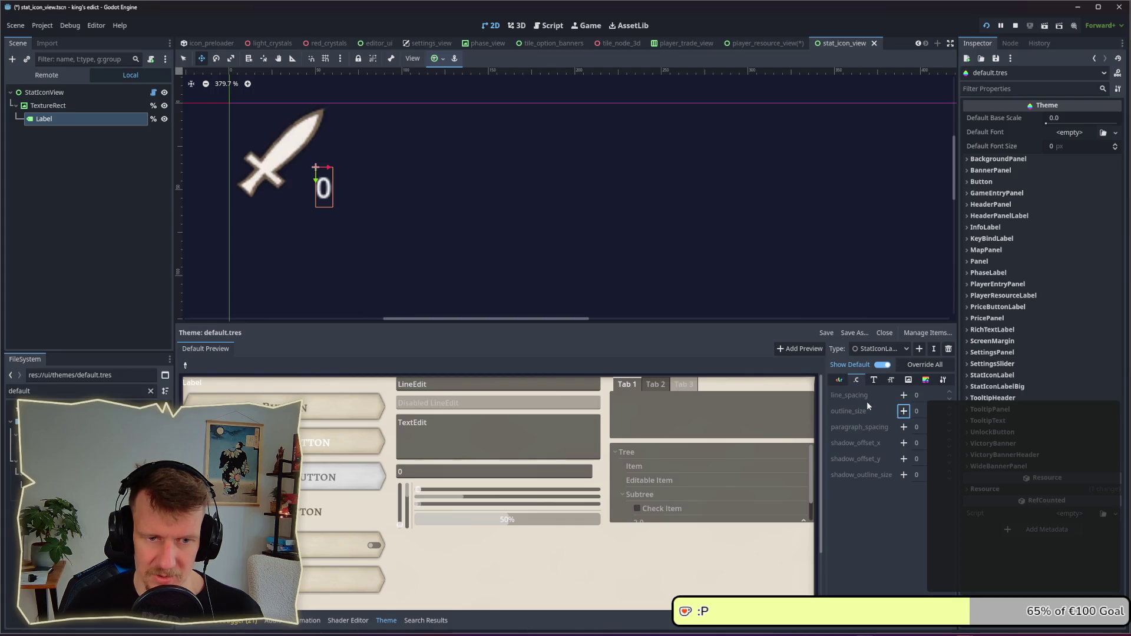
pyautogui.click(837, 380)
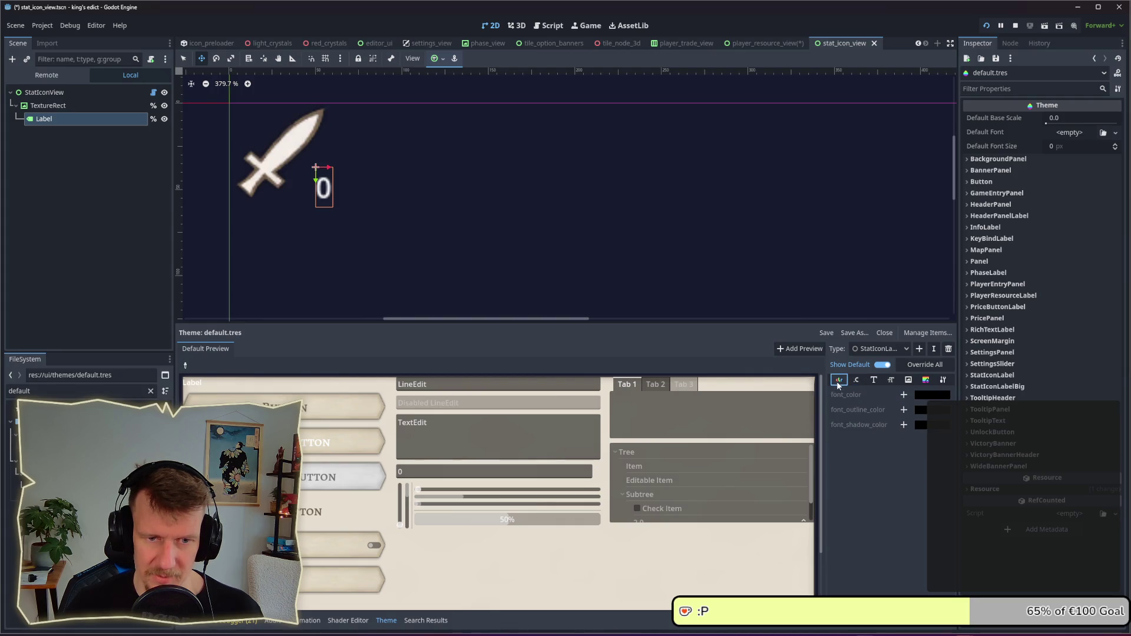
pyautogui.click(904, 396)
pyautogui.click(905, 410)
pyautogui.click(970, 375)
pyautogui.scroll(-3, 1025, 389)
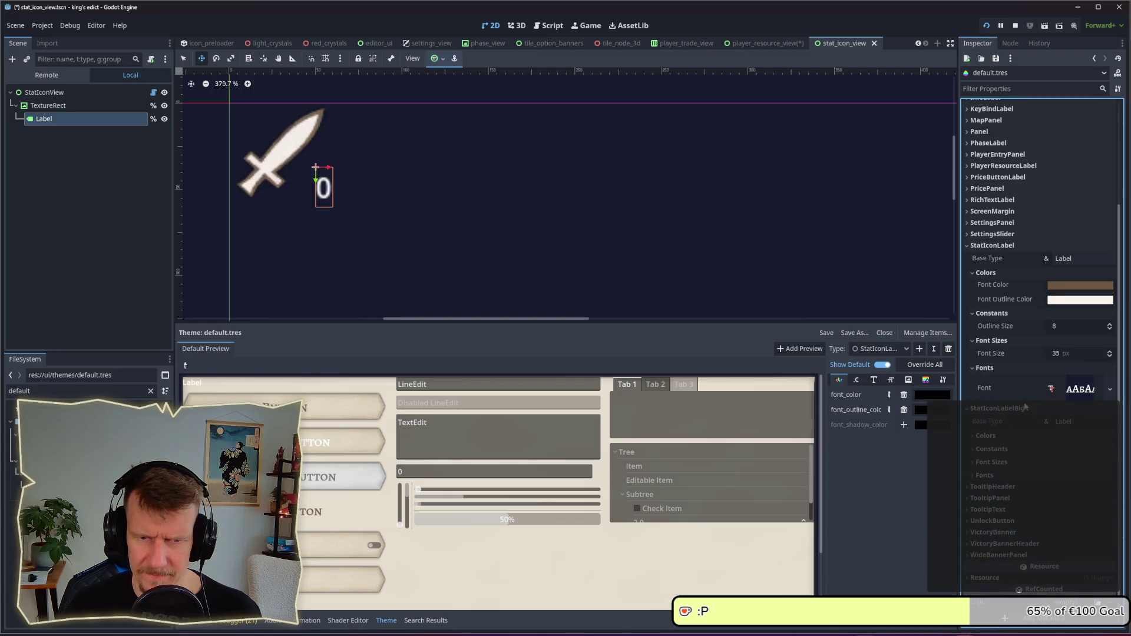
# - Copy StatIconLabel's tan font colour and light outline colour into StatIconLabelBig
pyautogui.click(993, 436)
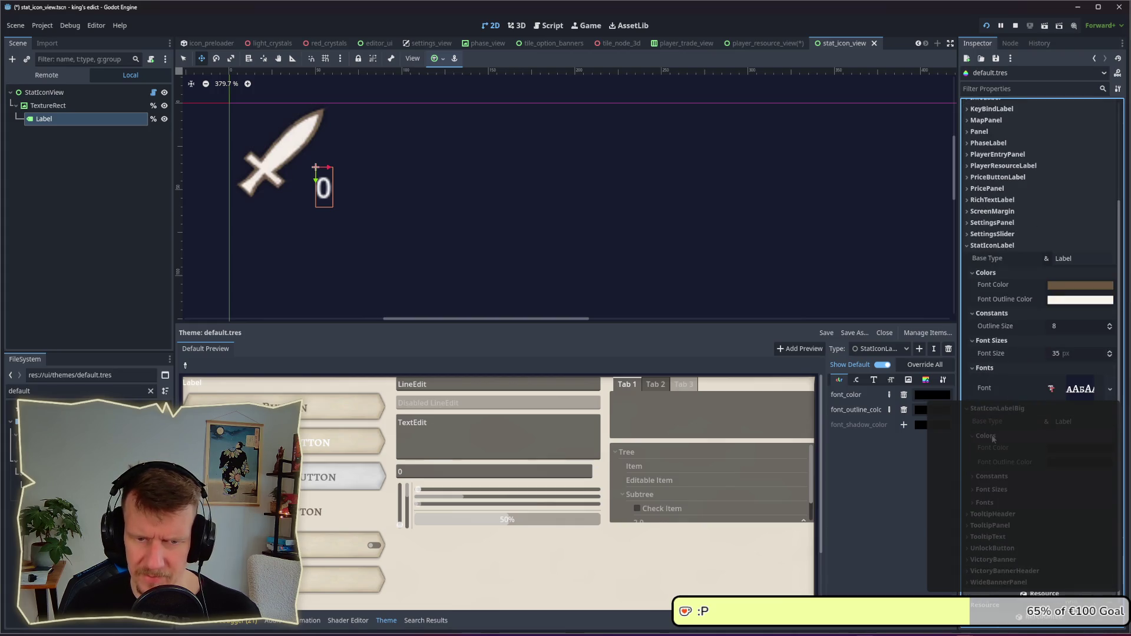
pyautogui.click(1063, 286)
pyautogui.click(1089, 284)
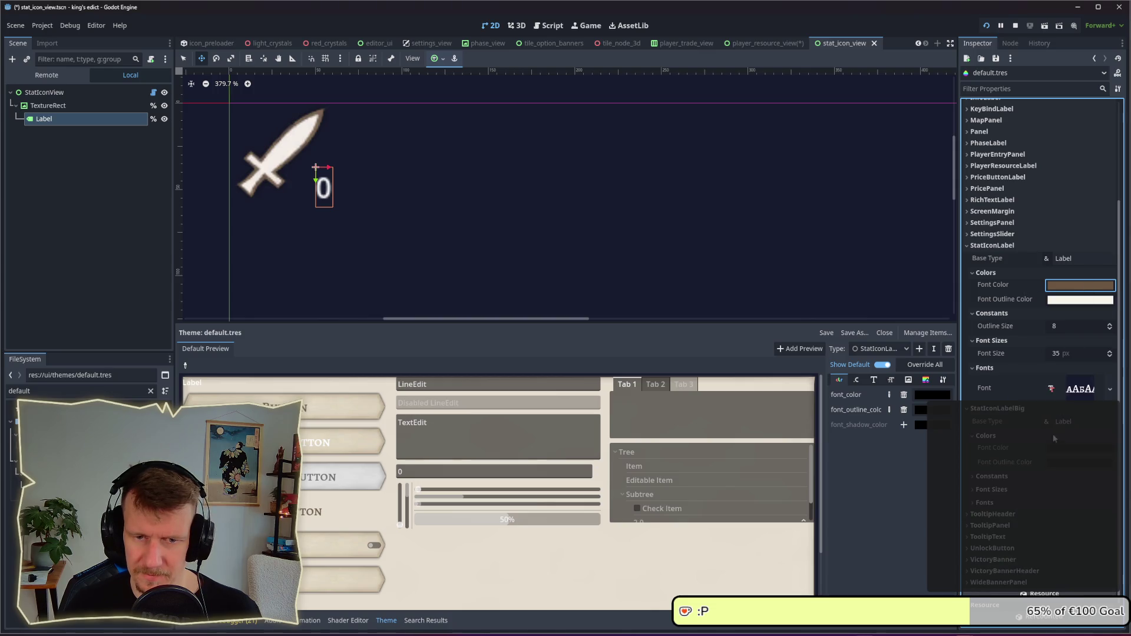
pyautogui.click(1057, 448)
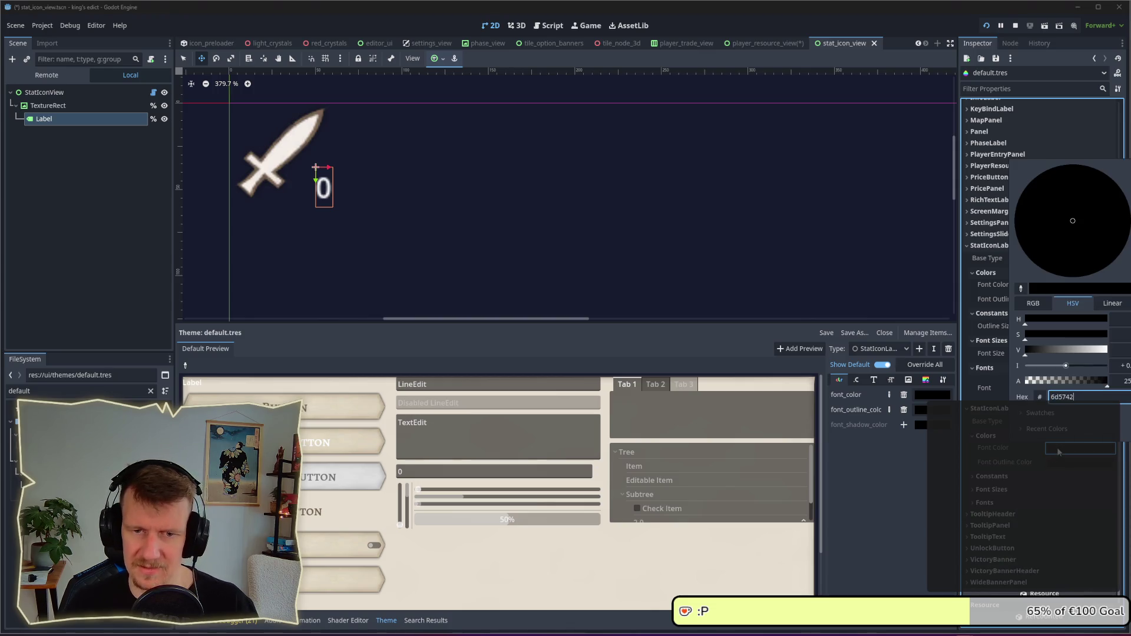
pyautogui.click(1057, 450)
pyautogui.click(1071, 299)
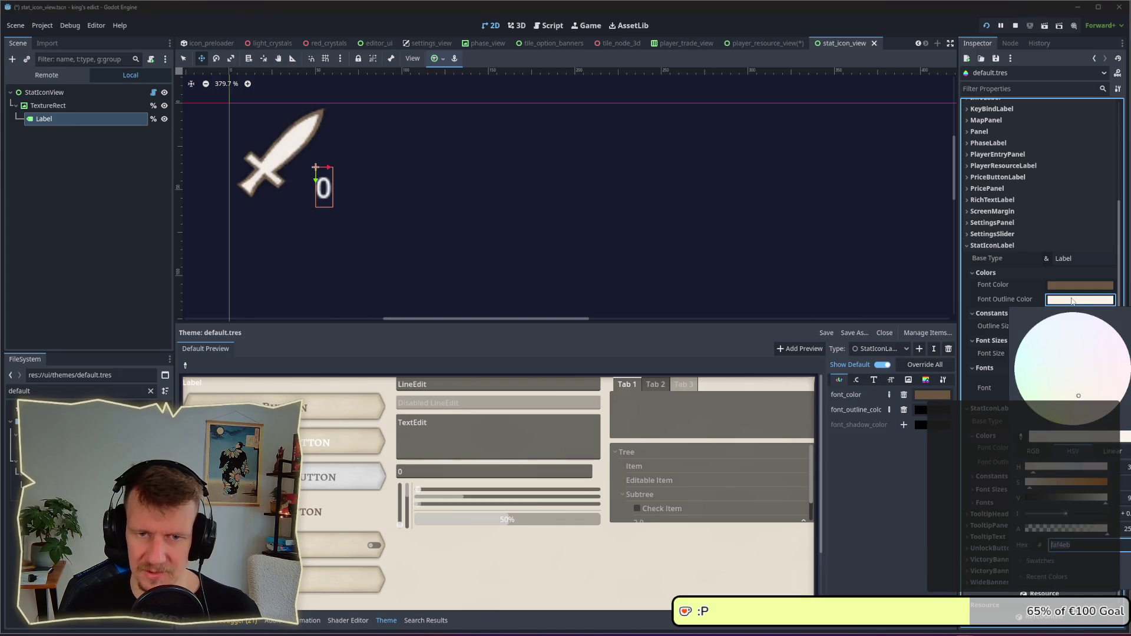
pyautogui.click(1086, 329)
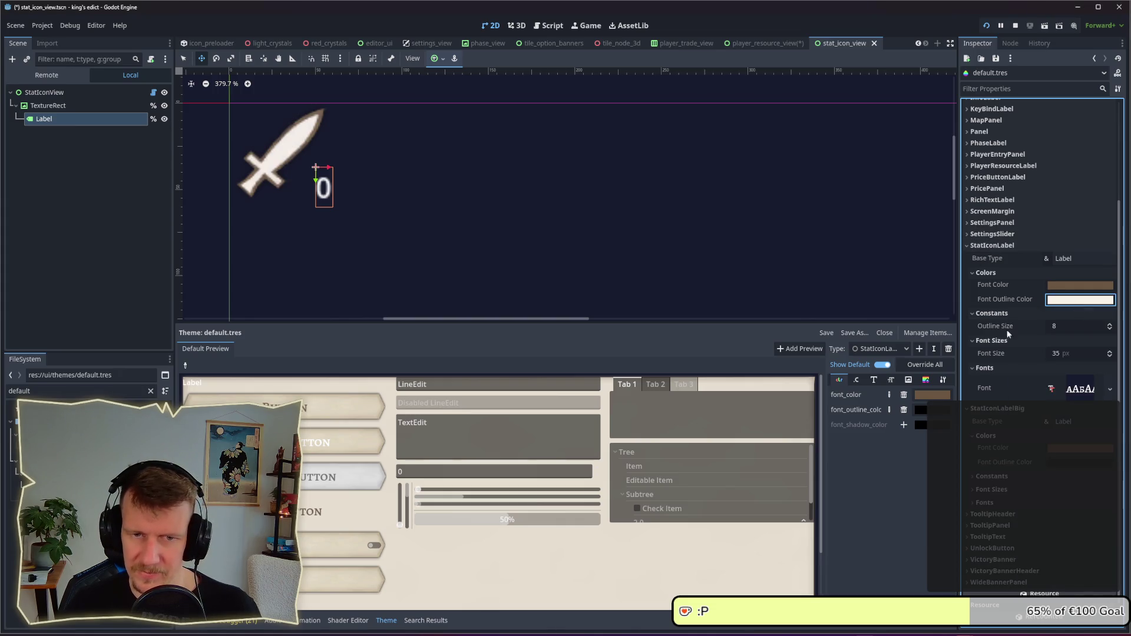
pyautogui.click(1070, 462)
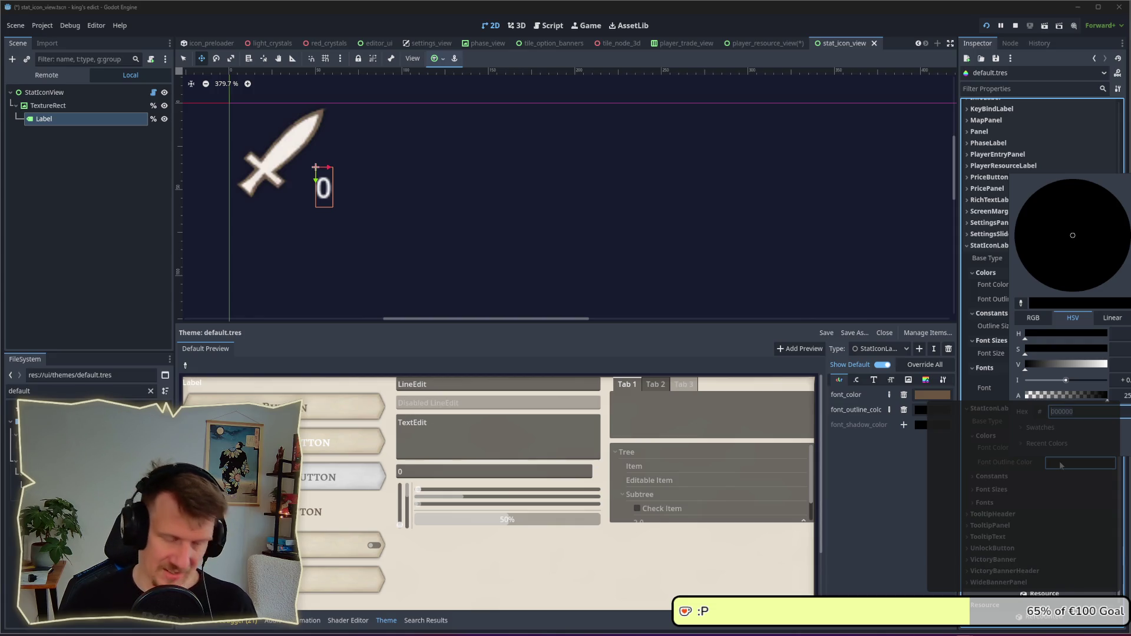
pyautogui.click(1061, 466)
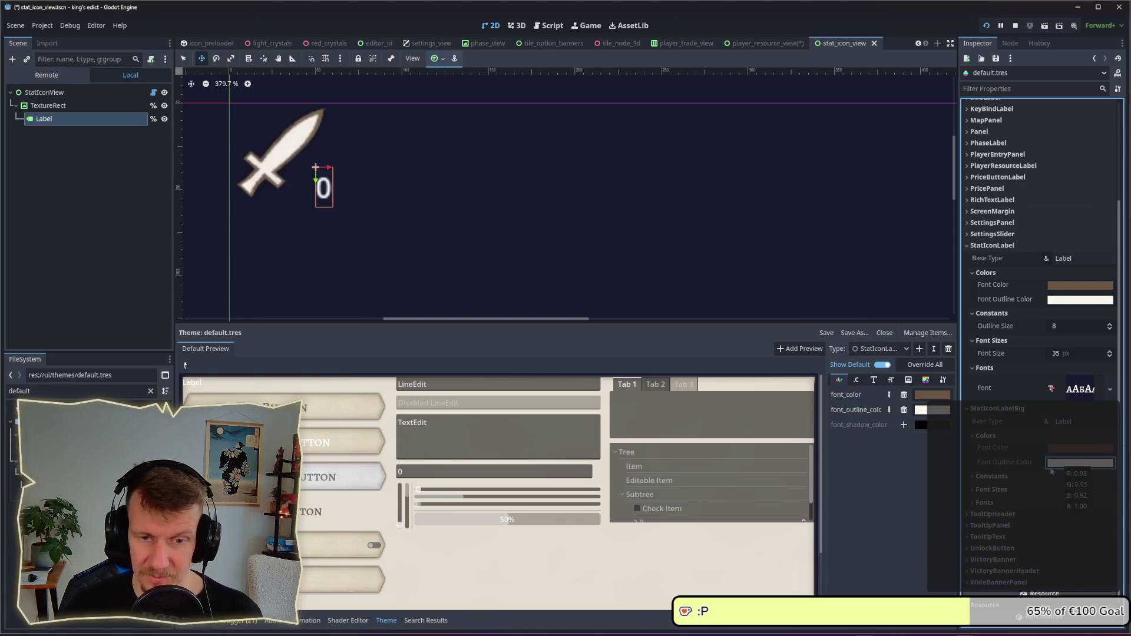
# - Set StatIconLabelBig's outline size, 35 px font size and font to match StatIconLabel, then save
pyautogui.click(992, 477)
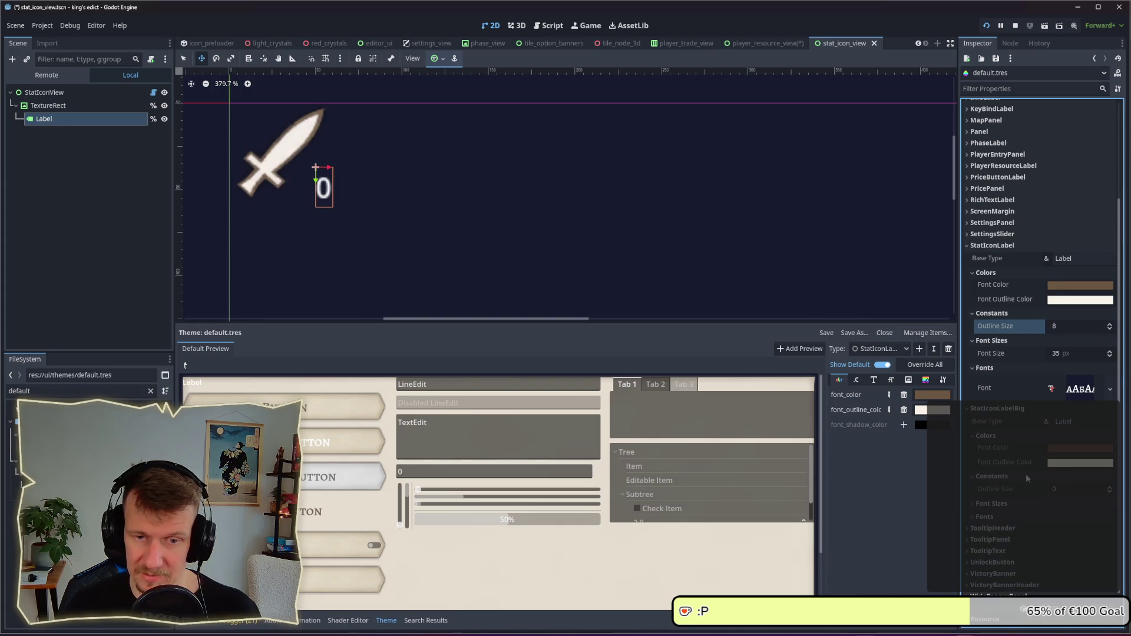
pyautogui.click(1080, 488)
pyautogui.press('Return')
pyautogui.click(992, 504)
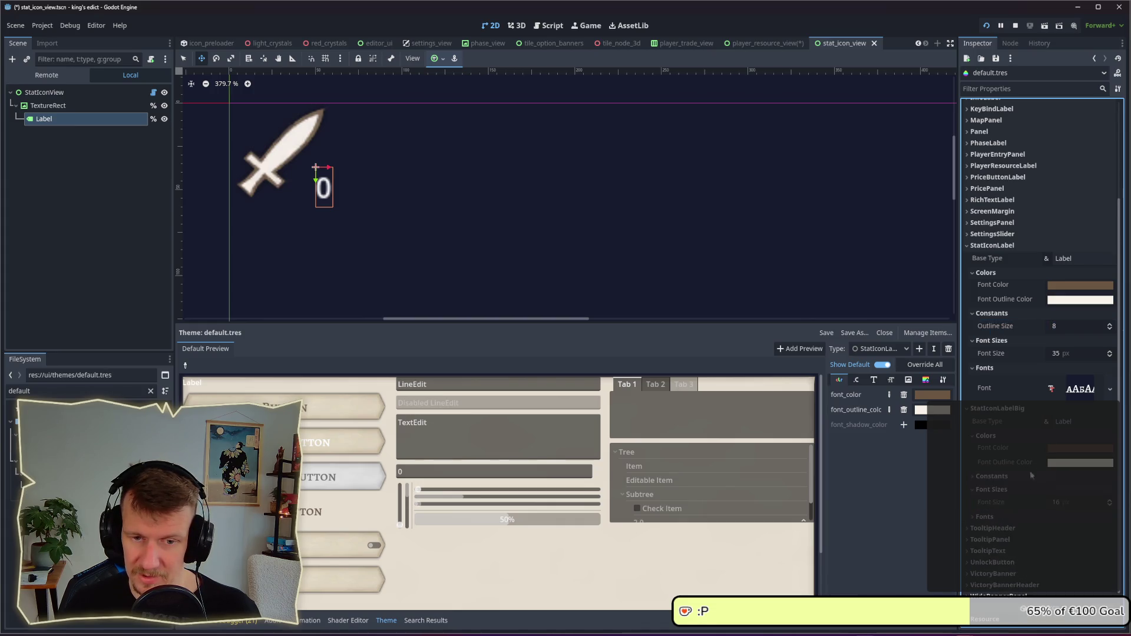
pyautogui.click(1065, 354)
pyautogui.click(1059, 502)
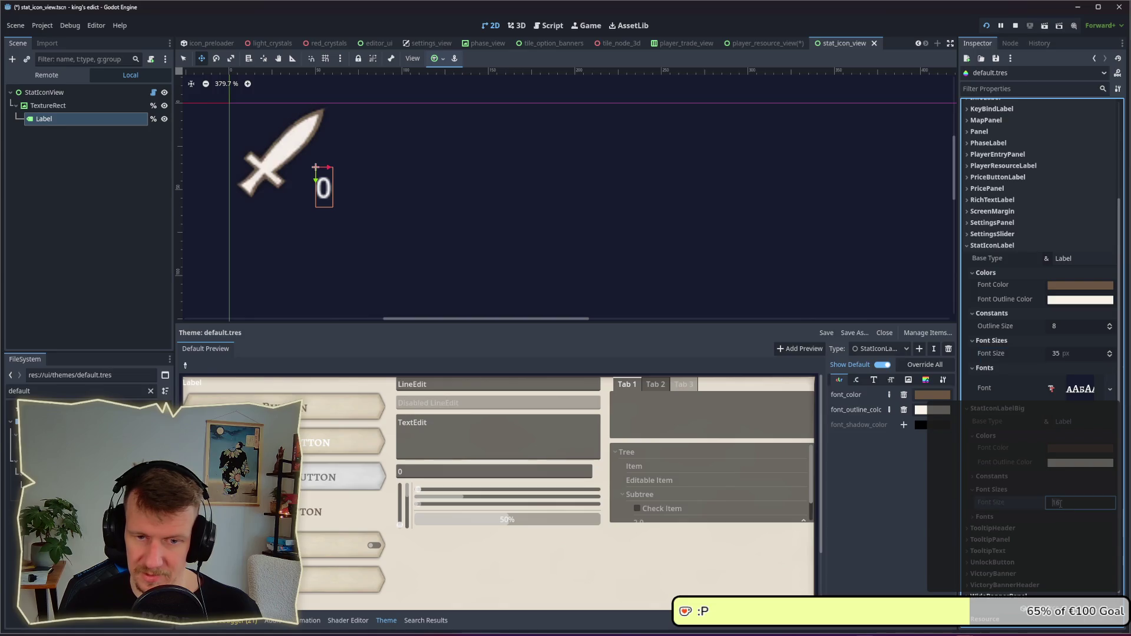
pyautogui.press('Return')
pyautogui.click(984, 517)
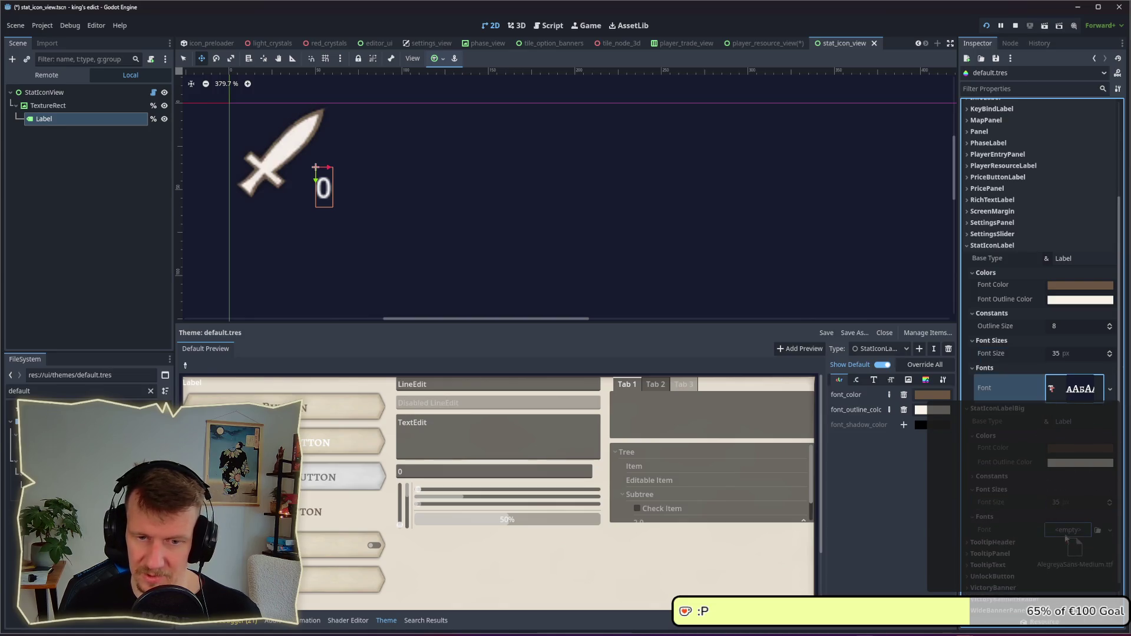
pyautogui.hotkey('ctrl', 's')
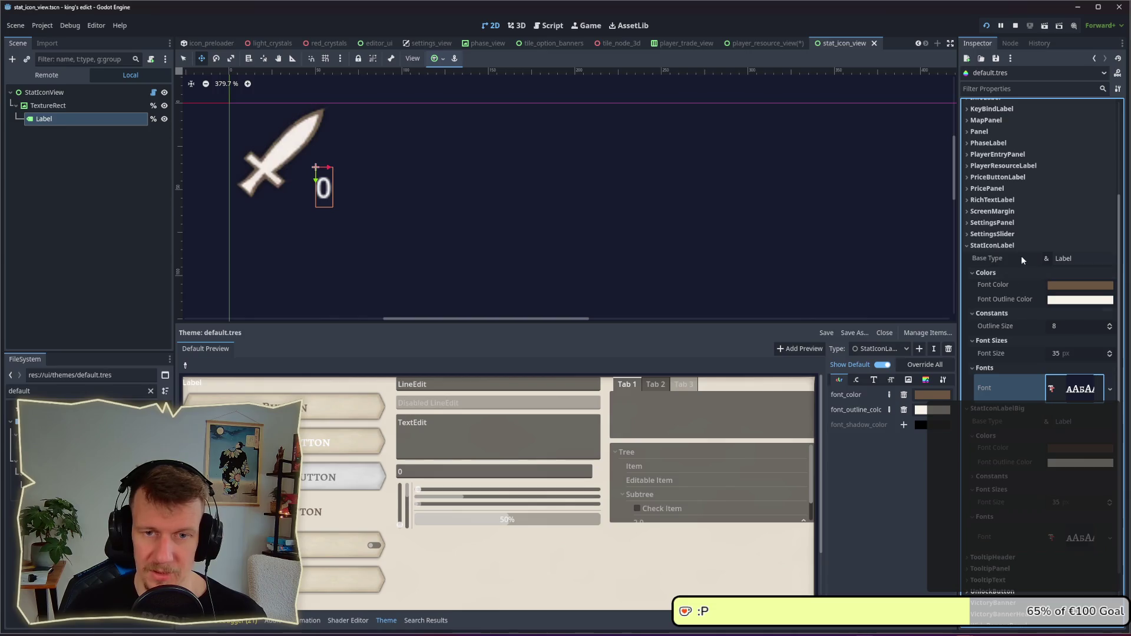
pyautogui.click(1022, 247)
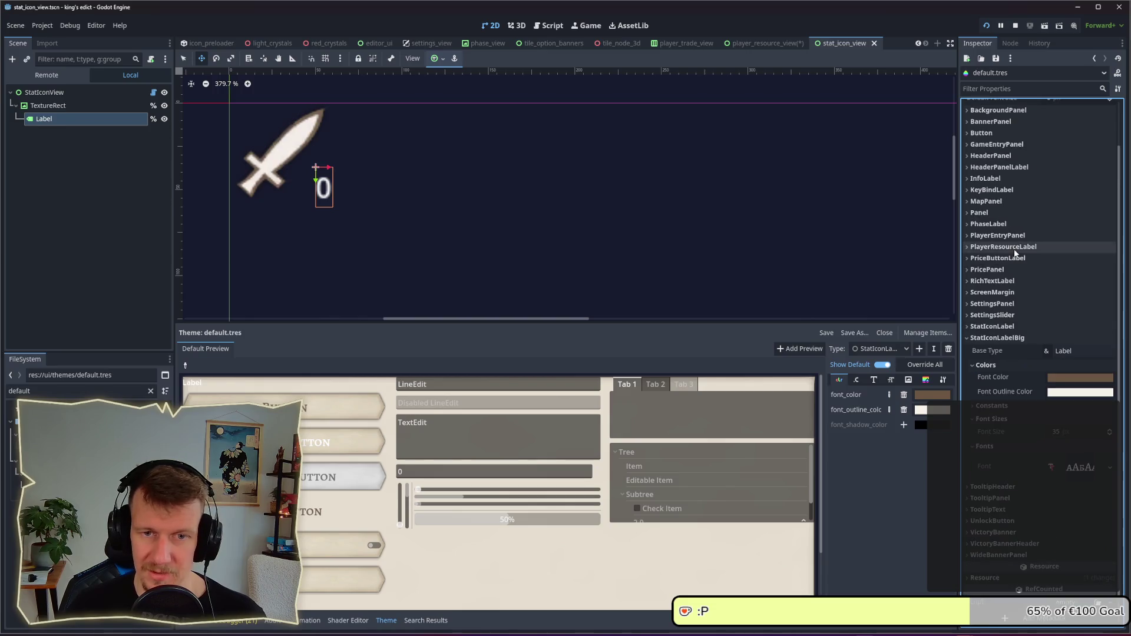
# - Check the Food node in player_trade_view, then return to the player_resource_view scene
pyautogui.click(48, 182)
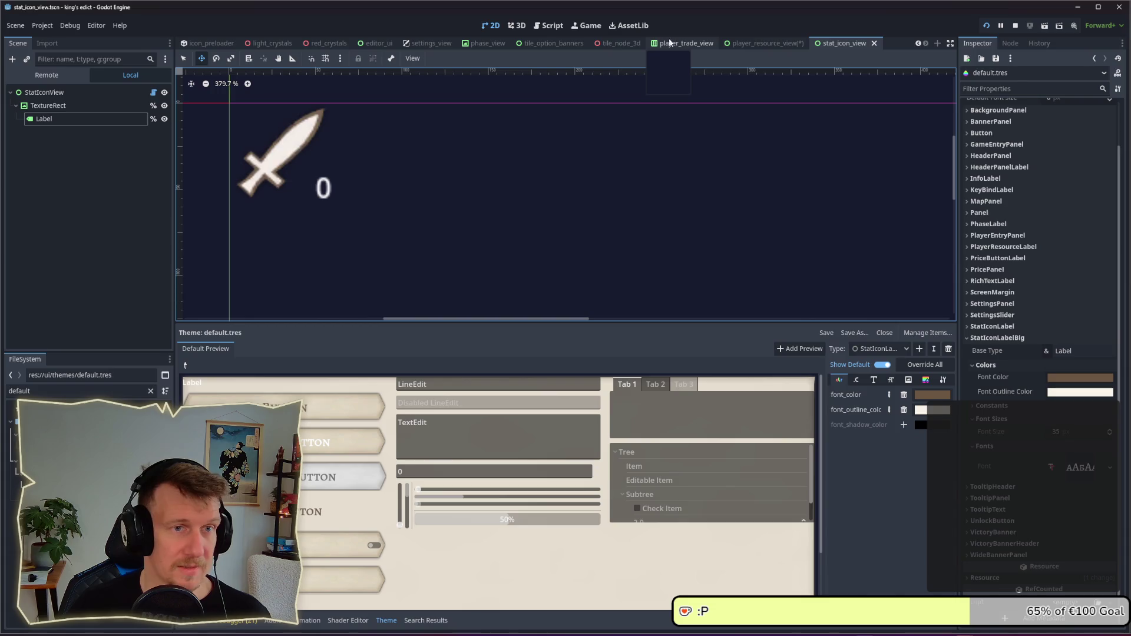
pyautogui.click(672, 43)
pyautogui.click(48, 118)
pyautogui.click(49, 106)
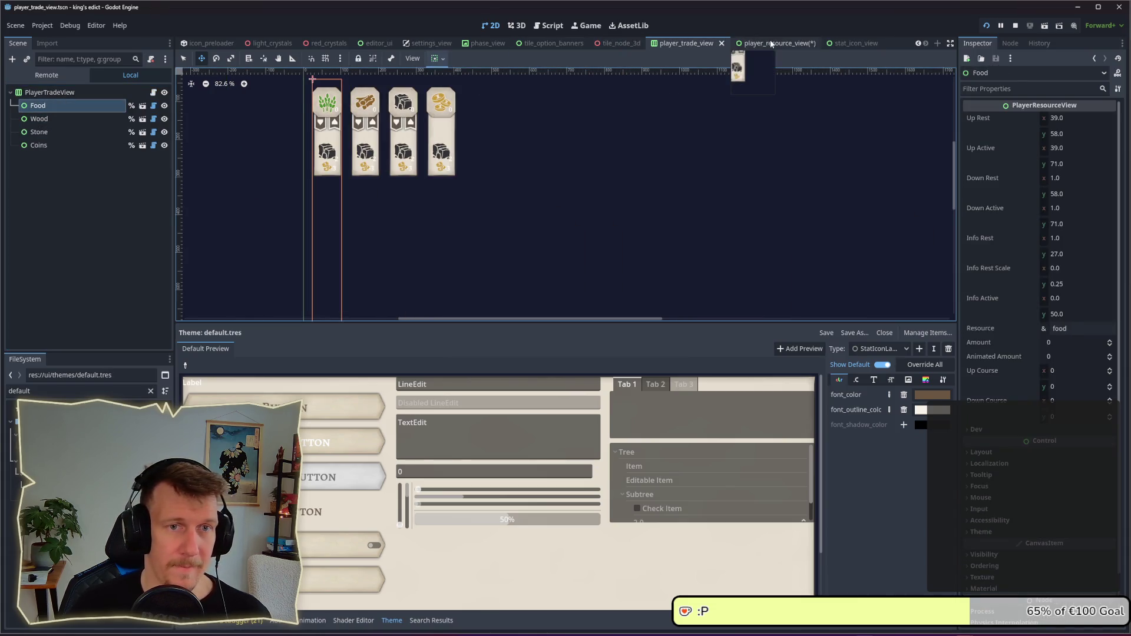
pyautogui.click(772, 43)
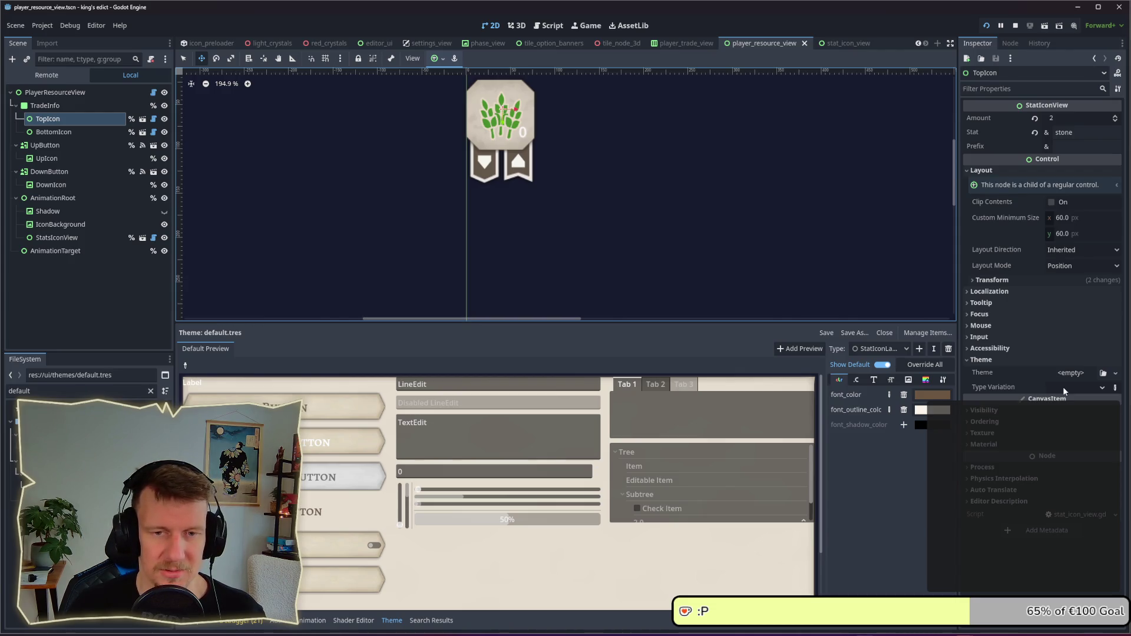
# - Make TopIcon's children editable and select its inner Label node
pyautogui.rightClick(65, 118)
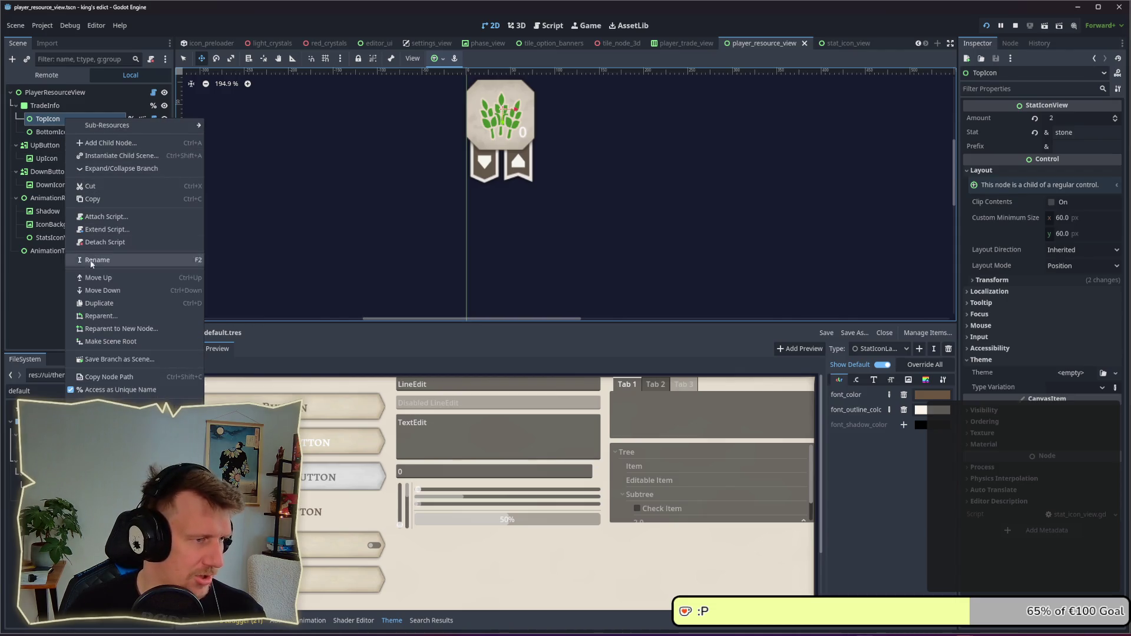
pyautogui.click(115, 360)
pyautogui.click(55, 146)
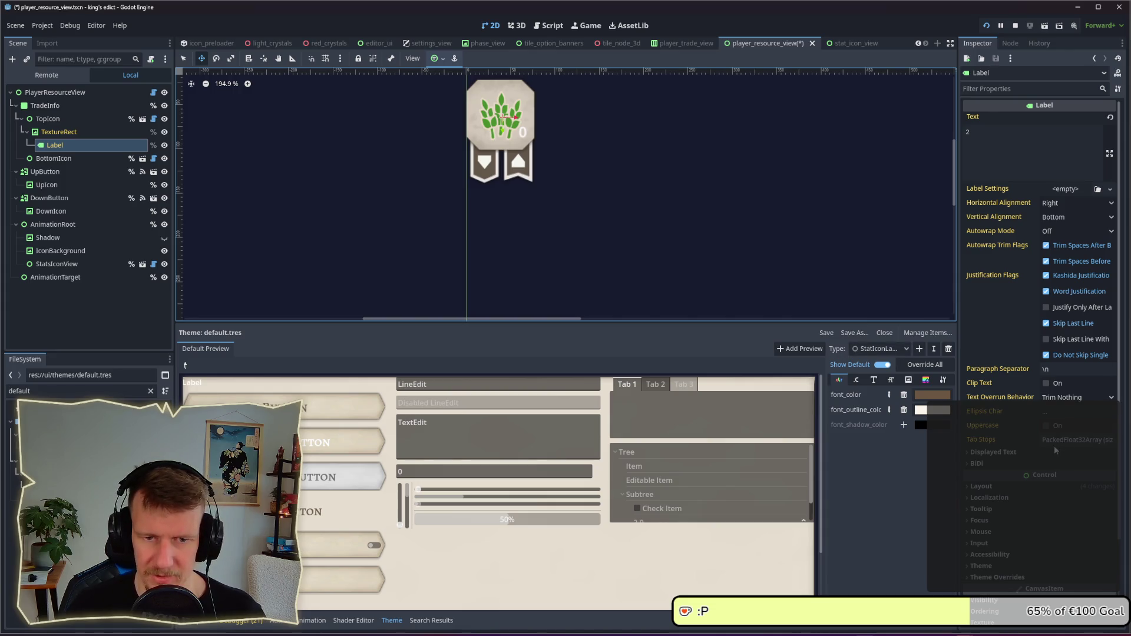
pyautogui.scroll(-3, 999, 572)
# - Review the Label's StatIconLabelBig type variation and bring up its settings in the default theme
pyautogui.click(981, 434)
pyautogui.click(1068, 464)
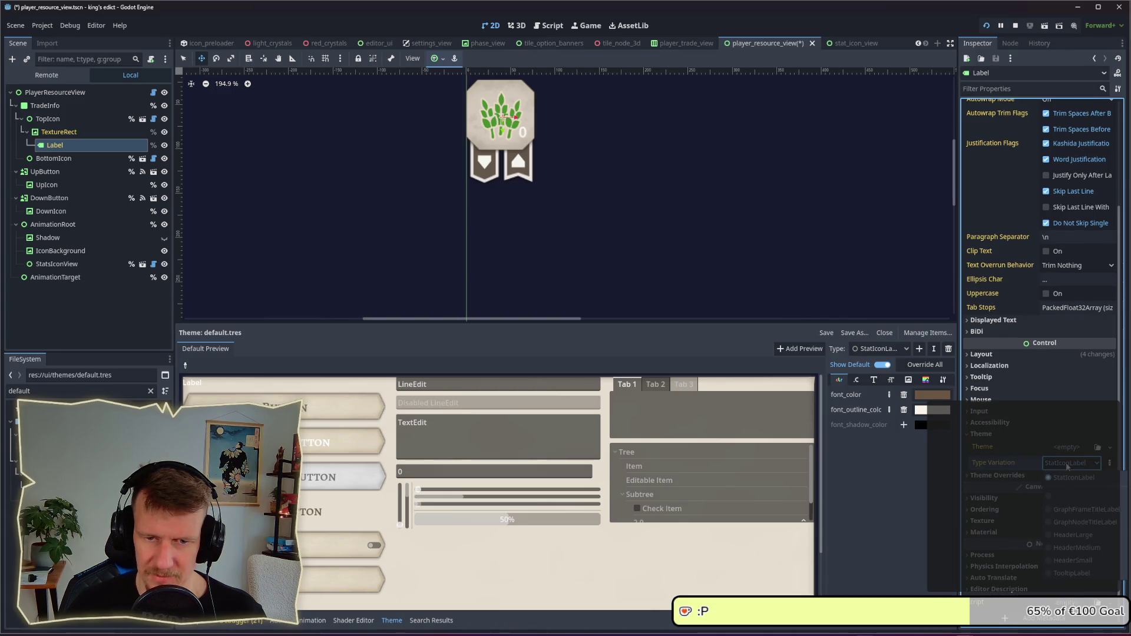
pyautogui.click(1069, 477)
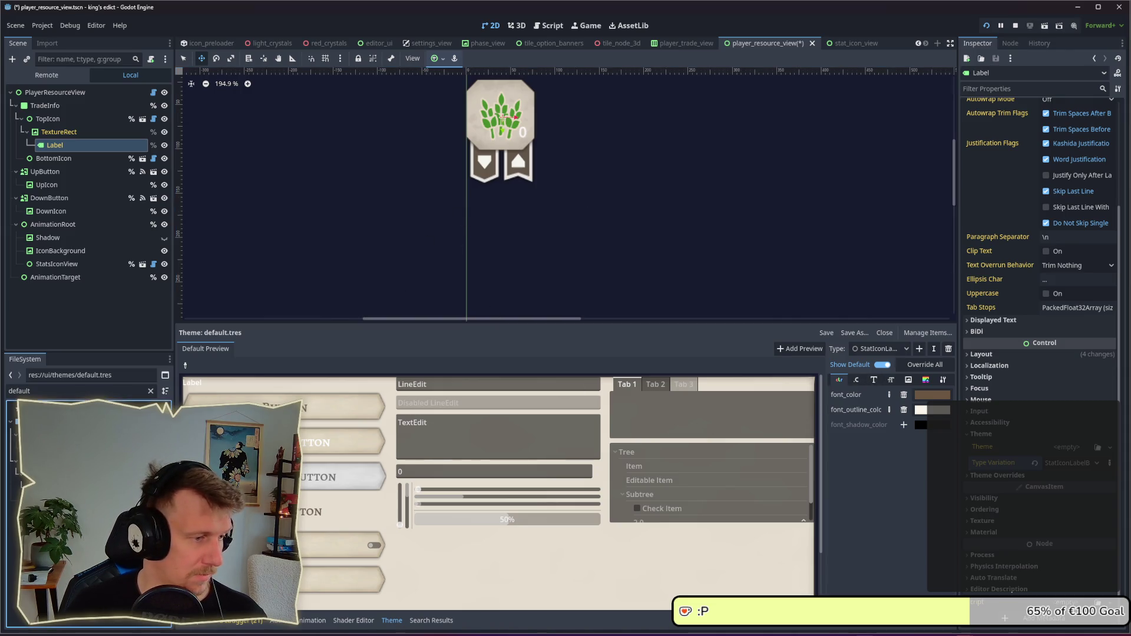
pyautogui.click(921, 394)
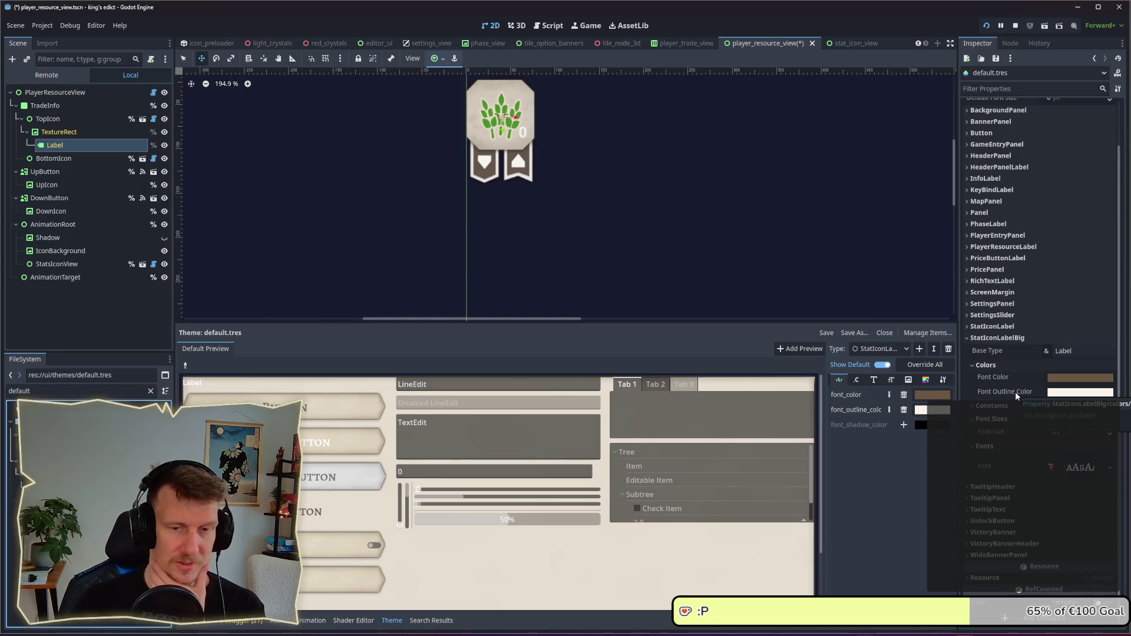
# - Set the StatIconLabelBig font size to 40, keeping outline size 8, and save
pyautogui.click(1061, 433)
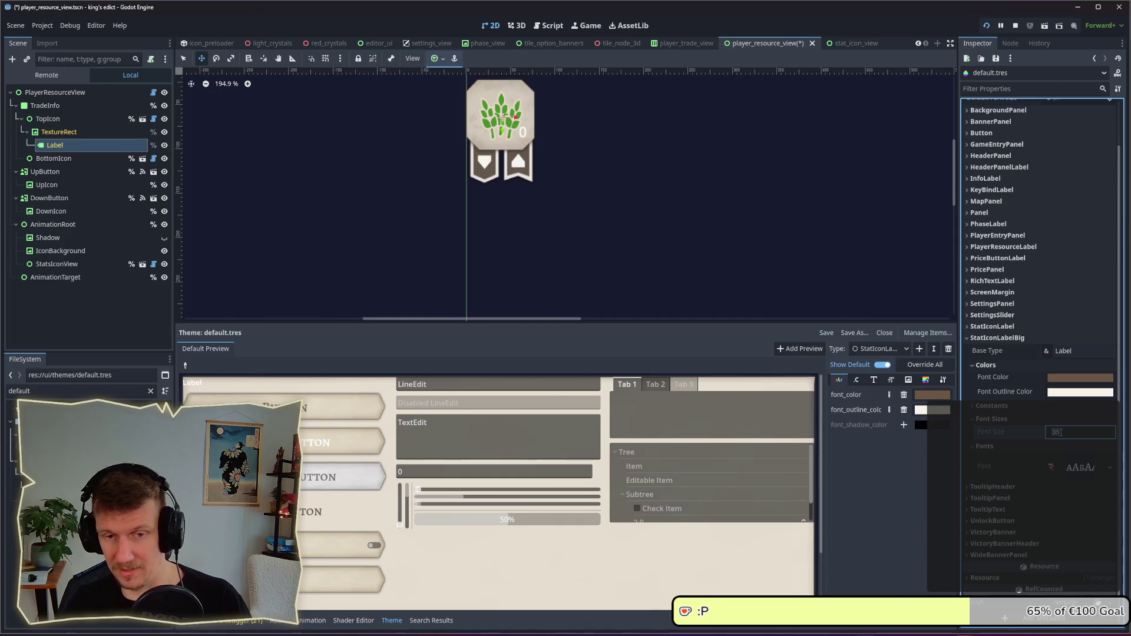
pyautogui.write('40')
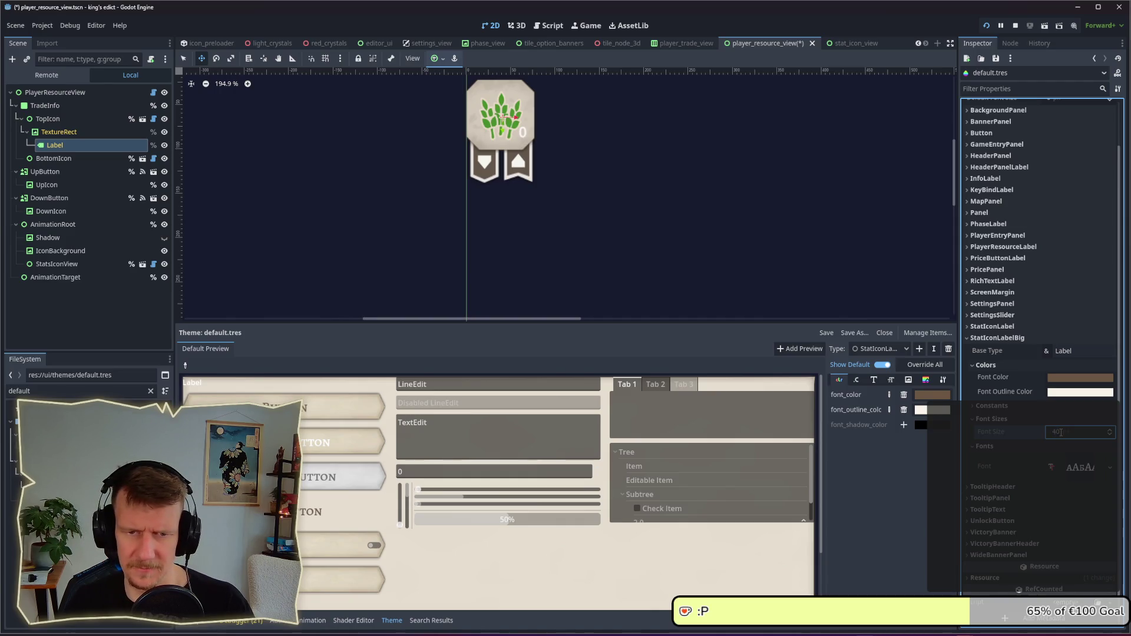
pyautogui.click(1060, 406)
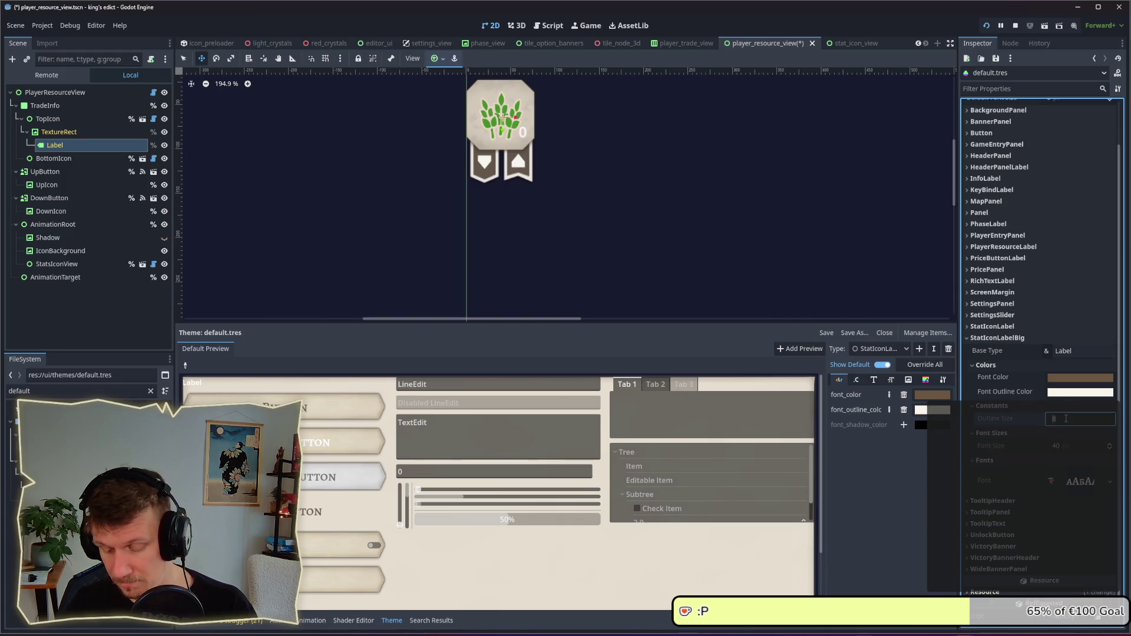
pyautogui.hotkey('ctrl', 's')
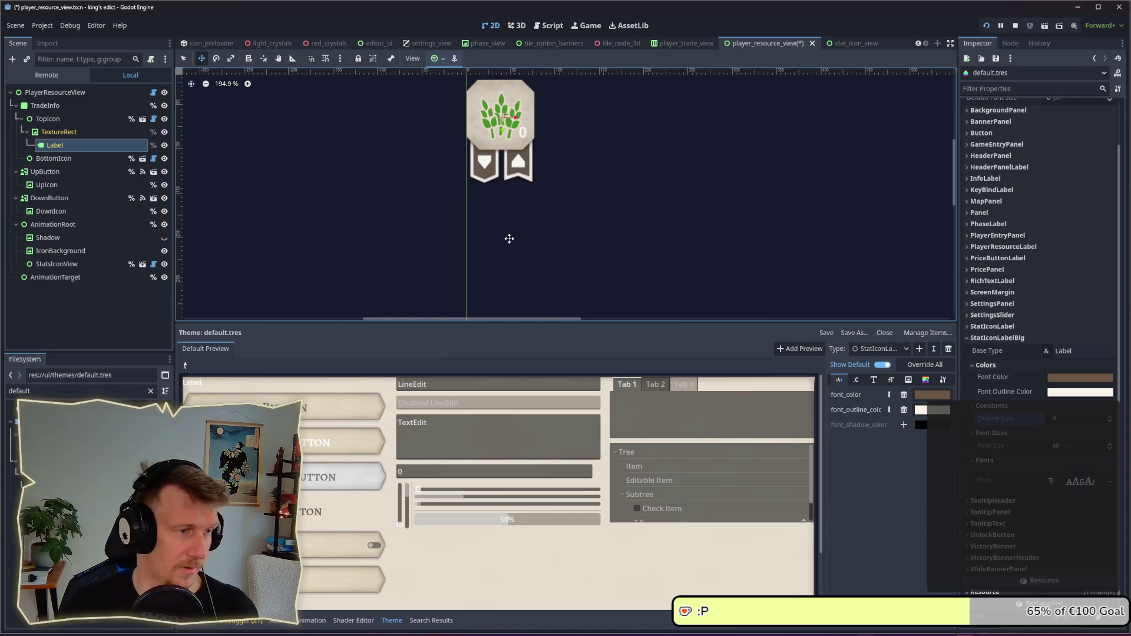
# - Flip to player_trade_view and back, then select the PlayerResourceView root node
pyautogui.click(685, 43)
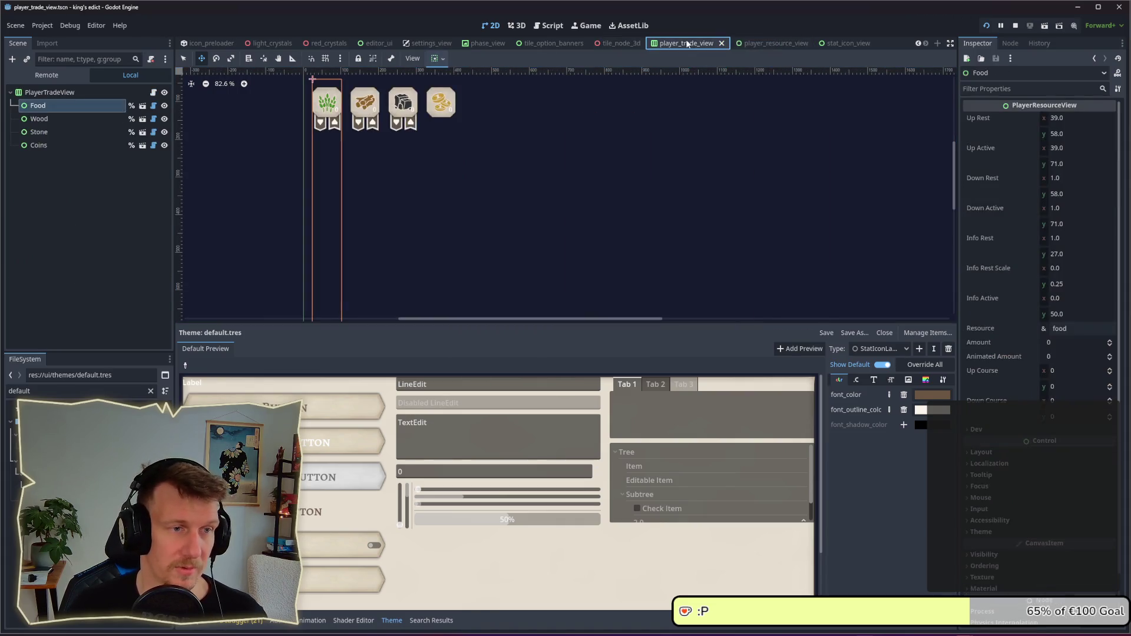
pyautogui.click(764, 42)
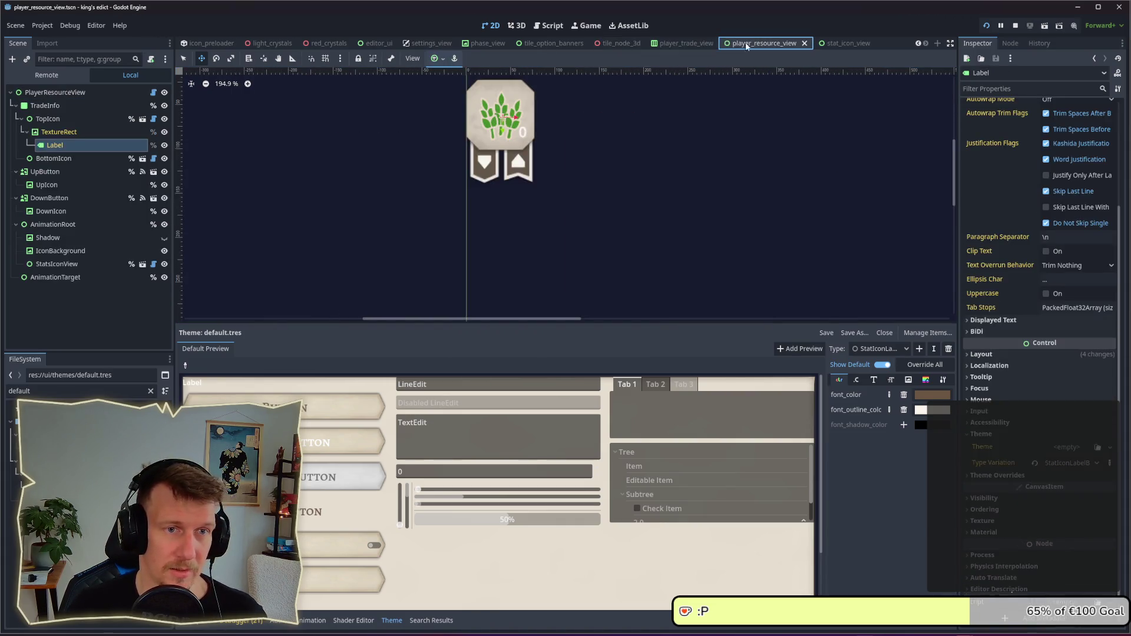
pyautogui.click(55, 93)
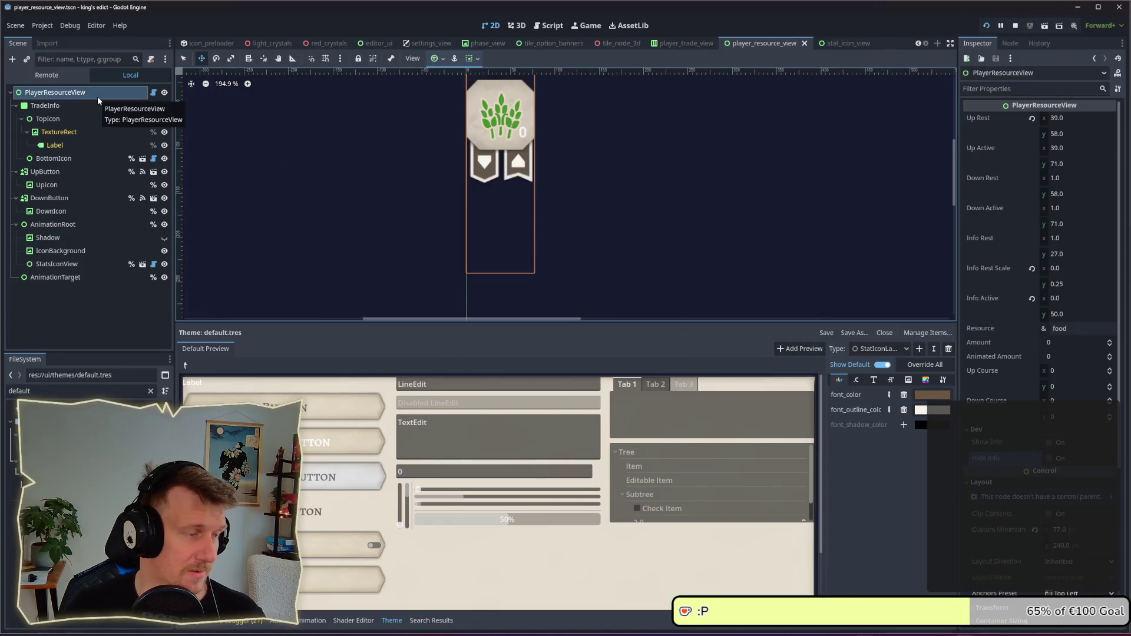
# - Tidy the root node's Inspector sections, expand its theme properties and save
pyautogui.click(1026, 481)
pyautogui.click(989, 431)
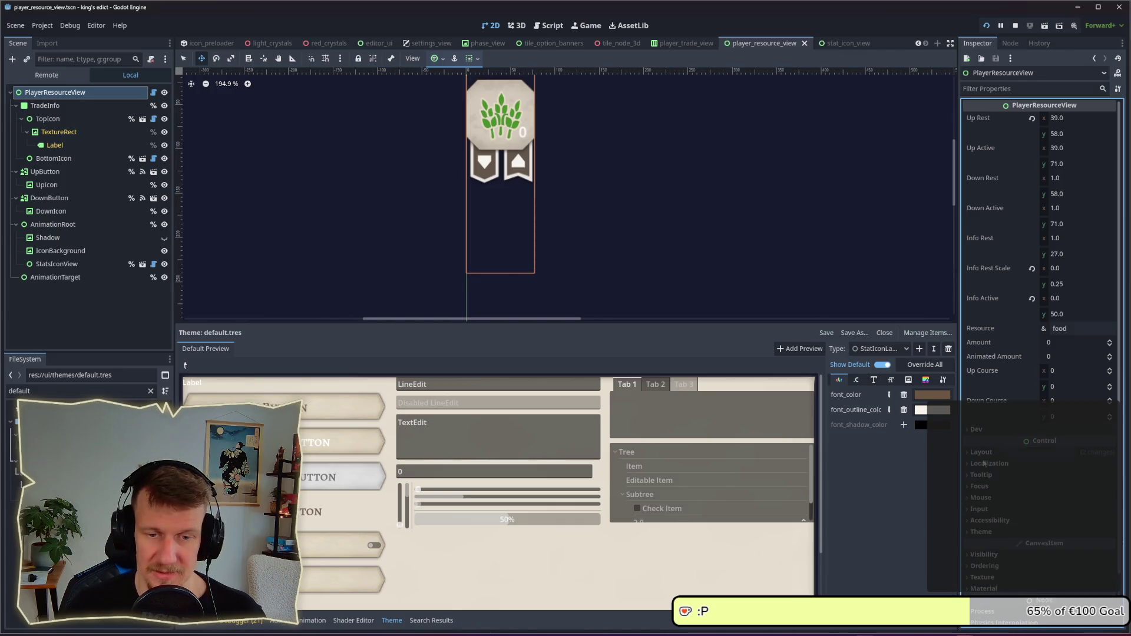
pyautogui.click(991, 532)
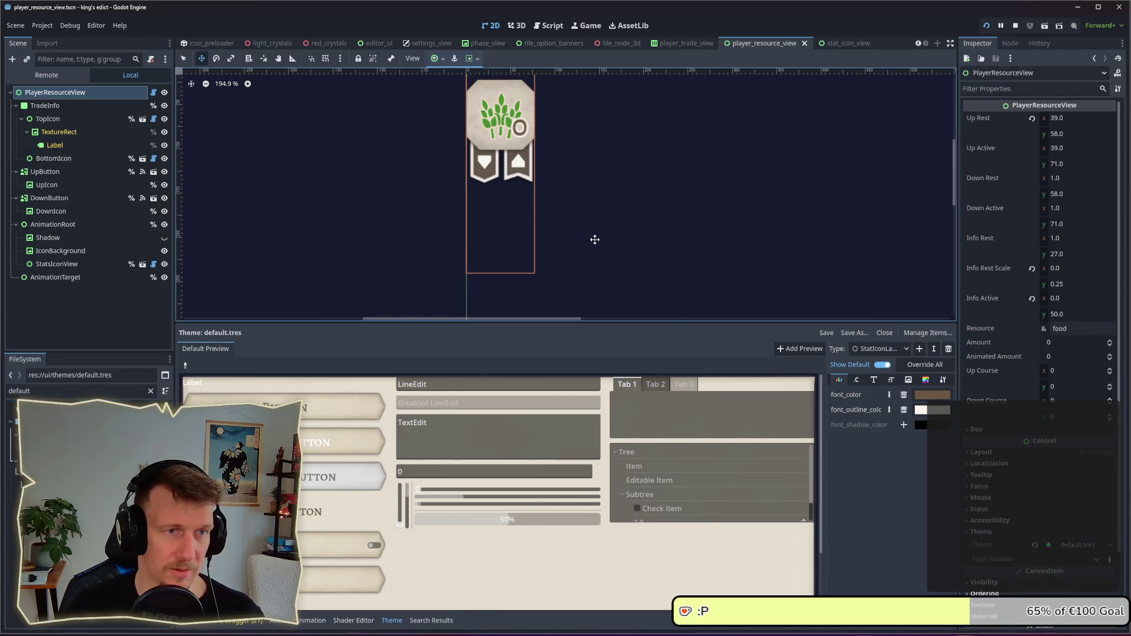
pyautogui.hotkey('ctrl', 's')
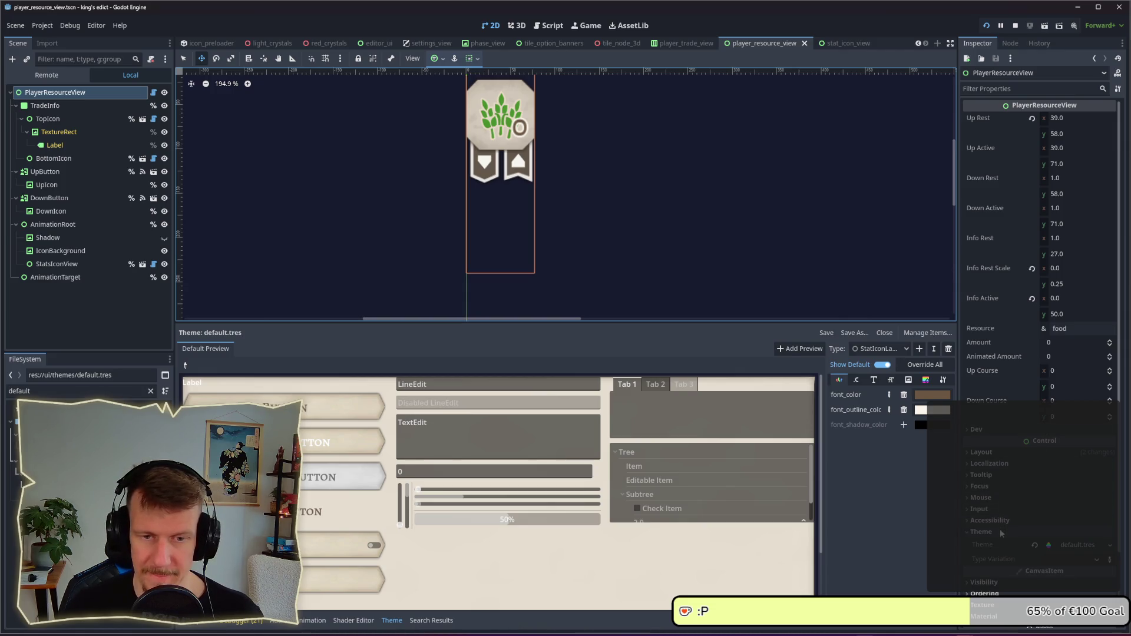
# - Enable Show Info under Dev so the trade panel previews stone 2 and coins -3
pyautogui.click(977, 430)
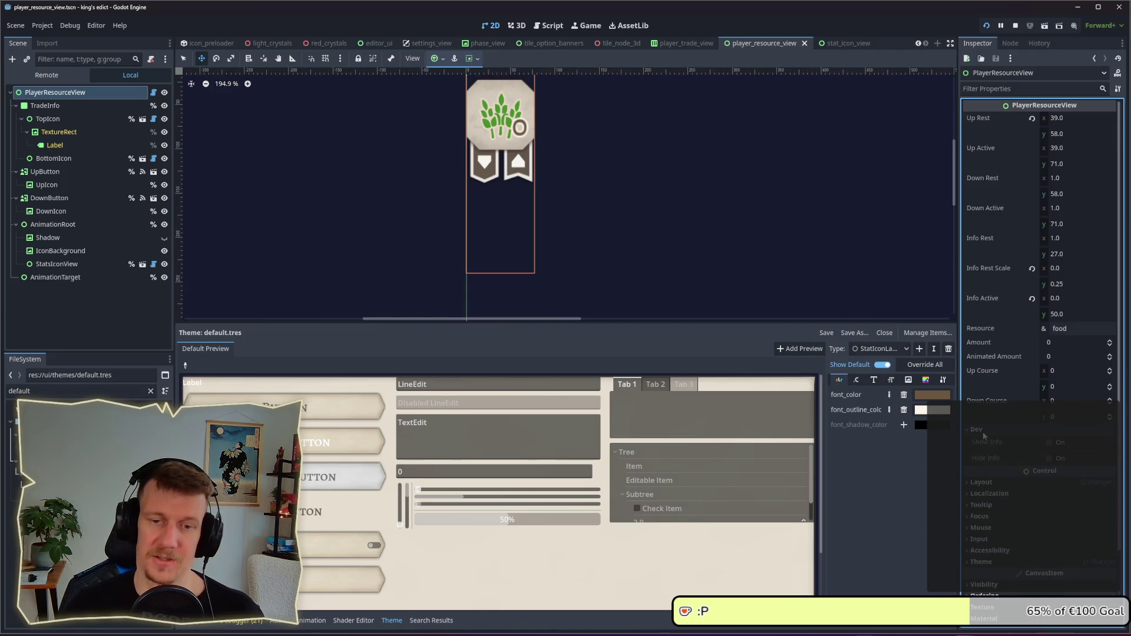
pyautogui.click(1050, 446)
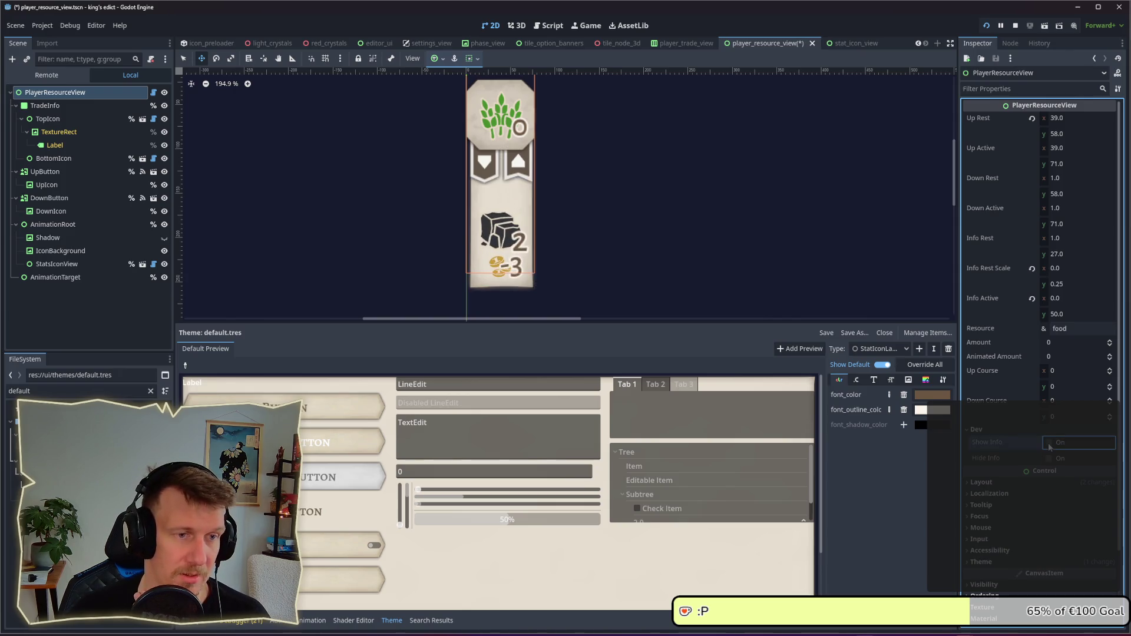
pyautogui.scroll(-2, 668, 204)
# - Raise the StatIconLabelBig font size to 50 with a thicker outline and save the theme
pyautogui.moveTo(666, 229)
pyautogui.mouseDown()
pyautogui.moveTo(650, 193)
pyautogui.moveTo(617, 204)
pyautogui.mouseUp()
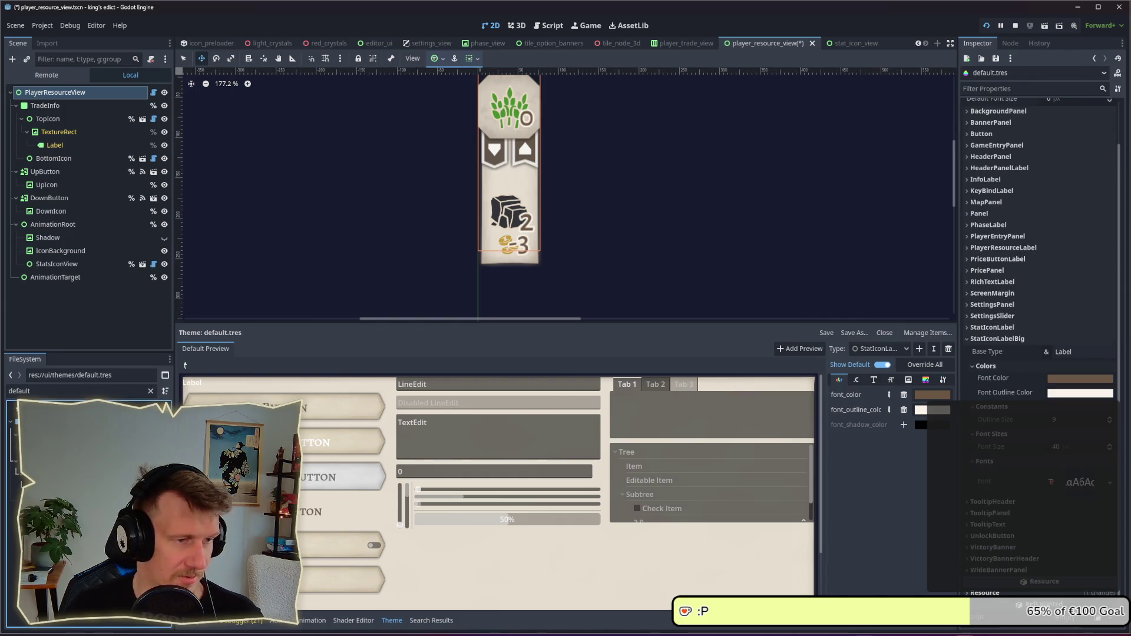
pyautogui.click(1057, 444)
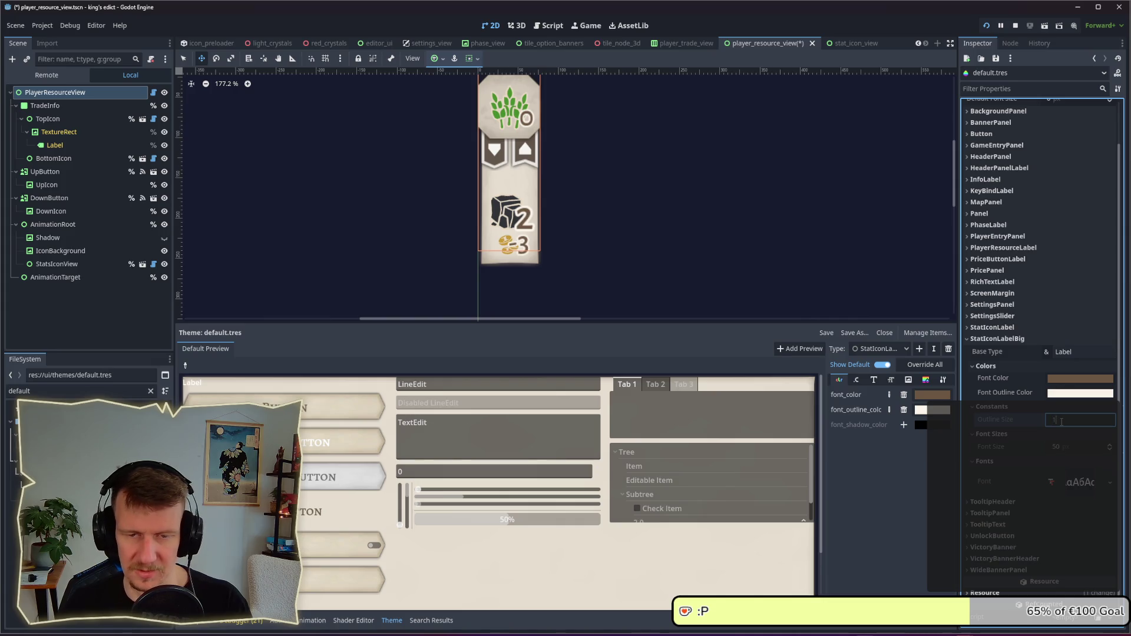
pyautogui.hotkey('ctrl', 's')
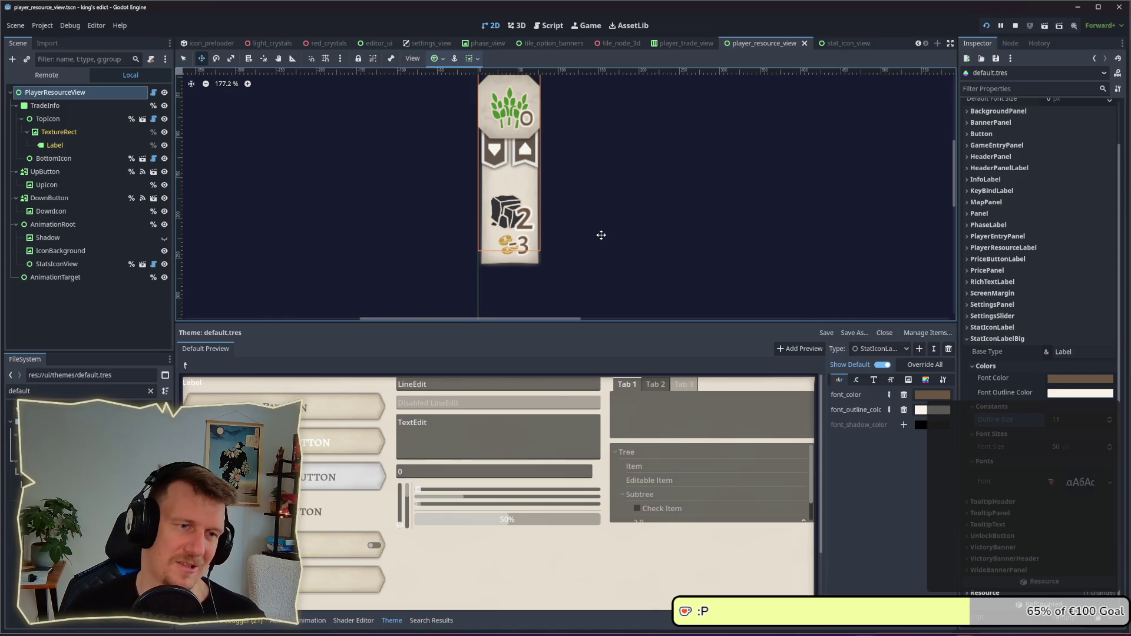
# - Check the trade info on the resource cards in the running game, then return to the editor
pyautogui.hotkey('alt', 'Tab')
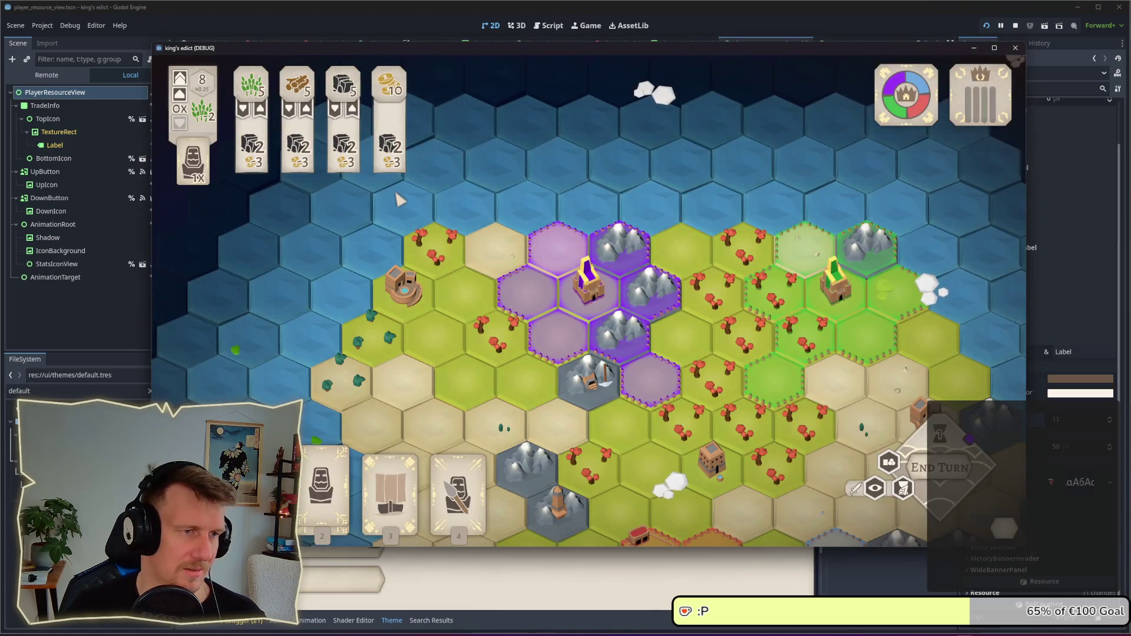
pyautogui.click(301, 111)
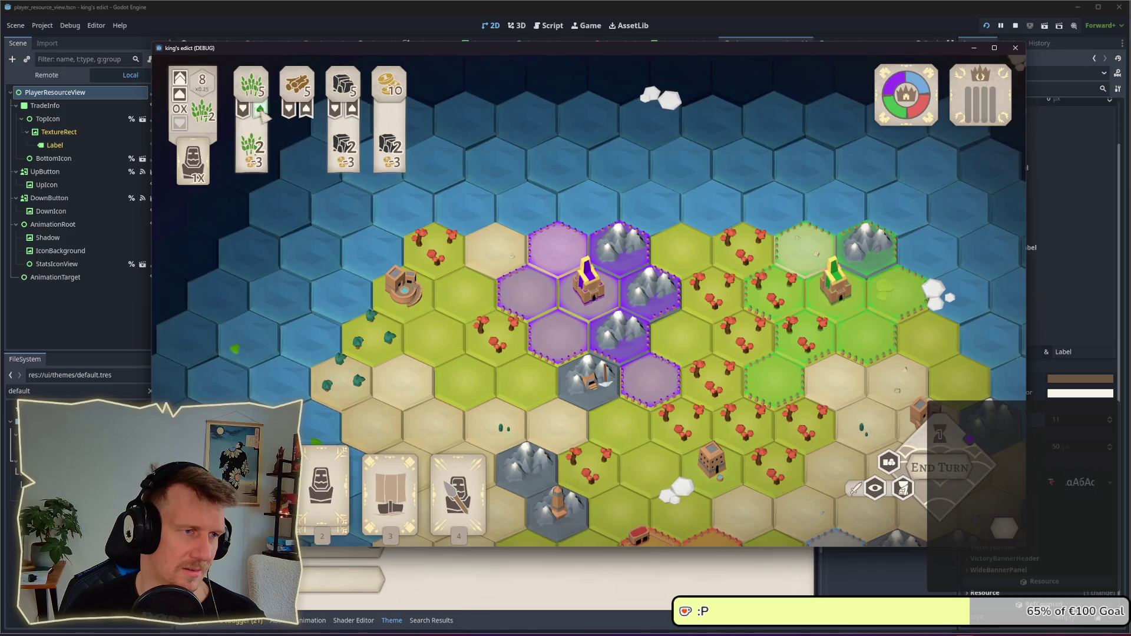
pyautogui.click(254, 110)
pyautogui.hotkey('alt', 'Tab')
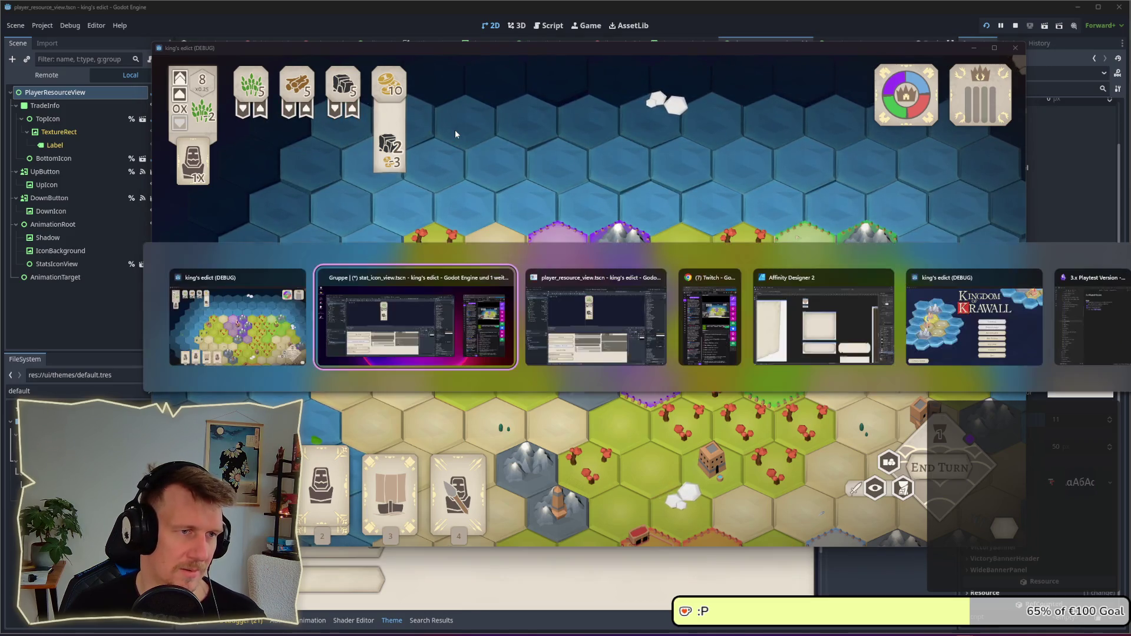
pyautogui.hotkey('alt', 'Tab')
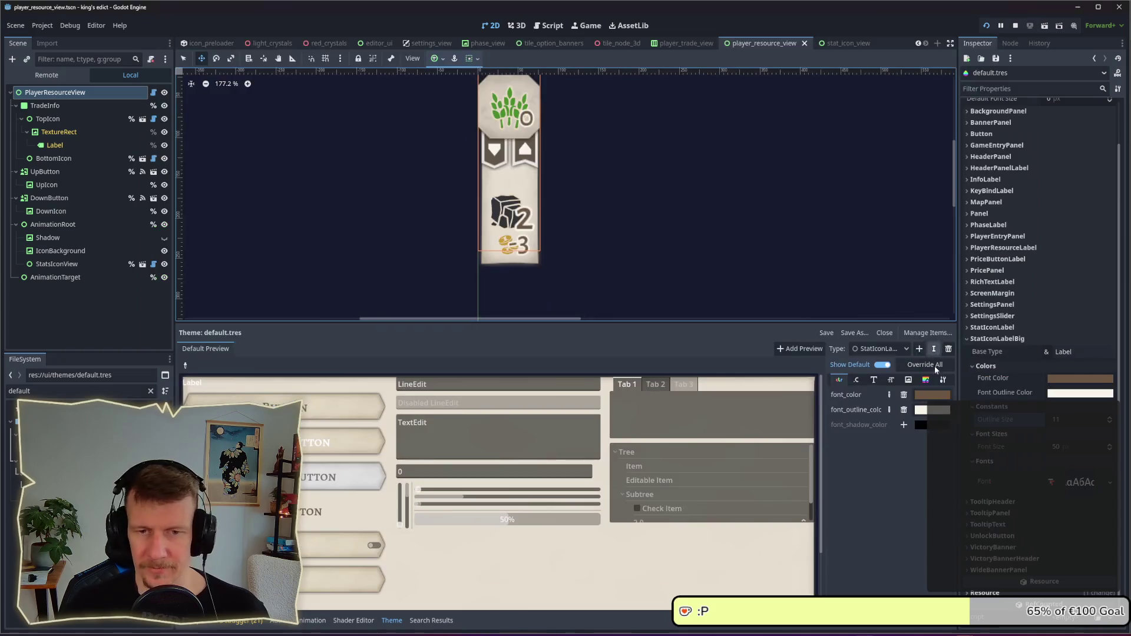
# - Try the stone and grain cards' trade info in the running game, then stop it with F8
pyautogui.click(54, 92)
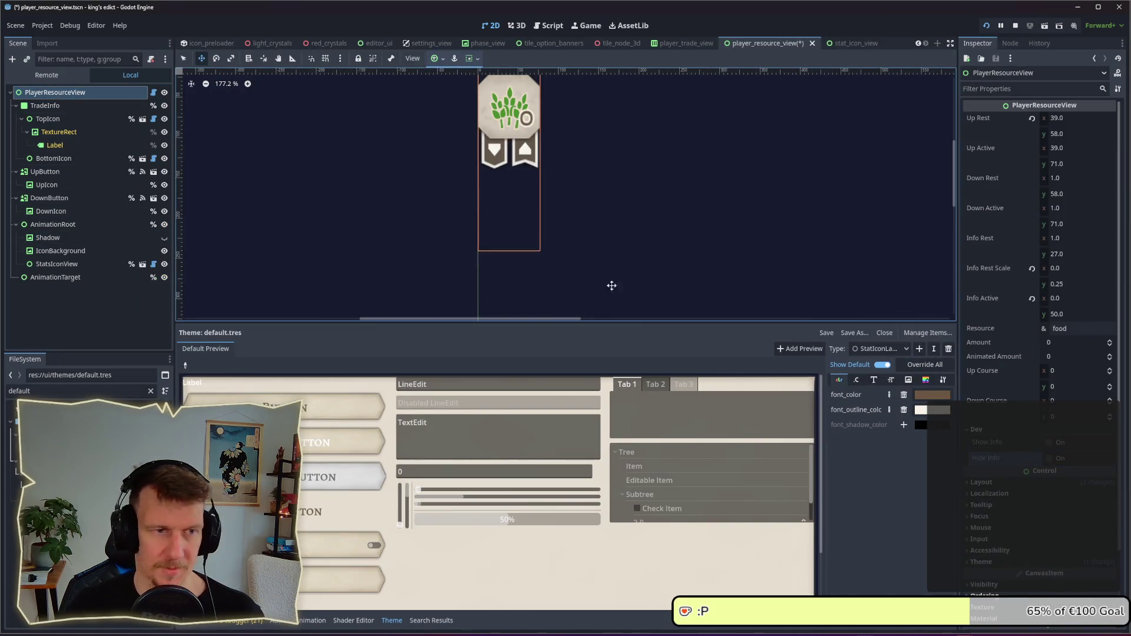
pyautogui.hotkey('alt', 'Tab')
pyautogui.click(337, 110)
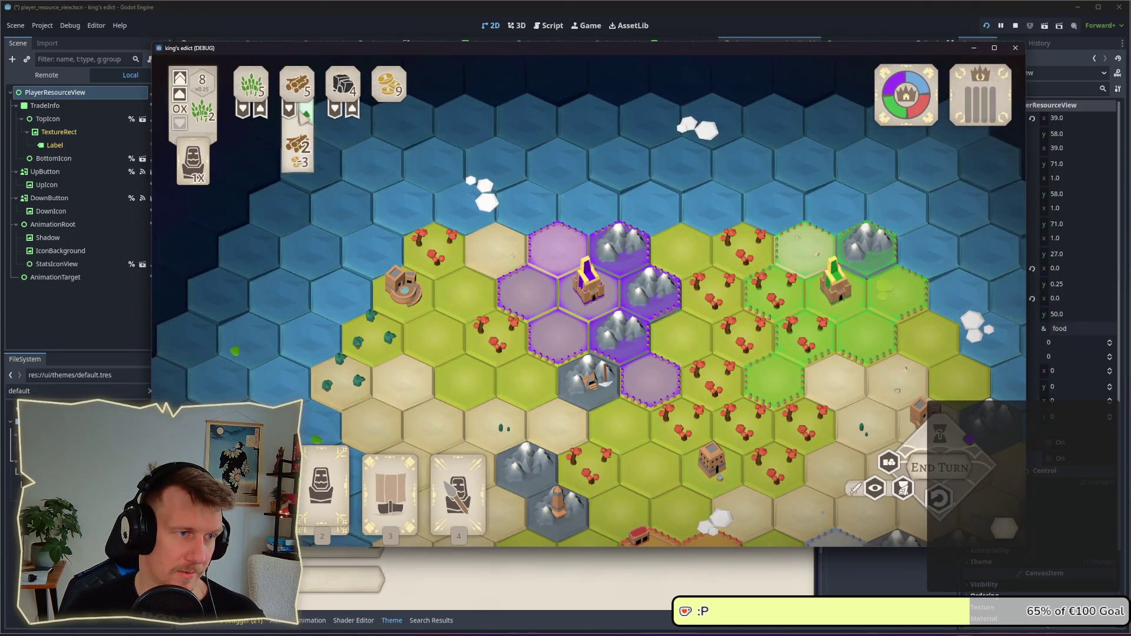
pyautogui.moveTo(251, 89)
pyautogui.click(255, 110)
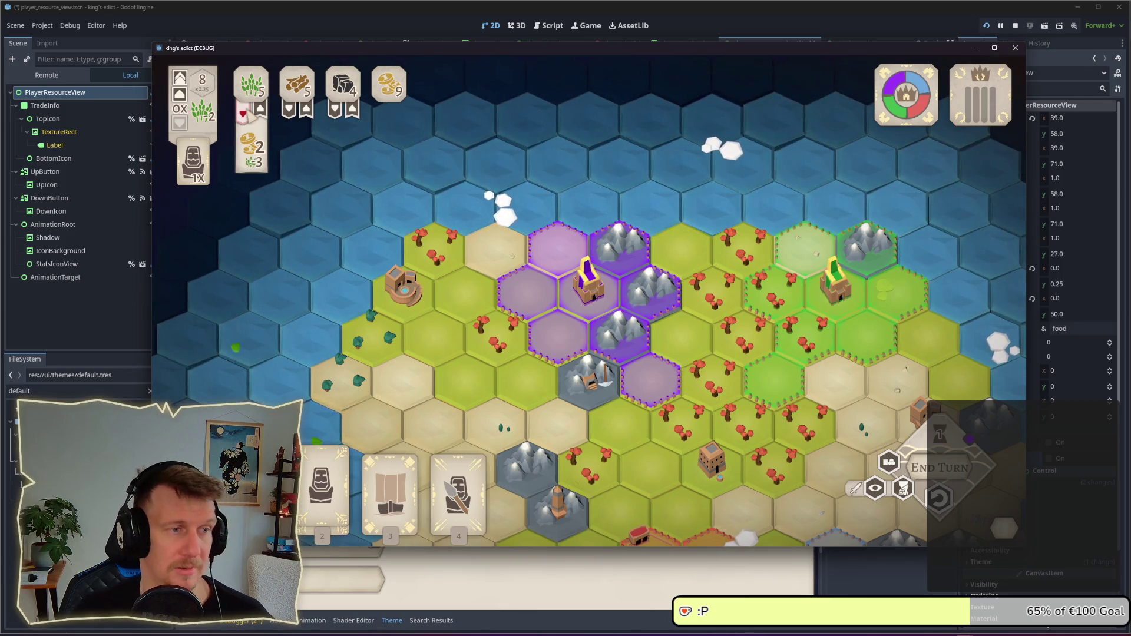
pyautogui.click(255, 110)
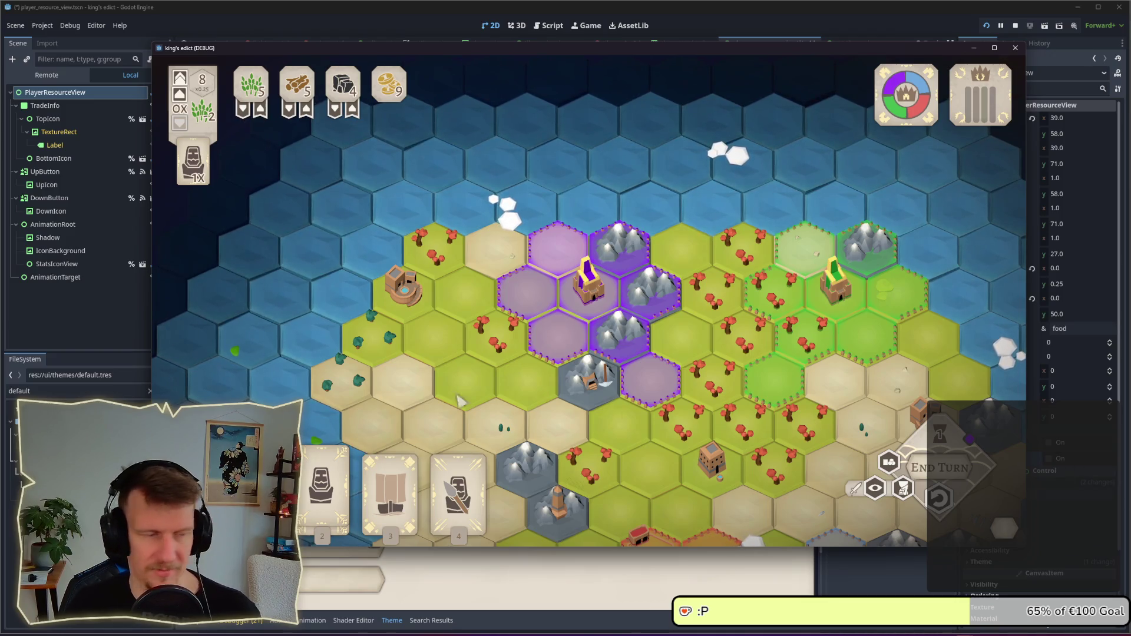
pyautogui.press('F8')
# - Retune the StatIconLabelBig outline size and compare the wheat card's trade info in the game
pyautogui.click(1075, 446)
pyautogui.write('45')
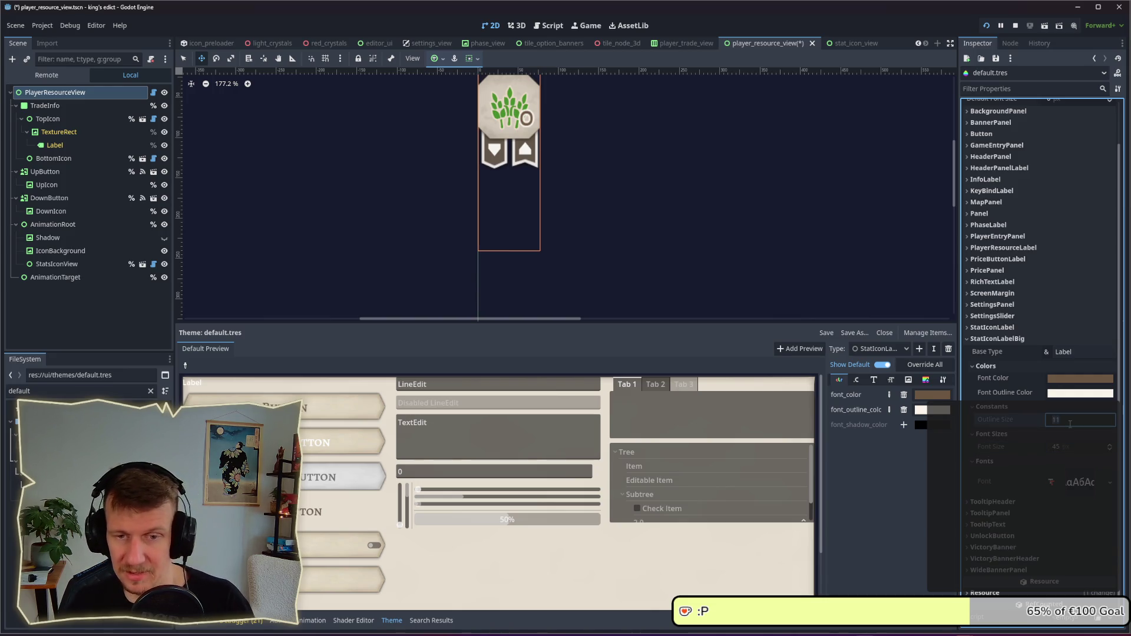
pyautogui.hotkey('alt', 'Tab')
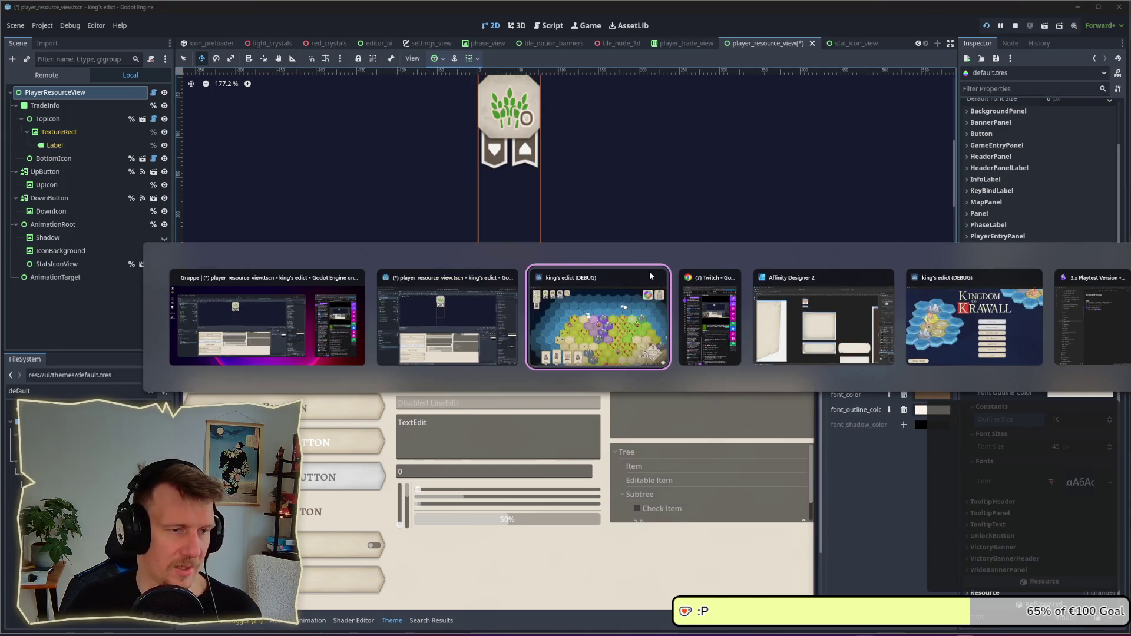
pyautogui.click(259, 112)
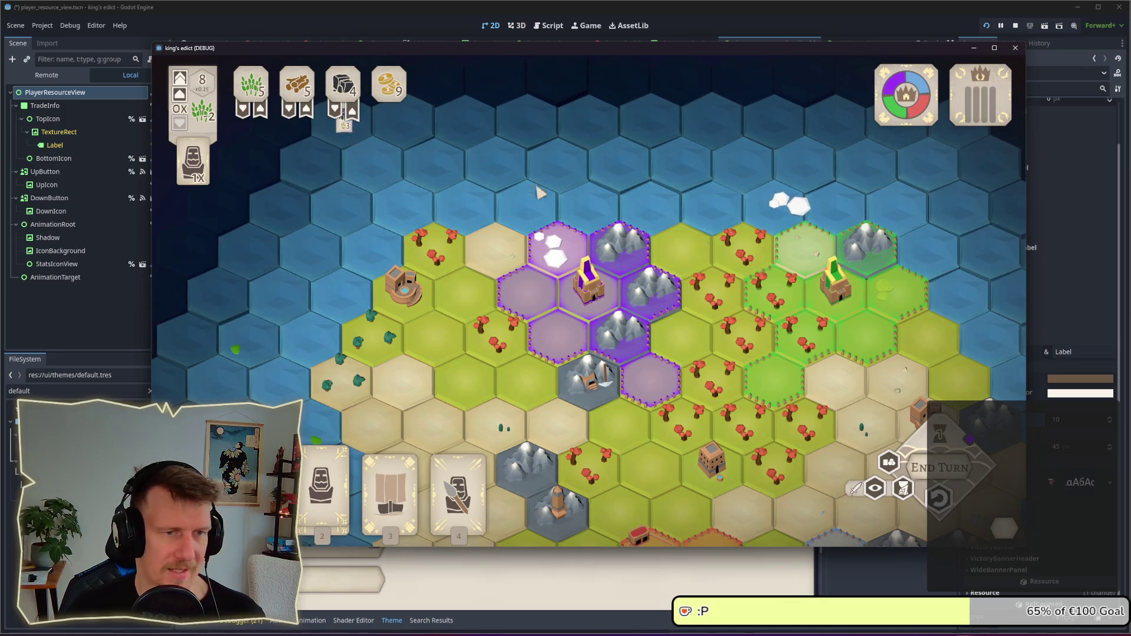
pyautogui.click(1072, 454)
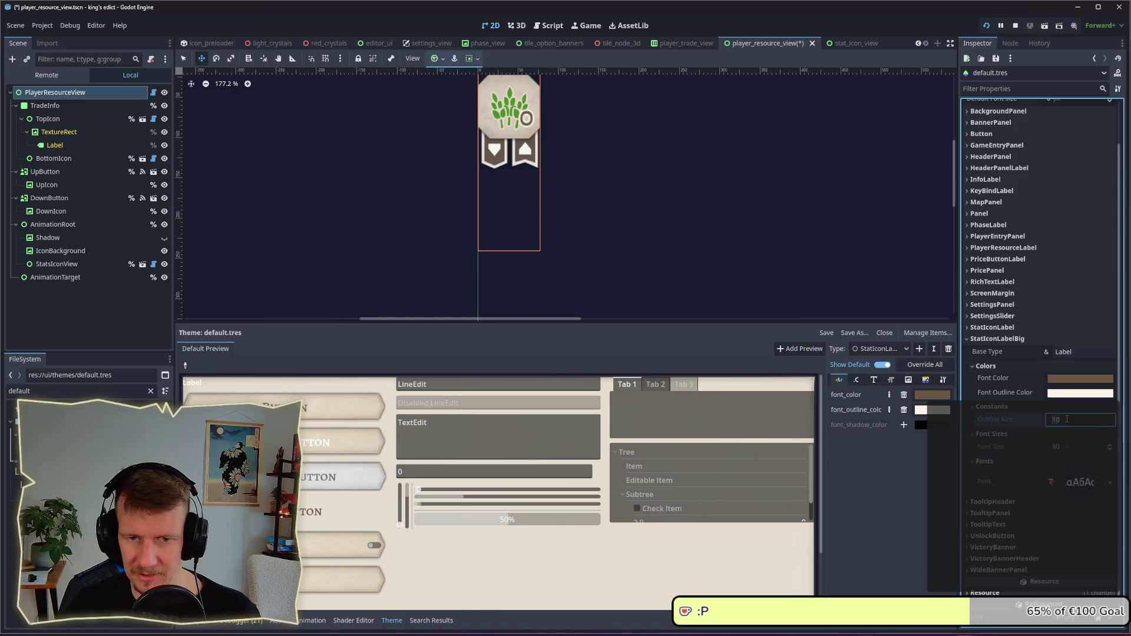
# - Switch between game and editor to compare the amounts, then select the TextureRect node
pyautogui.hotkey('alt', 'Tab')
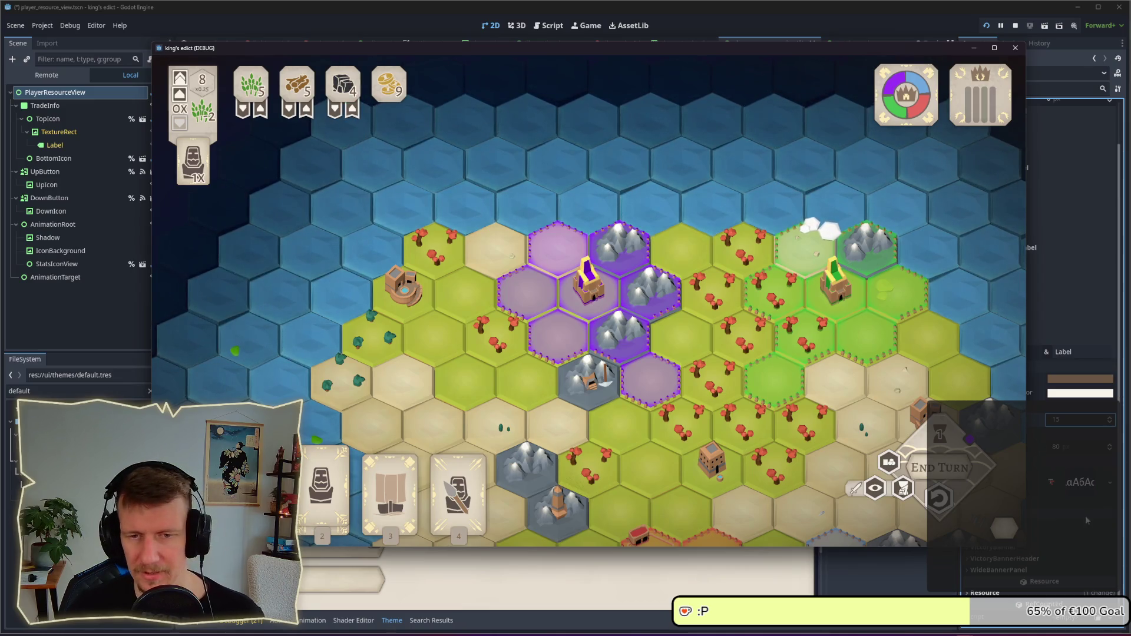
pyautogui.hotkey('alt', 'Tab')
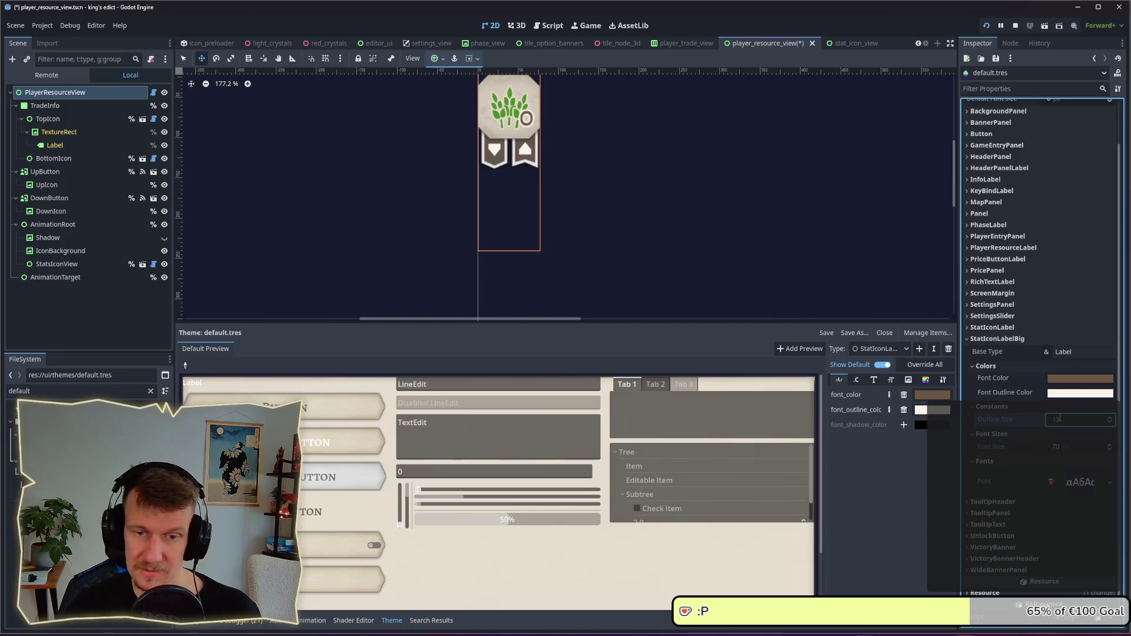
pyautogui.hotkey('alt', 'Tab')
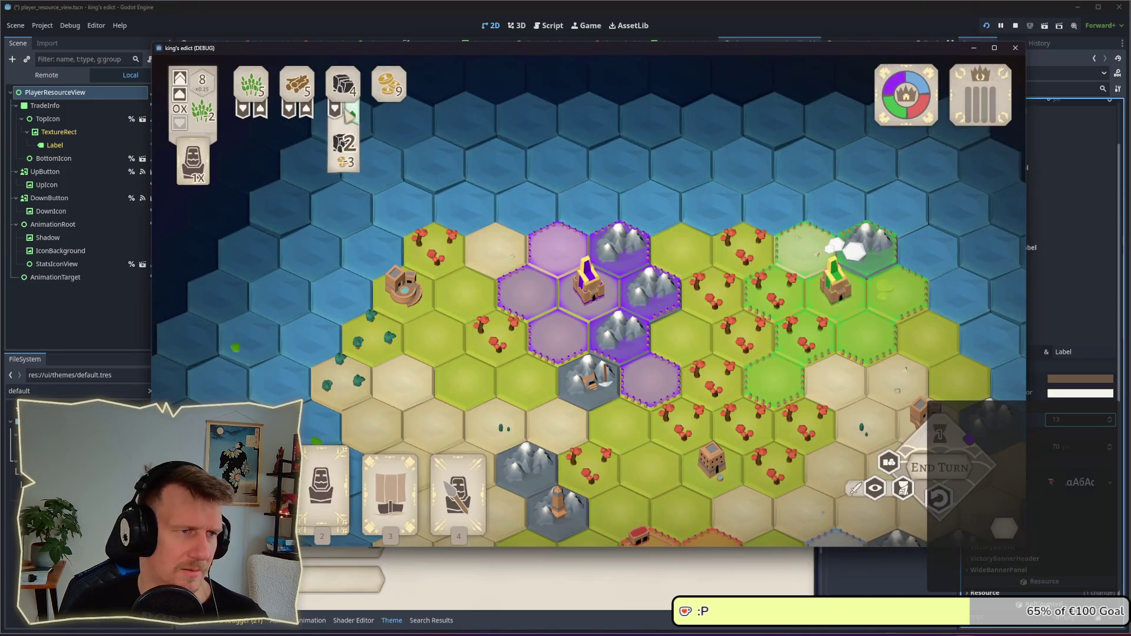
pyautogui.moveTo(258, 109)
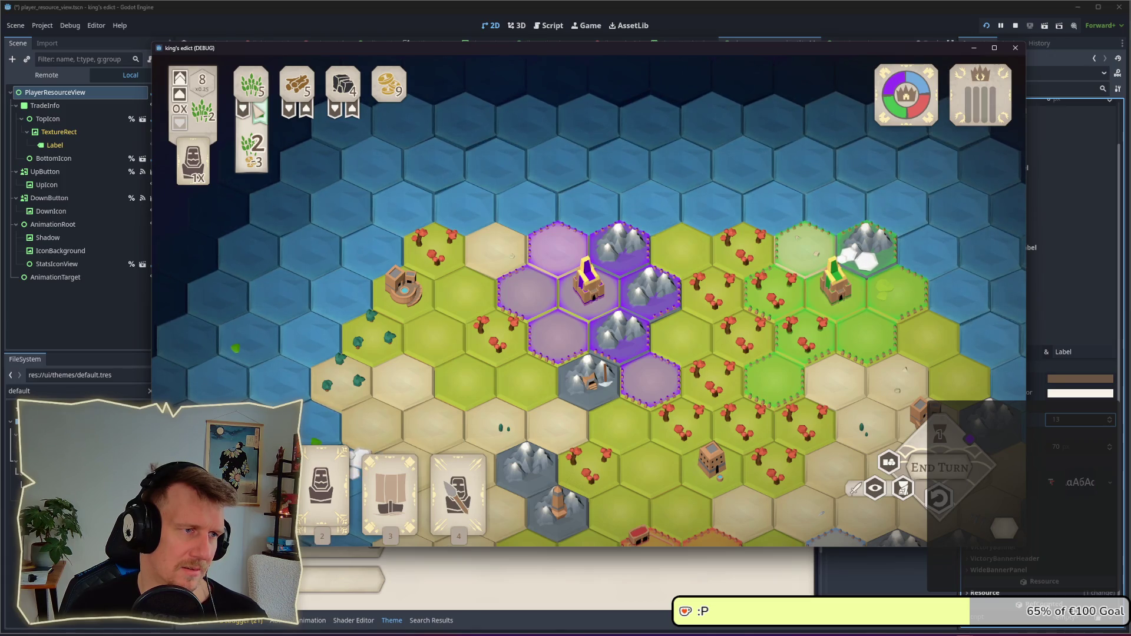
pyautogui.hotkey('alt', 'Tab')
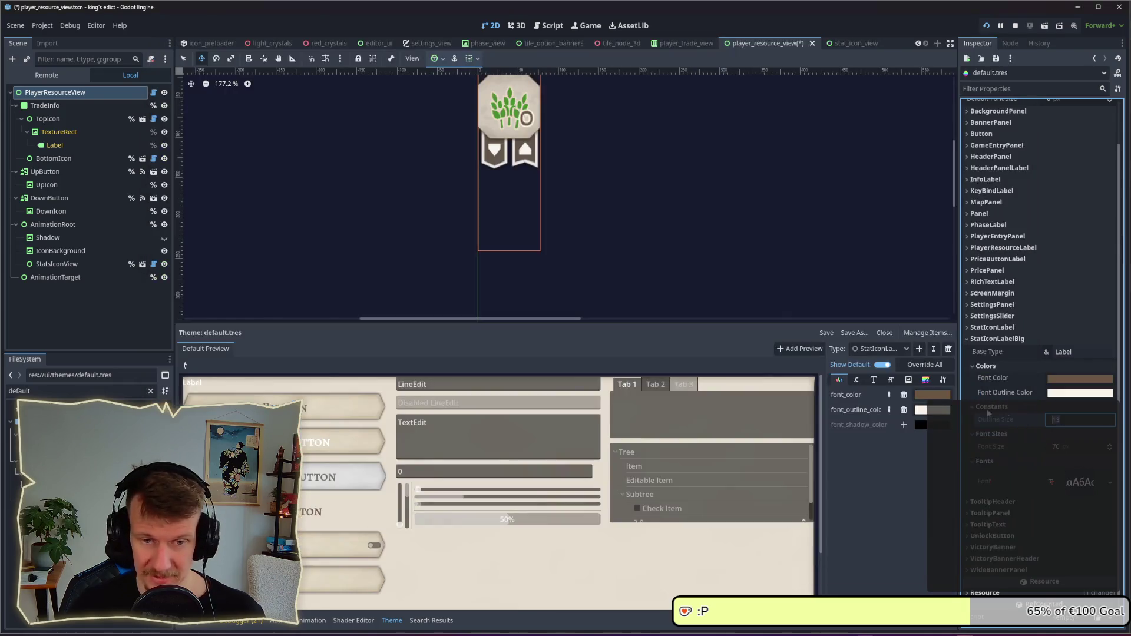
pyautogui.click(58, 132)
pyautogui.rightClick(59, 131)
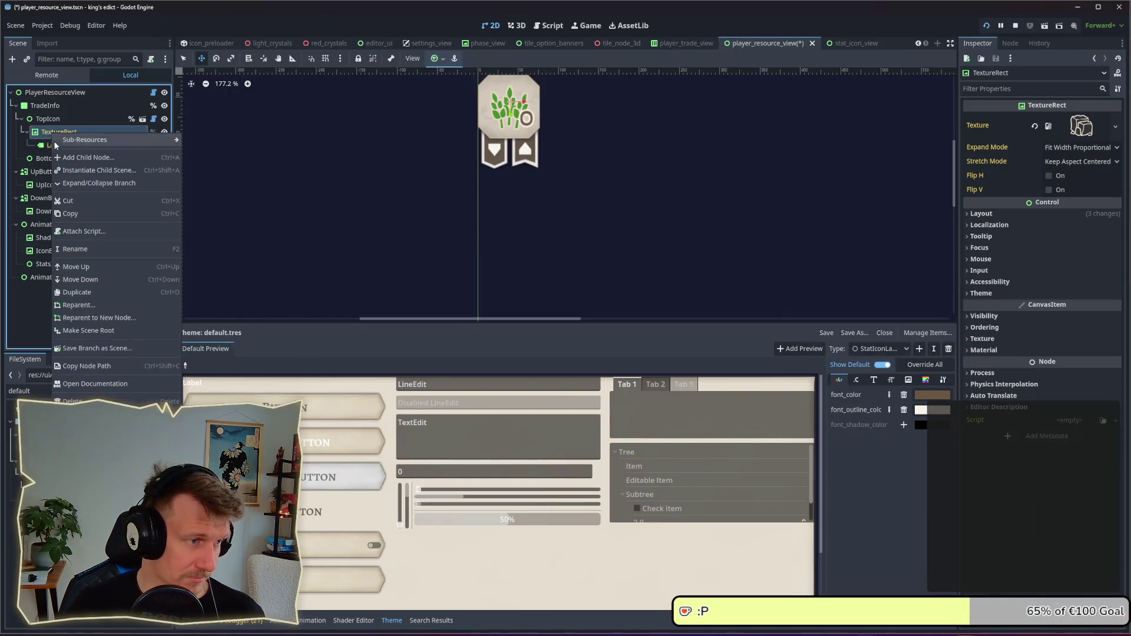
# - Untick Editable Children on TopIcon and confirm reverting its children to defaults
pyautogui.press('Escape')
pyautogui.click(53, 145)
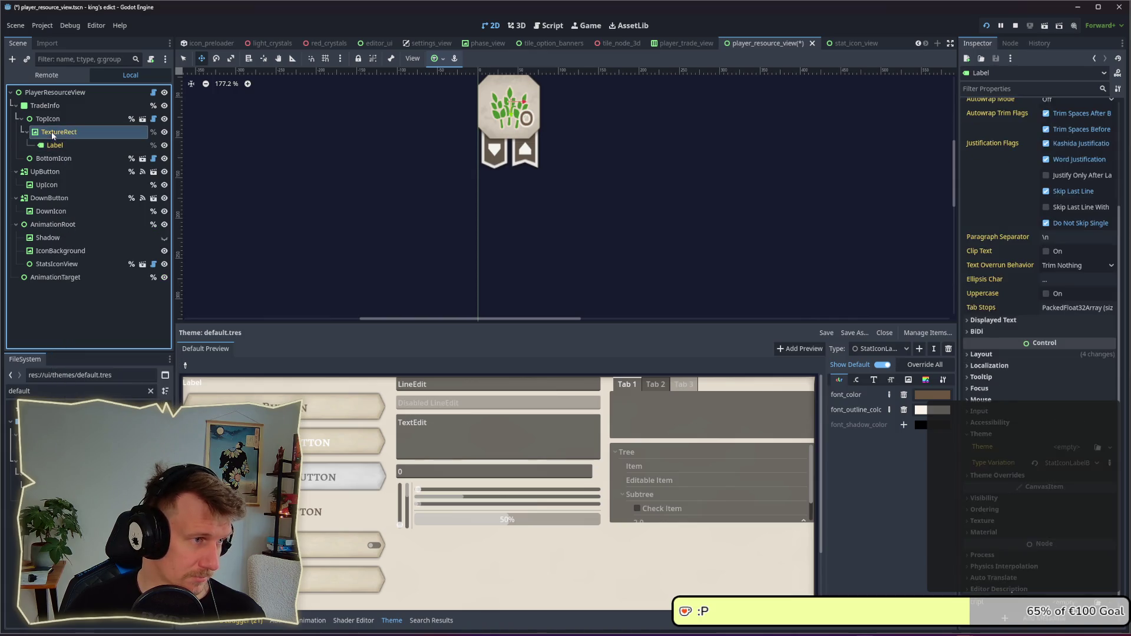
pyautogui.click(48, 119)
pyautogui.rightClick(51, 124)
pyautogui.click(116, 333)
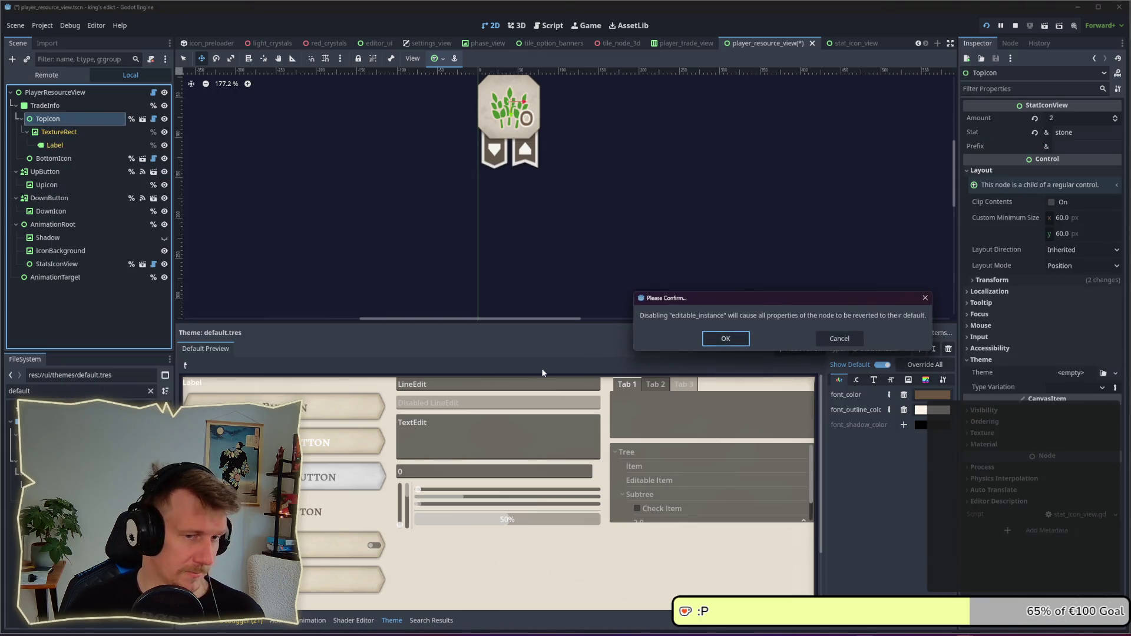
pyautogui.click(727, 339)
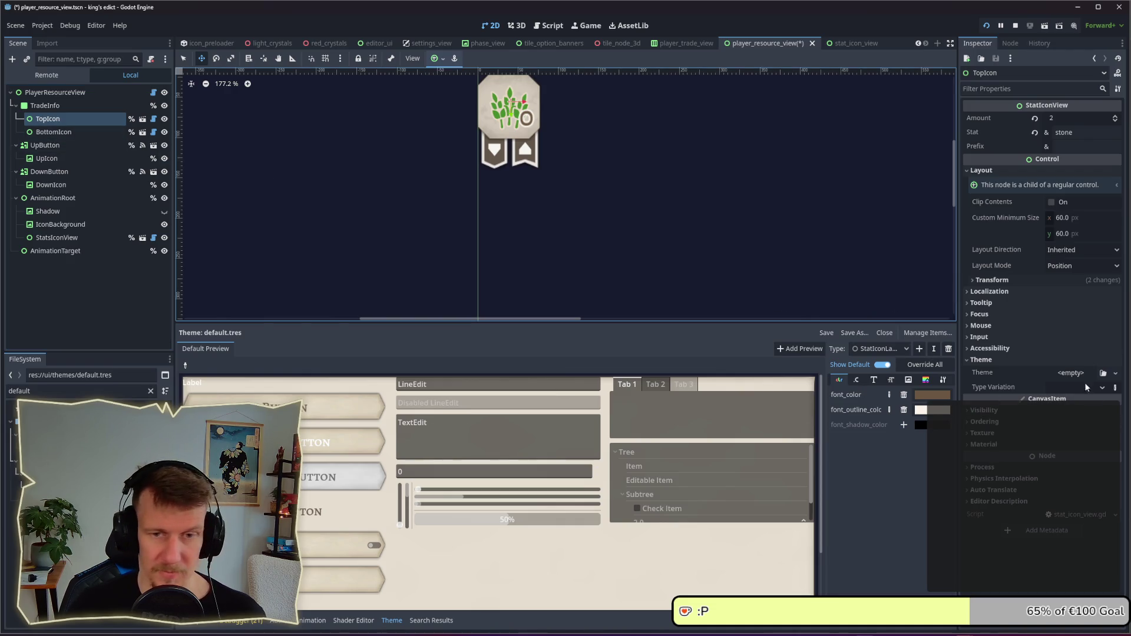
# - Remove the StatIconLabel type from the default theme, then stop the running game
pyautogui.click(983, 360)
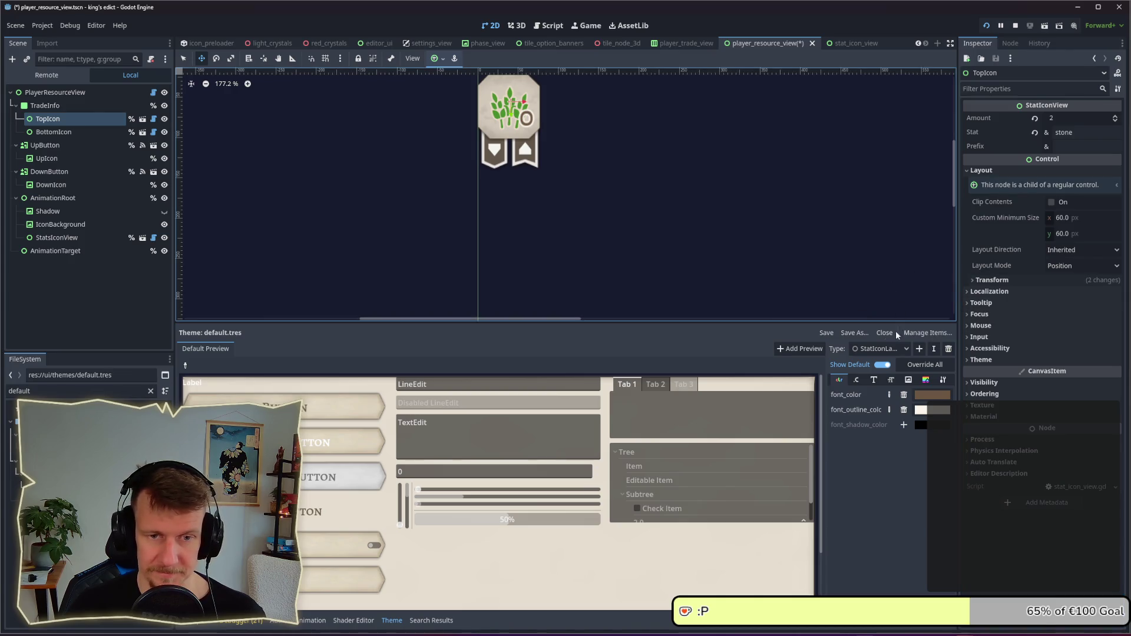
pyautogui.click(895, 349)
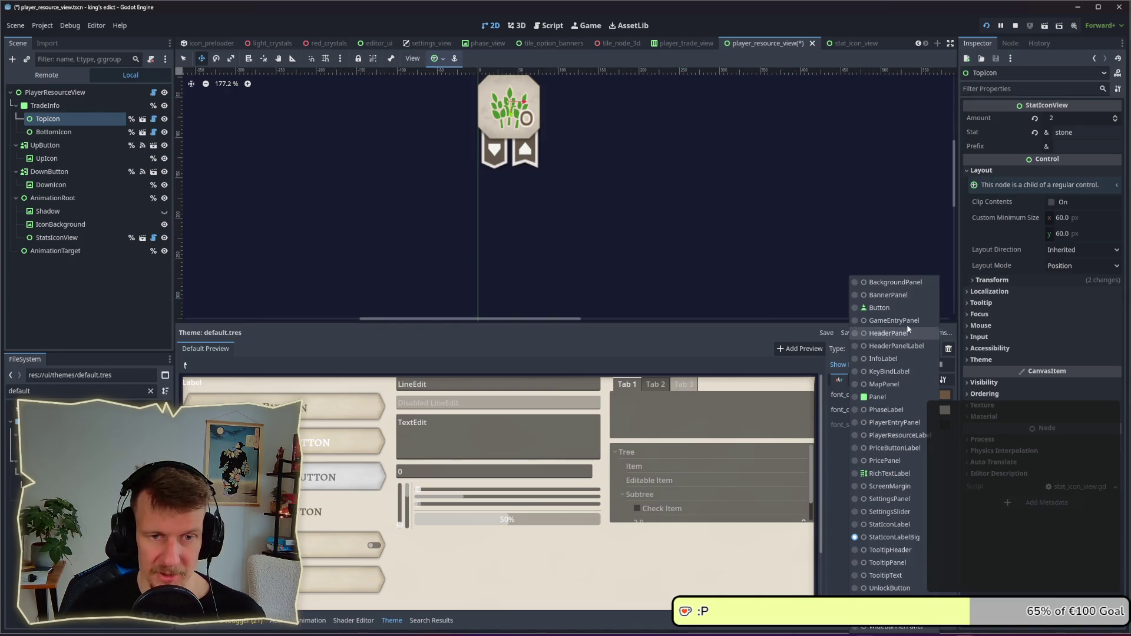
pyautogui.click(894, 538)
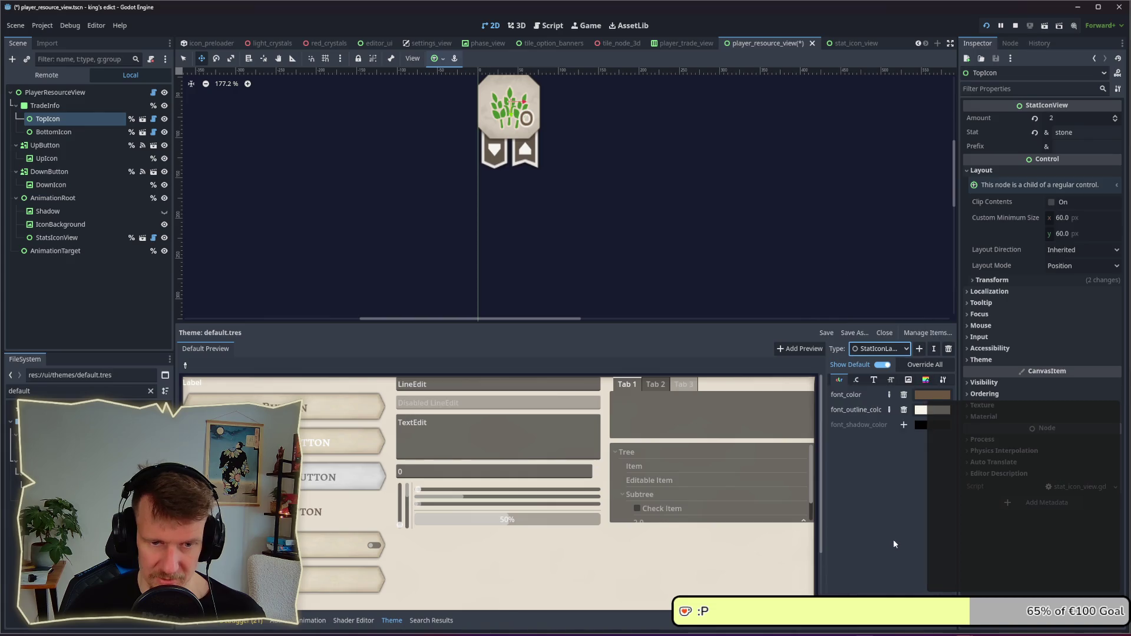
pyautogui.click(948, 349)
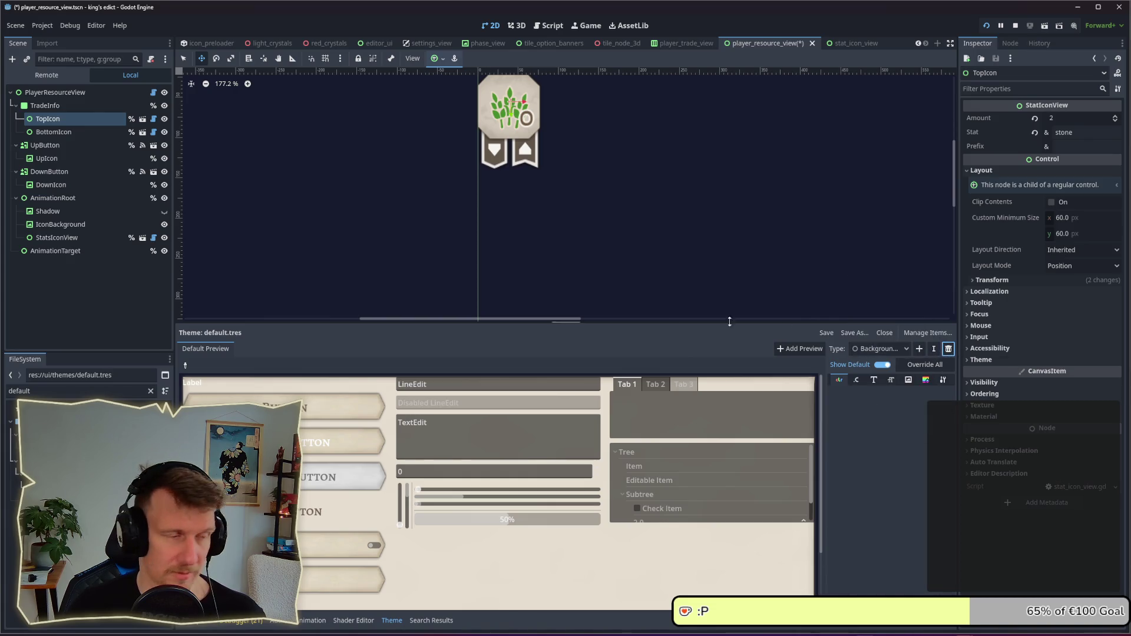
pyautogui.hotkey('alt', 'Tab')
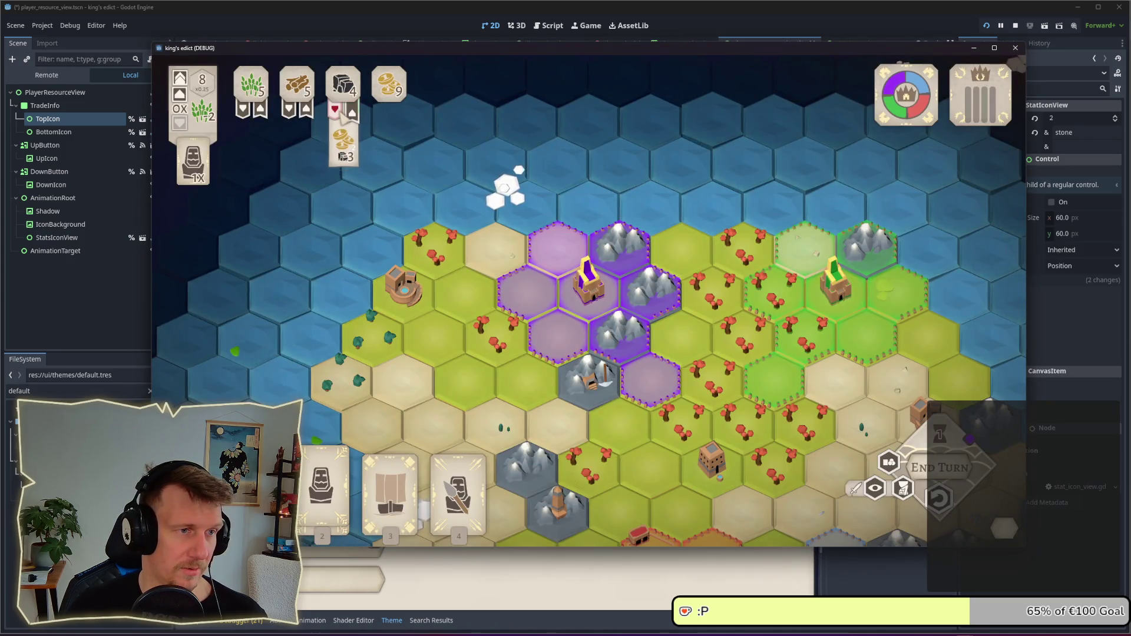
pyautogui.click(1017, 26)
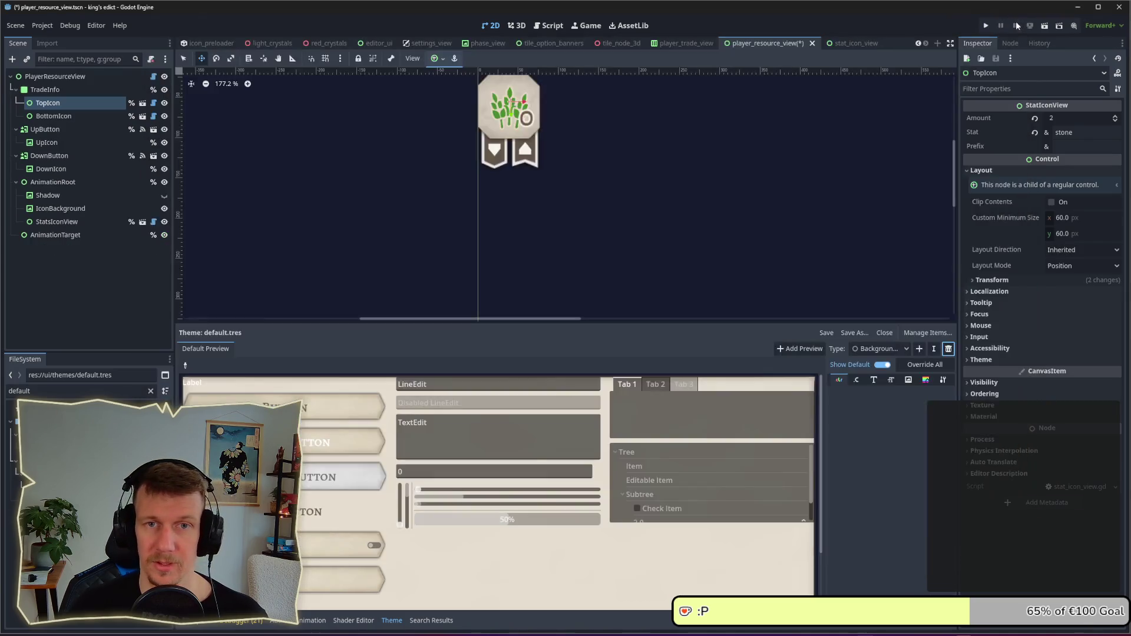
# - Run the game, create and start a Multiplayer match, then return to the Godot editor
pyautogui.click(987, 26)
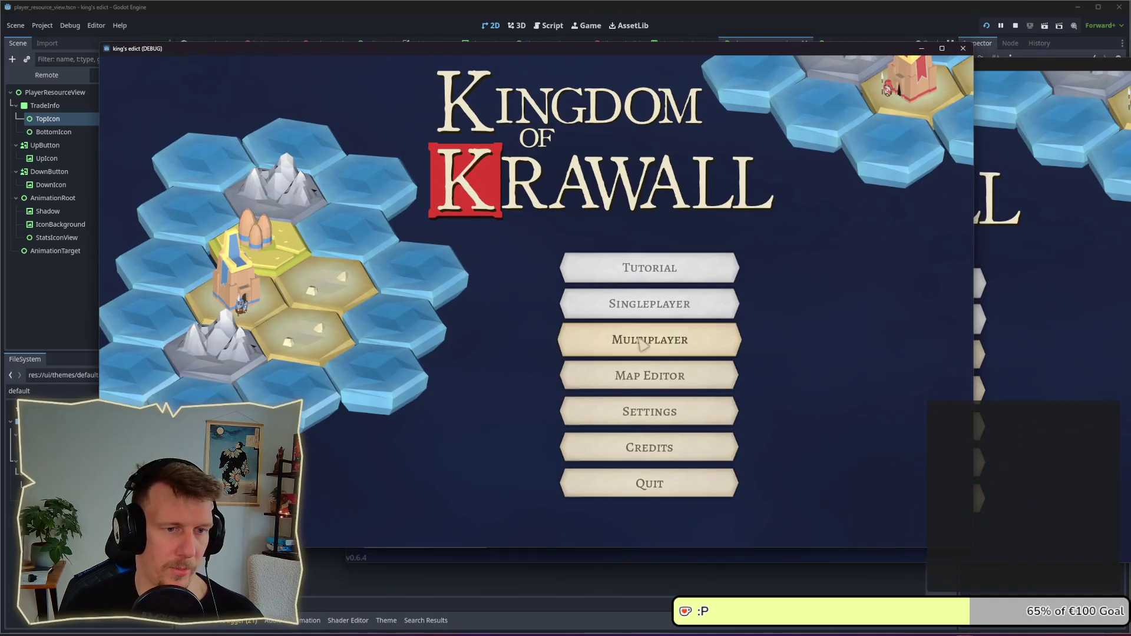
pyautogui.click(619, 340)
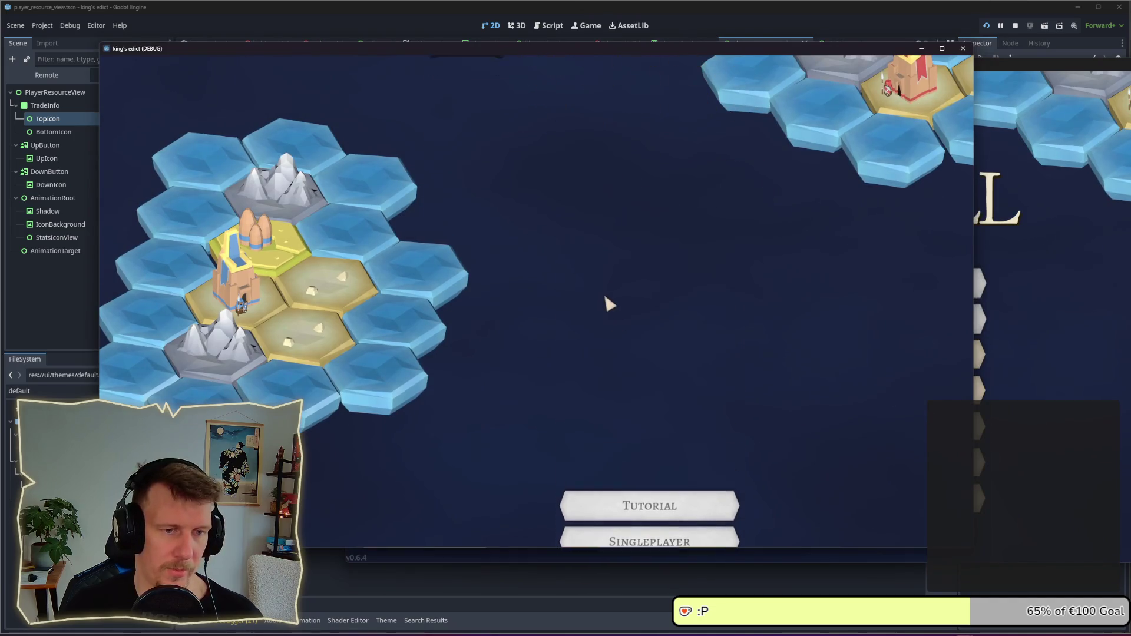
pyautogui.click(919, 519)
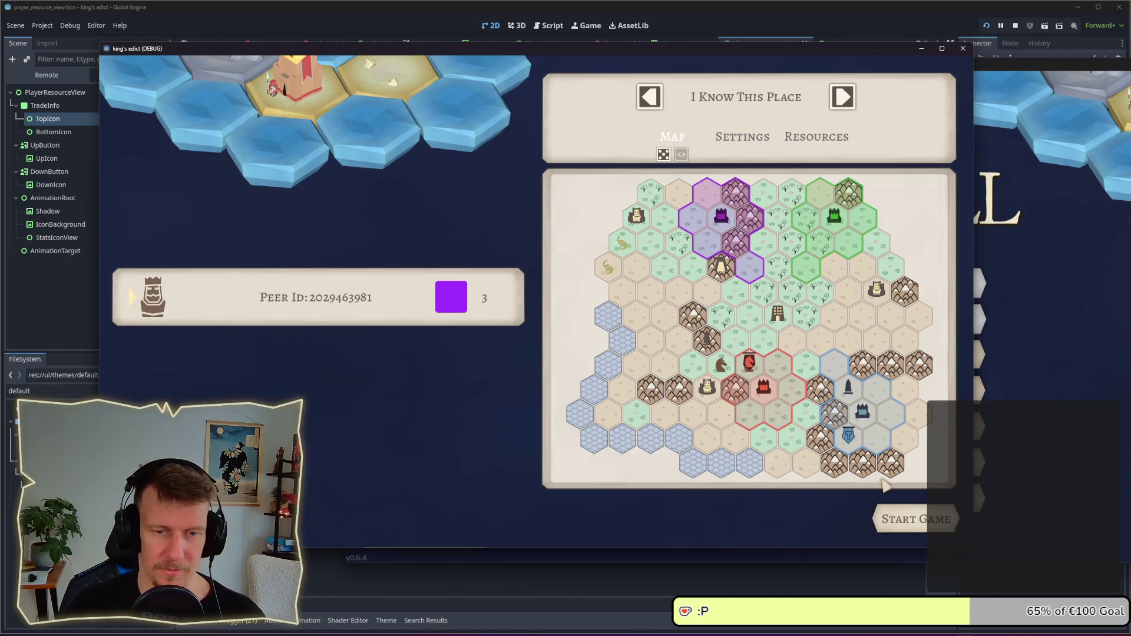
pyautogui.click(911, 519)
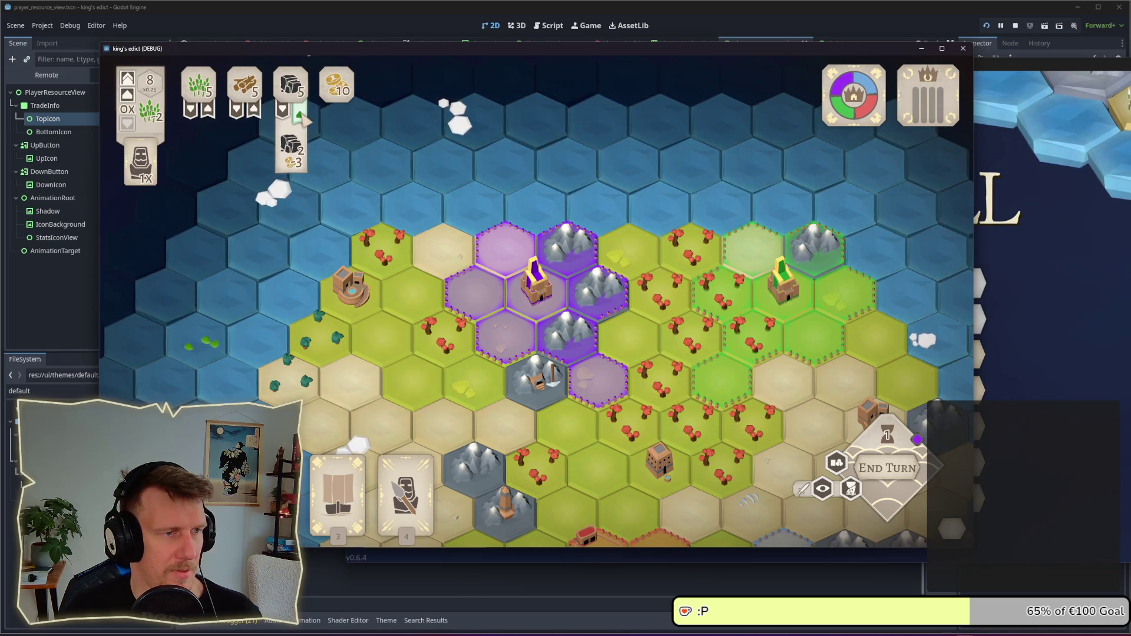
pyautogui.hotkey('alt', 'Tab')
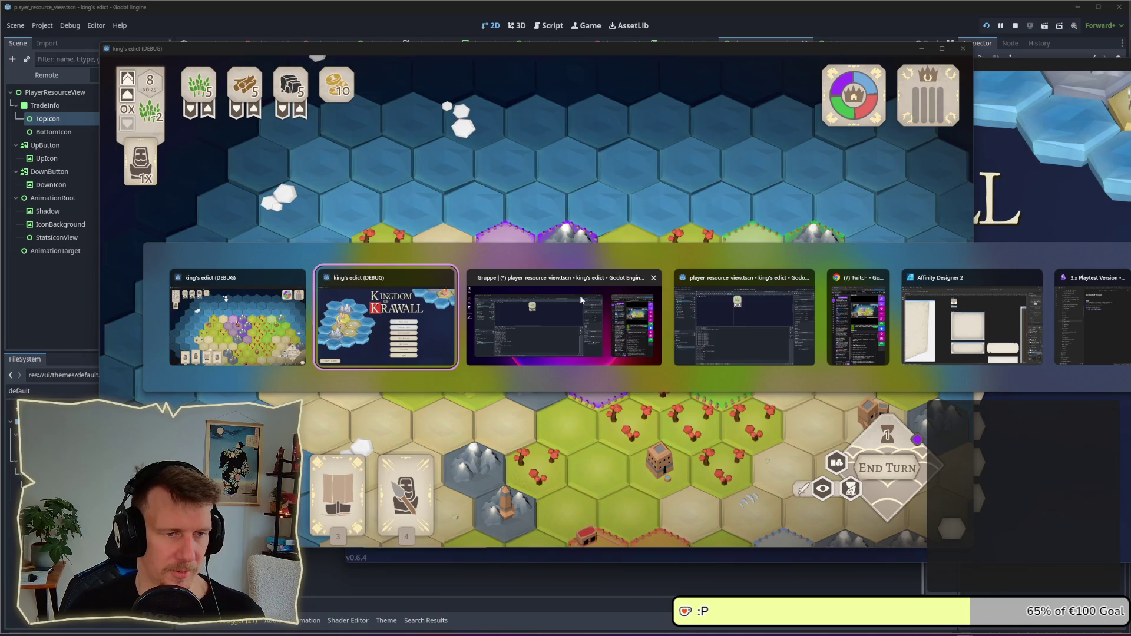
pyautogui.click(580, 295)
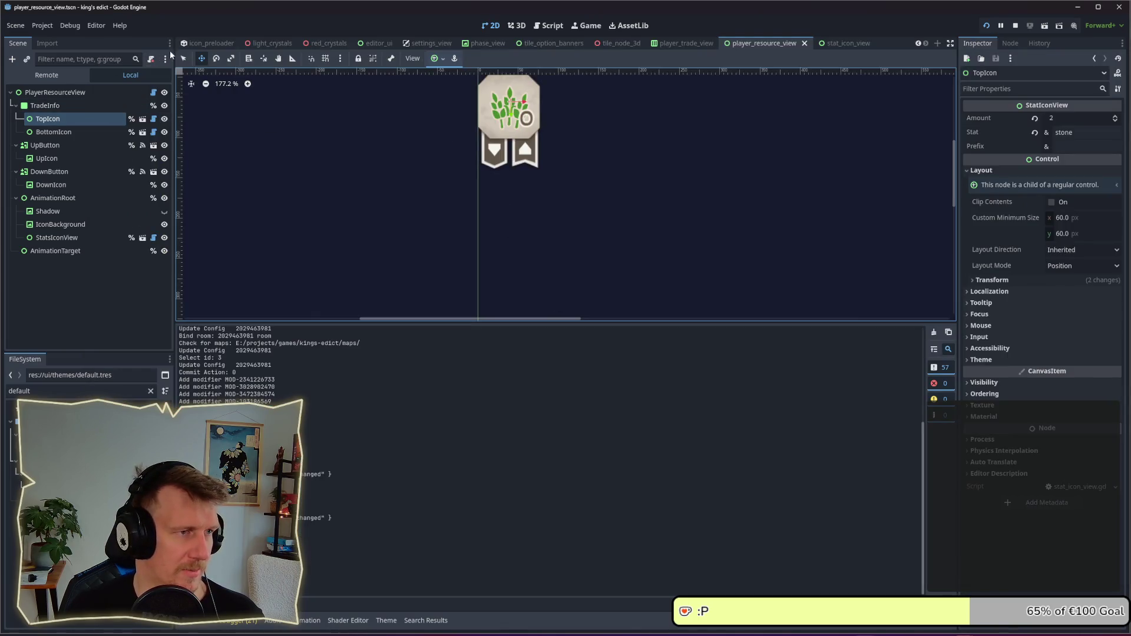
# - Enable Show Info on PlayerResourceView's root and move the TopIcon stone icon up about 5 pixels
pyautogui.click(681, 42)
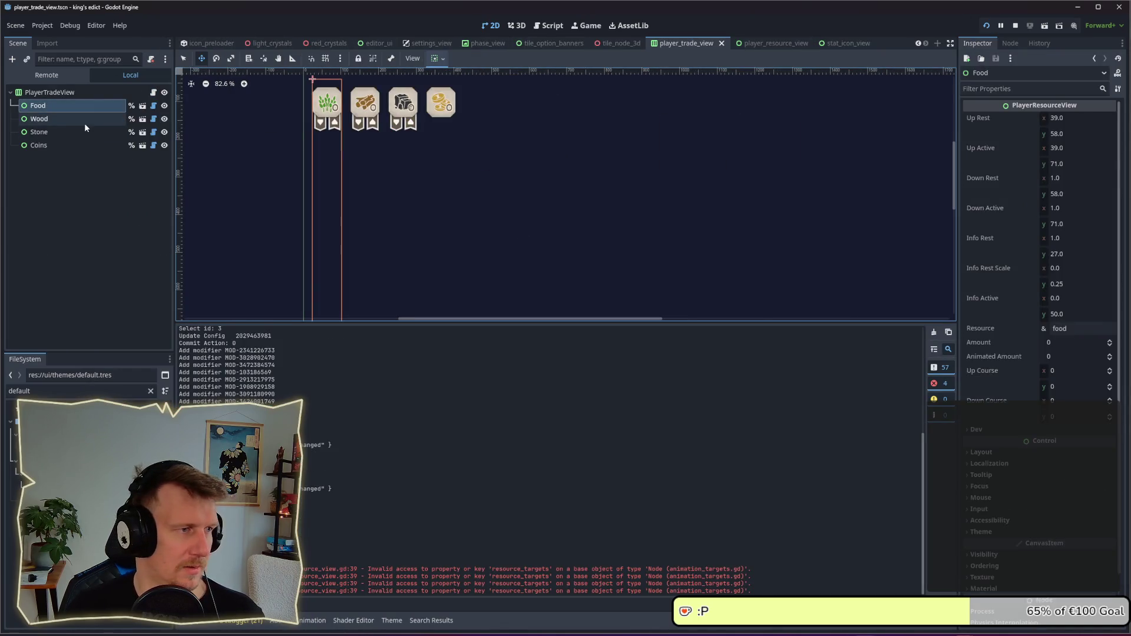
pyautogui.click(844, 43)
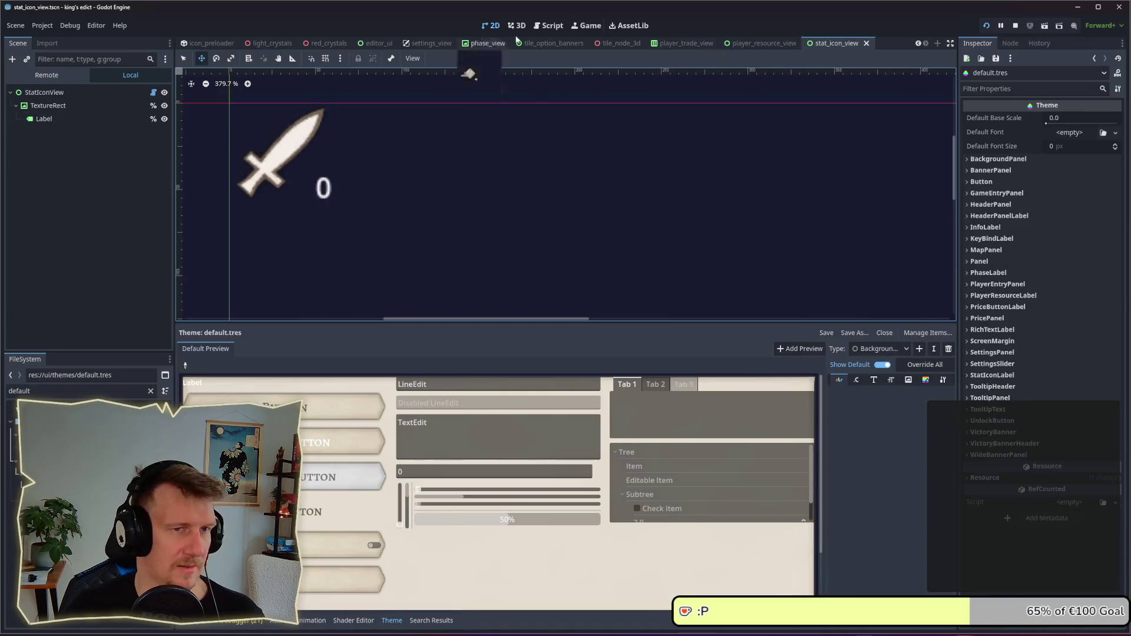
pyautogui.click(837, 42)
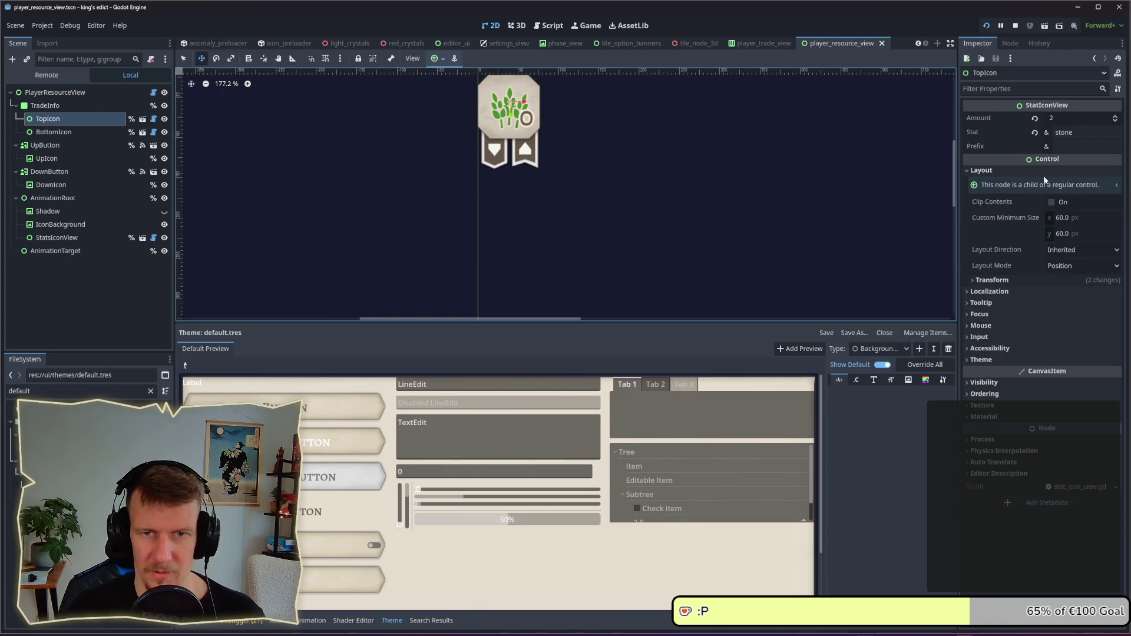
pyautogui.click(55, 92)
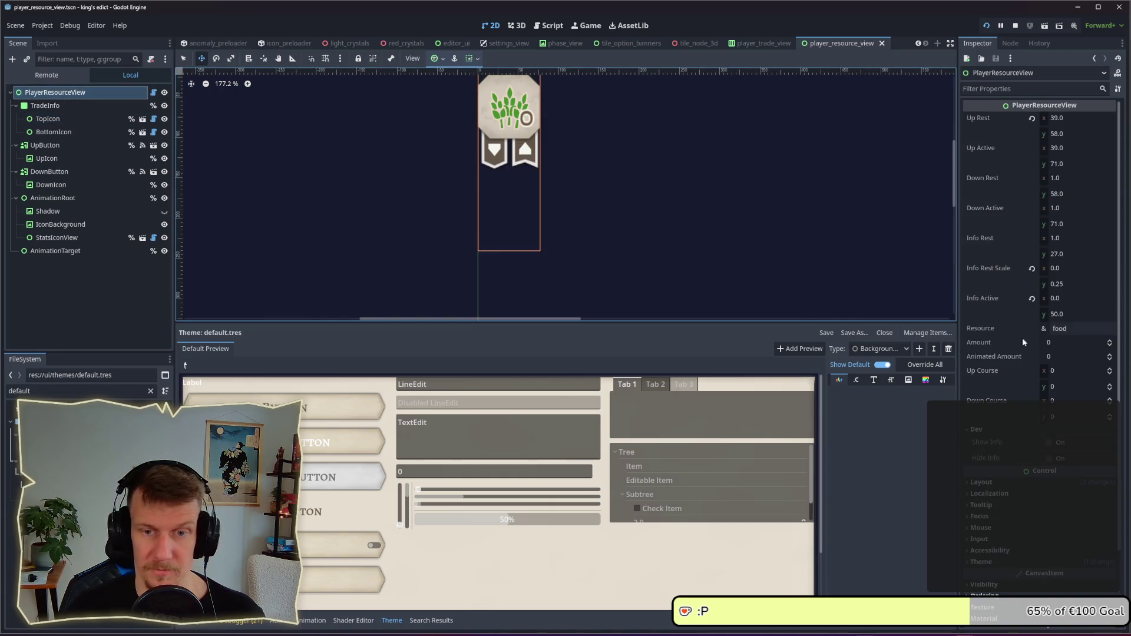
pyautogui.click(1062, 441)
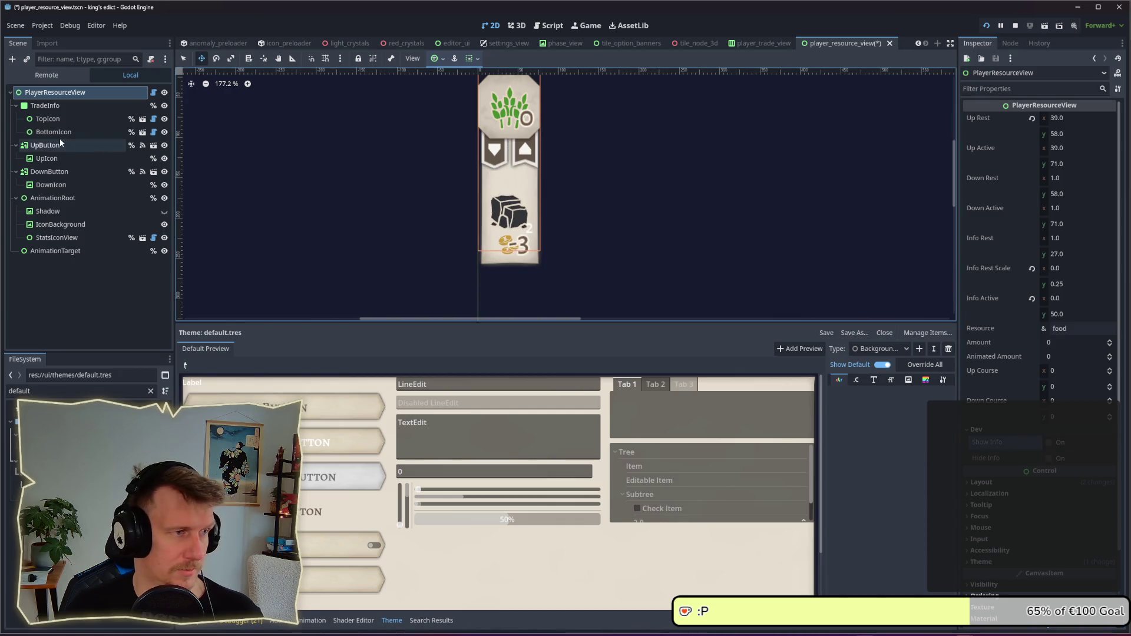
pyautogui.click(48, 119)
pyautogui.moveTo(516, 218); pyautogui.dragTo(515, 211)
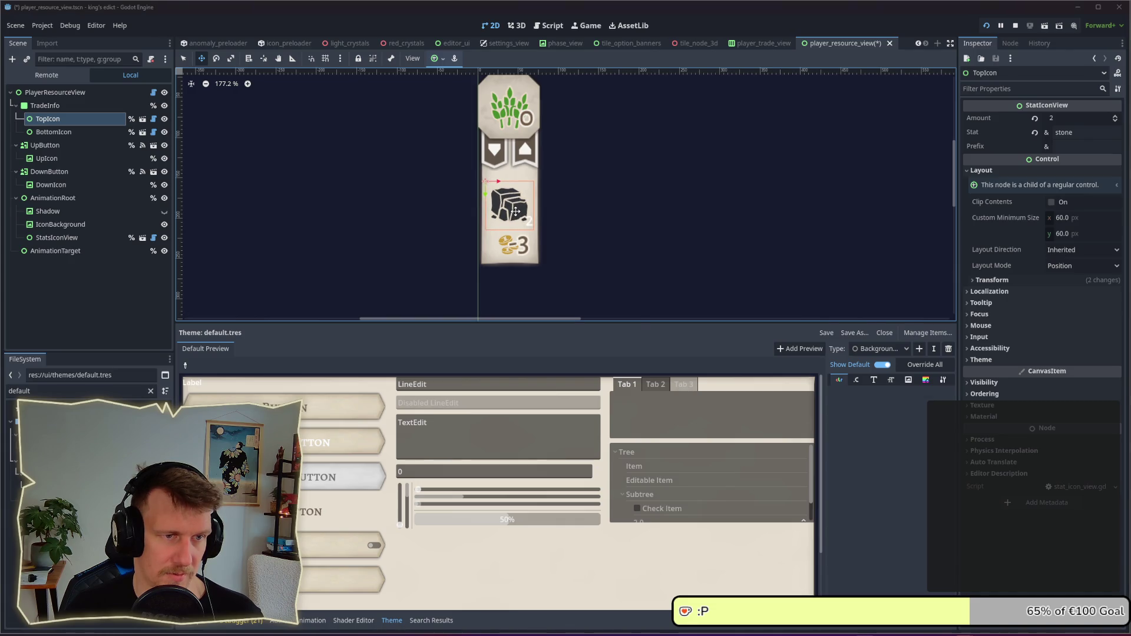
# - Check the stone icon's placement in the running game, then return to the editor
pyautogui.hotkey('alt', 'Tab')
pyautogui.press('Escape')
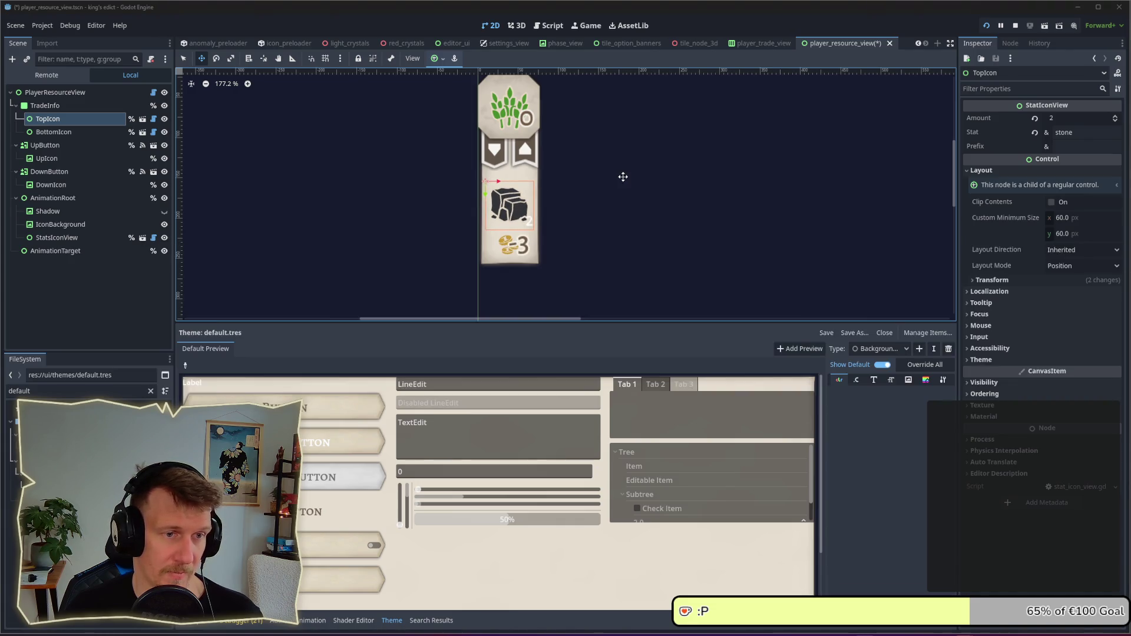
pyautogui.hotkey('alt', 'Tab')
pyautogui.press('Tab')
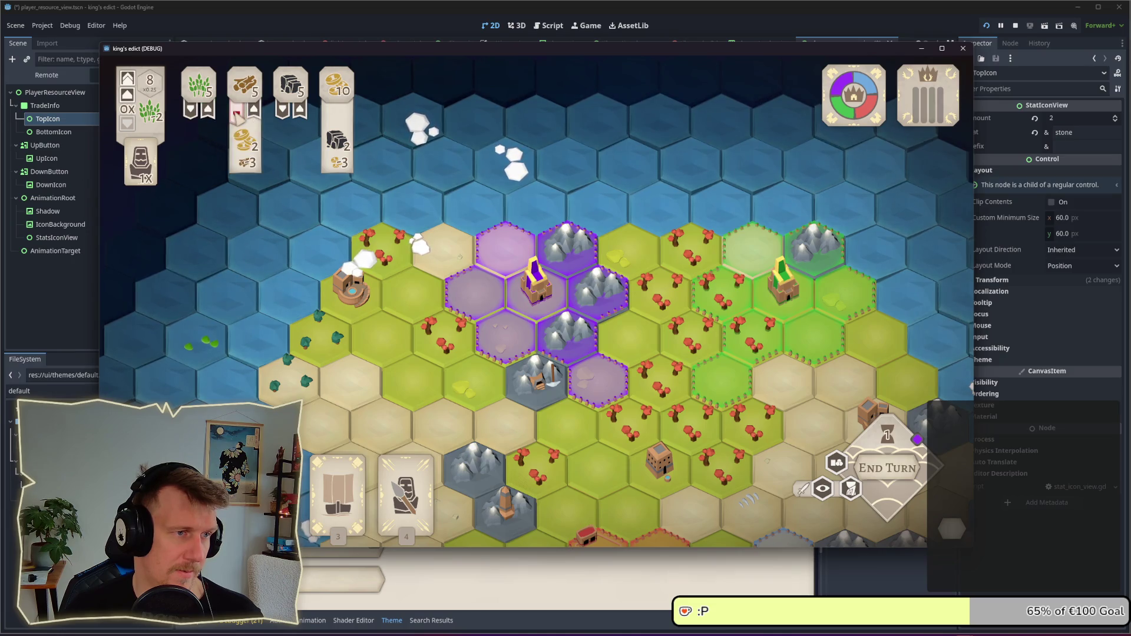
pyautogui.moveTo(300, 110)
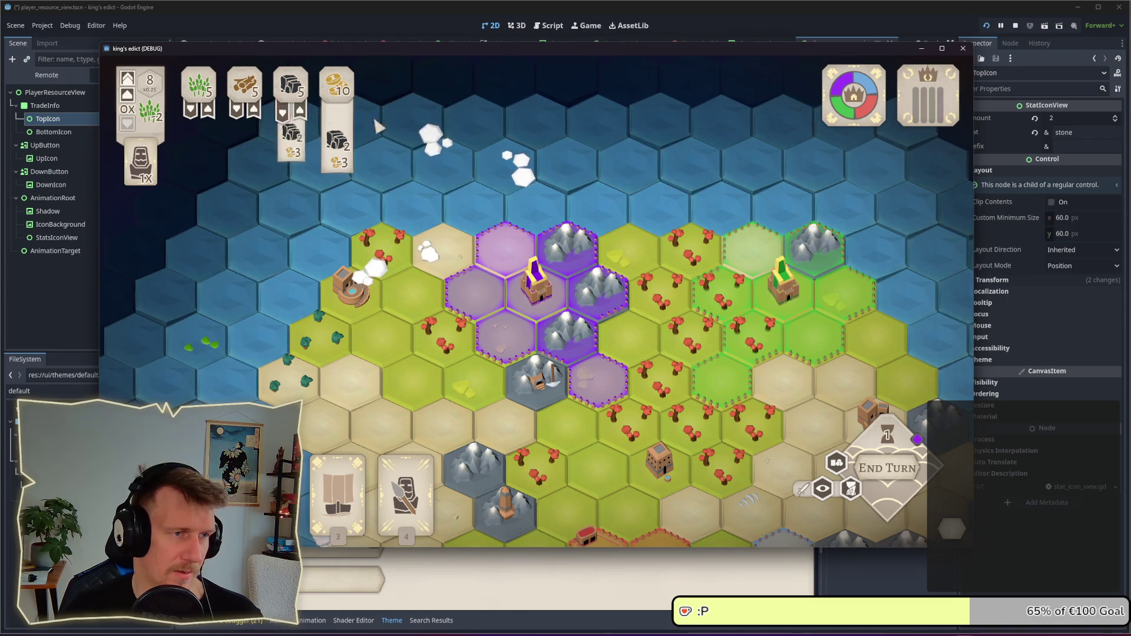
pyautogui.hotkey('alt', 'Tab')
# - Nudge the stone icon slightly lower and verify it again in the running game
pyautogui.moveTo(513, 200); pyautogui.dragTo(514, 202)
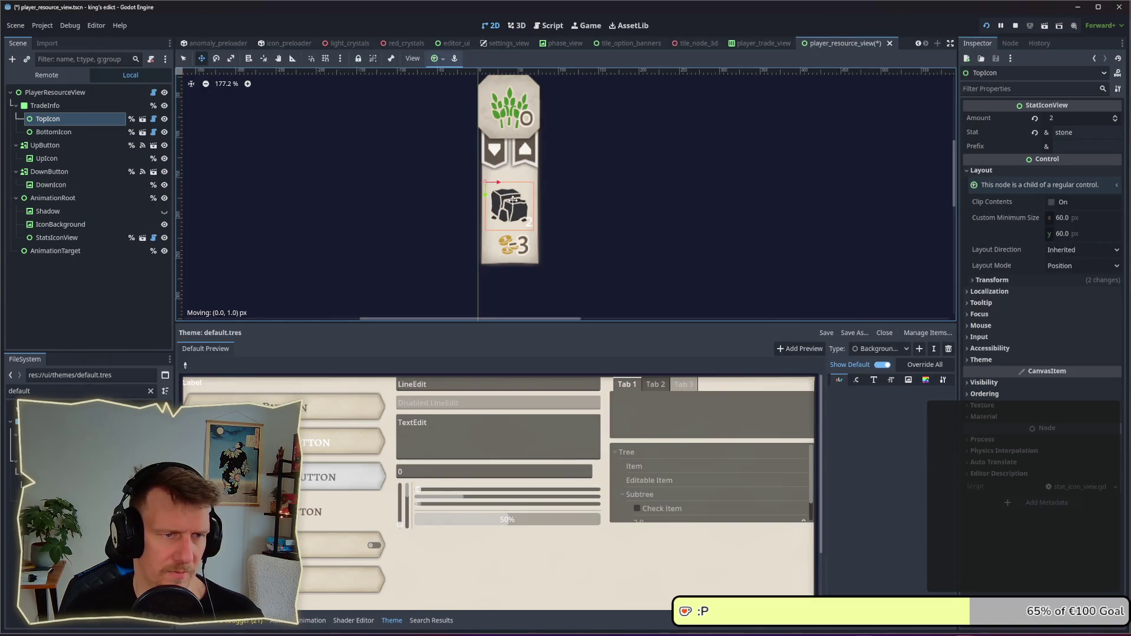
pyautogui.hotkey('alt', 'Tab')
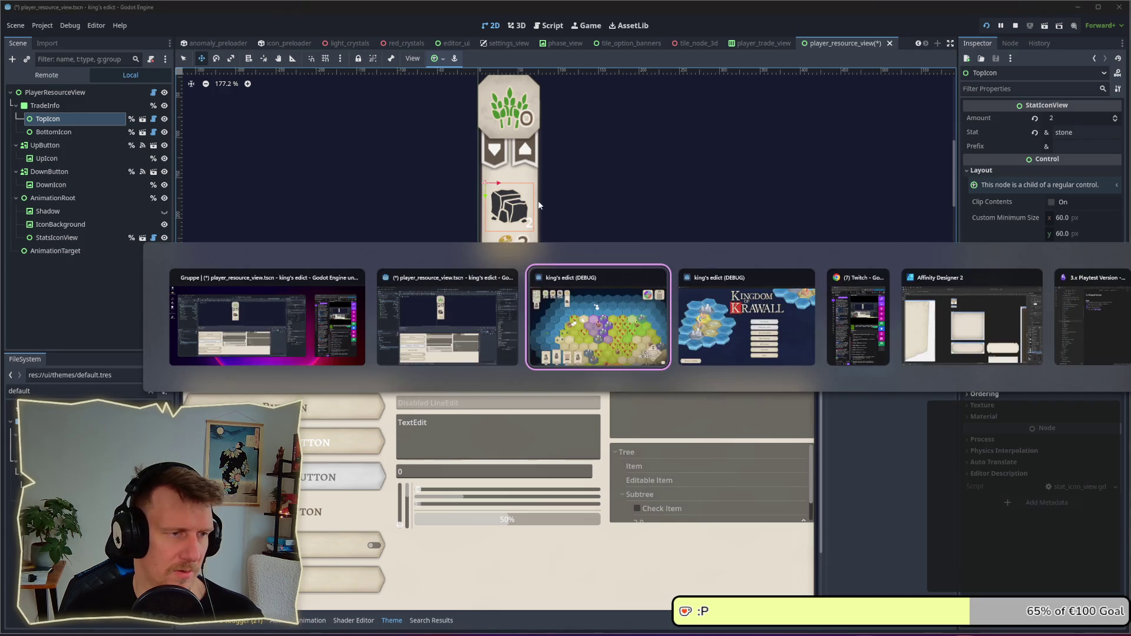
pyautogui.hotkey('alt', 'Tab')
pyautogui.press('Tab')
pyautogui.press('Tab')
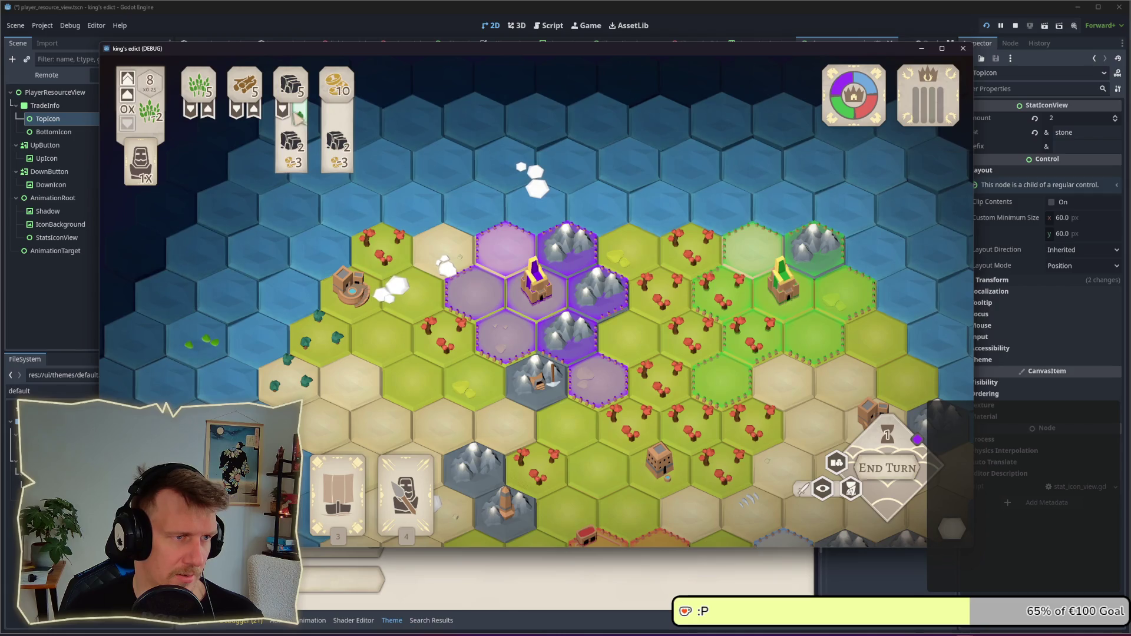
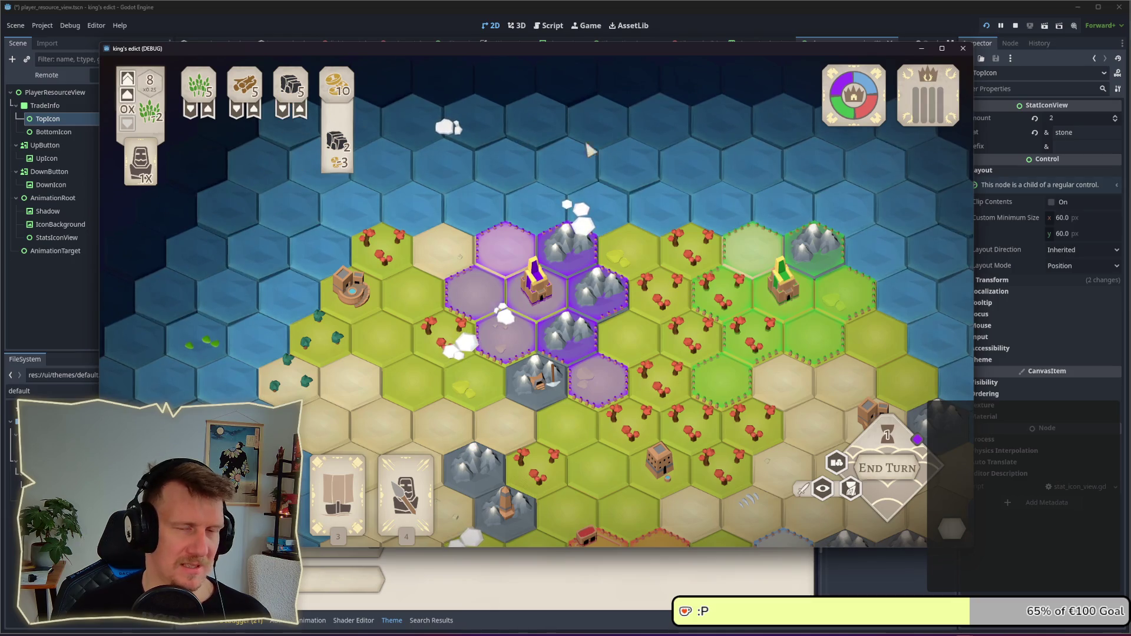
# - Close the running game and review the TopIcon and PlayerResourceView scripts
pyautogui.press('F8')
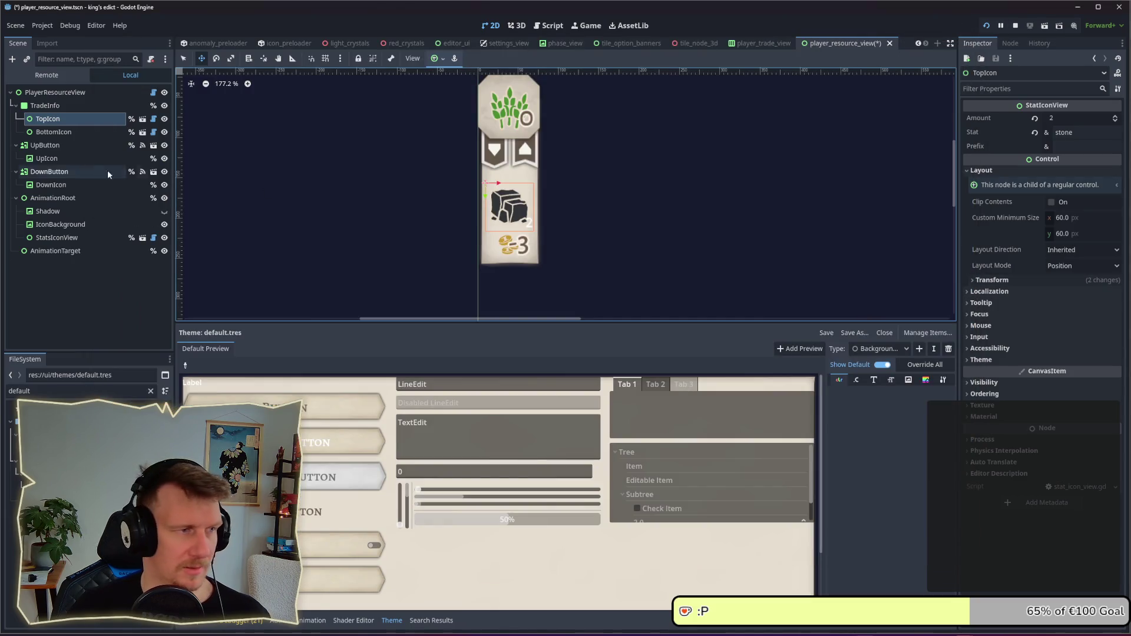
pyautogui.click(55, 92)
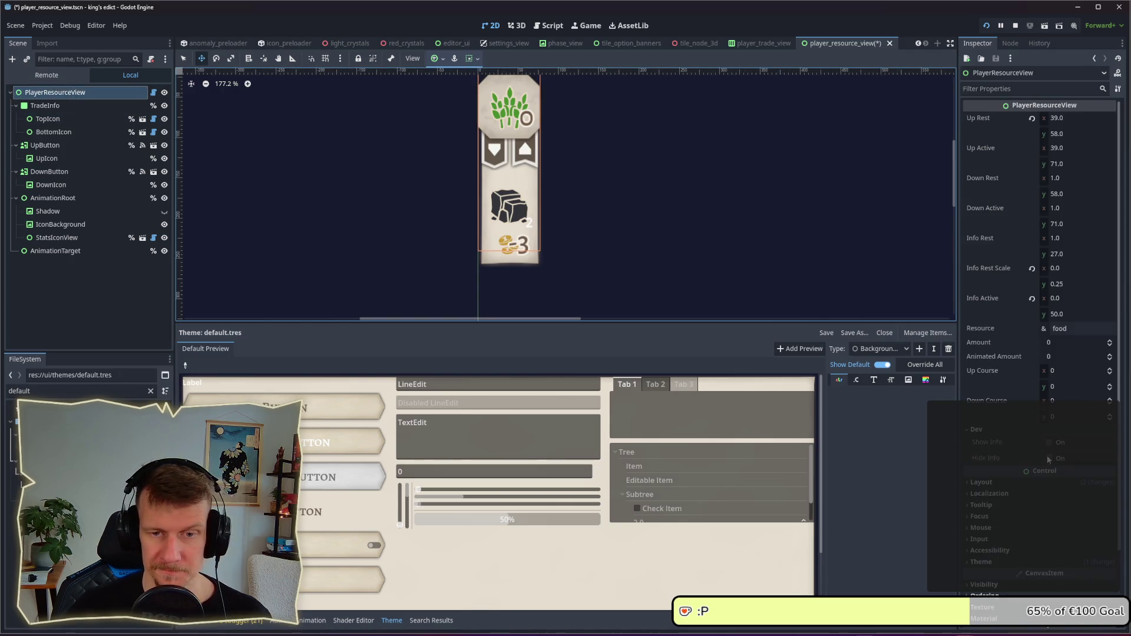
pyautogui.click(49, 118)
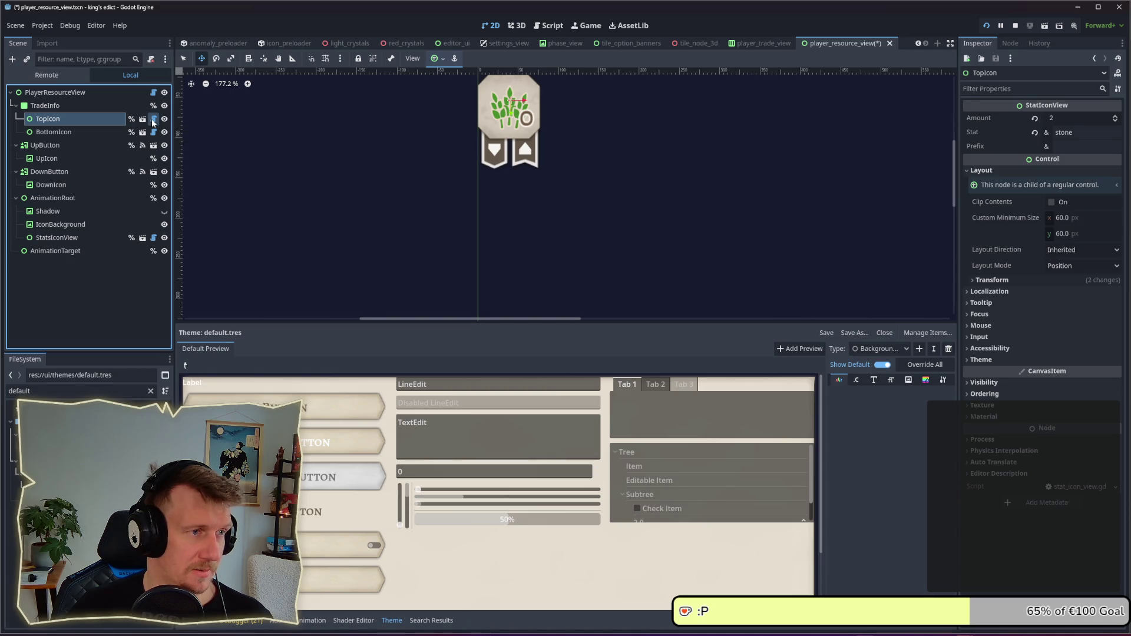
pyautogui.click(153, 119)
pyautogui.scroll(-3, 570, 238)
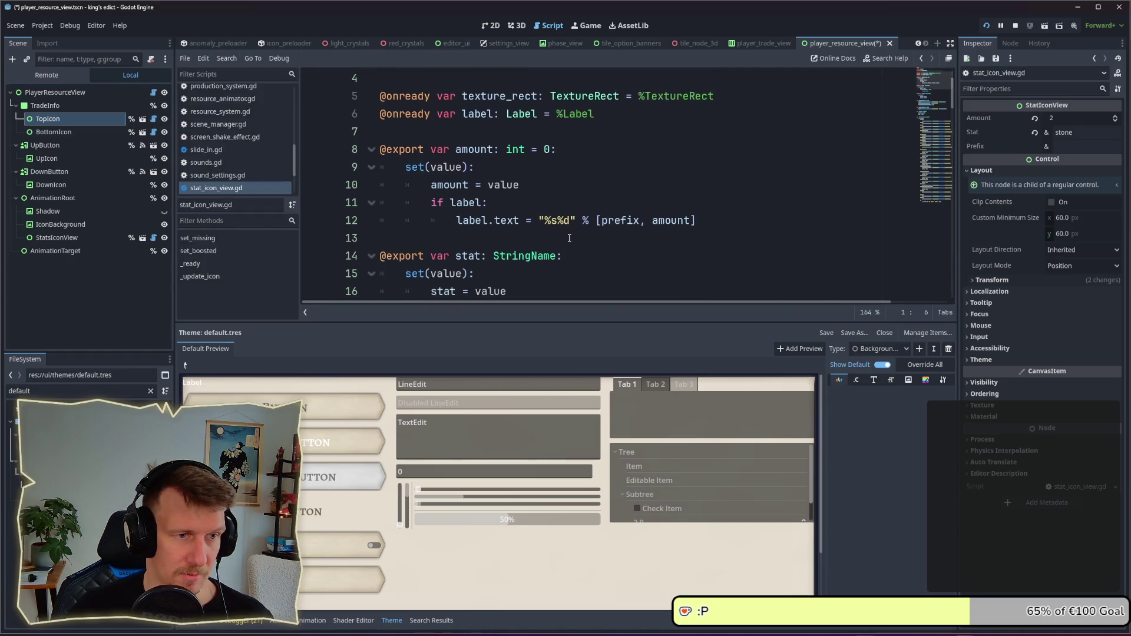
pyautogui.scroll(-3, 570, 238)
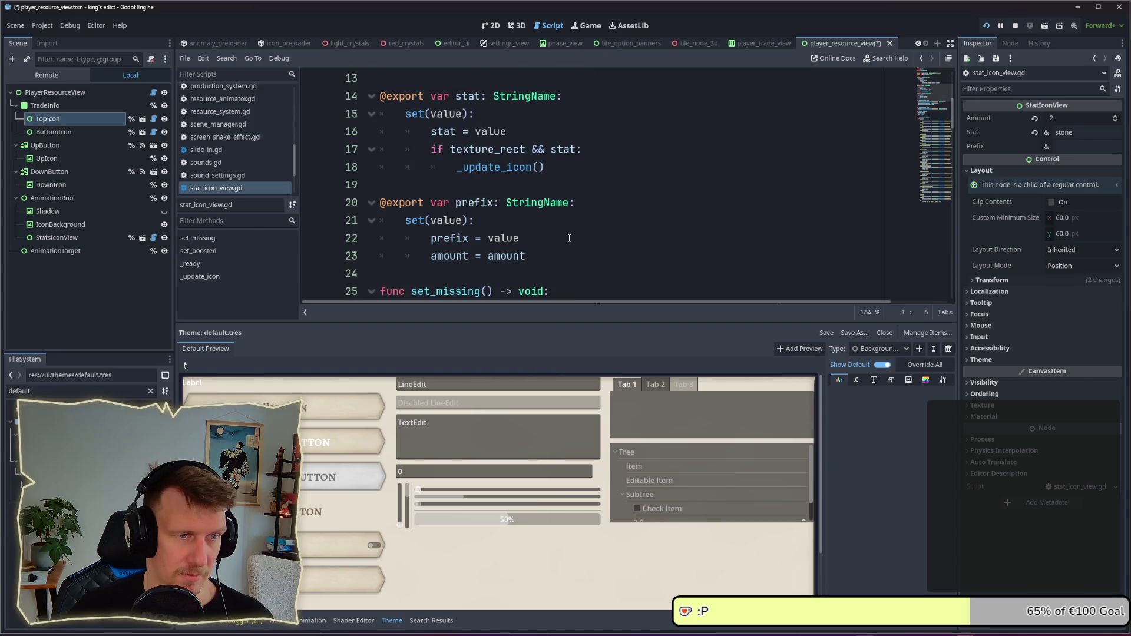
pyautogui.scroll(5, 570, 238)
pyautogui.scroll(5, 570, 238)
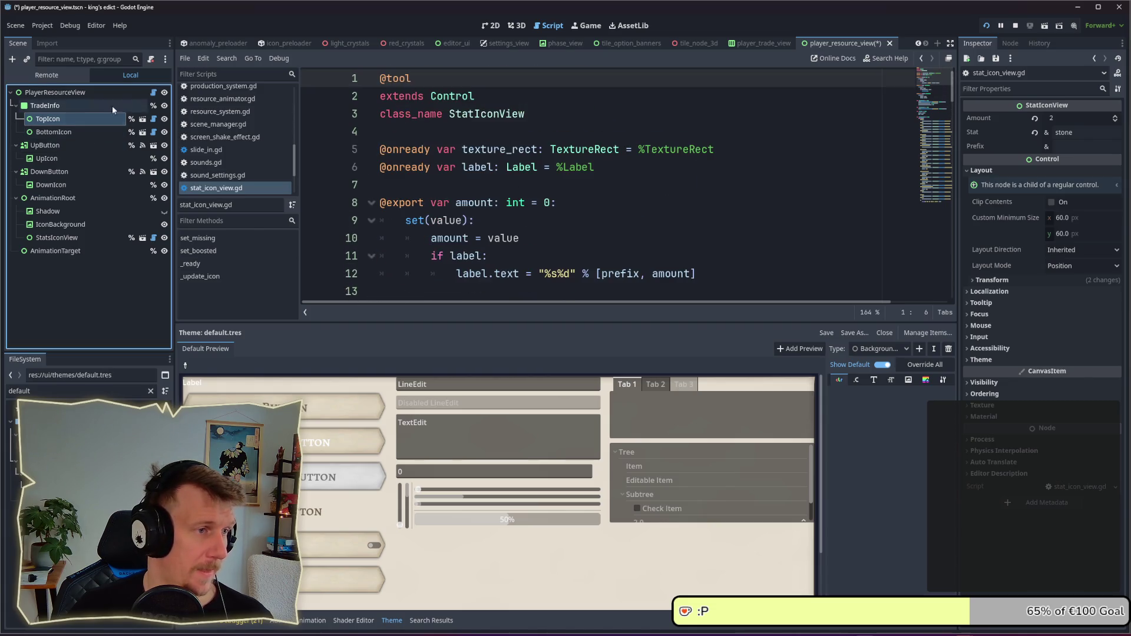
pyautogui.click(153, 92)
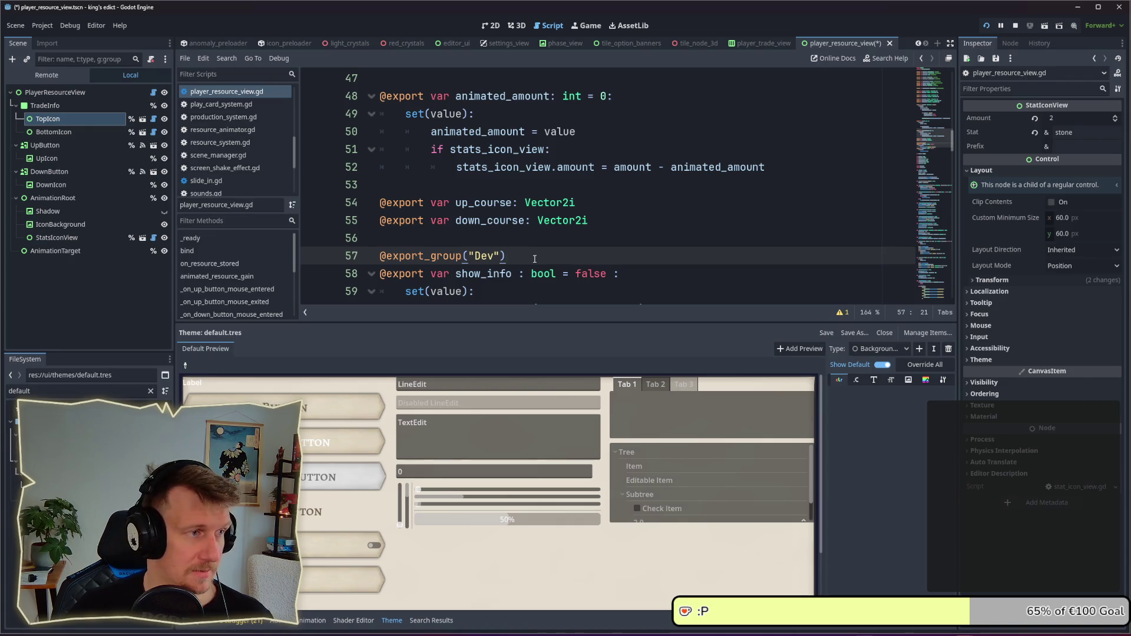
pyautogui.scroll(1, 533, 258)
# - Give TopIcon a '+' prefix, save the player resource scene, and return to the game
pyautogui.click(47, 119)
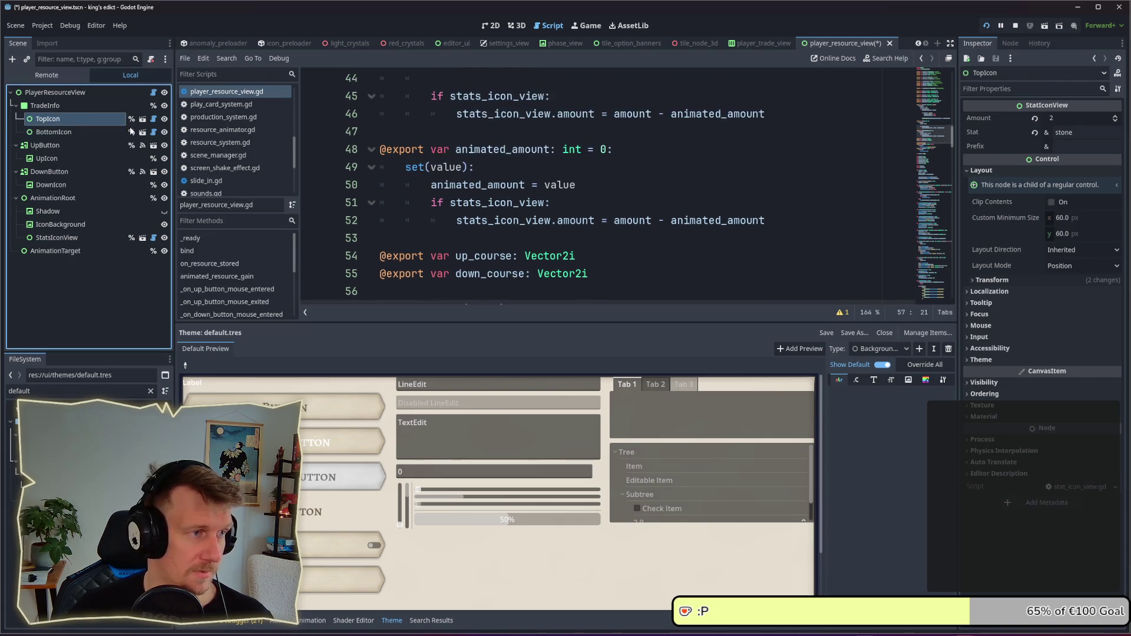
pyautogui.click(1083, 146)
pyautogui.write('+')
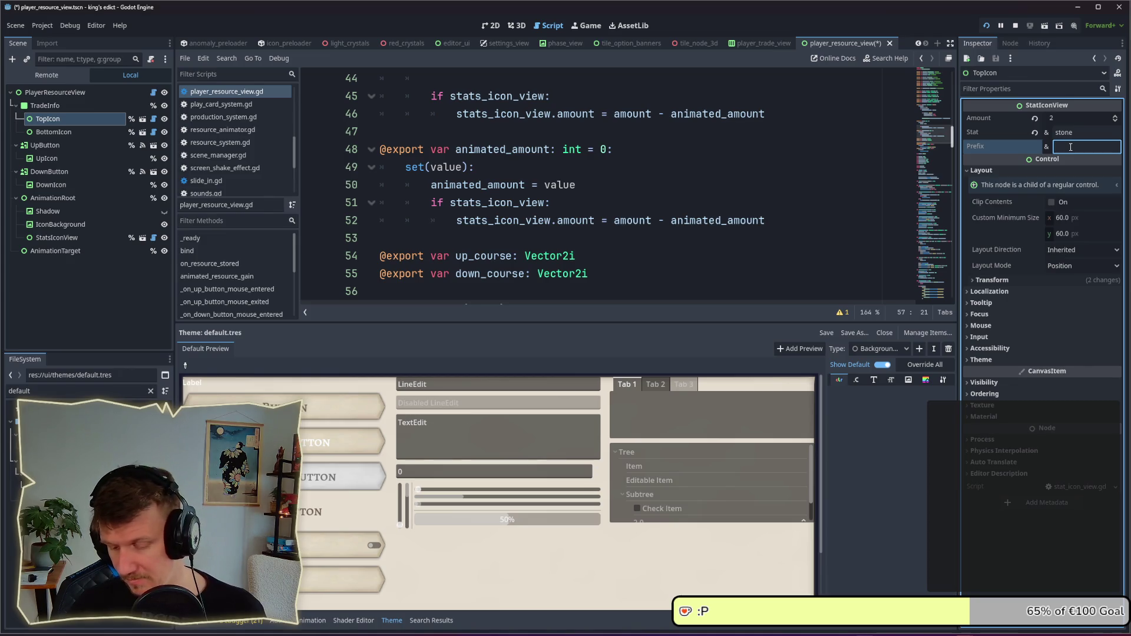
pyautogui.hotkey('ctrl', 's')
pyautogui.hotkey('alt', 'Tab')
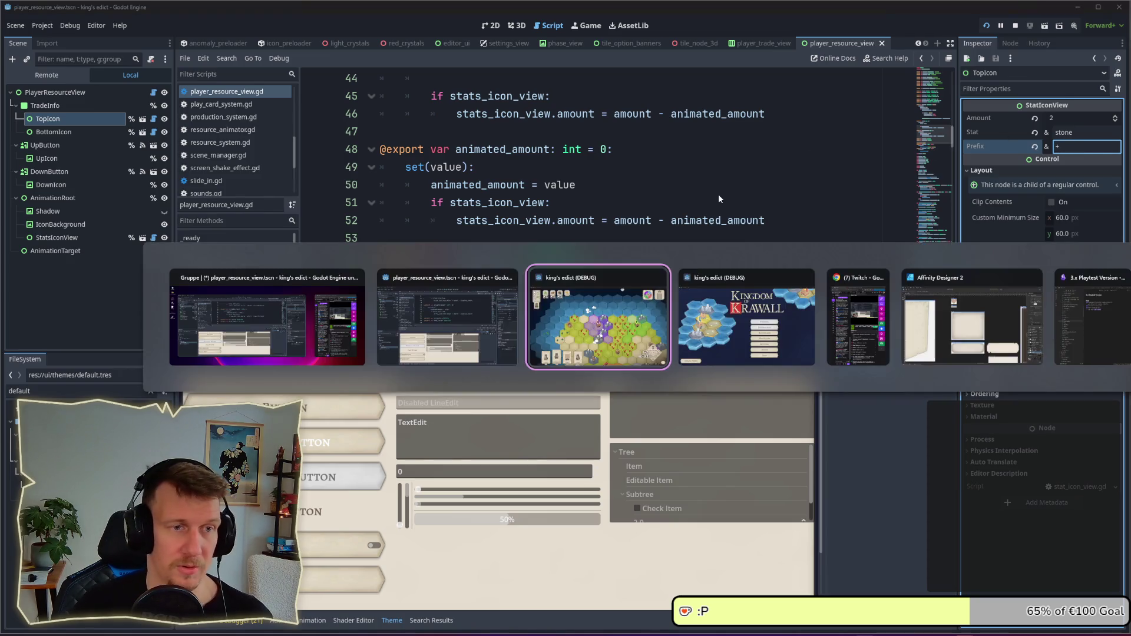
pyautogui.moveTo(283, 110)
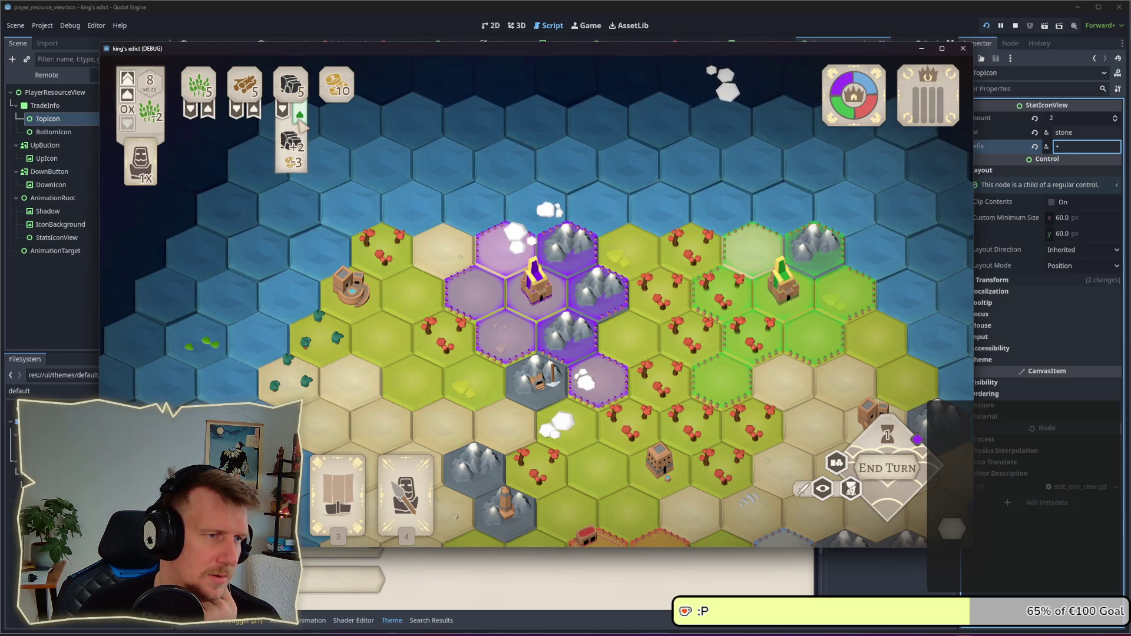
# - Trade coins for stone twice via the stone card's up arrow, then close the game
pyautogui.click(303, 117)
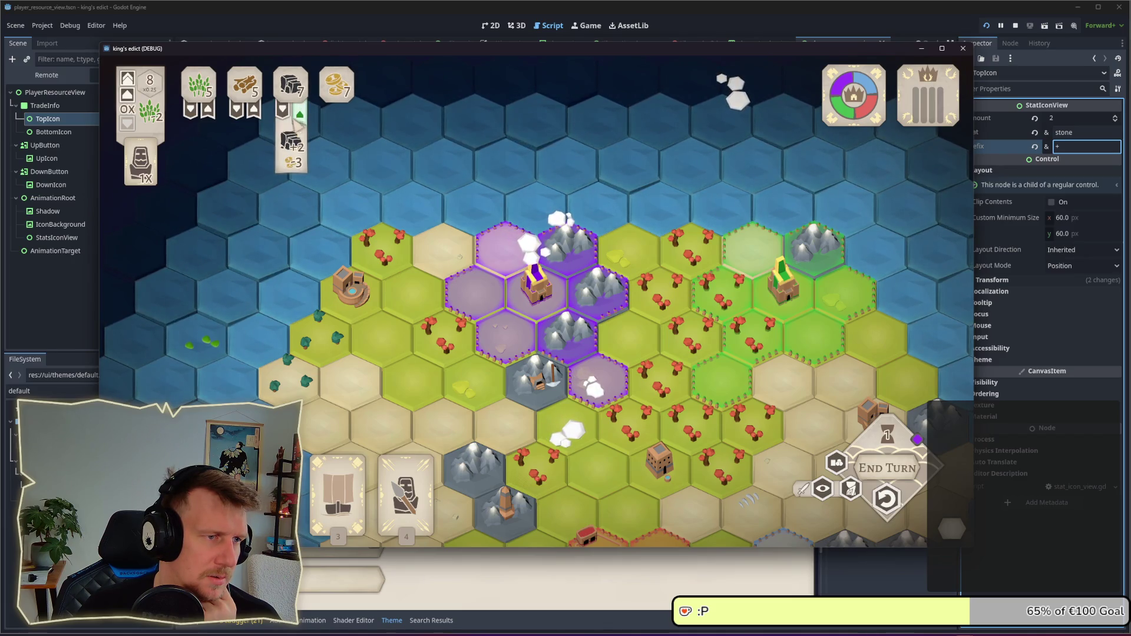
pyautogui.click(300, 116)
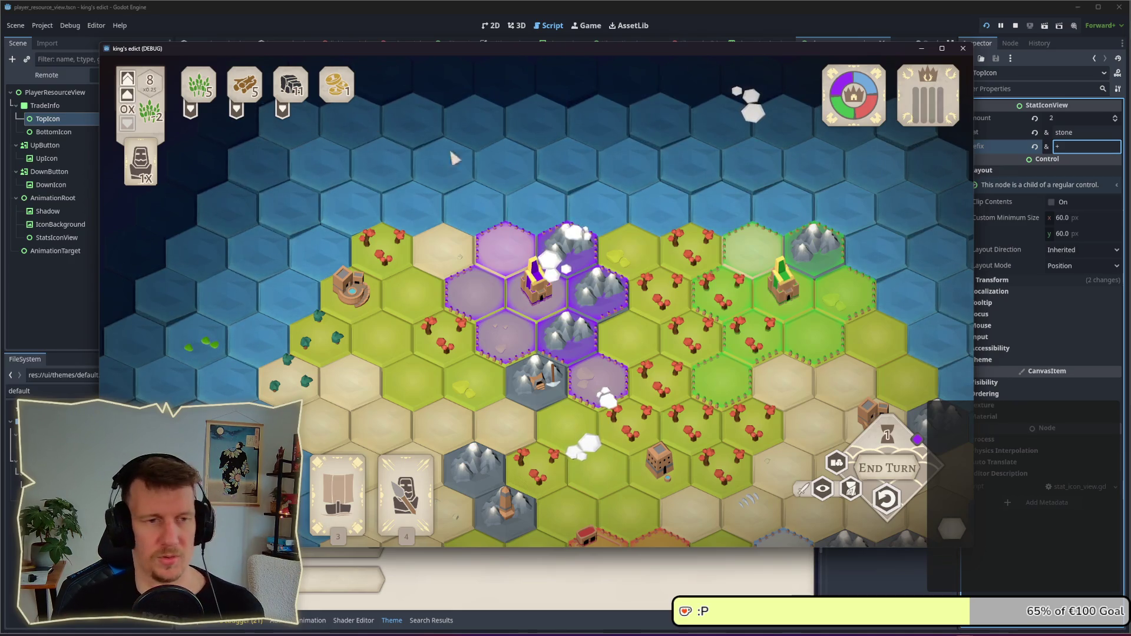
pyautogui.press('F8')
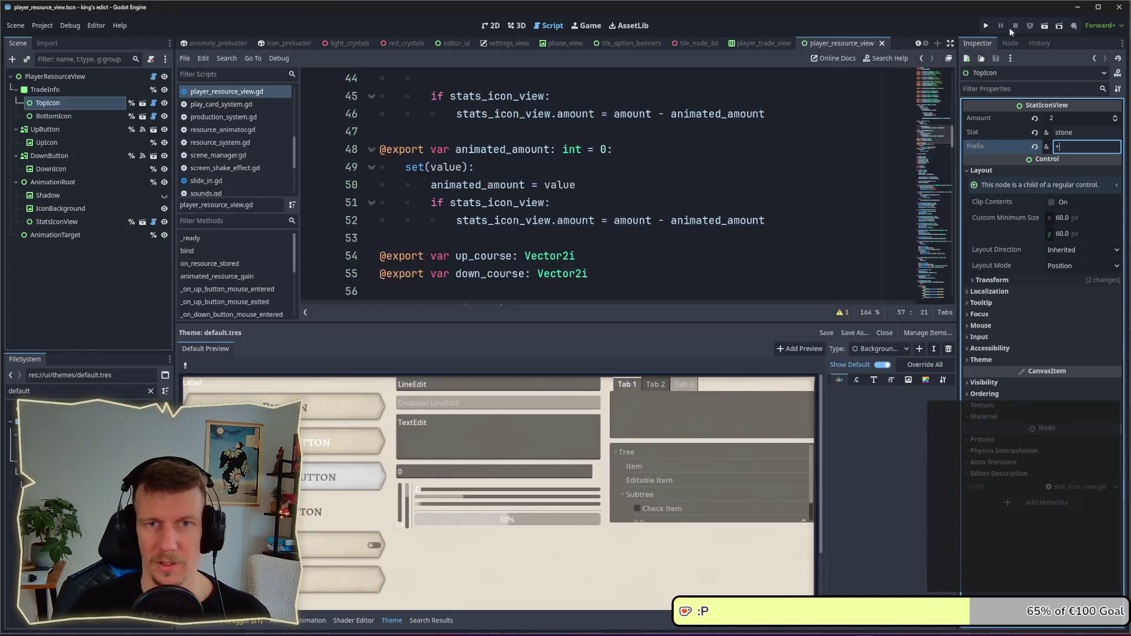
# - Return to the Godot editor and relaunch the game for testing
pyautogui.hotkey('alt', 'Tab')
pyautogui.moveTo(324, 319)
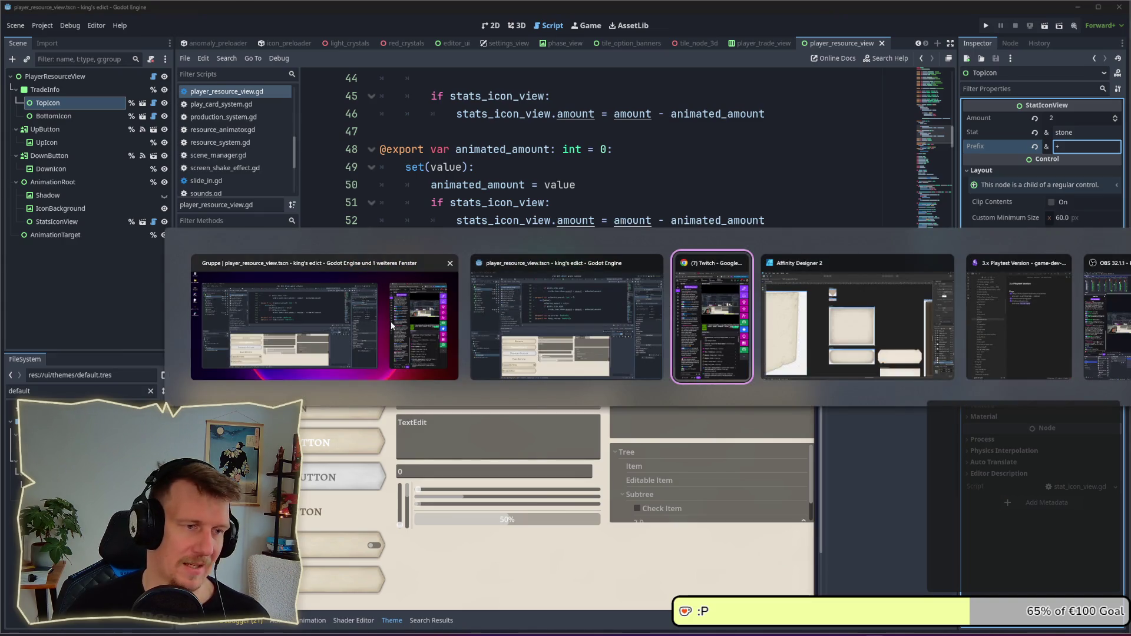
pyautogui.click(593, 313)
pyautogui.click(985, 24)
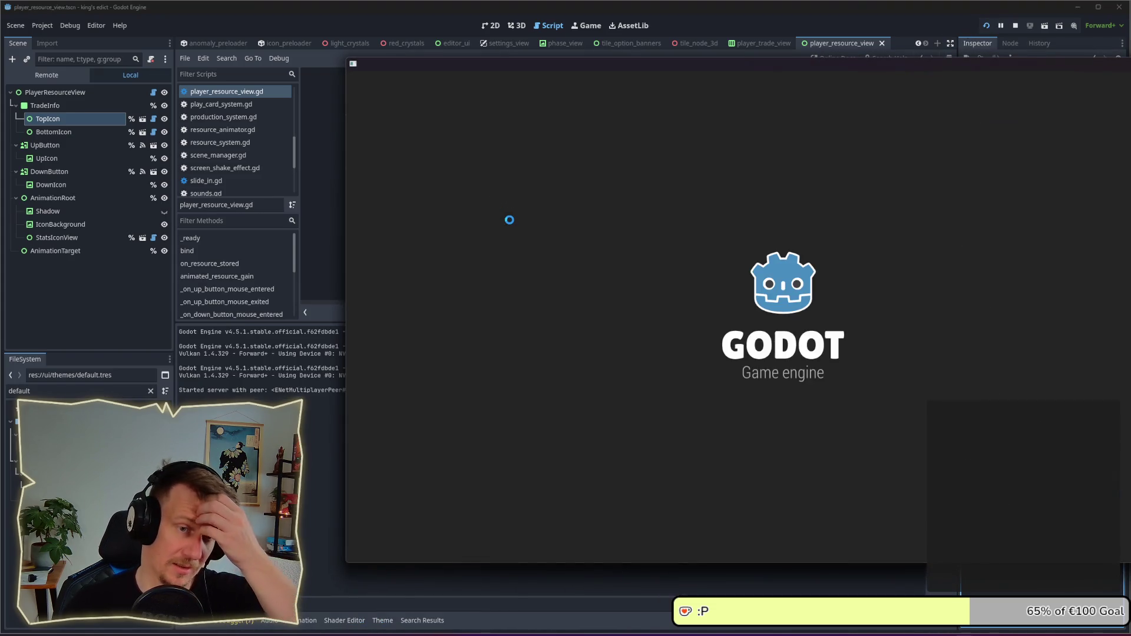
# - Create a multiplayer game in the lobby, keeping the I Know This Place map
pyautogui.click(897, 354)
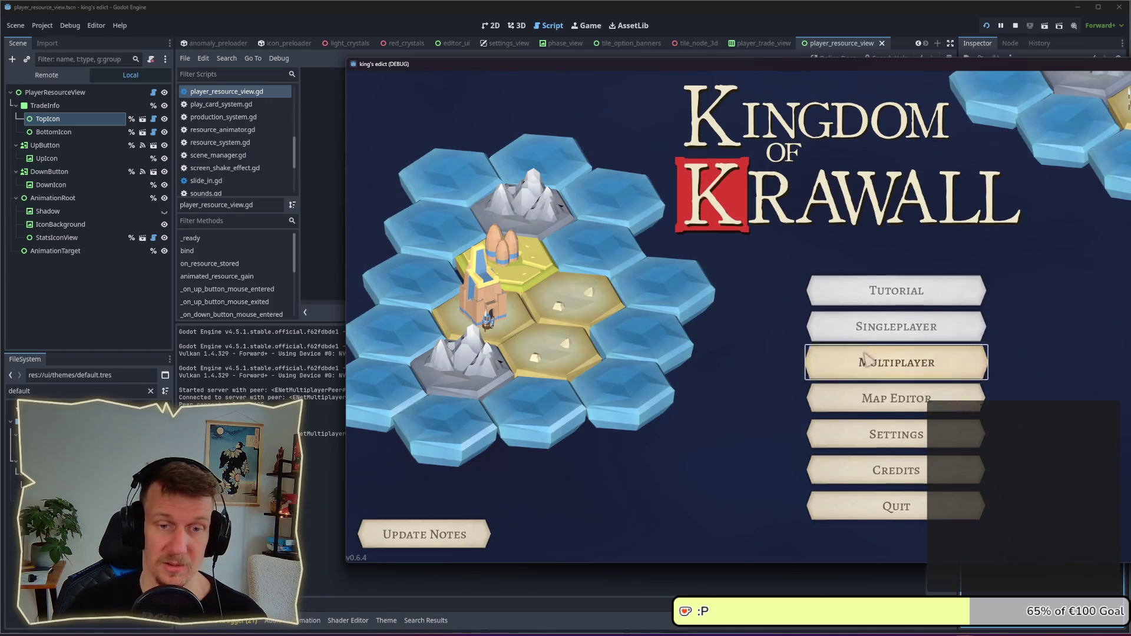
pyautogui.moveTo(769, 64); pyautogui.dragTo(511, 63)
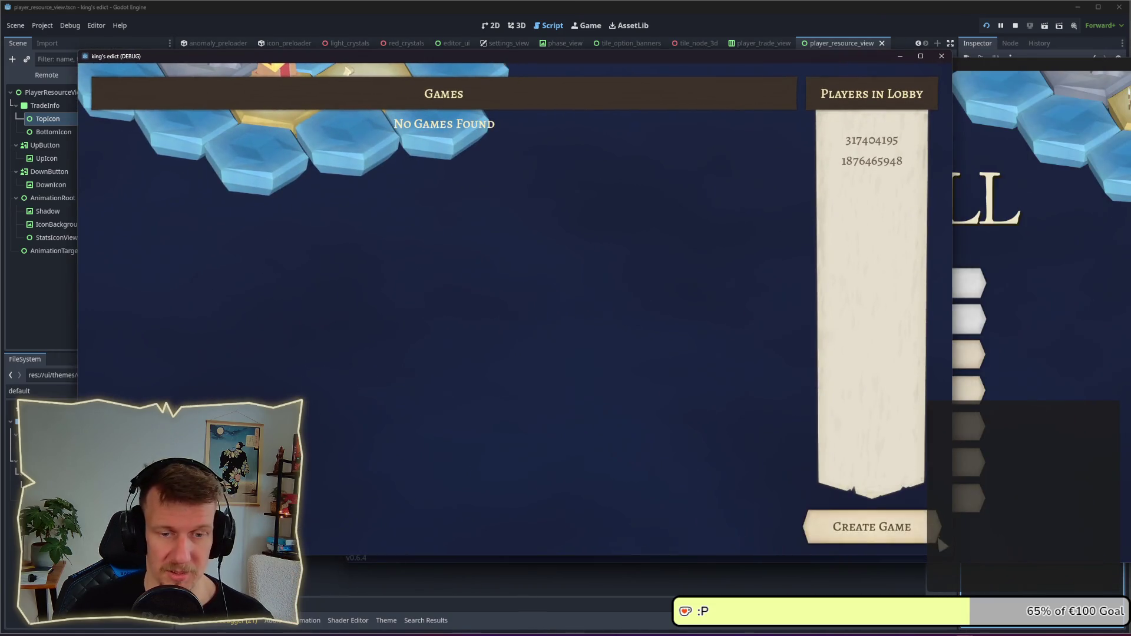
pyautogui.click(877, 527)
pyautogui.click(724, 105)
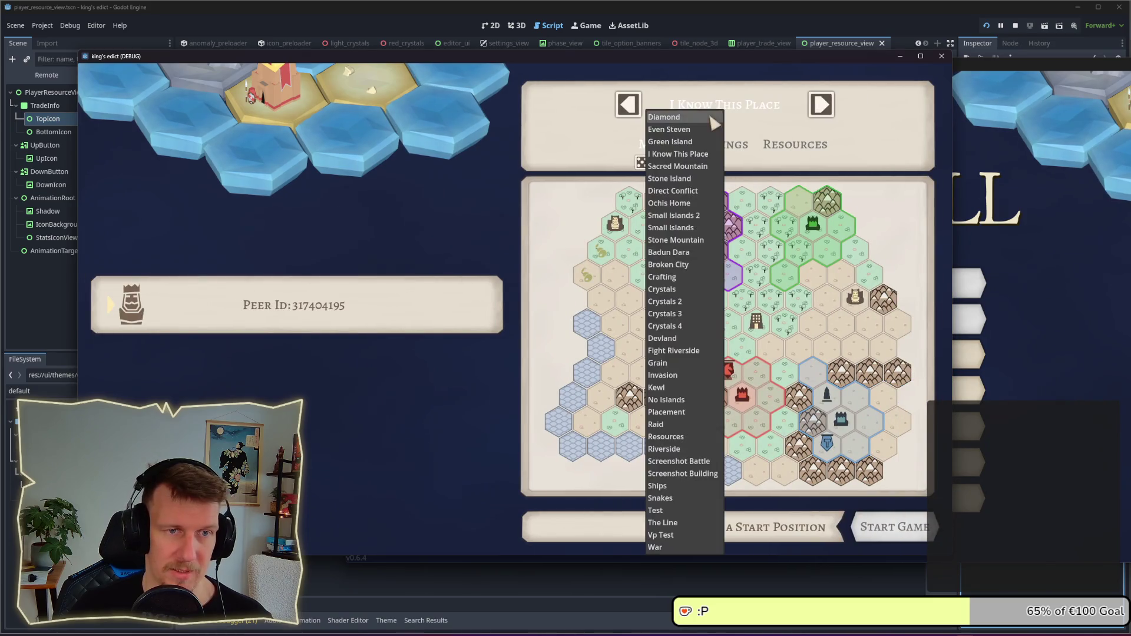
pyautogui.click(685, 144)
# - Claim the purple start position, start the match to check the trade cards, then close the game
pyautogui.click(698, 225)
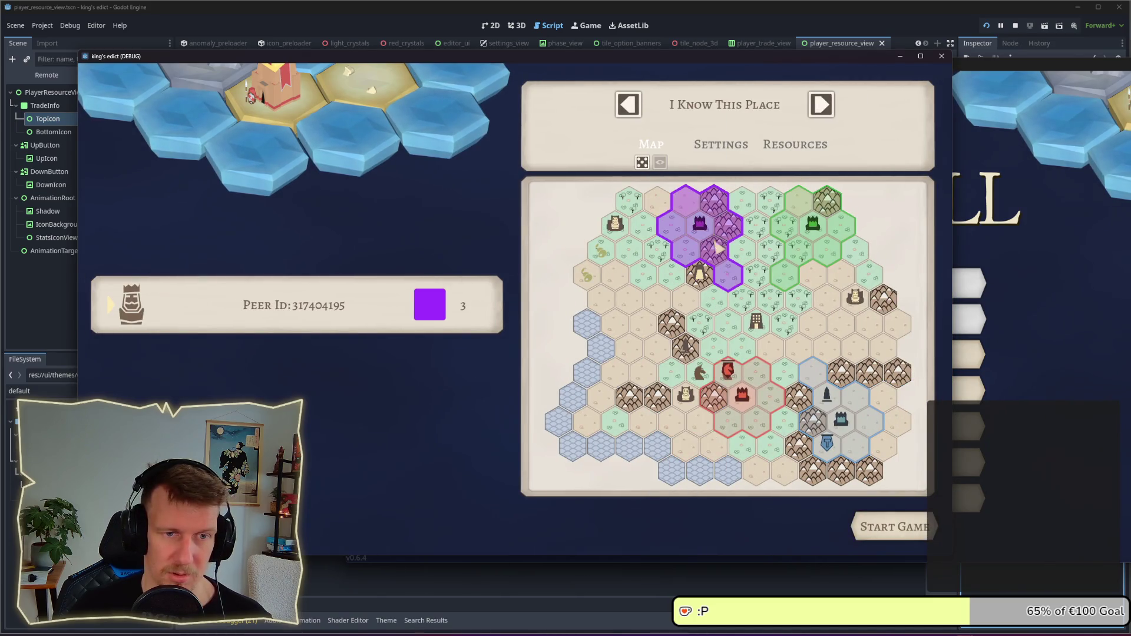
pyautogui.click(893, 526)
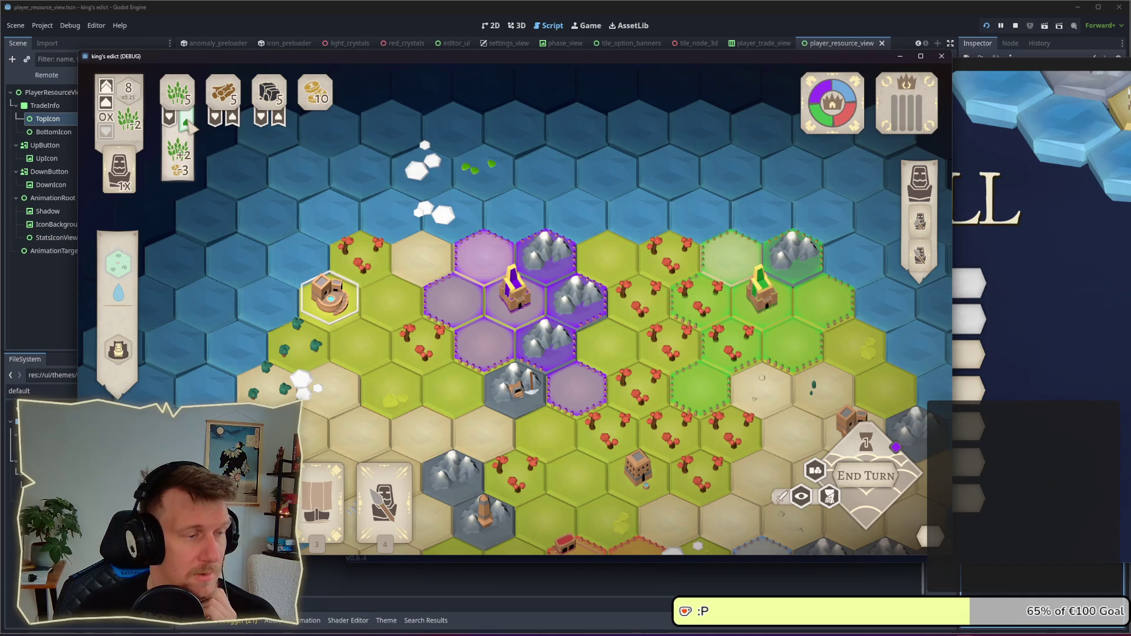
pyautogui.click(942, 56)
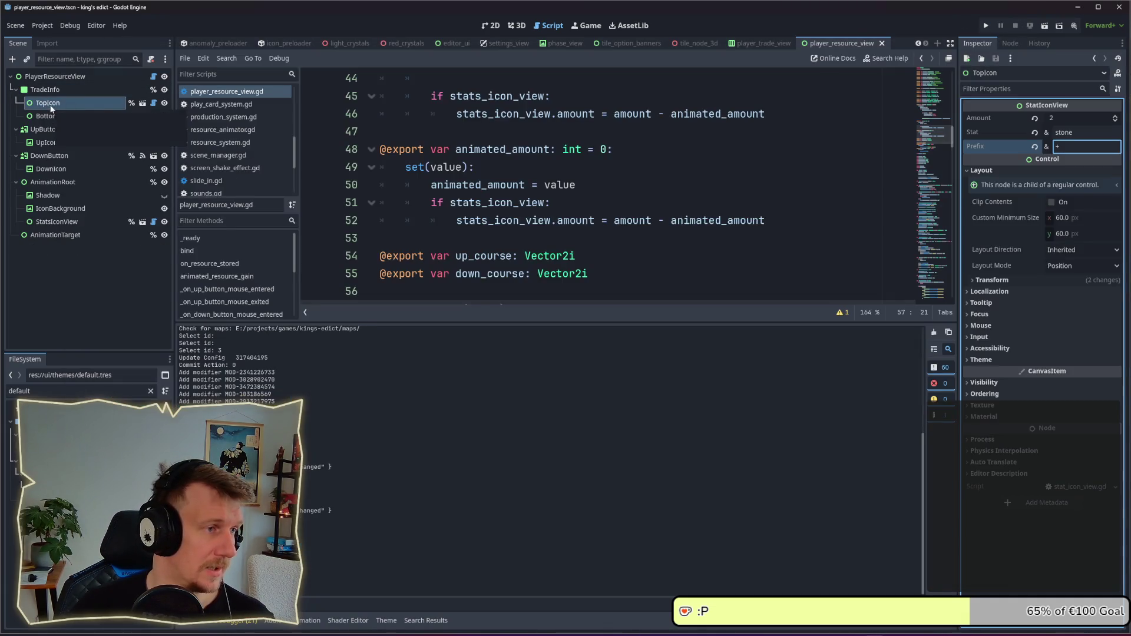
# - Select the TradeInfo node and view the player resource panel in the 2D canvas
pyautogui.click(44, 89)
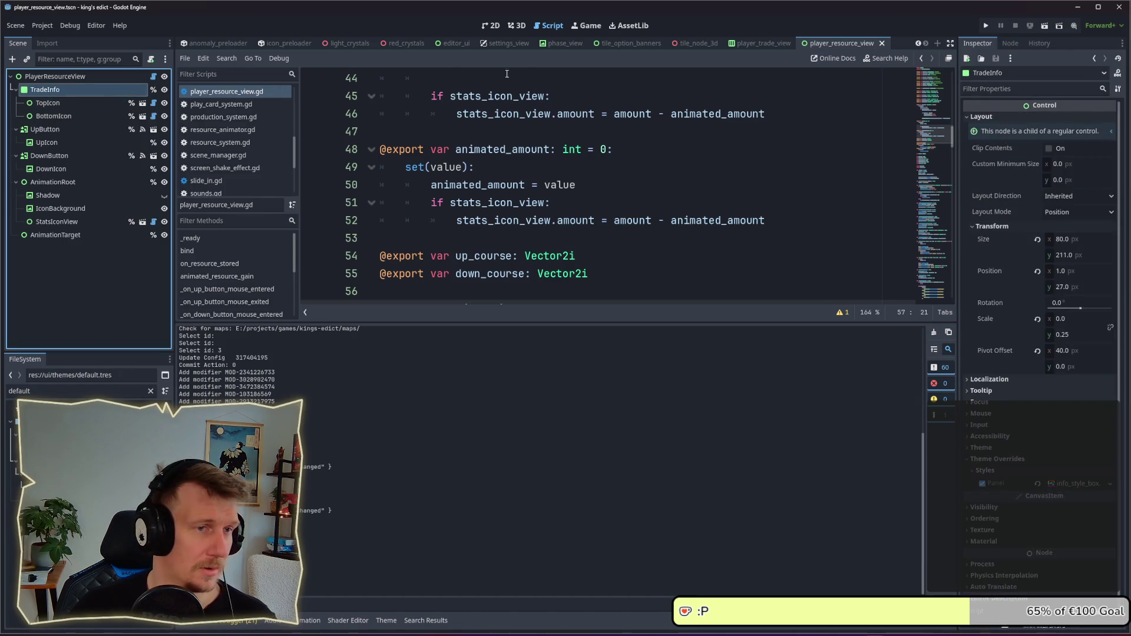
pyautogui.click(495, 25)
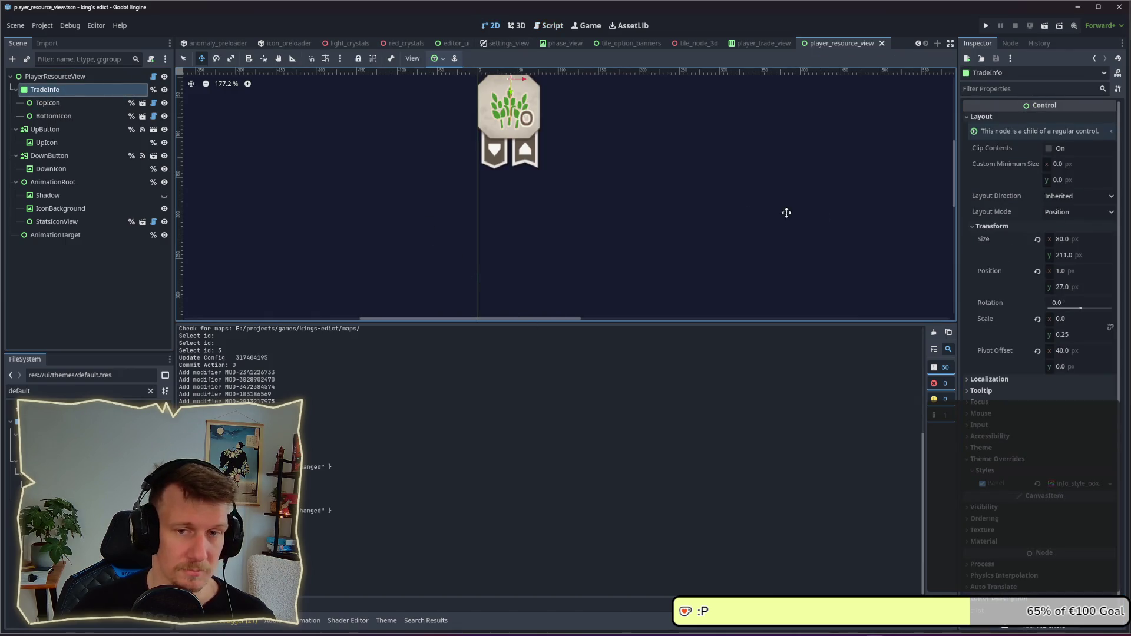
pyautogui.click(54, 76)
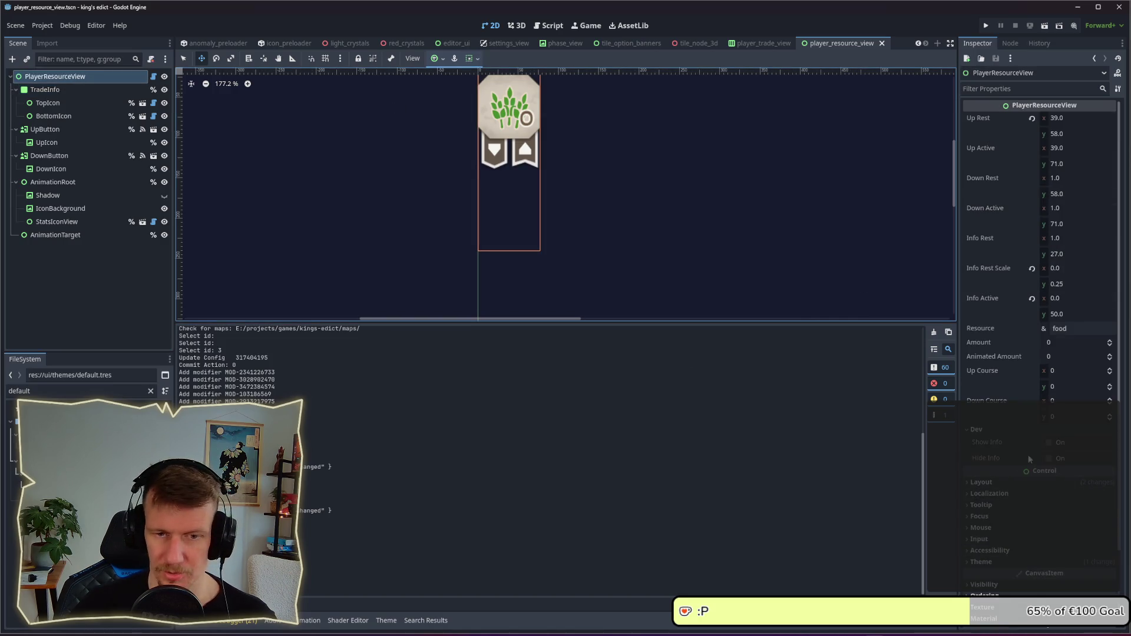
pyautogui.click(46, 89)
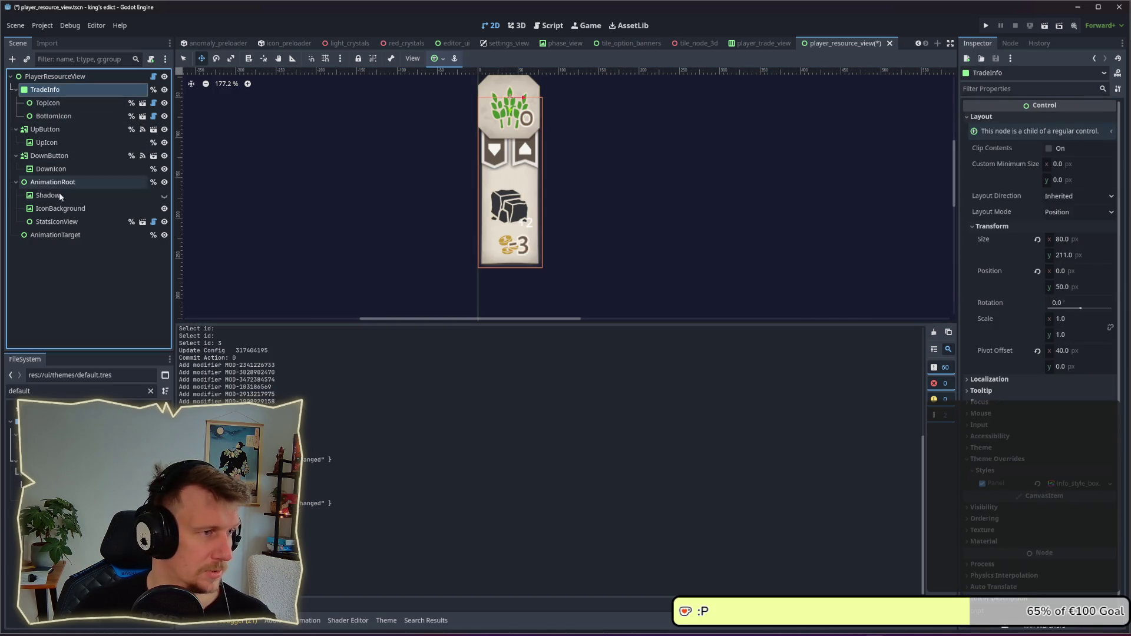
# - Filter FileSystem for 'banner', apply banner_style_box.tres as TradeInfo's panel style, and save
pyautogui.click(79, 390)
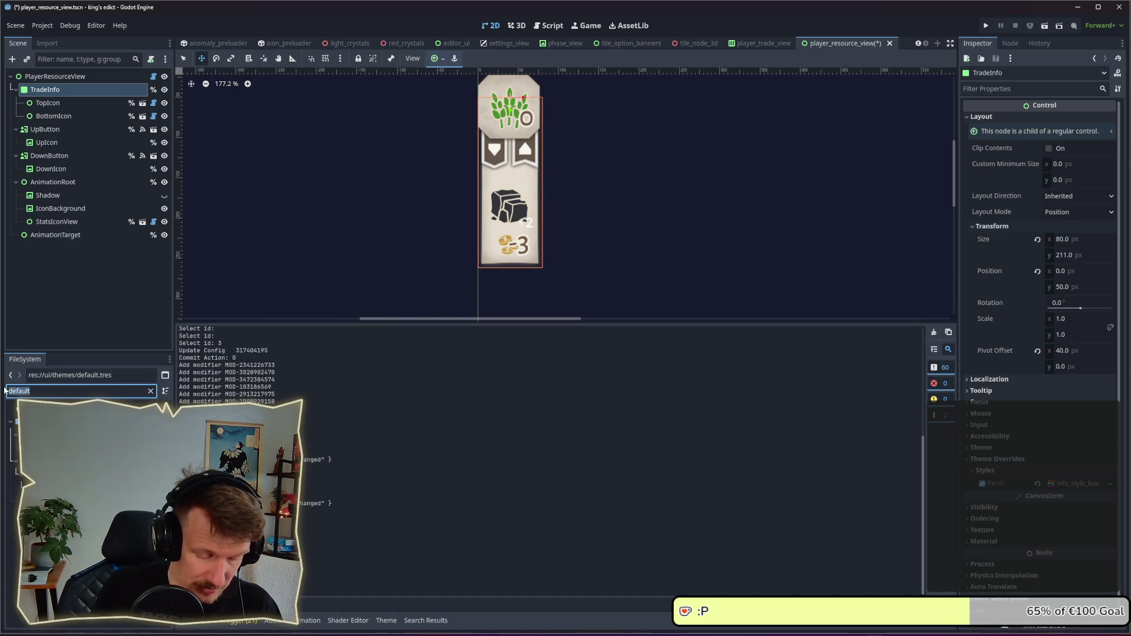
pyautogui.write('banner')
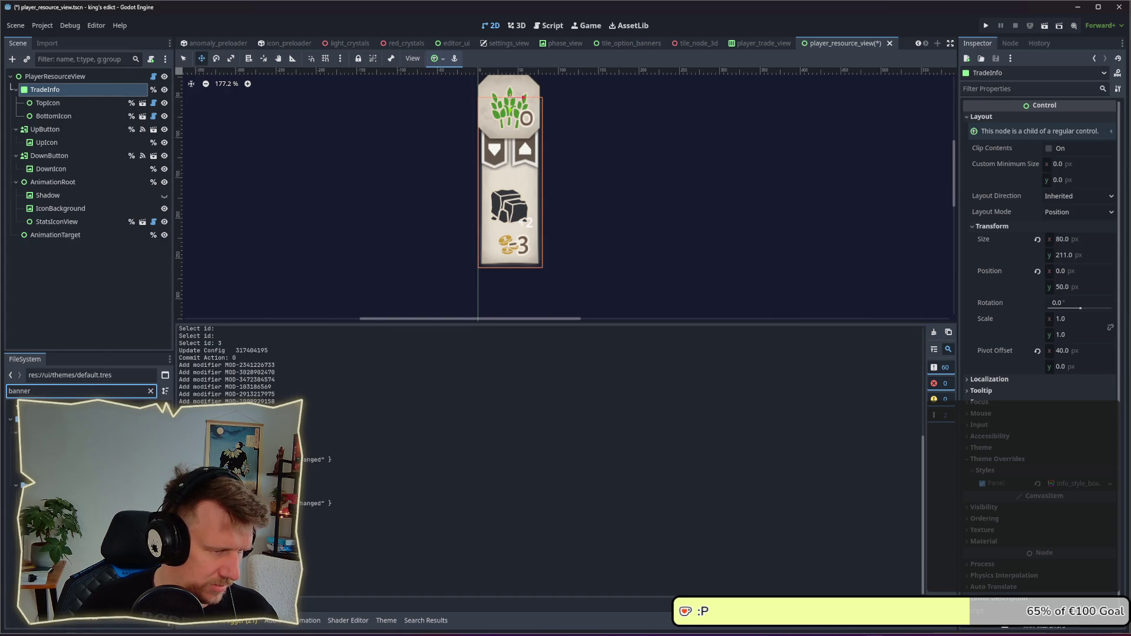
pyautogui.press('Down')
pyautogui.press('Return')
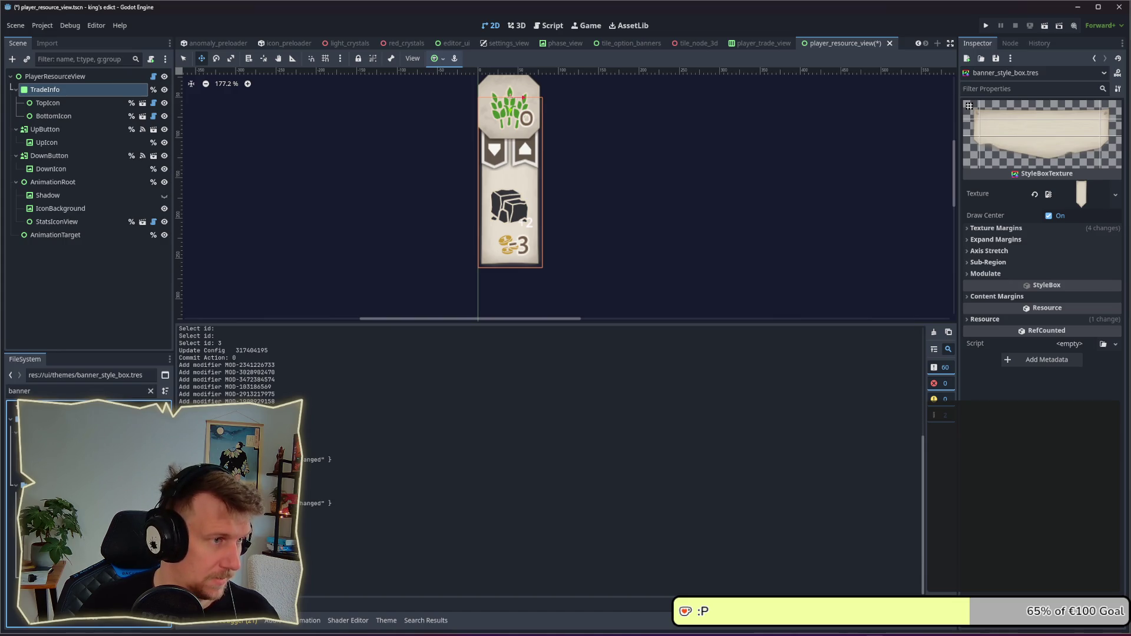
pyautogui.click(74, 102)
pyautogui.click(72, 91)
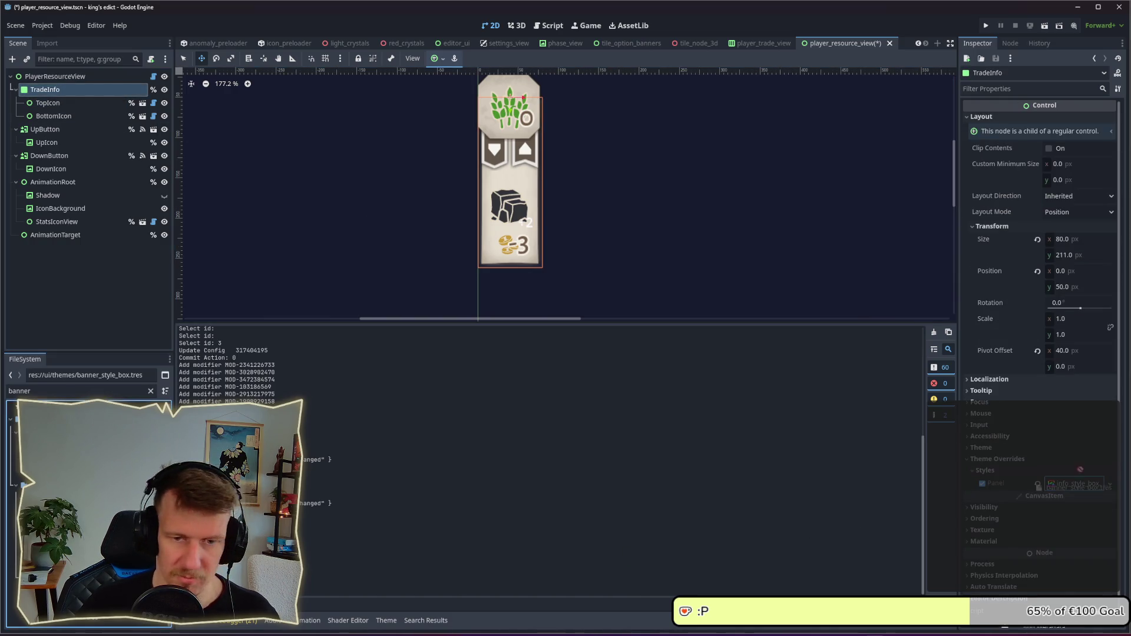
pyautogui.moveTo(1078, 487); pyautogui.dragTo(1079, 487)
pyautogui.hotkey('ctrl', 's')
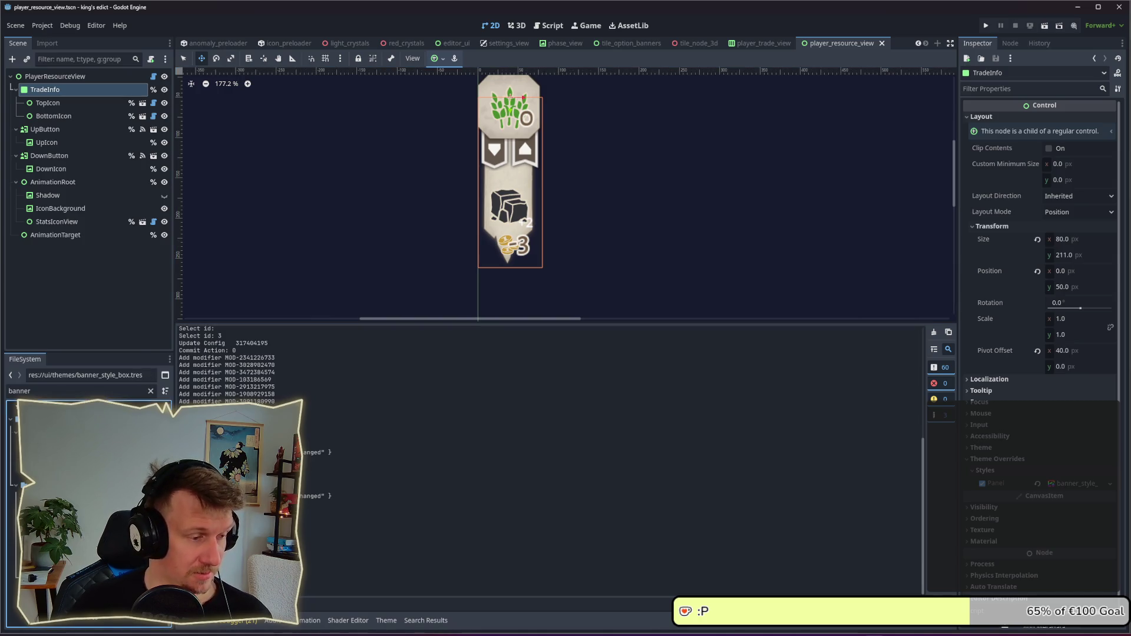
# - Replace TradeInfo's panel style with info_style_box for a rectangular bottom
pyautogui.tripleClick(40, 390)
pyautogui.write('info')
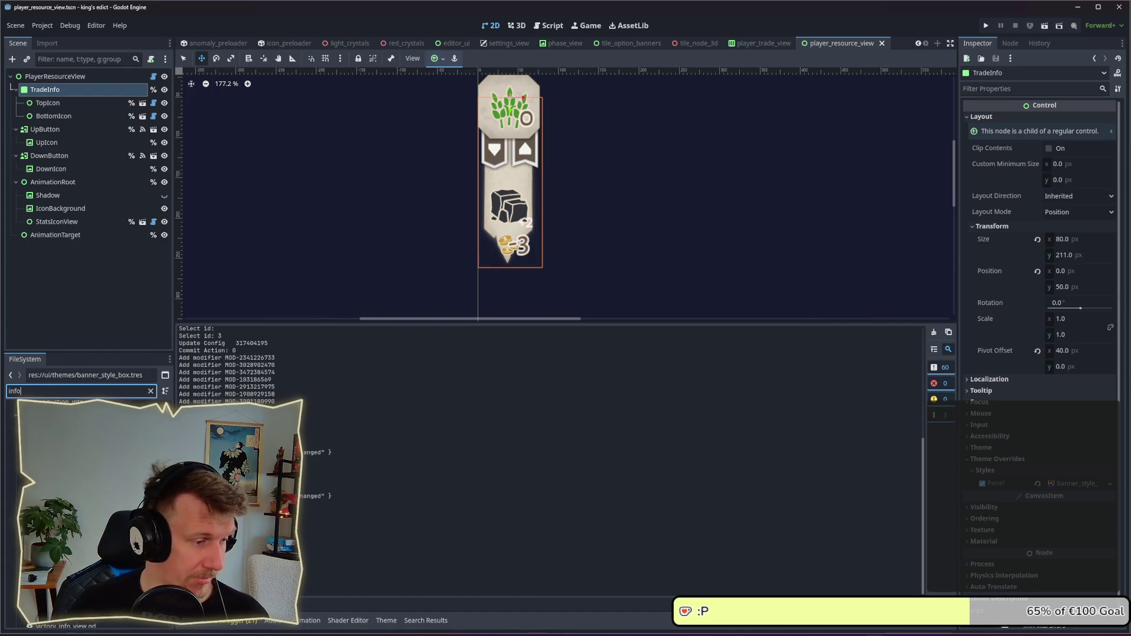
pyautogui.press('Down')
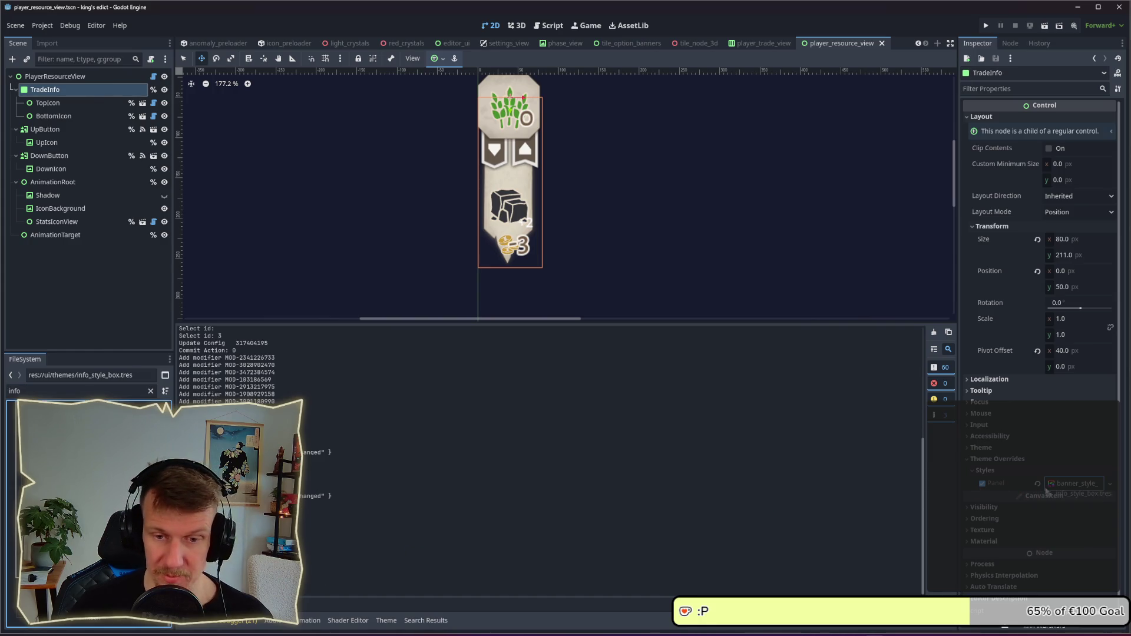
pyautogui.click(1047, 493)
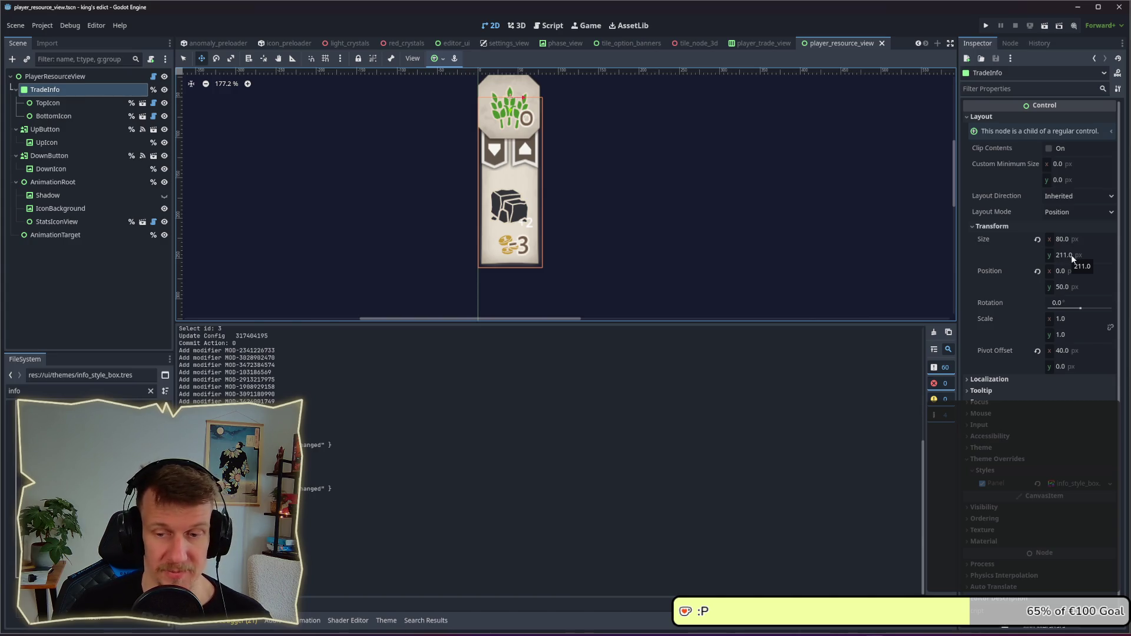
# - Switch over to the Affinity Designer window
pyautogui.hotkey('alt', 'Tab')
pyautogui.click(824, 339)
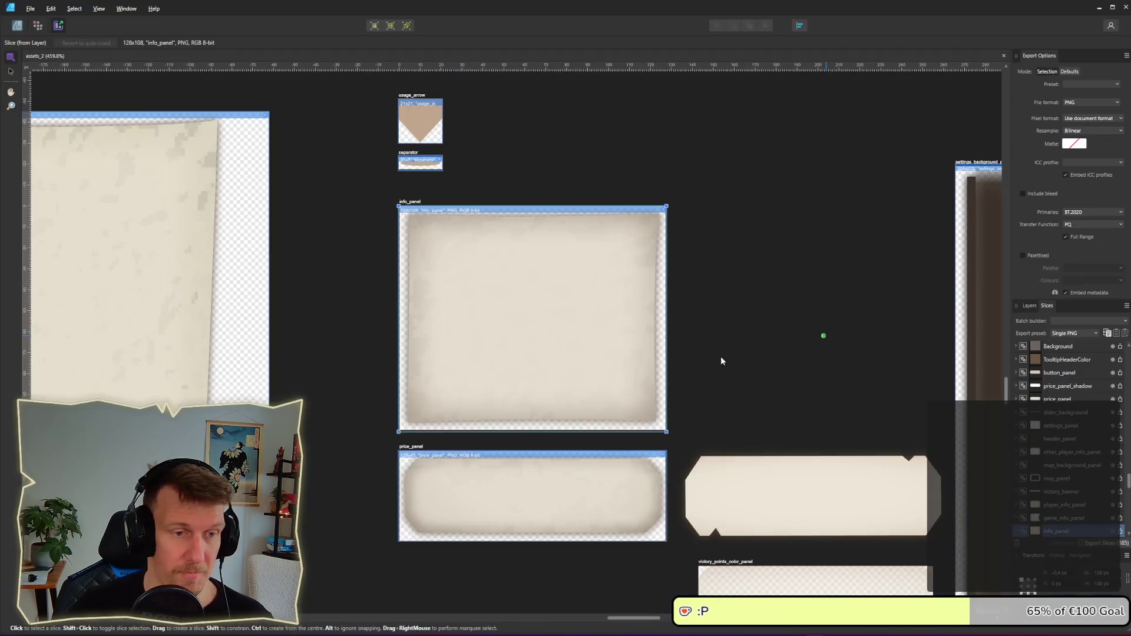
# - Return to the Designer persona and duplicate the banner_panel artboard below the original
pyautogui.click(726, 266)
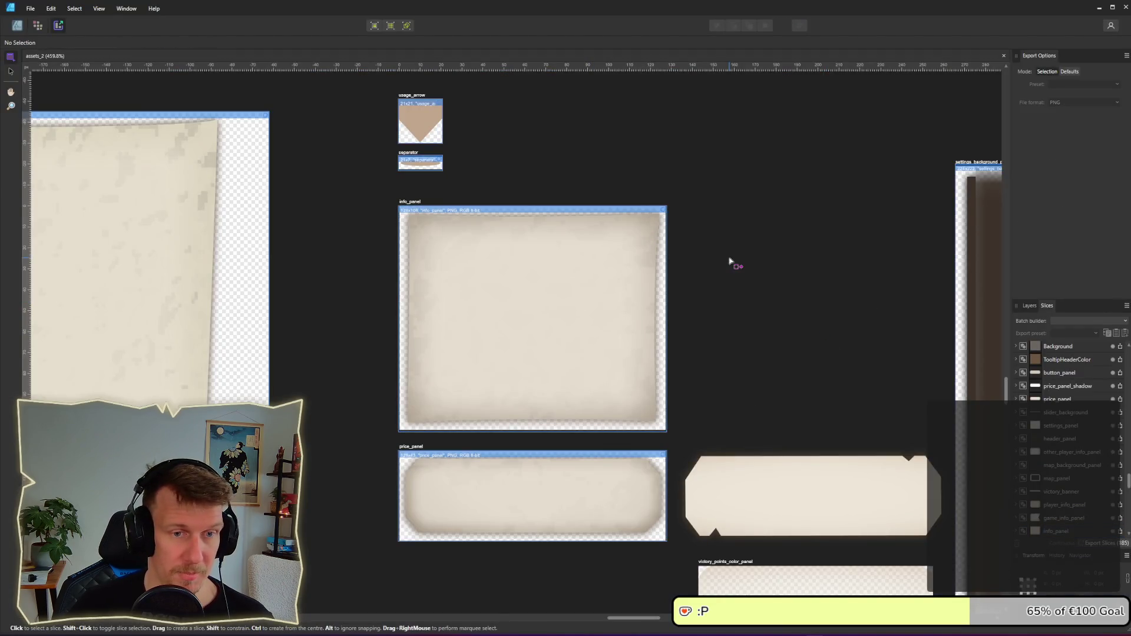
pyautogui.scroll(3, 725, 291)
pyautogui.click(18, 25)
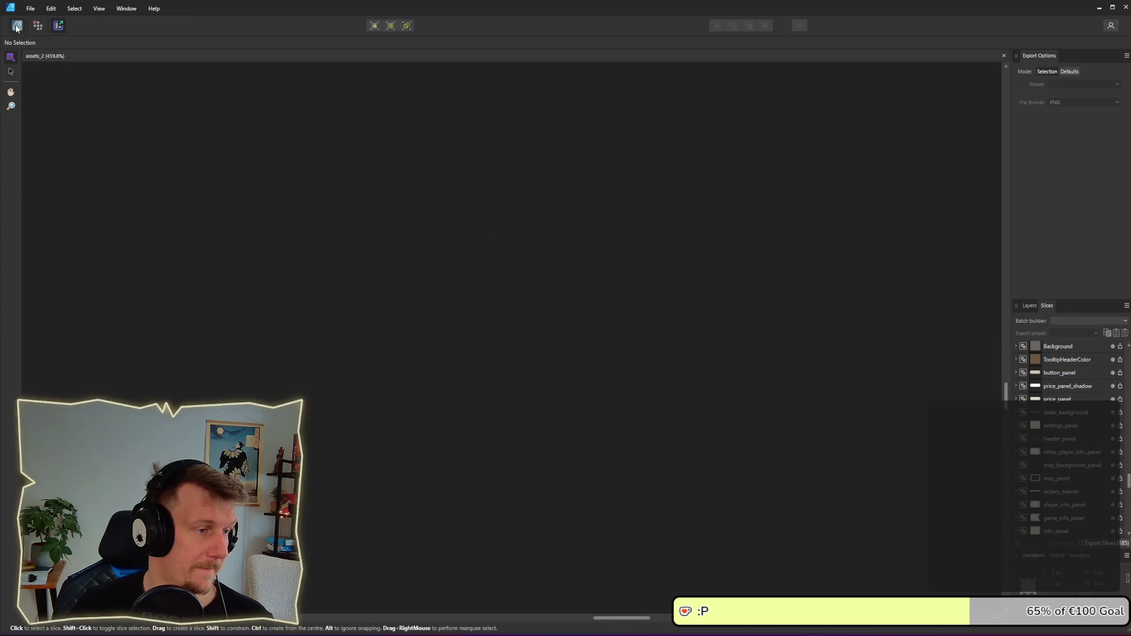
pyautogui.scroll(-3, 549, 426)
pyautogui.scroll(-2, 354, 217)
pyautogui.scroll(-2, 488, 309)
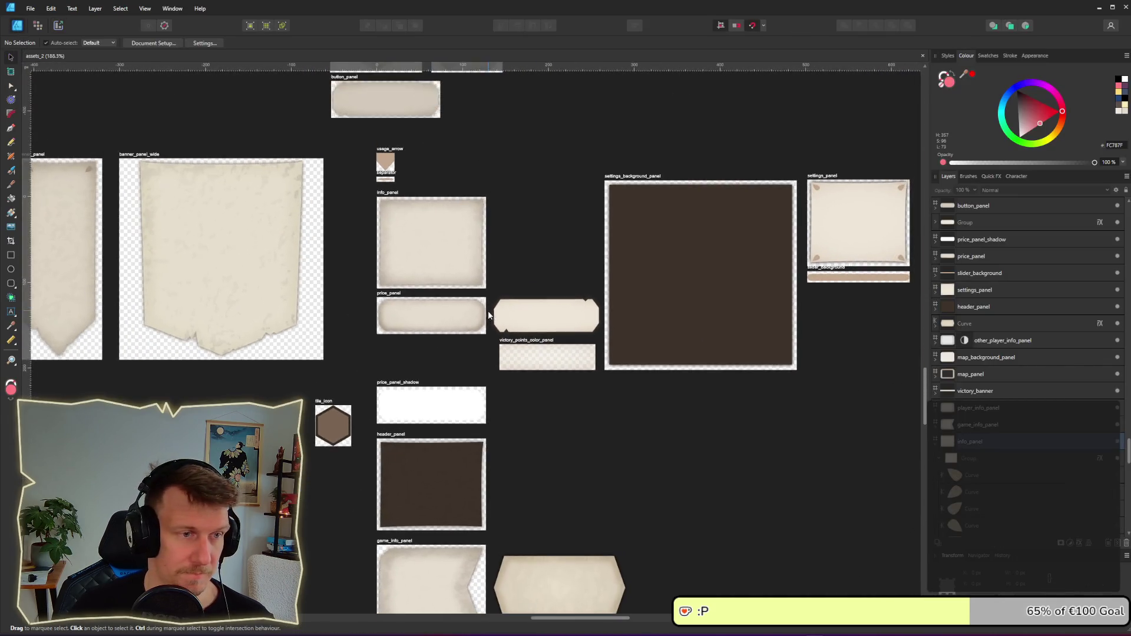
pyautogui.scroll(-4, 530, 353)
pyautogui.scroll(4, 396, 242)
pyautogui.hscroll(-6, 495, 302)
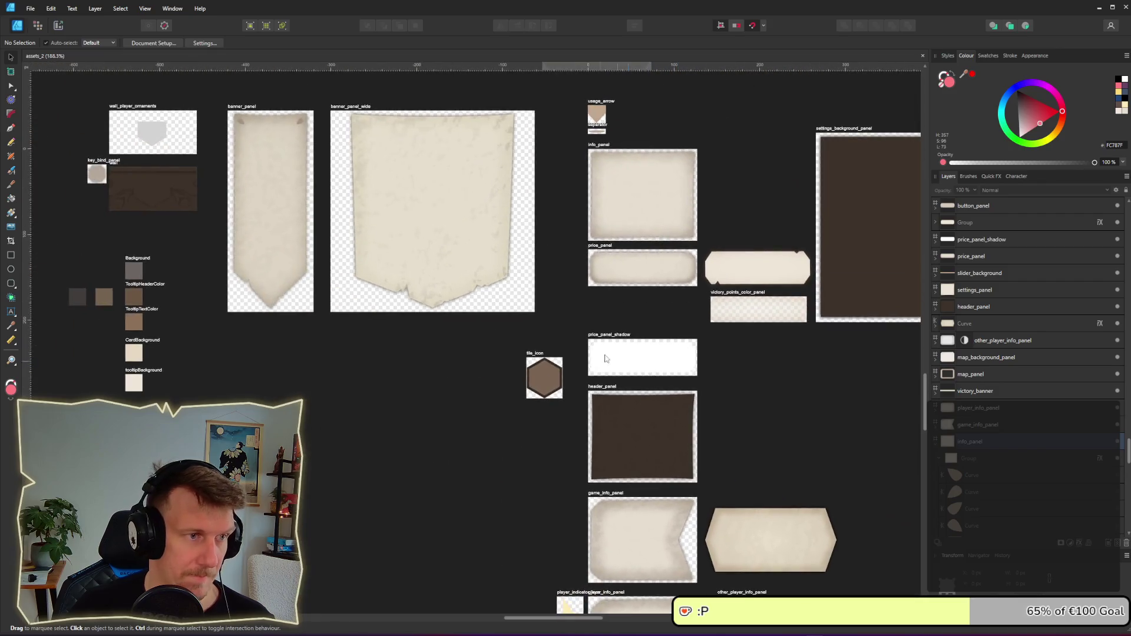
pyautogui.click(239, 107)
pyautogui.keyDown('alt'); pyautogui.moveTo(239, 108); pyautogui.dragTo(235, 320); pyautogui.keyUp('alt')
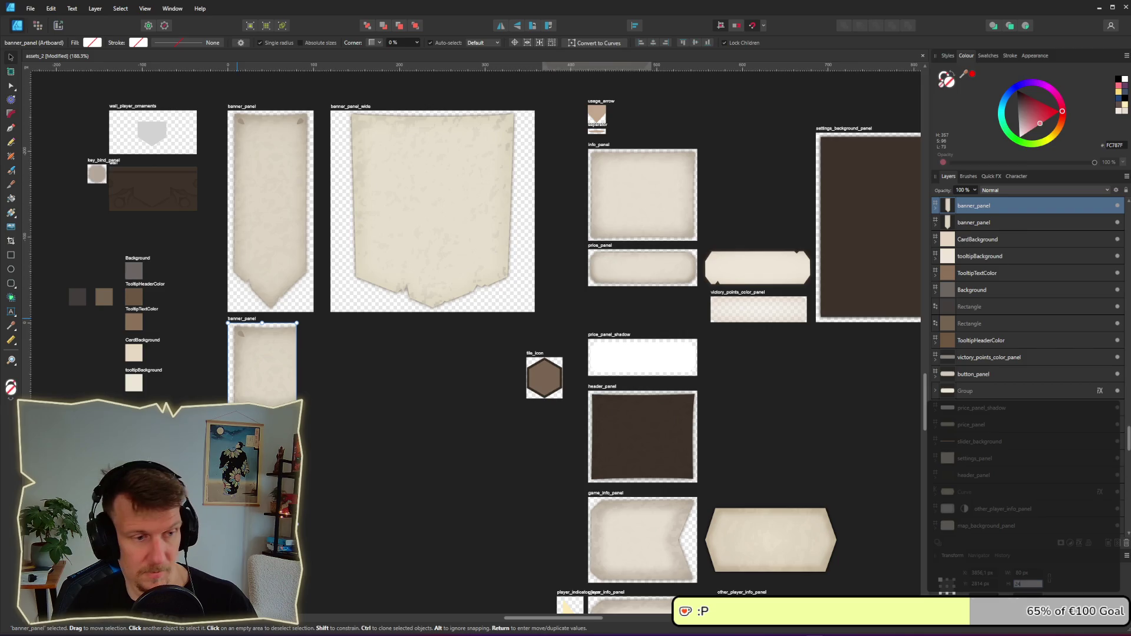
pyautogui.click(142, 183)
pyautogui.scroll(5, 360, 433)
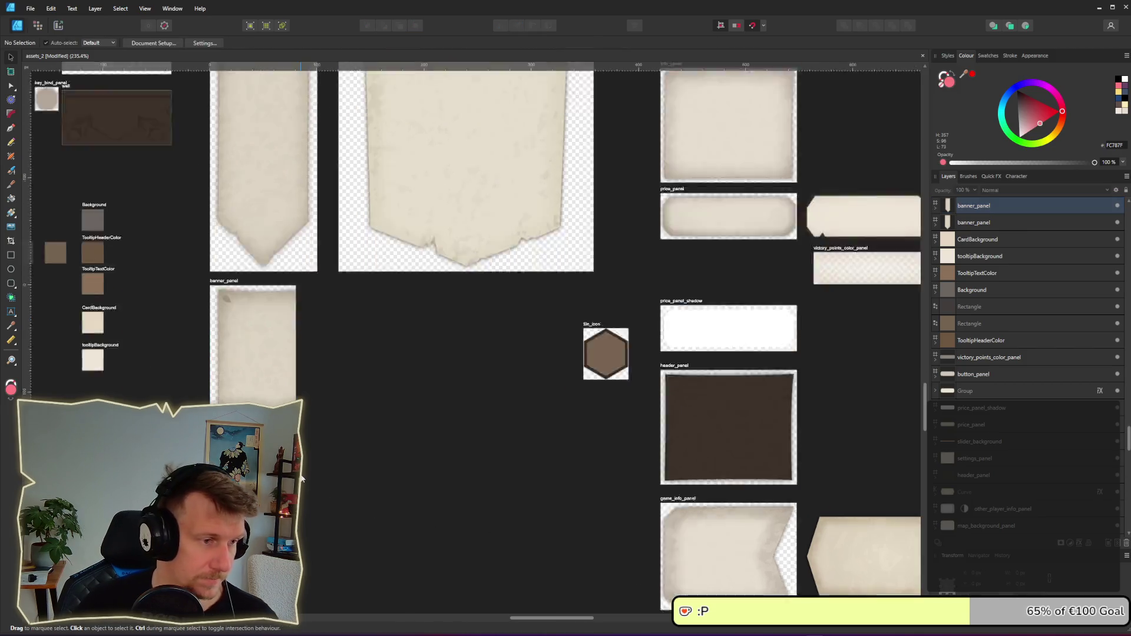
# - Shrink and reposition the banner inside the copied artboard, leaving space below it
pyautogui.click(283, 309)
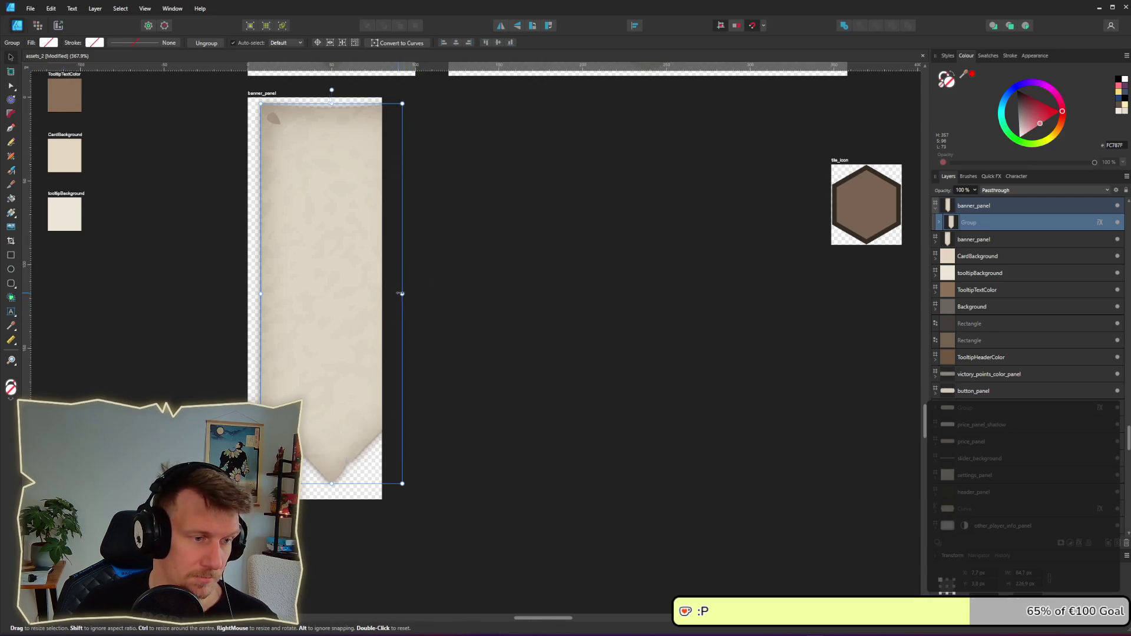
pyautogui.moveTo(402, 294); pyautogui.dragTo(406, 294)
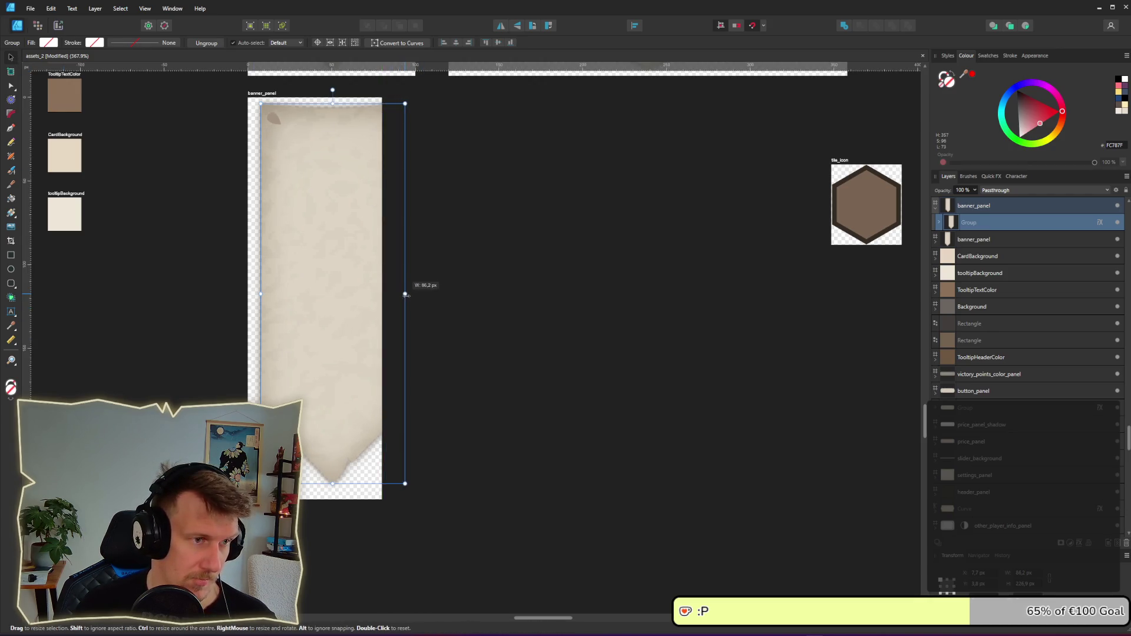
pyautogui.moveTo(403, 483); pyautogui.dragTo(383, 423)
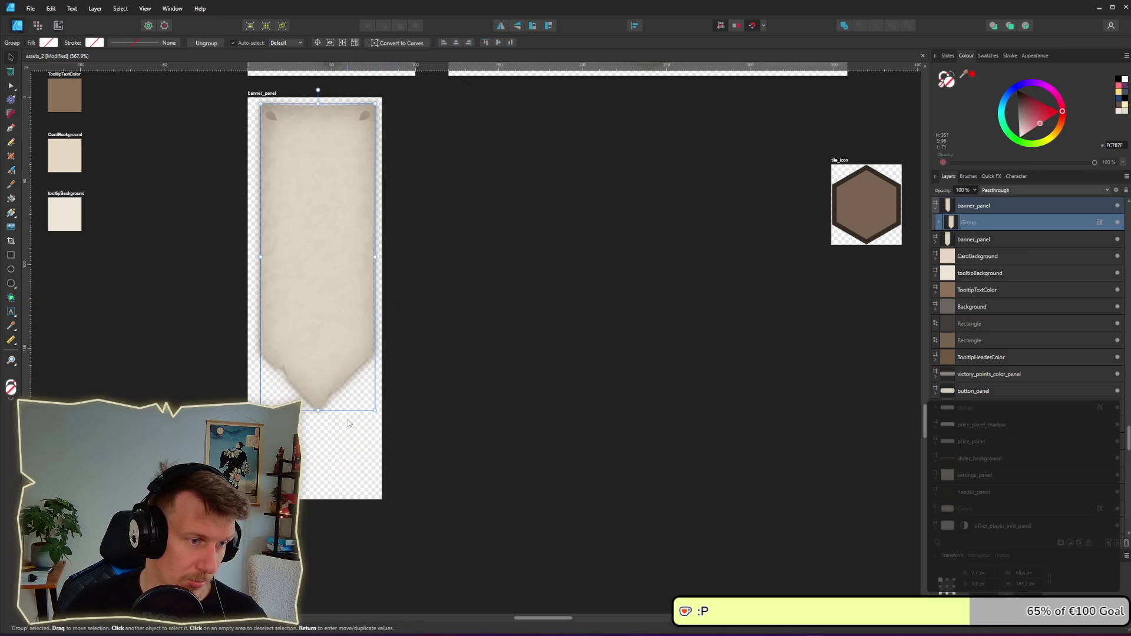
pyautogui.moveTo(328, 357)
pyautogui.mouseDown()
pyautogui.moveTo(328, 384)
pyautogui.moveTo(317, 322)
pyautogui.mouseUp()
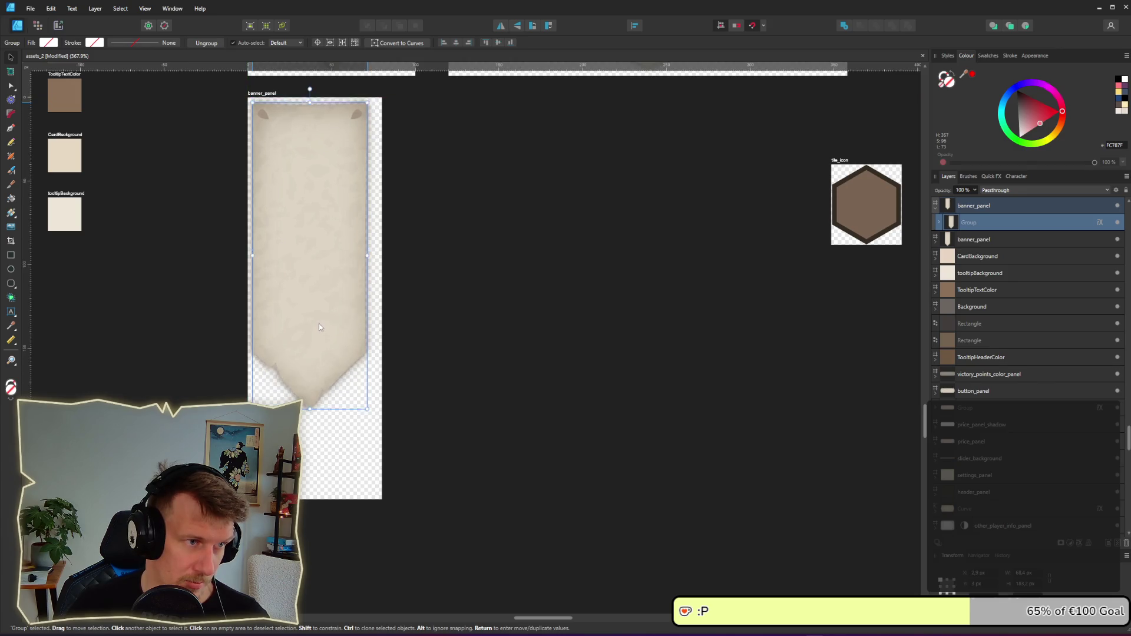
pyautogui.moveTo(369, 408); pyautogui.dragTo(383, 437)
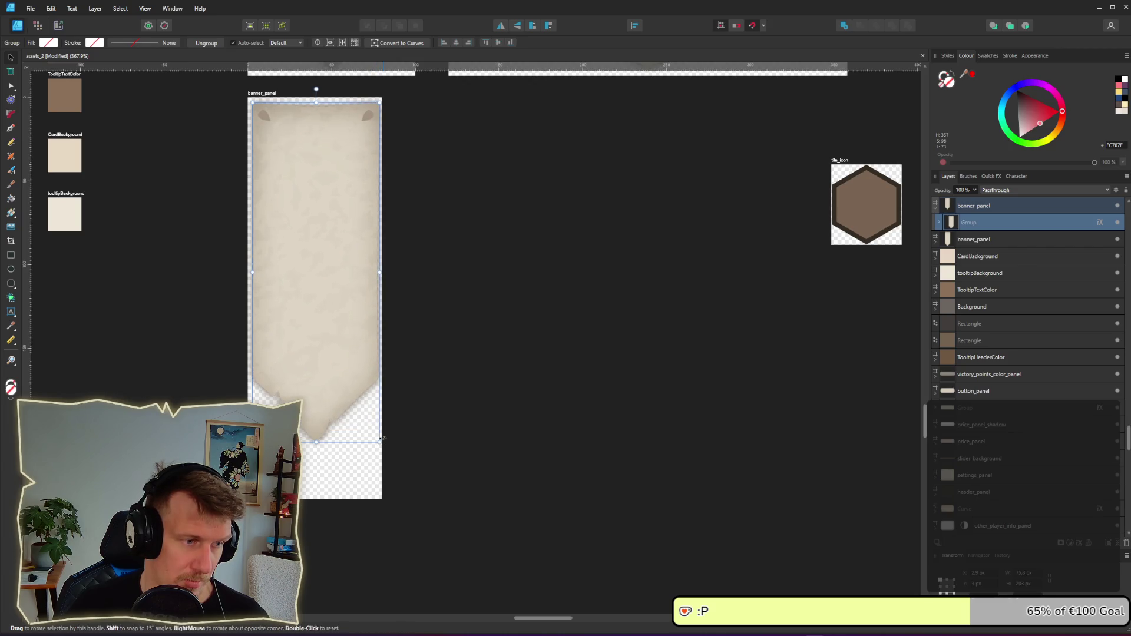
pyautogui.doubleClick(371, 118)
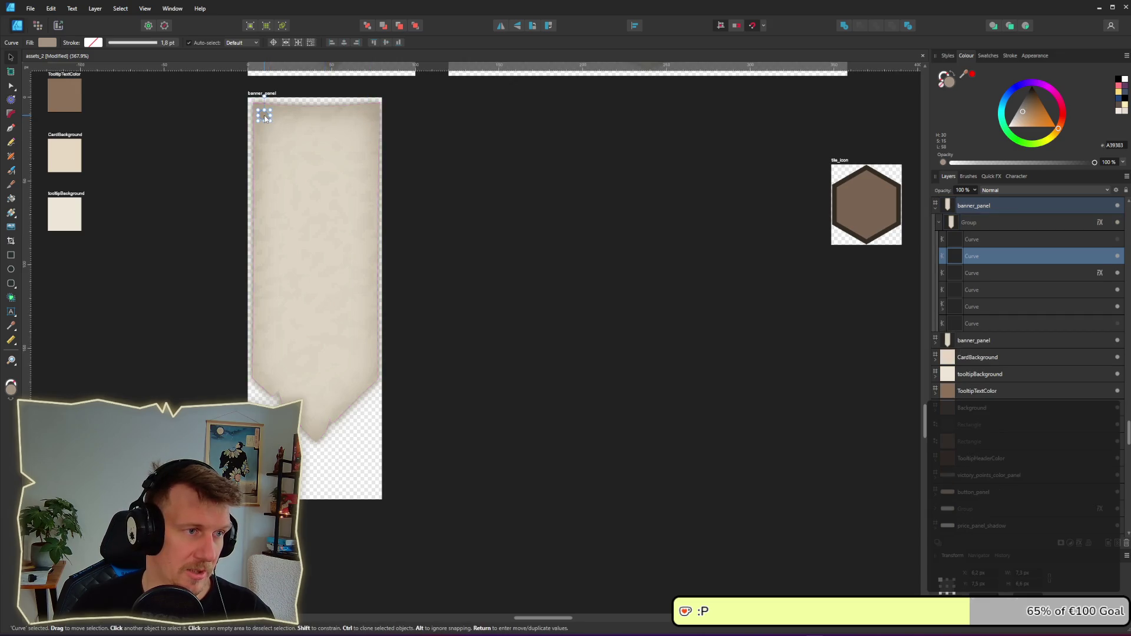
pyautogui.scroll(5, 453, 135)
pyautogui.scroll(5, 446, 423)
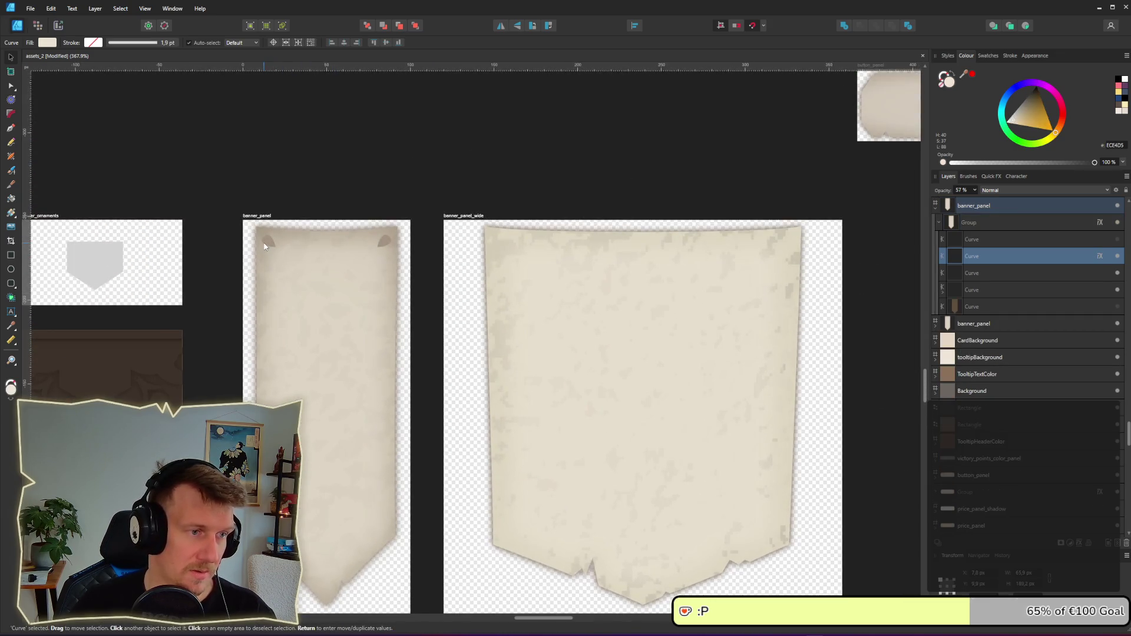
# - Inspect the curves of the original banner for comparison
pyautogui.click(327, 354)
pyautogui.doubleClick(382, 240)
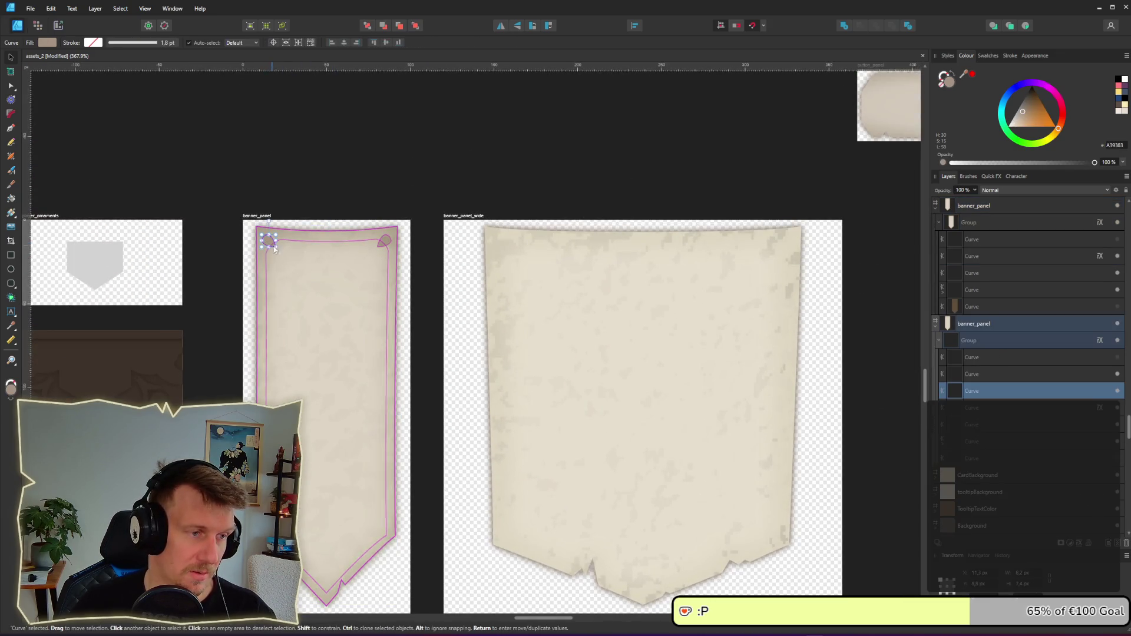
pyautogui.click(384, 241)
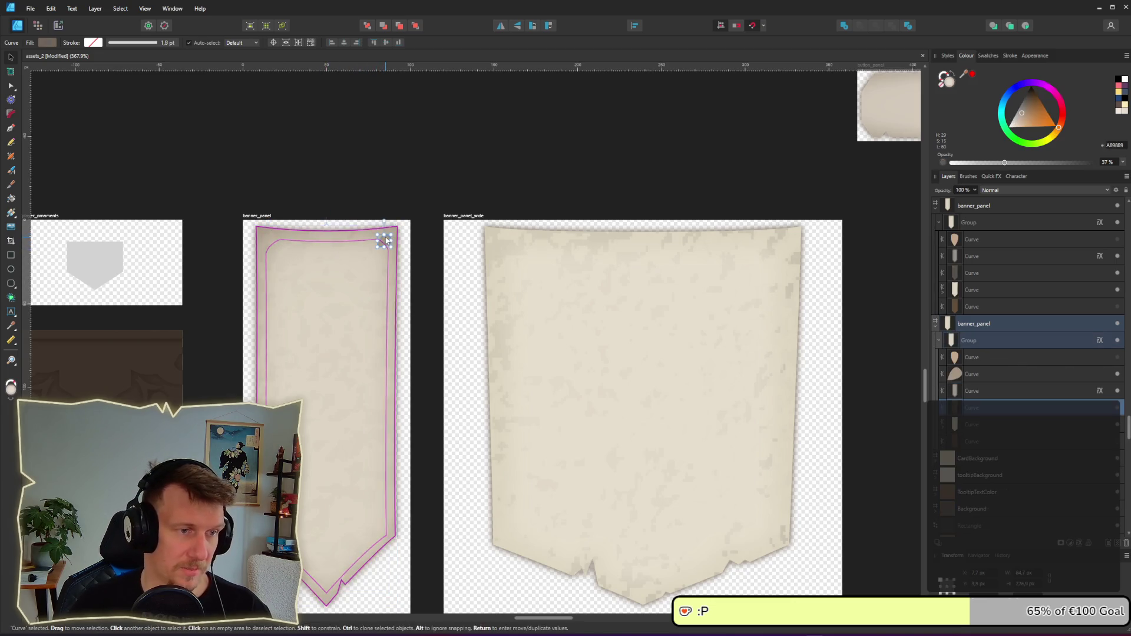
pyautogui.click(416, 160)
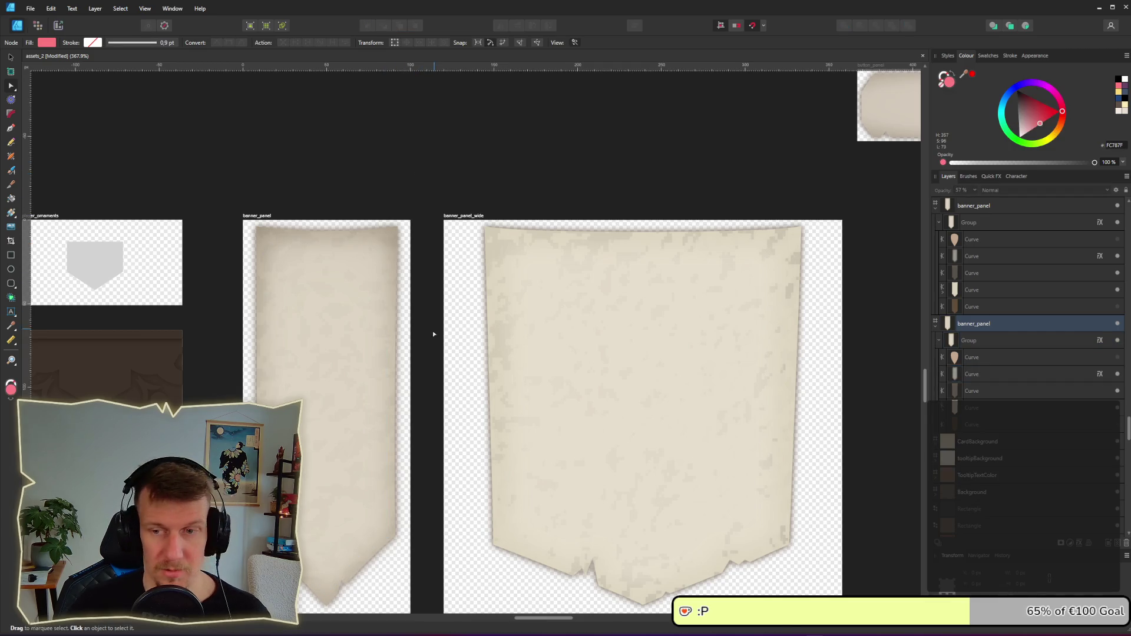
pyautogui.scroll(-5, 411, 214)
pyautogui.scroll(-5, 411, 215)
pyautogui.scroll(-3, 411, 353)
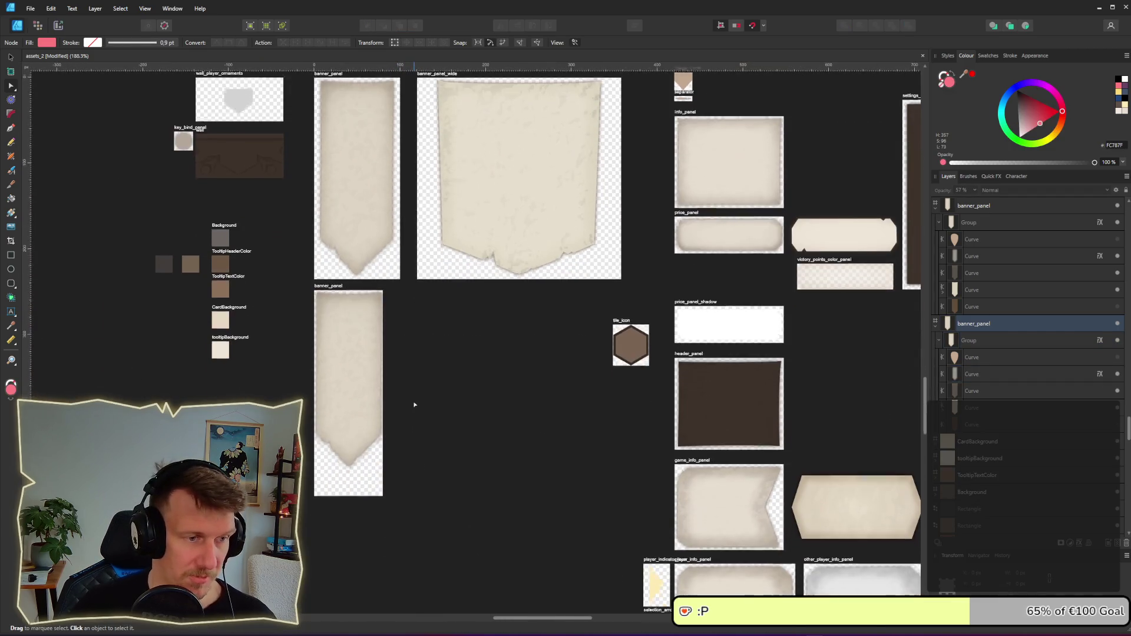
pyautogui.scroll(5, 373, 396)
pyautogui.scroll(3, 371, 396)
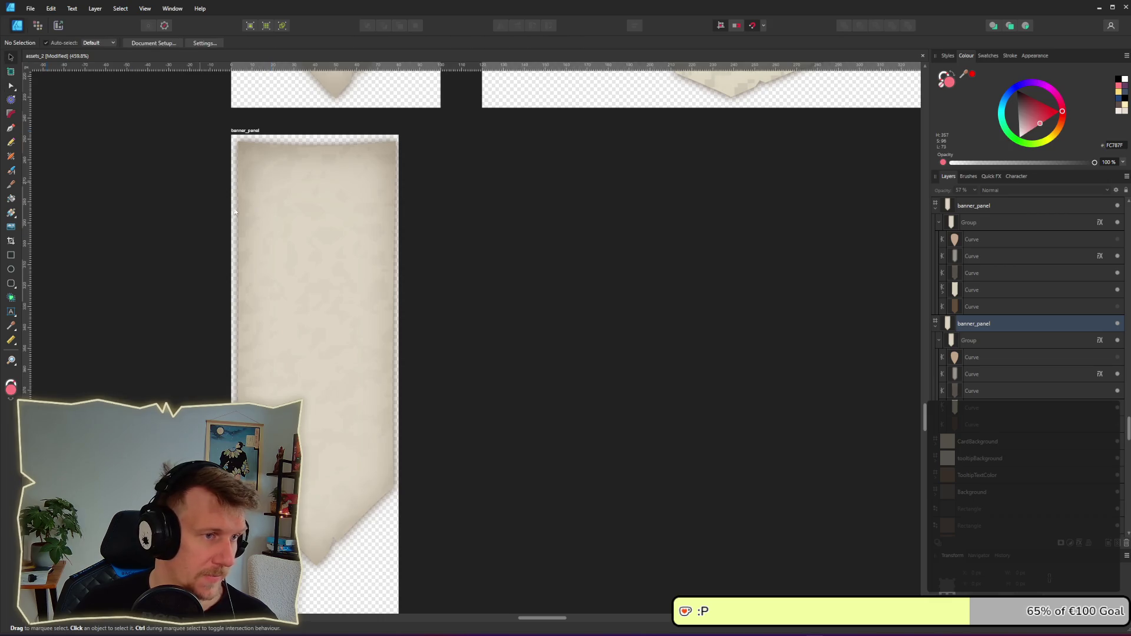
# - Slightly resize the copied banner and select one of its inner curves
pyautogui.click(323, 274)
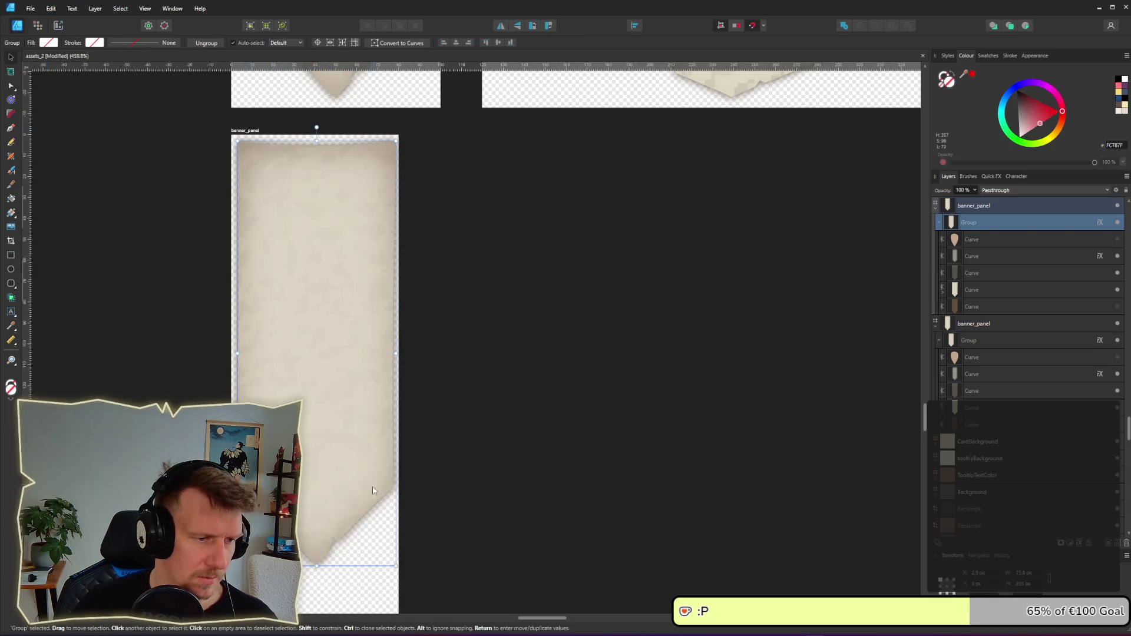
pyautogui.moveTo(394, 563); pyautogui.dragTo(391, 559)
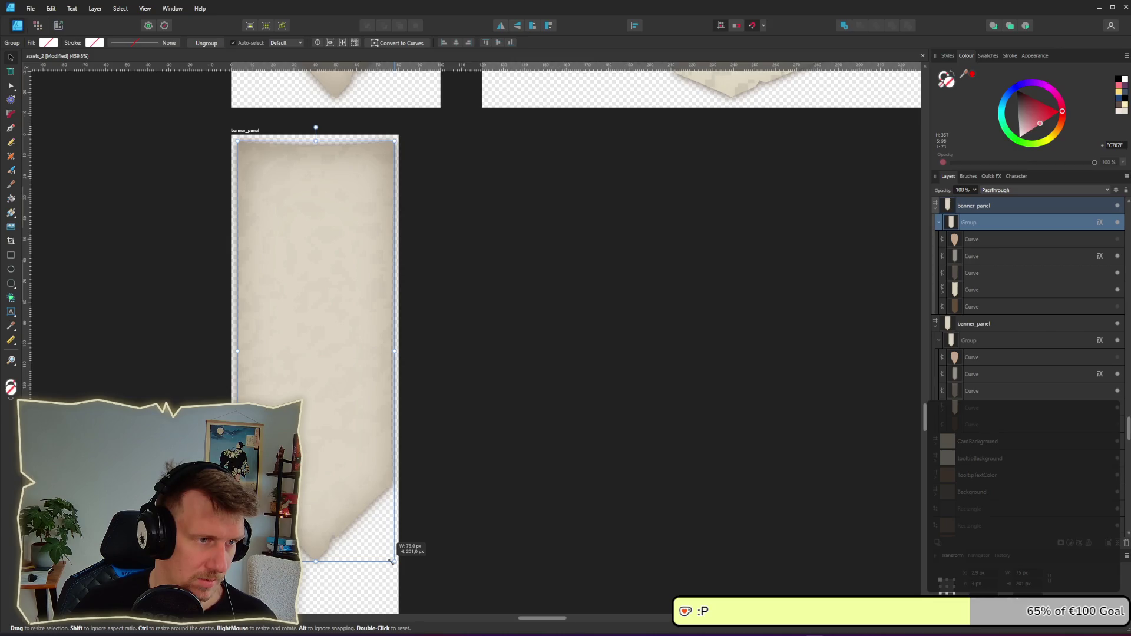
pyautogui.click(461, 550)
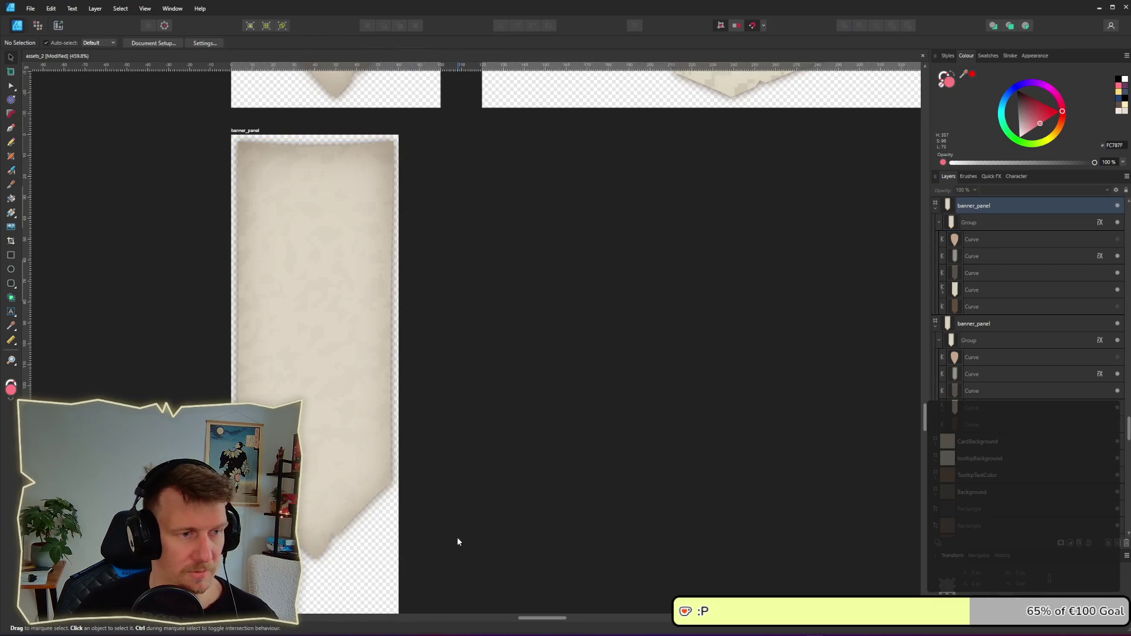
pyautogui.scroll(-3, 456, 536)
pyautogui.scroll(-2, 431, 320)
pyautogui.click(367, 361)
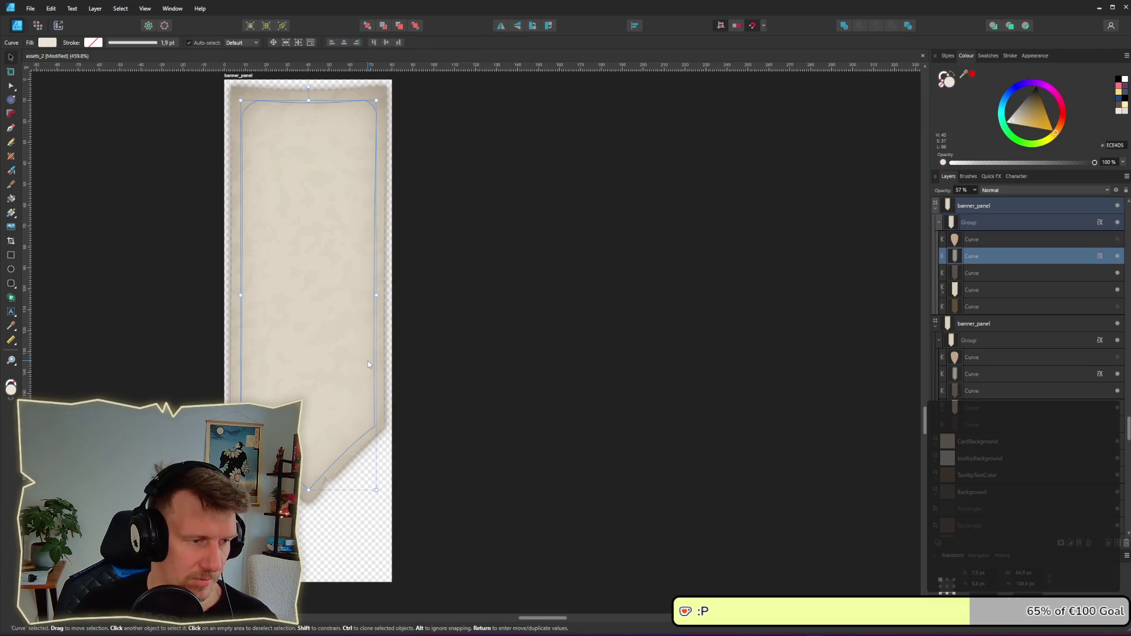
# - Delete the extra Curve layer from the copied banner group
pyautogui.click(977, 276)
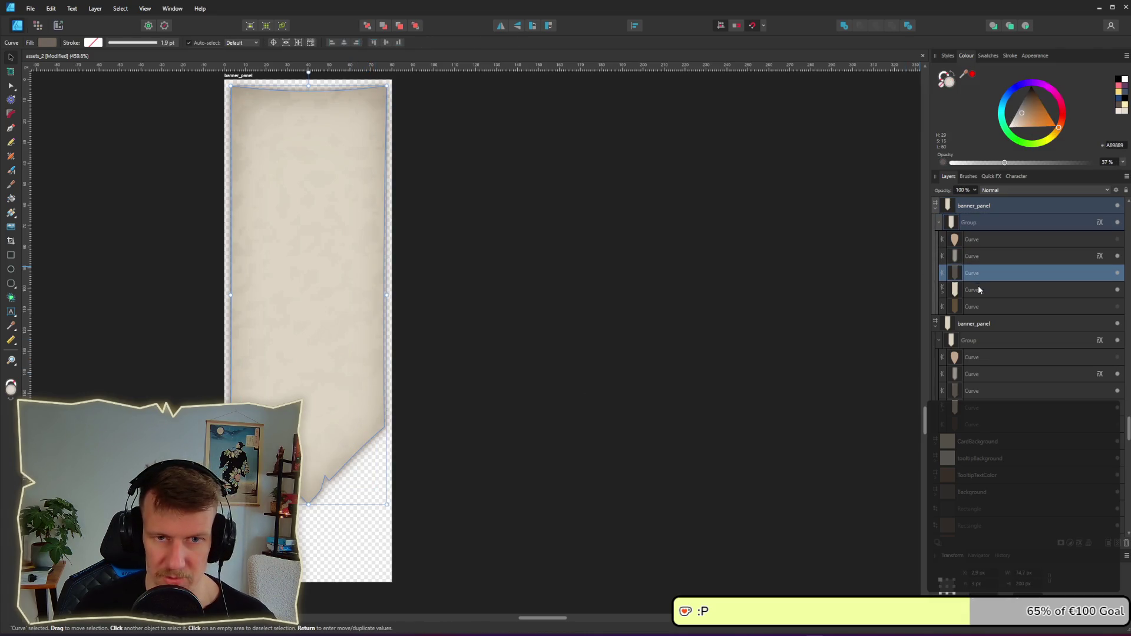
pyautogui.keyDown('shift'); pyautogui.click(978, 258); pyautogui.keyUp('shift')
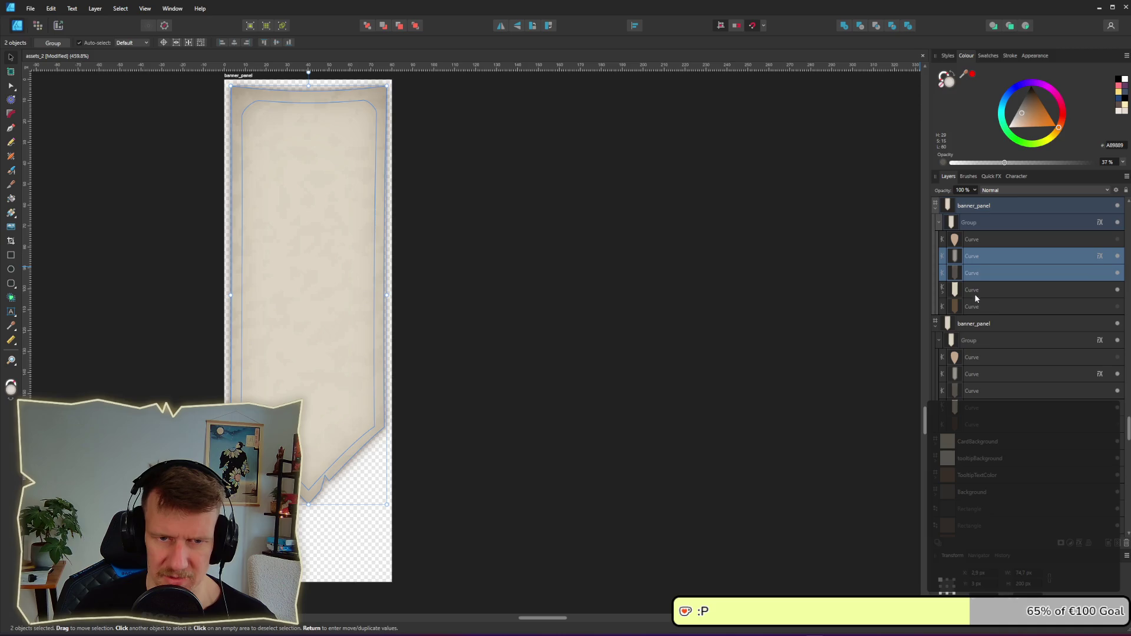
pyautogui.keyDown('shift'); pyautogui.click(973, 300); pyautogui.keyUp('shift')
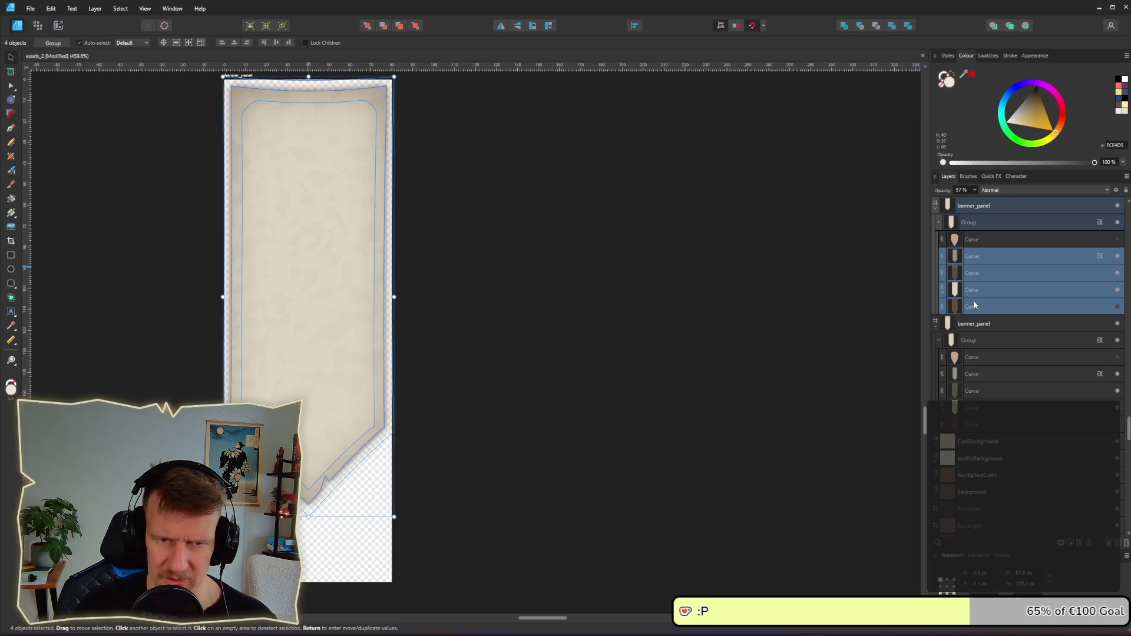
pyautogui.click(976, 240)
pyautogui.press('Delete')
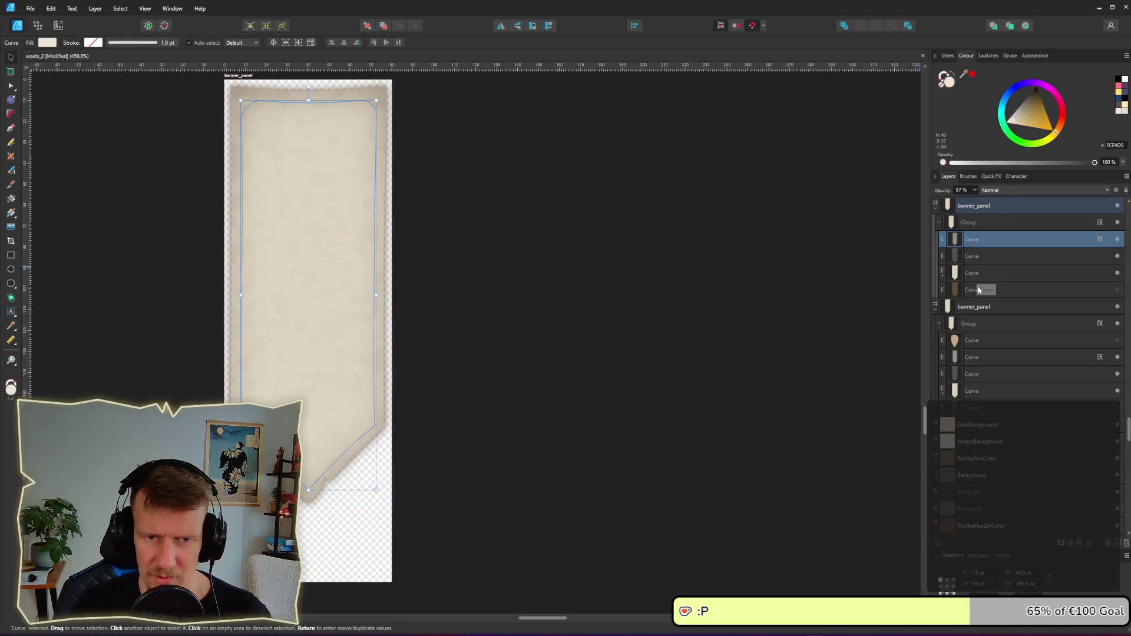
# - With the Node tool, drag the four curves' bottom nodes down to lengthen the pointed end
pyautogui.keyDown('shift'); pyautogui.click(955, 290); pyautogui.keyUp('shift')
pyautogui.click(12, 89)
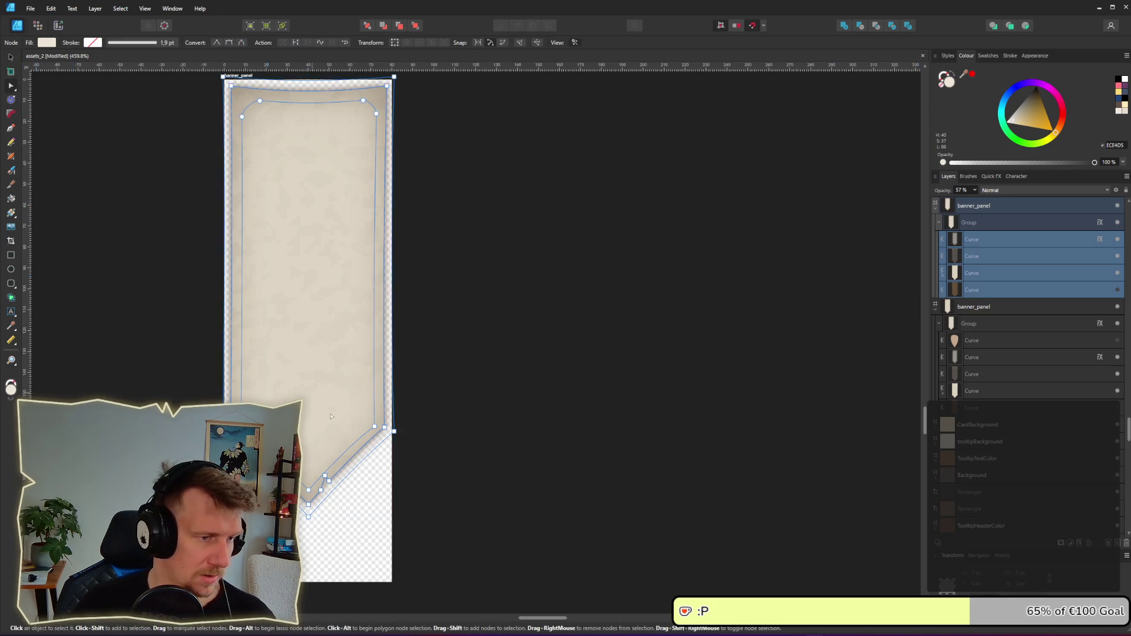
pyautogui.scroll(3, 310, 265)
pyautogui.moveTo(110, 237); pyautogui.dragTo(186, 292)
pyautogui.moveTo(390, 329)
pyautogui.mouseDown()
pyautogui.moveTo(388, 403)
pyautogui.moveTo(392, 394)
pyautogui.mouseUp()
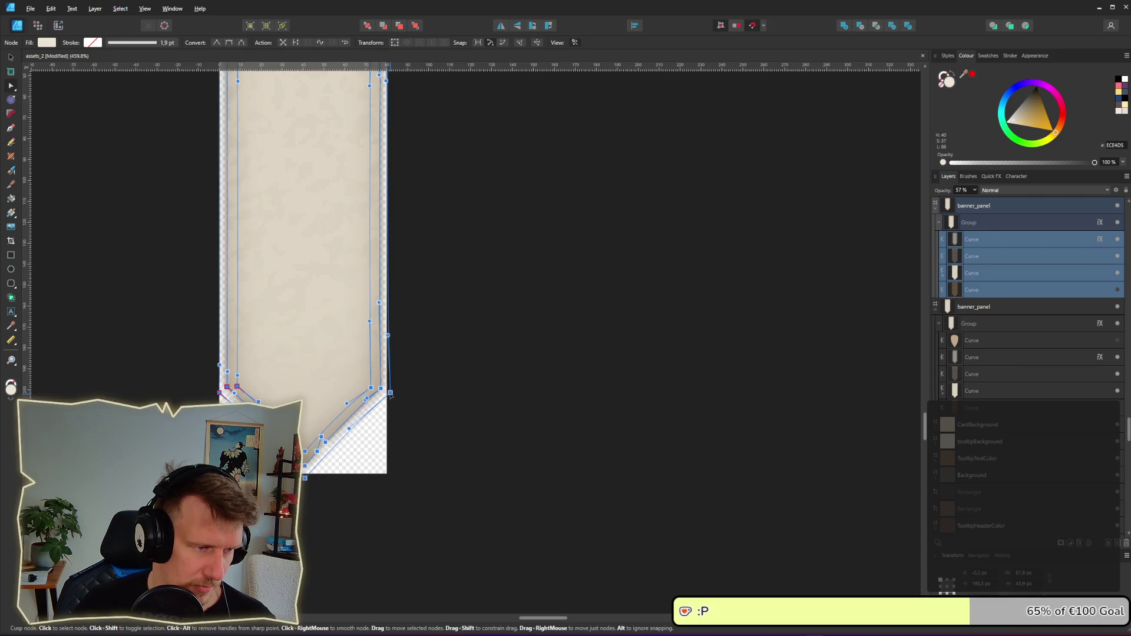
pyautogui.press('Escape')
pyautogui.scroll(-5, 448, 394)
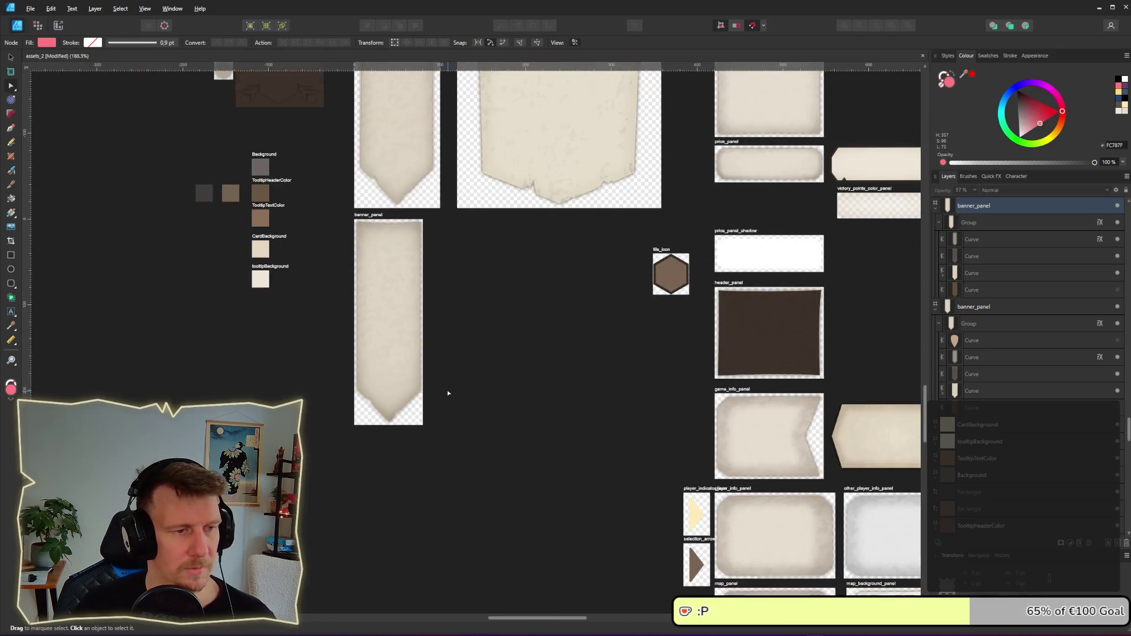
pyautogui.scroll(8, 448, 393)
# - Delete the stray spike point from the second curve of the banner's pointed bottom
pyautogui.click(409, 437)
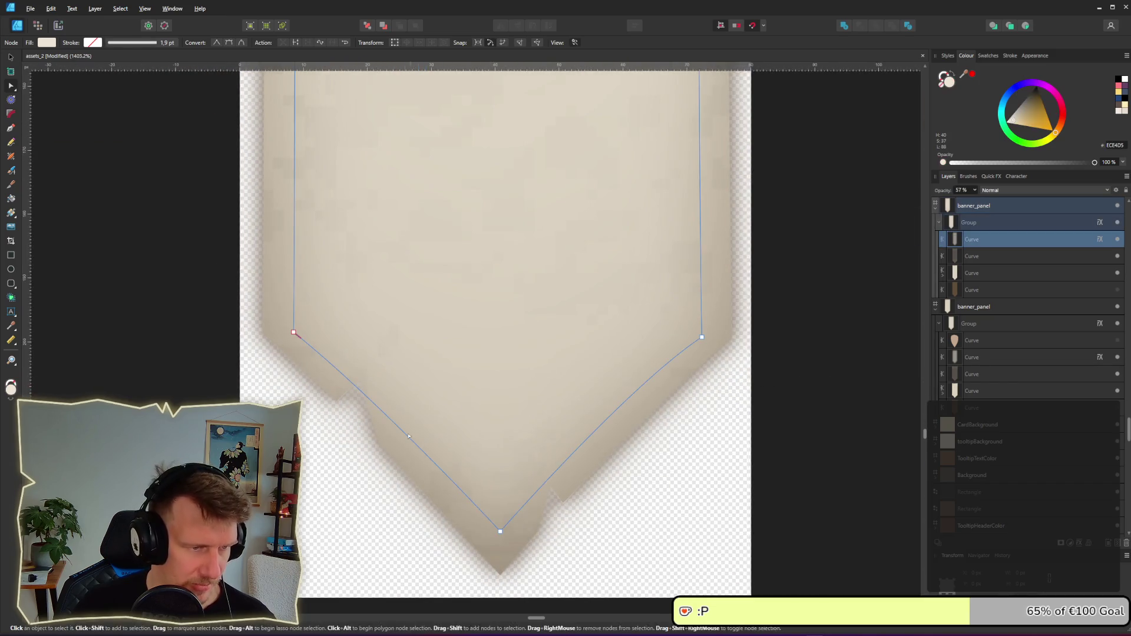
pyautogui.click(334, 381)
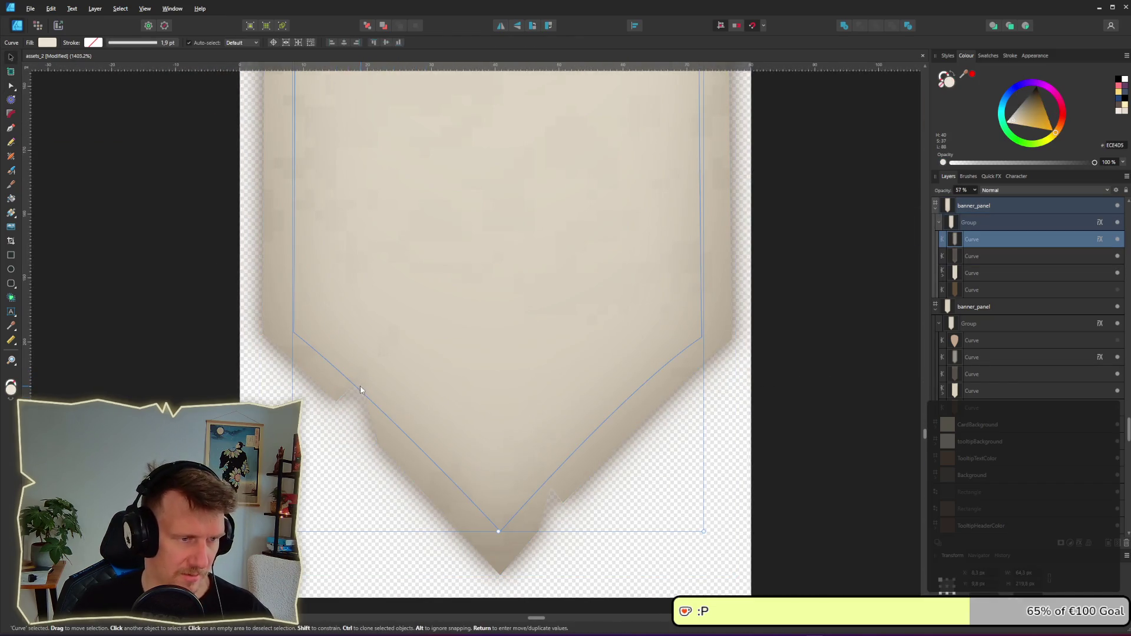
pyautogui.press('a')
pyautogui.press('Delete')
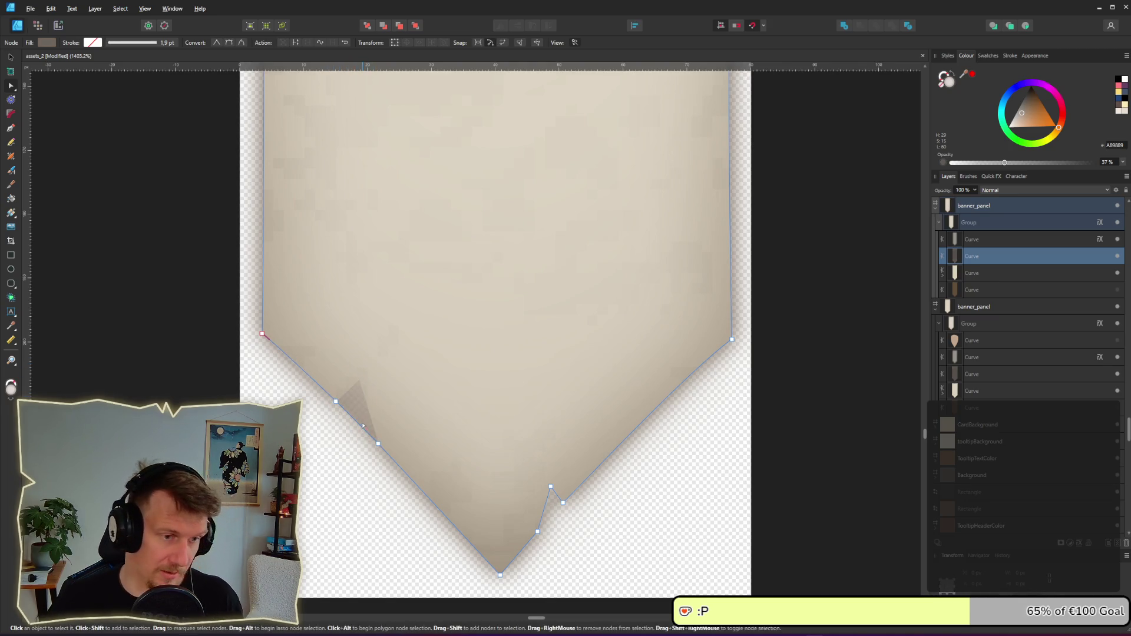
# - Delete the stray point on the third curve so the left slanted edge runs straight
pyautogui.click(1025, 238)
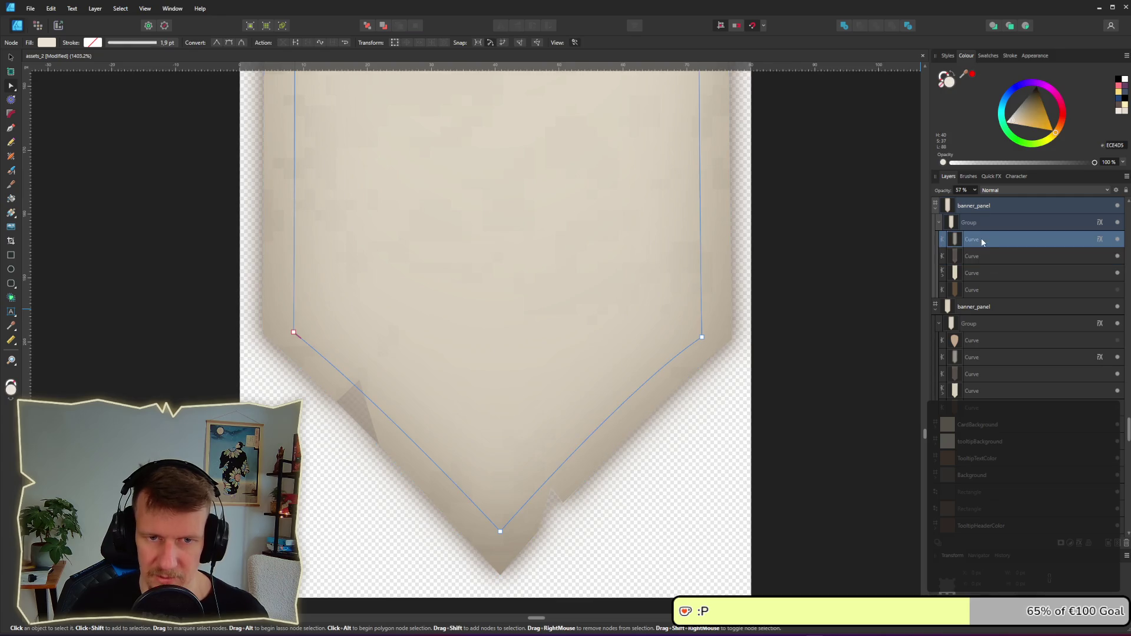
pyautogui.click(975, 272)
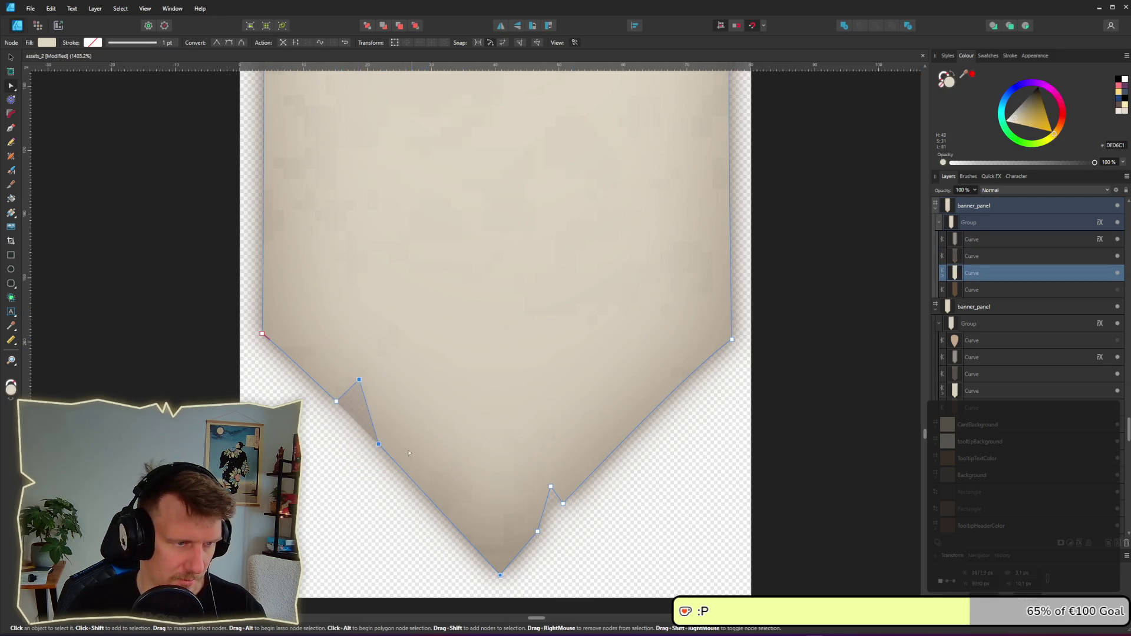
pyautogui.click(336, 401)
pyautogui.press('Delete')
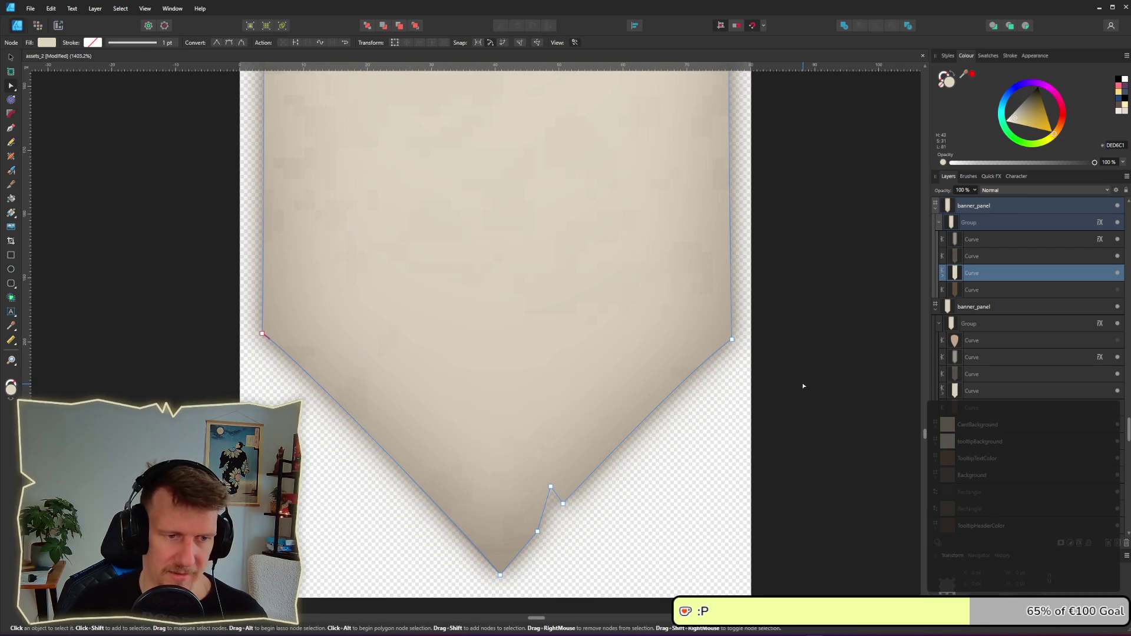
pyautogui.scroll(-5, 803, 386)
pyautogui.scroll(-3, 848, 354)
pyautogui.scroll(2, 683, 391)
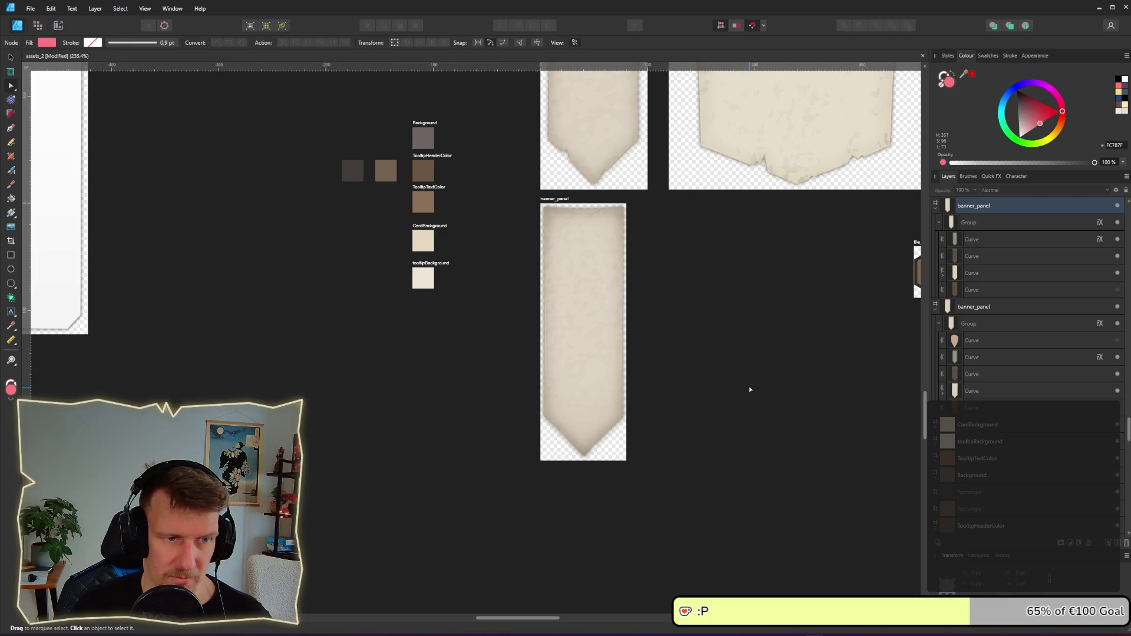
pyautogui.scroll(3, 649, 411)
pyautogui.scroll(2, 650, 410)
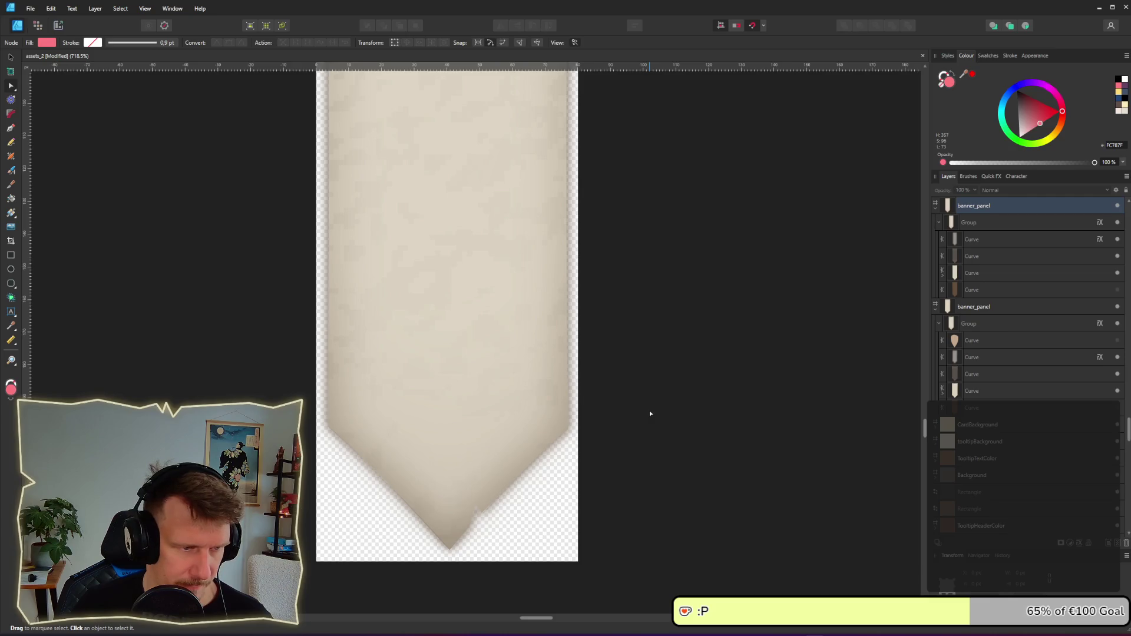
pyautogui.scroll(-2, 456, 257)
pyautogui.scroll(-3, 456, 257)
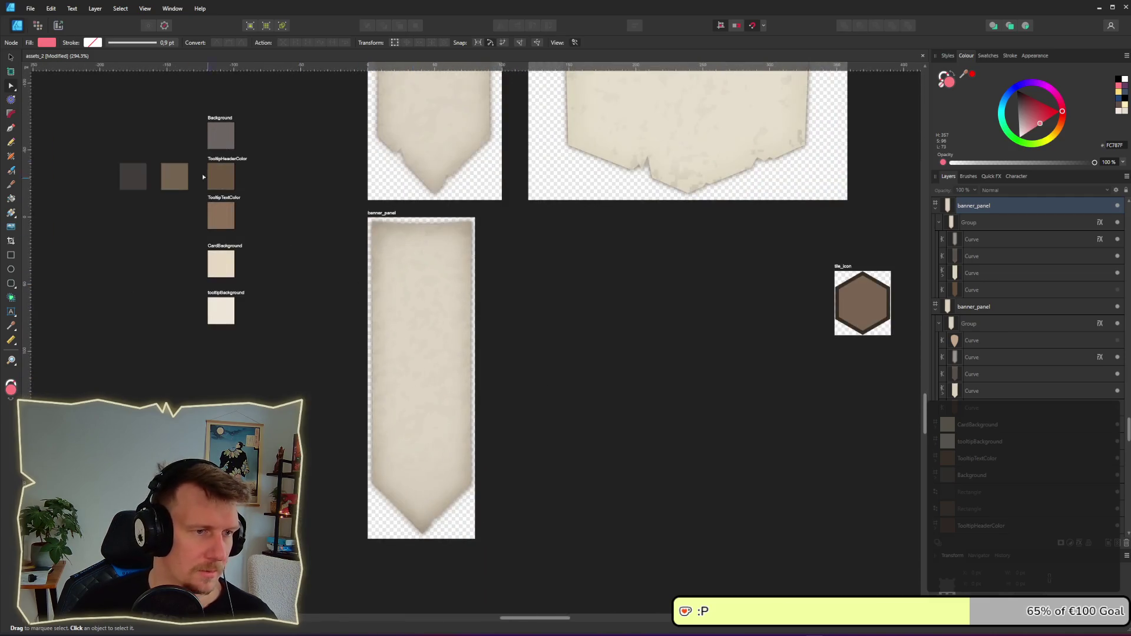
# - Rename the copied artboard to 'trade_banner_panel' and switch to the Export Persona
pyautogui.click(12, 57)
pyautogui.doubleClick(386, 215)
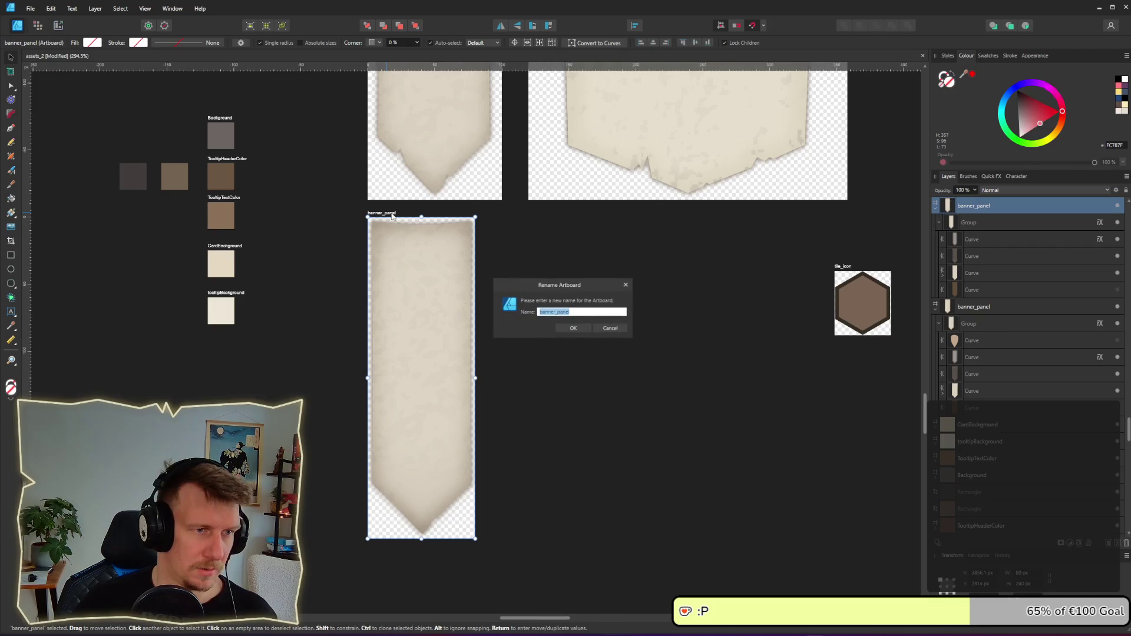
pyautogui.press('End')
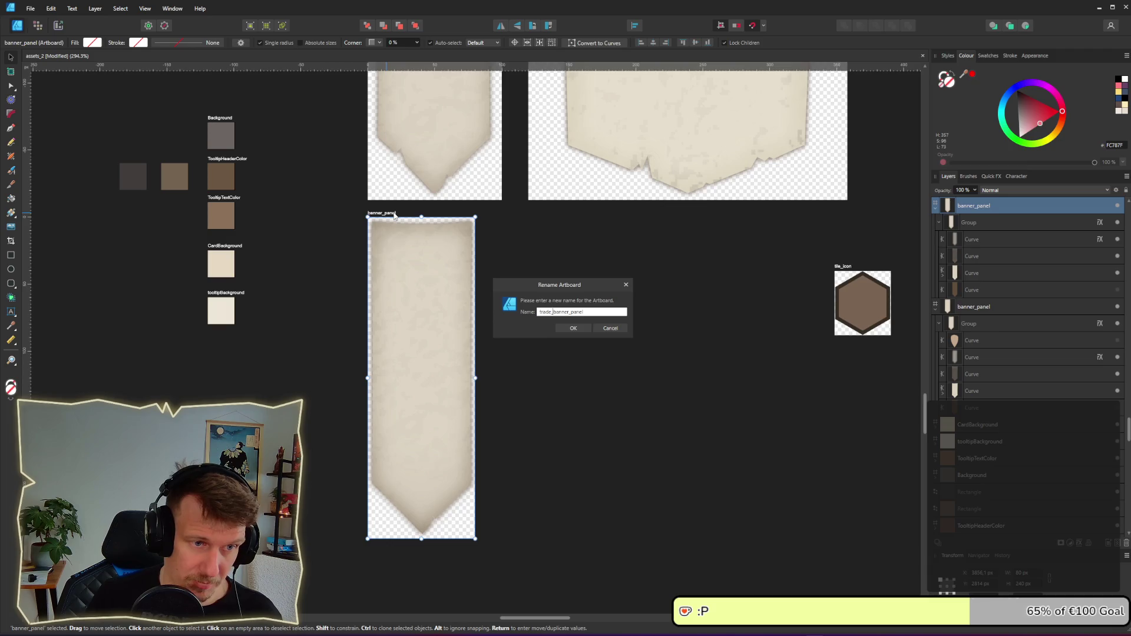
pyautogui.press('Return')
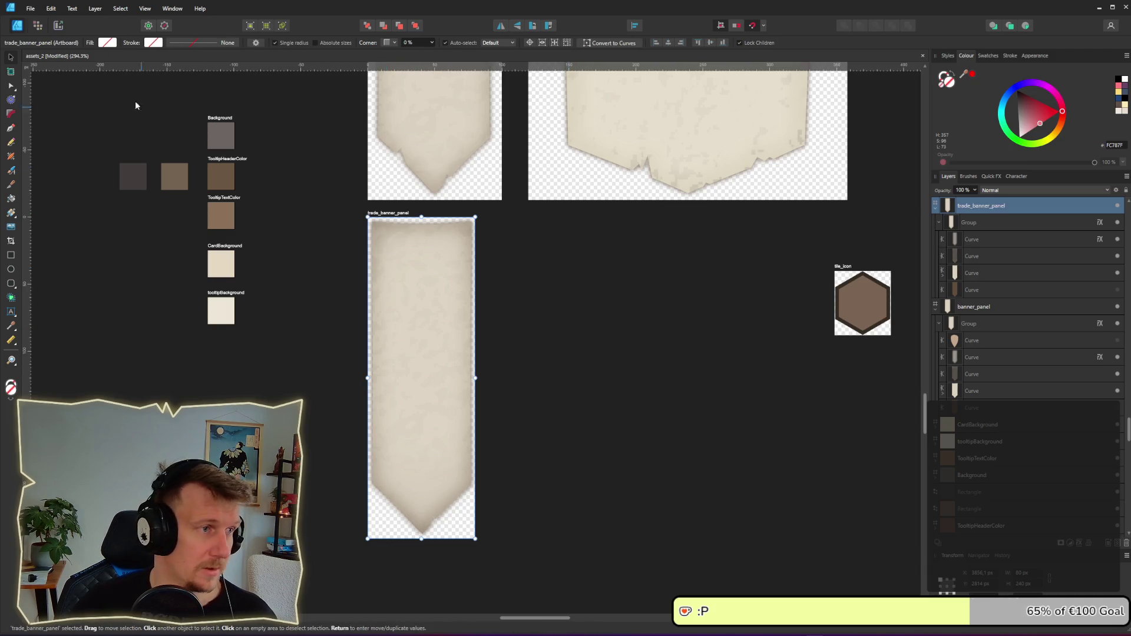
pyautogui.click(59, 25)
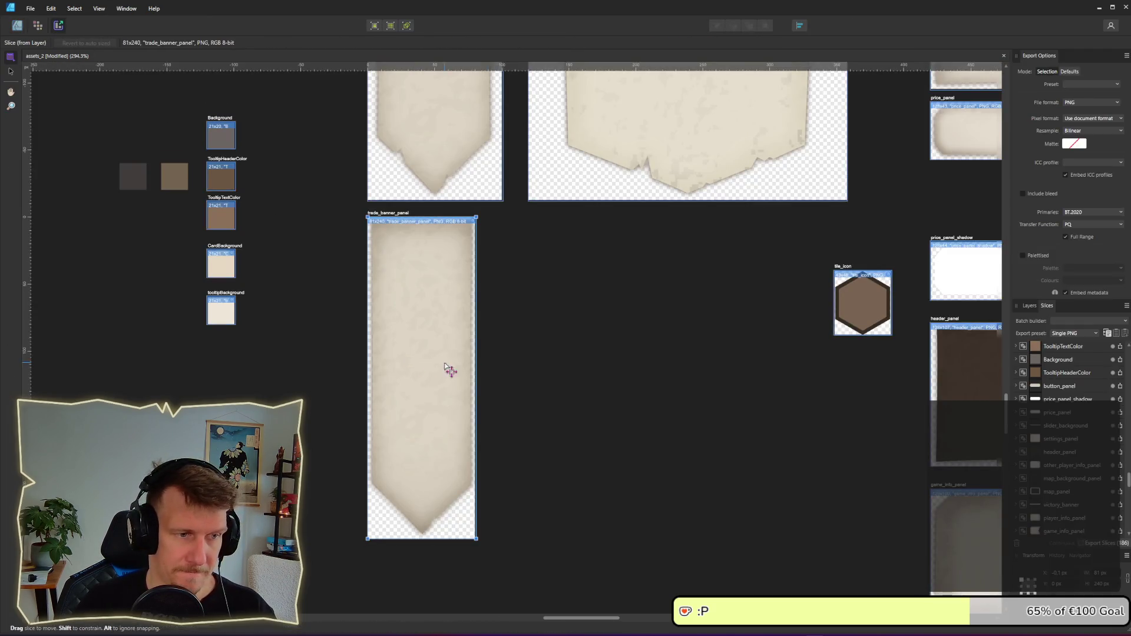
pyautogui.scroll(3, 1122, 432)
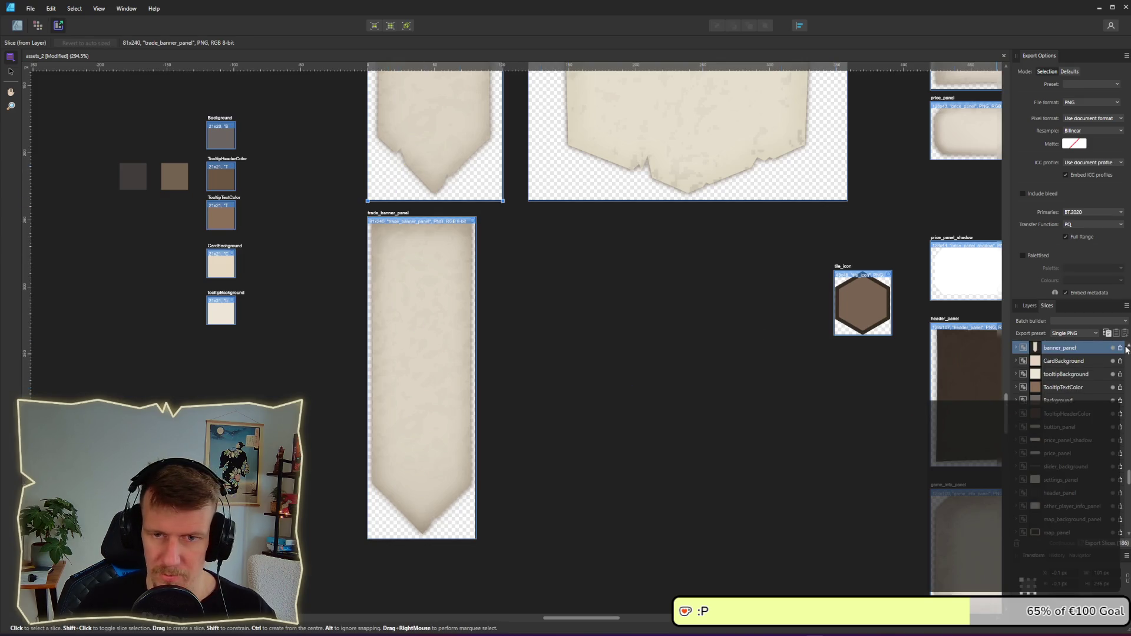
# - Export the trade_banner_panel slice as PNG, overwriting the existing image, and switch back to Godot
pyautogui.click(1104, 351)
pyautogui.press('Return')
pyautogui.press('Return')
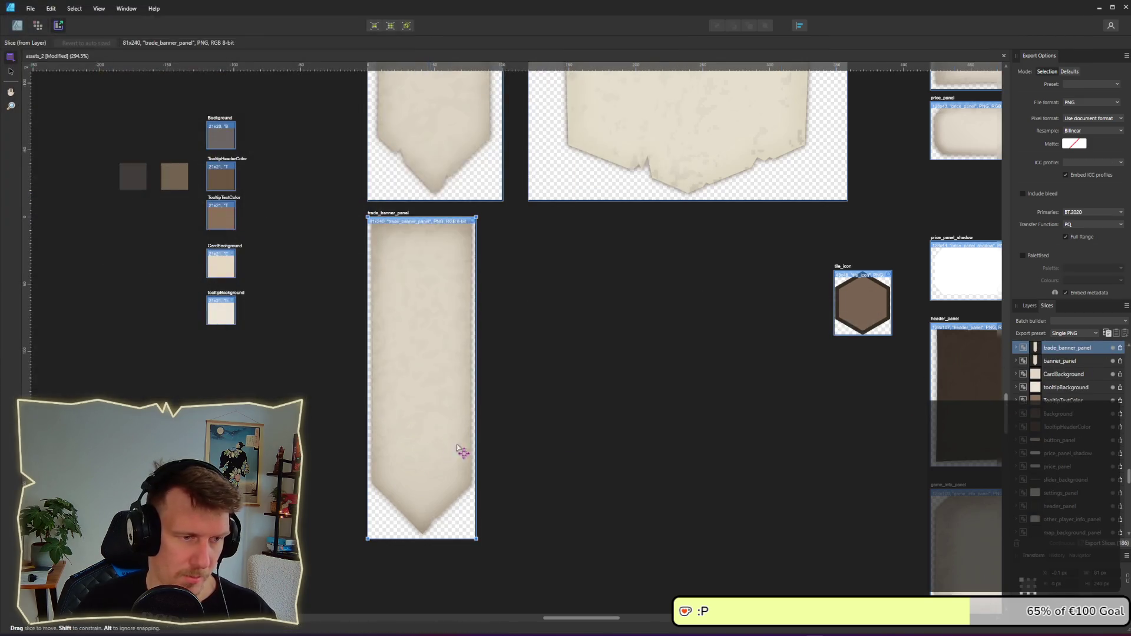
pyautogui.click(1121, 350)
pyautogui.press('Return')
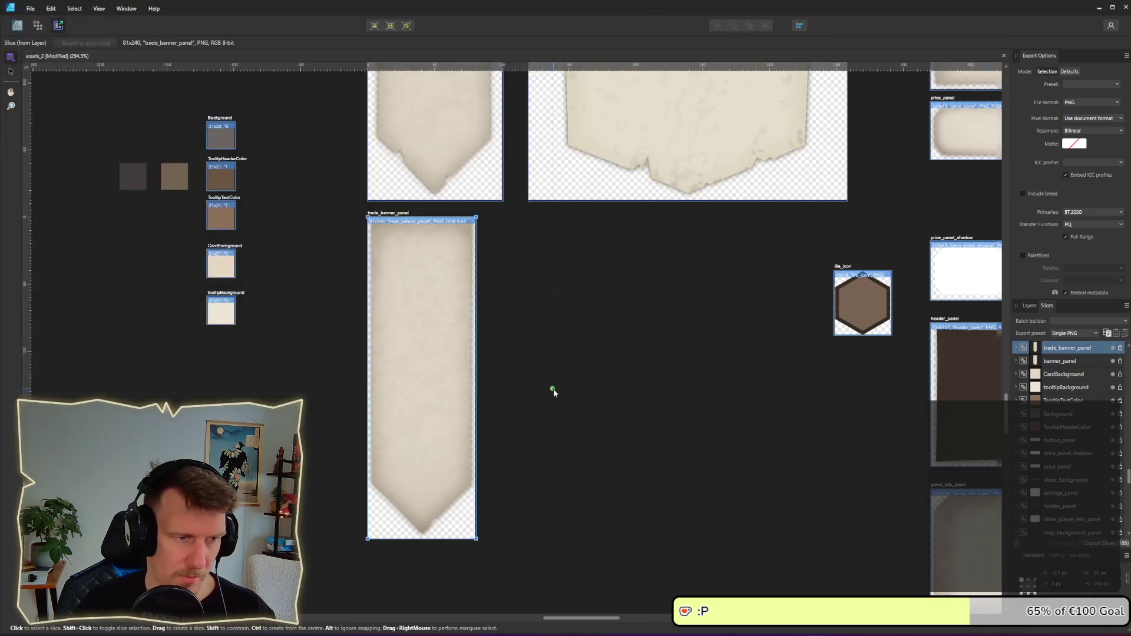
pyautogui.press('Return')
pyautogui.hotkey('alt', 'Tab')
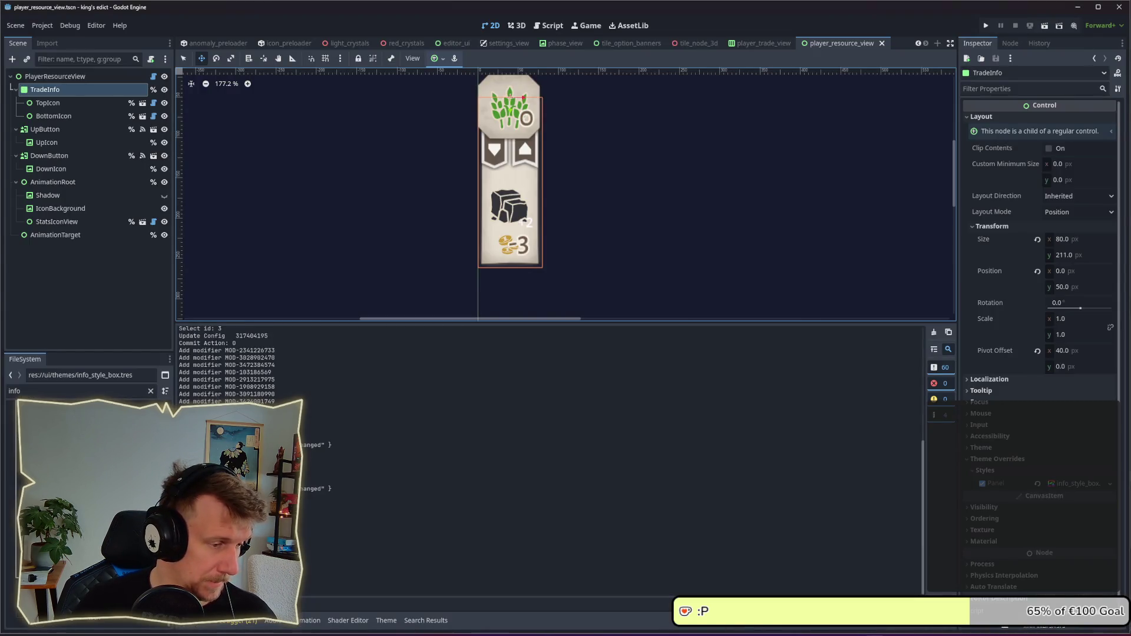
# - Filter FileSystem by 'banner' and duplicate banner_style_box.tres as banner_style_box_trade.tres
pyautogui.click(30, 390)
pyautogui.write('banner')
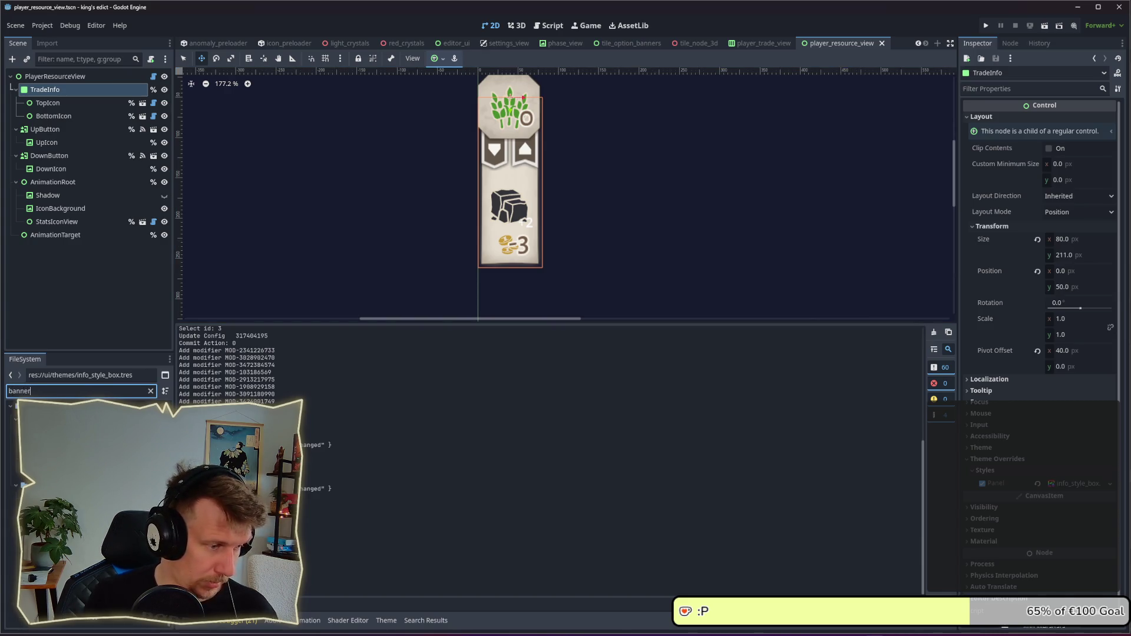
pyautogui.hotkey('ctrl', 'd')
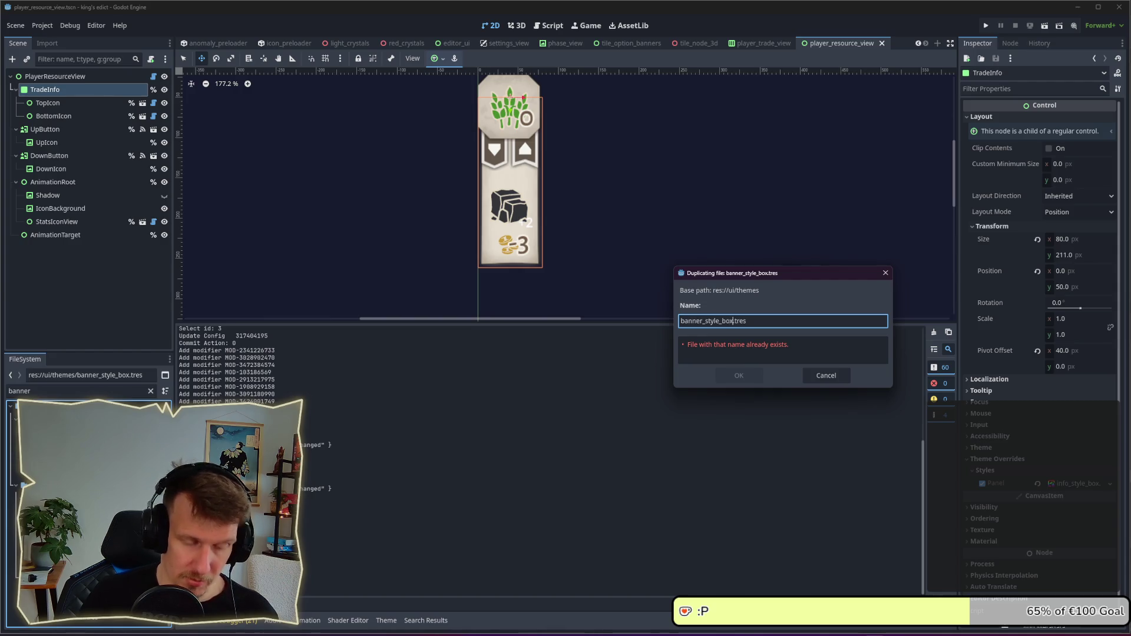
pyautogui.write('_t')
pyautogui.write('e')
pyautogui.press('Return')
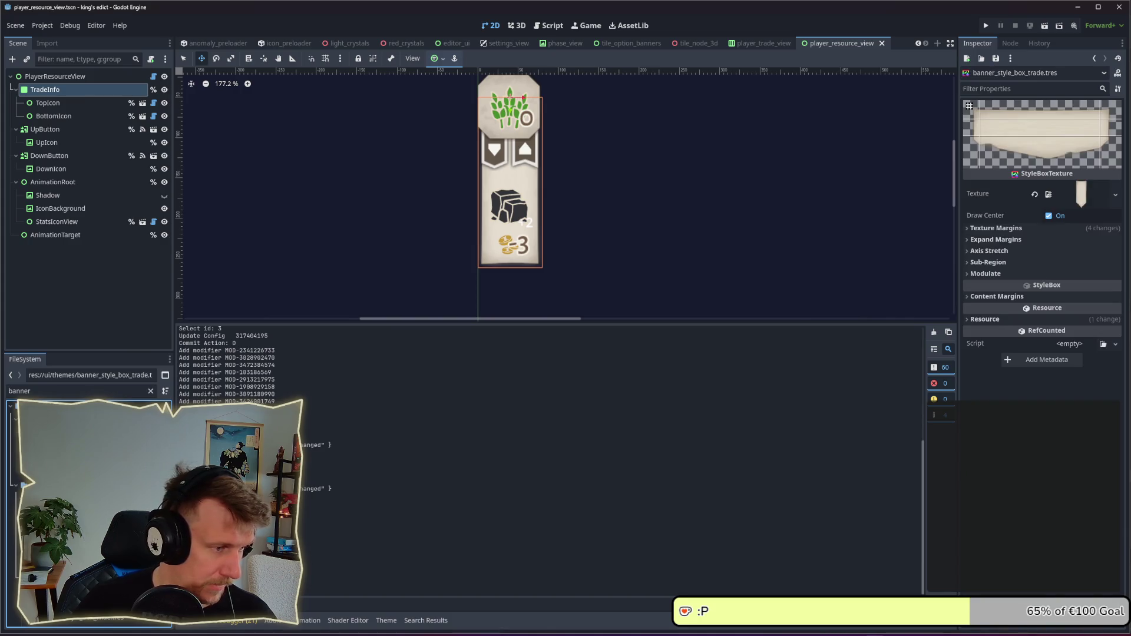
# - Assign trade_banner_panel.png as the new style box's texture and return to TradeInfo's properties
pyautogui.click(24, 480)
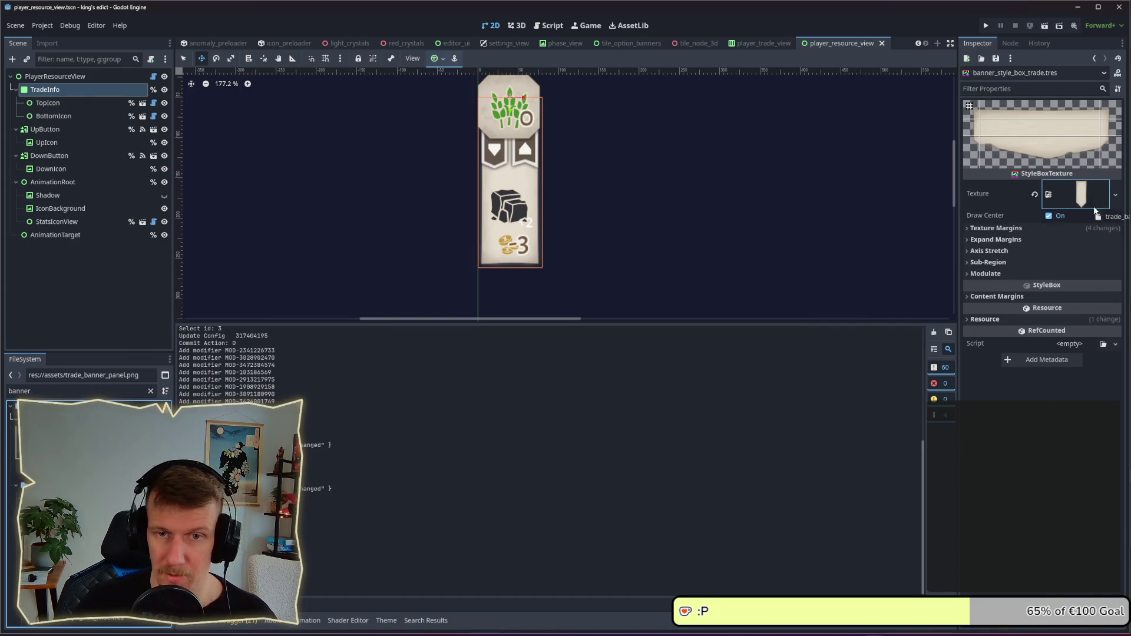
pyautogui.moveTo(381, 453); pyautogui.dragTo(1083, 194)
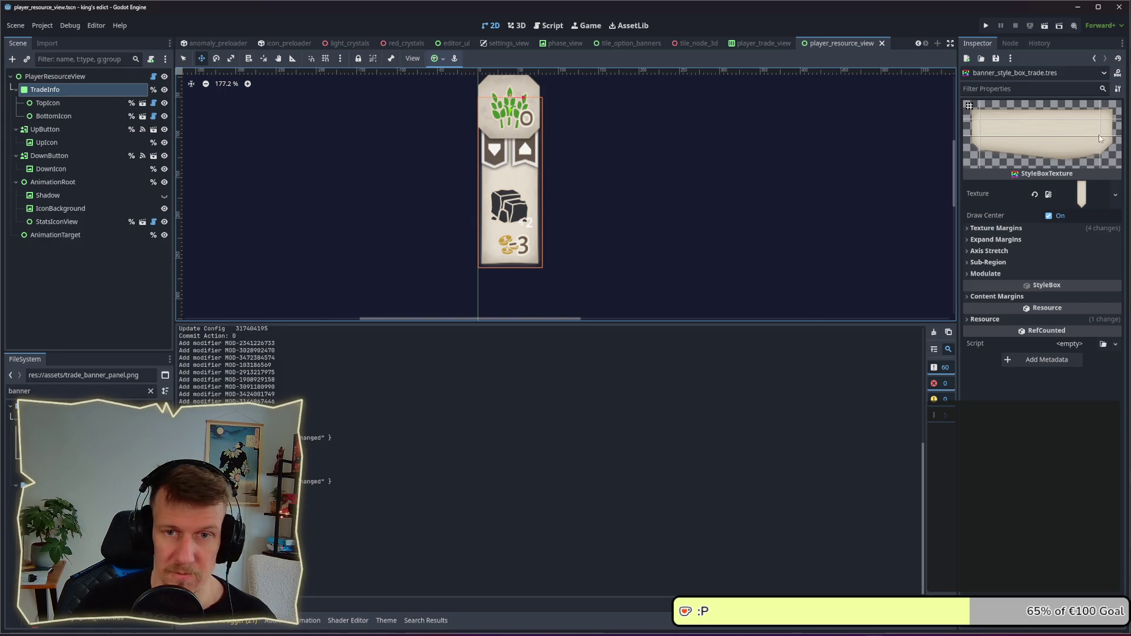
pyautogui.moveTo(957, 133); pyautogui.dragTo(921, 137)
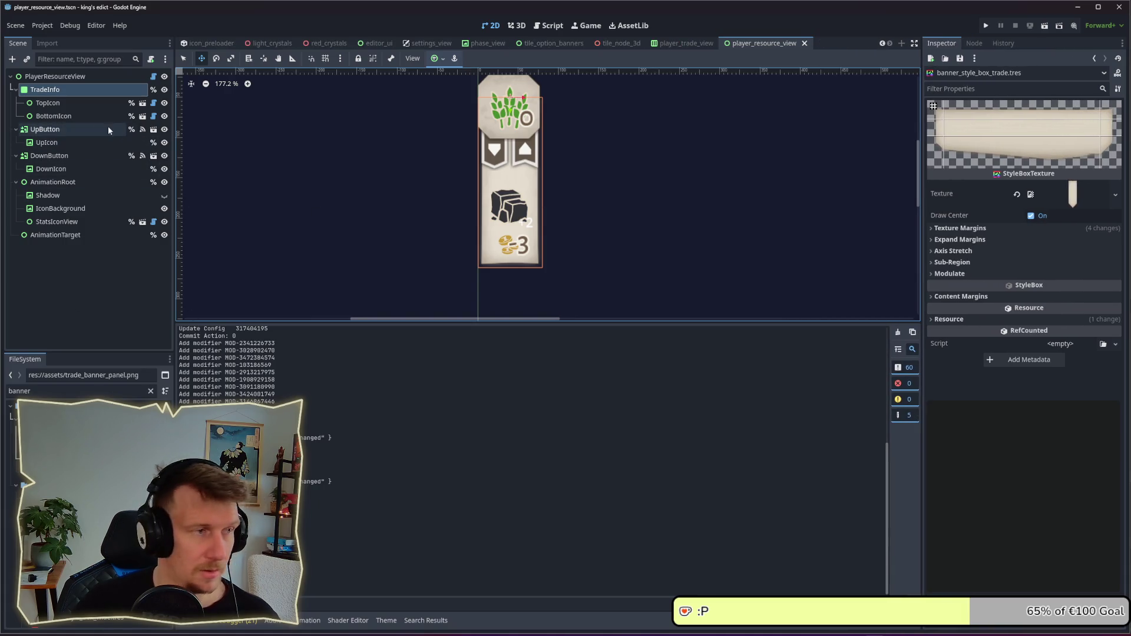
pyautogui.click(44, 89)
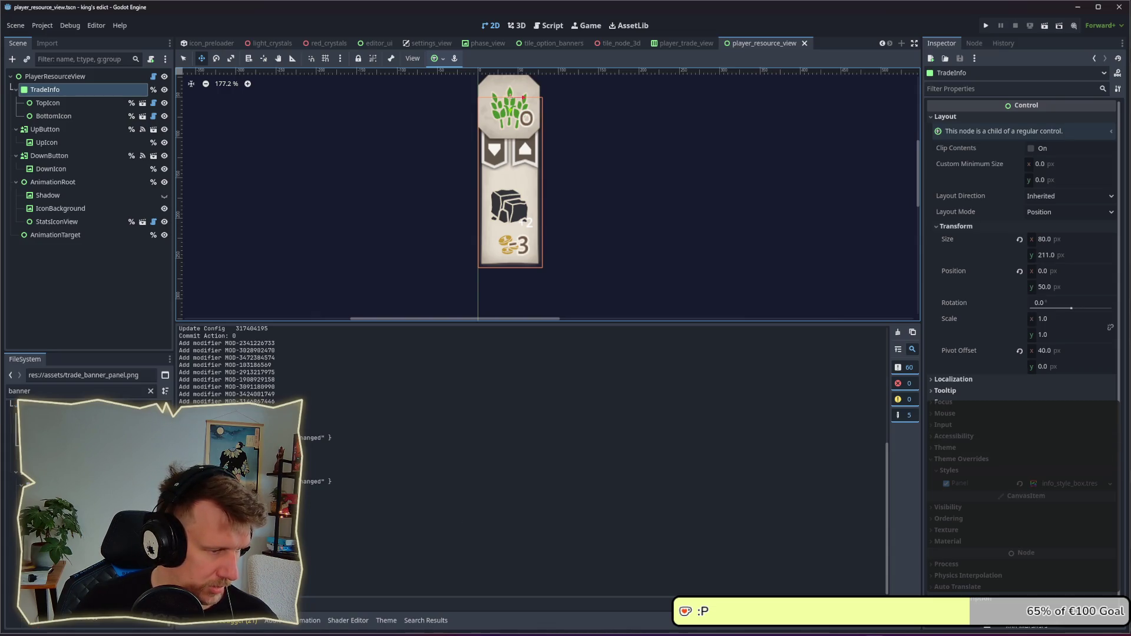
# - Apply banner_style_box_trade as TradeInfo's panel style override and save the scene
pyautogui.moveTo(84, 416); pyautogui.dragTo(1069, 483)
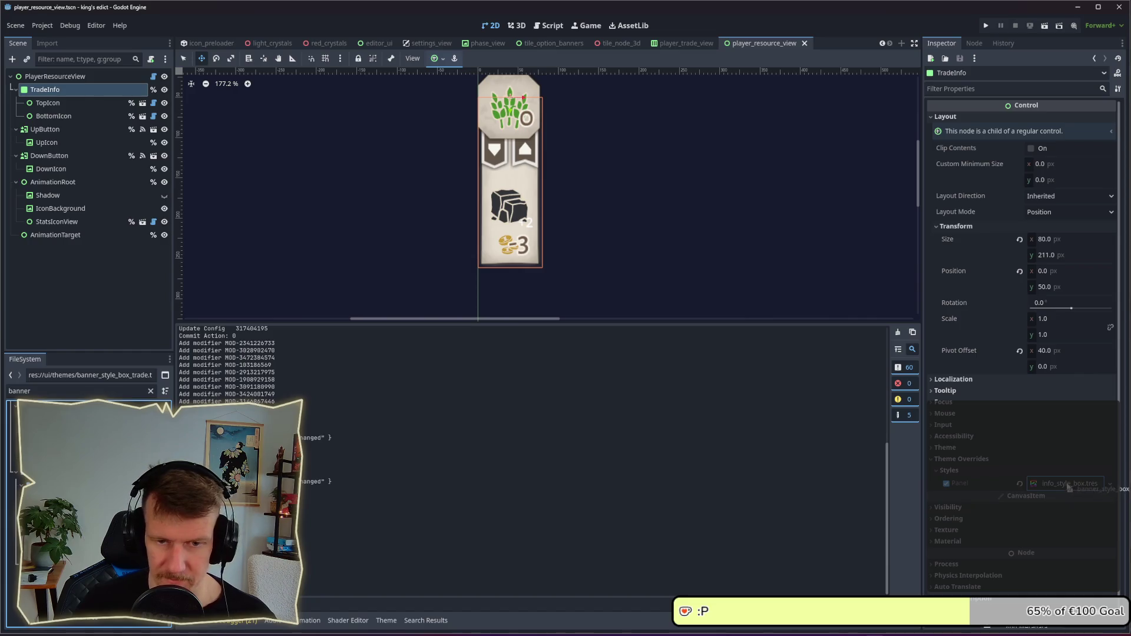
pyautogui.hotkey('ctrl', 's')
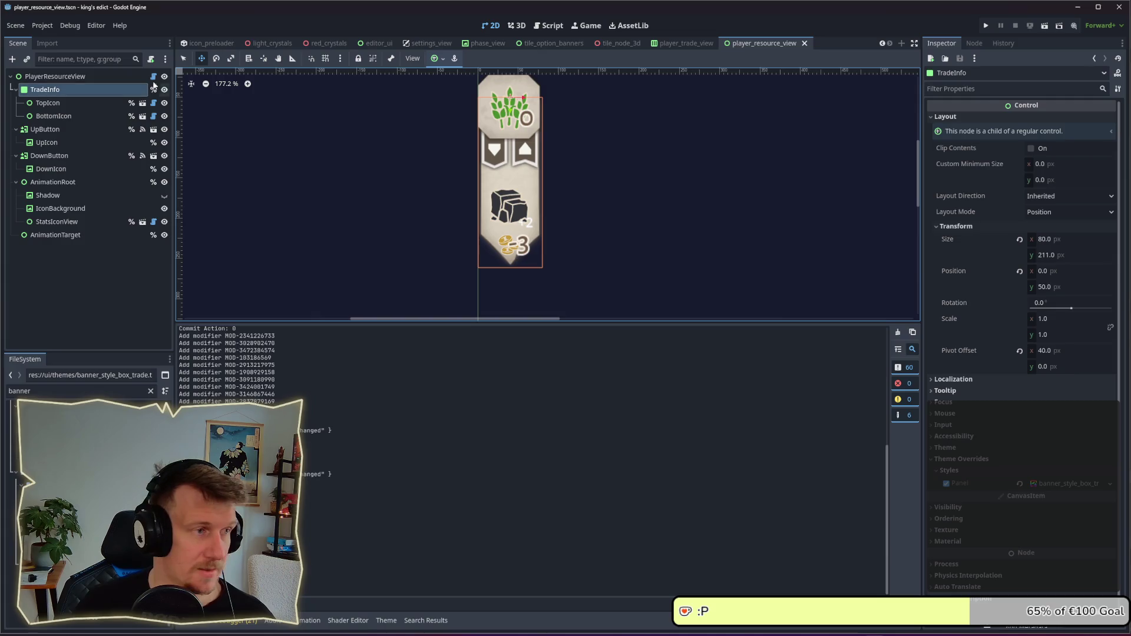
pyautogui.click(55, 76)
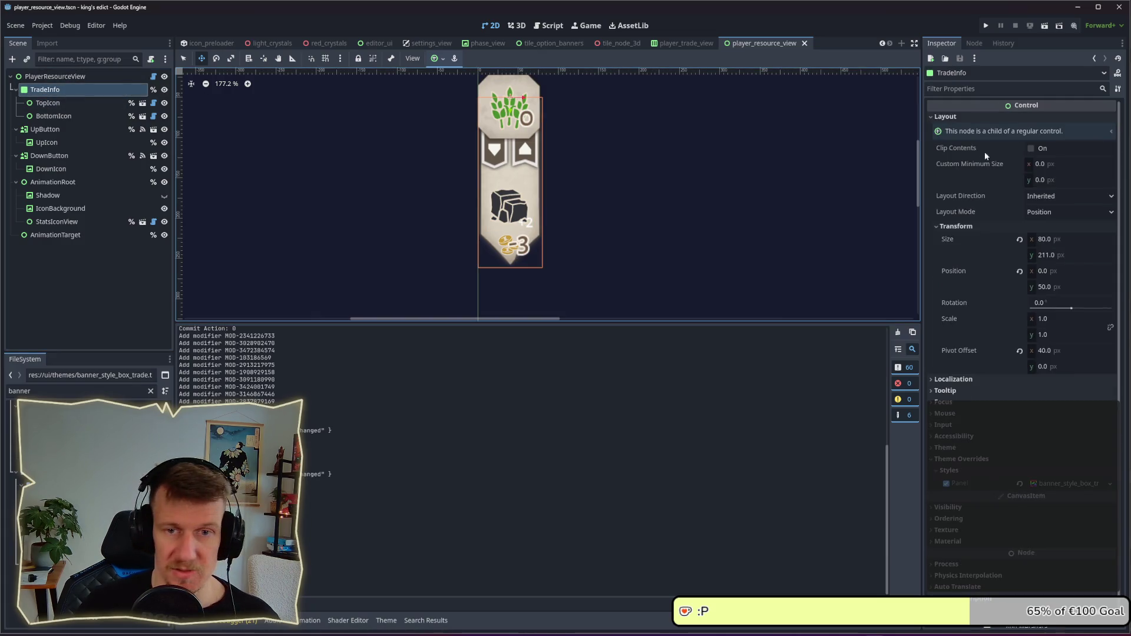
# - Set TradeInfo's height to 240 px, save, and select the PlayerResourceView root node
pyautogui.click(1050, 255)
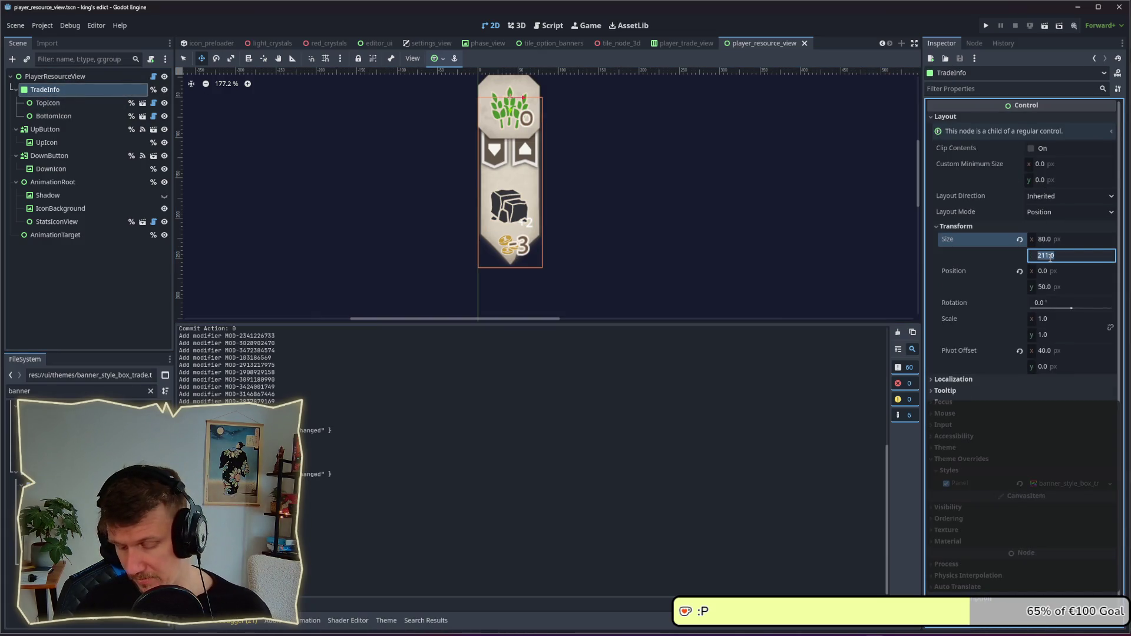
pyautogui.write('240')
pyautogui.press('Return')
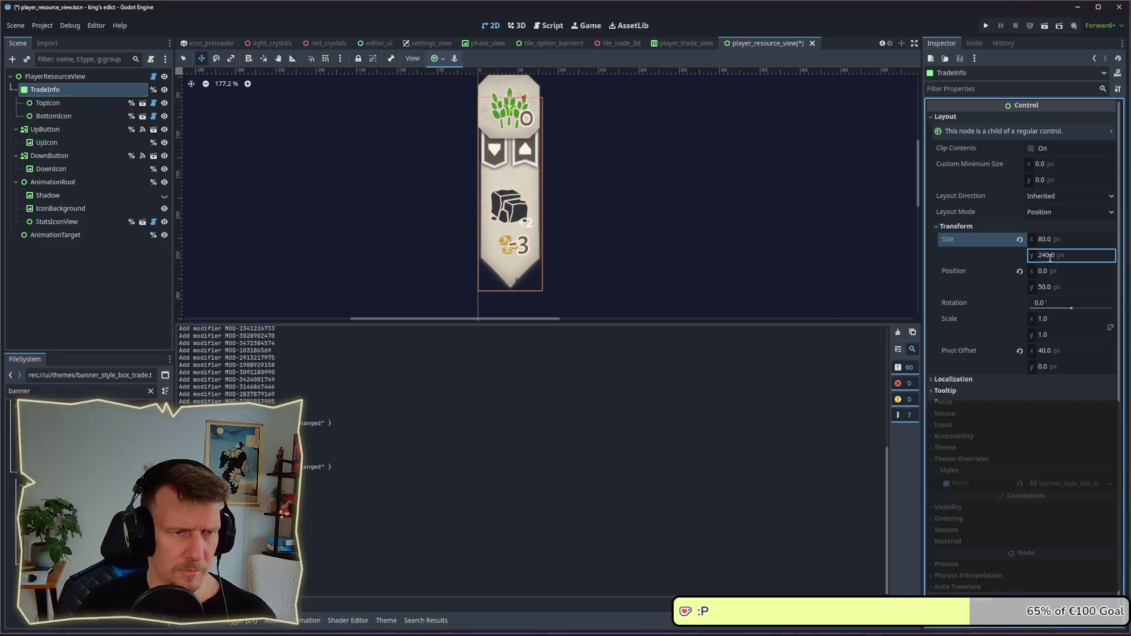
pyautogui.hotkey('ctrl', 's')
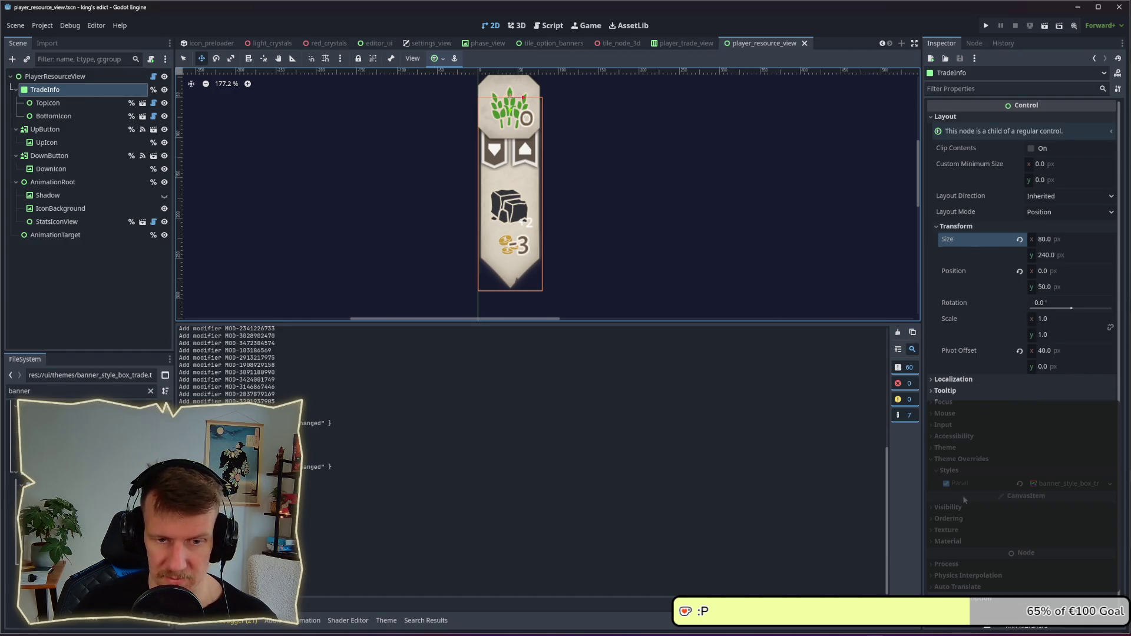
pyautogui.click(54, 76)
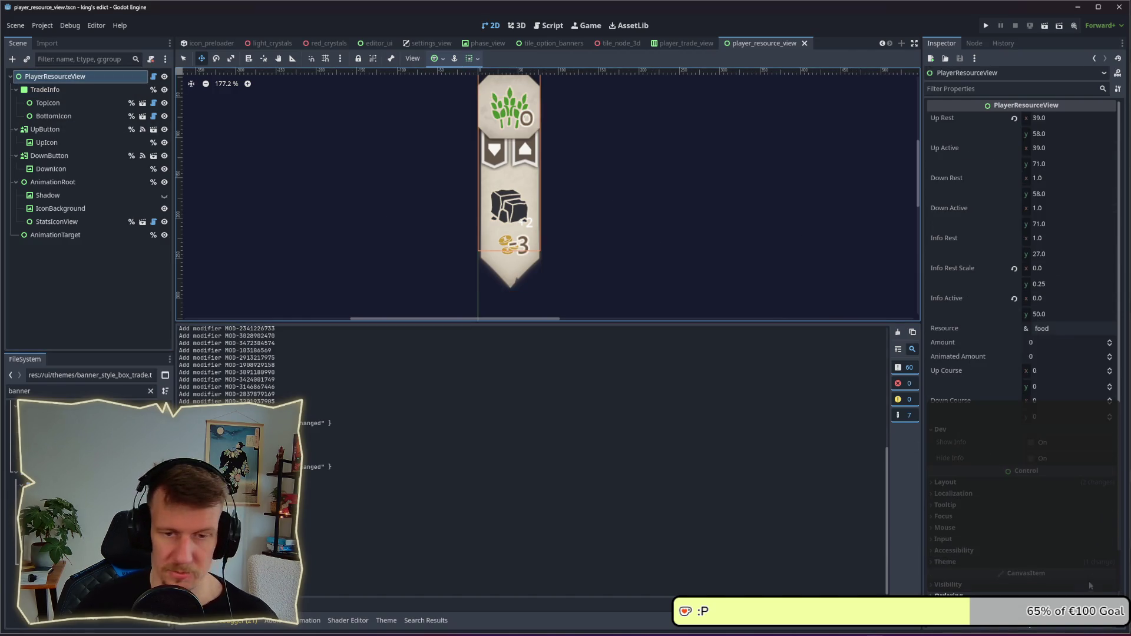
# - Preview the banner's Show Info/Hide Info toggles, leave info hidden, and save the scene
pyautogui.click(1028, 445)
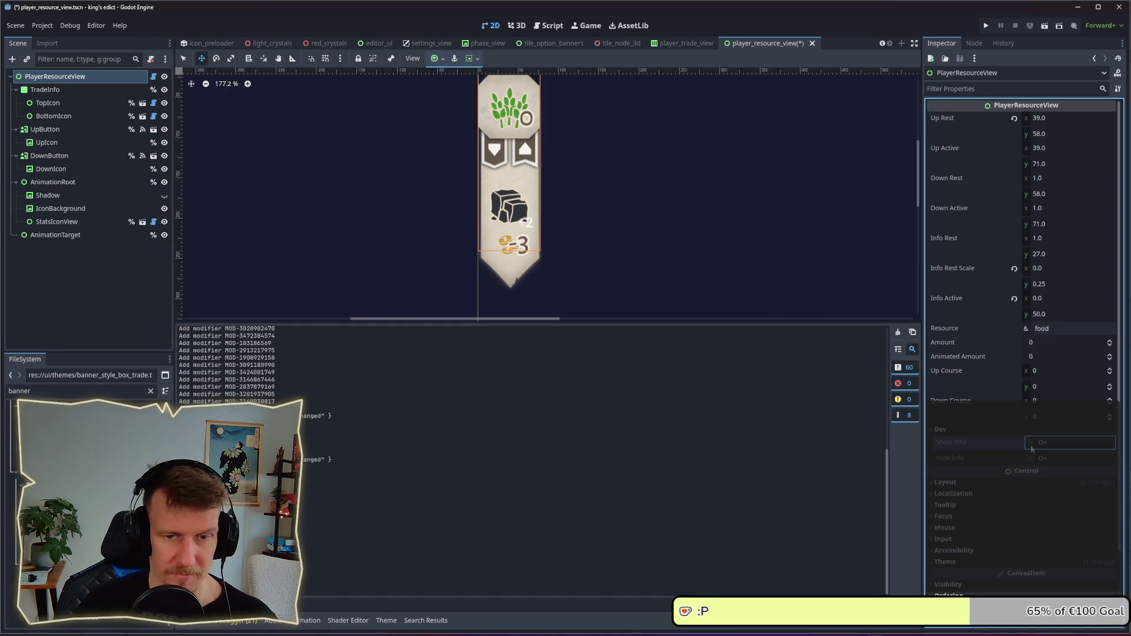
pyautogui.click(1032, 460)
pyautogui.click(1032, 461)
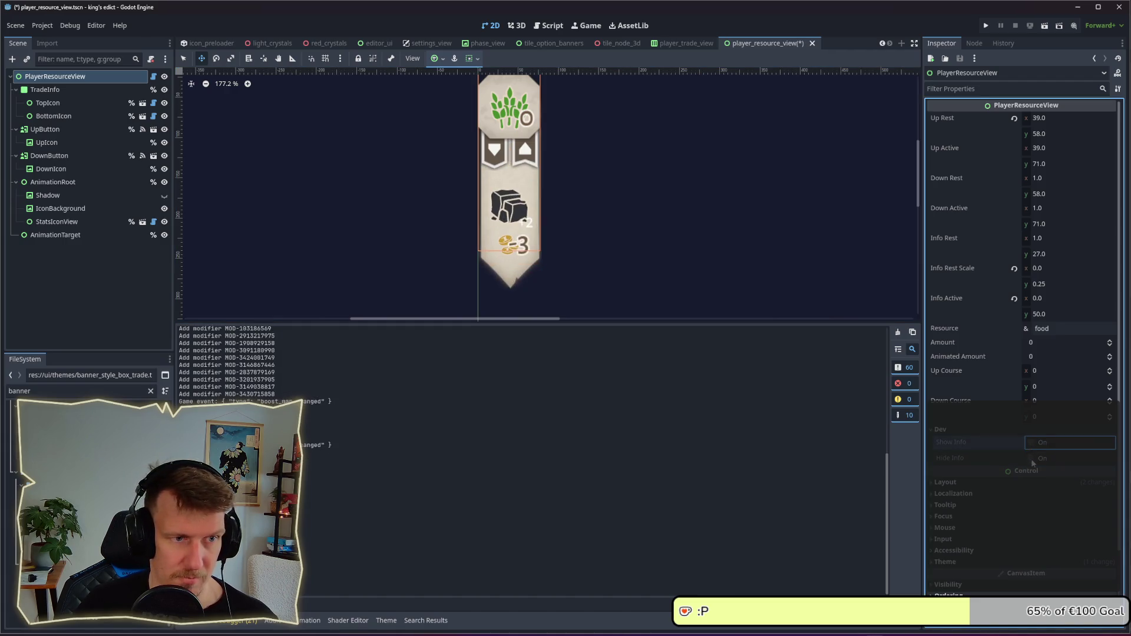
pyautogui.click(1032, 445)
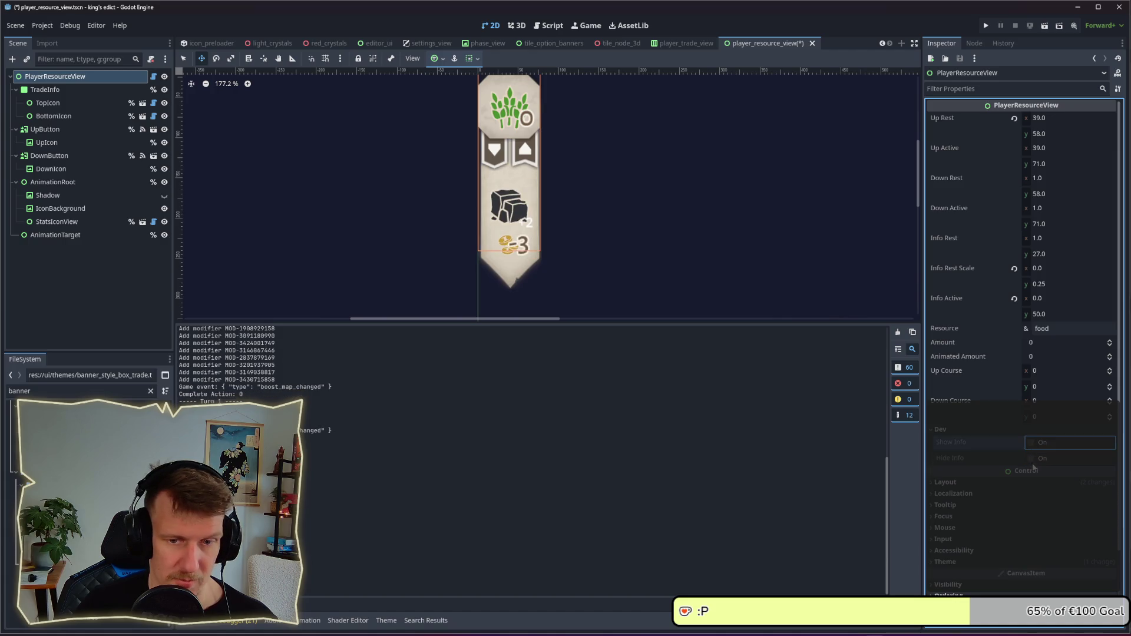
pyautogui.click(1033, 461)
pyautogui.click(1033, 460)
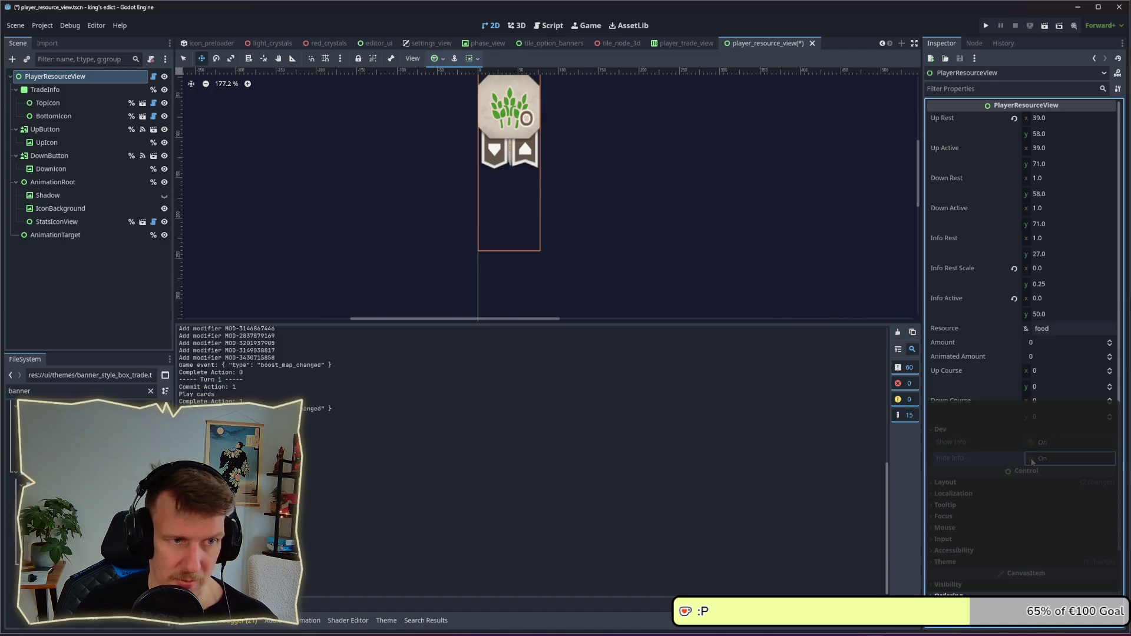
pyautogui.click(1033, 445)
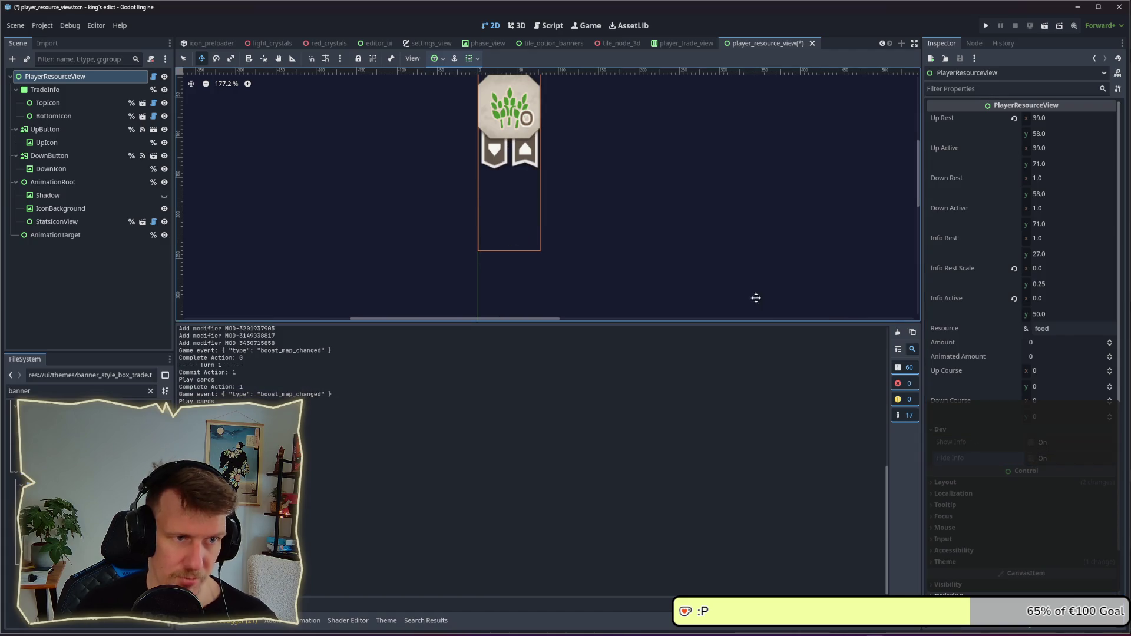
pyautogui.hotkey('ctrl', 's')
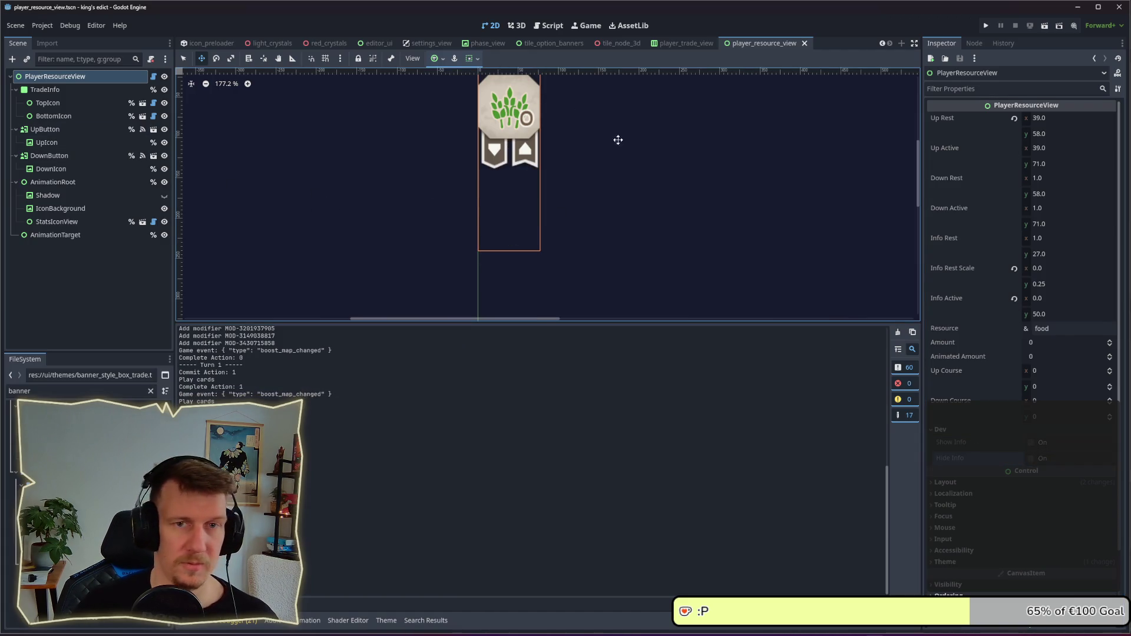
# - Cancel a window switch and launch the game from the editor
pyautogui.hotkey('alt', 'Tab')
pyautogui.press('Tab')
pyautogui.press('Tab')
pyautogui.press('Tab')
pyautogui.press('Escape')
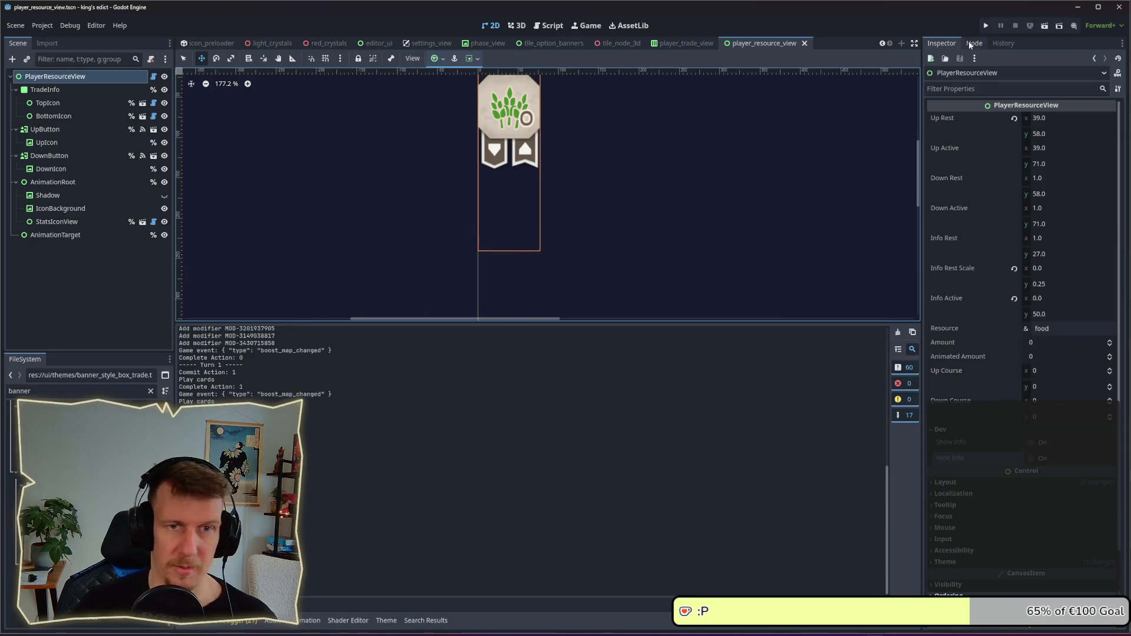
pyautogui.click(987, 25)
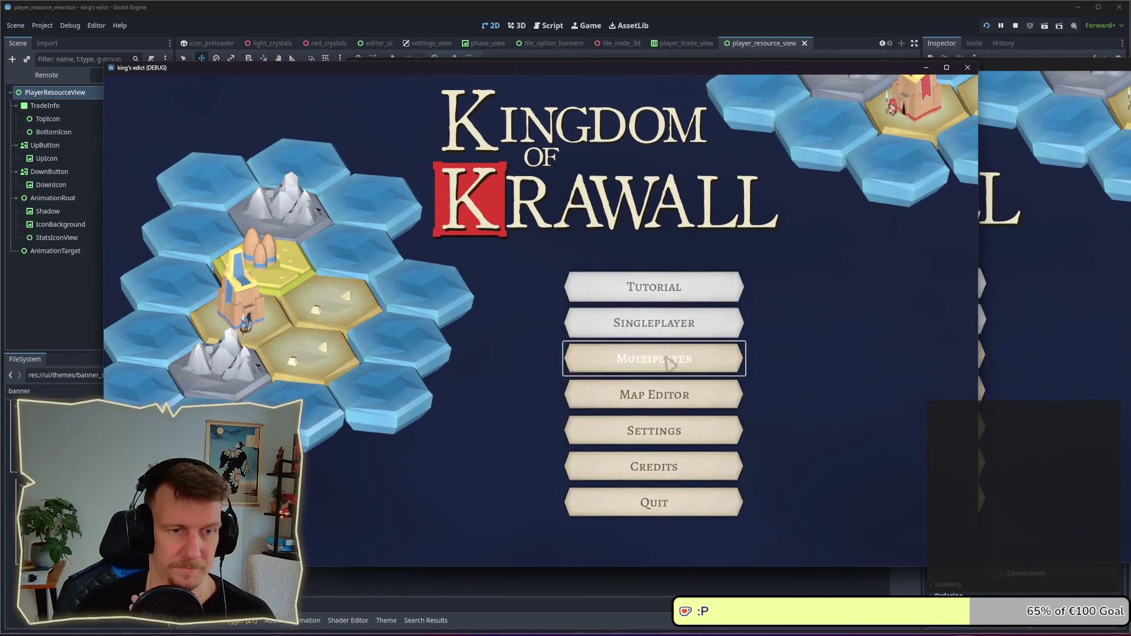
# - Create a multiplayer game, take the purple start position, and start the match
pyautogui.click(654, 358)
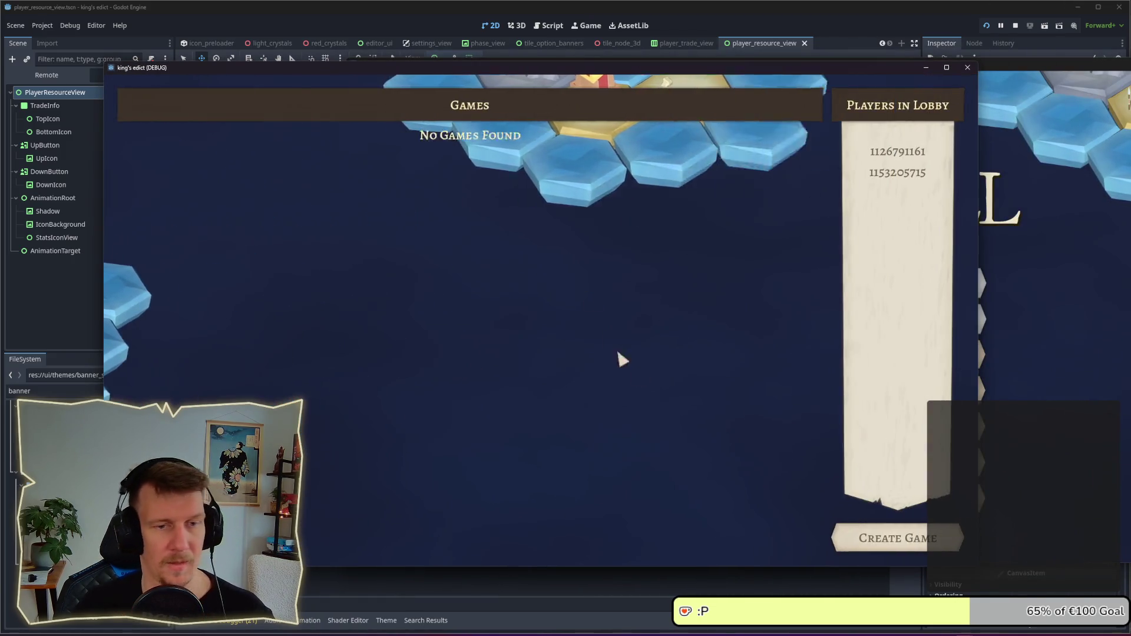
pyautogui.click(898, 538)
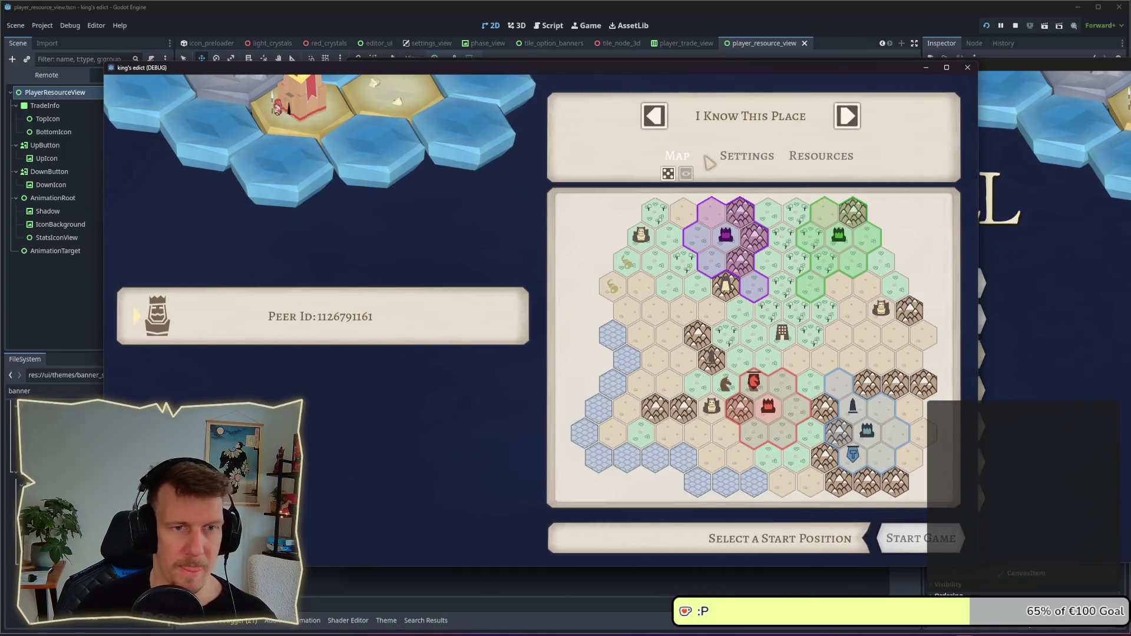
pyautogui.click(724, 239)
pyautogui.click(921, 538)
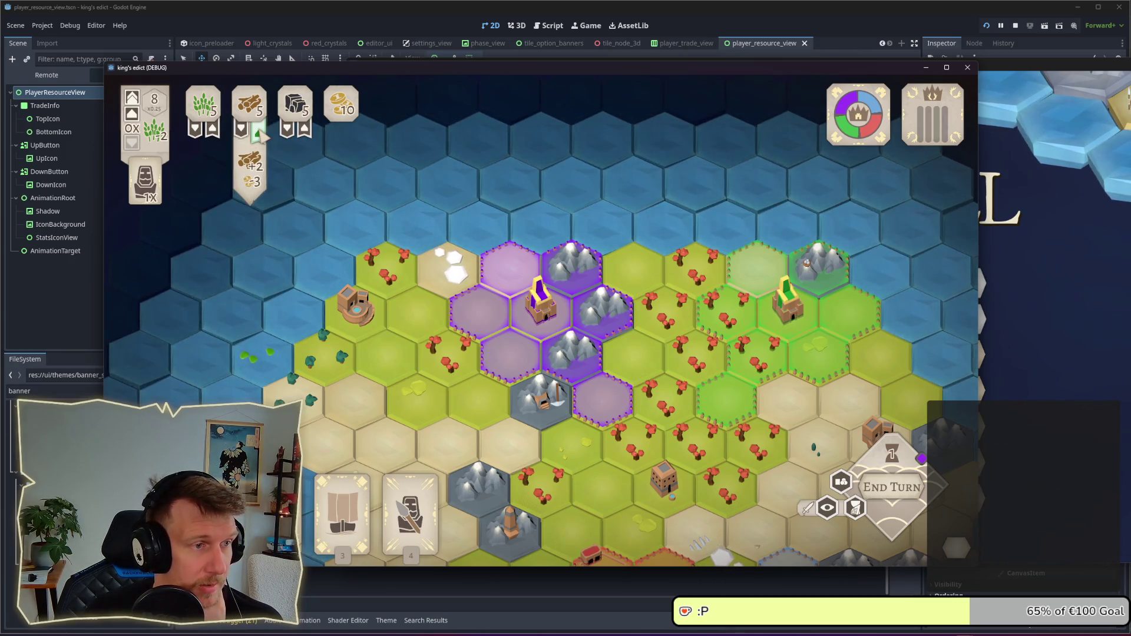
pyautogui.moveTo(202, 105)
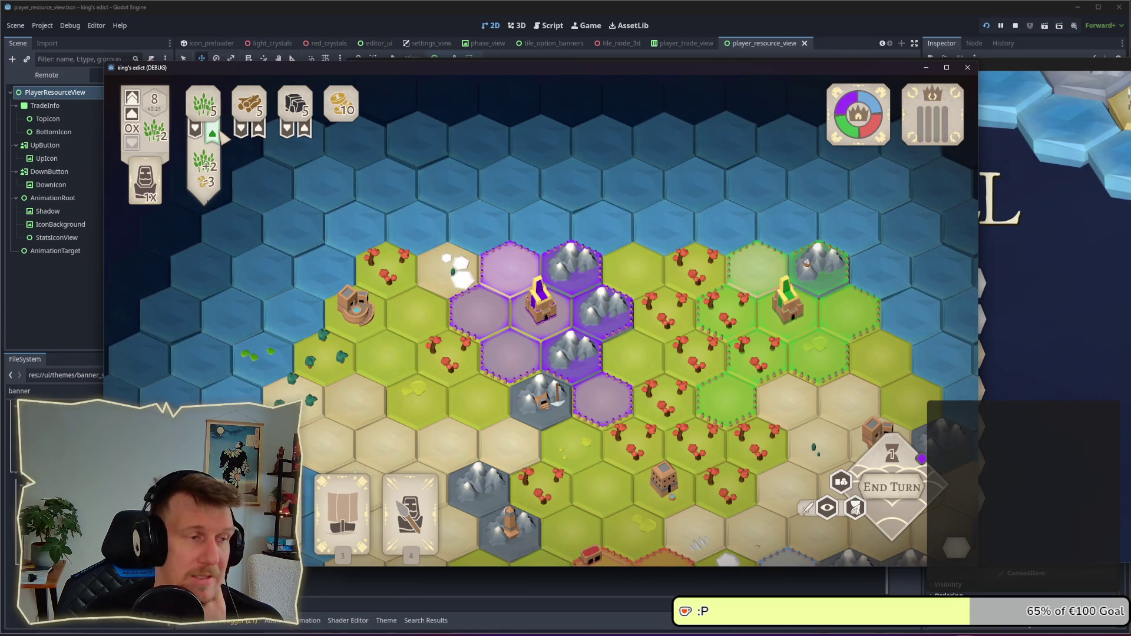
# - Trade food and wood for coins via the banner arrows, then close the running game
pyautogui.click(213, 132)
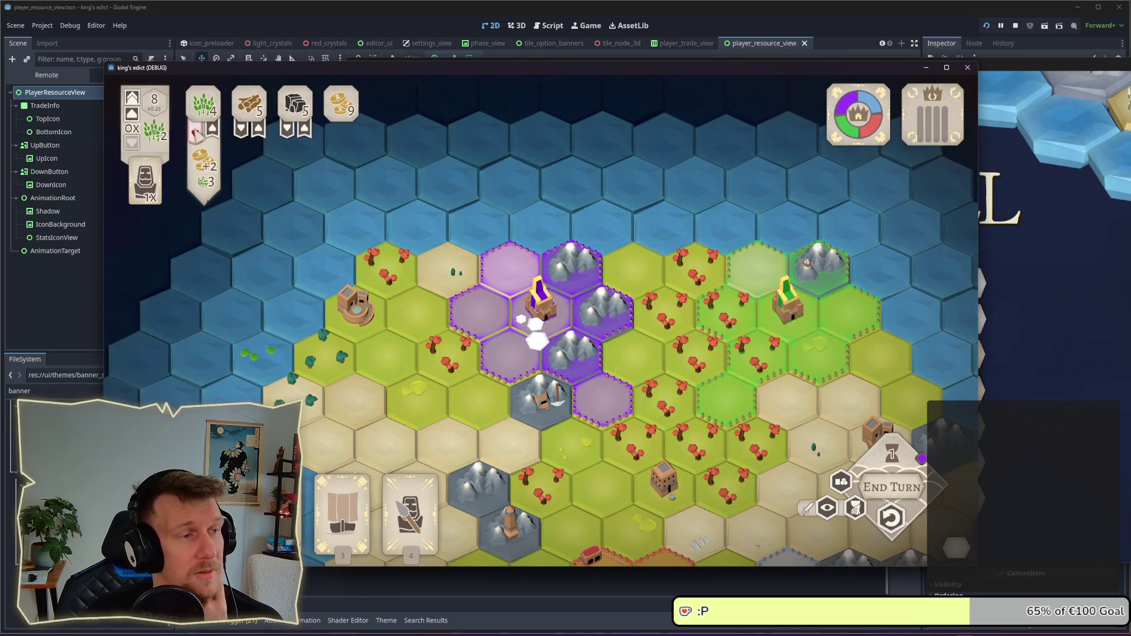
pyautogui.click(210, 132)
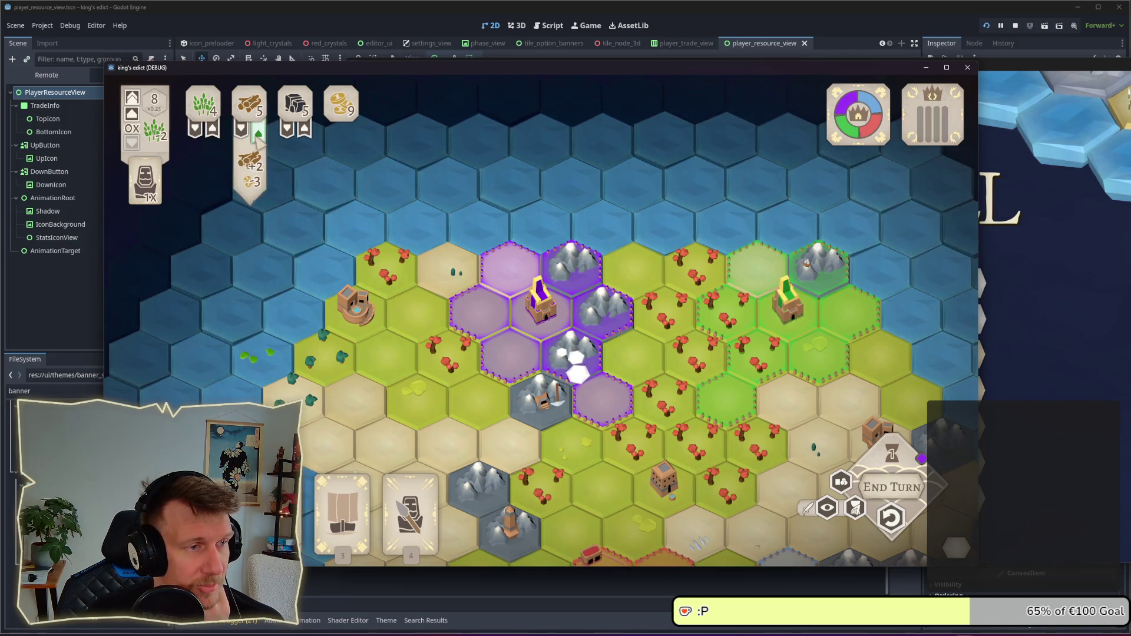
pyautogui.moveTo(257, 129)
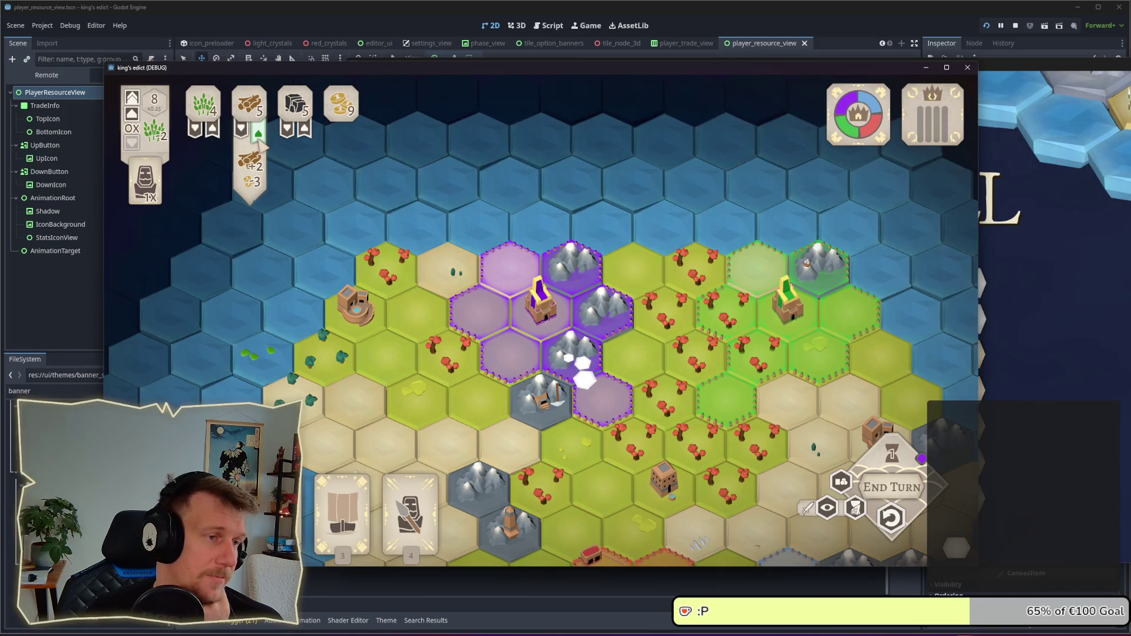
pyautogui.click(258, 134)
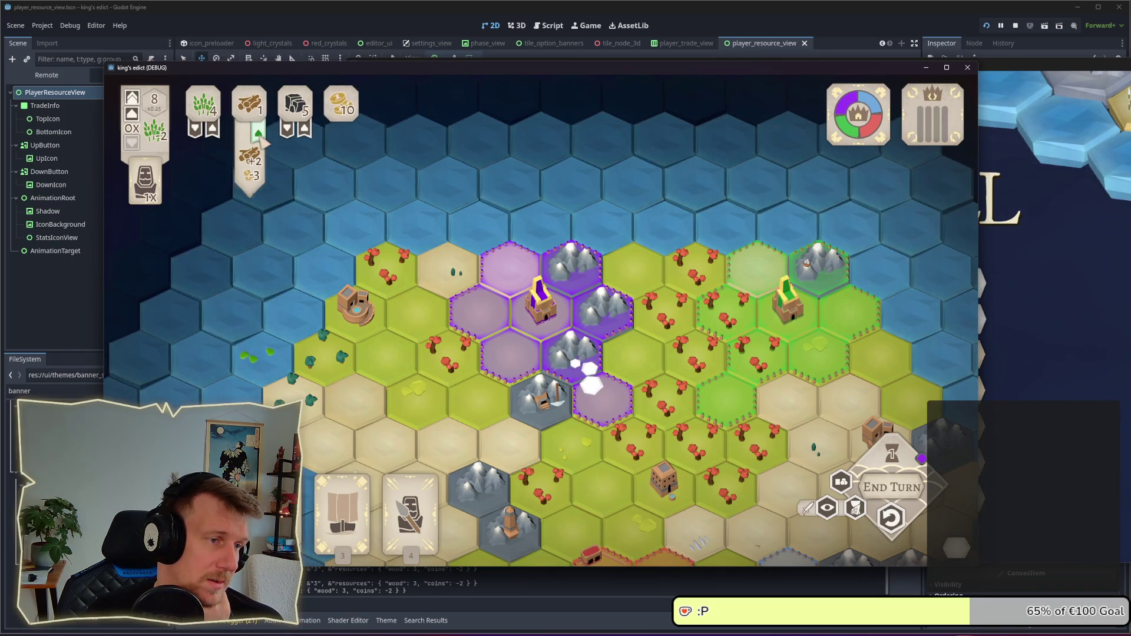
pyautogui.click(242, 133)
pyautogui.click(242, 133)
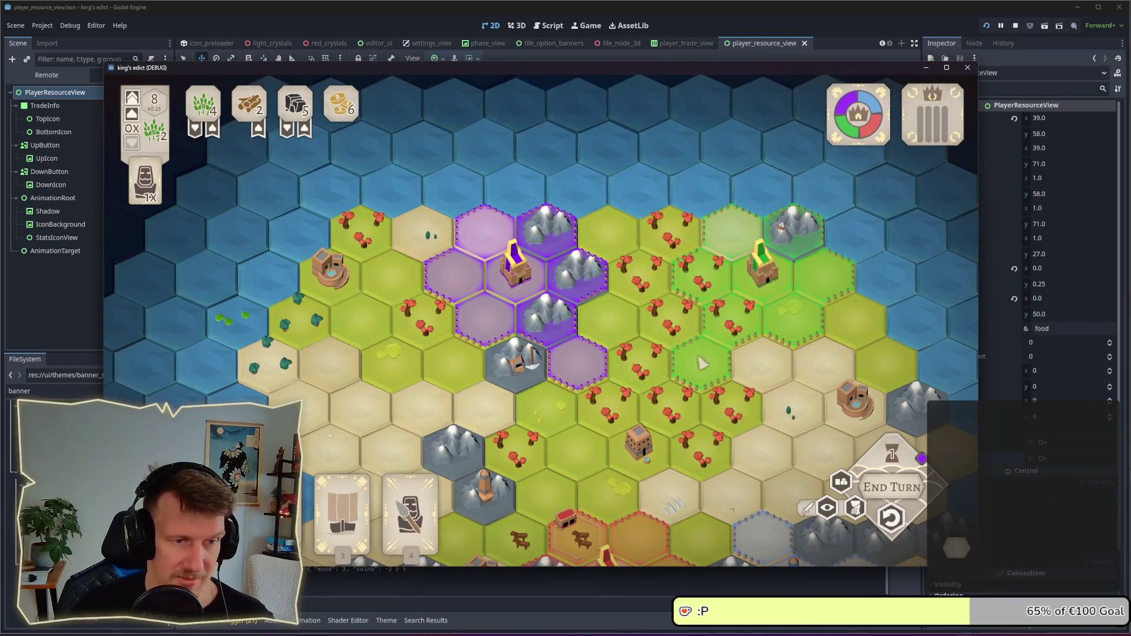
pyautogui.click(1015, 25)
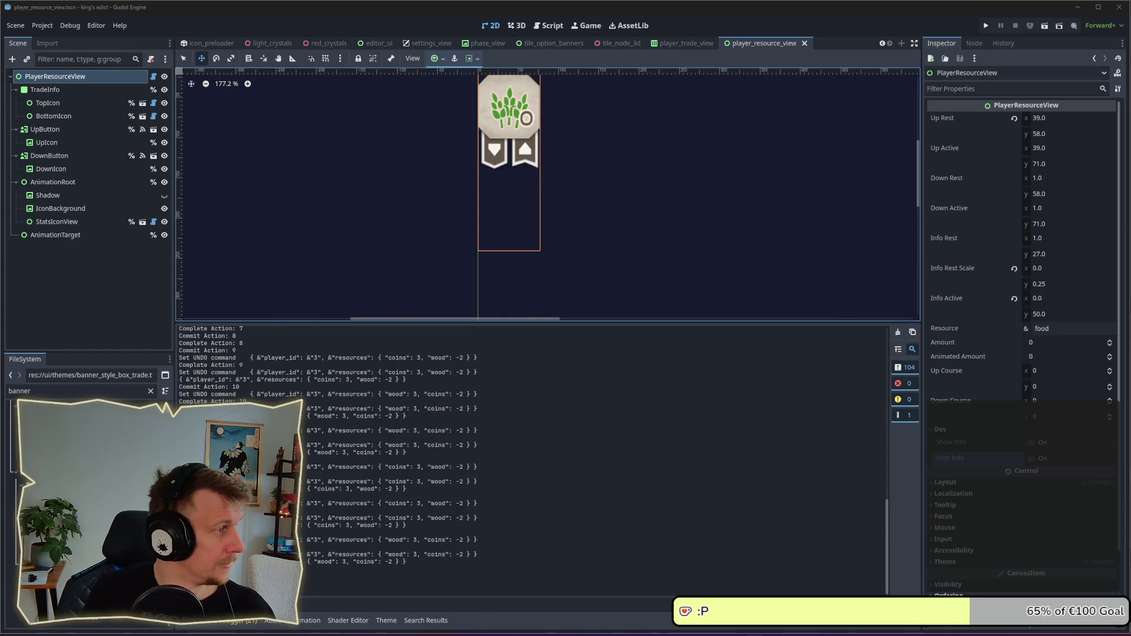
# - Run 'git add .' in a terminal, relaunch the game into the Multiplayer lobby, then stop it
pyautogui.press('super+r')
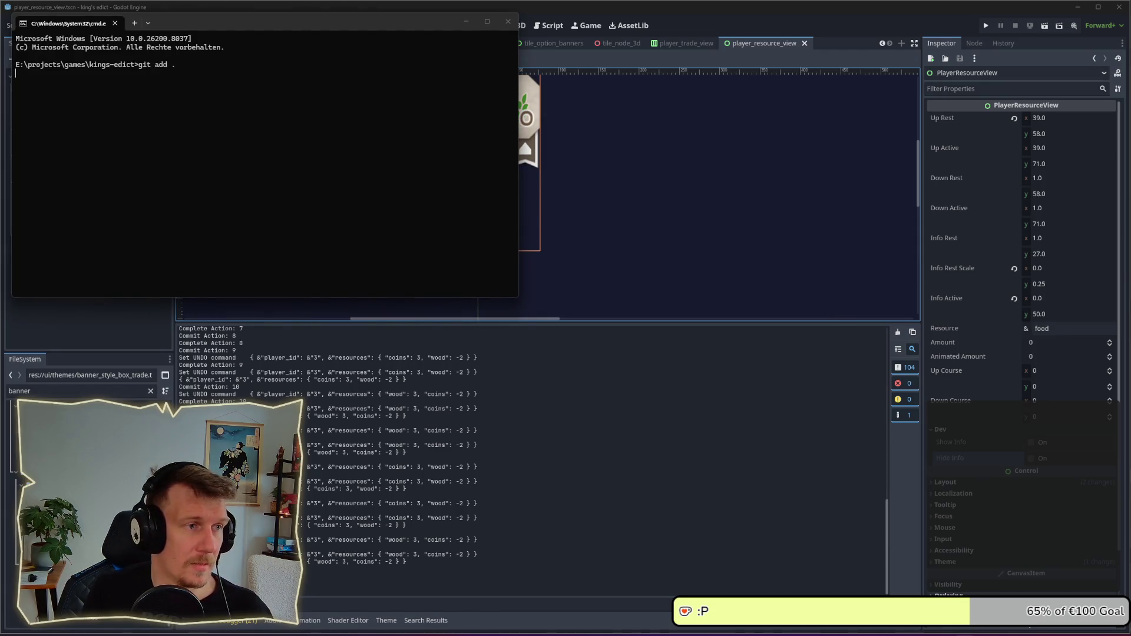
pyautogui.hotkey('alt', 'Tab')
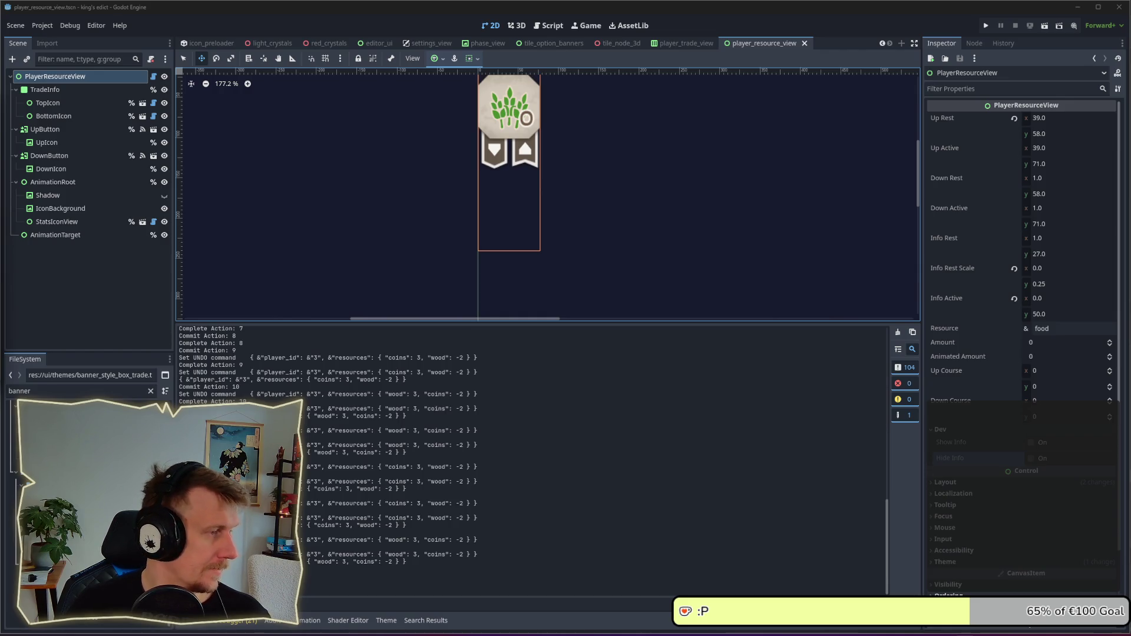
pyautogui.press('F5')
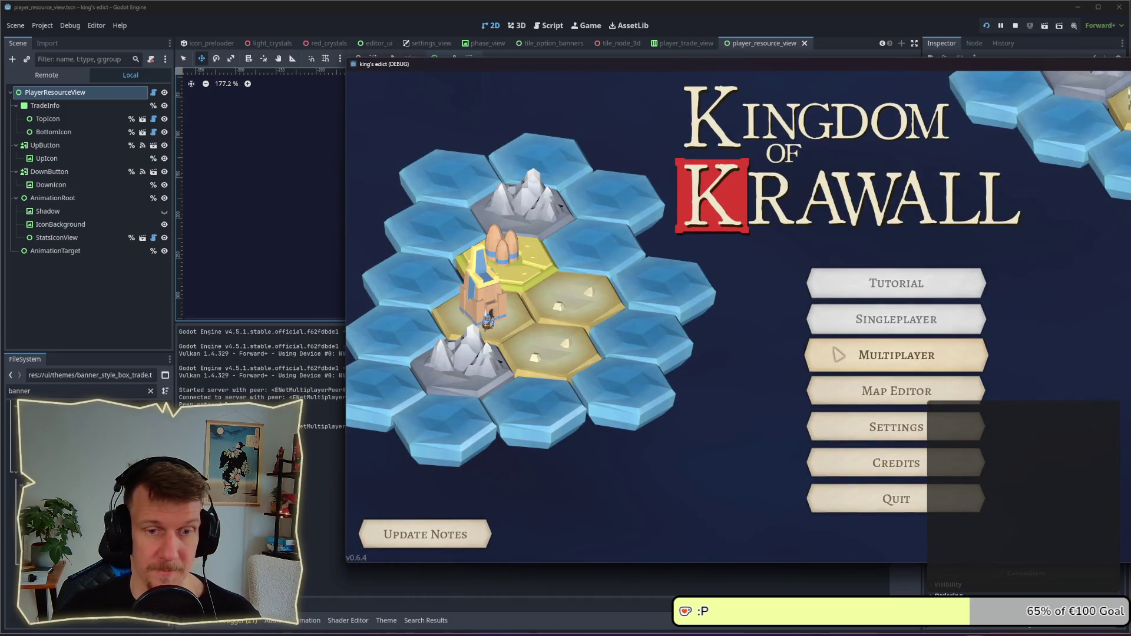
pyautogui.click(842, 356)
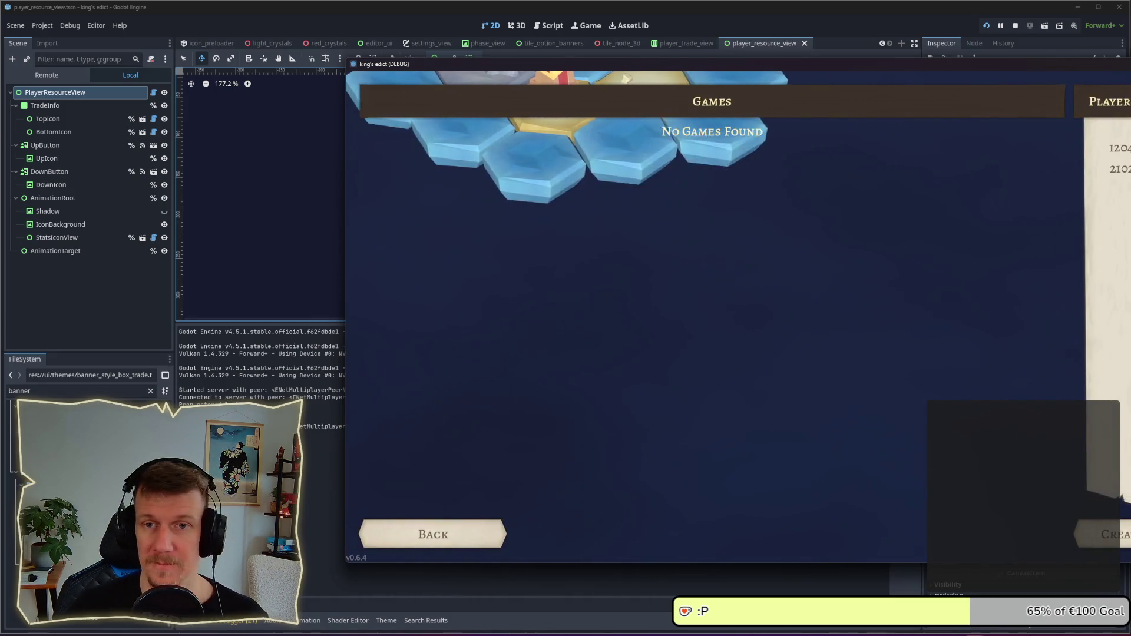
pyautogui.click(1016, 26)
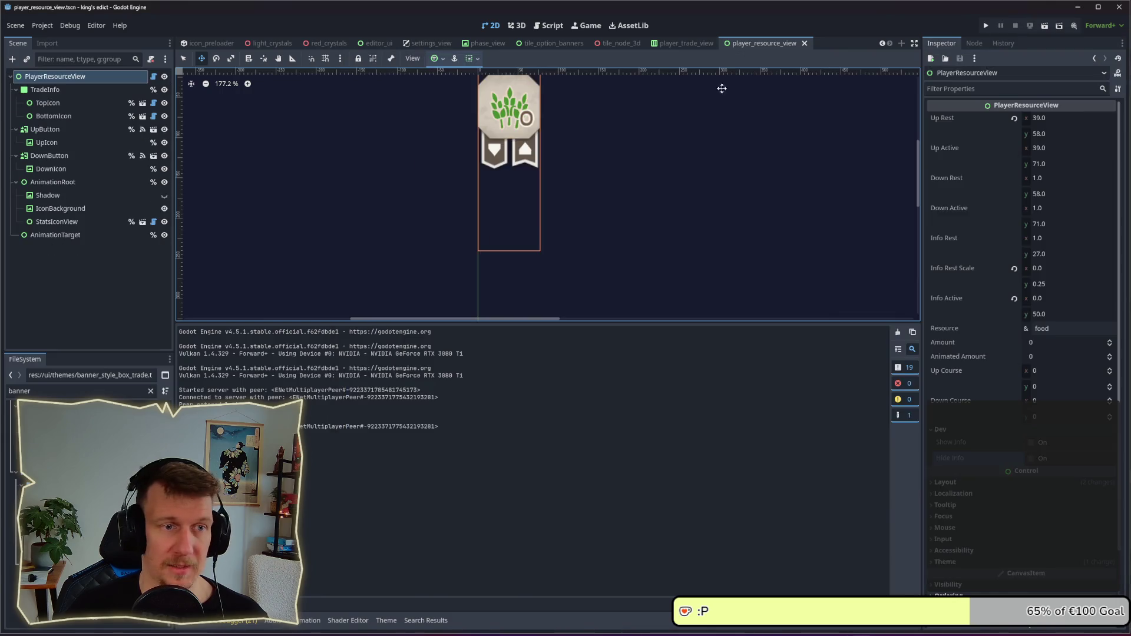
# - In level_1.tres add Start Cards entry 'supplies' with value 3 and relaunch the game
pyautogui.click(32, 391)
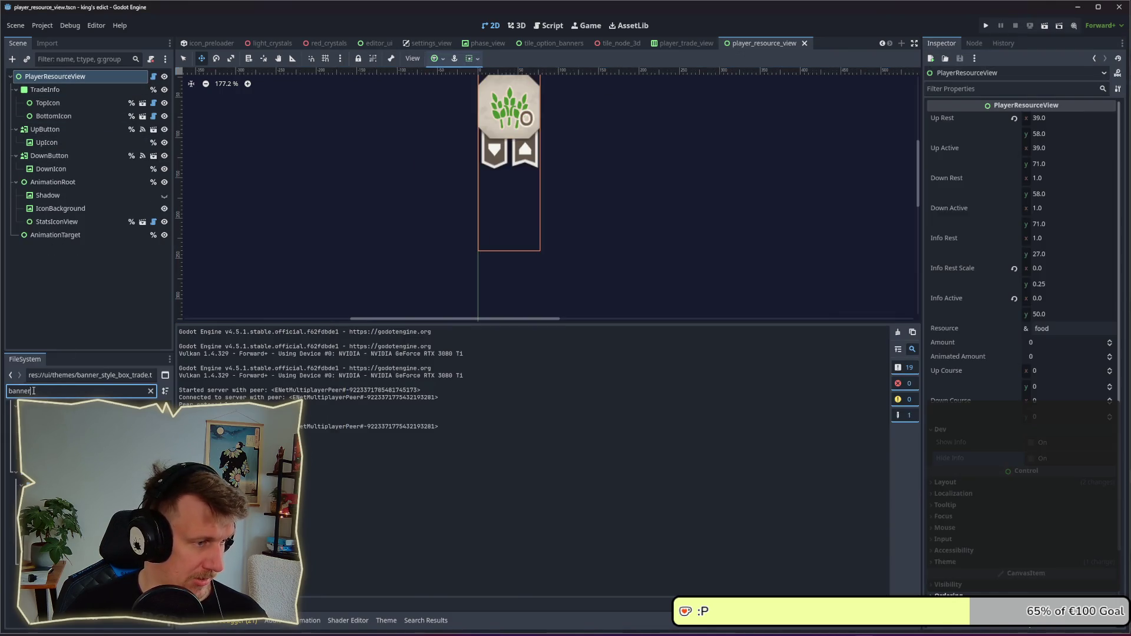
pyautogui.write('level')
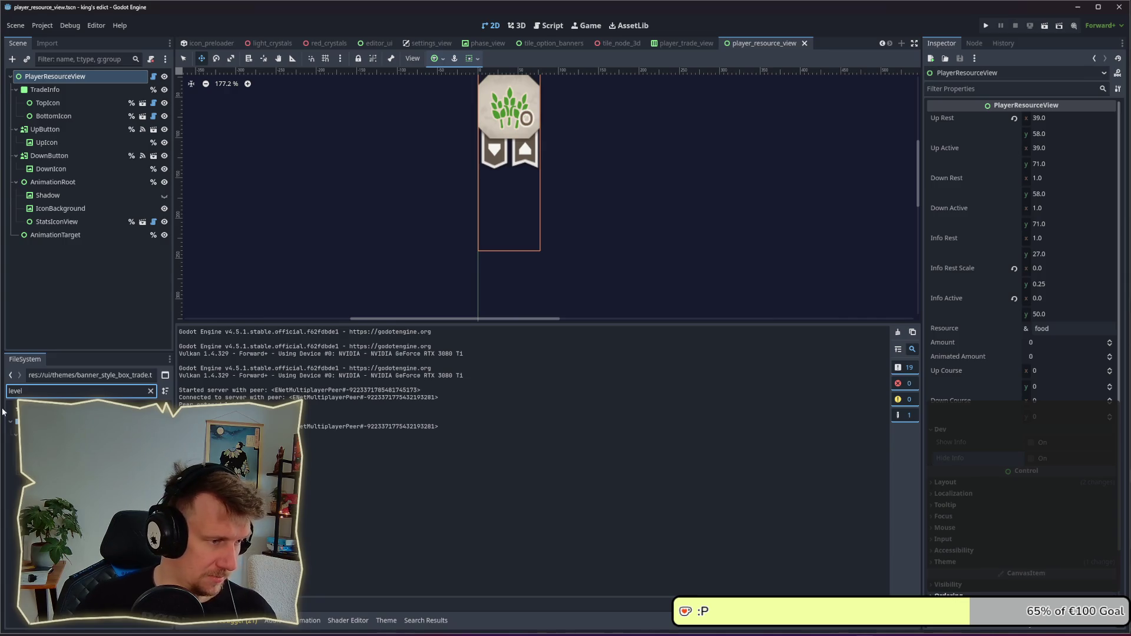
pyautogui.doubleClick(63, 415)
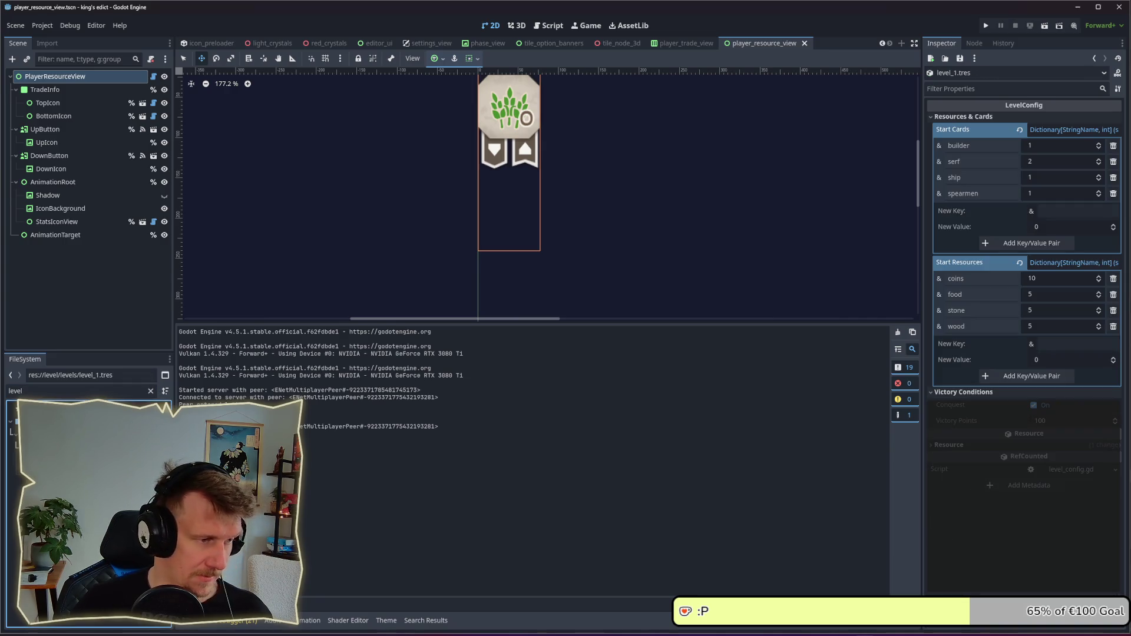
pyautogui.click(1070, 210)
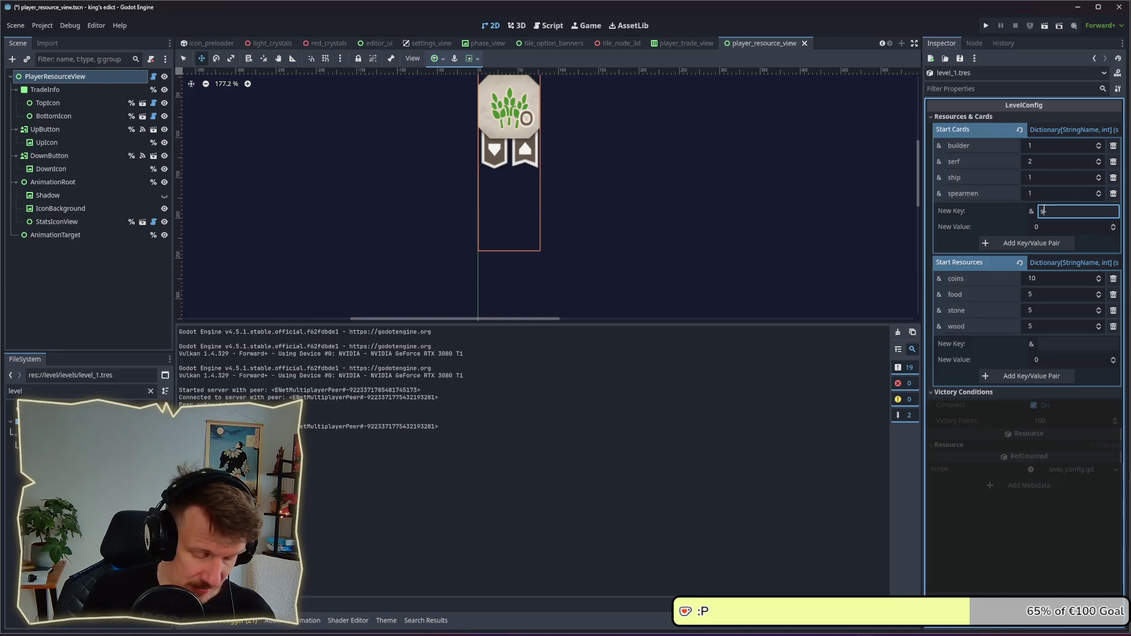
pyautogui.write('plies')
pyautogui.click(1056, 229)
pyautogui.write('1')
pyautogui.write('3')
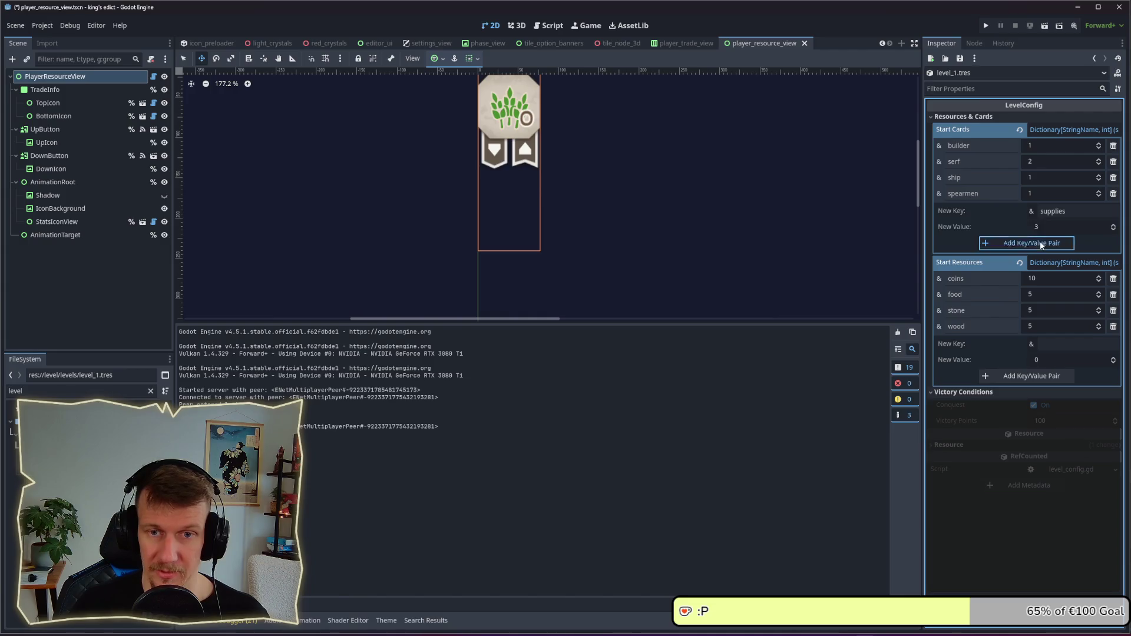
pyautogui.click(1029, 243)
pyautogui.press('F5')
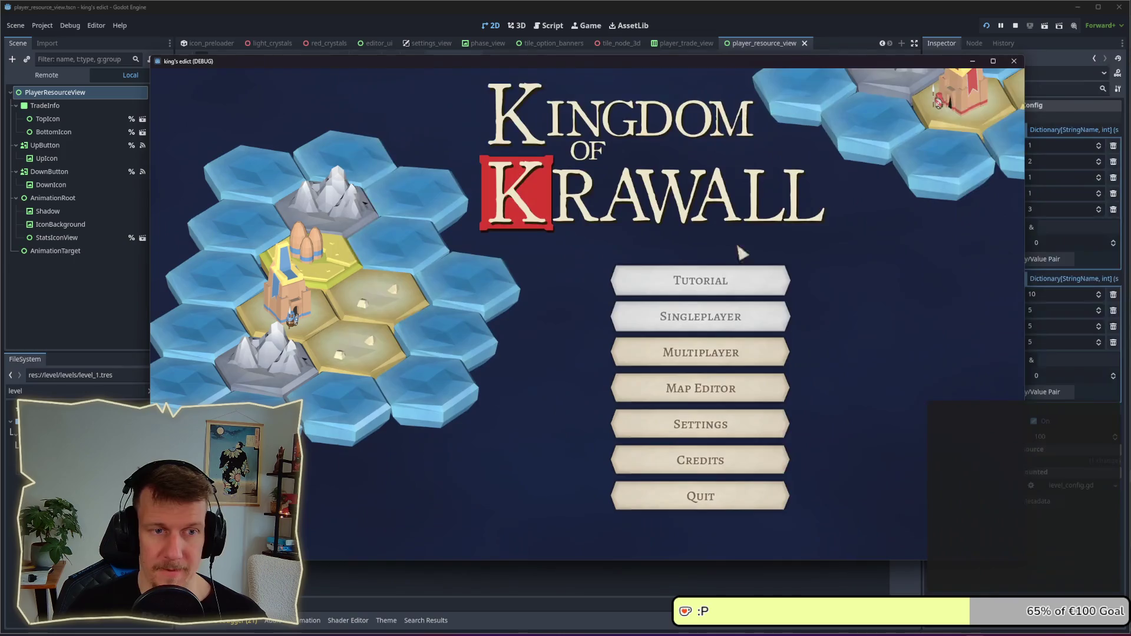
# - Create a multiplayer game on the Even Steven map from the blue start position and start it
pyautogui.click(700, 352)
pyautogui.press('Return')
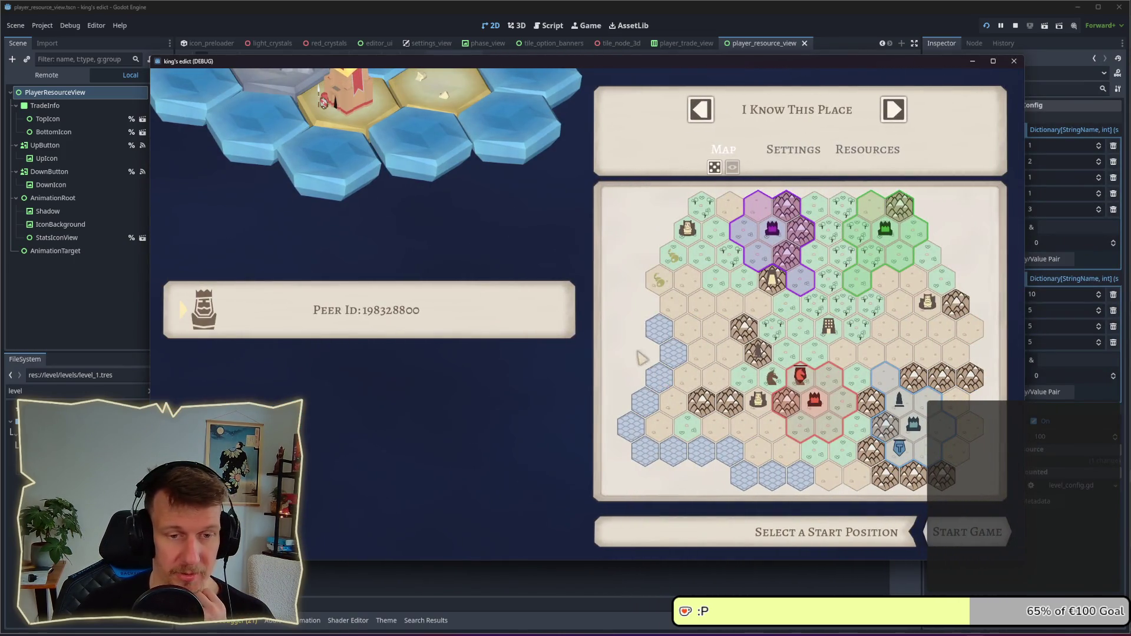
pyautogui.click(758, 256)
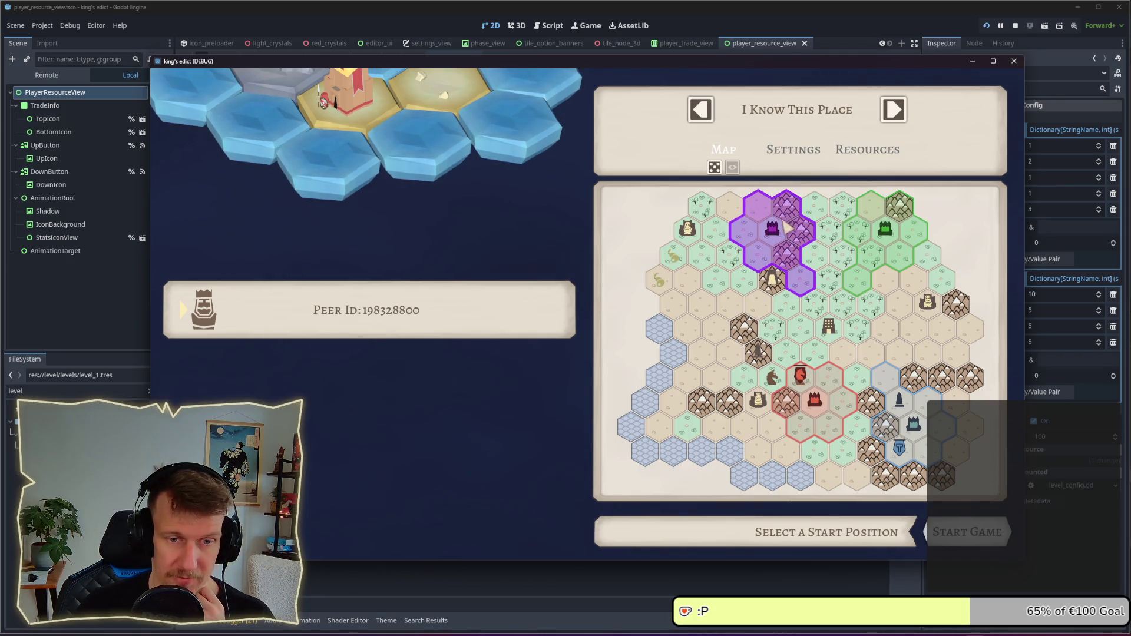
pyautogui.click(797, 110)
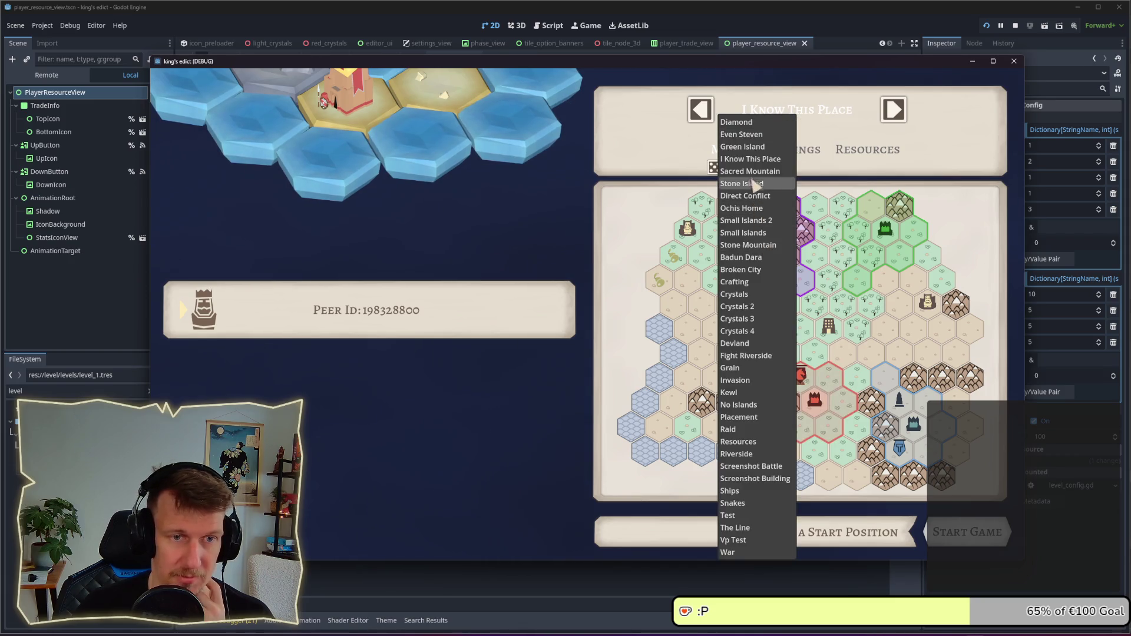
pyautogui.click(743, 135)
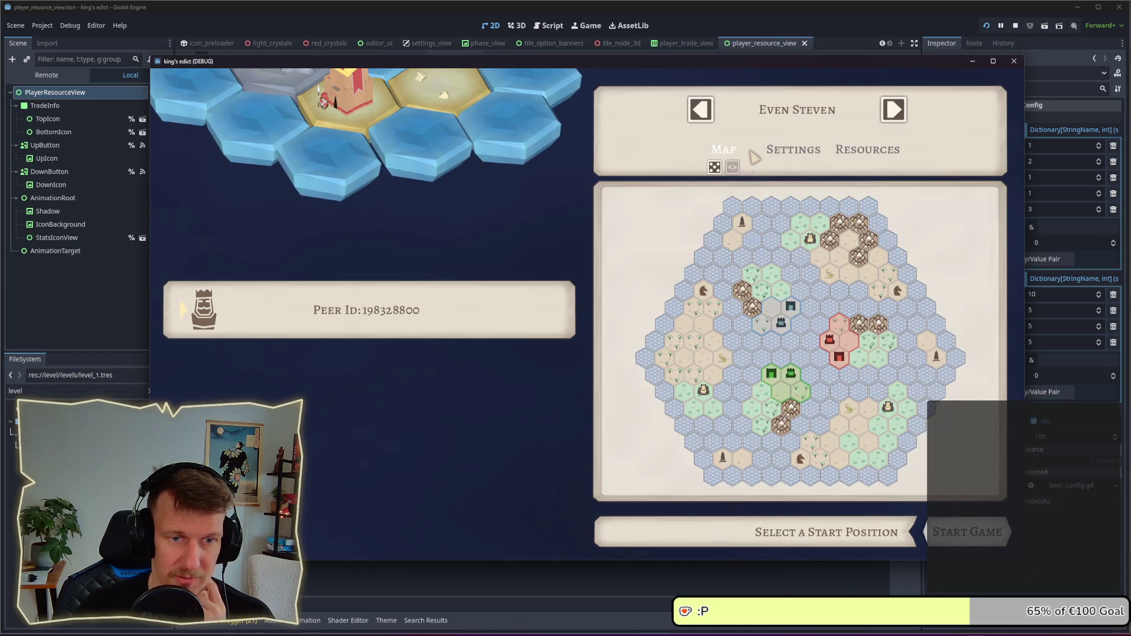
pyautogui.click(782, 323)
pyautogui.press('Return')
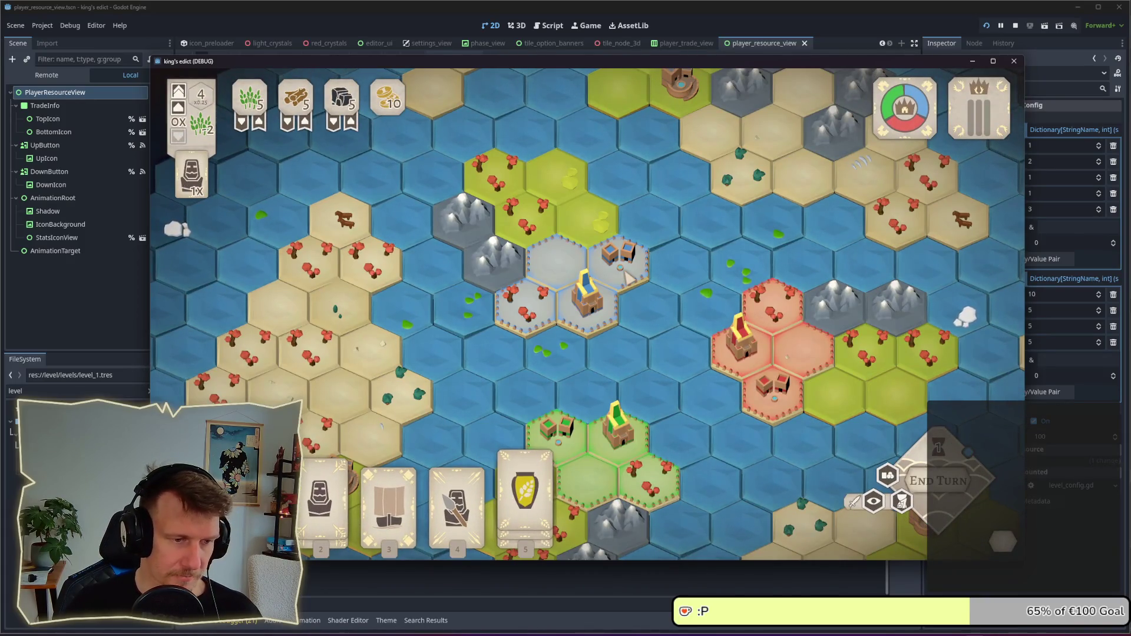
pyautogui.scroll(3, 631, 277)
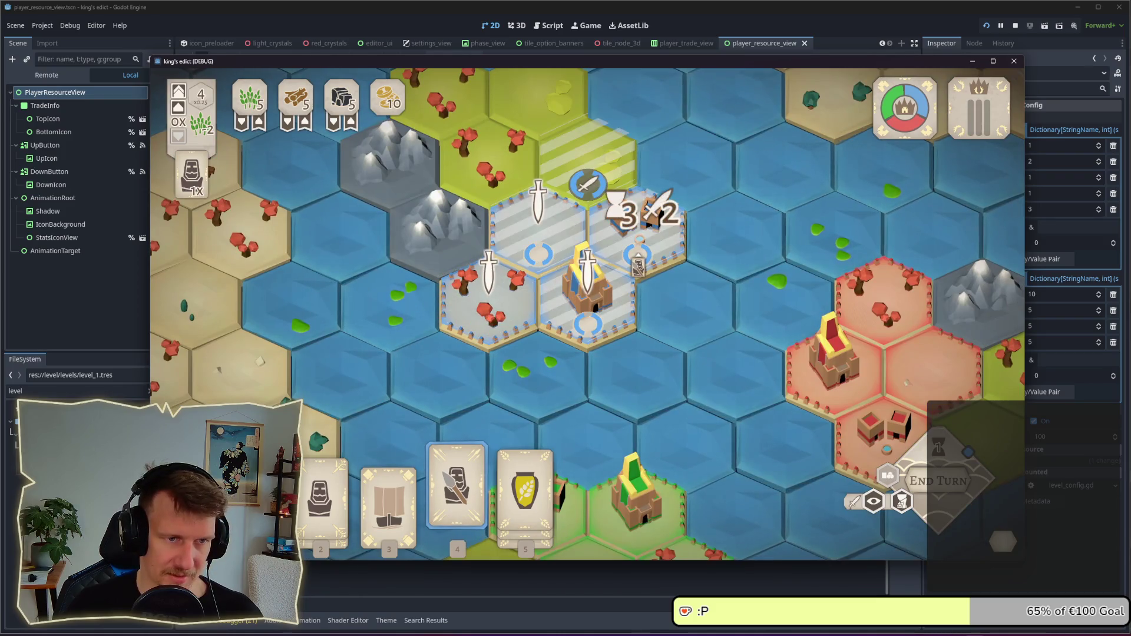
# - Play the spearman near the castle, drop supplies on its tile, and collect the barrels
pyautogui.moveTo(456, 491); pyautogui.dragTo(641, 235)
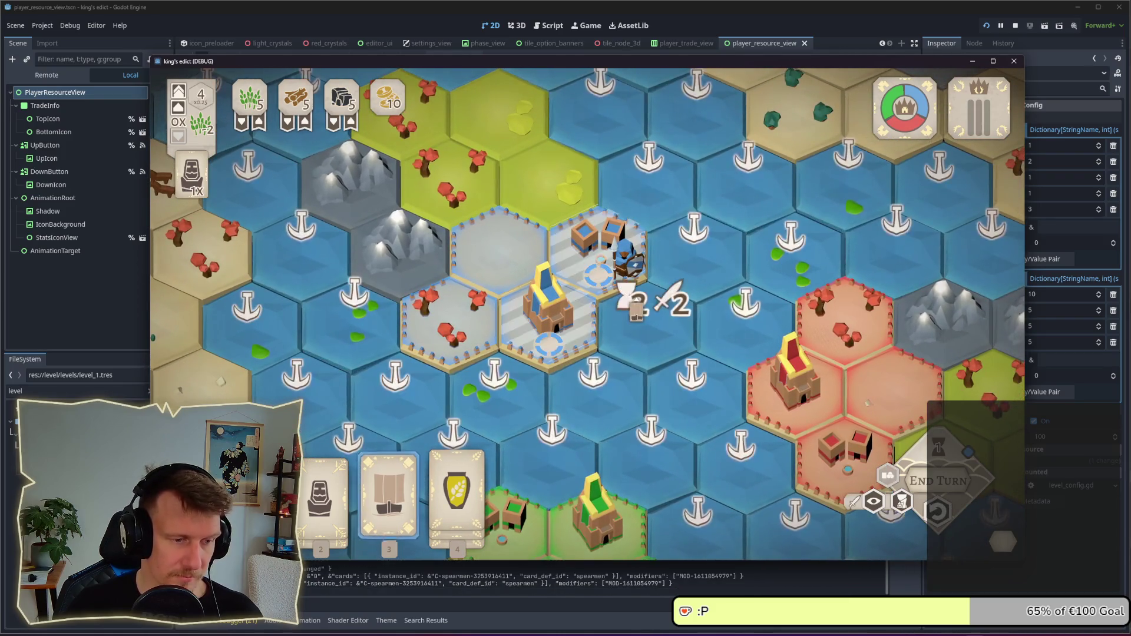
pyautogui.moveTo(389, 500); pyautogui.dragTo(609, 252)
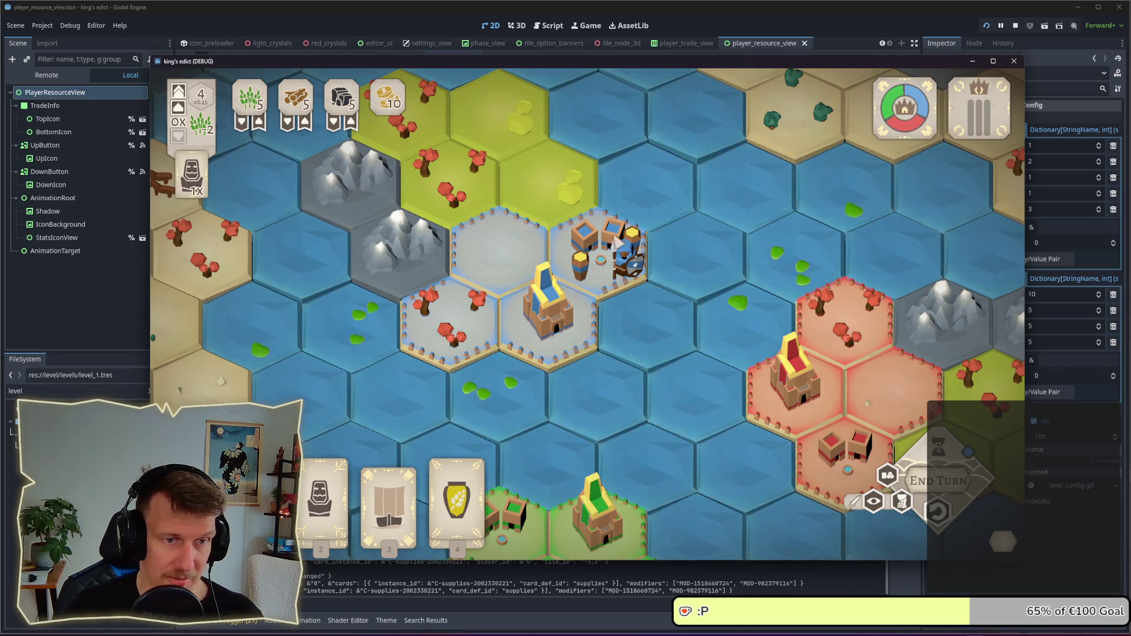
pyautogui.click(609, 252)
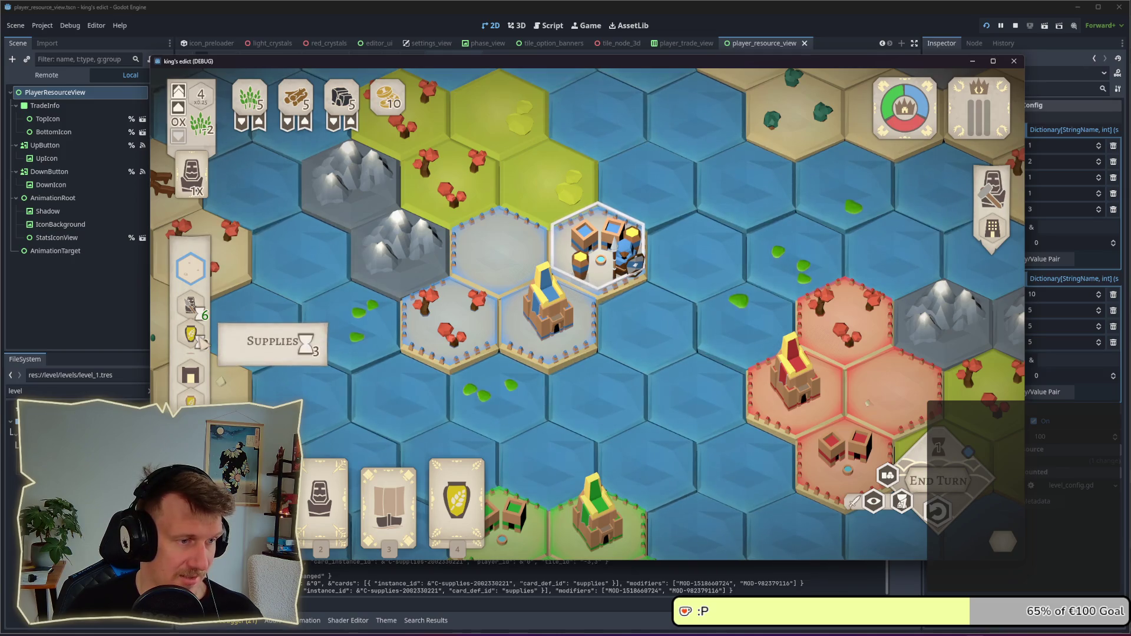
pyautogui.moveTo(191, 337)
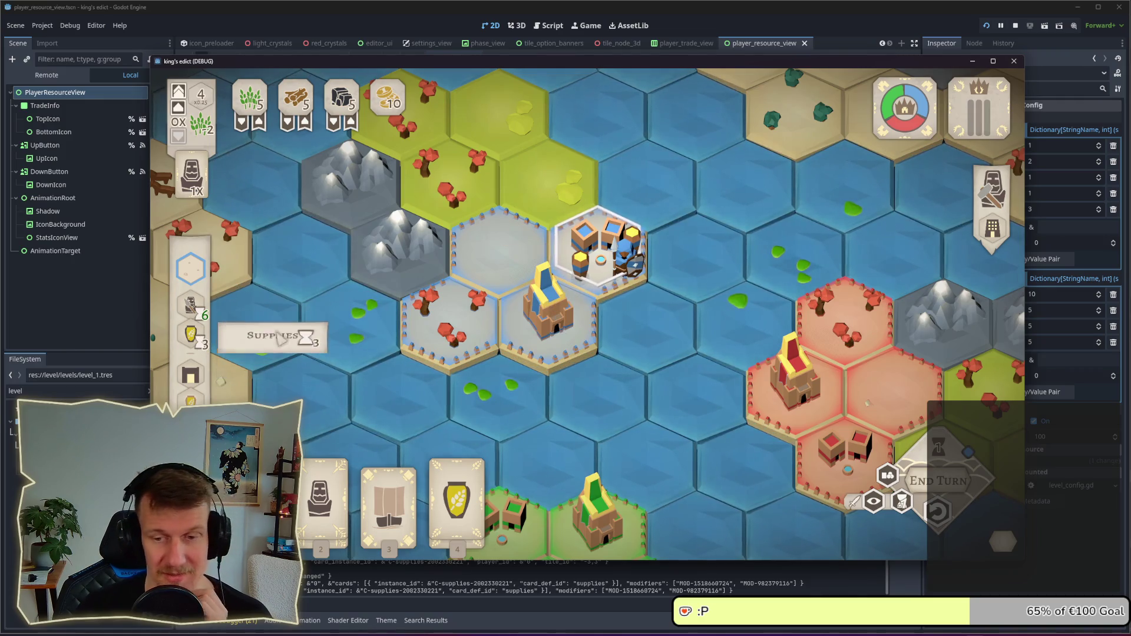
pyautogui.scroll(-2, 484, 373)
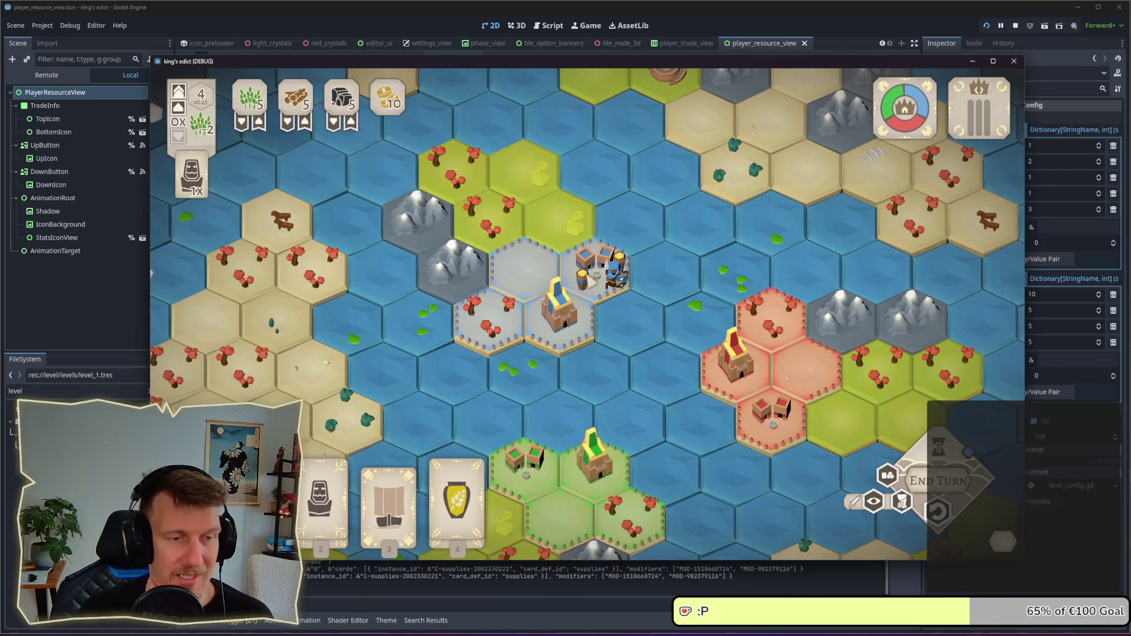
pyautogui.click(603, 270)
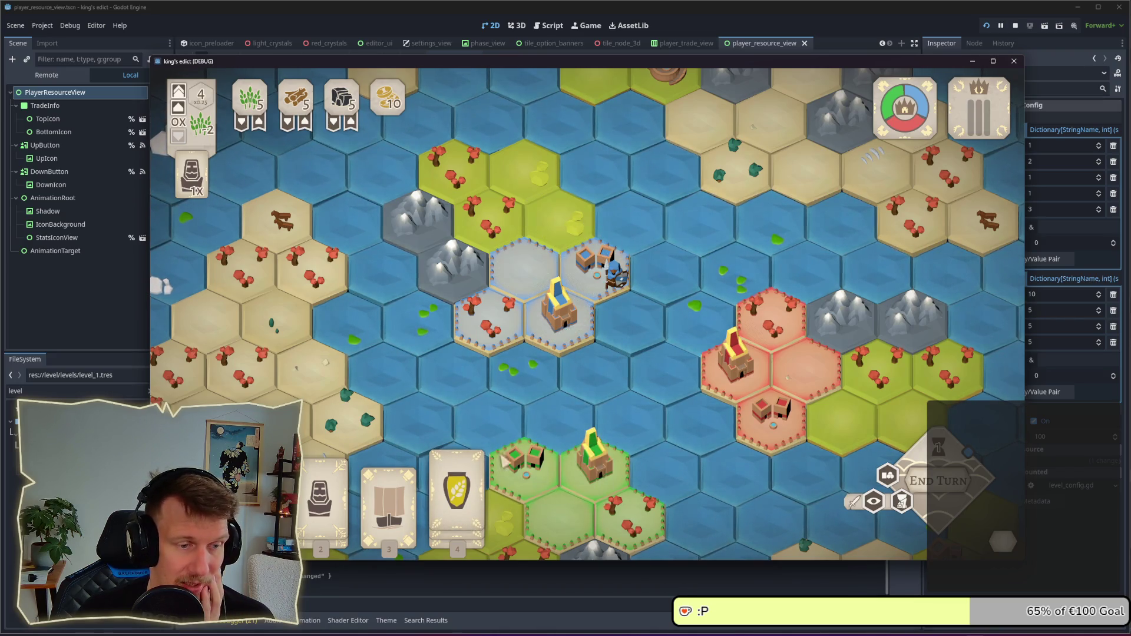
# - Play the grain card next to the unit and pick it up again for placing
pyautogui.click(457, 482)
pyautogui.click(591, 274)
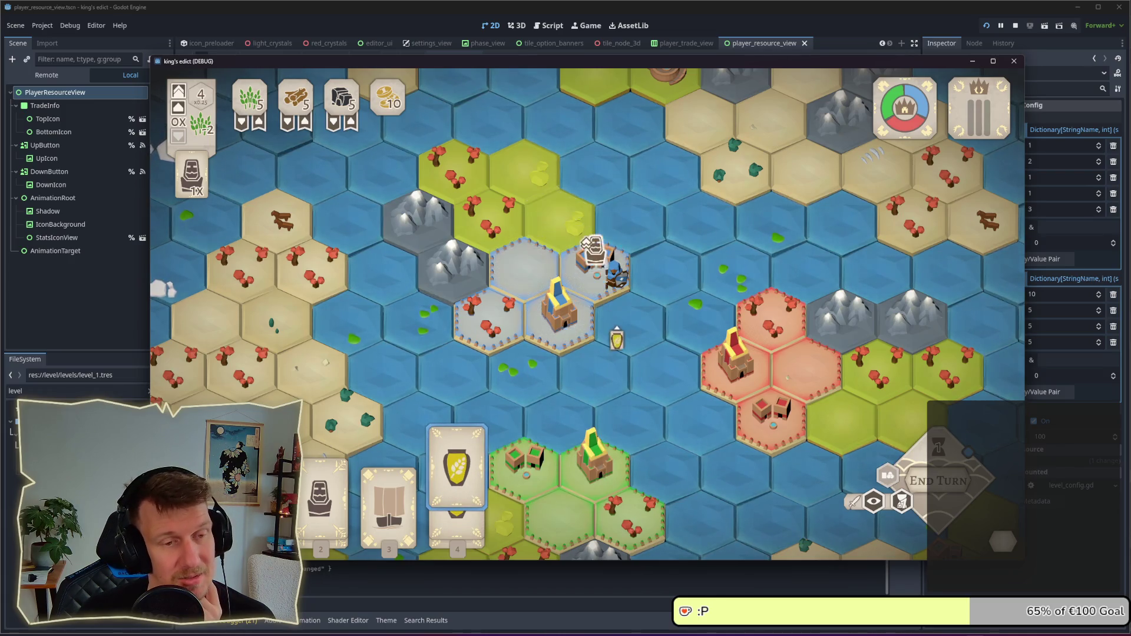
pyautogui.click(457, 491)
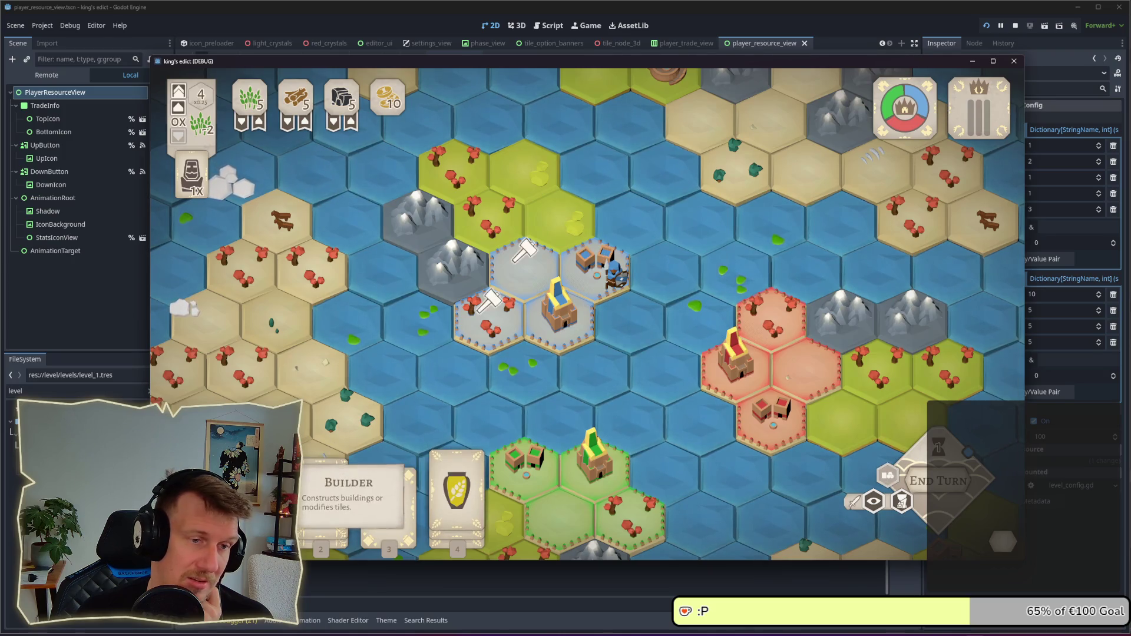
# - Build a house on the tile beside the castle and collect the coin income, reaching 13 coins
pyautogui.click(554, 304)
pyautogui.click(578, 278)
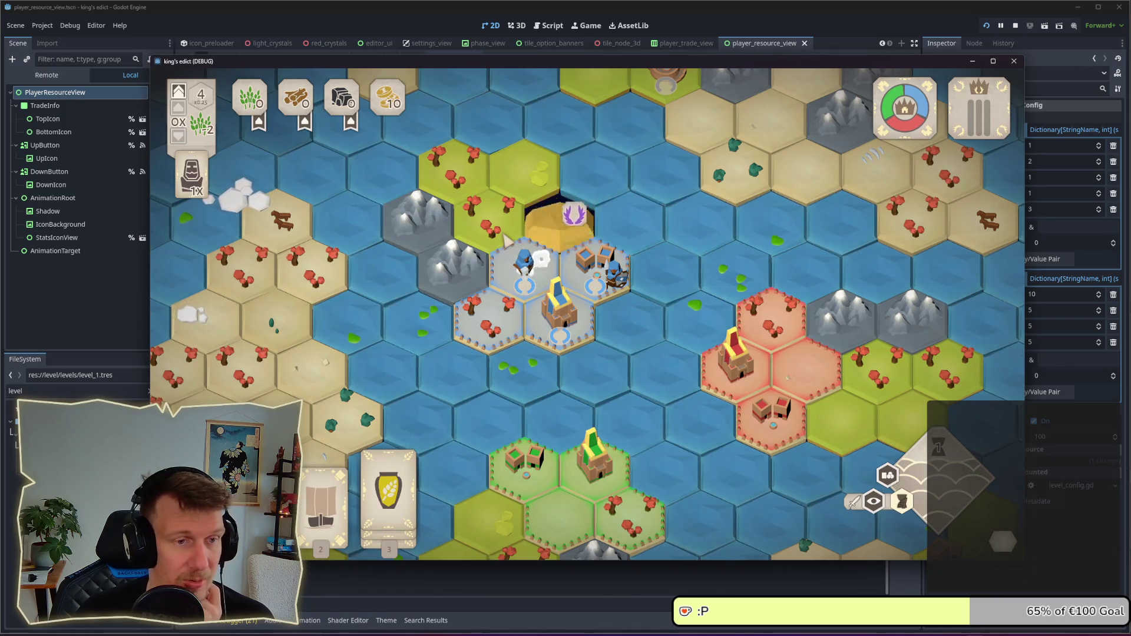
pyautogui.click(530, 269)
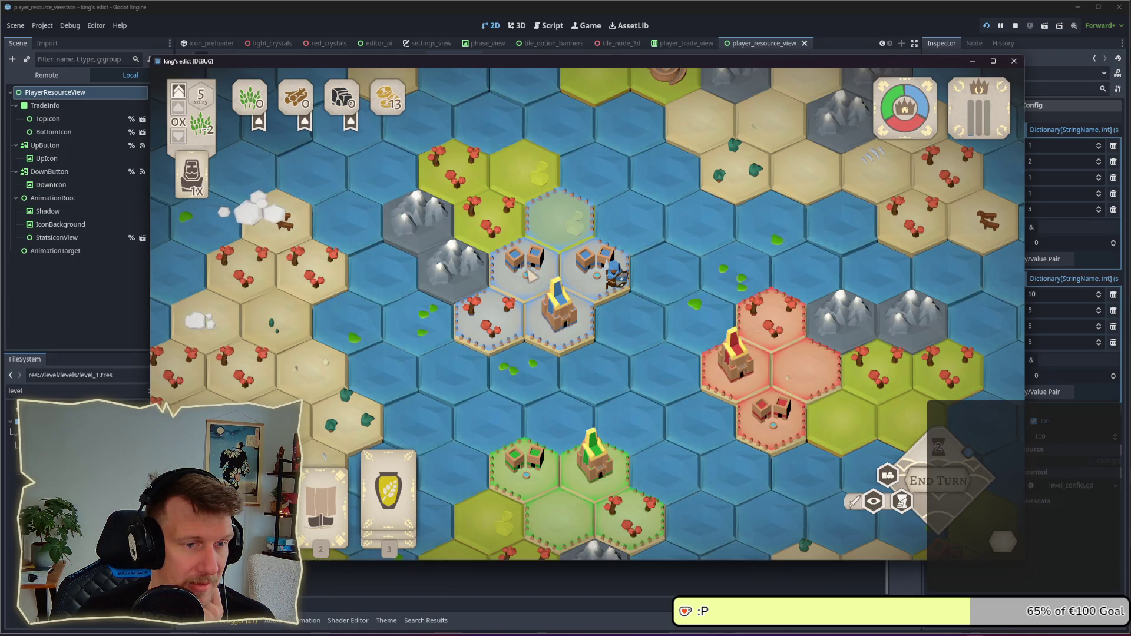
# - Preview the grain jar card's +3 bonus on the town, then cancel the placement
pyautogui.click(389, 490)
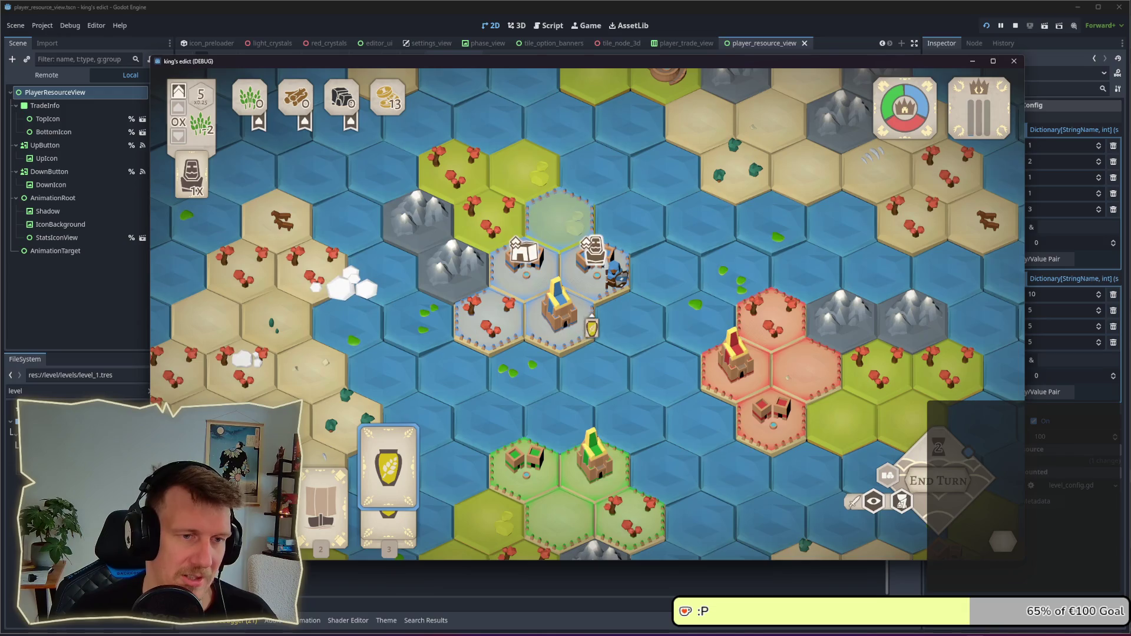
pyautogui.click(557, 305)
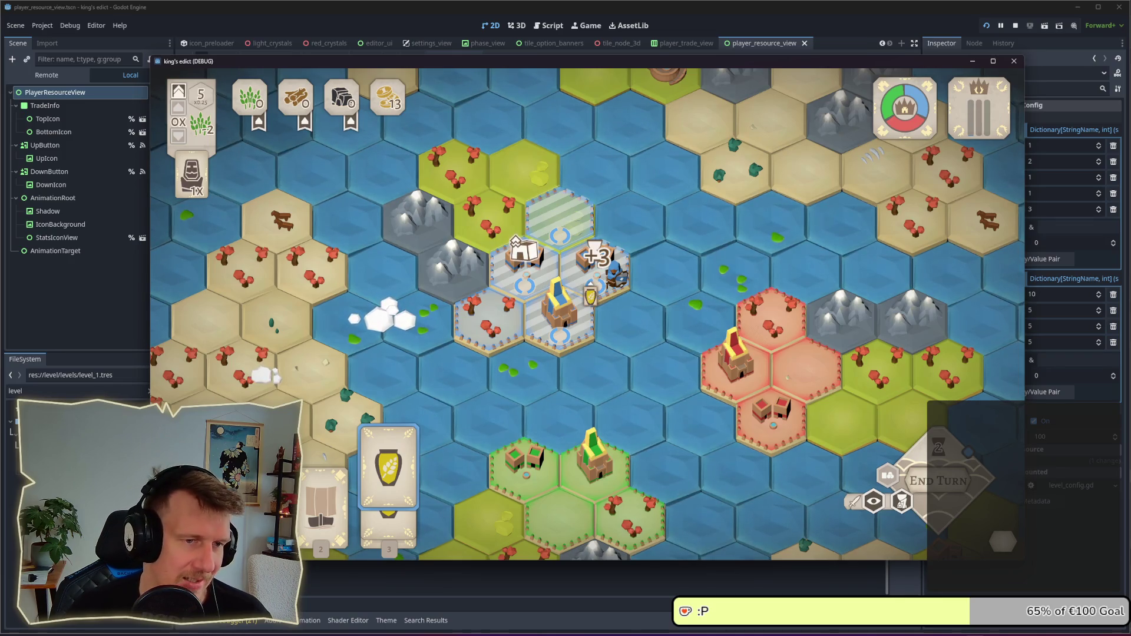
pyautogui.scroll(-2, 566, 310)
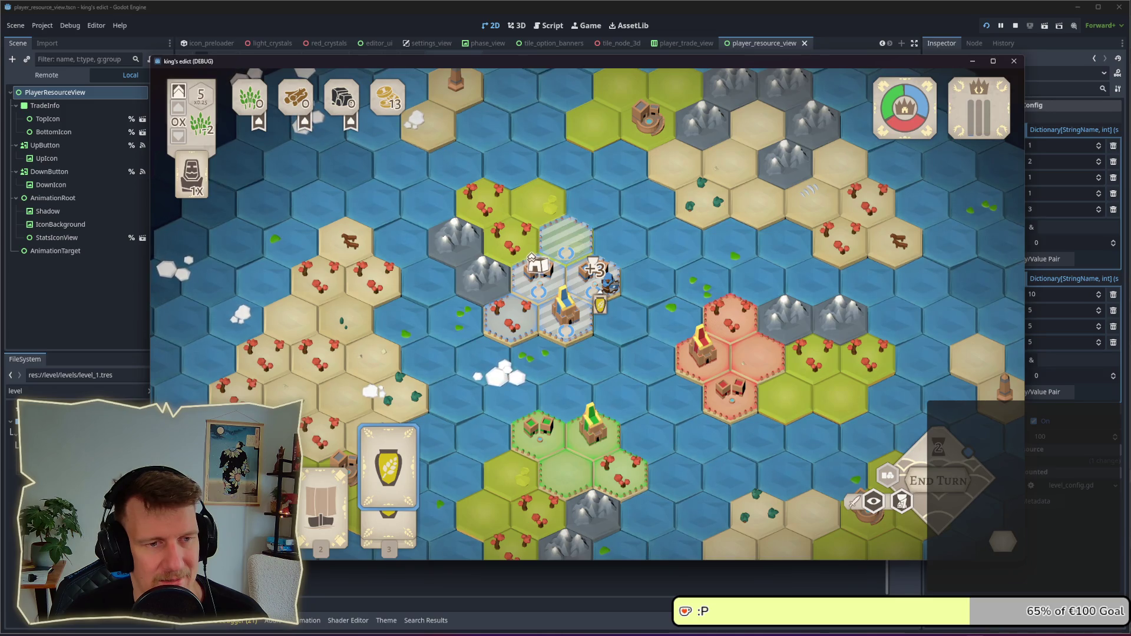
pyautogui.rightClick(607, 285)
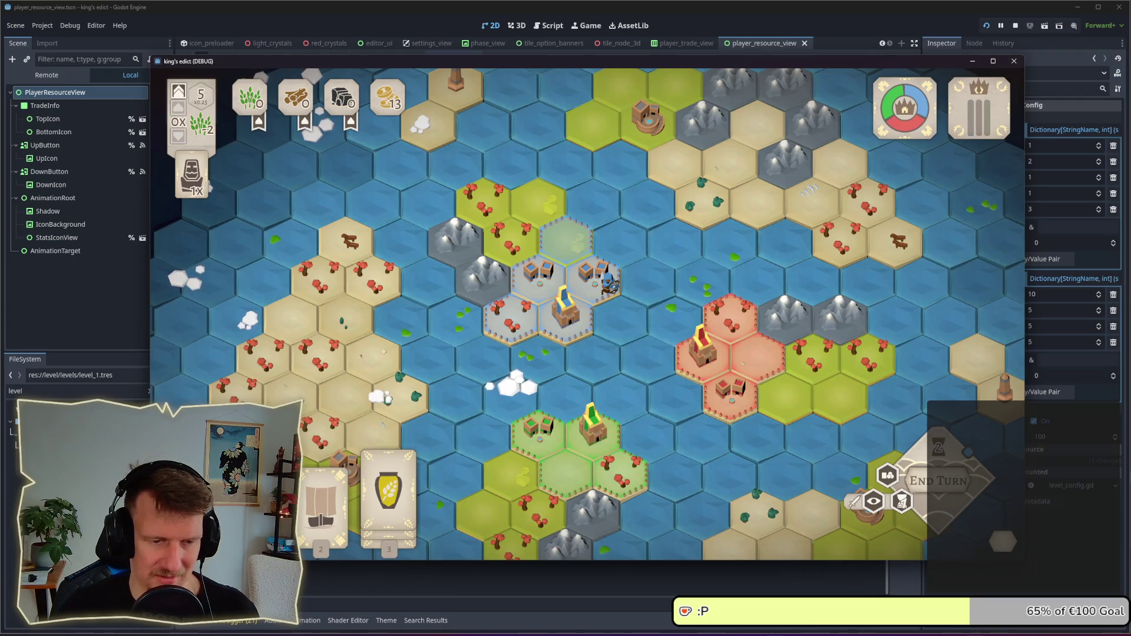
# - Switch to Obsidian's Sketches drawing and pan to an empty canvas area
pyautogui.hotkey('alt', 'Tab')
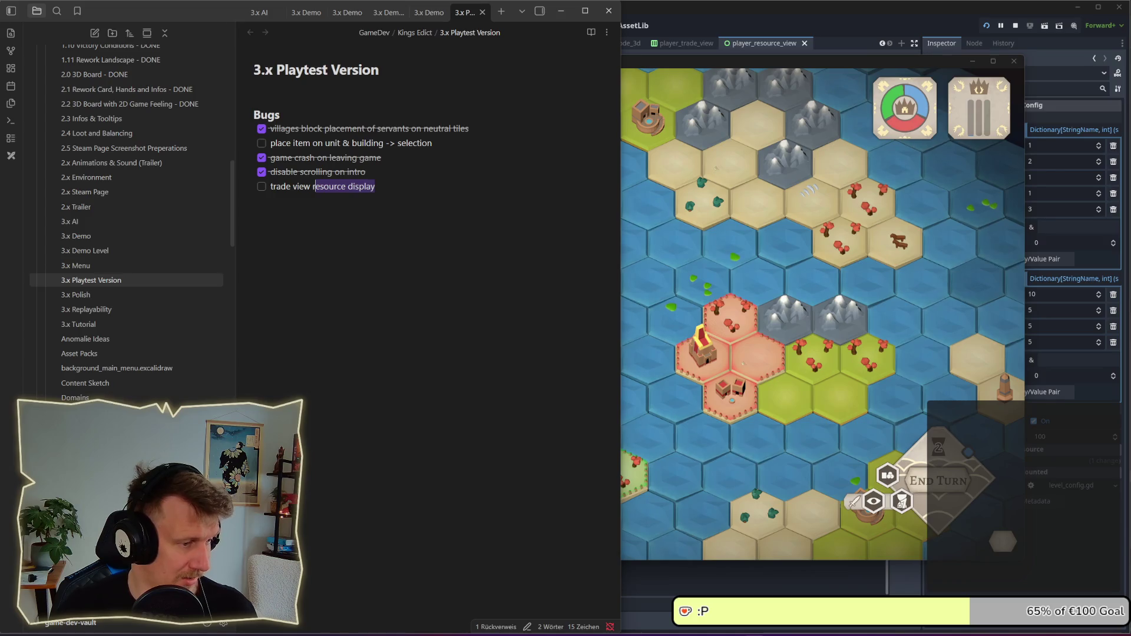
pyautogui.hotkey('ctrl', 'alt', 'Left')
pyautogui.scroll(-3, 424, 457)
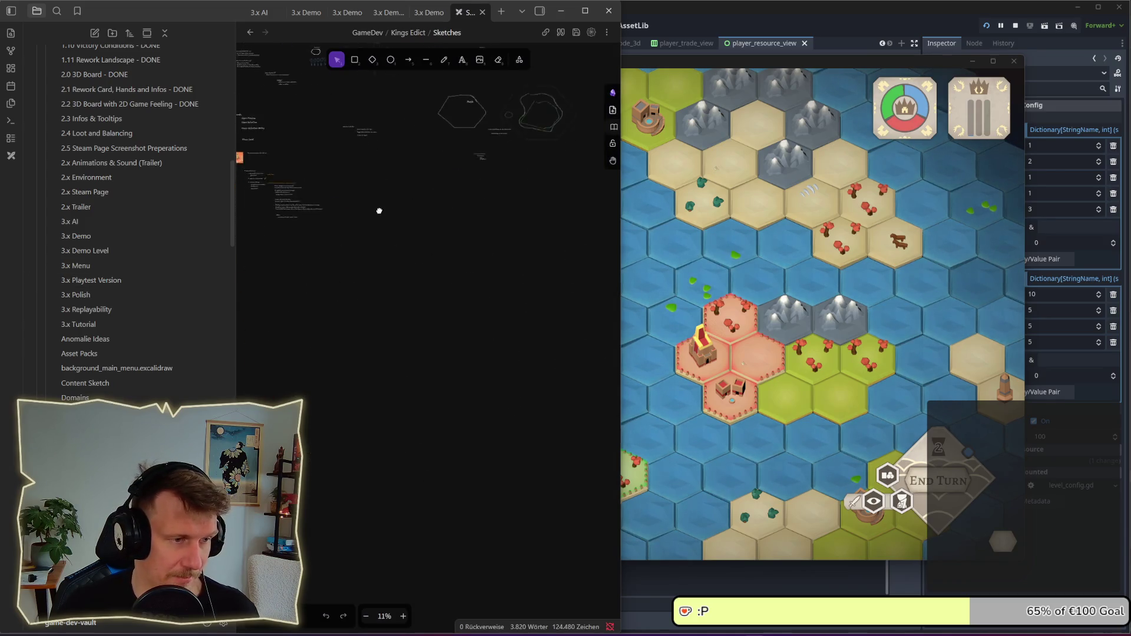
pyautogui.scroll(5, 386, 304)
pyautogui.scroll(5, 383, 316)
pyautogui.scroll(3, 433, 300)
pyautogui.scroll(1, 470, 288)
pyautogui.moveTo(459, 265); pyautogui.dragTo(443, 196)
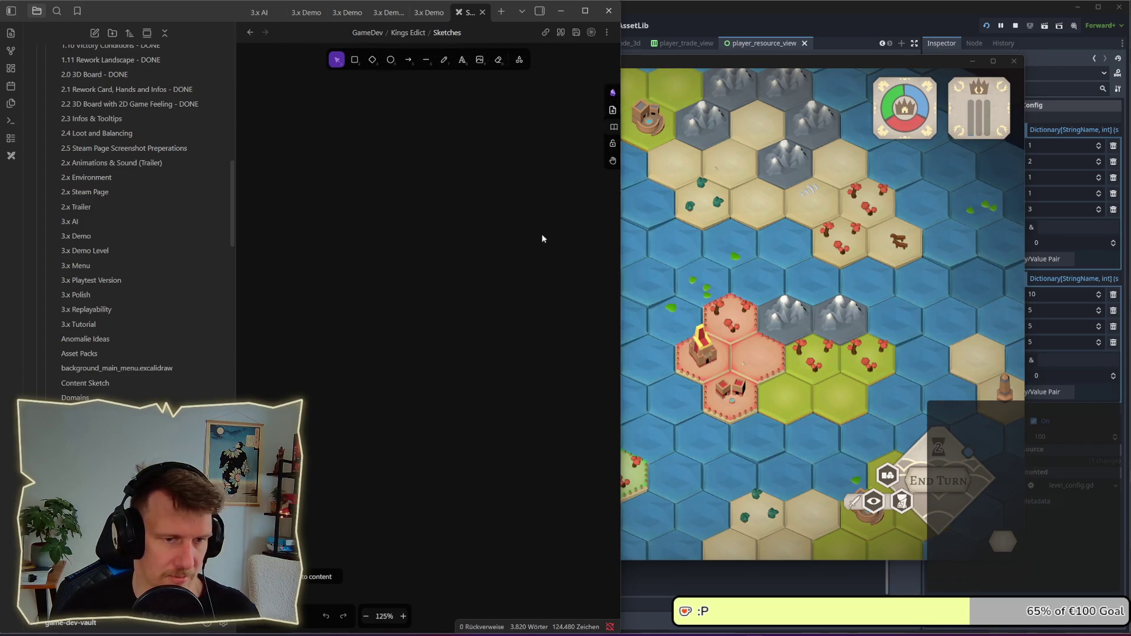
# - Return to the game and start a rectangular Win+Shift+S screen capture
pyautogui.hotkey('alt', 'Tab')
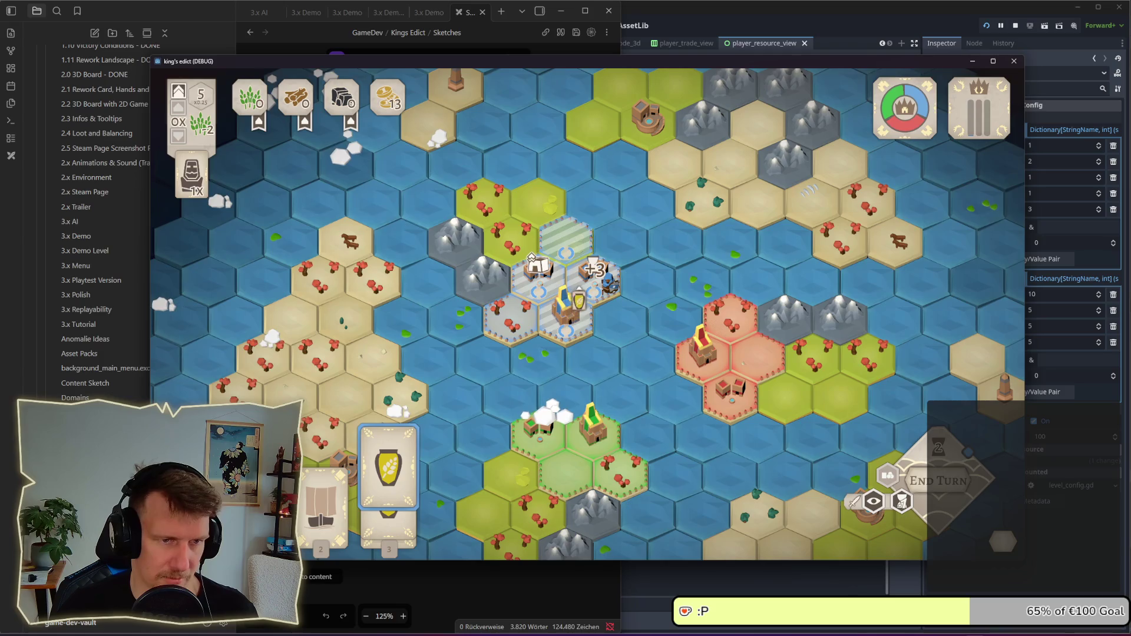
pyautogui.click(636, 341)
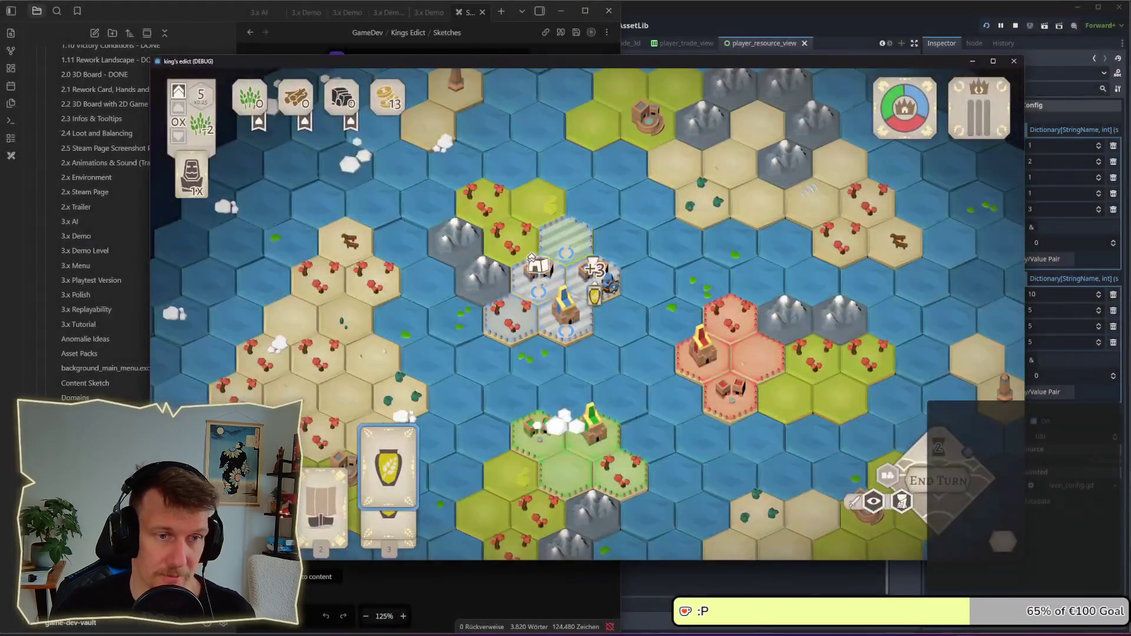
pyautogui.press('super+shift+s')
pyautogui.click(762, 17)
pyautogui.click(778, 42)
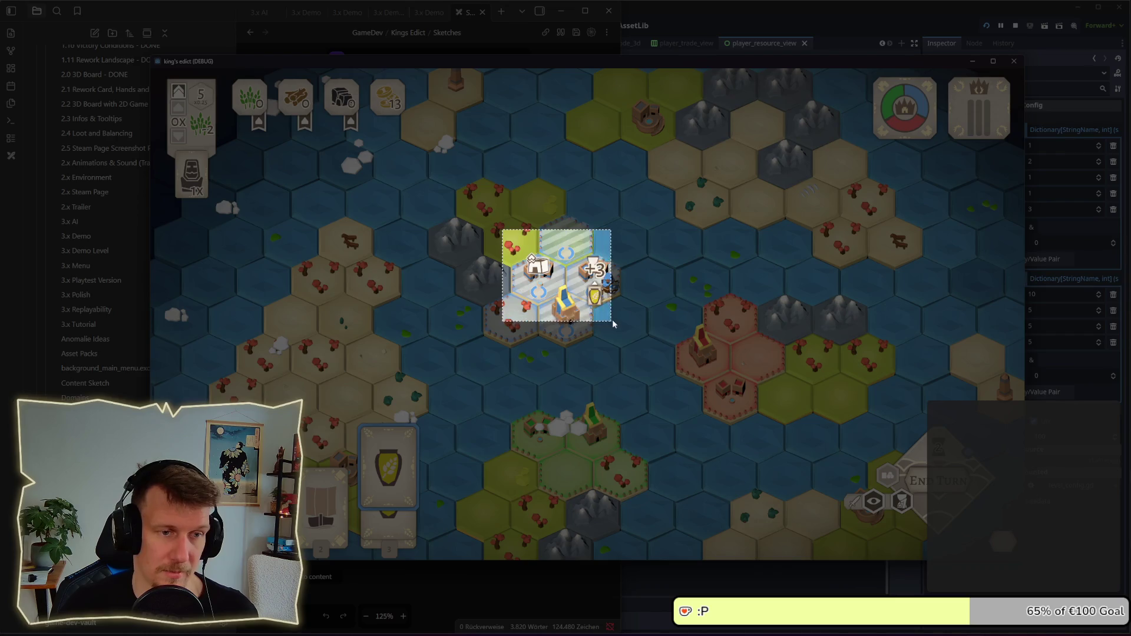
# - Capture the +3 preview around the castle and paste it onto the Sketches canvas
pyautogui.moveTo(506, 230); pyautogui.dragTo(630, 329)
pyautogui.click(490, 595)
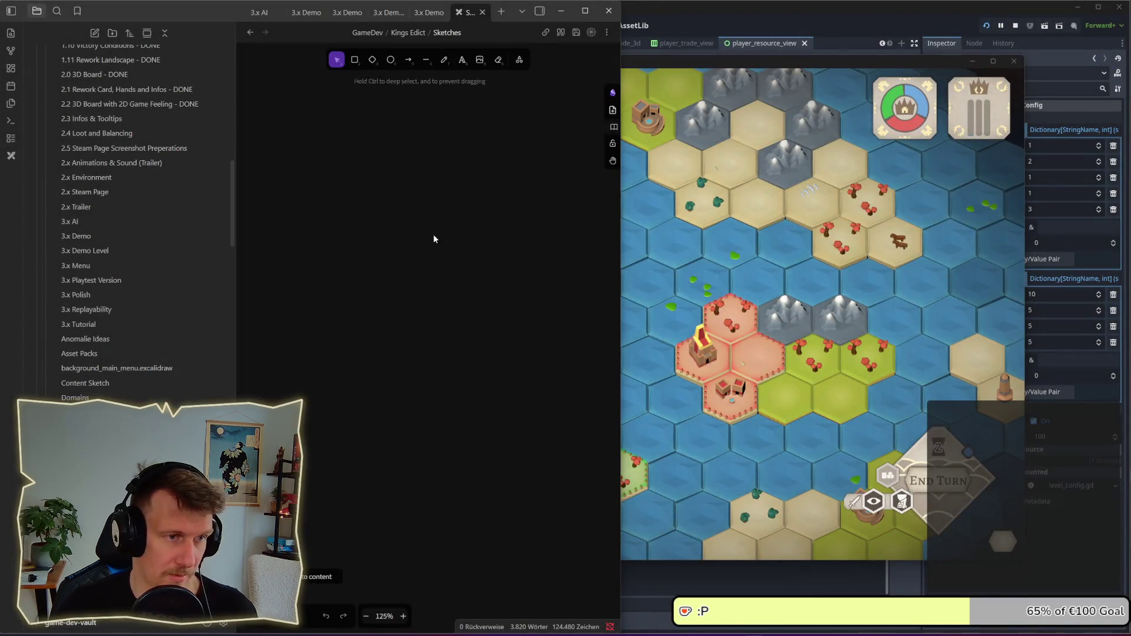
pyautogui.hotkey('ctrl', 'v')
pyautogui.scroll(3, 433, 234)
pyautogui.scroll(2, 436, 224)
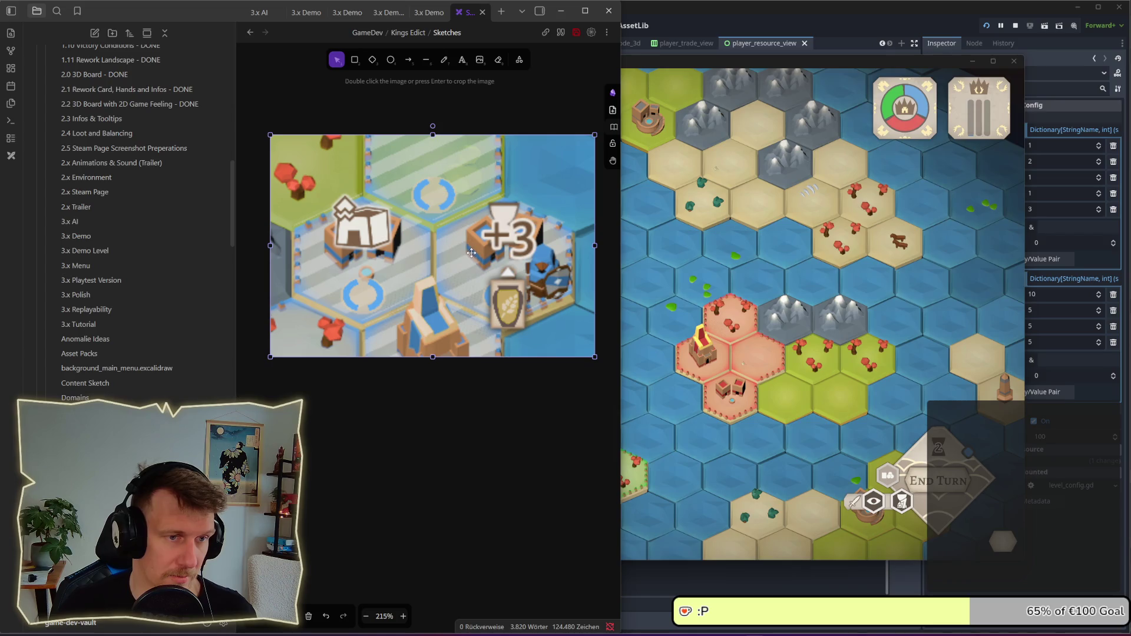
pyautogui.scroll(-3, 453, 405)
pyautogui.moveTo(453, 404); pyautogui.dragTo(464, 351)
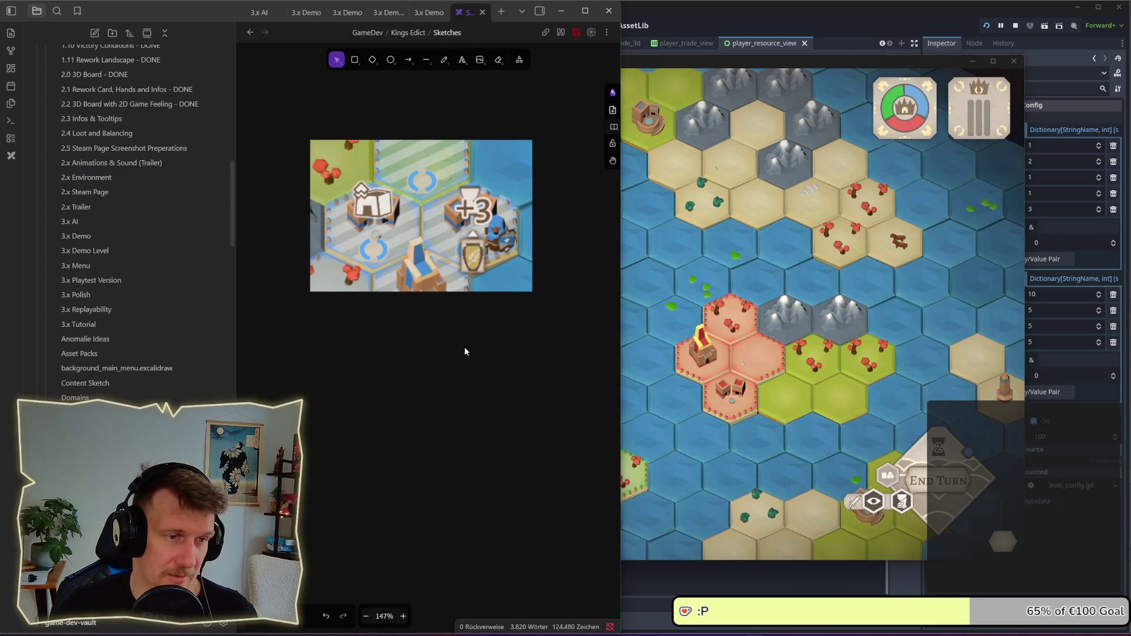
# - Snip the house icon from the screenshot and paste it below as a separate image
pyautogui.press('super+shift+s')
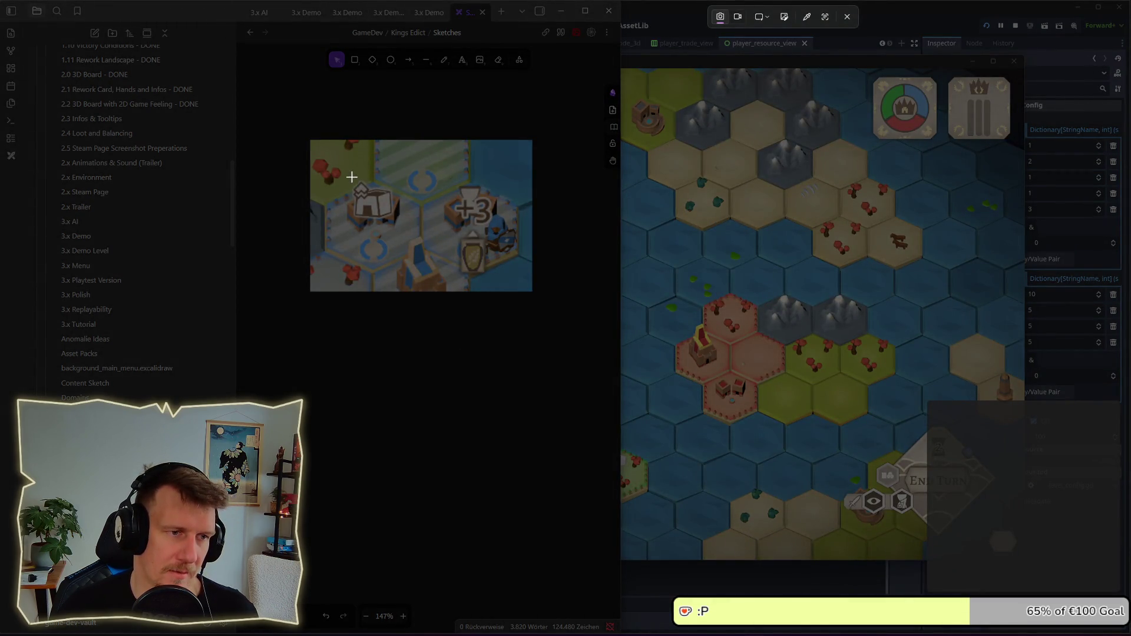
pyautogui.moveTo(352, 178); pyautogui.dragTo(397, 224)
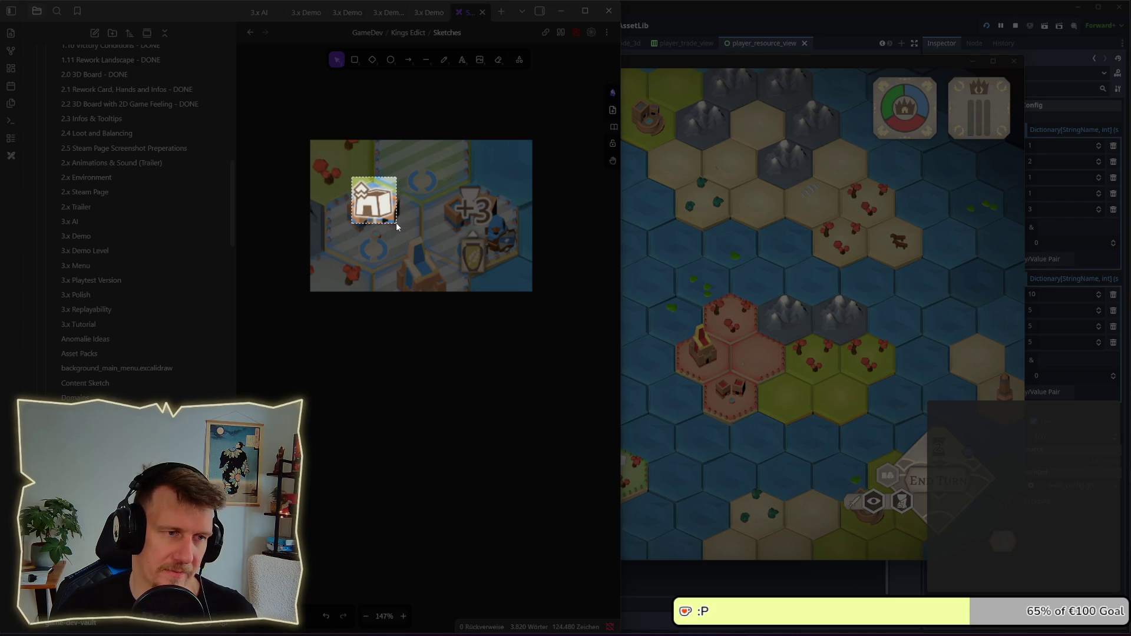
pyautogui.hotkey('ctrl', 'v')
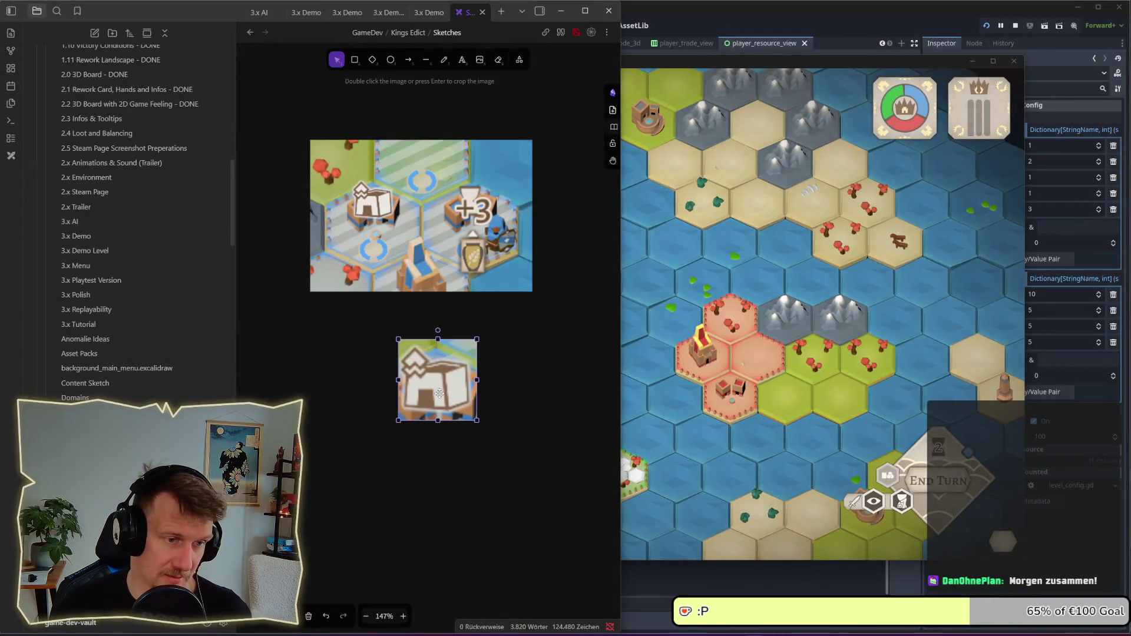
pyautogui.moveTo(440, 392); pyautogui.dragTo(449, 393)
# - Snip the stone building icon from the game and return to the sketch
pyautogui.hotkey('alt', 'Tab')
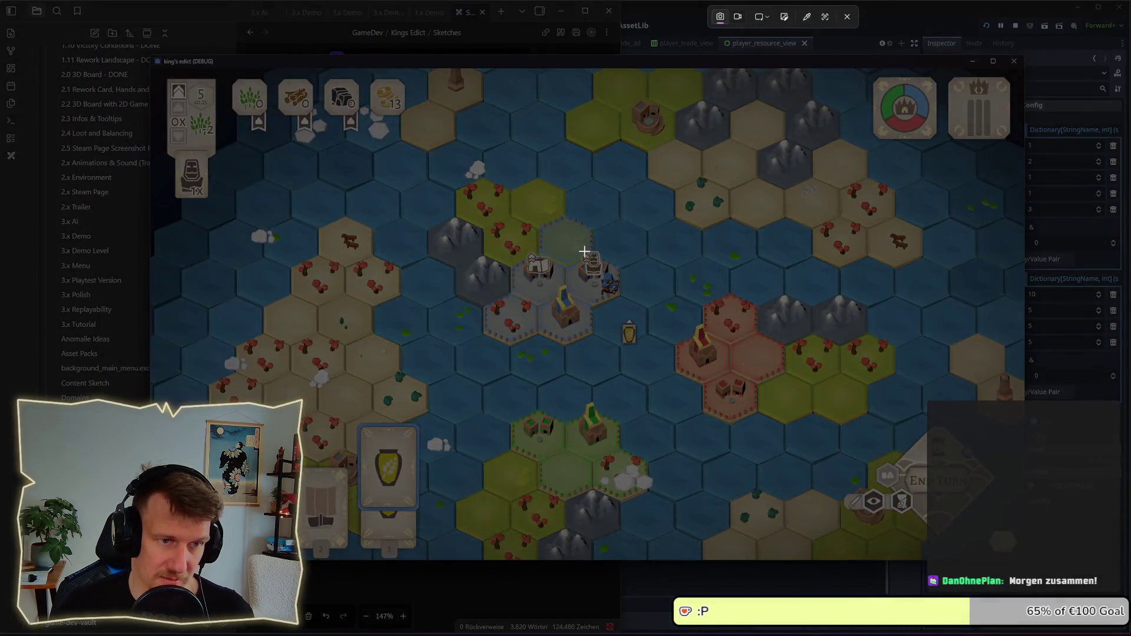
pyautogui.moveTo(580, 247); pyautogui.dragTo(595, 271)
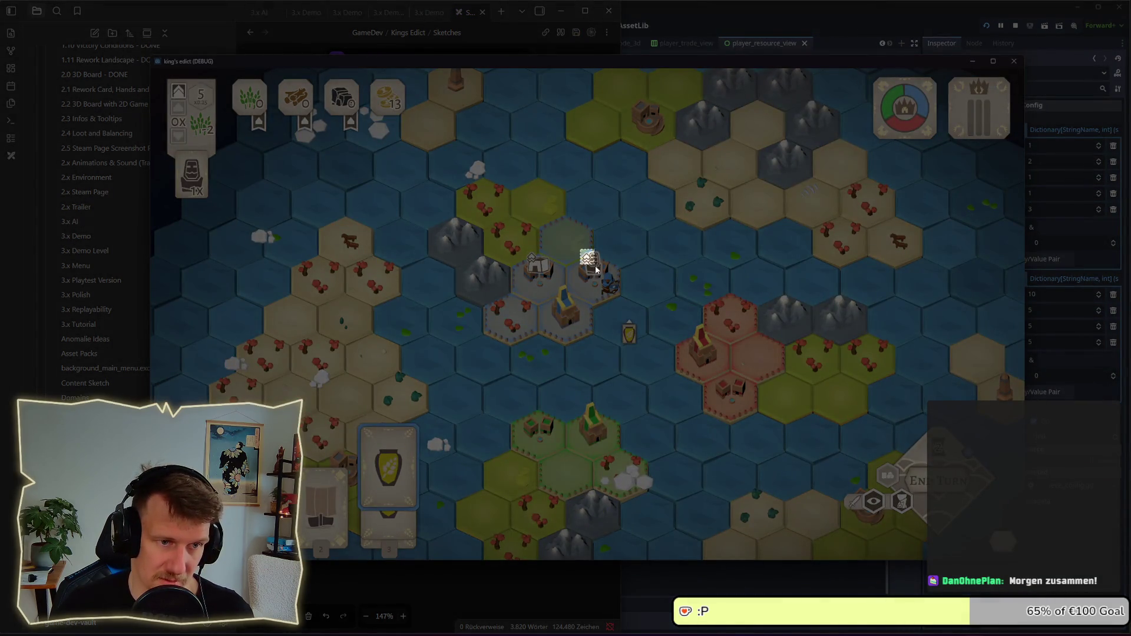
pyautogui.hotkey('alt', 'Tab')
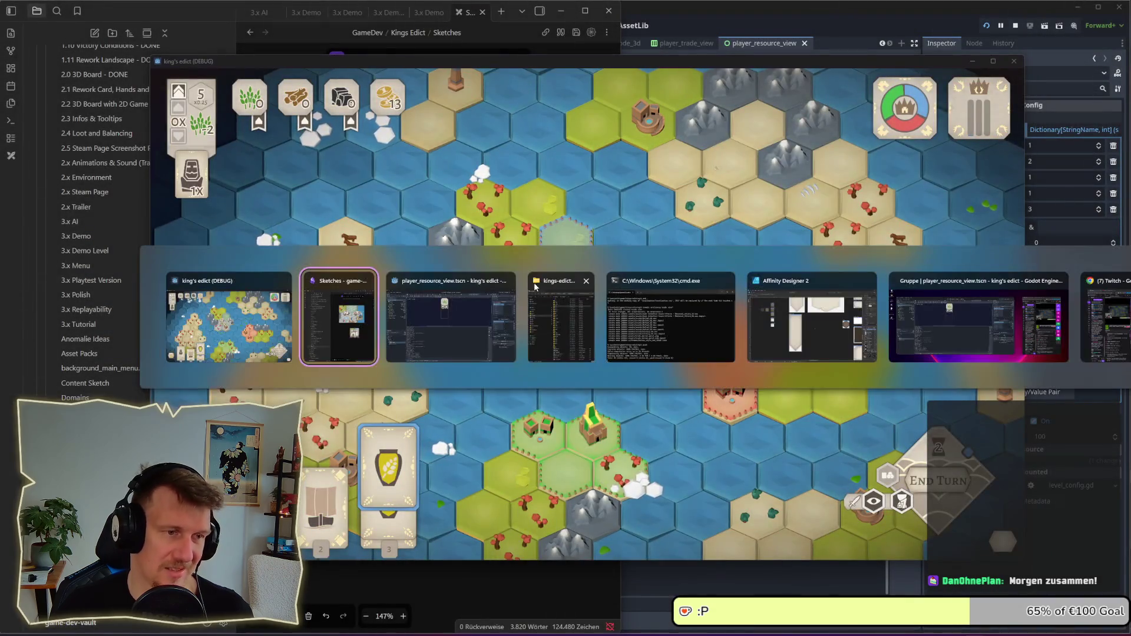
# - Paste the stone icon beside the house image and shrink the house image to match
pyautogui.click(526, 402)
pyautogui.hotkey('ctrl', 'v')
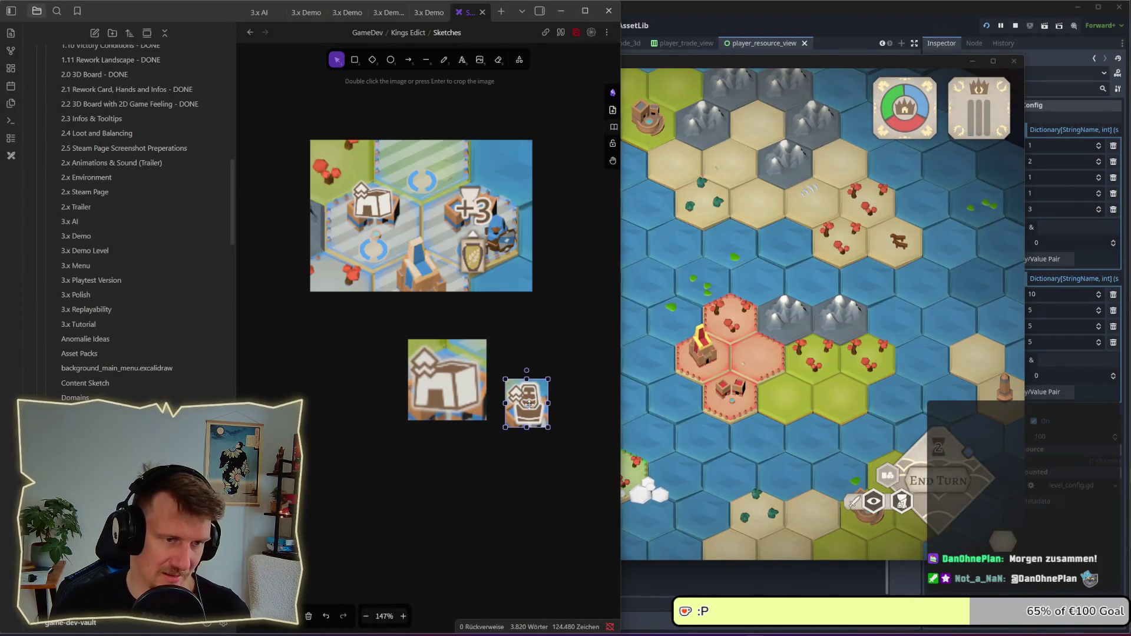
pyautogui.moveTo(521, 393); pyautogui.dragTo(512, 378)
pyautogui.click(468, 398)
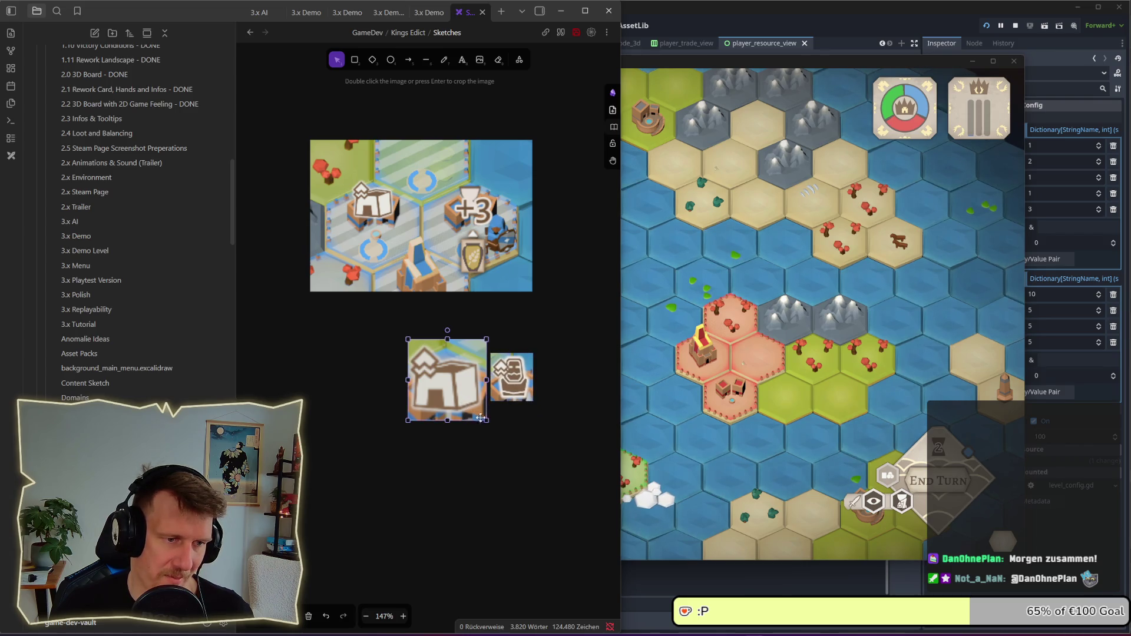
pyautogui.moveTo(486, 422)
pyautogui.mouseDown()
pyautogui.moveTo(455, 392)
pyautogui.moveTo(471, 380)
pyautogui.mouseUp()
# - Capture the grey city tiles with the grain card returned to hand and paste the screenshot into the sketch
pyautogui.click(488, 319)
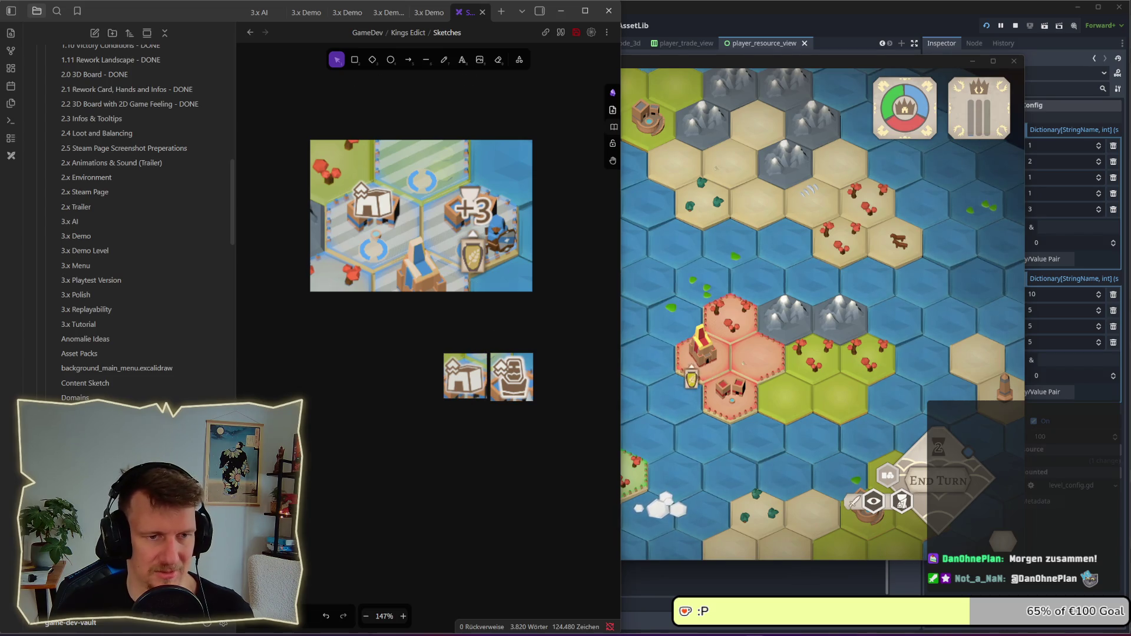
pyautogui.hotkey('alt', 'Tab')
pyautogui.press('Escape')
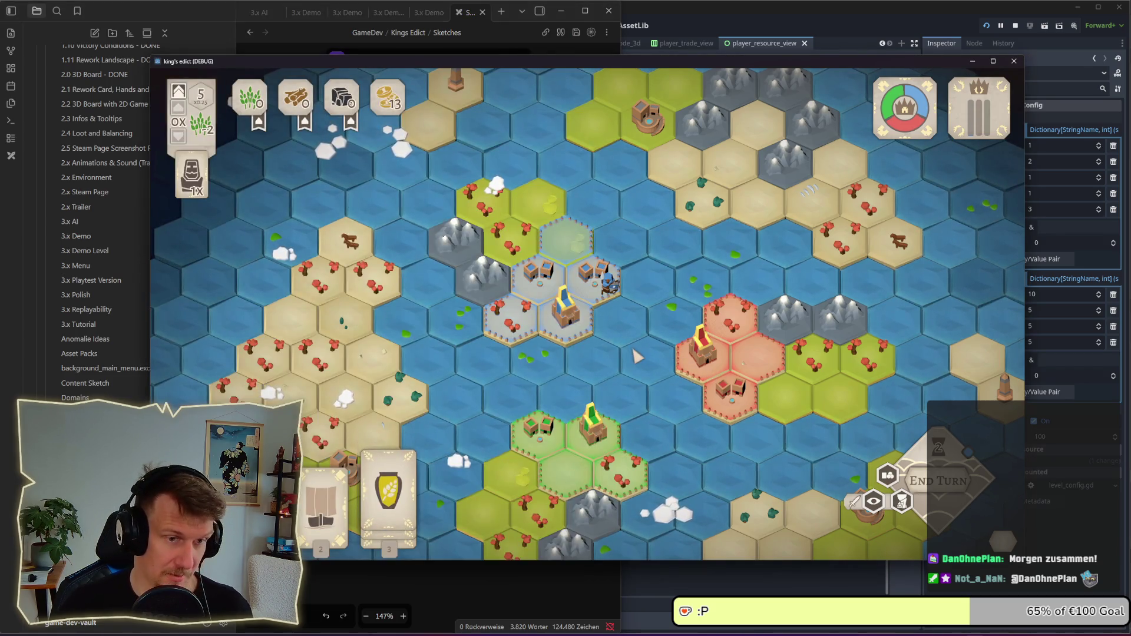
pyautogui.press('super+shift+s')
pyautogui.moveTo(489, 224); pyautogui.dragTo(650, 350)
pyautogui.hotkey('alt', 'Tab')
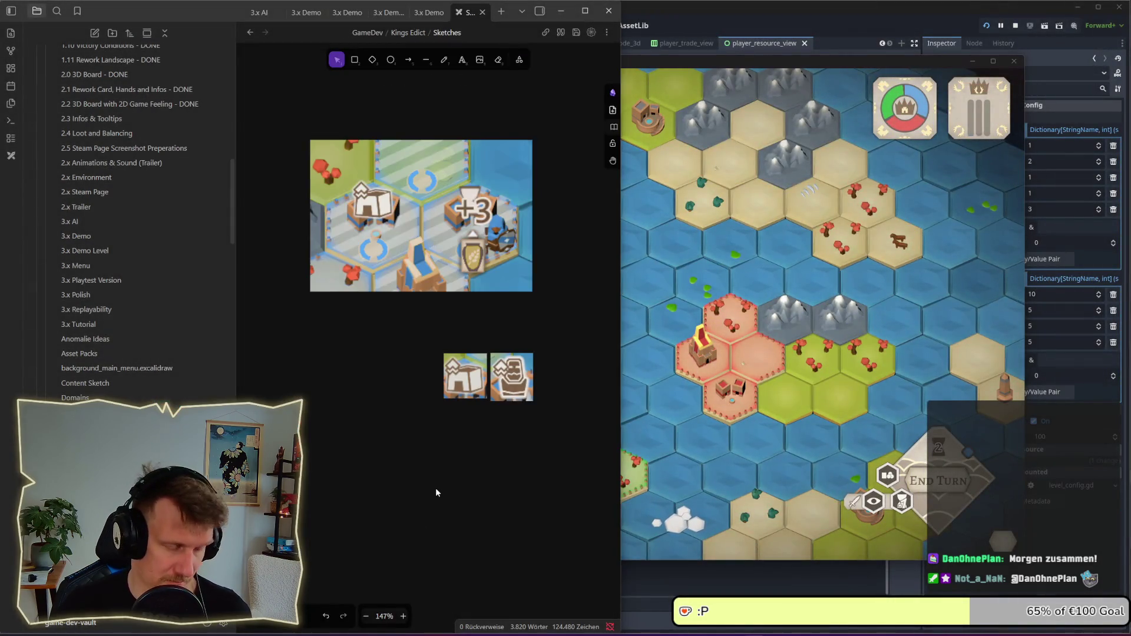
pyautogui.hotkey('ctrl', 'v')
pyautogui.scroll(-3, 436, 398)
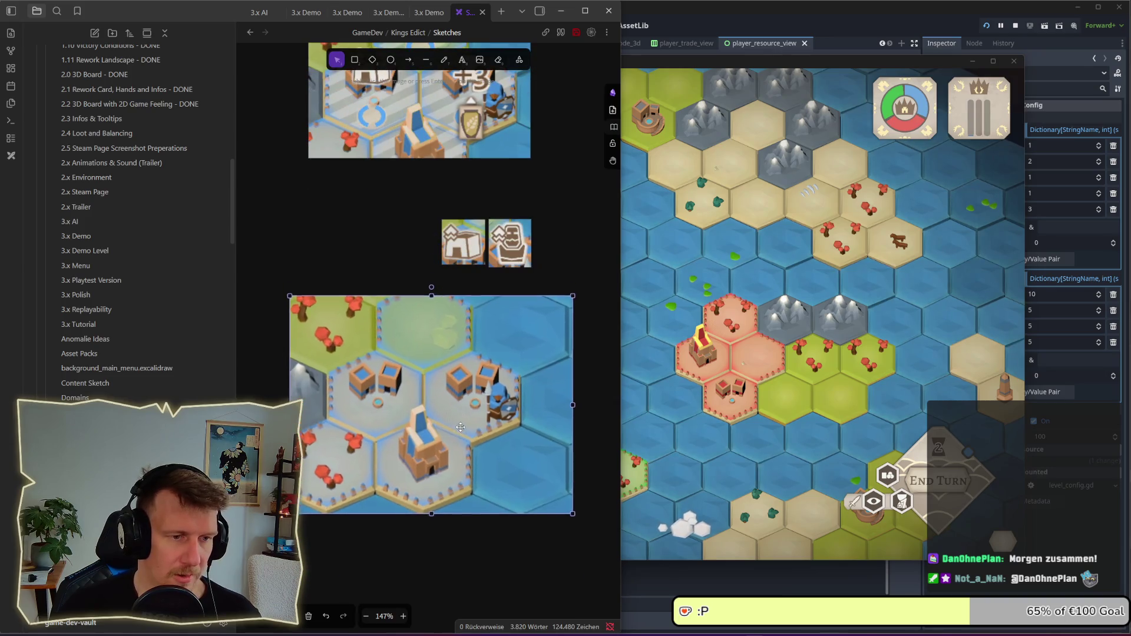
# - Move the two option icons onto the new screenshot's central settlement, in front, nudging the right one into place
pyautogui.click(495, 243)
pyautogui.moveTo(495, 247); pyautogui.dragTo(460, 262)
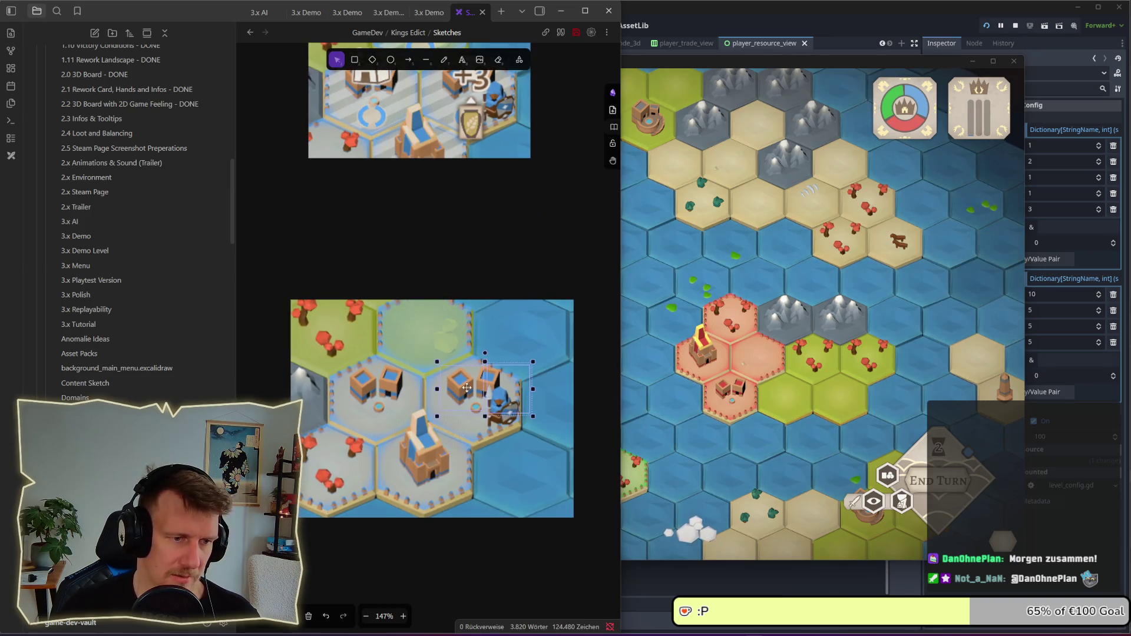
pyautogui.hotkey('ctrl', 'x')
pyautogui.hotkey('ctrl', 'v')
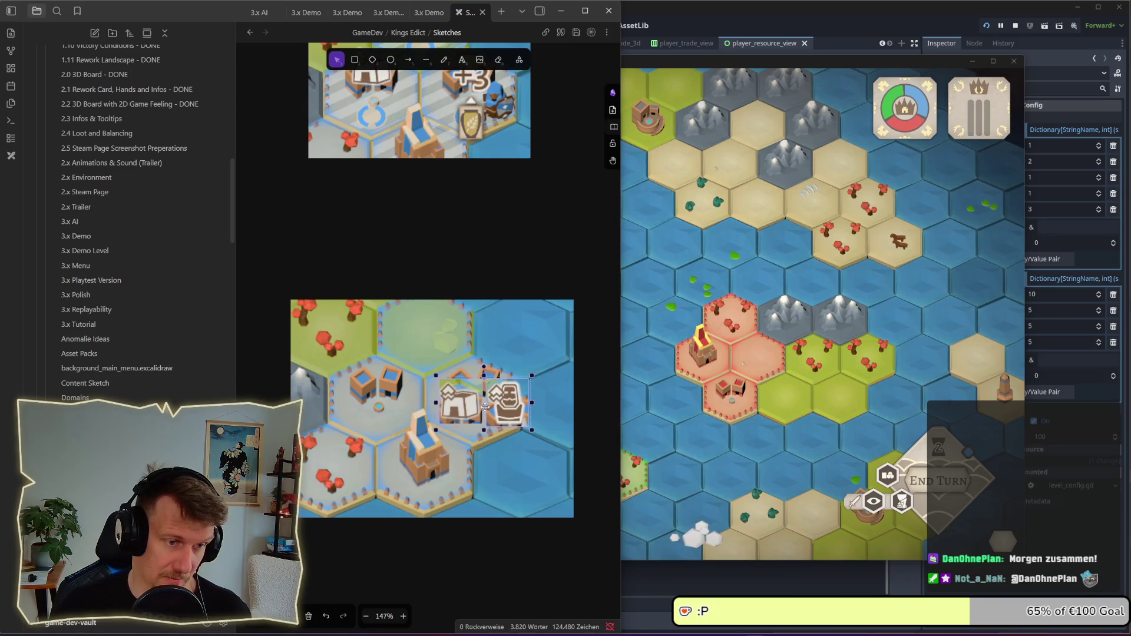
pyautogui.click(499, 398)
pyautogui.moveTo(508, 393); pyautogui.dragTo(501, 384)
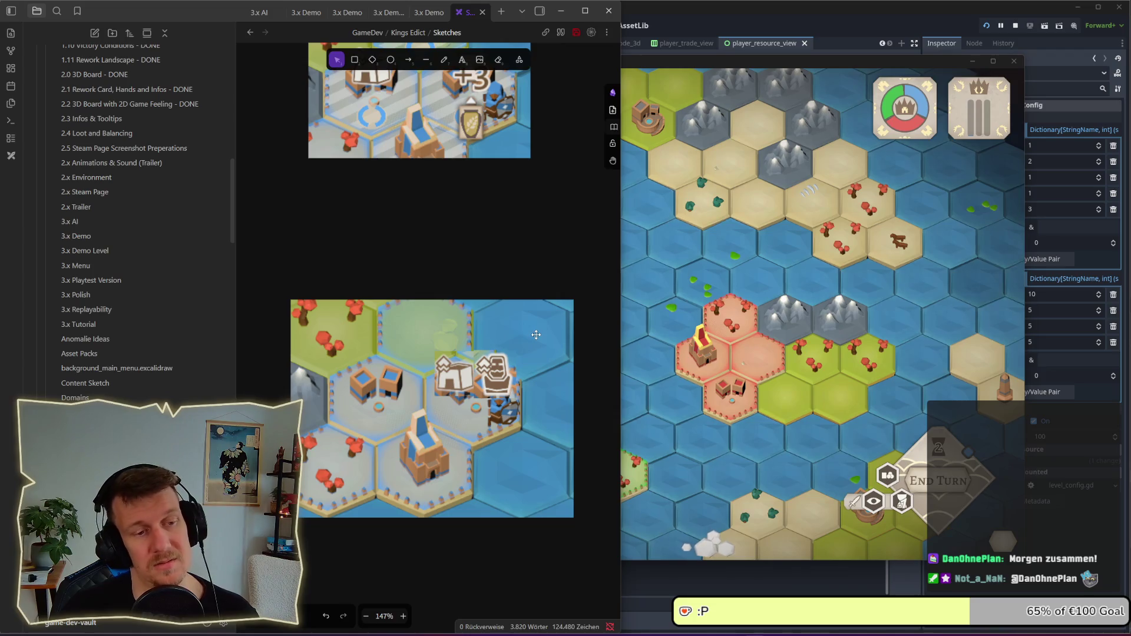
pyautogui.moveTo(489, 383); pyautogui.dragTo(485, 372)
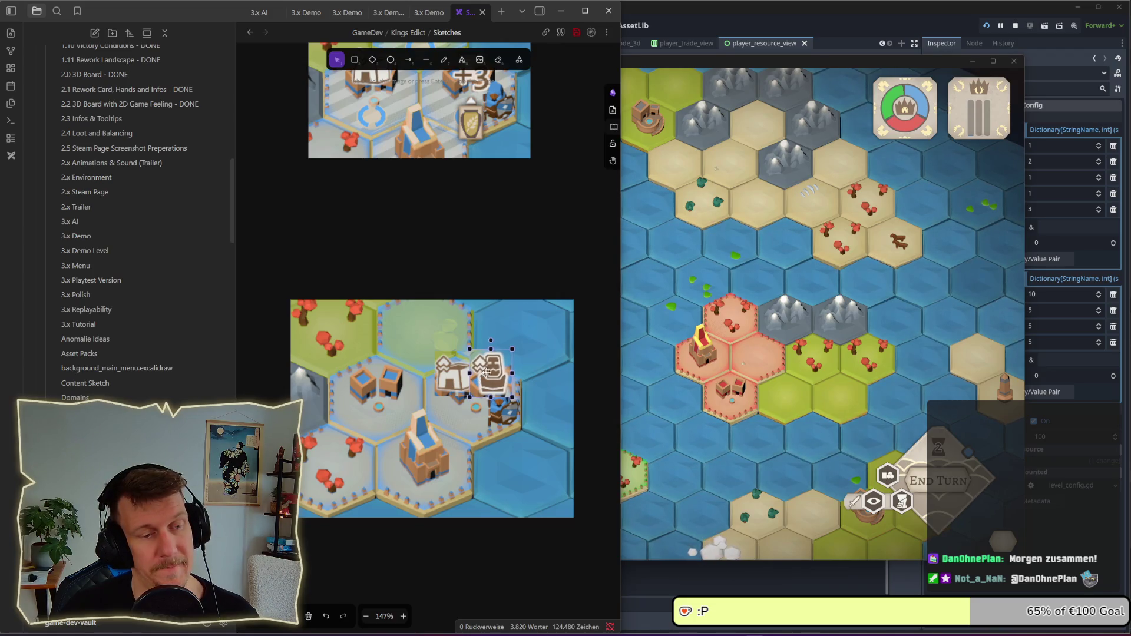
pyautogui.click(496, 231)
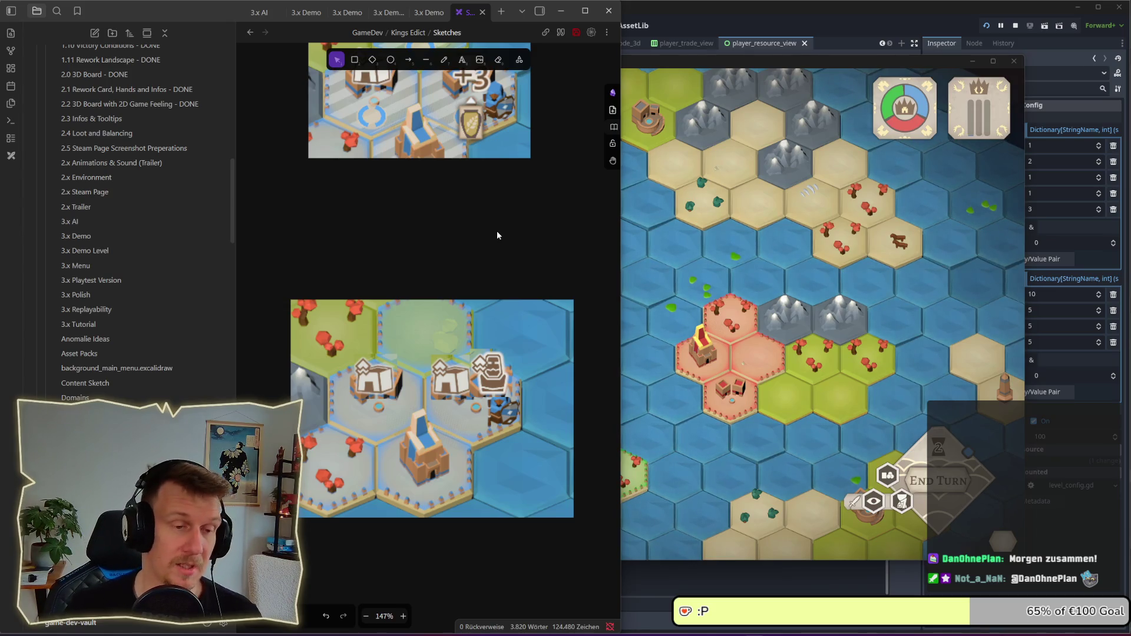
pyautogui.scroll(-3, 489, 264)
pyautogui.scroll(-3, 482, 181)
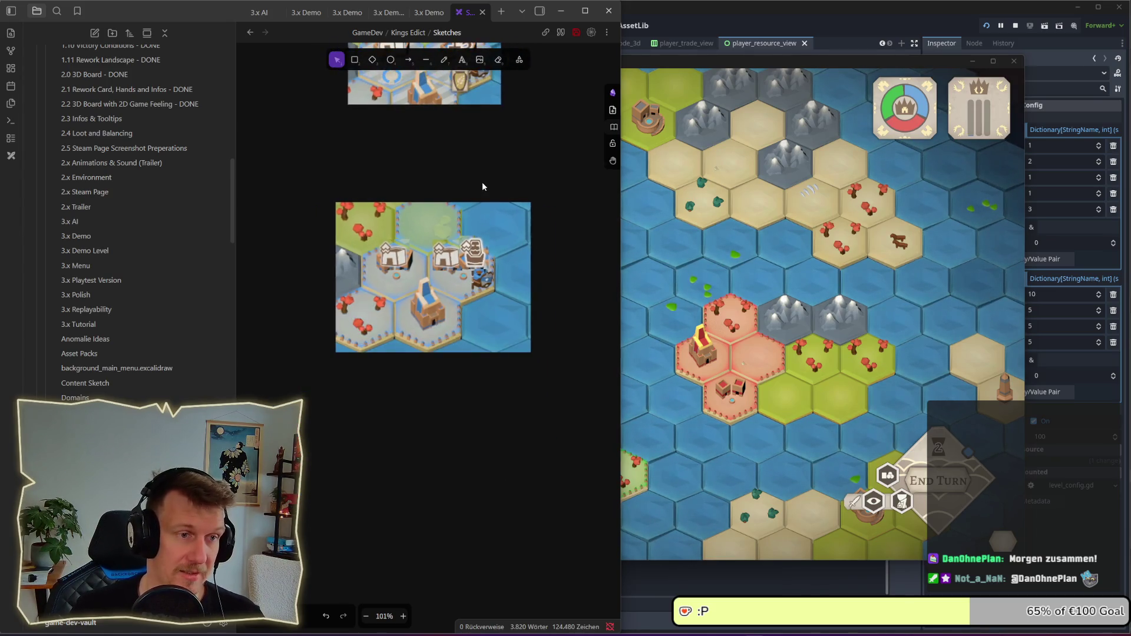
pyautogui.scroll(-2, 481, 181)
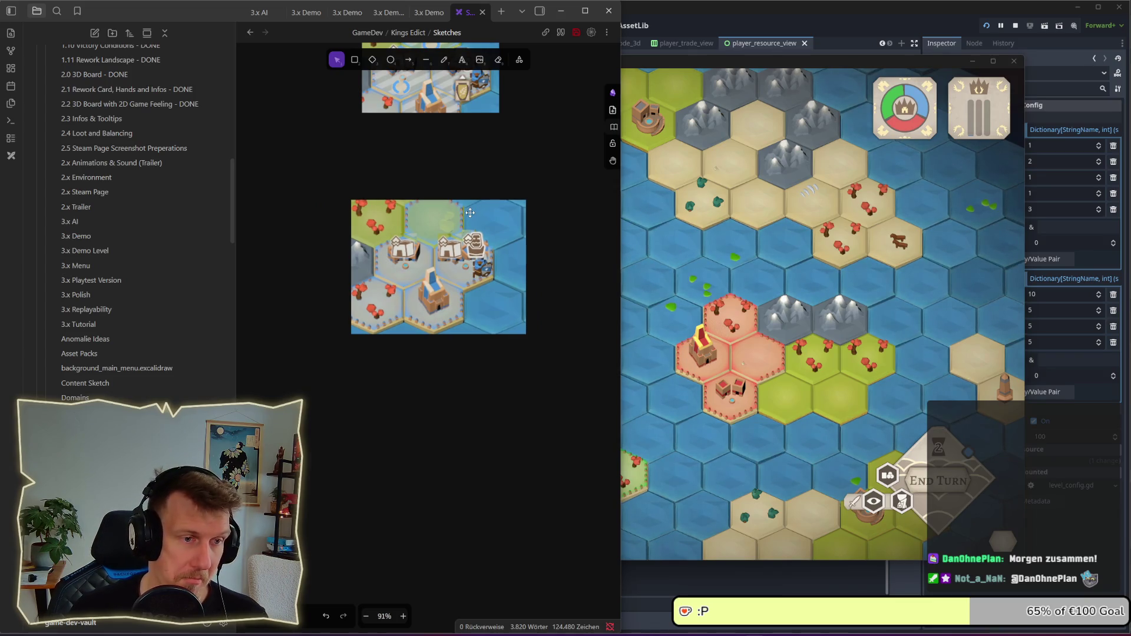
# - Draw a downward arrow below the map image and Alt-drag a copy of the map beneath it
pyautogui.click(409, 60)
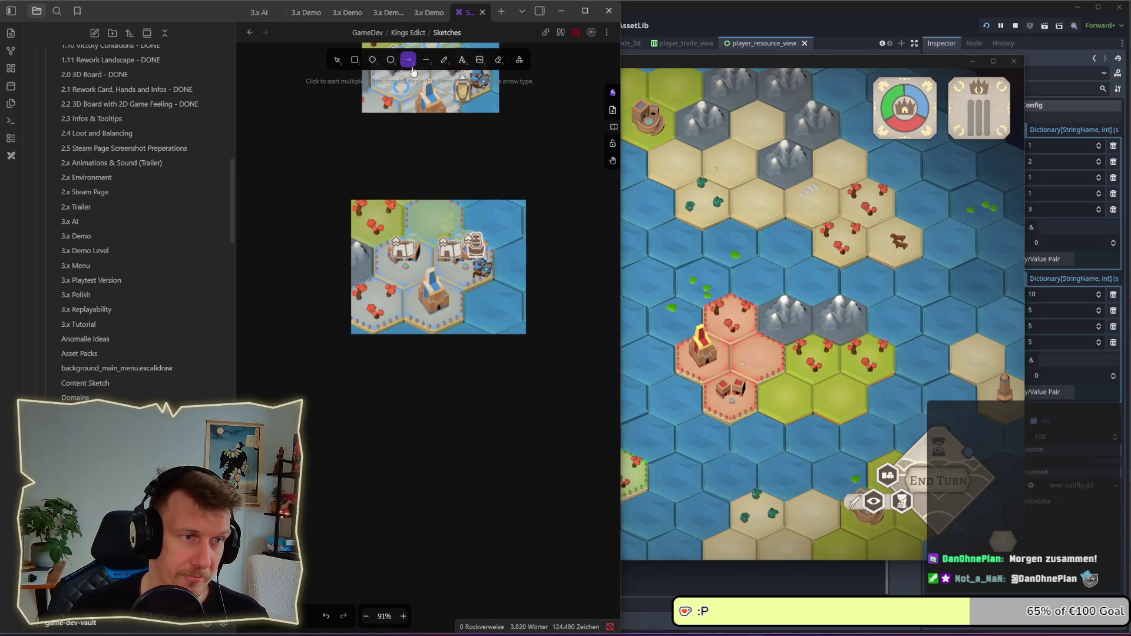
pyautogui.moveTo(448, 352); pyautogui.dragTo(449, 417)
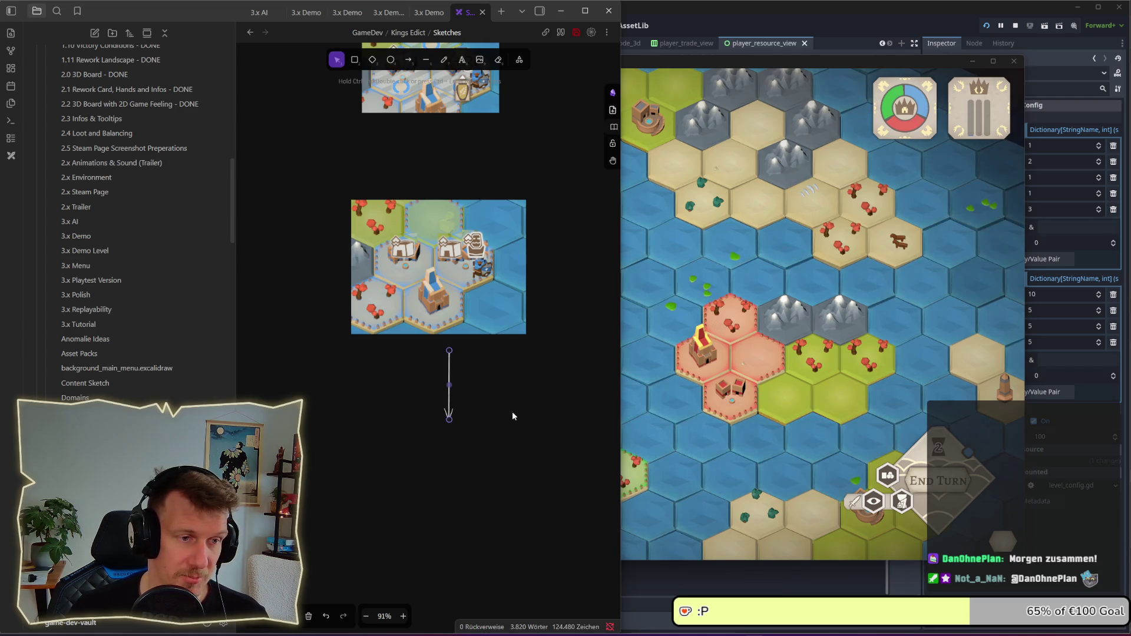
pyautogui.scroll(-2, 503, 330)
pyautogui.click(431, 190)
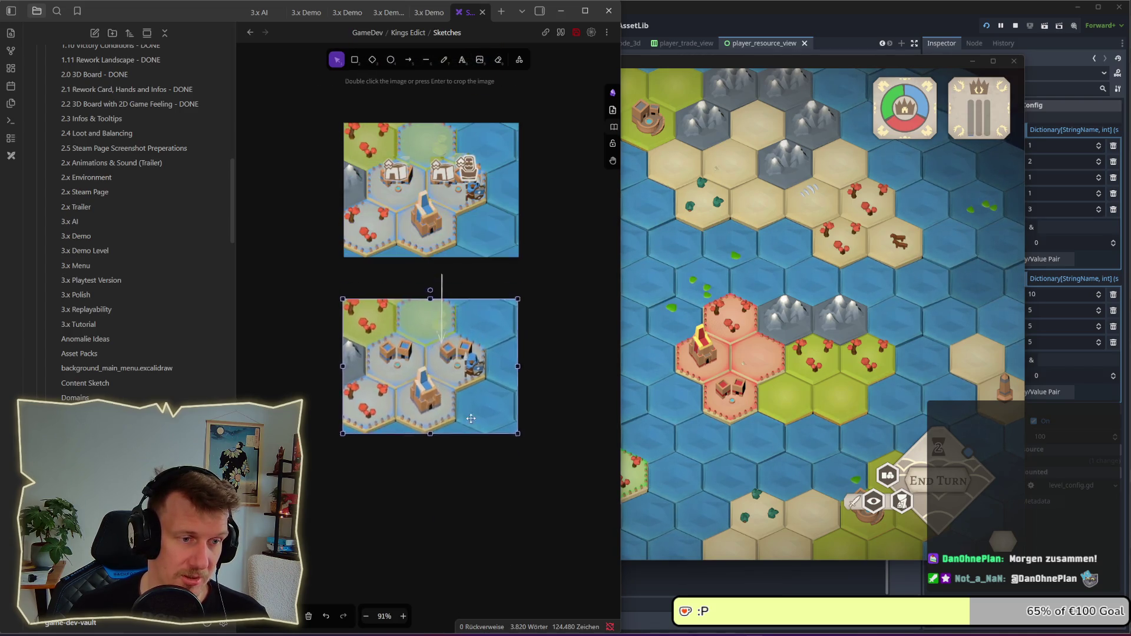
pyautogui.moveTo(430, 190); pyautogui.dragTo(428, 416)
pyautogui.click(540, 306)
# - Copy both option icons onto the lower map, shifting one left and the other to the right edge
pyautogui.moveTo(468, 168)
pyautogui.mouseDown()
pyautogui.moveTo(487, 404)
pyautogui.moveTo(506, 382)
pyautogui.mouseUp()
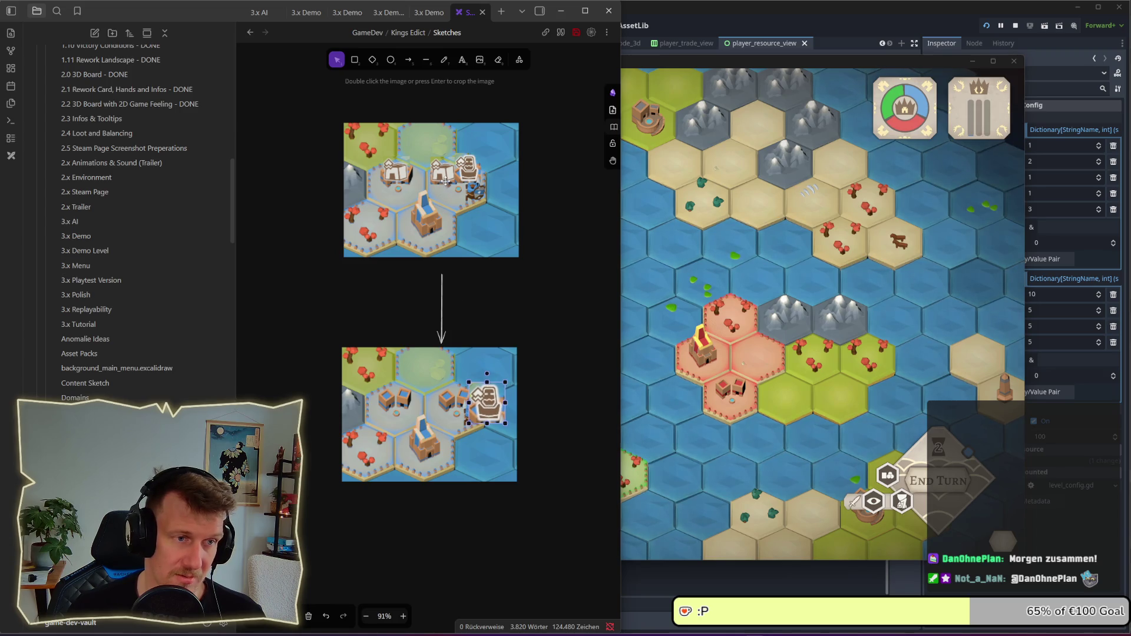
pyautogui.moveTo(445, 168)
pyautogui.mouseDown()
pyautogui.moveTo(425, 401)
pyautogui.moveTo(453, 426)
pyautogui.moveTo(437, 411)
pyautogui.mouseUp()
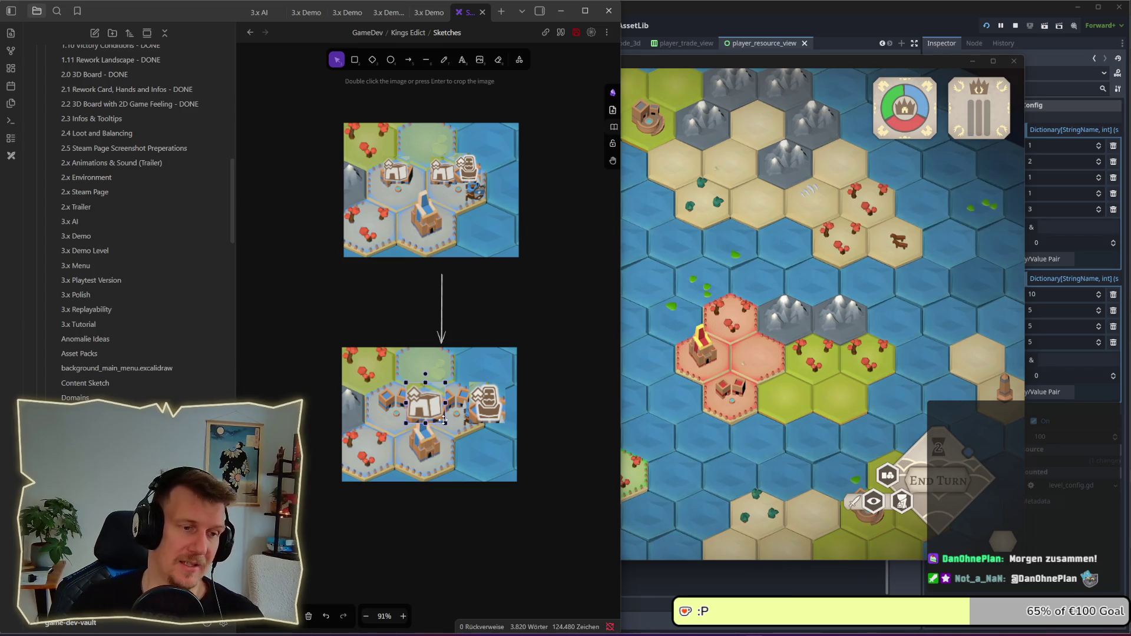
pyautogui.moveTo(437, 414); pyautogui.dragTo(416, 409)
pyautogui.moveTo(502, 410); pyautogui.dragTo(515, 413)
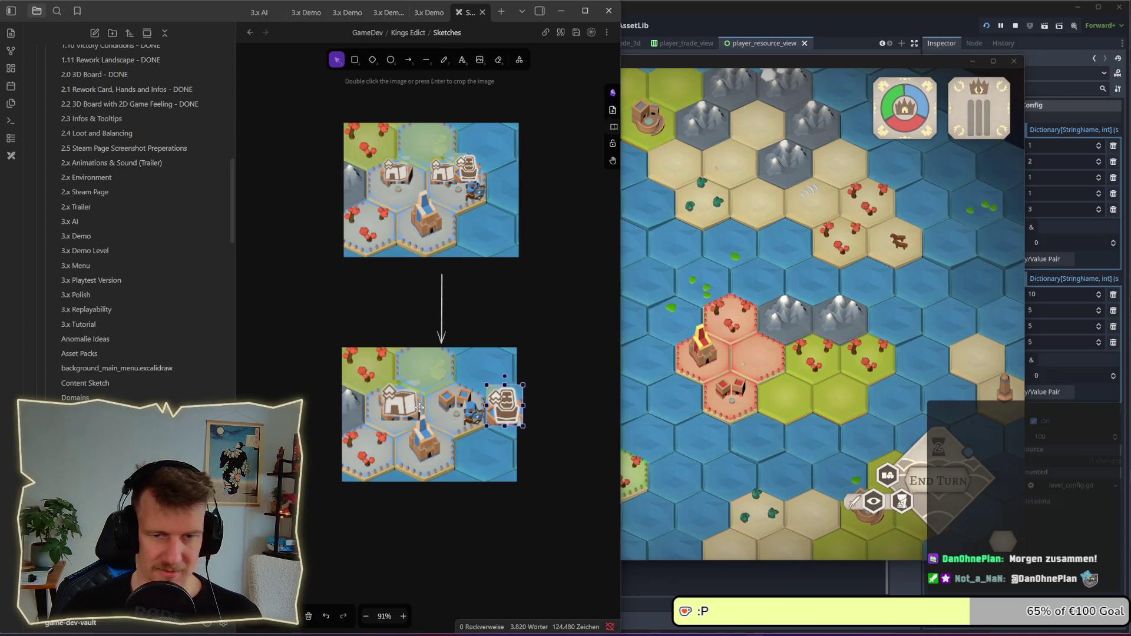
# - Enlarge the left option icon on the lower map and start a text label beside the first arrow
pyautogui.click(401, 408)
pyautogui.moveTo(422, 420); pyautogui.dragTo(428, 429)
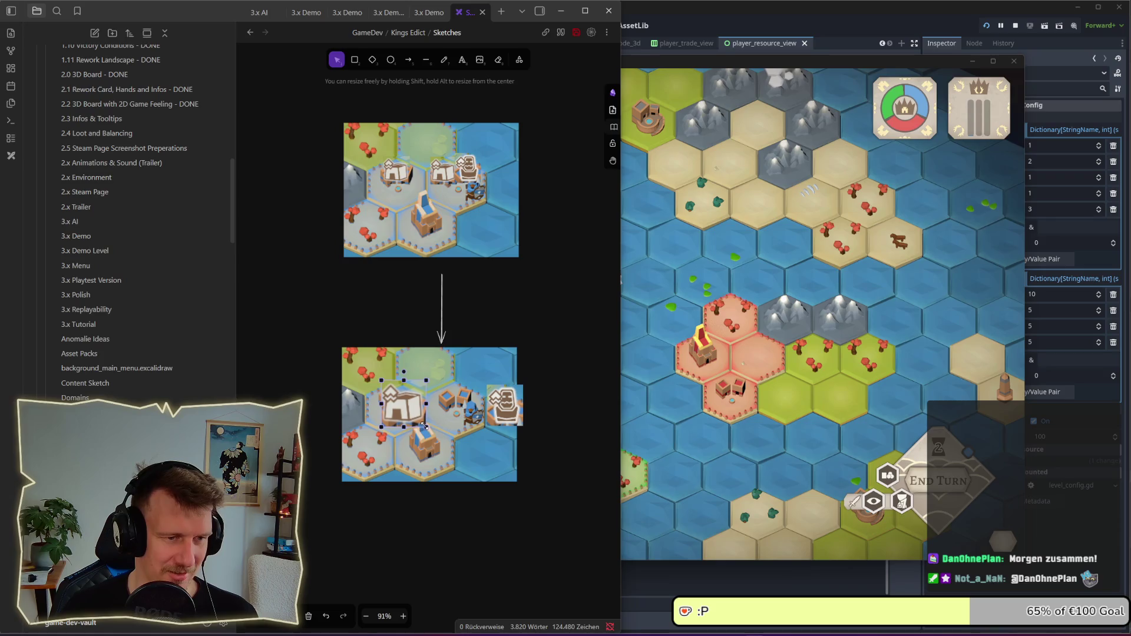
pyautogui.click(551, 445)
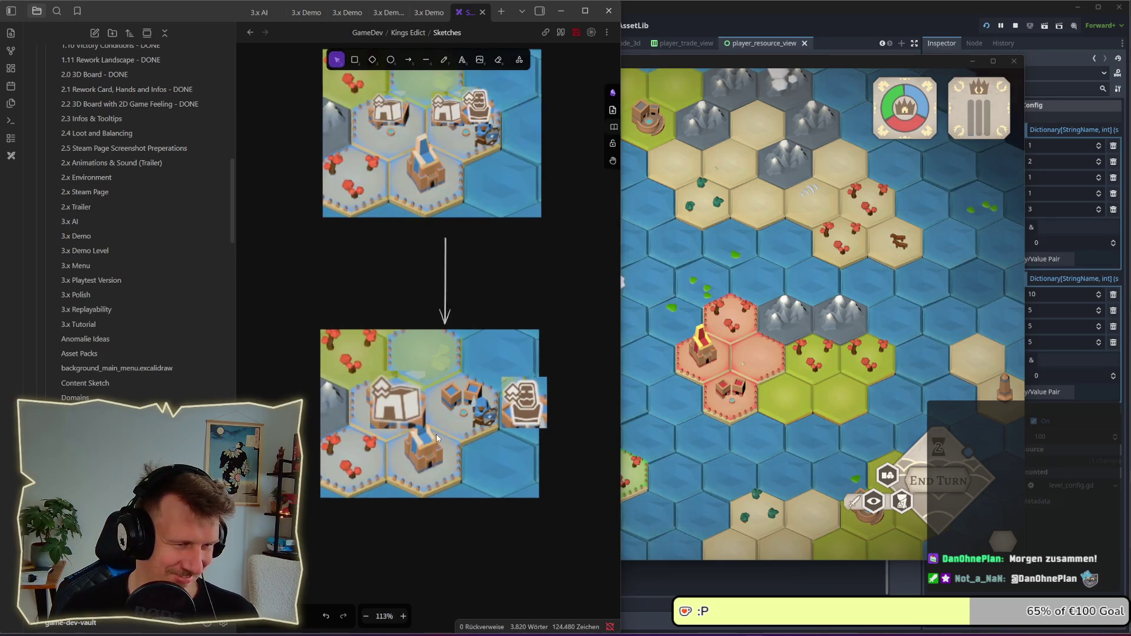
pyautogui.scroll(2, 428, 424)
pyautogui.scroll(3, 428, 423)
pyautogui.moveTo(379, 353); pyautogui.dragTo(361, 340)
pyautogui.click(362, 340)
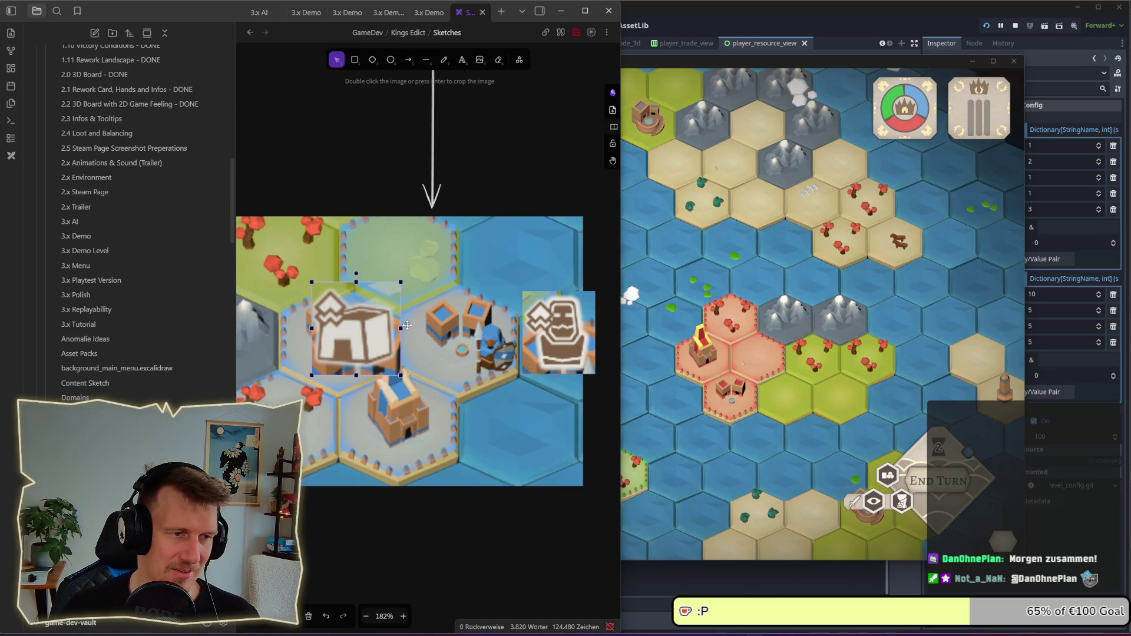
pyautogui.scroll(-4, 407, 327)
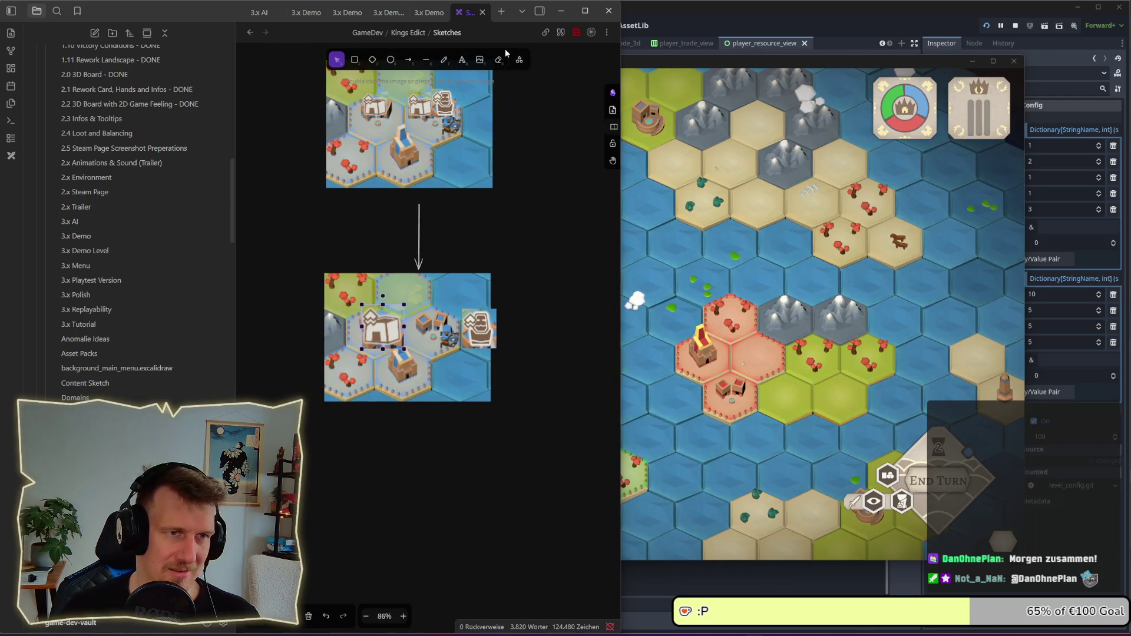
pyautogui.click(463, 60)
pyautogui.click(446, 229)
pyautogui.write('open options')
# - Label the first arrow 'click' above 'open options', colouring 'click' with an orange stroke
pyautogui.moveTo(477, 236)
pyautogui.mouseDown()
pyautogui.moveTo(492, 246)
pyautogui.moveTo(487, 232)
pyautogui.mouseUp()
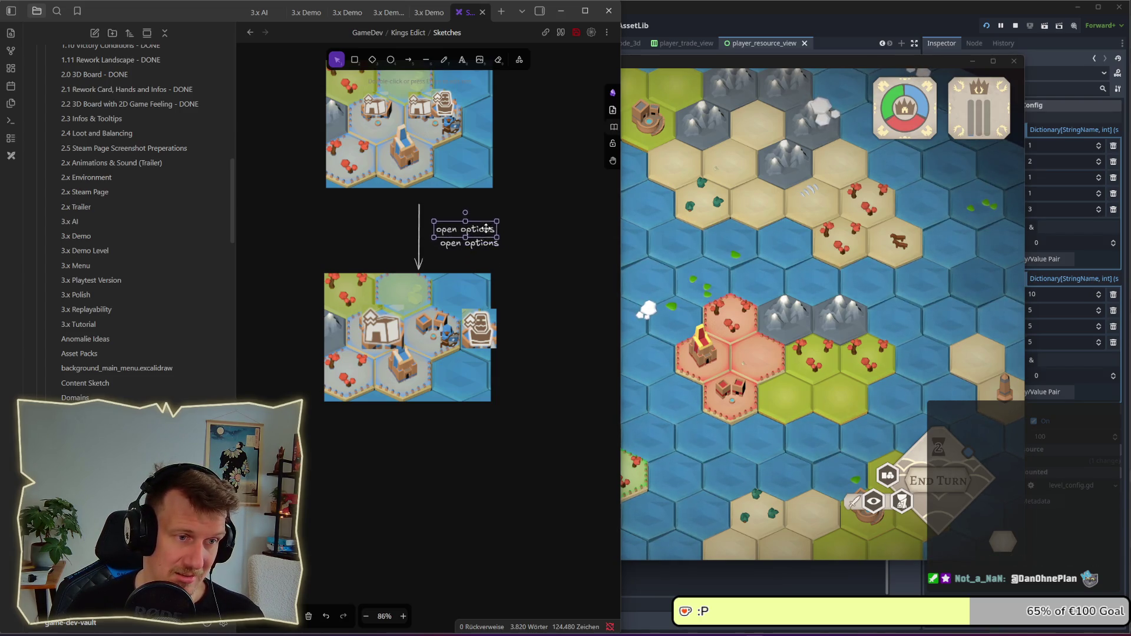
pyautogui.doubleClick(486, 231)
pyautogui.write('clik')
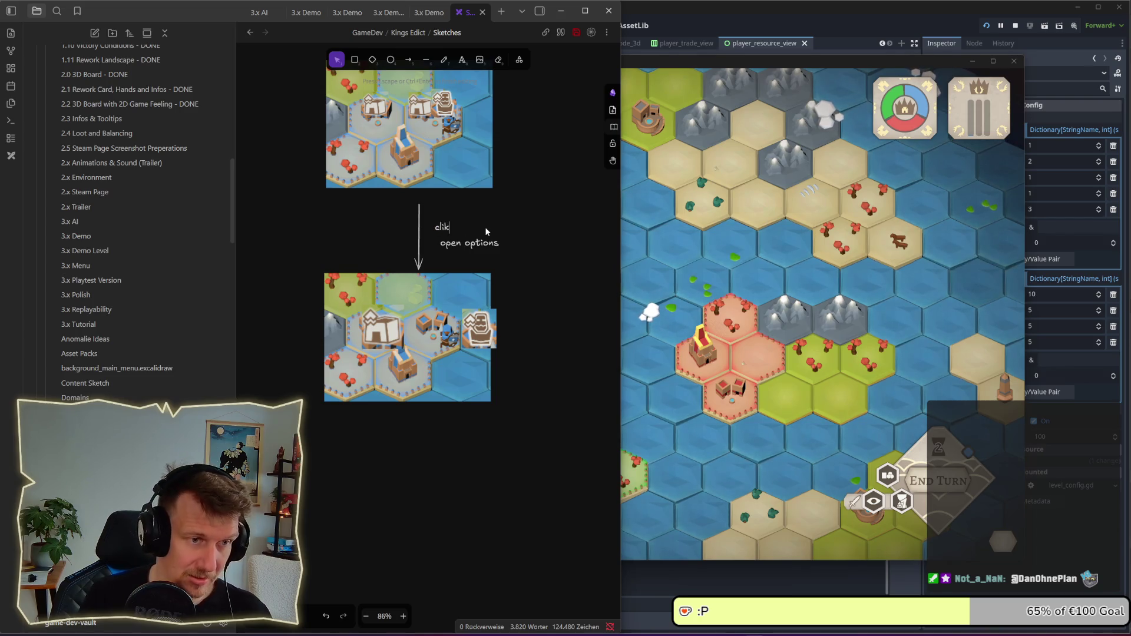
pyautogui.write('ick')
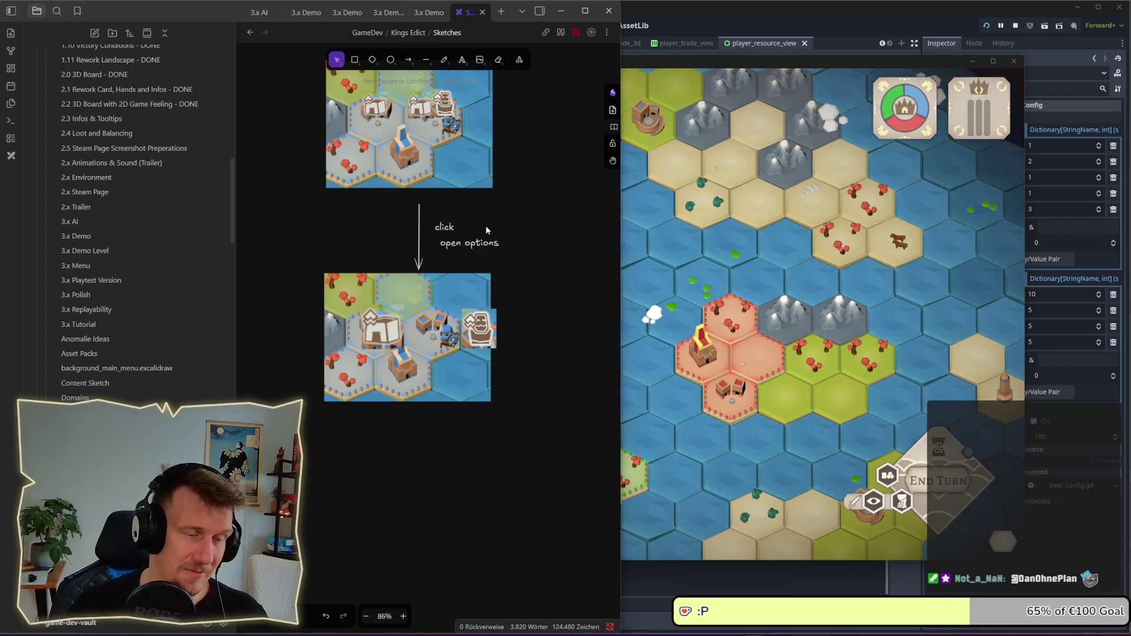
pyautogui.press('Escape')
pyautogui.moveTo(451, 227); pyautogui.dragTo(427, 219)
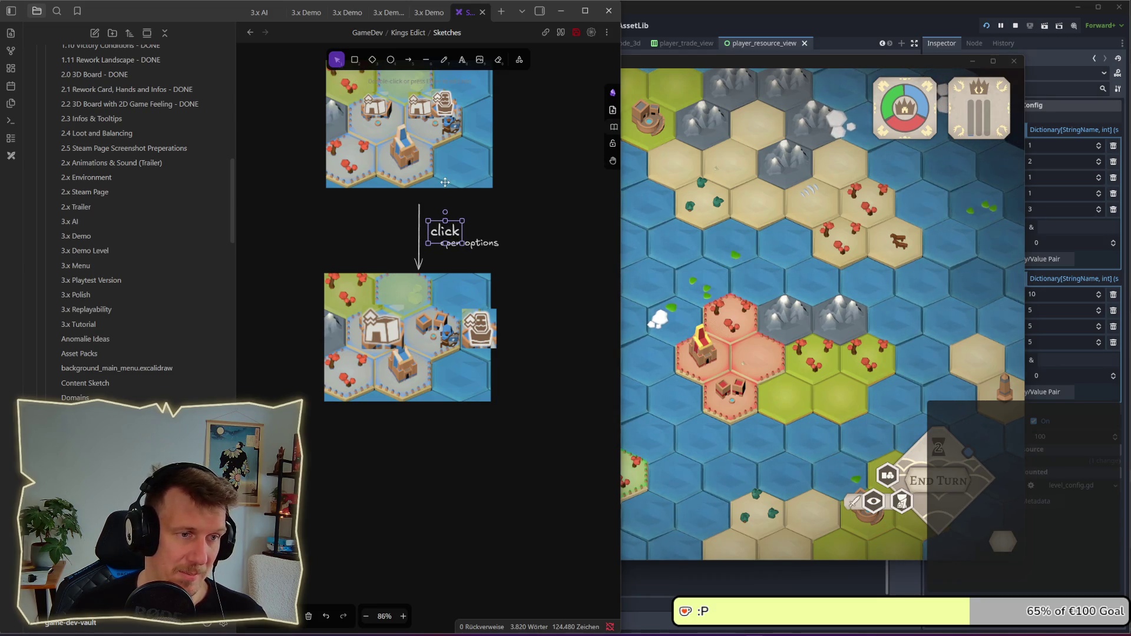
pyautogui.click(278, 625)
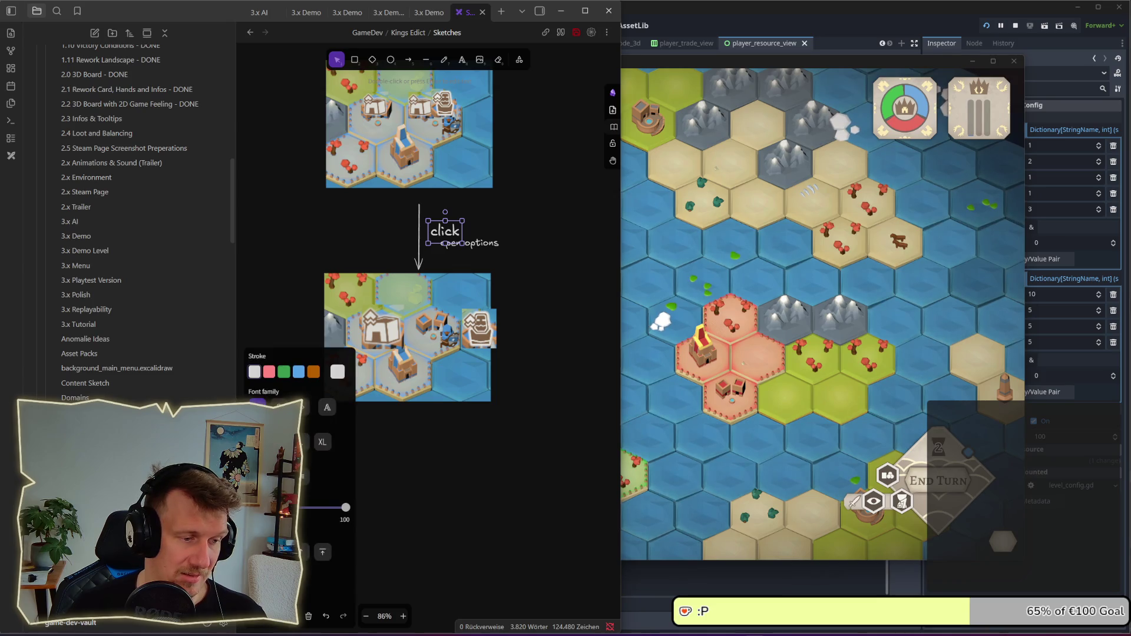
pyautogui.click(313, 372)
pyautogui.click(506, 276)
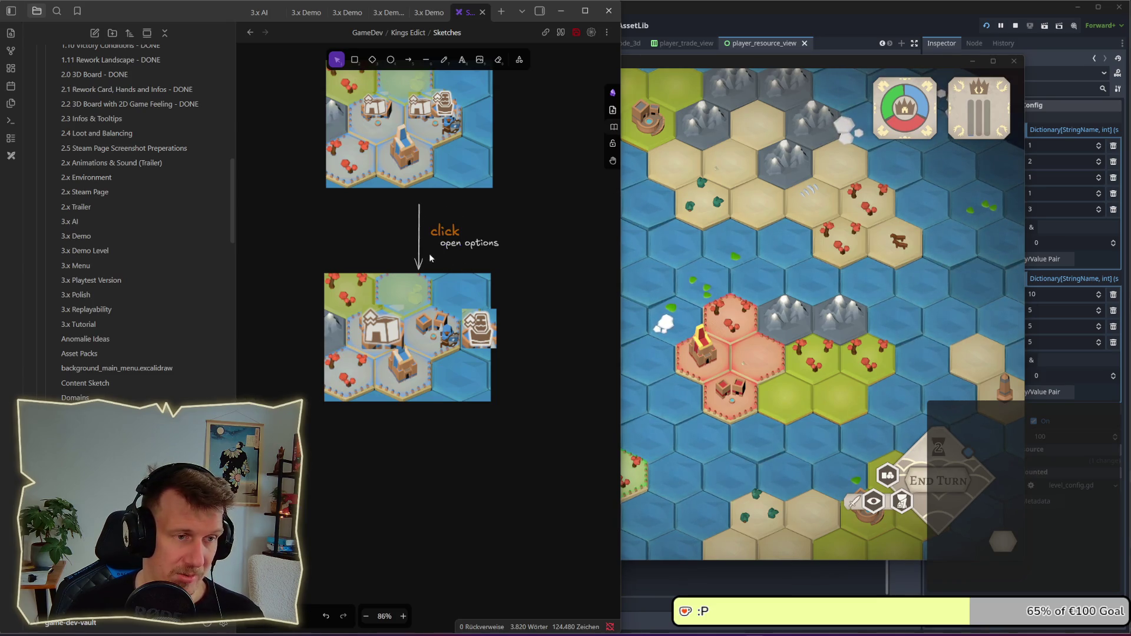
# - Draw a second arrow below the lower map labelled 'hover' / 'show changes', then bring the game forward
pyautogui.press('a')
pyautogui.moveTo(412, 423); pyautogui.dragTo(412, 488)
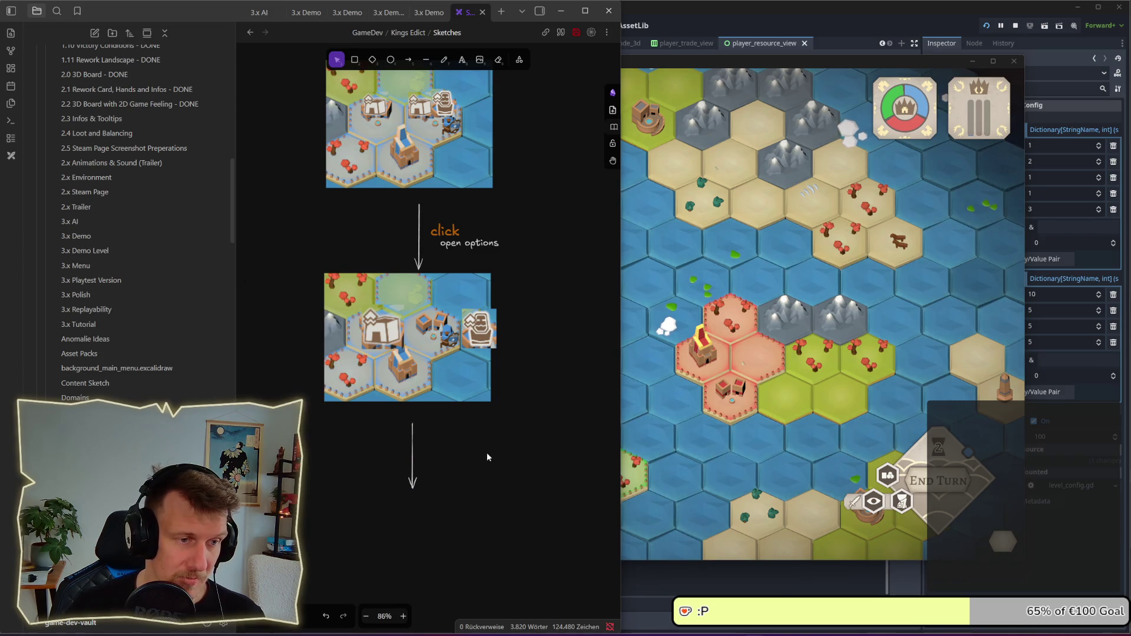
pyautogui.moveTo(526, 259)
pyautogui.mouseDown()
pyautogui.moveTo(424, 221)
pyautogui.moveTo(462, 460)
pyautogui.mouseUp()
pyautogui.scroll(-3, 481, 533)
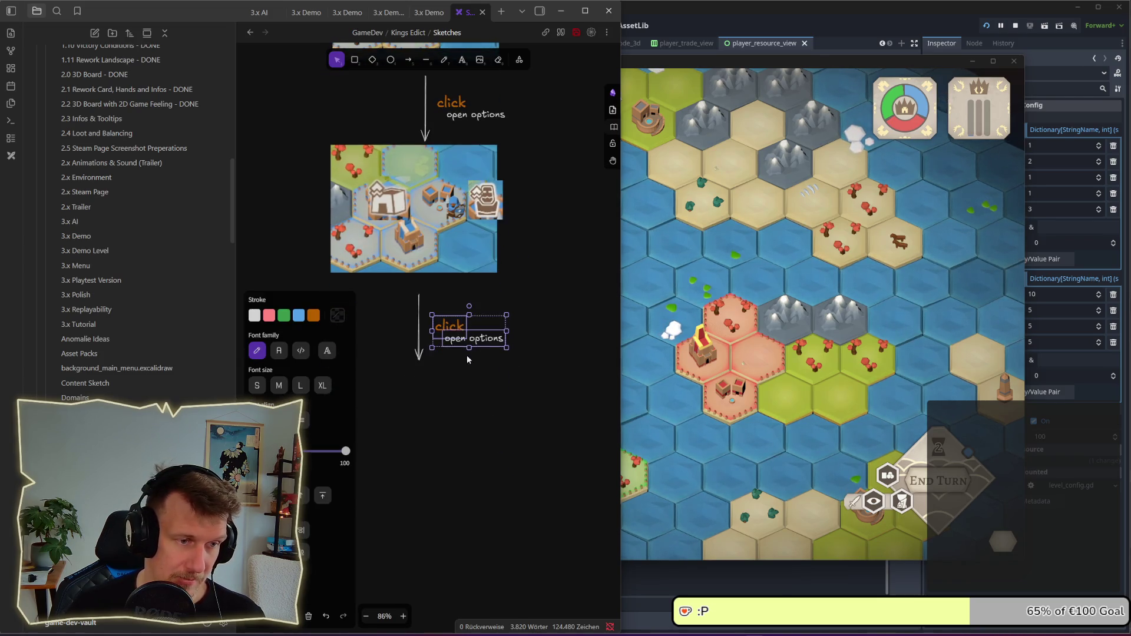
pyautogui.doubleClick(454, 318)
pyautogui.write('hover')
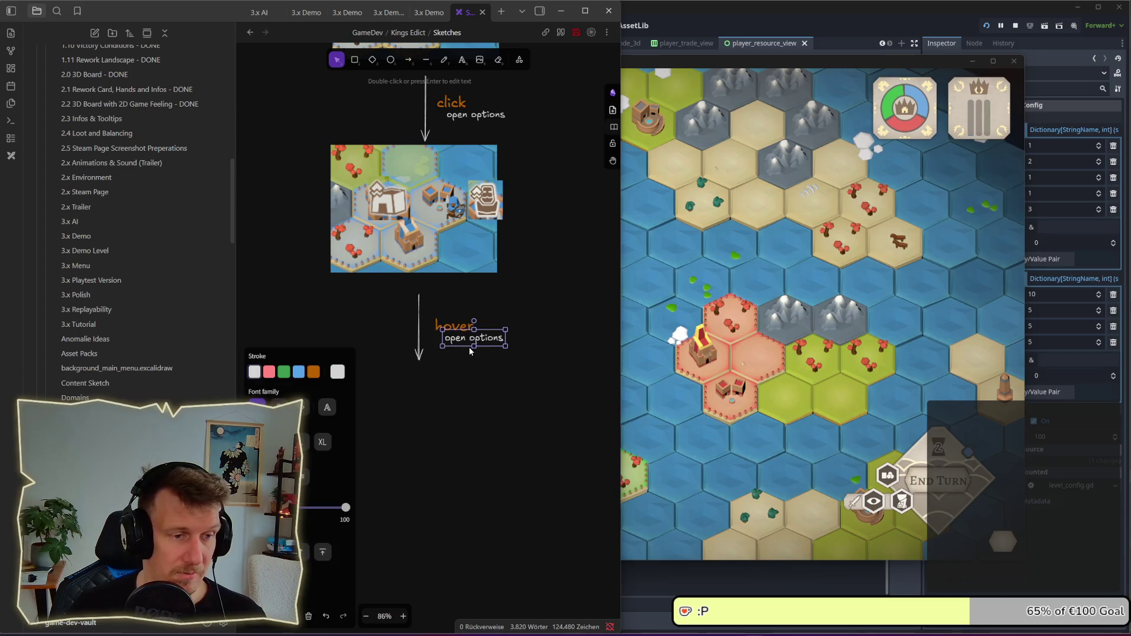
pyautogui.doubleClick(469, 343)
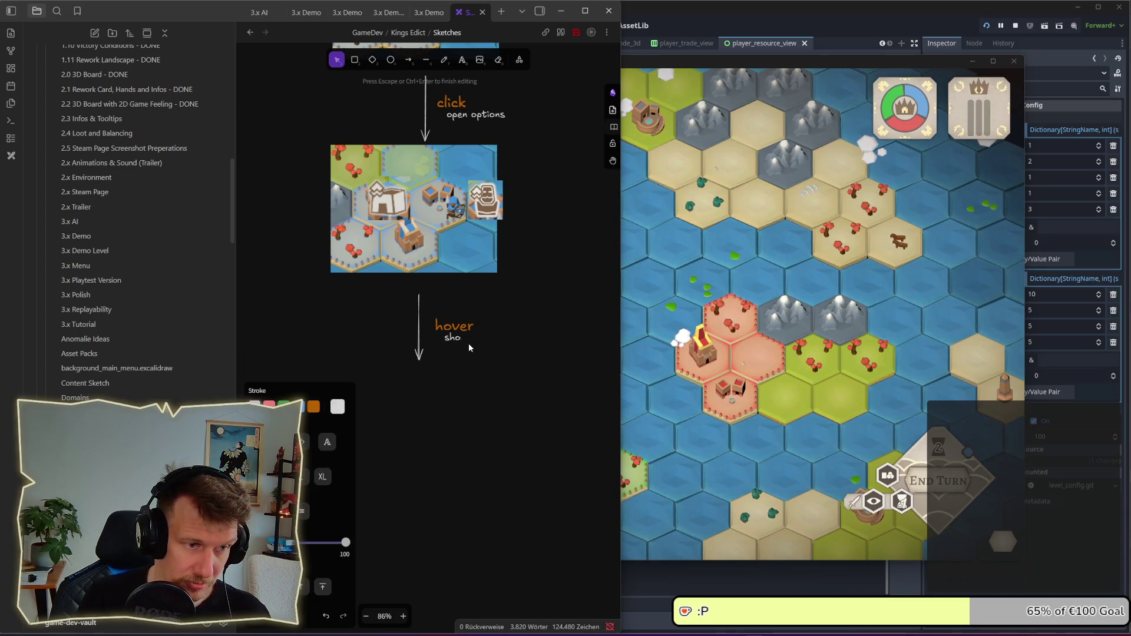
pyautogui.write('w changes')
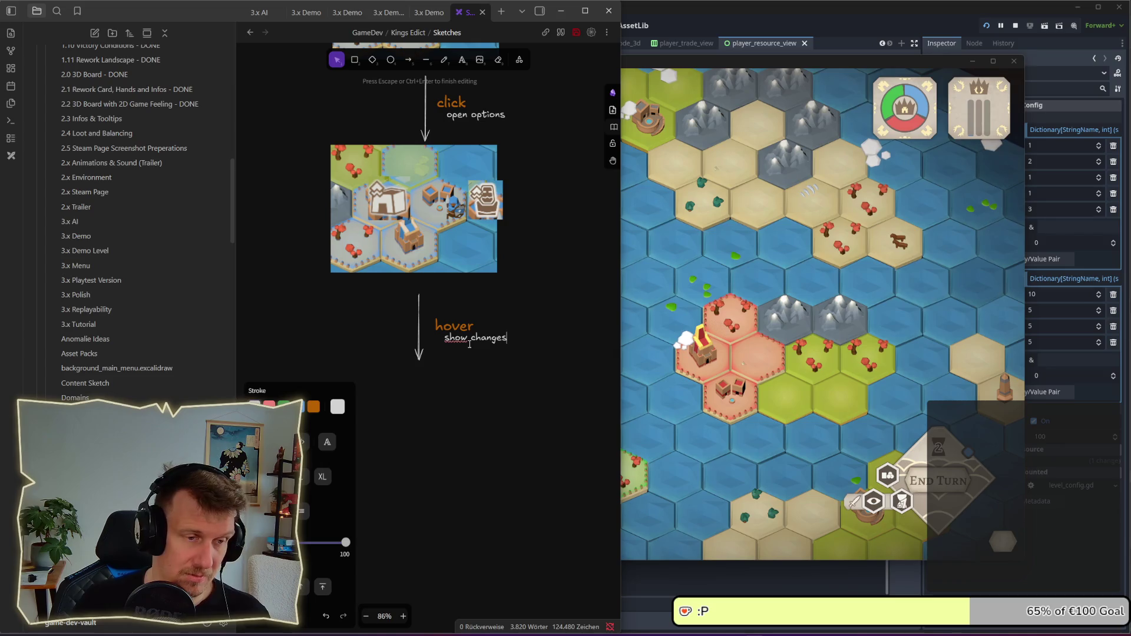
pyautogui.press('Escape')
pyautogui.hotkey('alt', 'Tab')
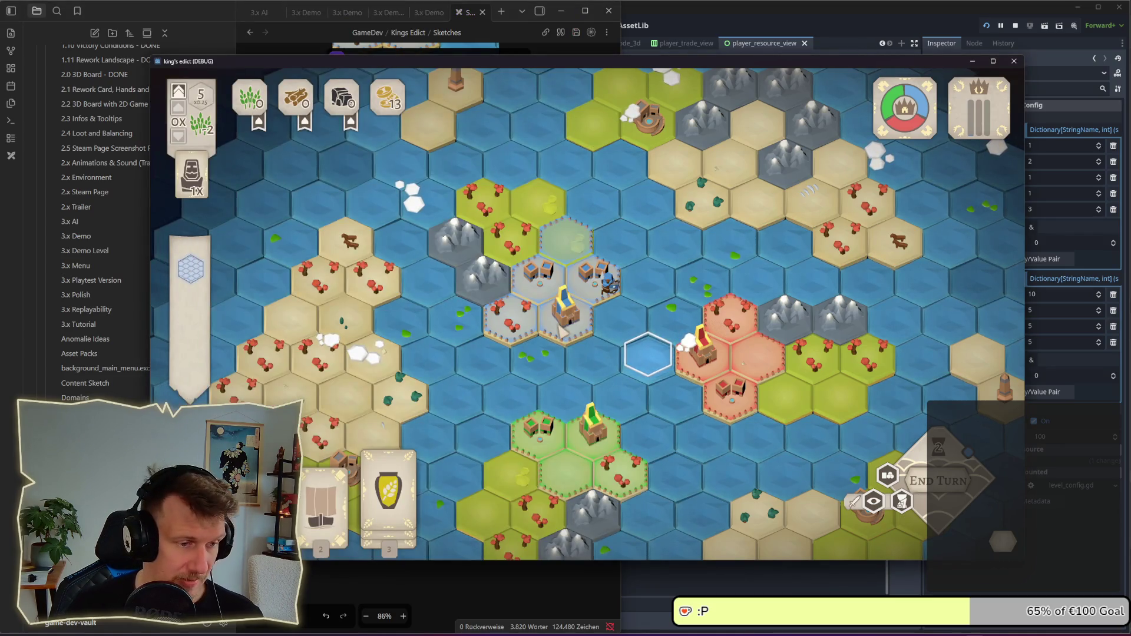
# - Select the central settlement, snip the highlighted hexes with the +3 preview, and bring the sketch forward
pyautogui.click(564, 331)
pyautogui.scroll(3, 564, 331)
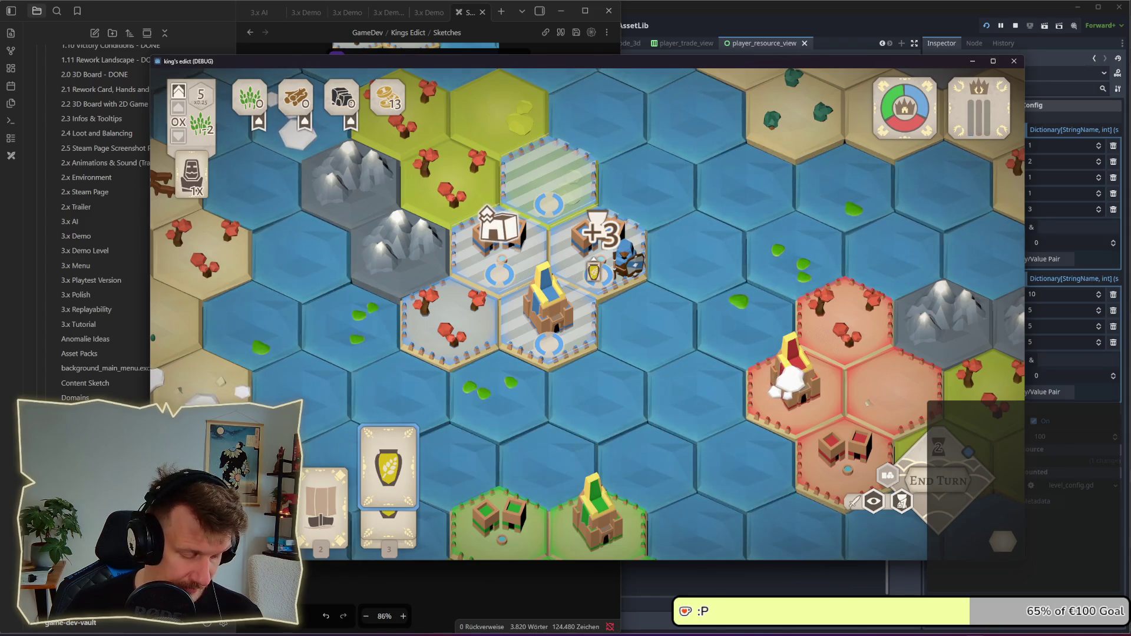
pyautogui.press('super+shift+s')
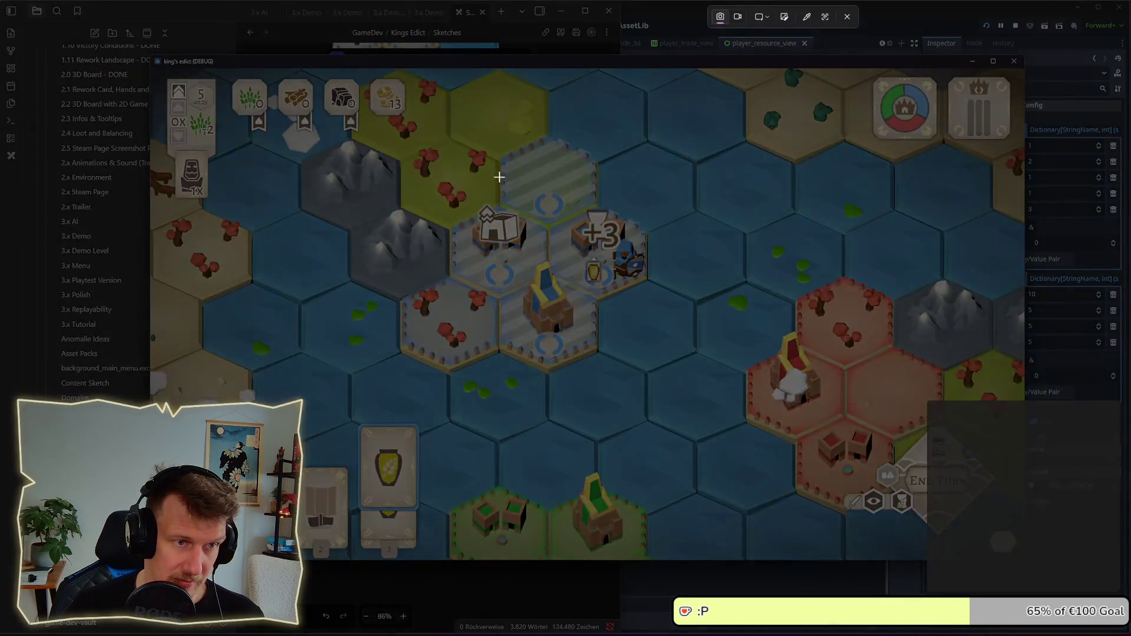
pyautogui.moveTo(436, 126); pyautogui.dragTo(697, 393)
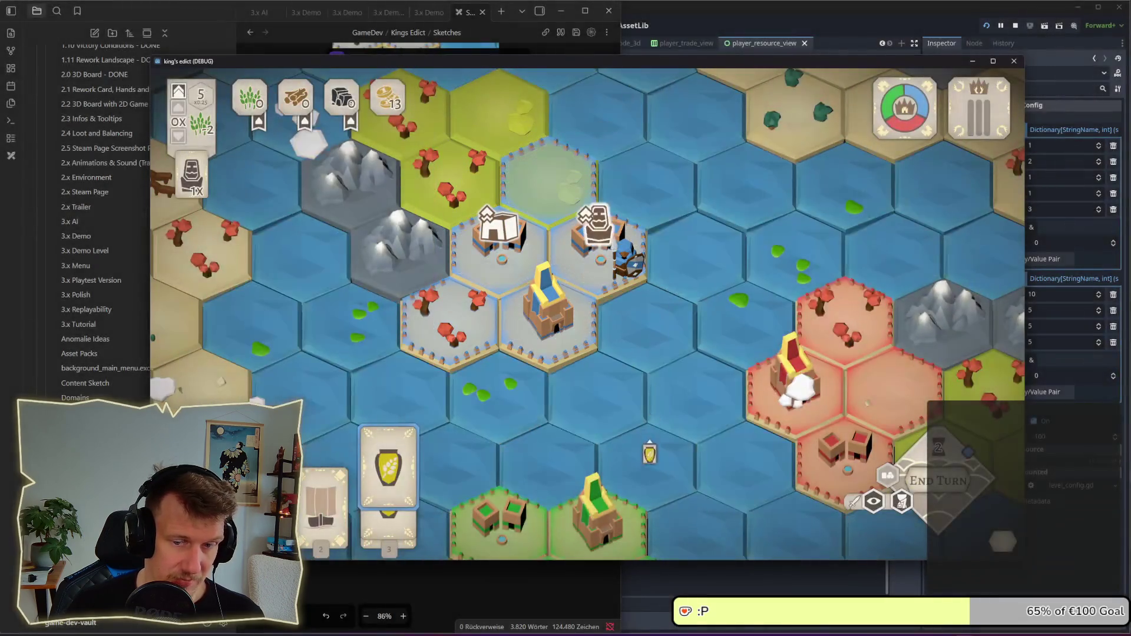
pyautogui.click(504, 572)
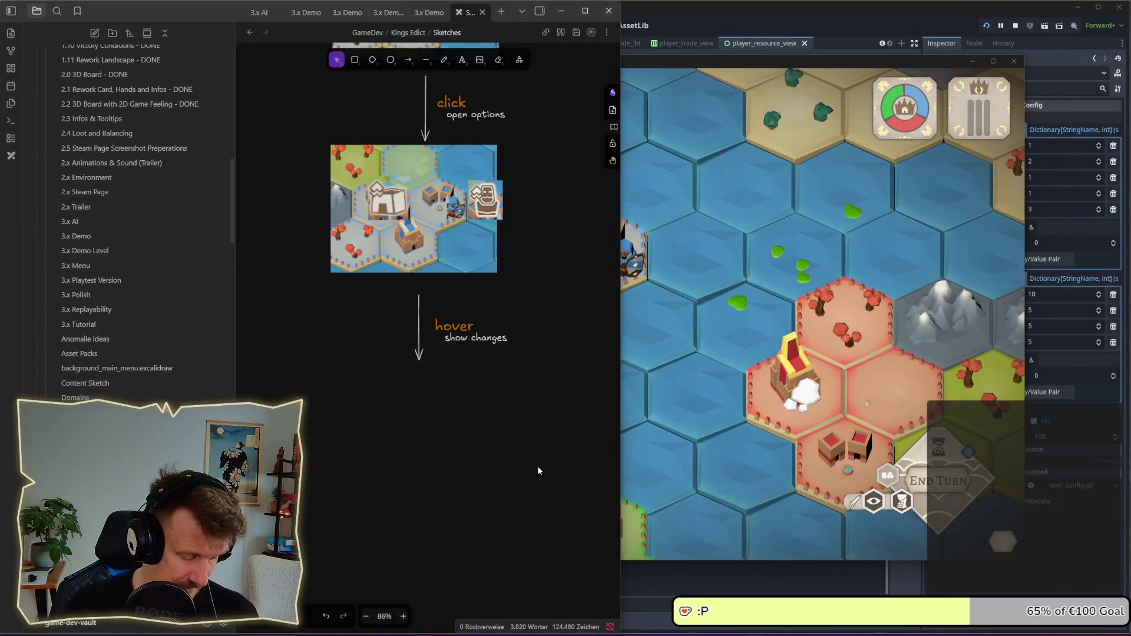
# - Paste the +3 capture, shrink it and place it below the hover arrow
pyautogui.hotkey('ctrl', 'v')
pyautogui.scroll(-3, 537, 466)
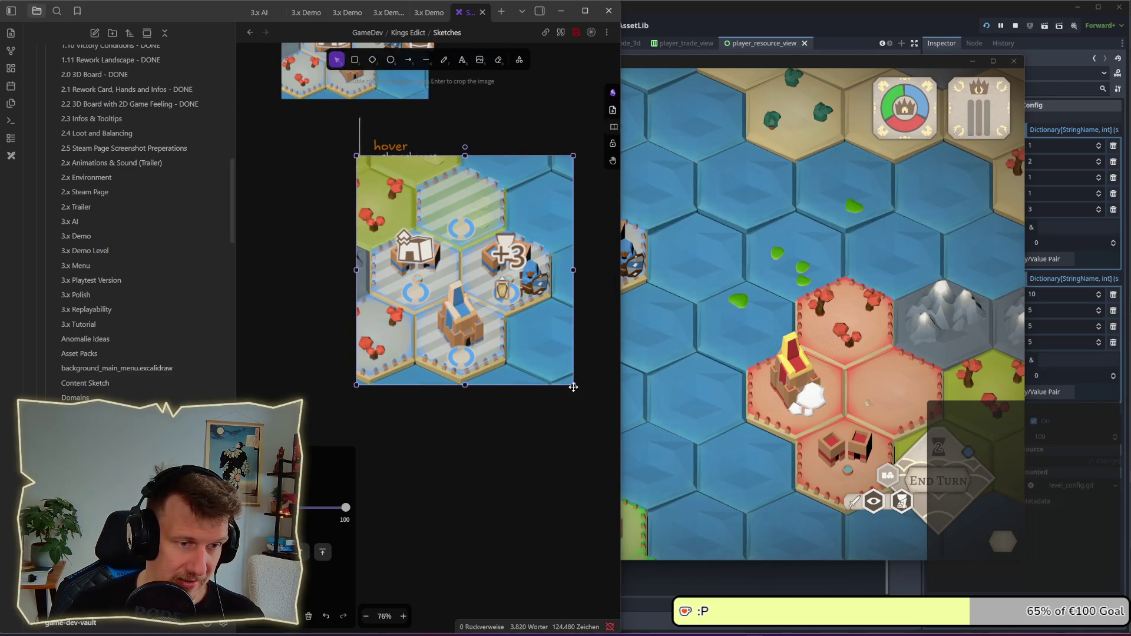
pyautogui.moveTo(573, 386); pyautogui.dragTo(540, 348)
pyautogui.moveTo(502, 261); pyautogui.dragTo(478, 345)
pyautogui.click(472, 179)
pyautogui.moveTo(449, 159)
pyautogui.mouseDown()
pyautogui.moveTo(435, 218)
pyautogui.moveTo(409, 261)
pyautogui.mouseUp()
# - Copy small building icons above the new screenshot, then switch back to the game
pyautogui.hotkey('ctrl', 'v')
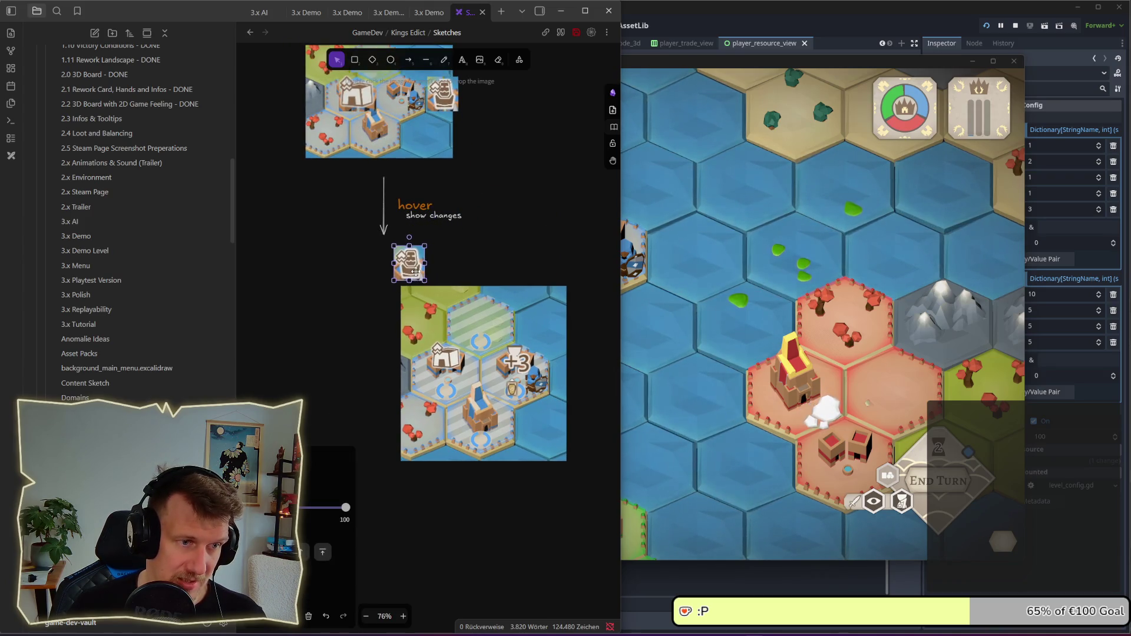
pyautogui.click(430, 295)
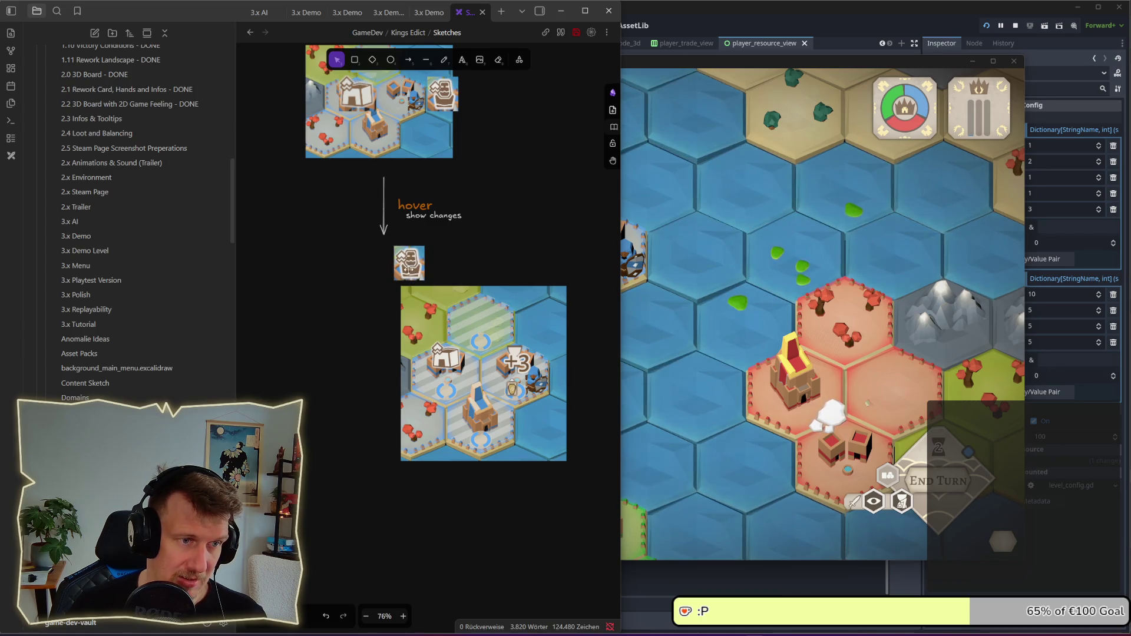
pyautogui.moveTo(374, 352); pyautogui.dragTo(467, 354)
pyautogui.hotkey('ctrl', 'v')
pyautogui.moveTo(446, 108)
pyautogui.mouseDown()
pyautogui.moveTo(410, 263)
pyautogui.moveTo(420, 262)
pyautogui.mouseUp()
pyautogui.click(442, 318)
pyautogui.hotkey('alt', 'Tab')
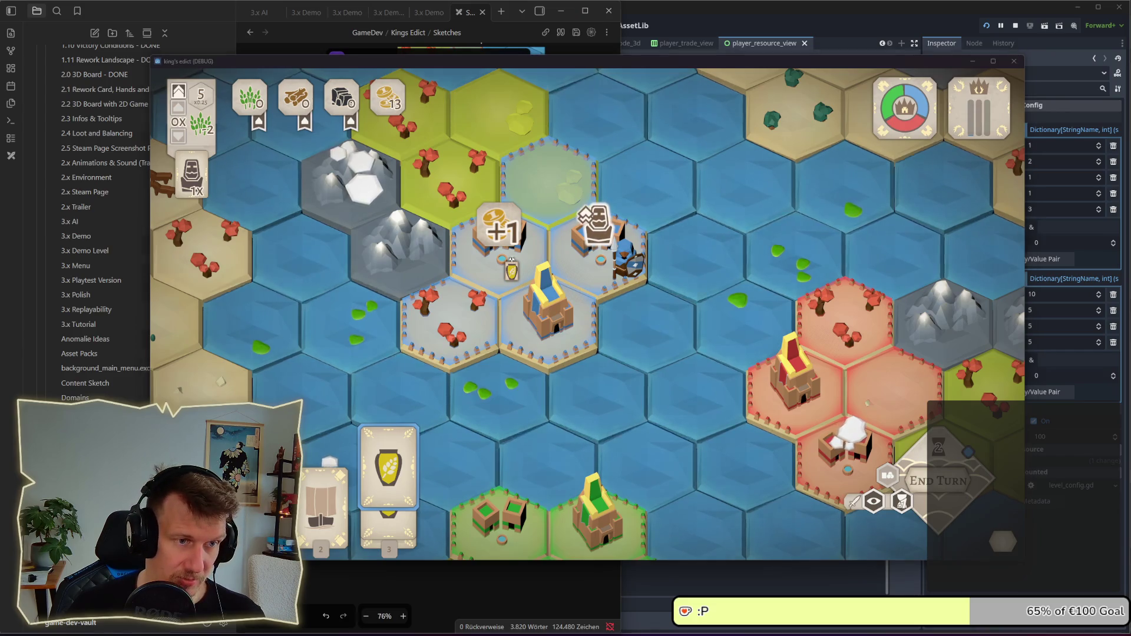
# - Snip the +1 coin hexes, place the capture beside the +3 one and draw a vertical divider line between them
pyautogui.press('super+shift+s')
pyautogui.moveTo(432, 157); pyautogui.dragTo(537, 306)
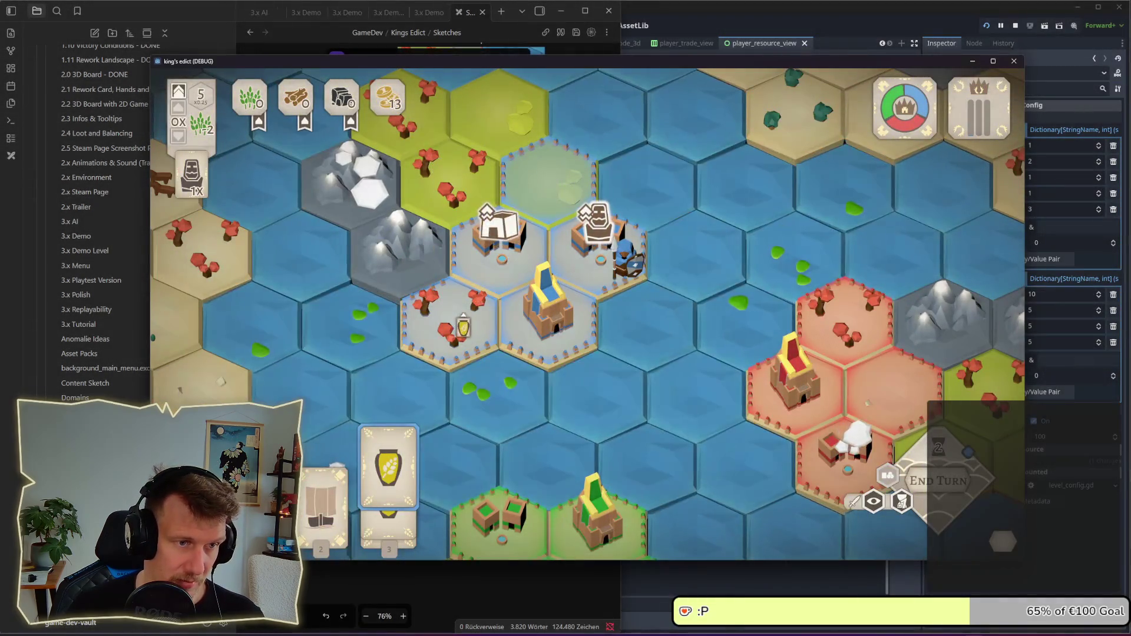
pyautogui.hotkey('alt', 'Tab')
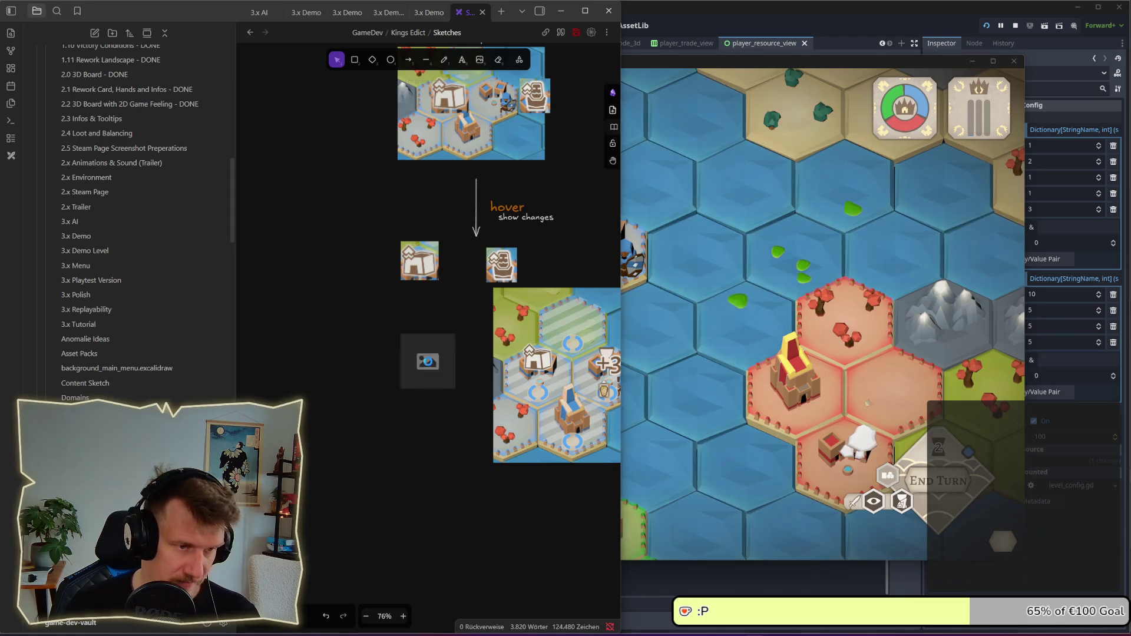
pyautogui.moveTo(428, 361); pyautogui.dragTo(380, 351)
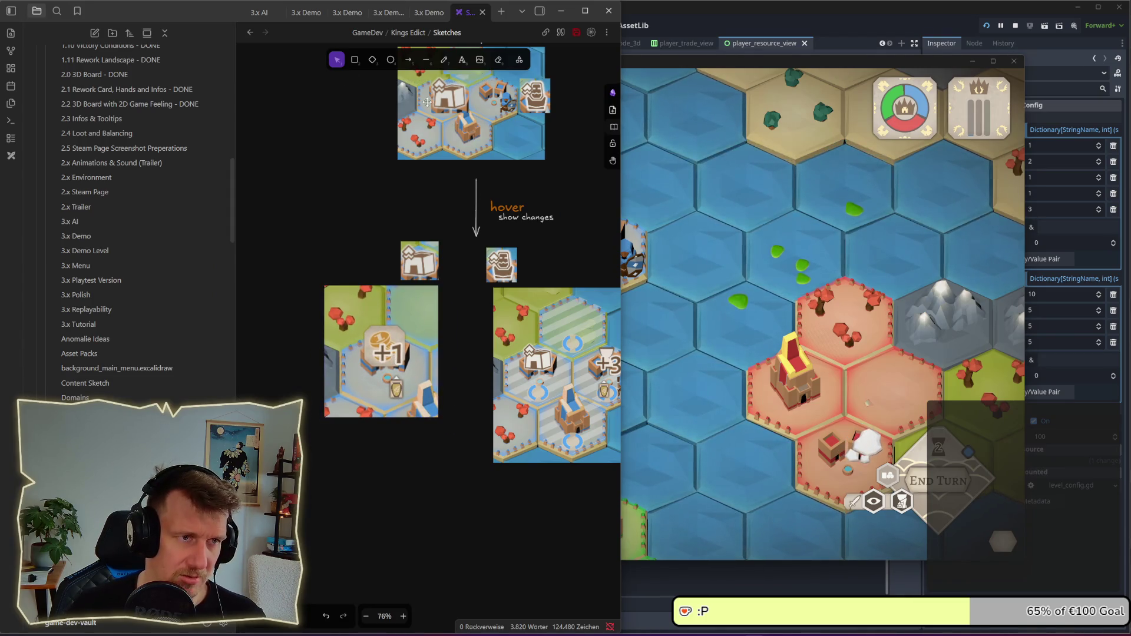
pyautogui.click(426, 60)
pyautogui.moveTo(469, 306); pyautogui.dragTo(467, 492)
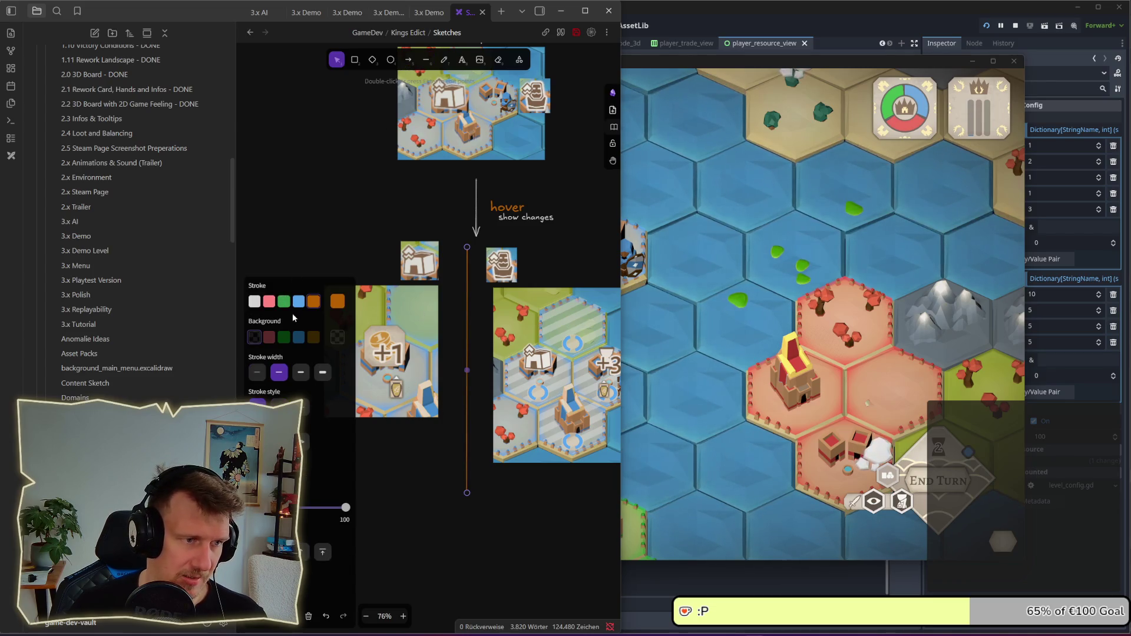
# - Try a white stroke on the divider line, widen the sketch window and save with Ctrl+S
pyautogui.click(466, 294)
pyautogui.click(270, 247)
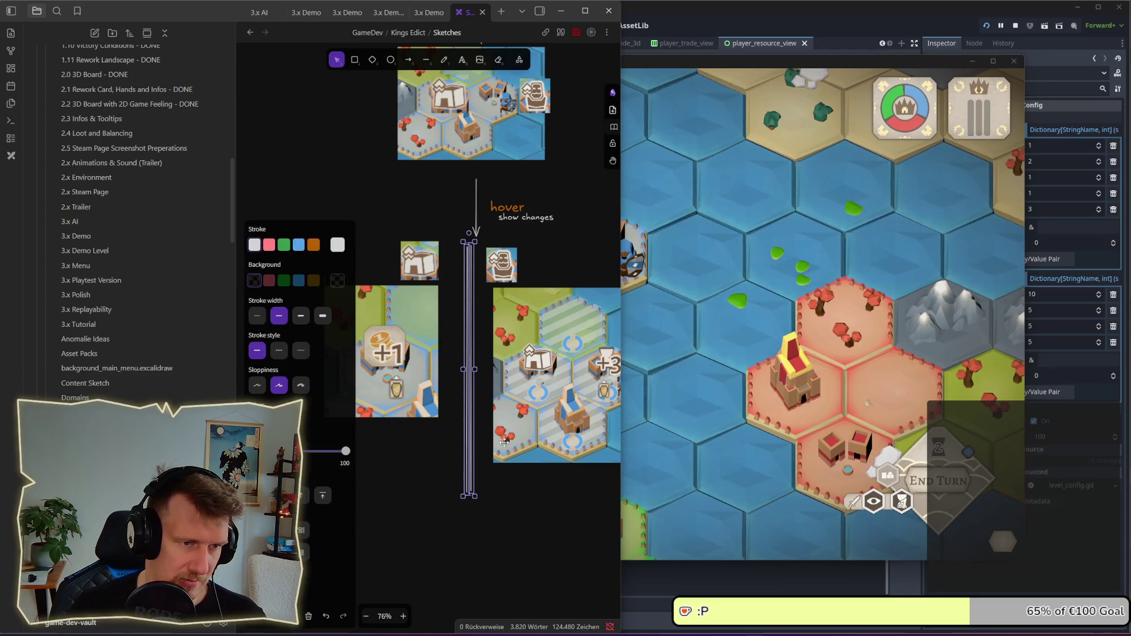
pyautogui.click(337, 245)
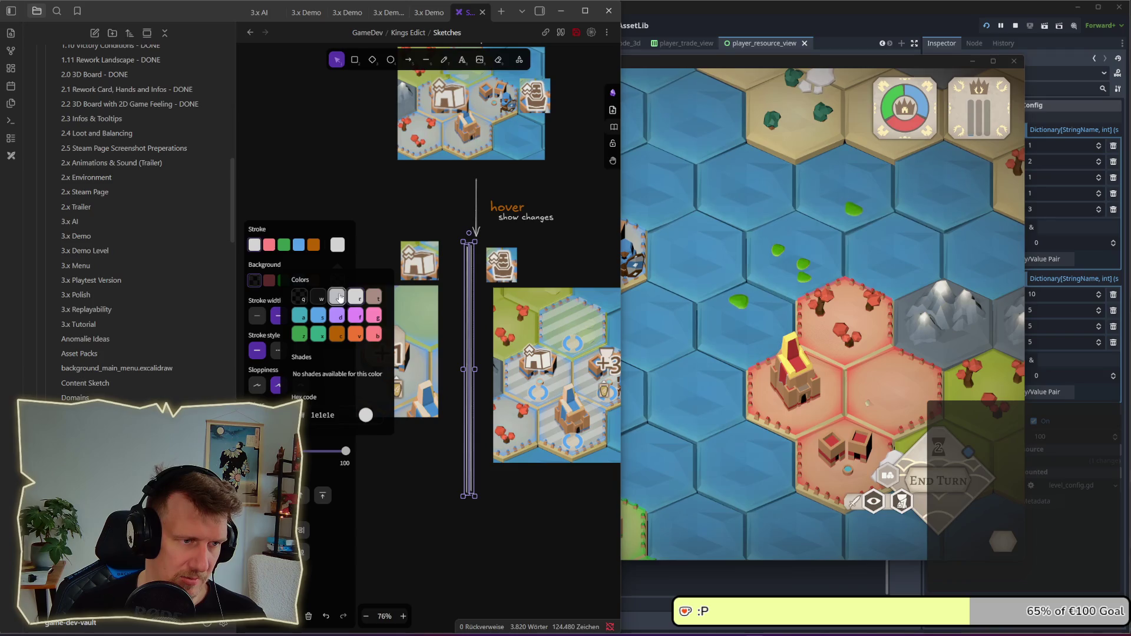
pyautogui.click(500, 466)
pyautogui.scroll(-1, 500, 398)
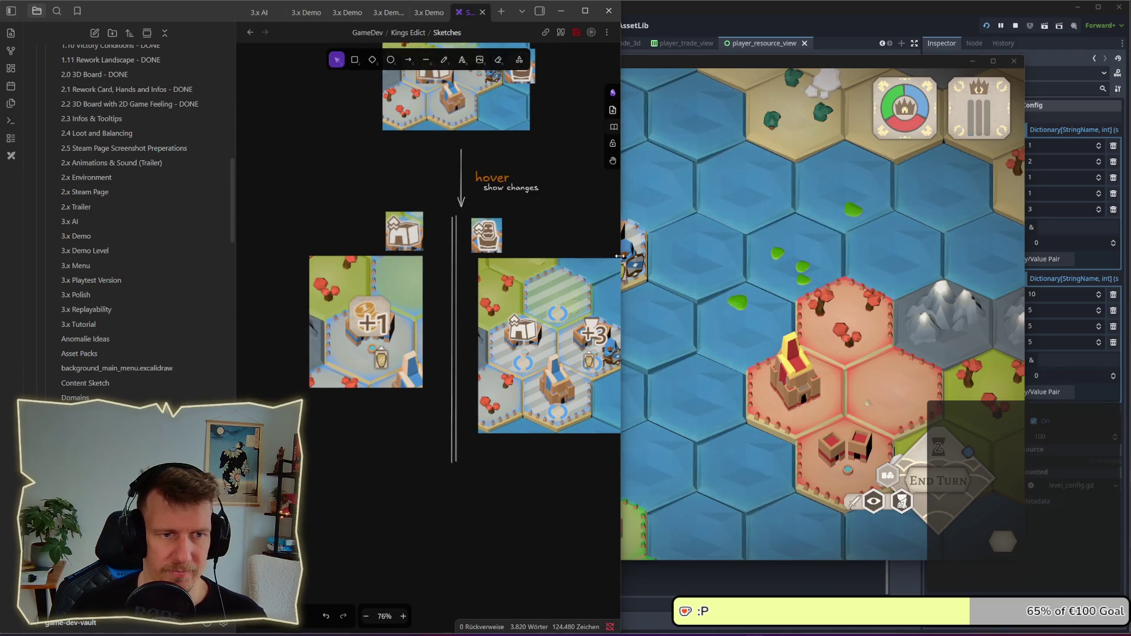
pyautogui.moveTo(621, 253); pyautogui.dragTo(767, 253)
pyautogui.scroll(-3, 530, 265)
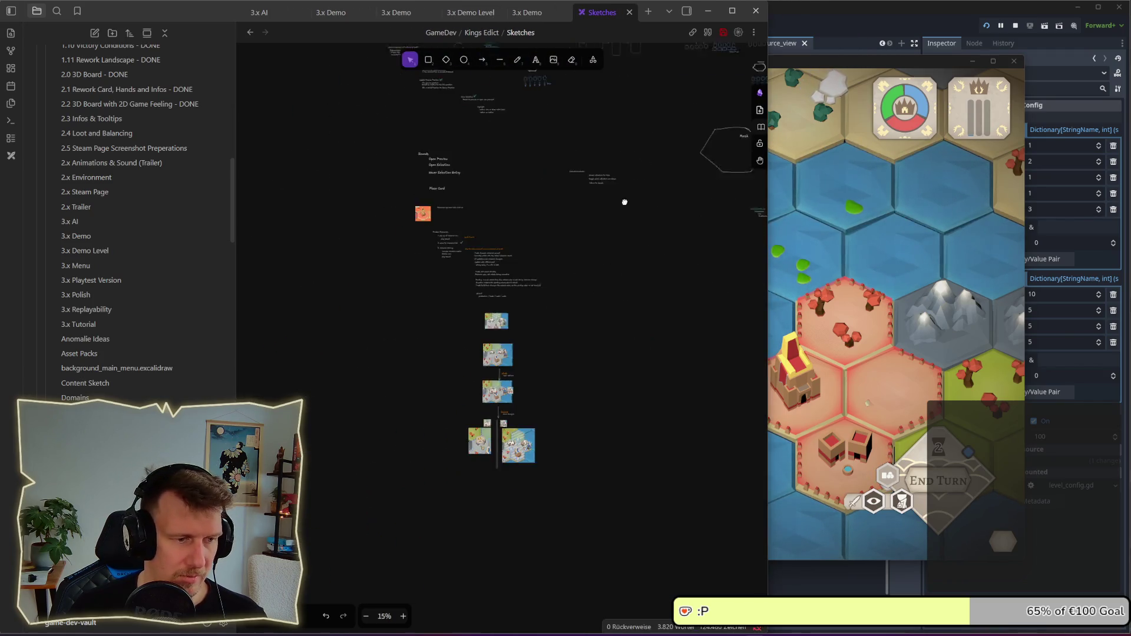
pyautogui.scroll(2, 494, 422)
pyautogui.scroll(2, 512, 371)
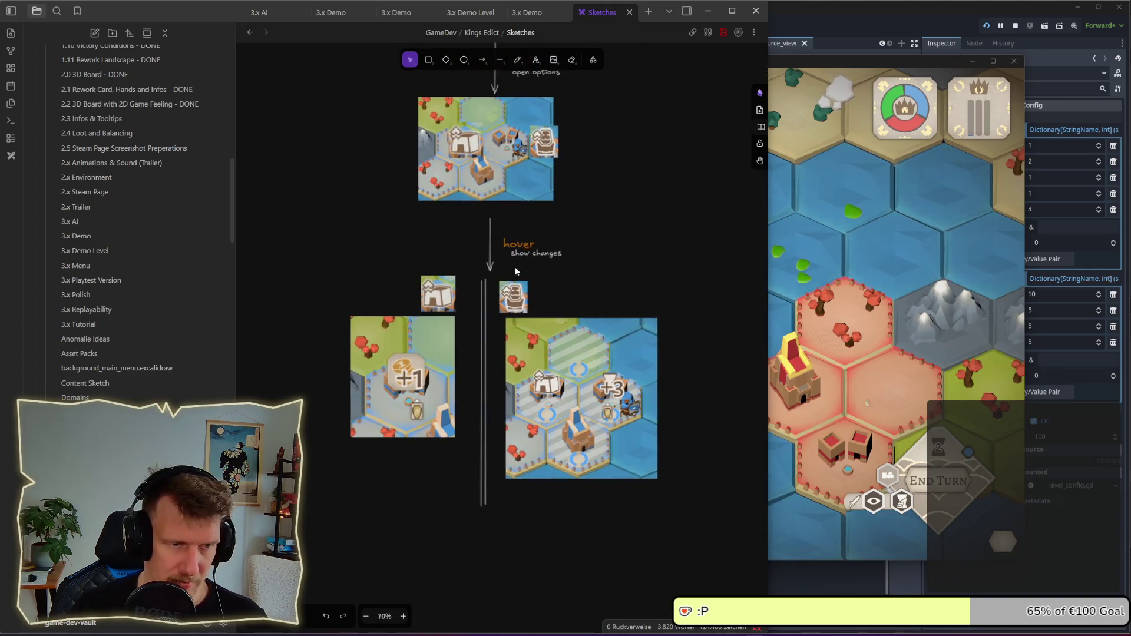
pyautogui.scroll(1, 528, 301)
pyautogui.scroll(2, 527, 301)
pyautogui.scroll(1, 528, 265)
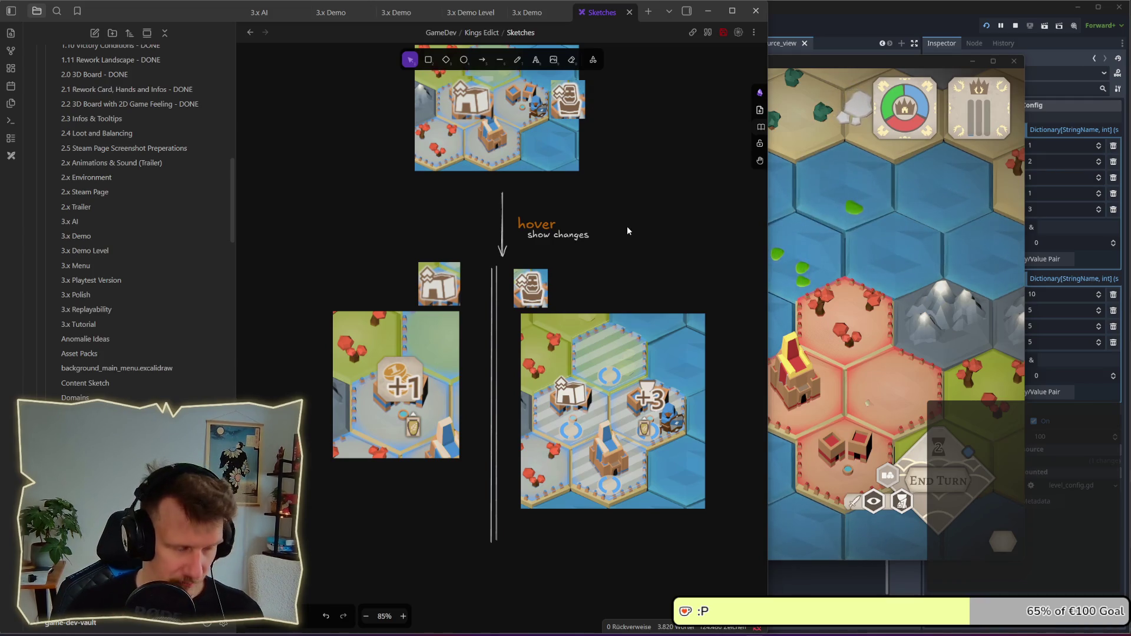
pyautogui.hotkey('ctrl', 's')
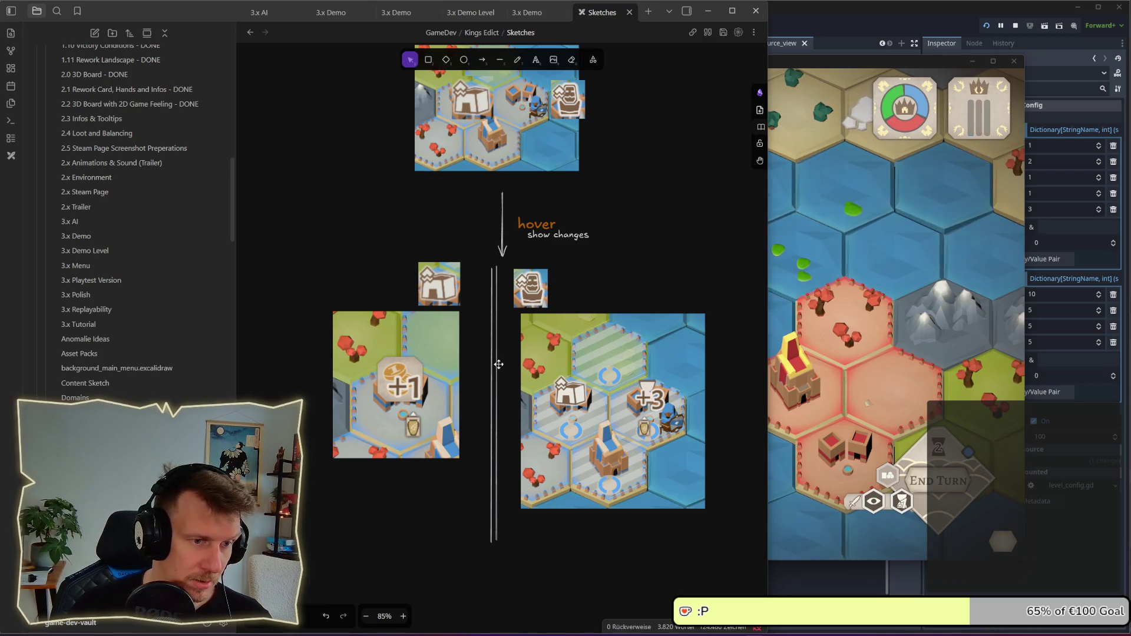
# - Set the divider line's stroke to a dark grey from the custom colour picker
pyautogui.click(494, 365)
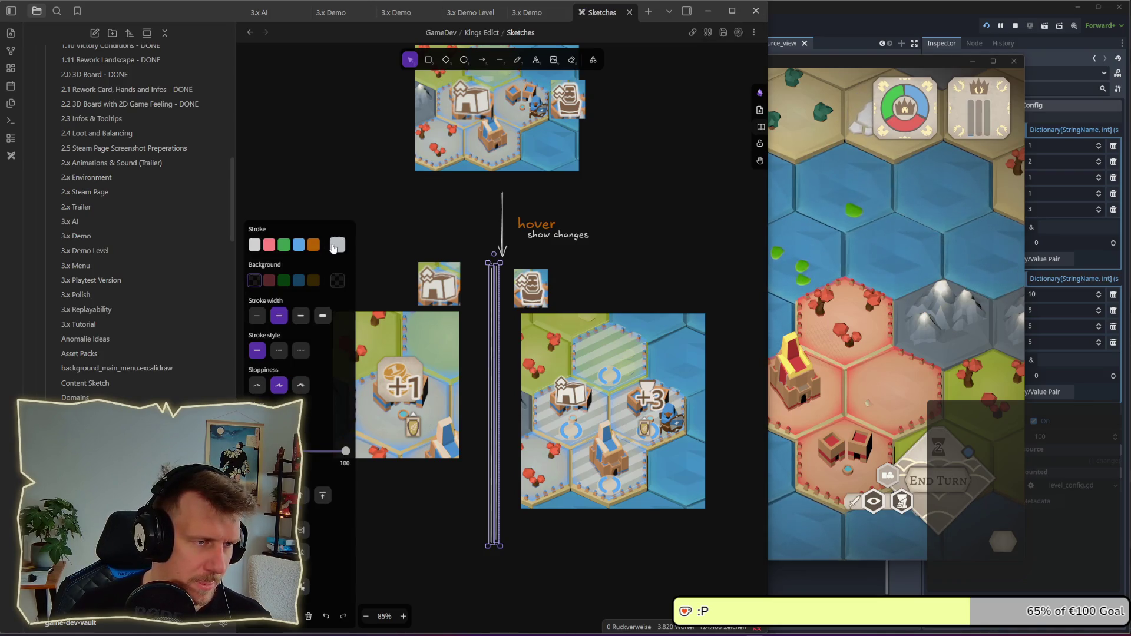
pyautogui.click(337, 245)
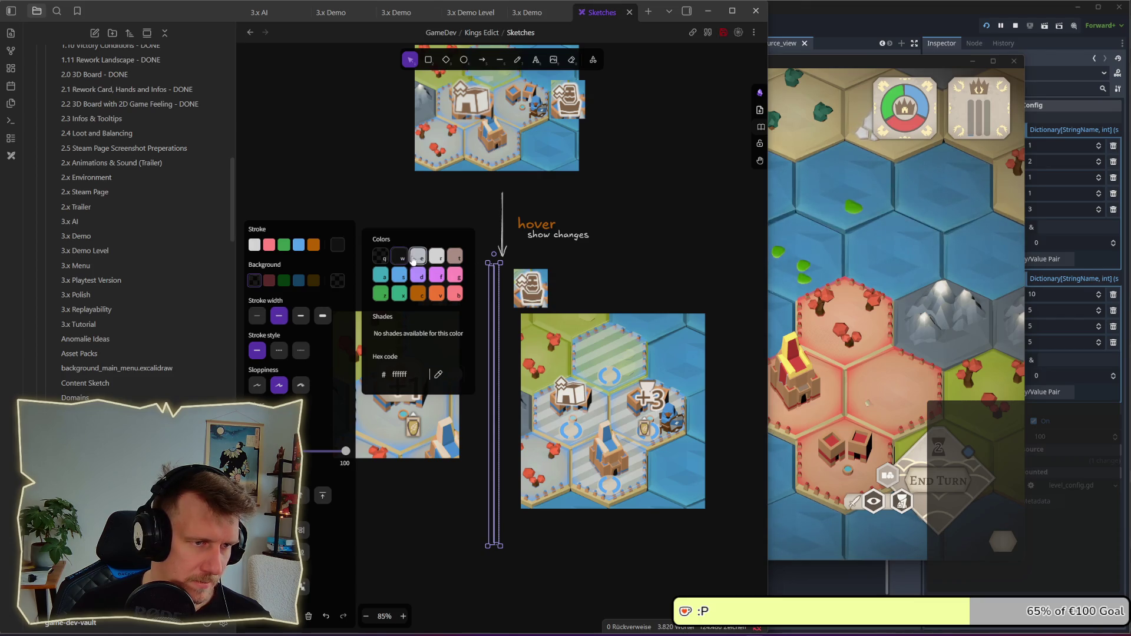
pyautogui.click(415, 259)
pyautogui.click(664, 255)
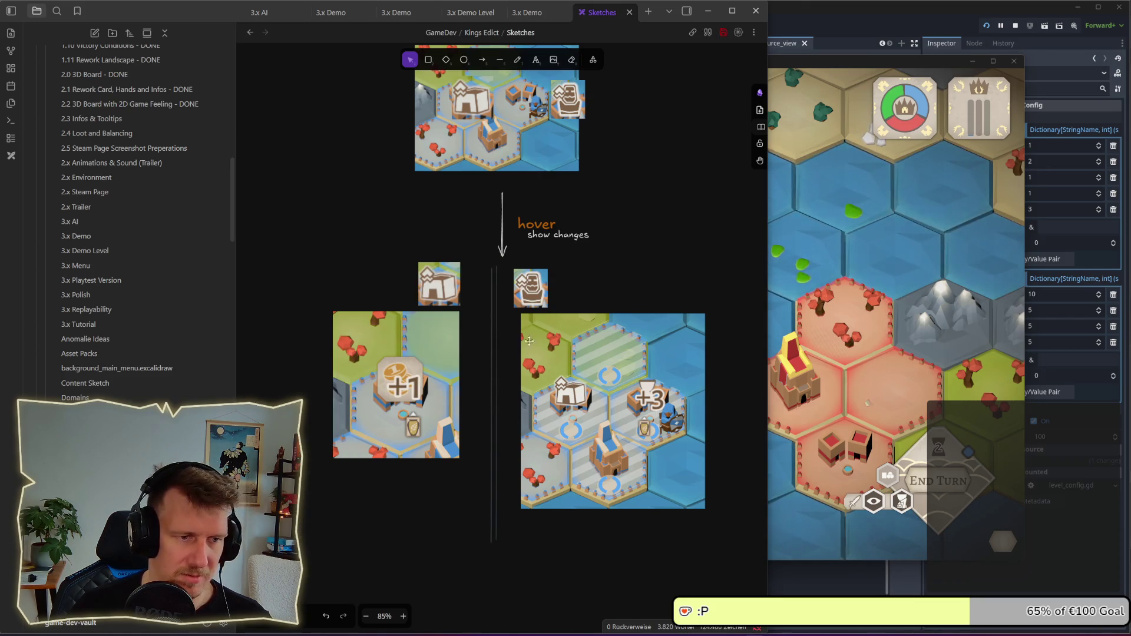
pyautogui.scroll(-2, 603, 254)
pyautogui.scroll(2, 601, 231)
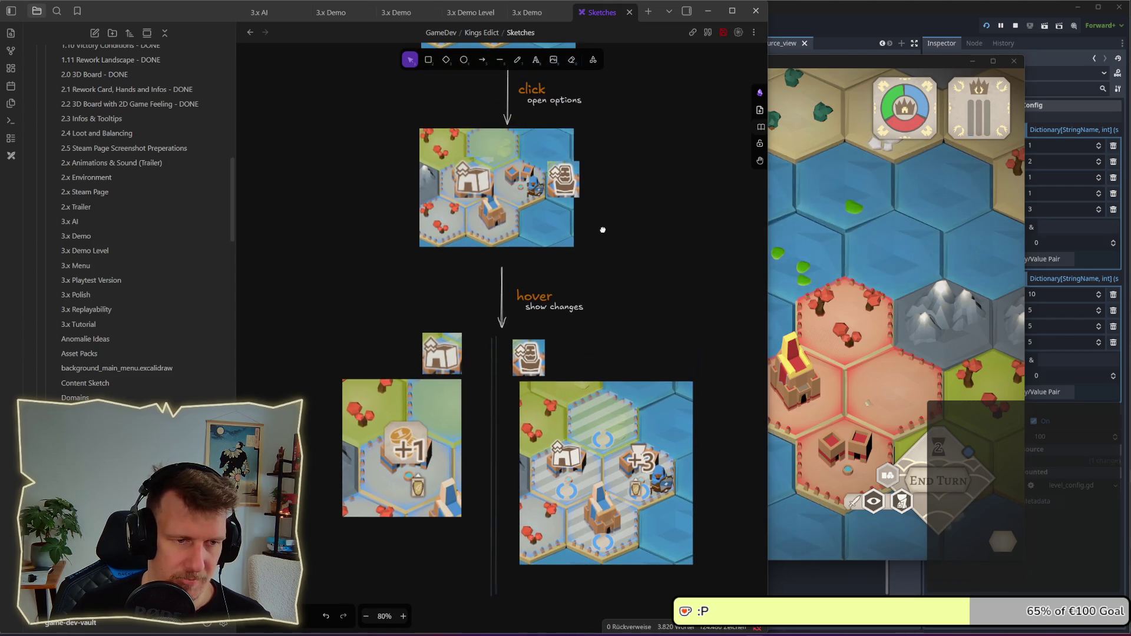
pyautogui.scroll(3, 604, 188)
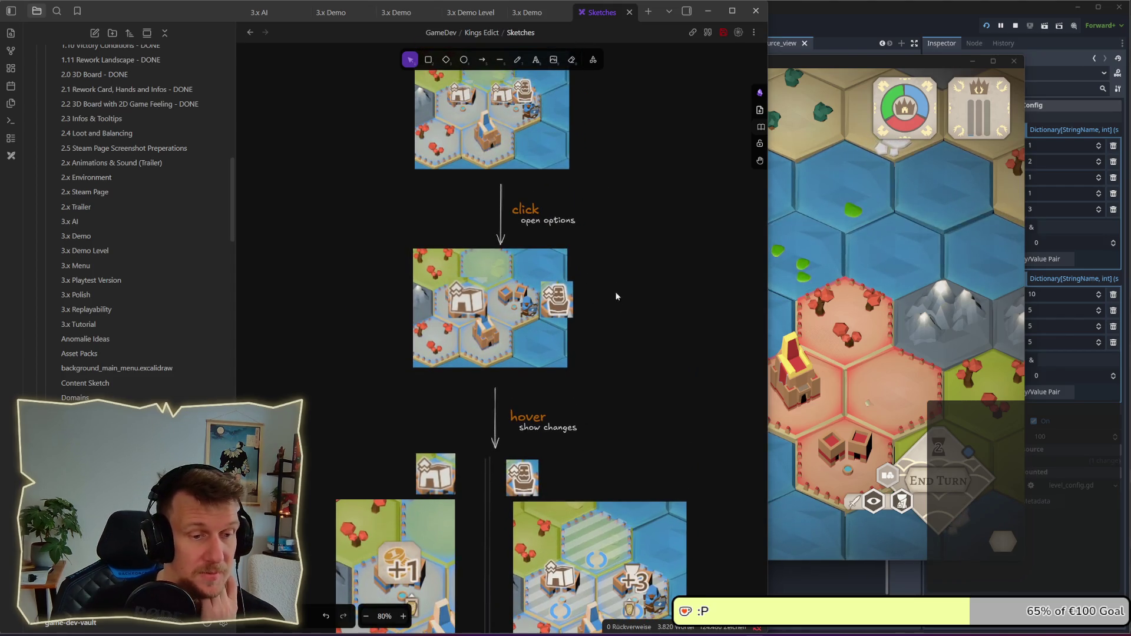
pyautogui.scroll(3, 592, 291)
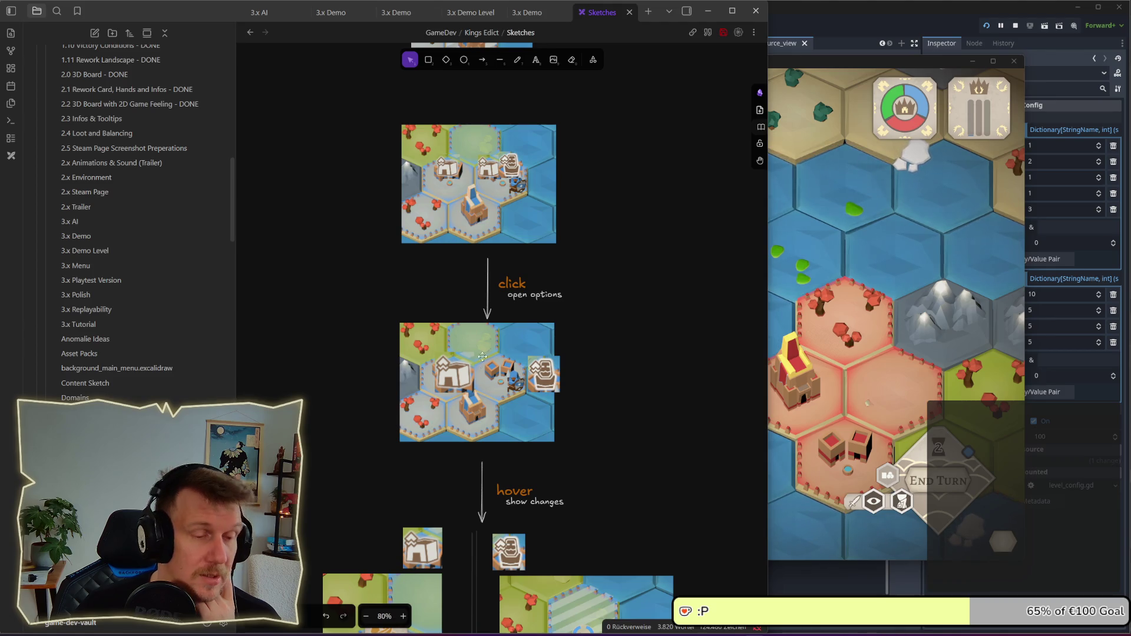
pyautogui.scroll(-5, 577, 295)
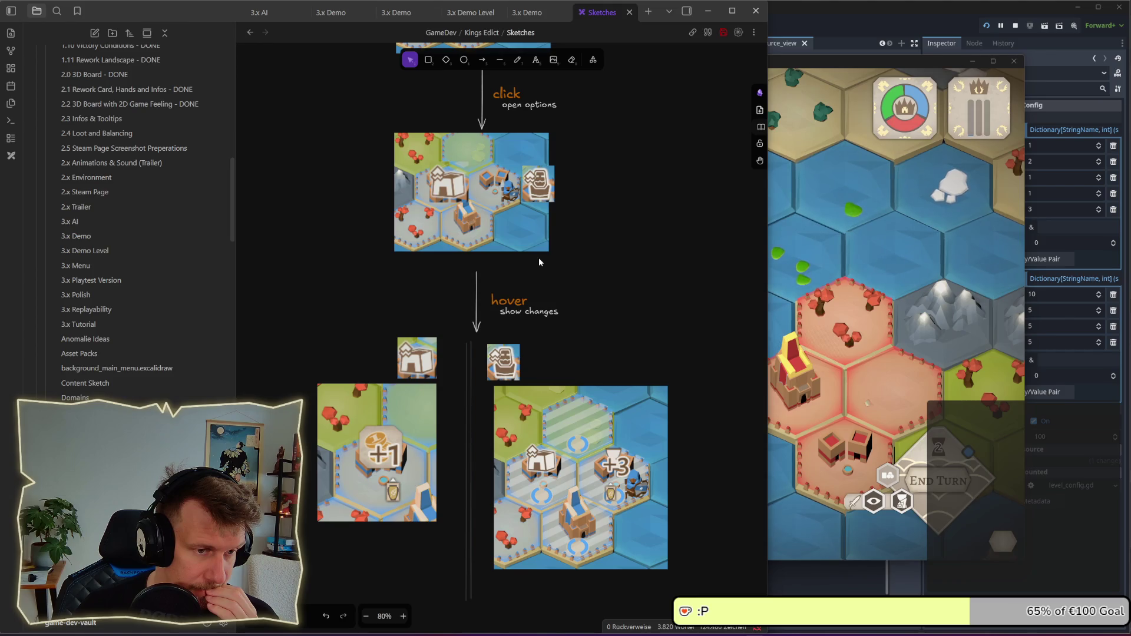
# - Back in the running game, recruit a new unit at the castle and end the turn
pyautogui.hotkey('alt', 'Tab')
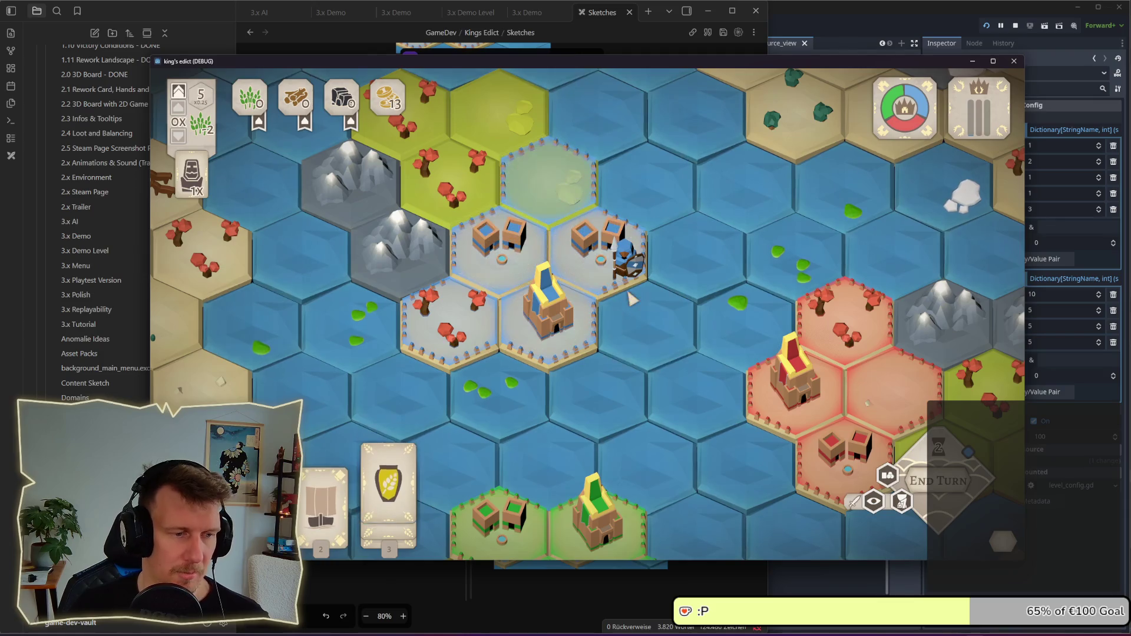
pyautogui.click(548, 309)
pyautogui.click(531, 327)
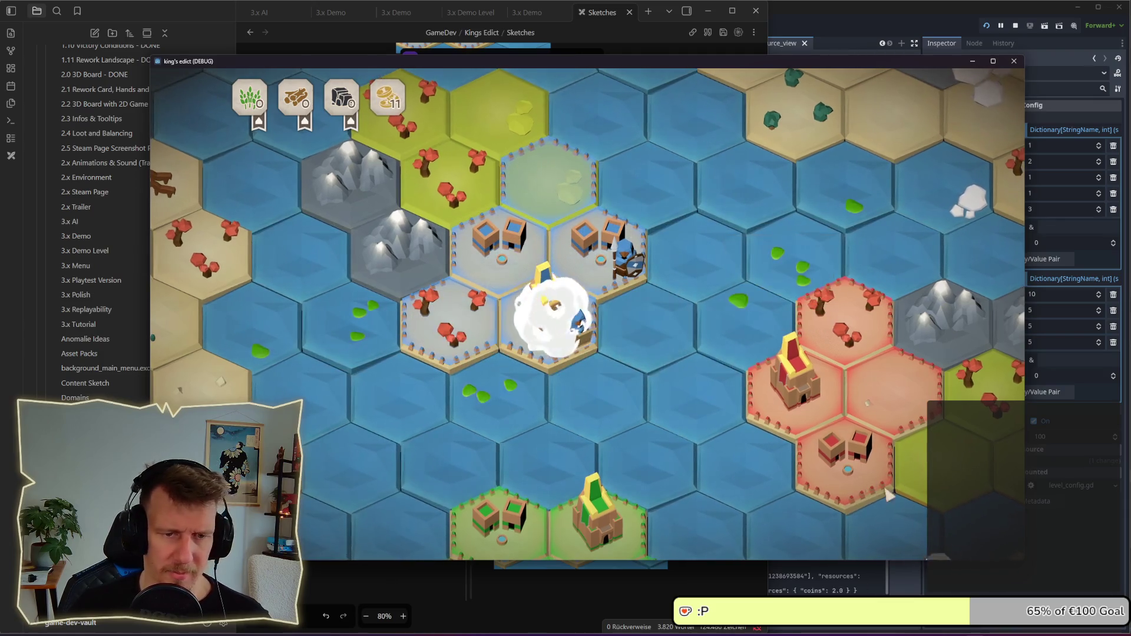
pyautogui.click(939, 482)
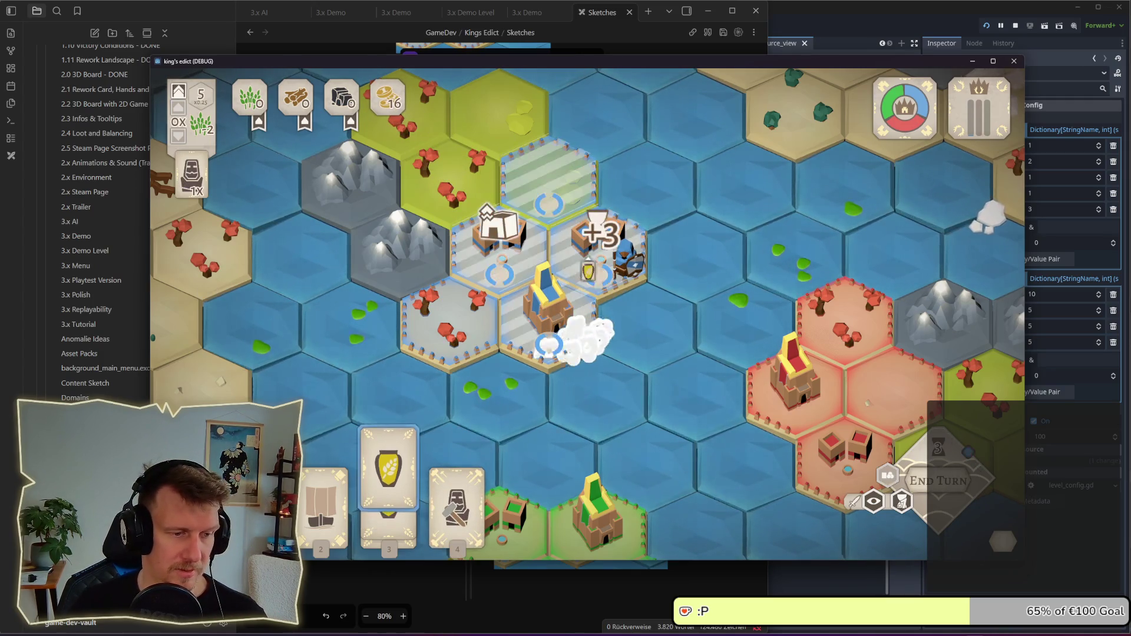
# - Show building cost previews, choose a building for the highlighted hex and apply its +3 coin effect
pyautogui.click(458, 486)
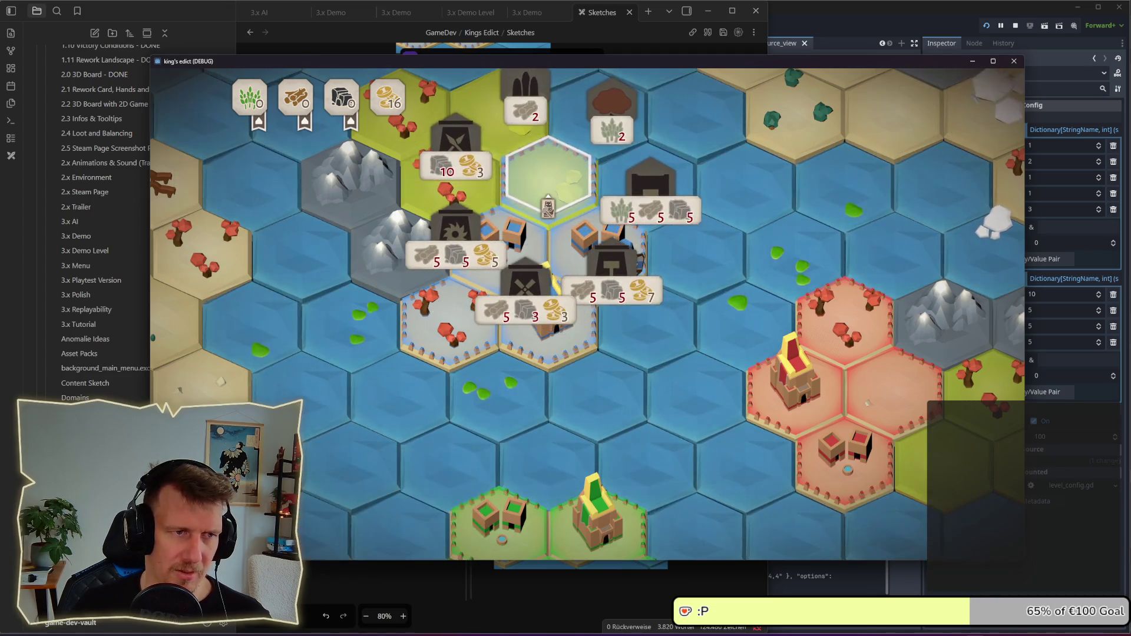
pyautogui.moveTo(618, 398); pyautogui.dragTo(656, 481)
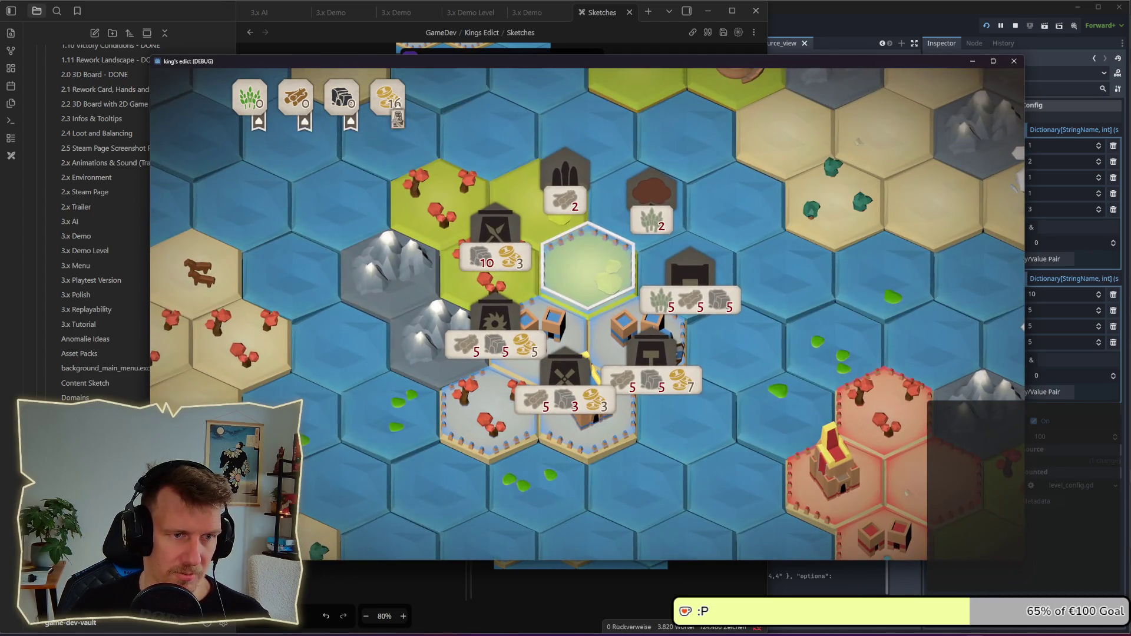
pyautogui.click(588, 265)
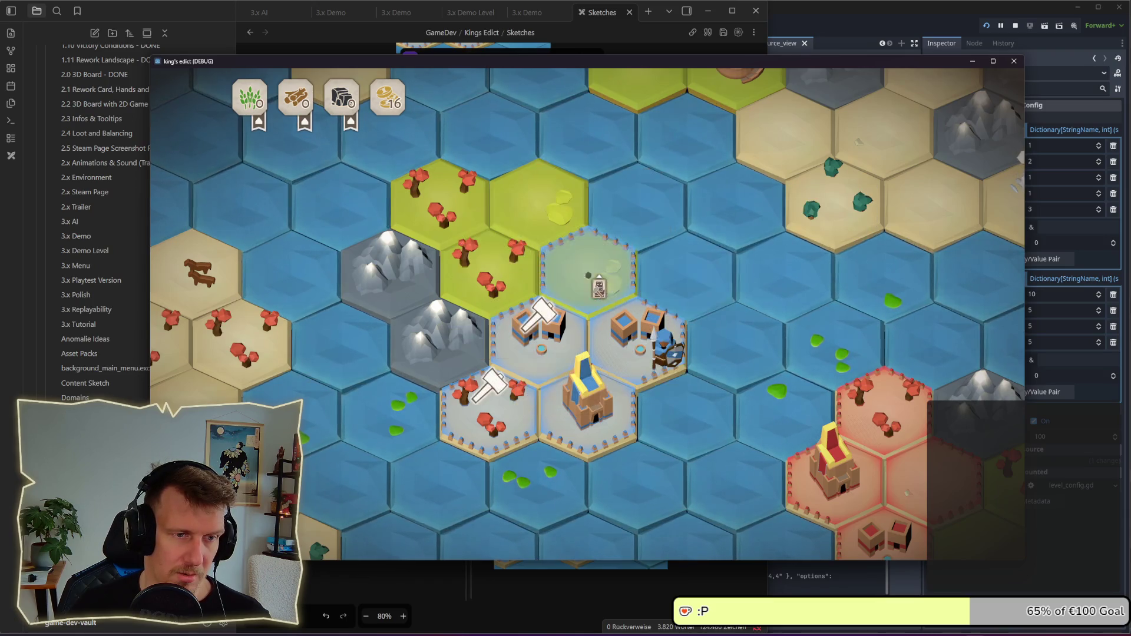
pyautogui.click(577, 233)
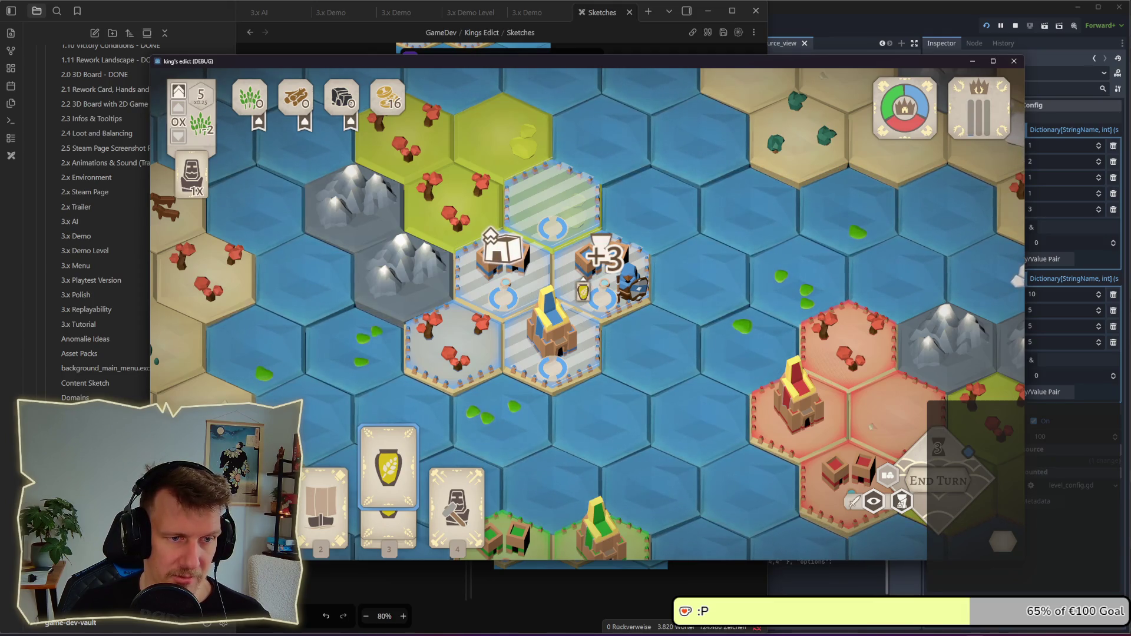
pyautogui.click(587, 281)
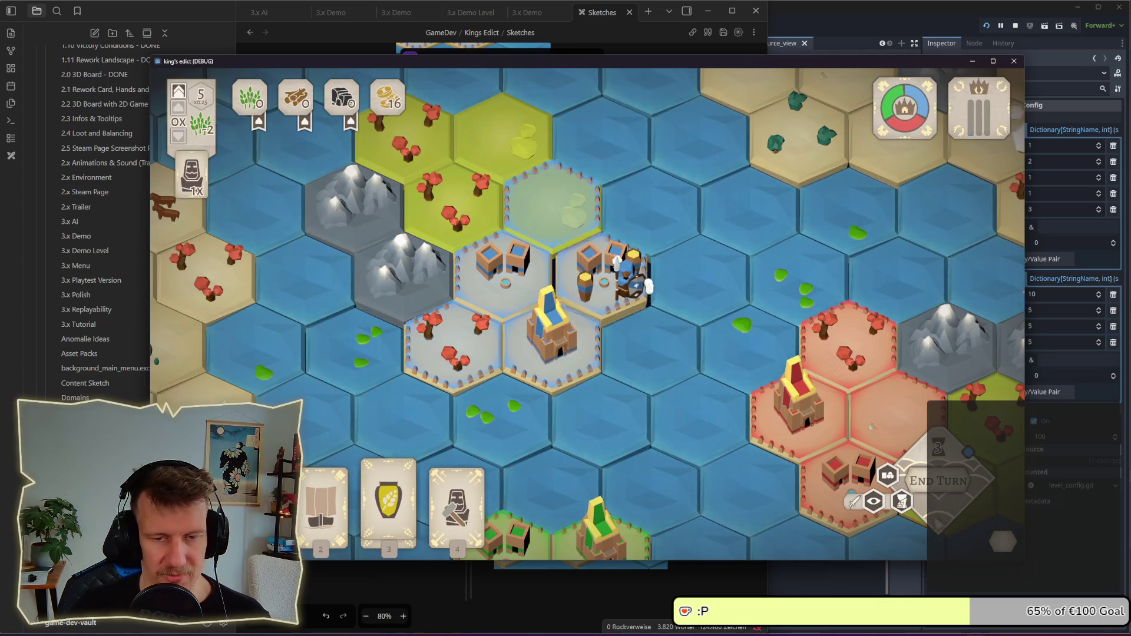
# - Select the grain card with hotkey 3 to preview its placement spots and +3 gain
pyautogui.press('3')
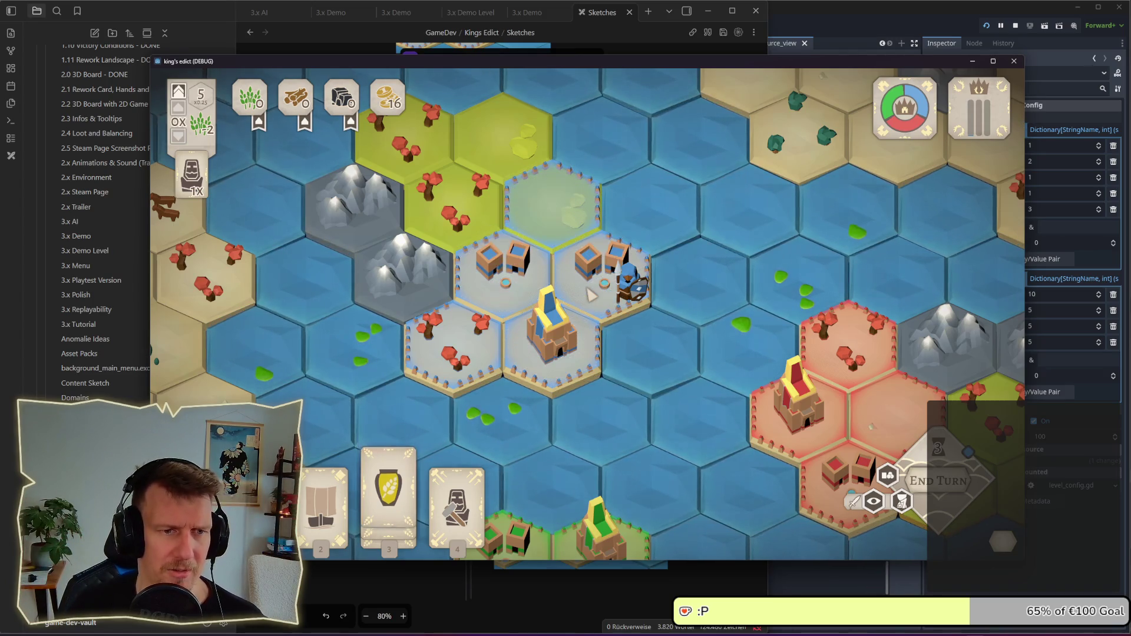
pyautogui.scroll(-2, 588, 314)
pyautogui.scroll(2, 587, 313)
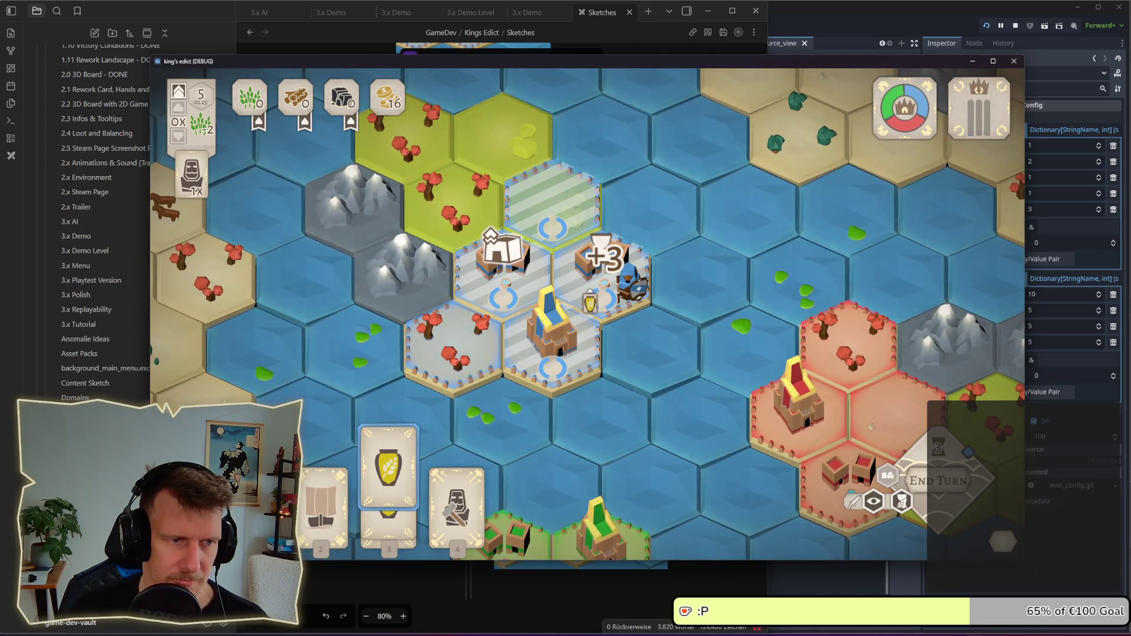
pyautogui.scroll(-2, 587, 314)
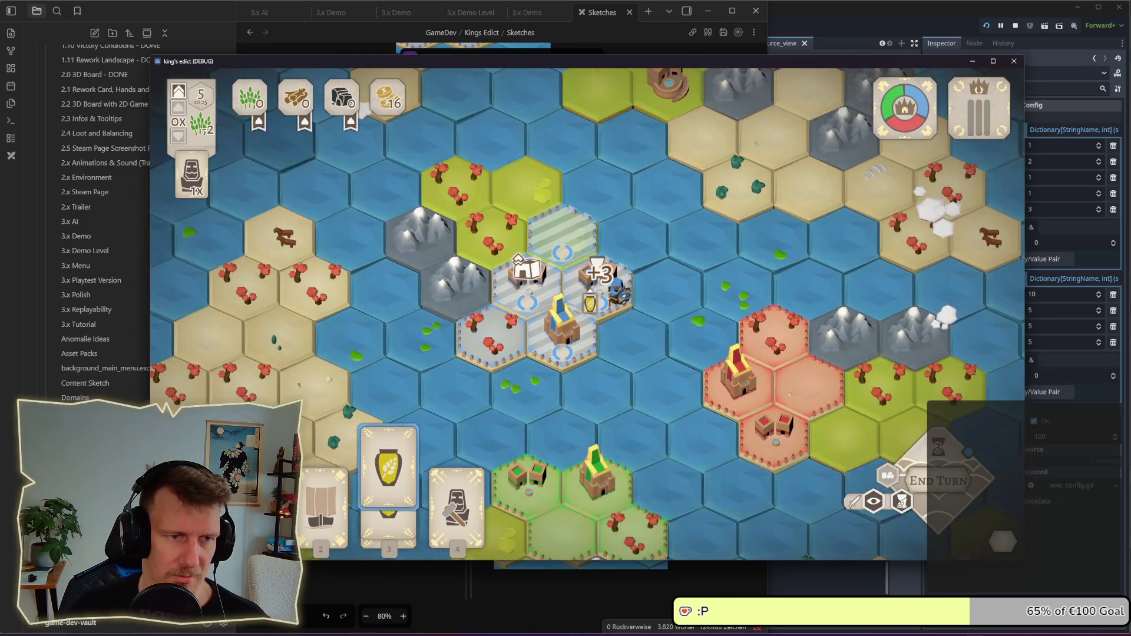
pyautogui.scroll(-2, 587, 314)
pyautogui.scroll(-2, 588, 313)
pyautogui.scroll(-2, 587, 314)
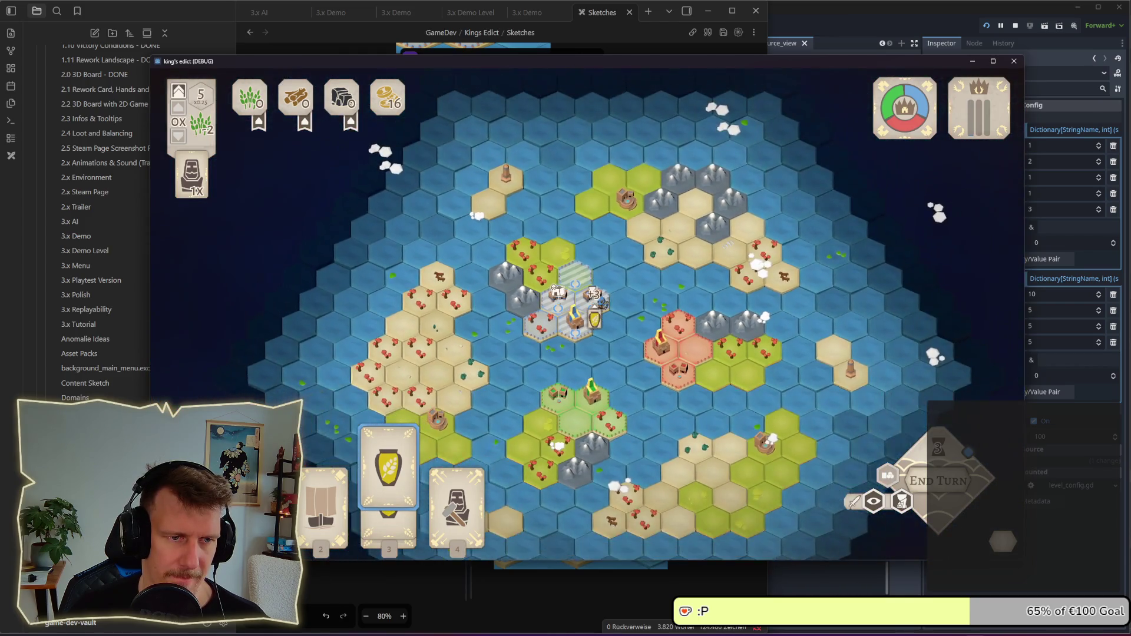
pyautogui.scroll(2, 588, 314)
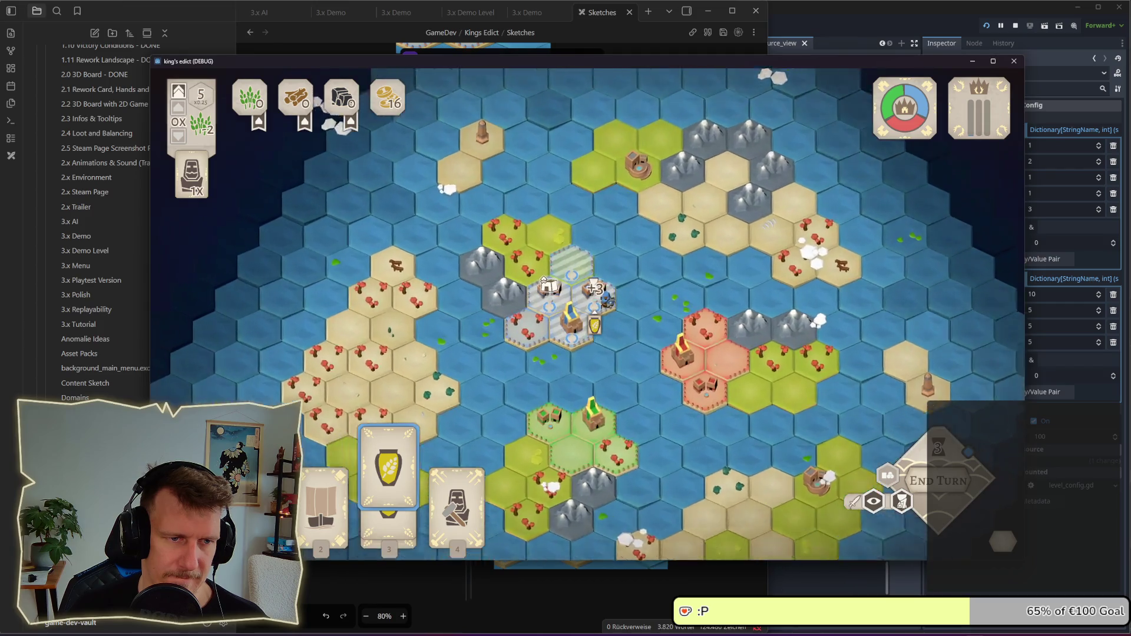
pyautogui.scroll(2, 587, 314)
pyautogui.scroll(2, 588, 313)
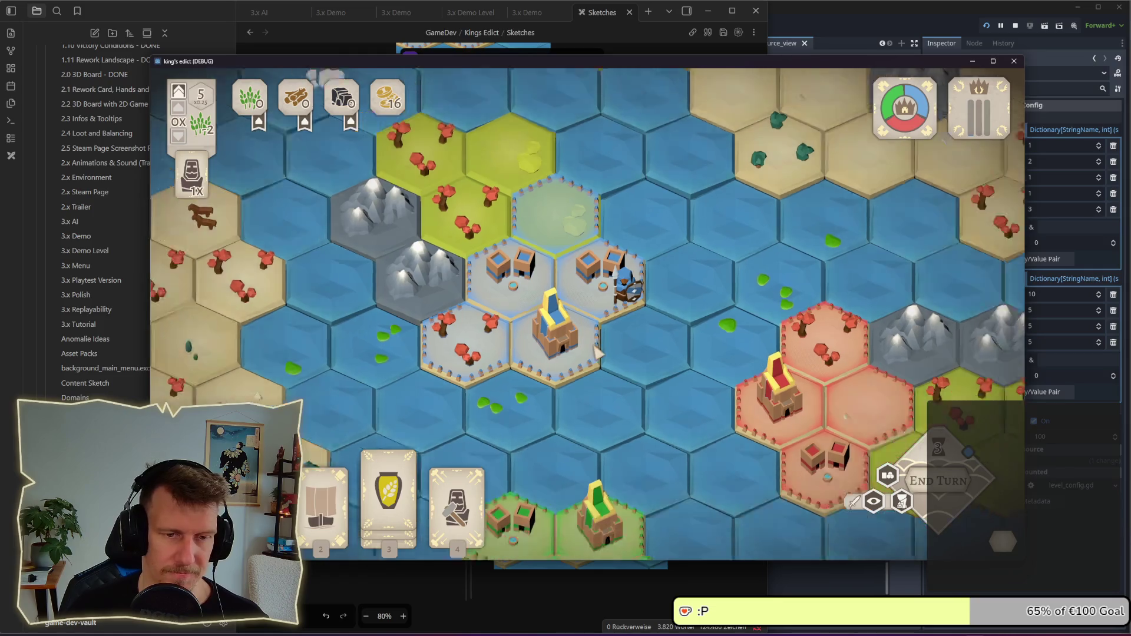
pyautogui.scroll(-3, 565, 319)
# - Play the boat card onto a water tile west of the red kingdom and reveal the other islands
pyautogui.click(707, 345)
pyautogui.scroll(2, 565, 354)
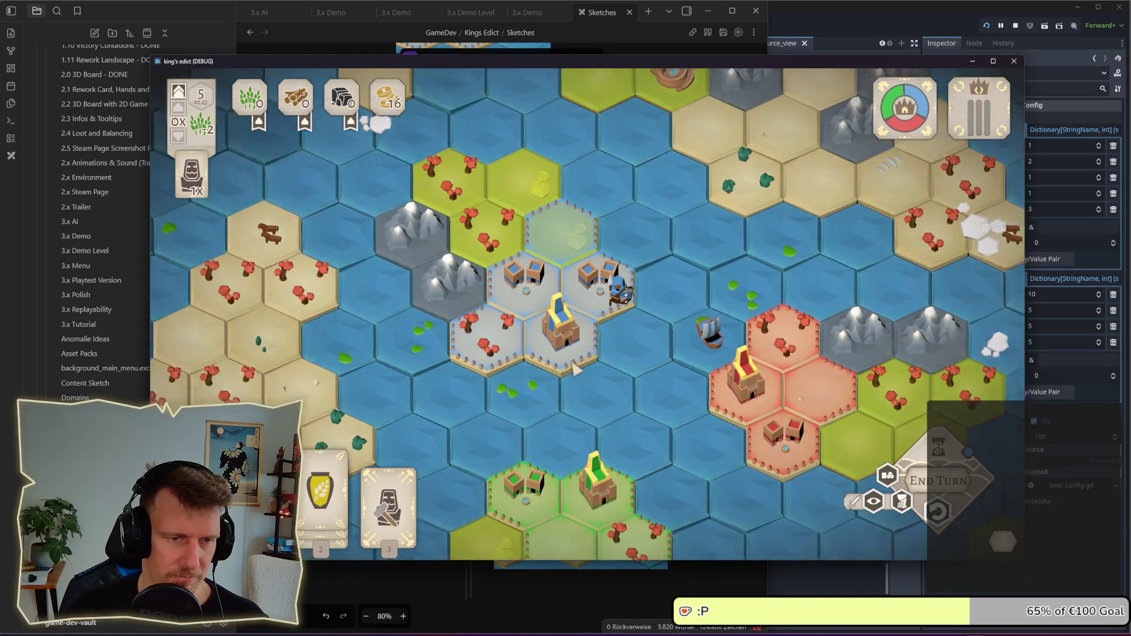
pyautogui.scroll(3, 569, 379)
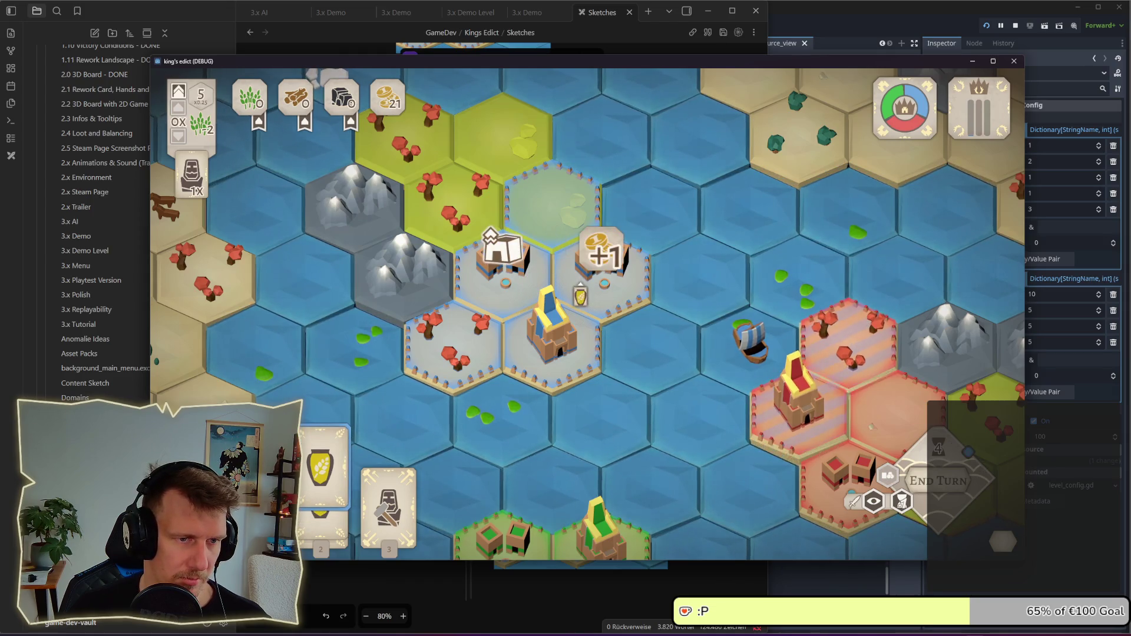
pyautogui.scroll(-3, 567, 318)
pyautogui.scroll(-2, 566, 319)
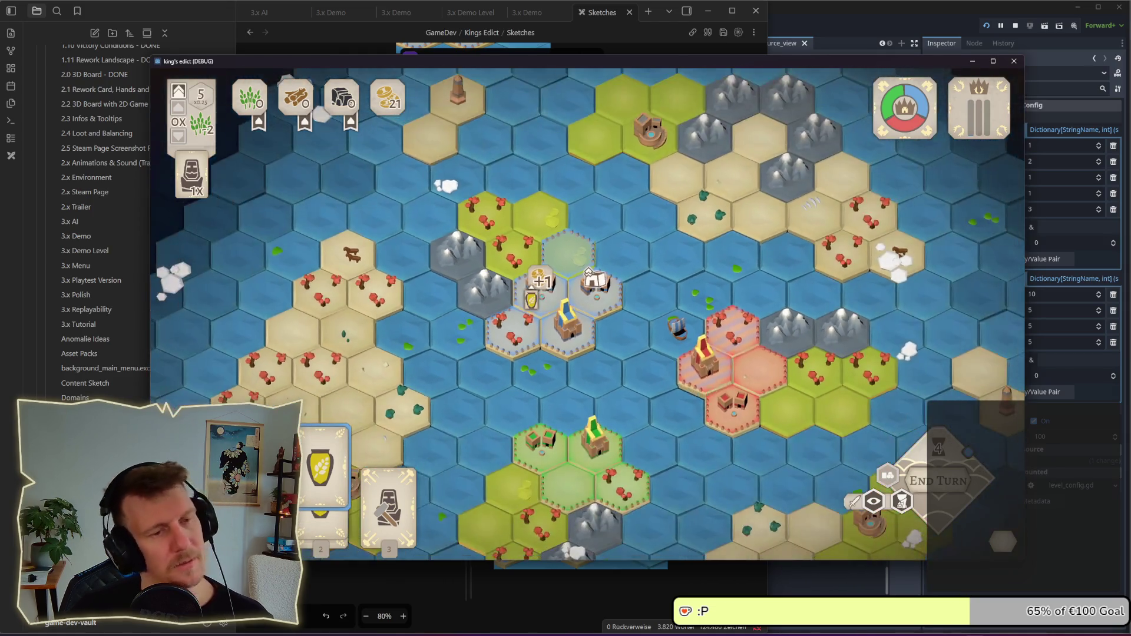
pyautogui.scroll(5, 565, 318)
pyautogui.scroll(-3, 566, 318)
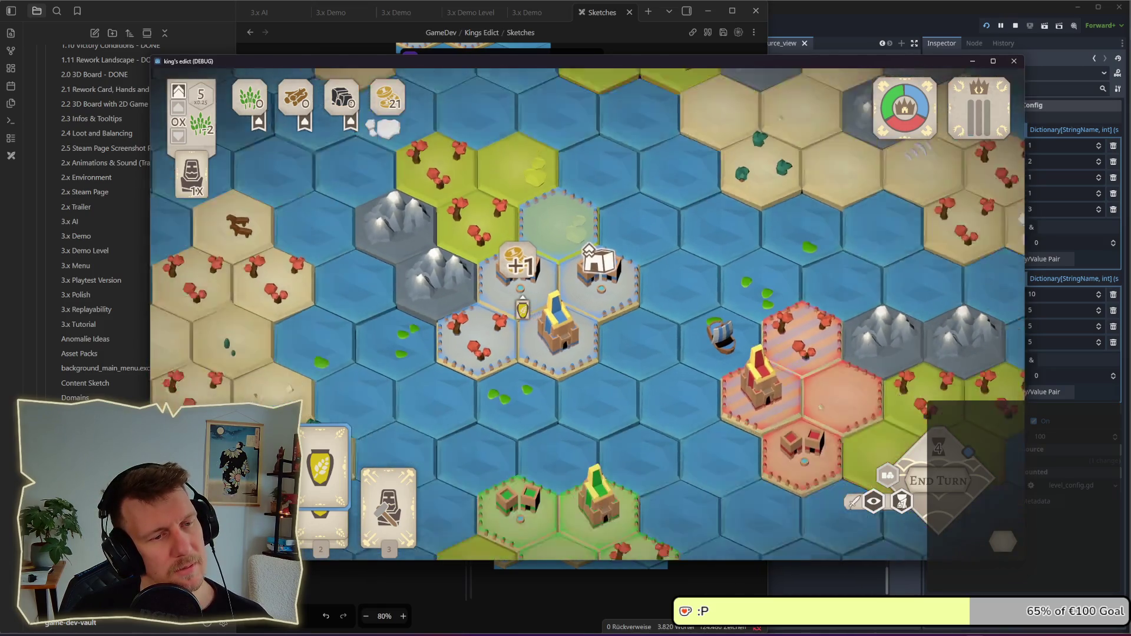
pyautogui.scroll(3, 565, 318)
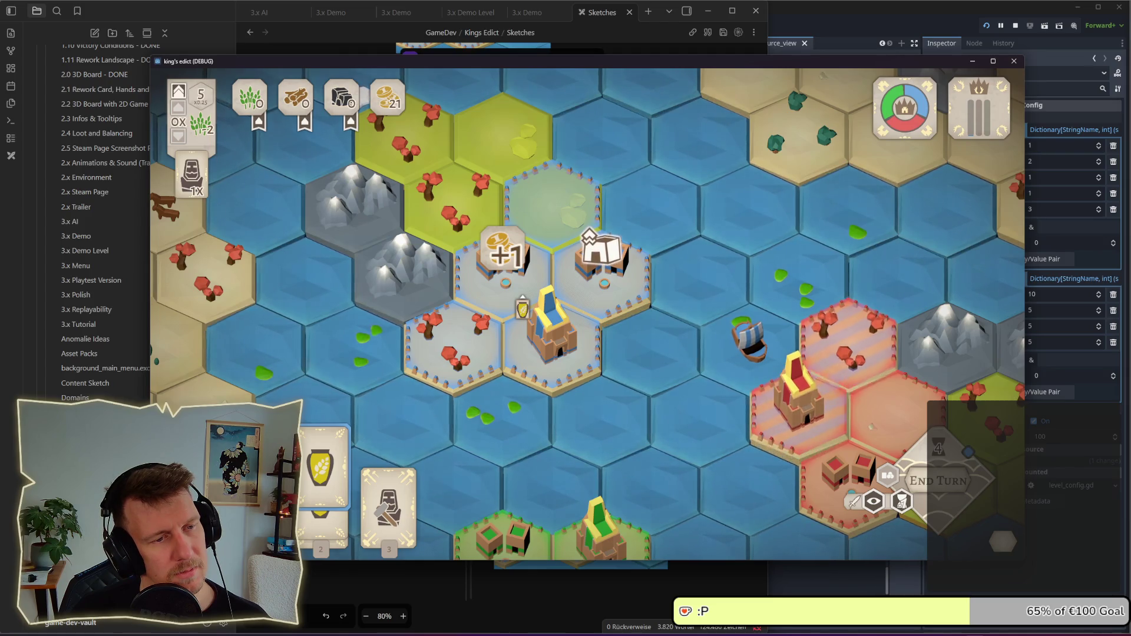
pyautogui.scroll(-2, 567, 292)
pyautogui.scroll(-3, 566, 292)
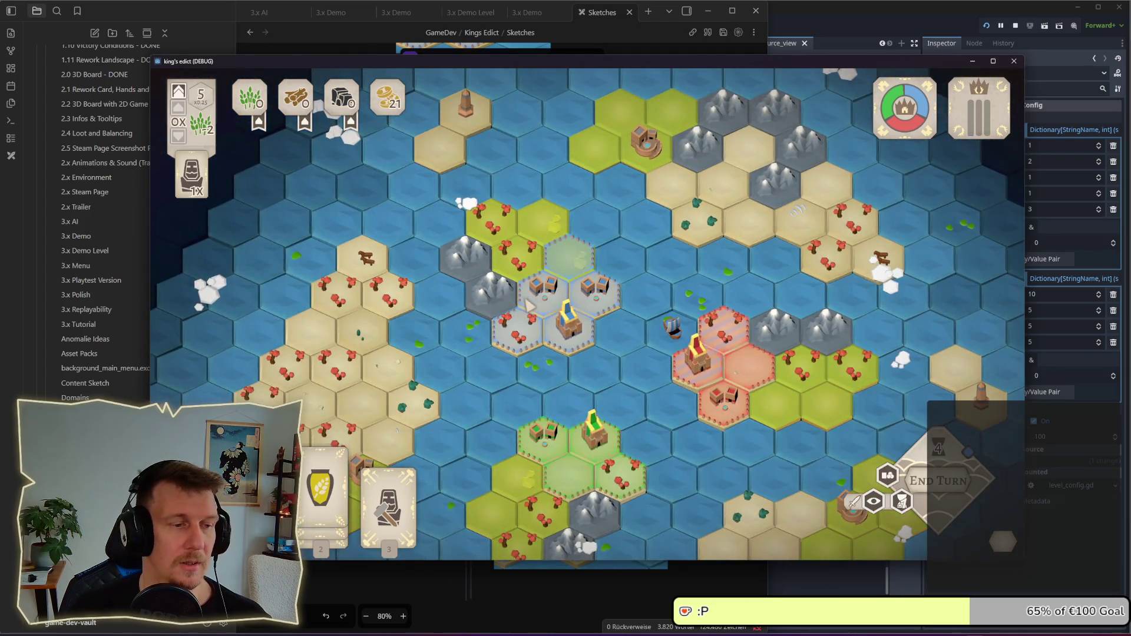
pyautogui.moveTo(587, 265); pyautogui.dragTo(499, 232)
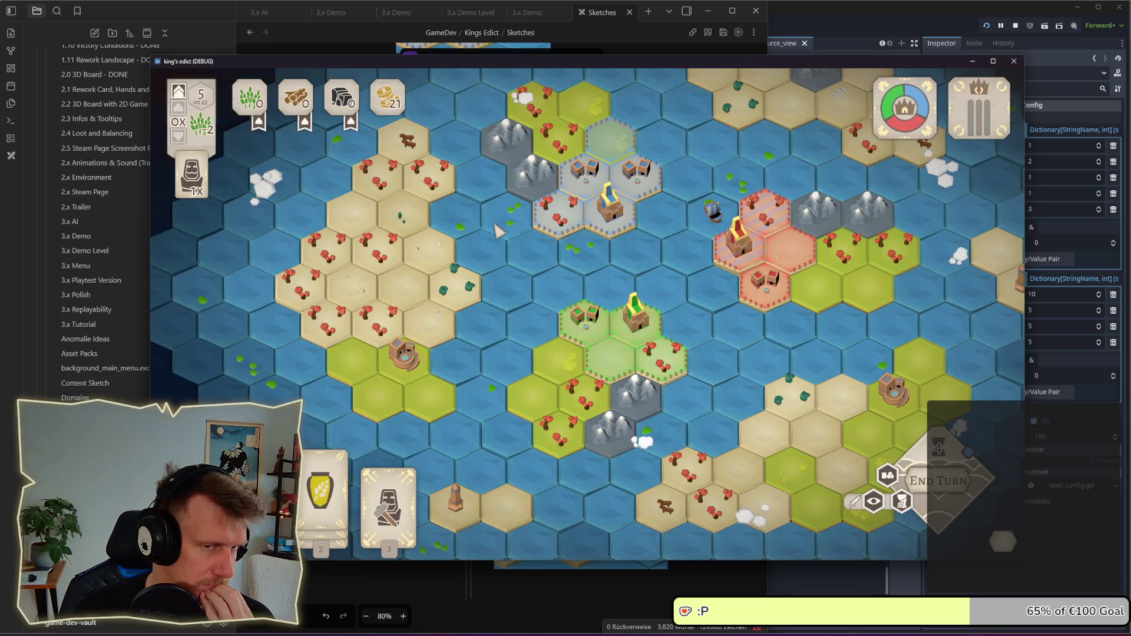
pyautogui.scroll(4, 497, 230)
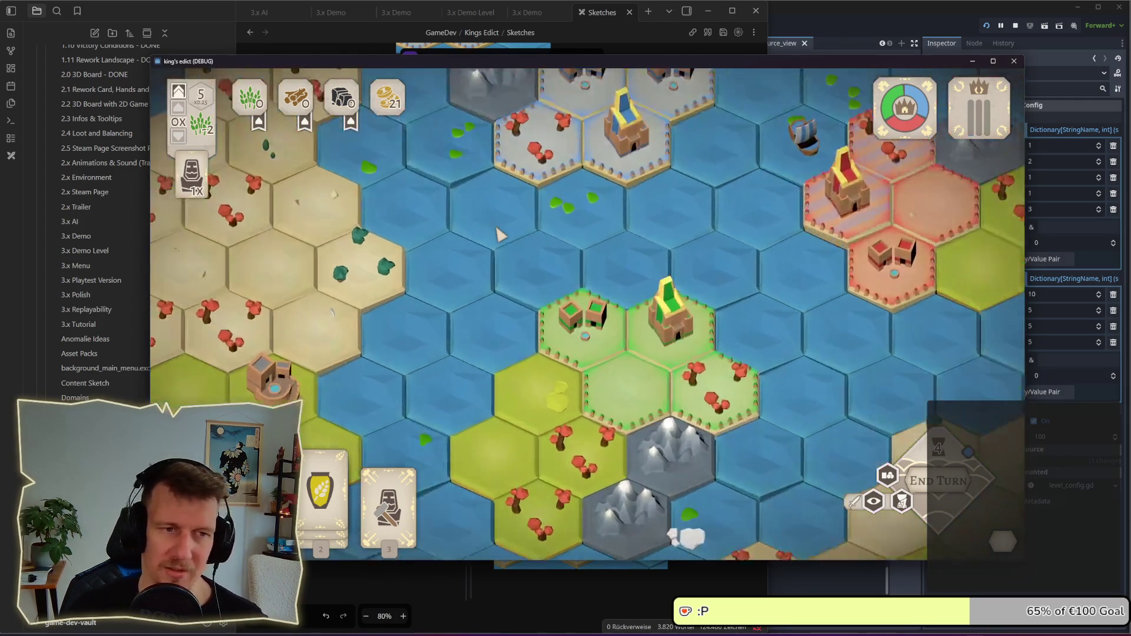
pyautogui.scroll(-3, 531, 278)
# - Select and deselect an empty water hex, then return to the Obsidian sketch canvas
pyautogui.click(531, 252)
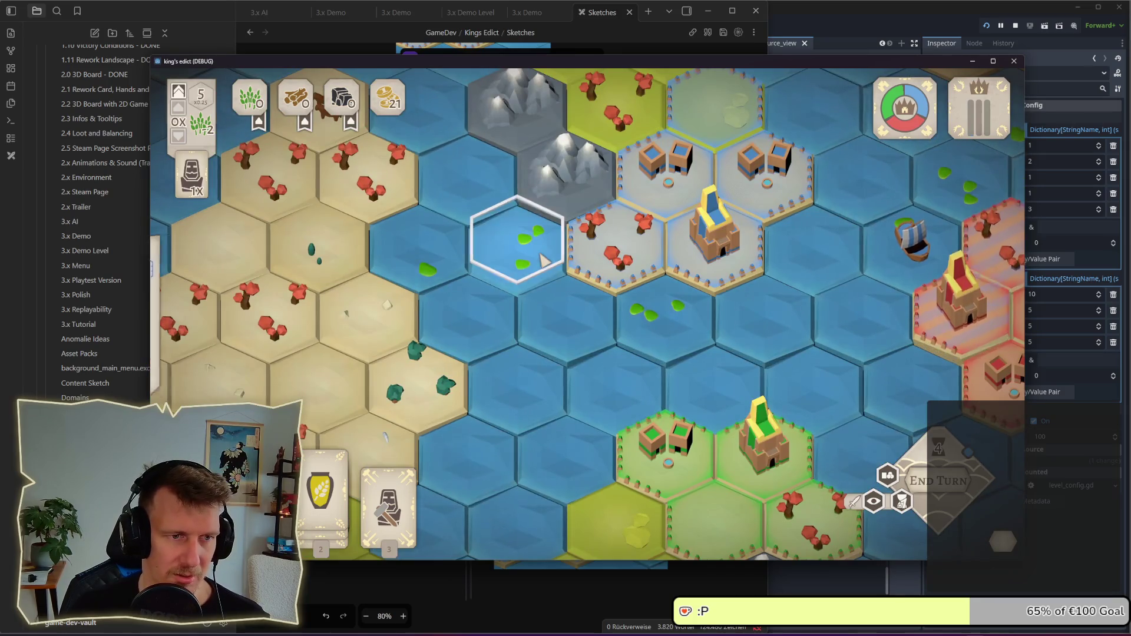
pyautogui.click(530, 246)
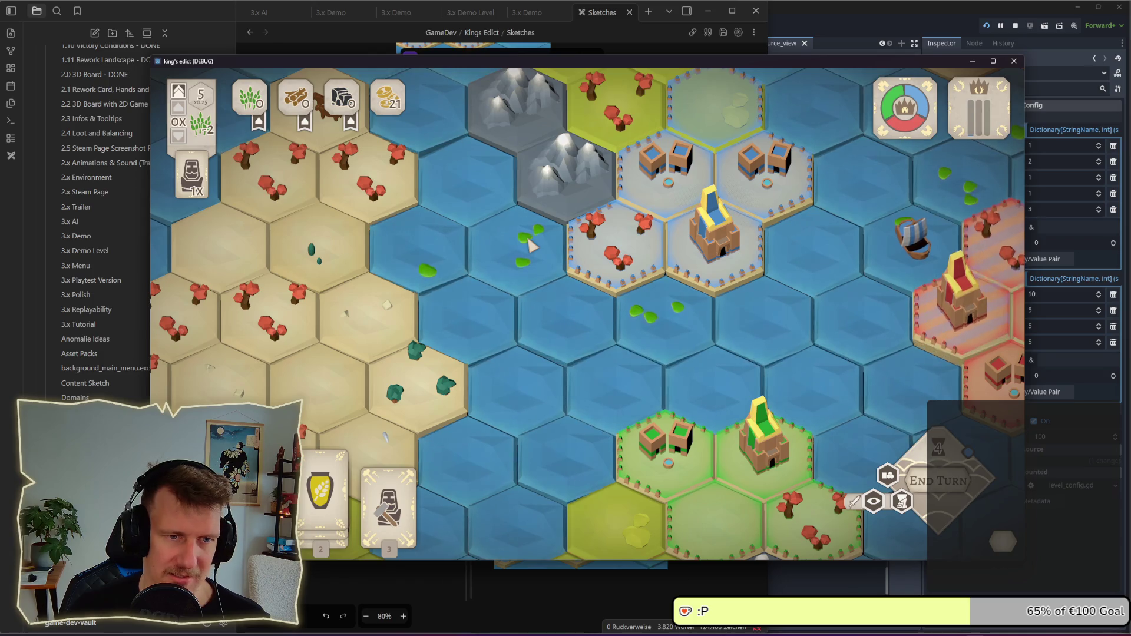
pyautogui.scroll(-3, 530, 246)
pyautogui.scroll(2, 575, 305)
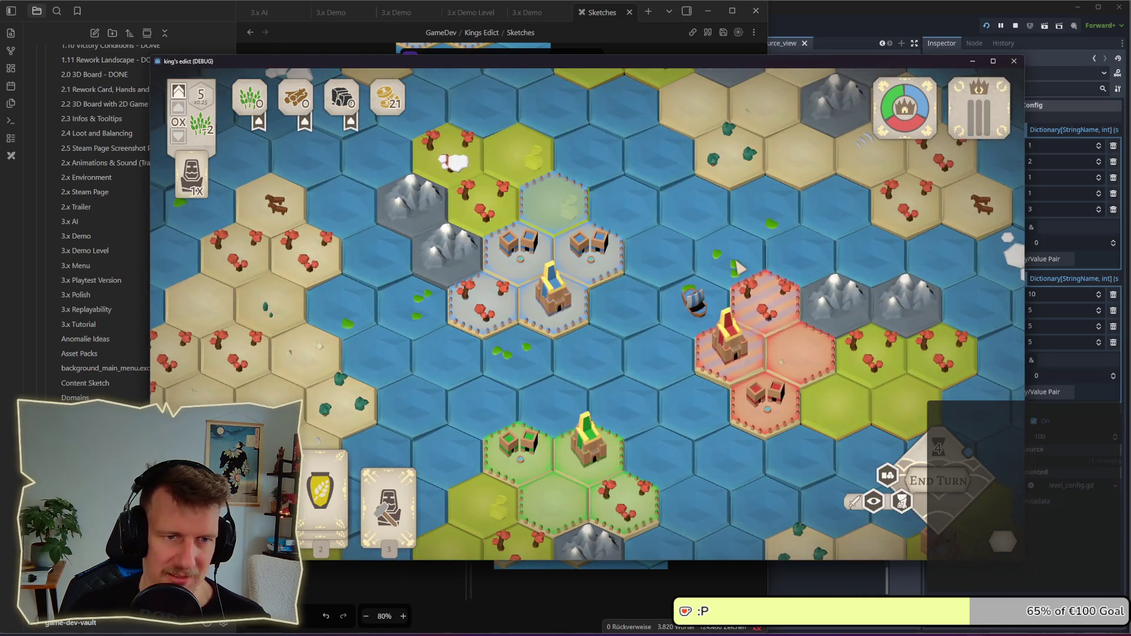
pyautogui.scroll(-3, 575, 305)
pyautogui.scroll(3, 674, 215)
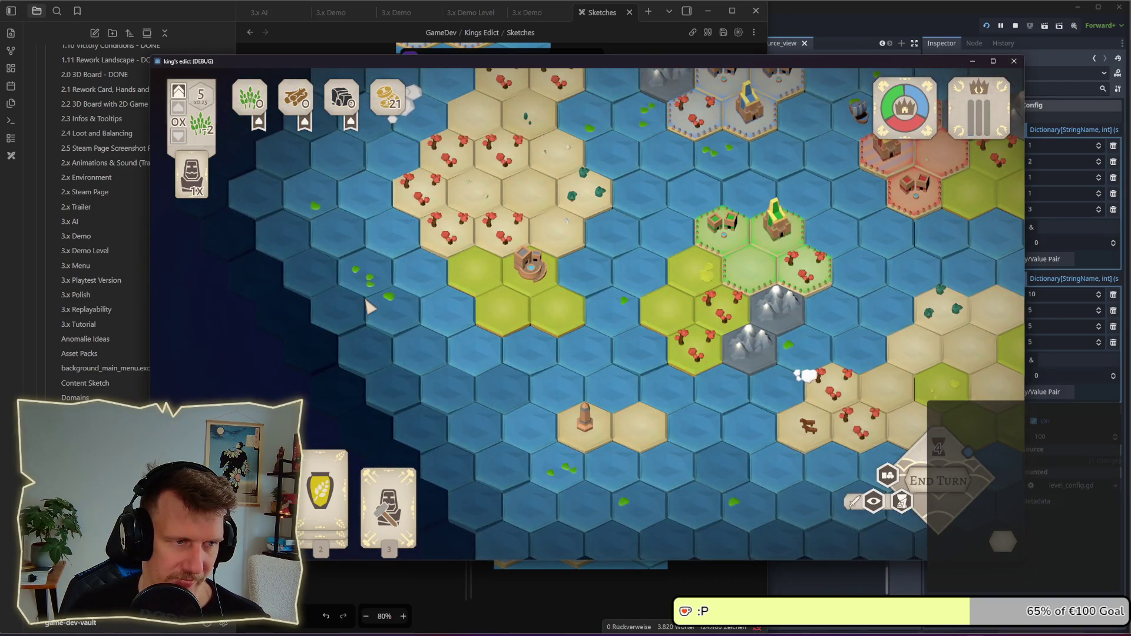
pyautogui.scroll(-3, 370, 305)
pyautogui.scroll(2, 538, 321)
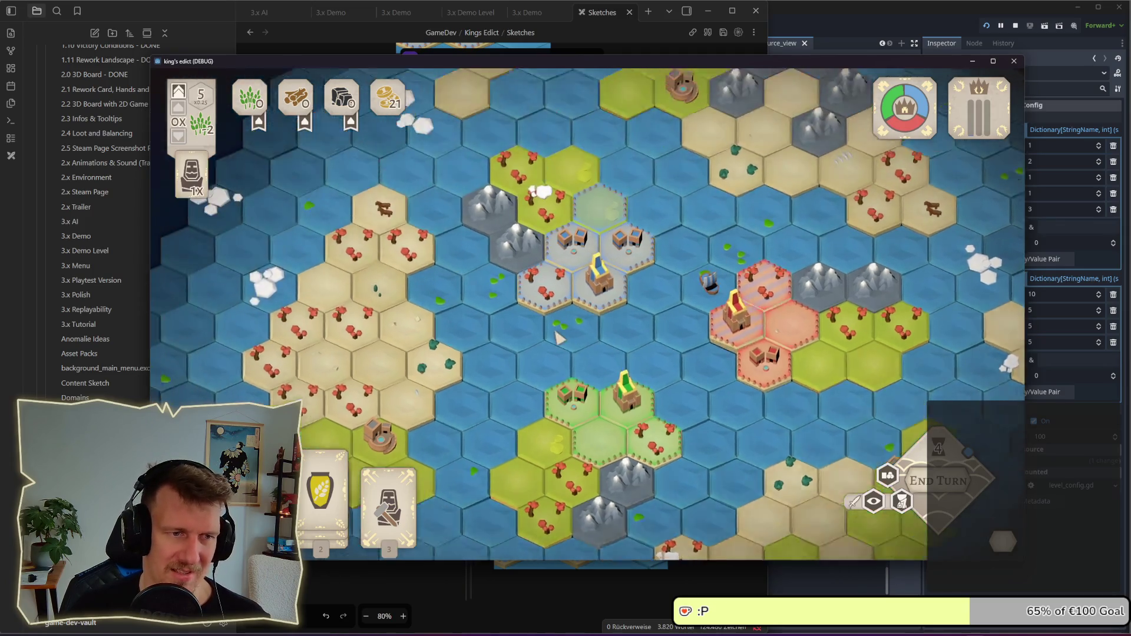
pyautogui.scroll(5, 530, 301)
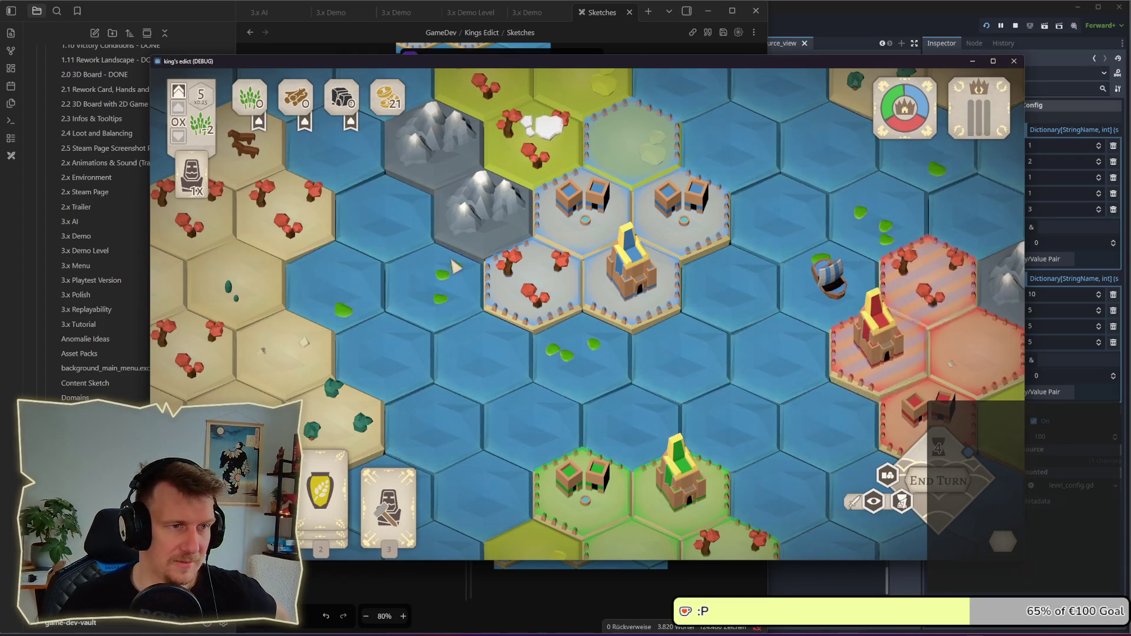
pyautogui.scroll(-3, 345, 269)
pyautogui.click(494, 606)
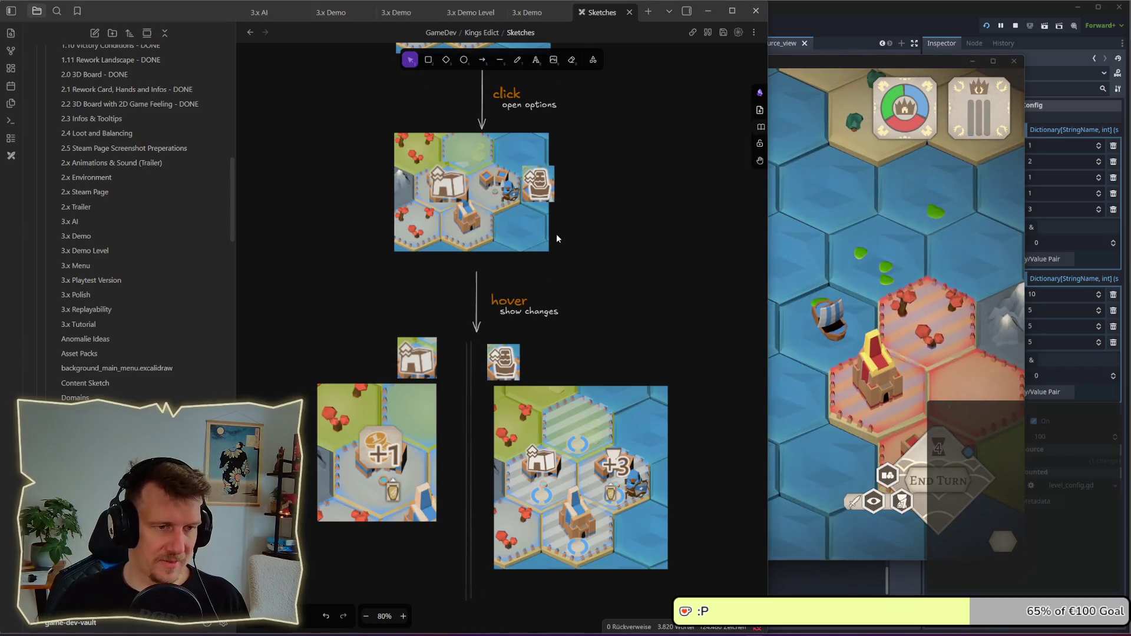
pyautogui.moveTo(587, 167); pyautogui.dragTo(565, 413)
pyautogui.scroll(4, 565, 424)
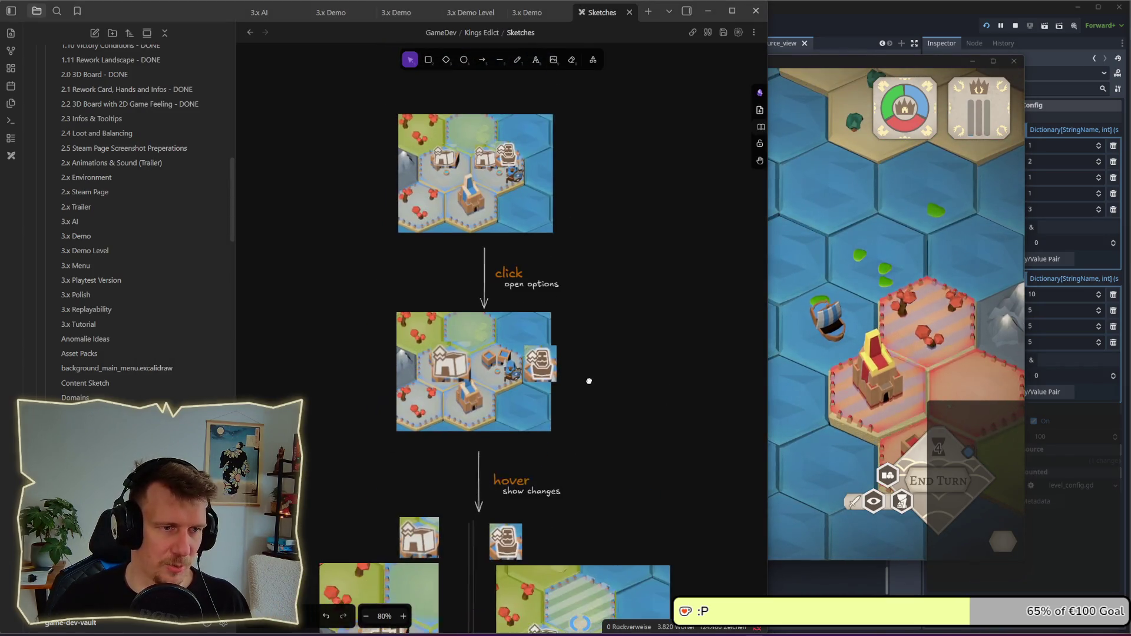
pyautogui.scroll(3, 573, 371)
pyautogui.scroll(-4, 587, 476)
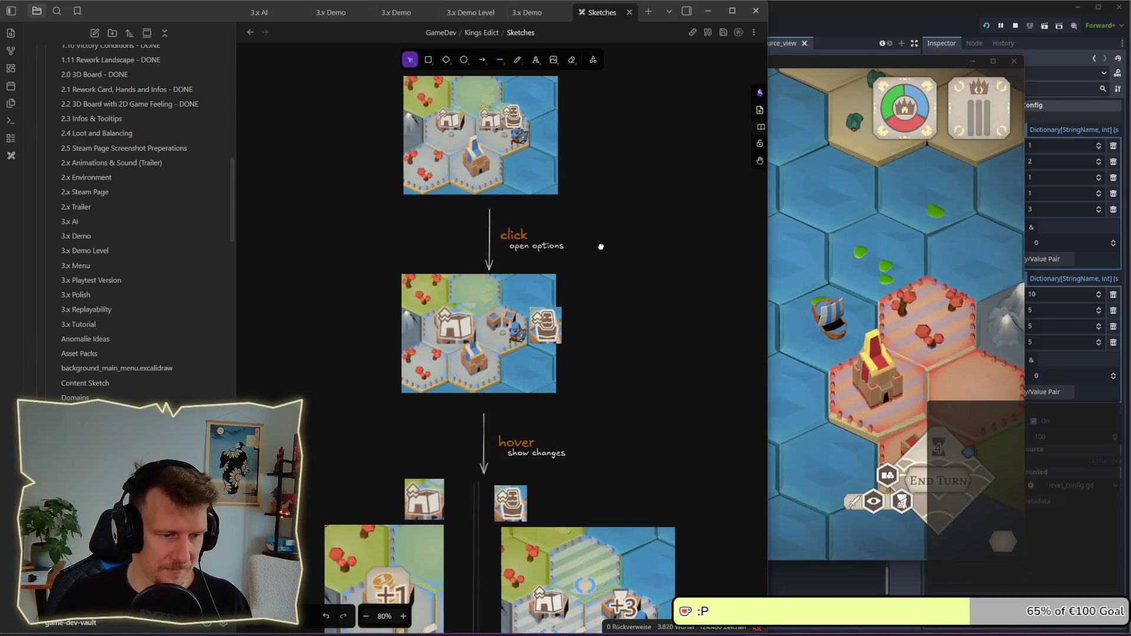
pyautogui.scroll(-1, 593, 338)
pyautogui.scroll(-3, 595, 406)
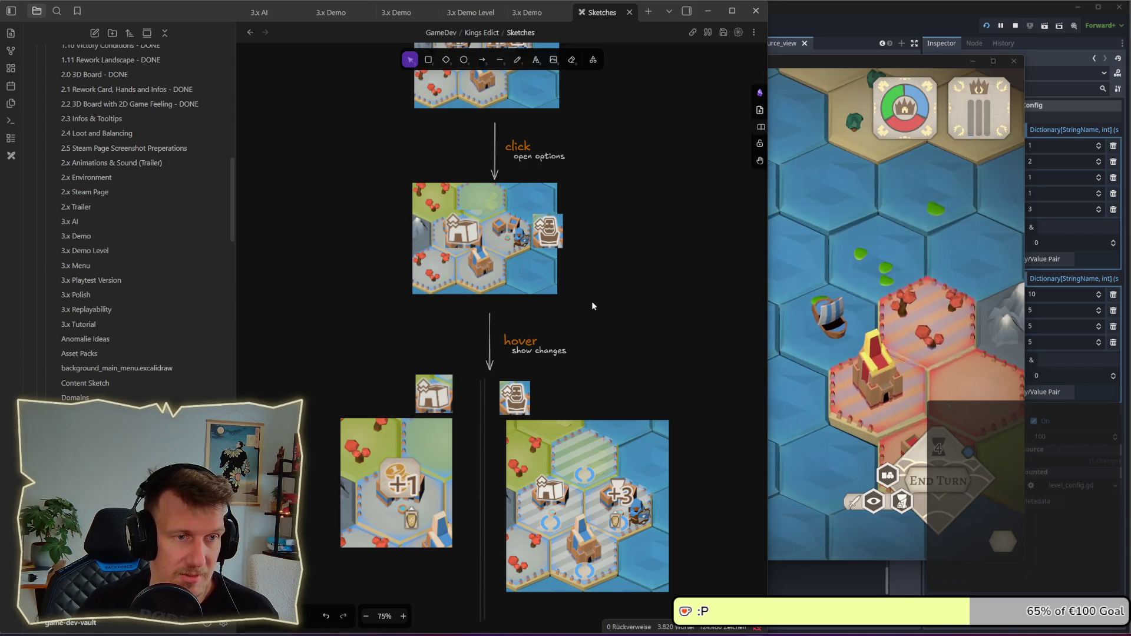
pyautogui.scroll(2, 591, 250)
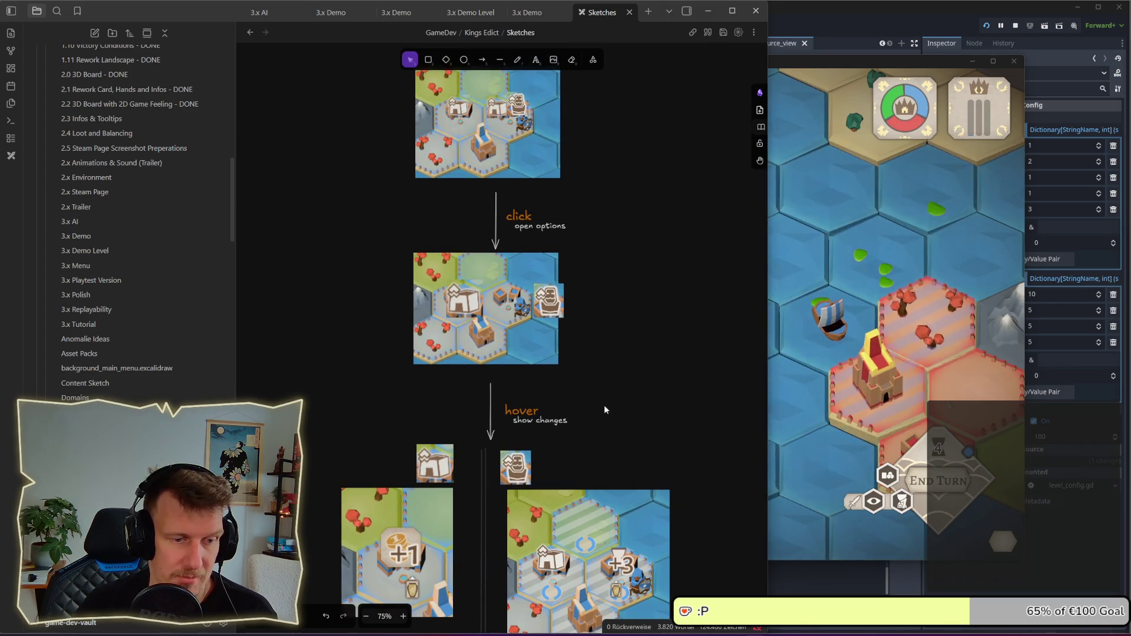
pyautogui.scroll(-1, 604, 405)
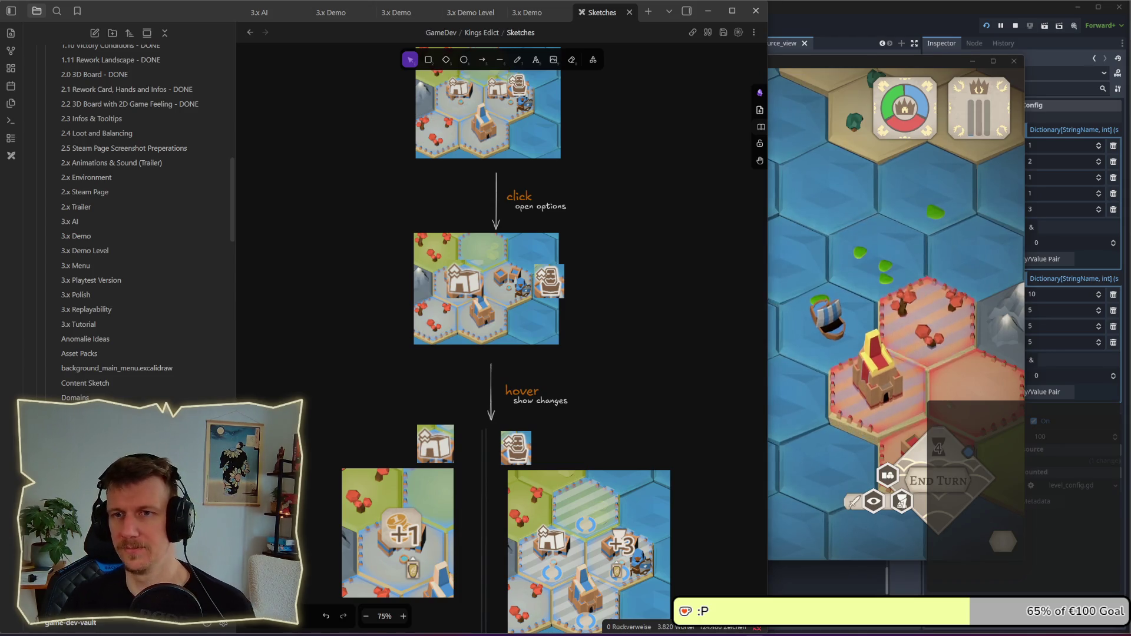
pyautogui.click(885, 354)
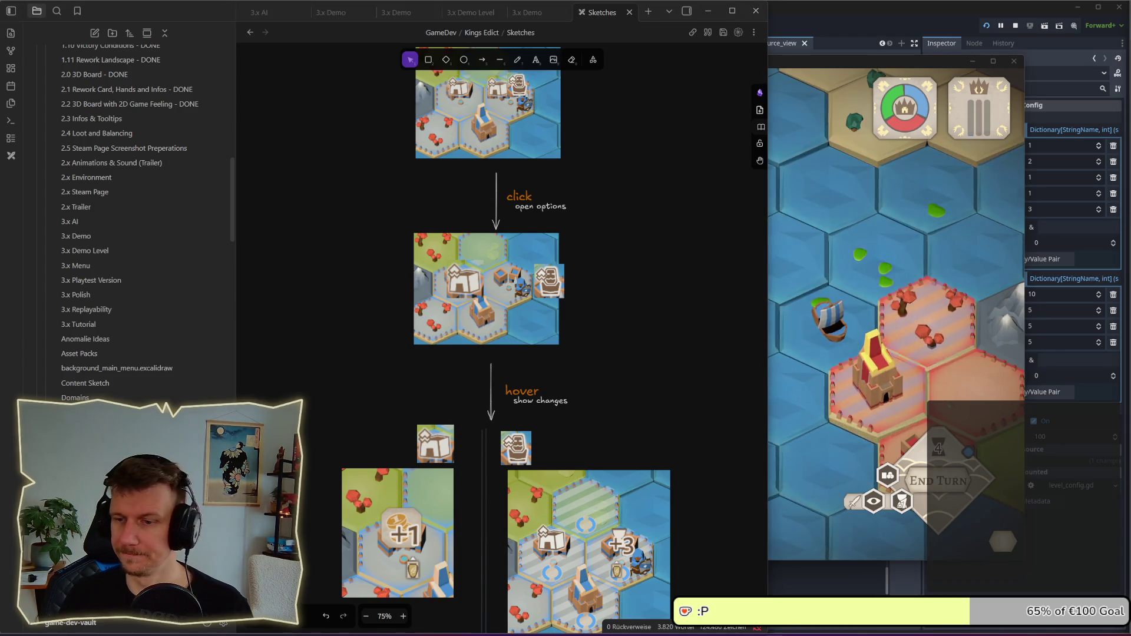
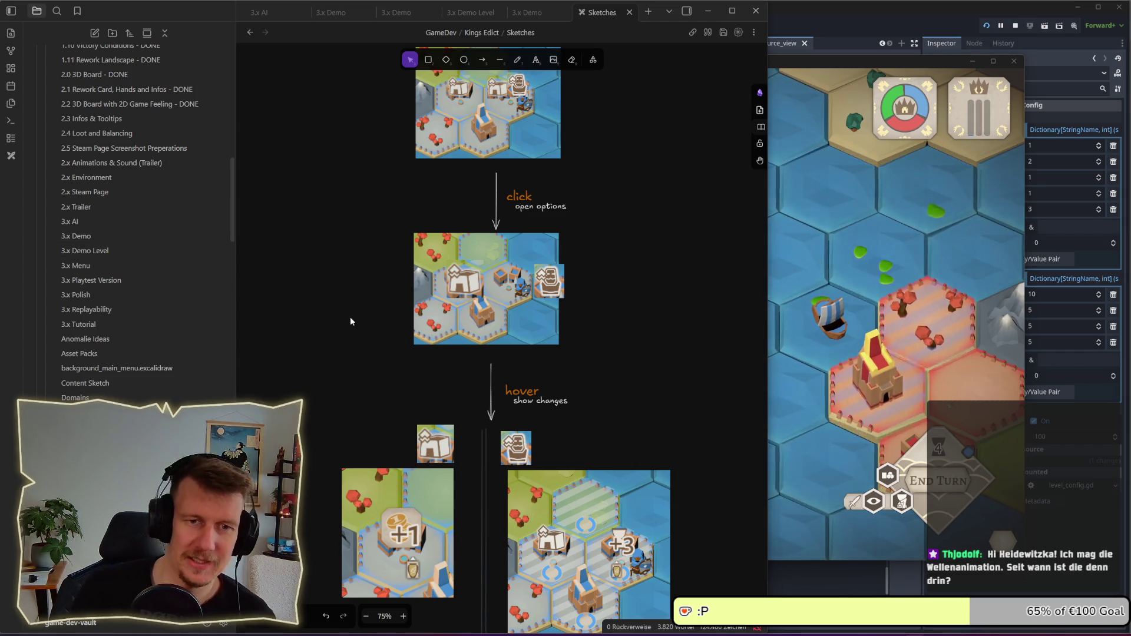
# - Switch to the King's Edict window and pan across the island map
pyautogui.hotkey('alt', 'Tab')
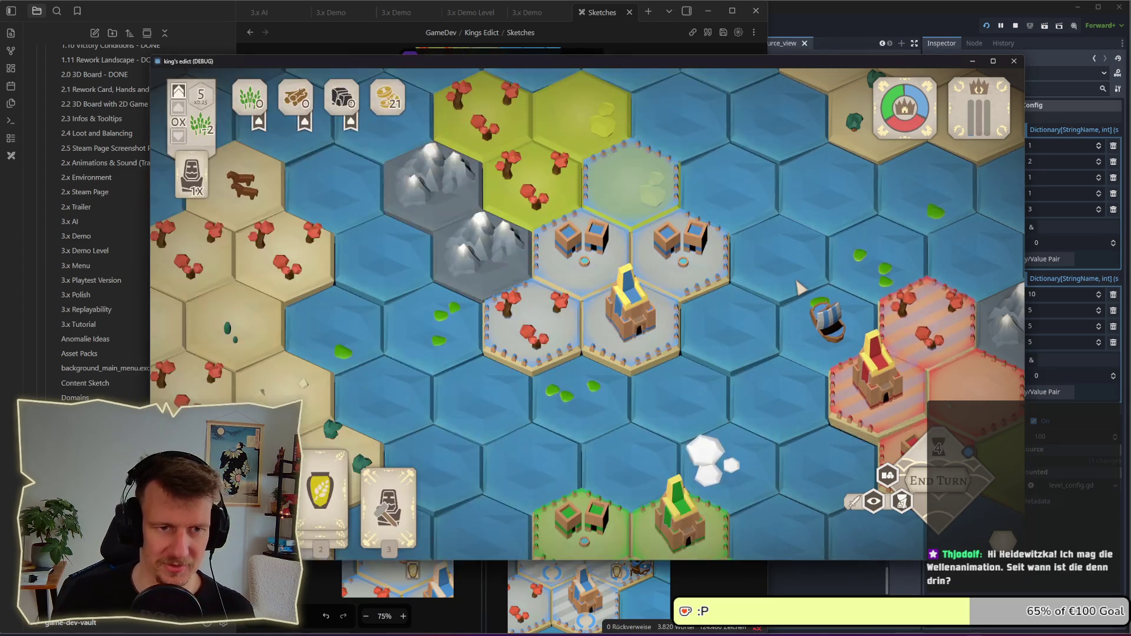
pyautogui.moveTo(822, 292); pyautogui.dragTo(742, 300)
pyautogui.scroll(-3, 740, 302)
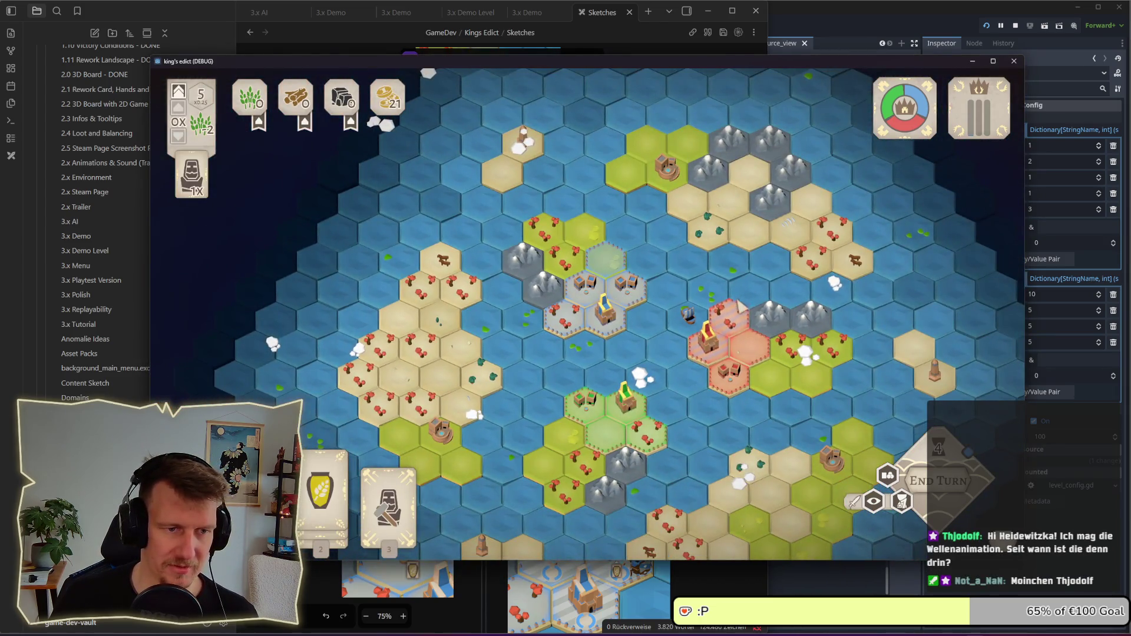
pyautogui.scroll(-1, 741, 302)
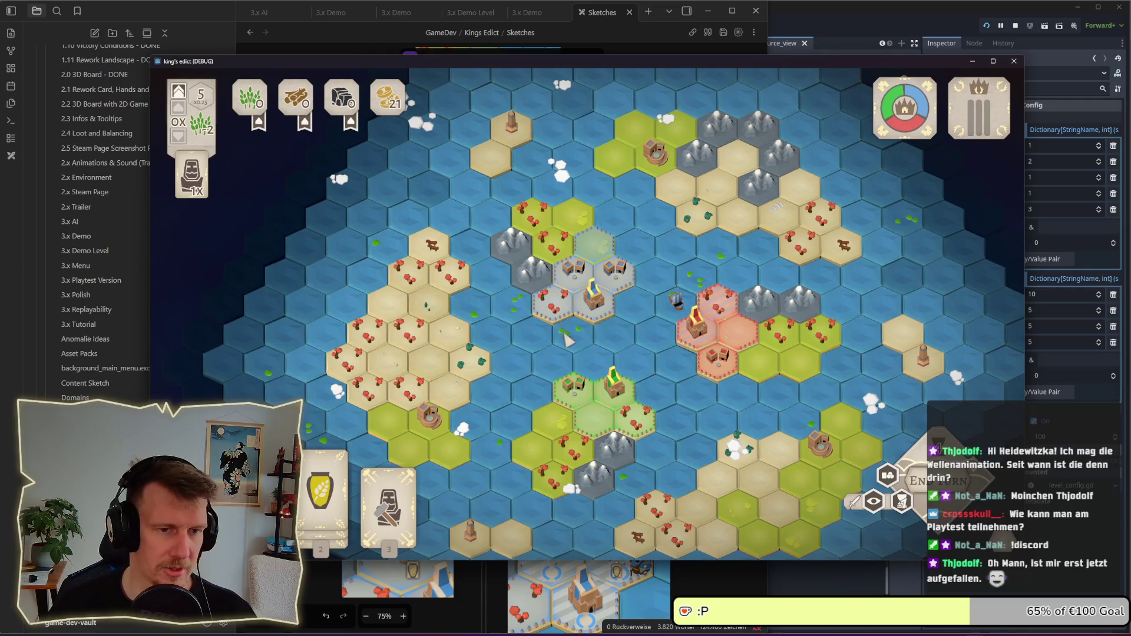
pyautogui.moveTo(602, 354); pyautogui.dragTo(592, 349)
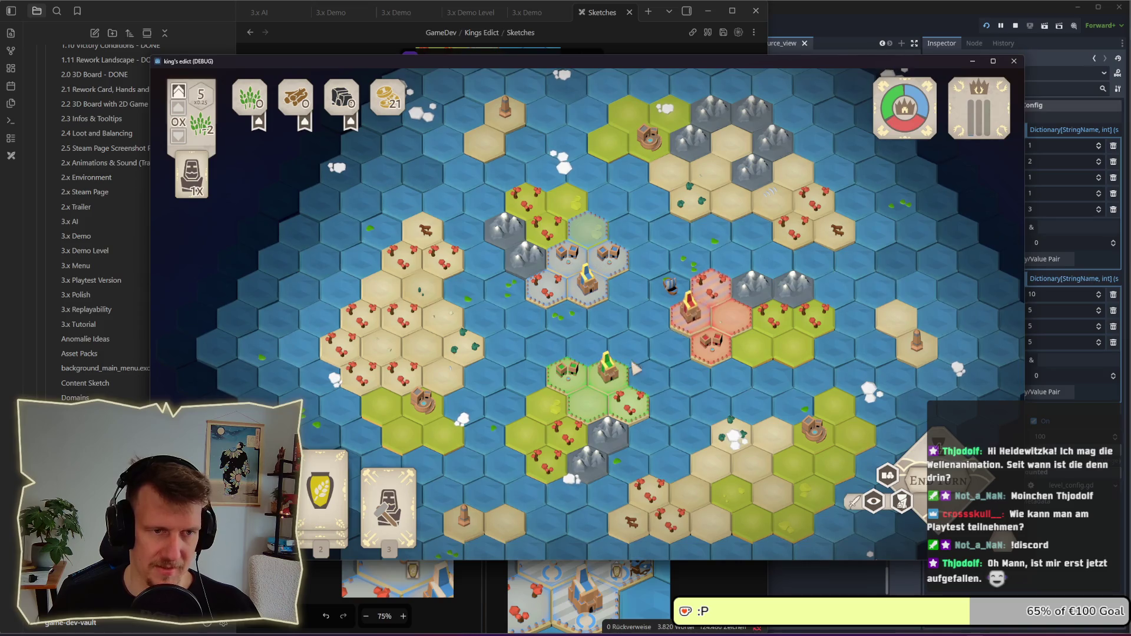
pyautogui.scroll(2, 618, 354)
pyautogui.scroll(2, 629, 356)
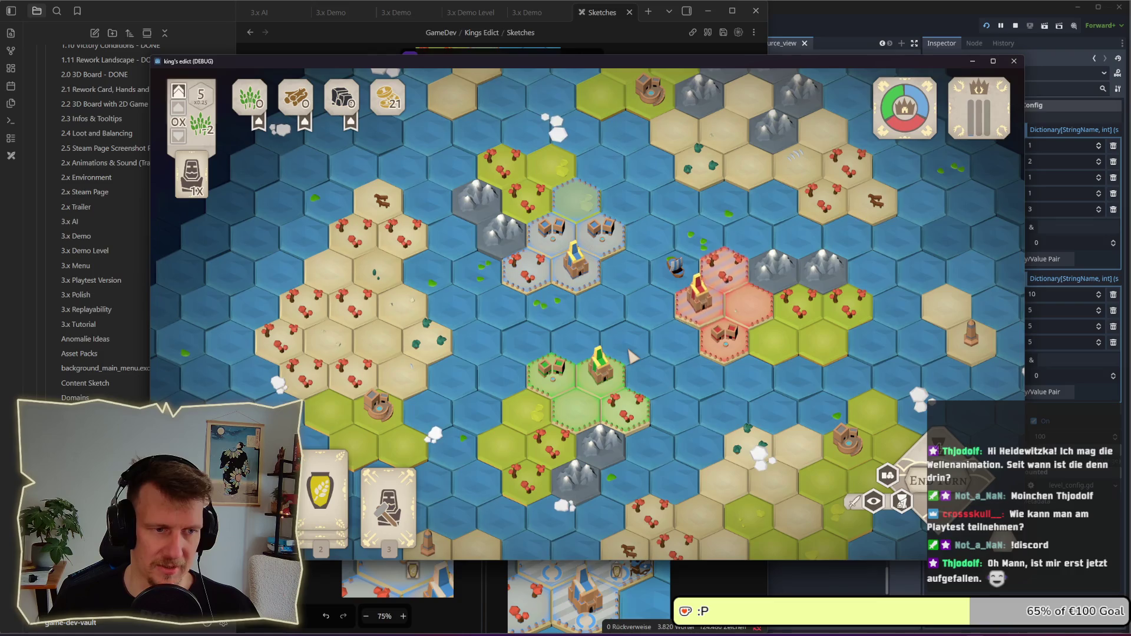
pyautogui.moveTo(632, 355); pyautogui.dragTo(627, 345)
pyautogui.scroll(2, 671, 386)
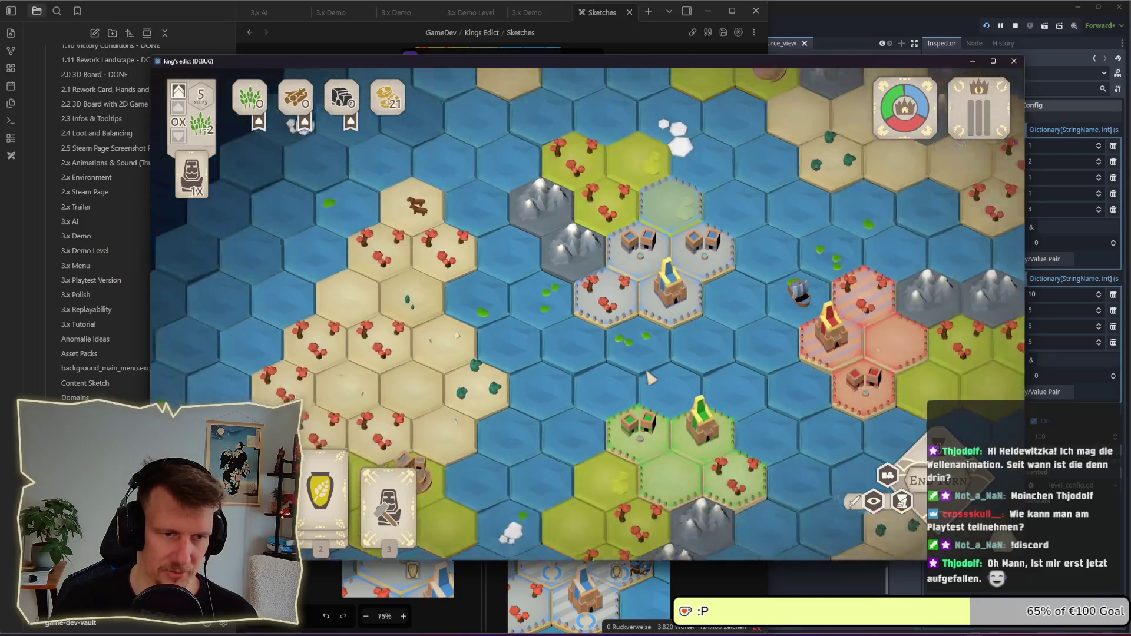
pyautogui.scroll(2, 670, 386)
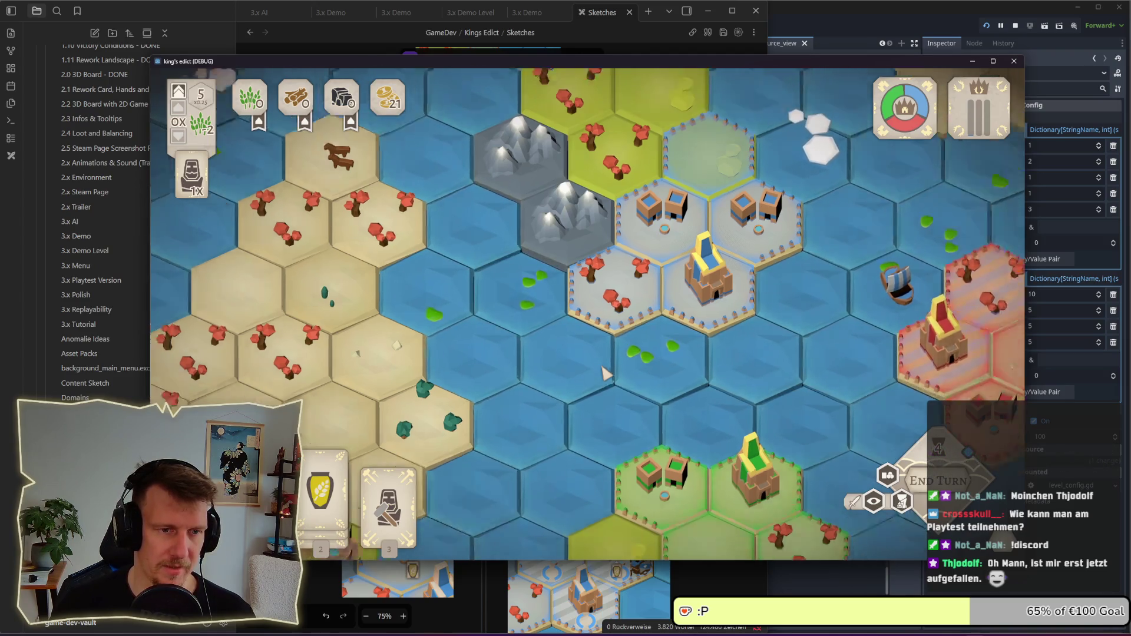
pyautogui.scroll(-2, 602, 365)
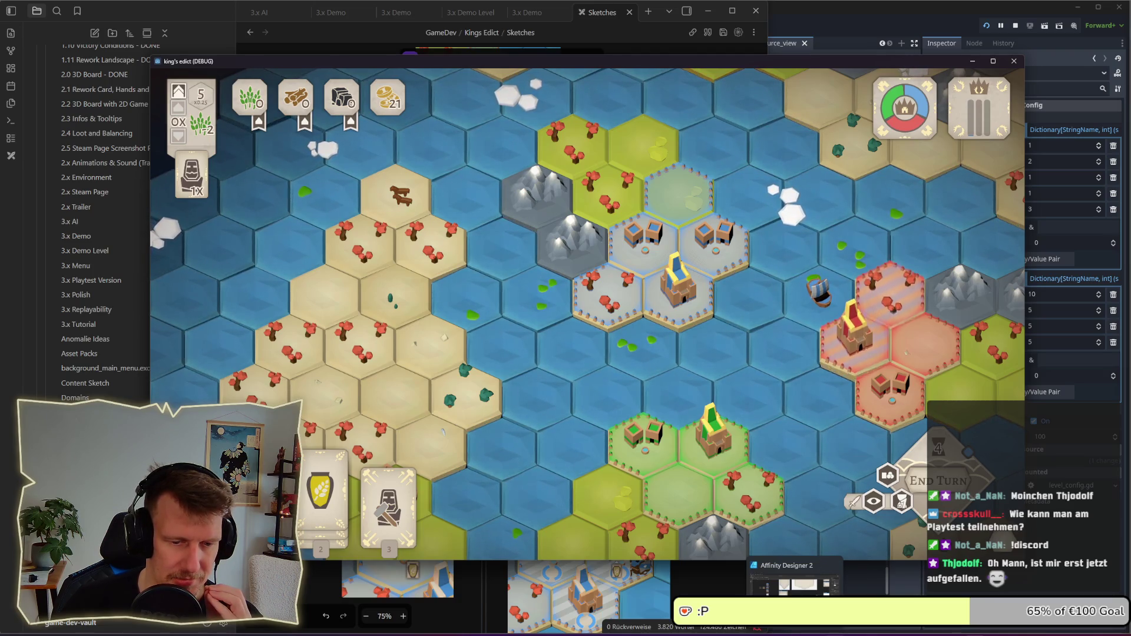
pyautogui.press('super+shift+s')
pyautogui.hotkey('alt', 'Tab')
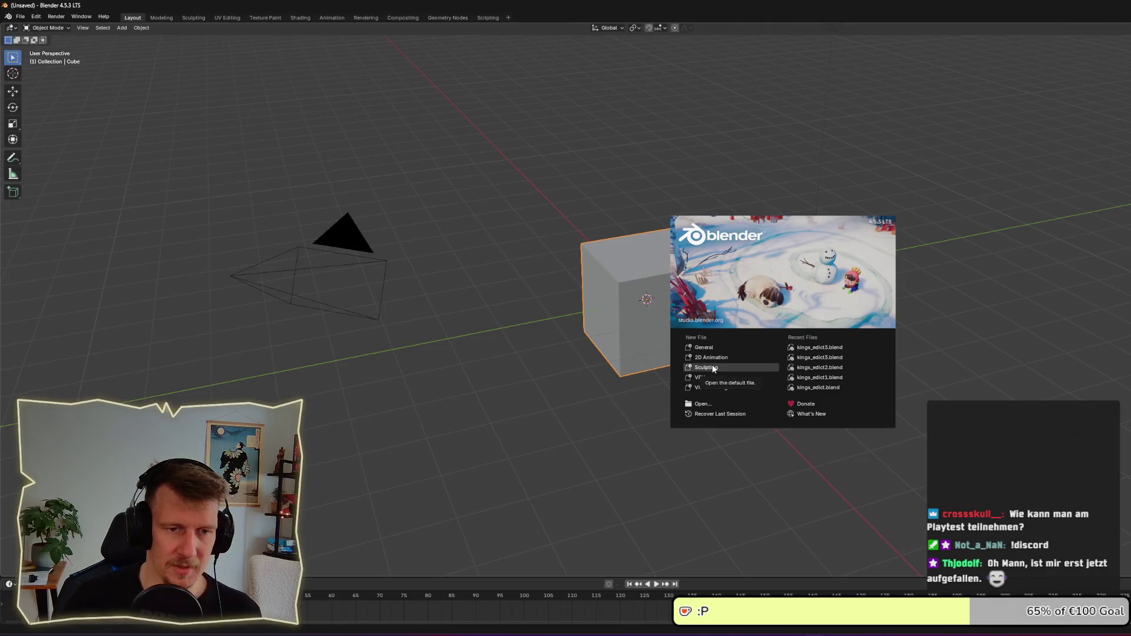
# - Load kings_edict3.blend from Recent Files and switch to the Modeling workspace
pyautogui.press('super')
pyautogui.press('super')
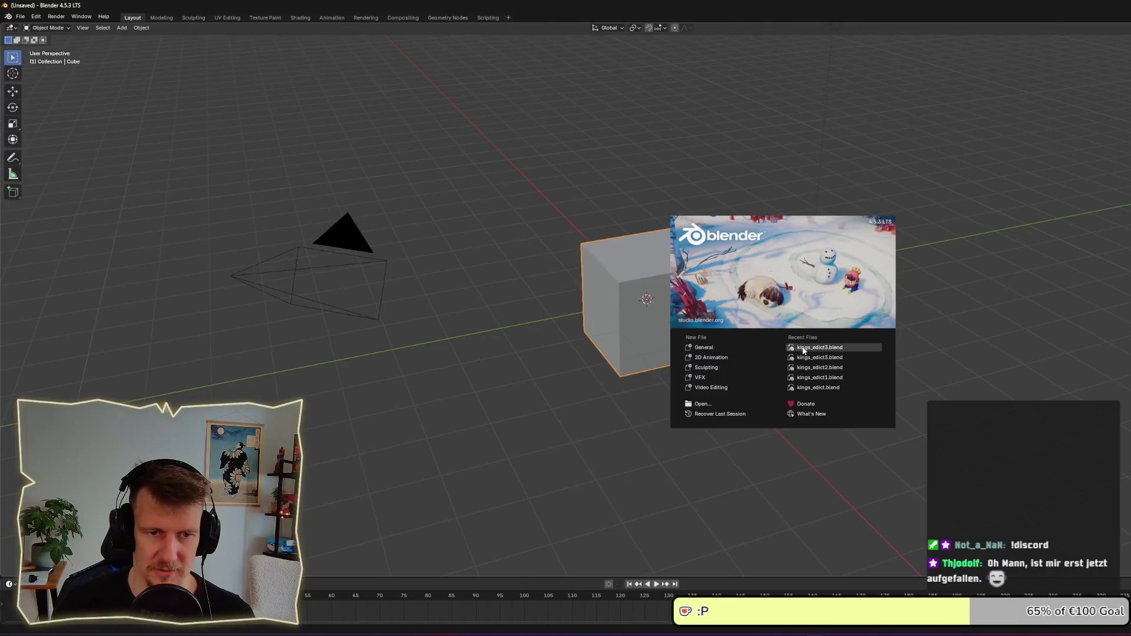
pyautogui.click(809, 347)
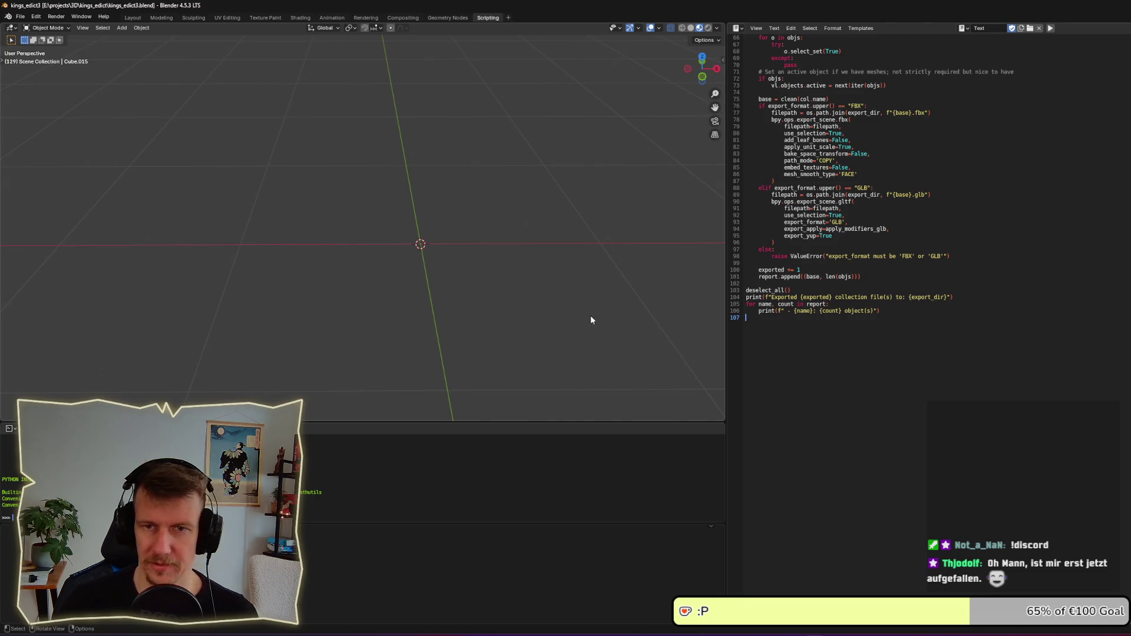
pyautogui.click(160, 17)
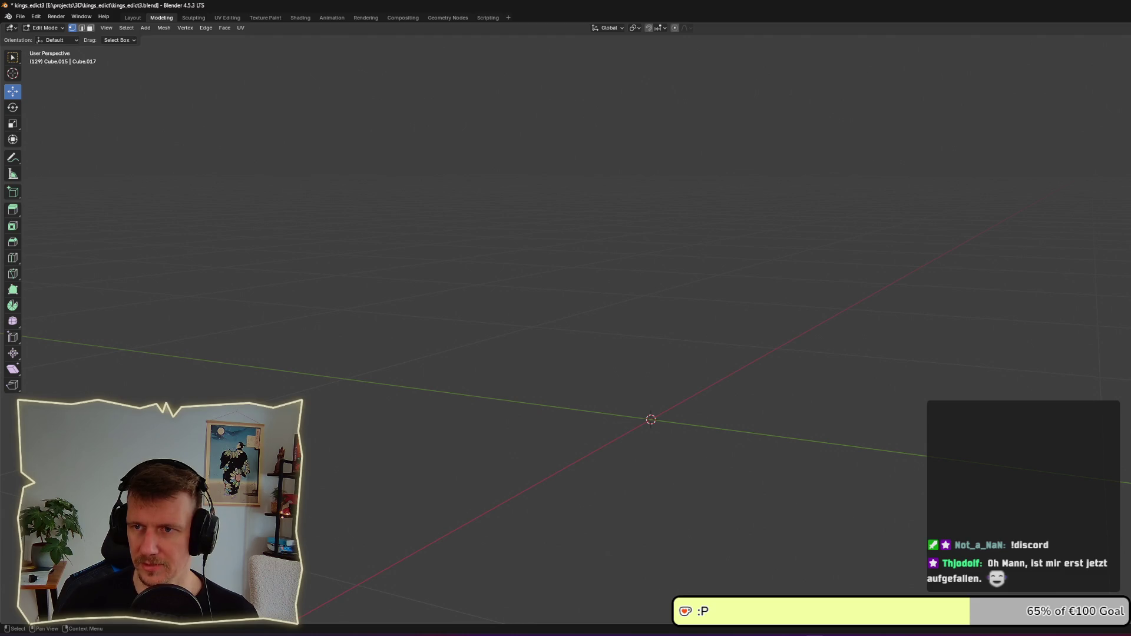
# - Bring the crystal mesh into view and restore the outliner and properties panels
pyautogui.press('/')
pyautogui.middleClick(796, 293)
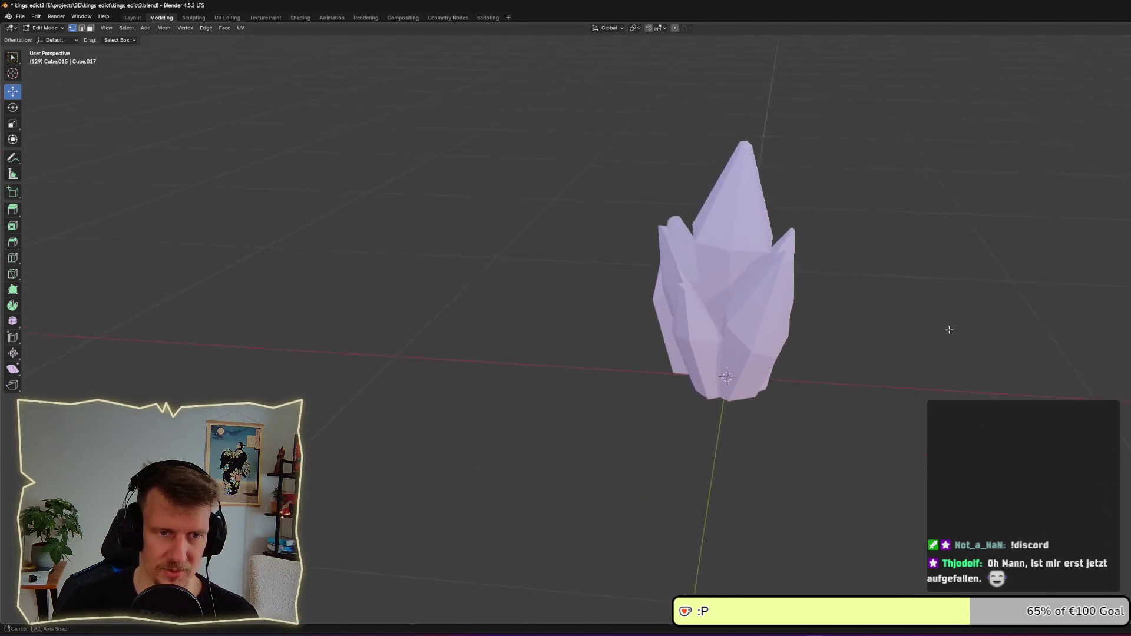
pyautogui.hotkey('ctrl', 'space')
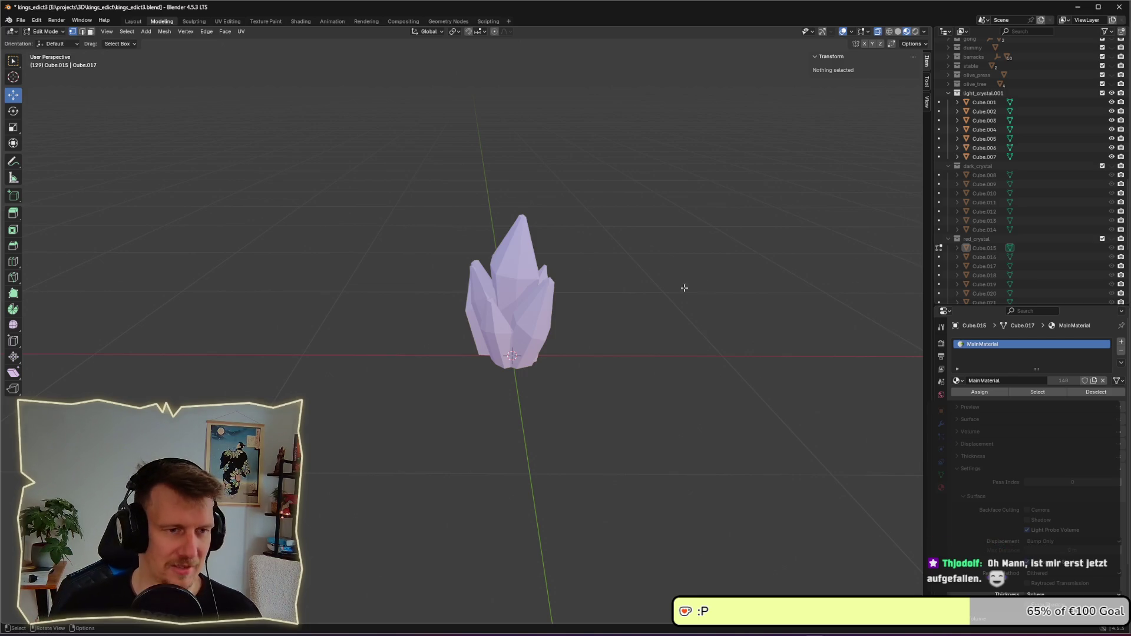
# - Orbit around the purple crystal, then collapse the dark_crystal collection
pyautogui.moveTo(684, 288)
pyautogui.mouseDown()
pyautogui.moveTo(534, 375)
pyautogui.moveTo(690, 339)
pyautogui.moveTo(617, 396)
pyautogui.moveTo(500, 390)
pyautogui.mouseUp()
pyautogui.scroll(3, 617, 388)
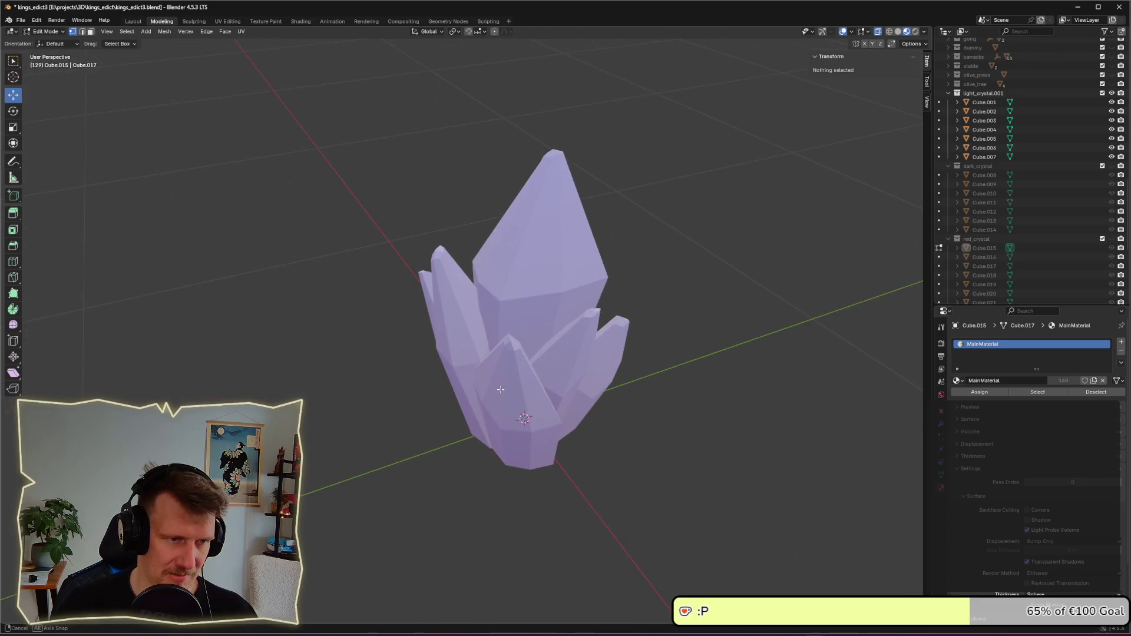
pyautogui.moveTo(538, 345)
pyautogui.mouseDown()
pyautogui.moveTo(487, 324)
pyautogui.moveTo(539, 358)
pyautogui.mouseUp()
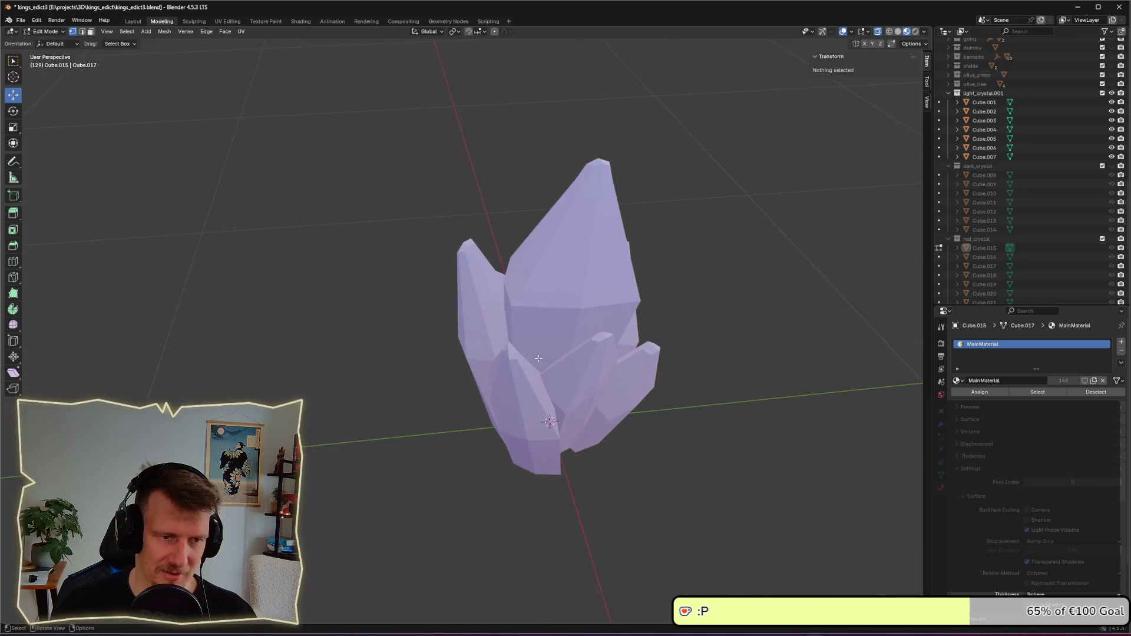
pyautogui.moveTo(605, 359); pyautogui.dragTo(575, 327)
pyautogui.click(956, 167)
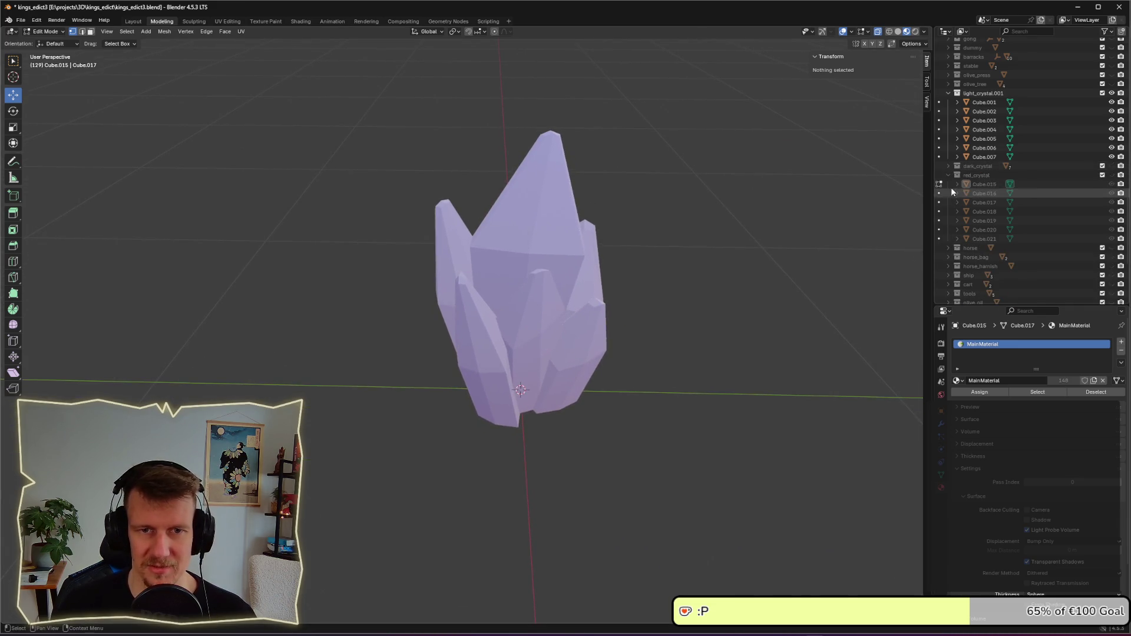
# - Collapse the red_crystal, Rock, Dune, Teeth, Cacti, Algea and Gras 1 collections in the outliner
pyautogui.click(950, 176)
pyautogui.scroll(7, 972, 132)
pyautogui.scroll(7, 976, 168)
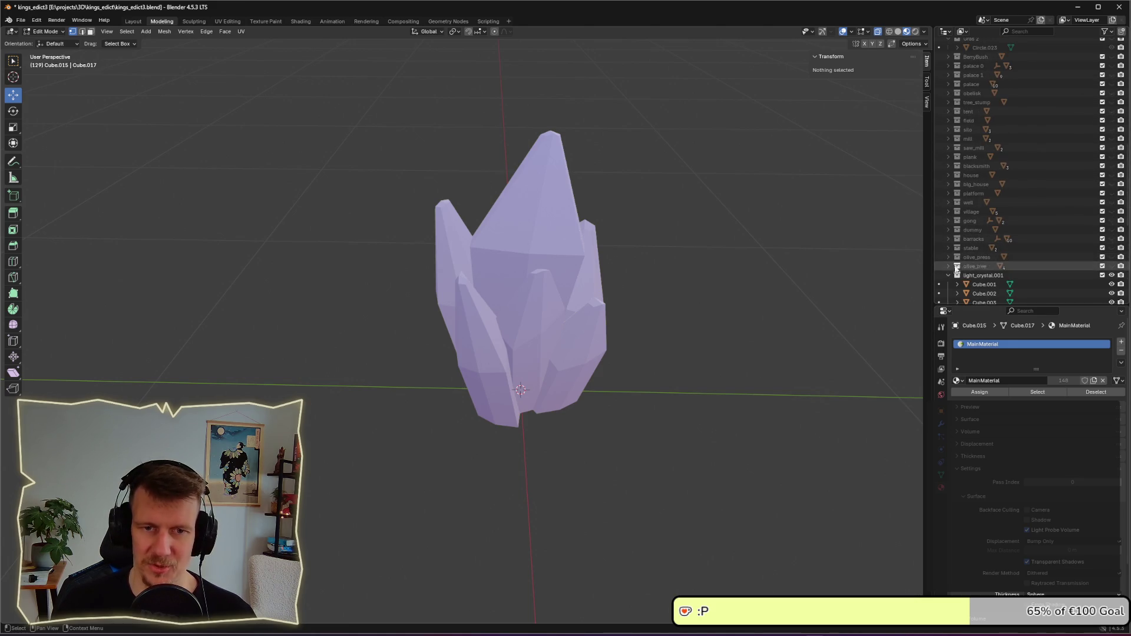
pyautogui.scroll(-1, 975, 256)
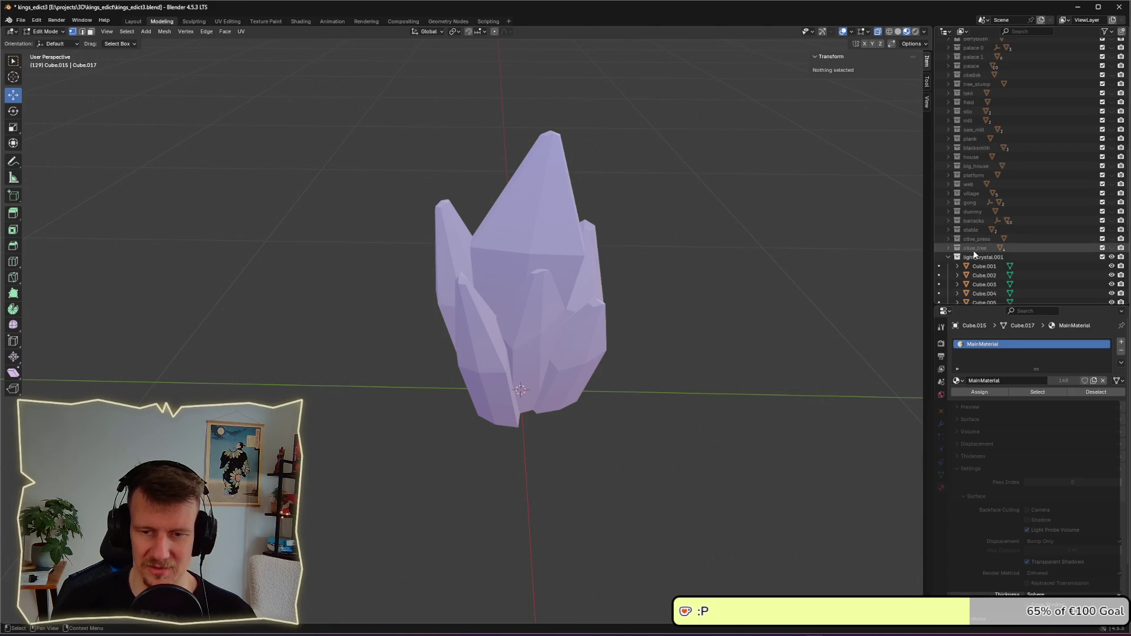
pyautogui.scroll(5, 975, 242)
pyautogui.scroll(5, 981, 177)
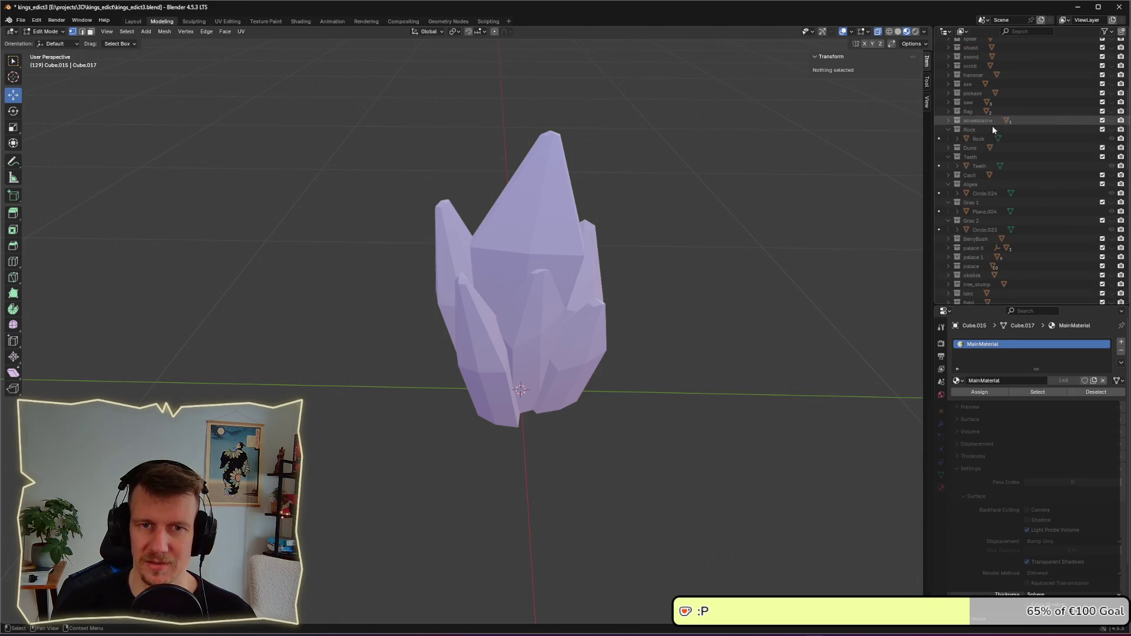
pyautogui.click(948, 148)
pyautogui.click(948, 130)
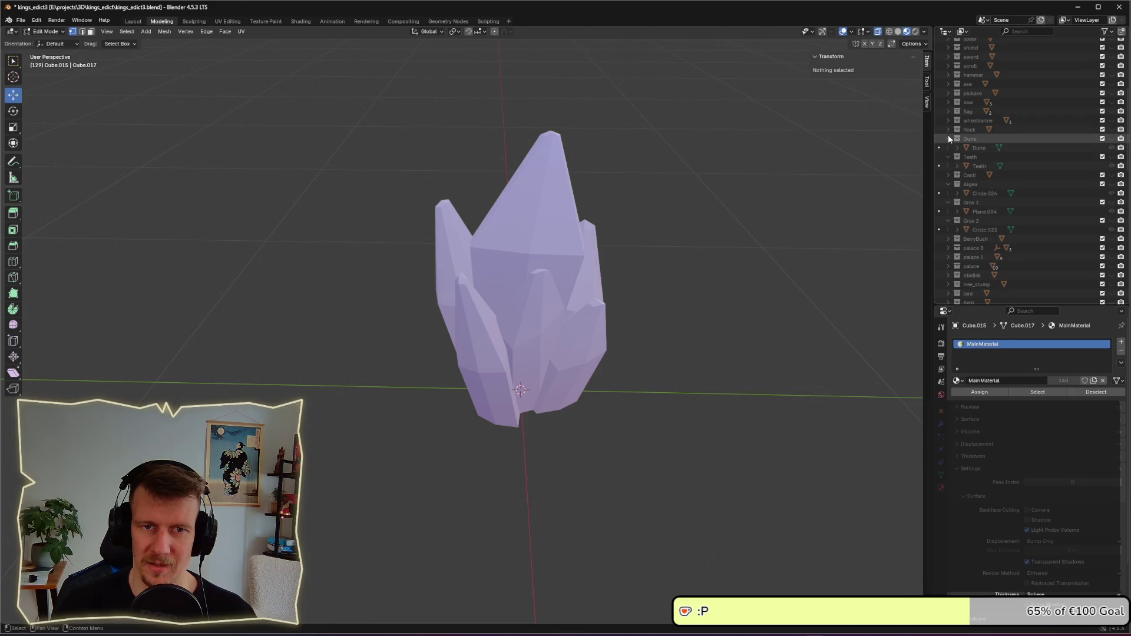
pyautogui.click(948, 139)
pyautogui.click(948, 158)
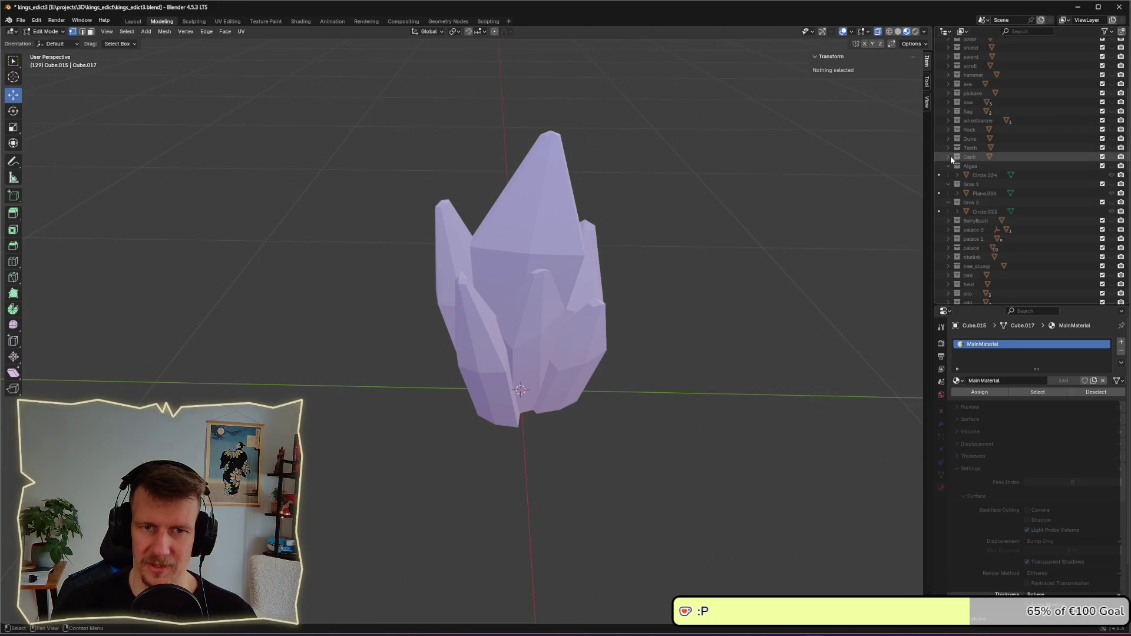
pyautogui.click(949, 158)
pyautogui.click(948, 174)
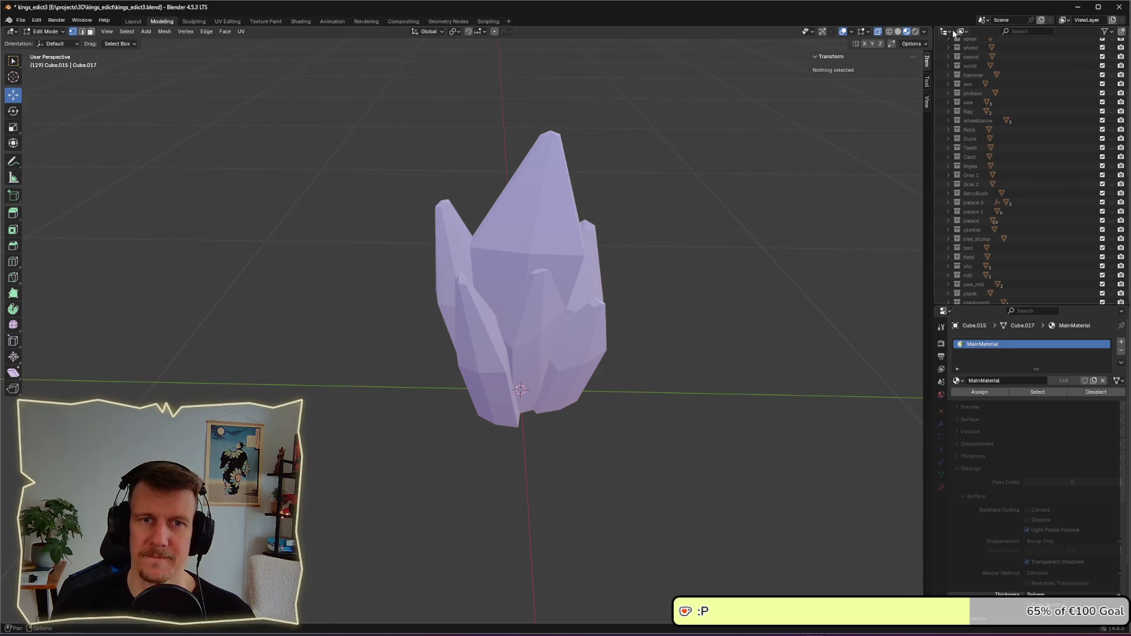
pyautogui.scroll(-5, 983, 216)
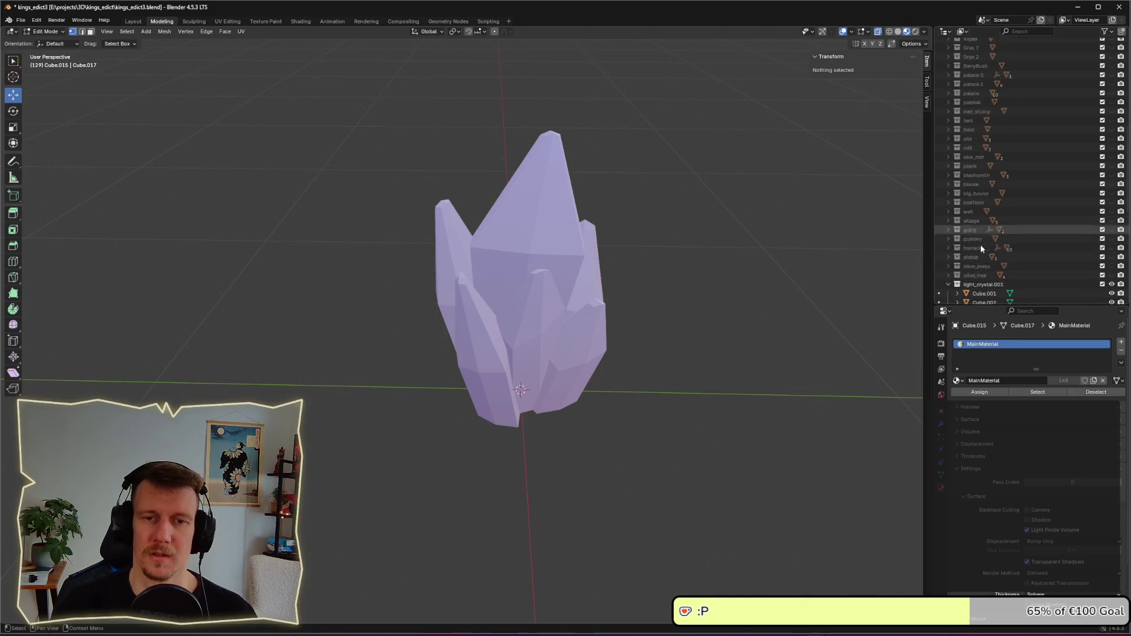
# - Create a new collection and move it above light_crystal.001
pyautogui.rightClick(975, 193)
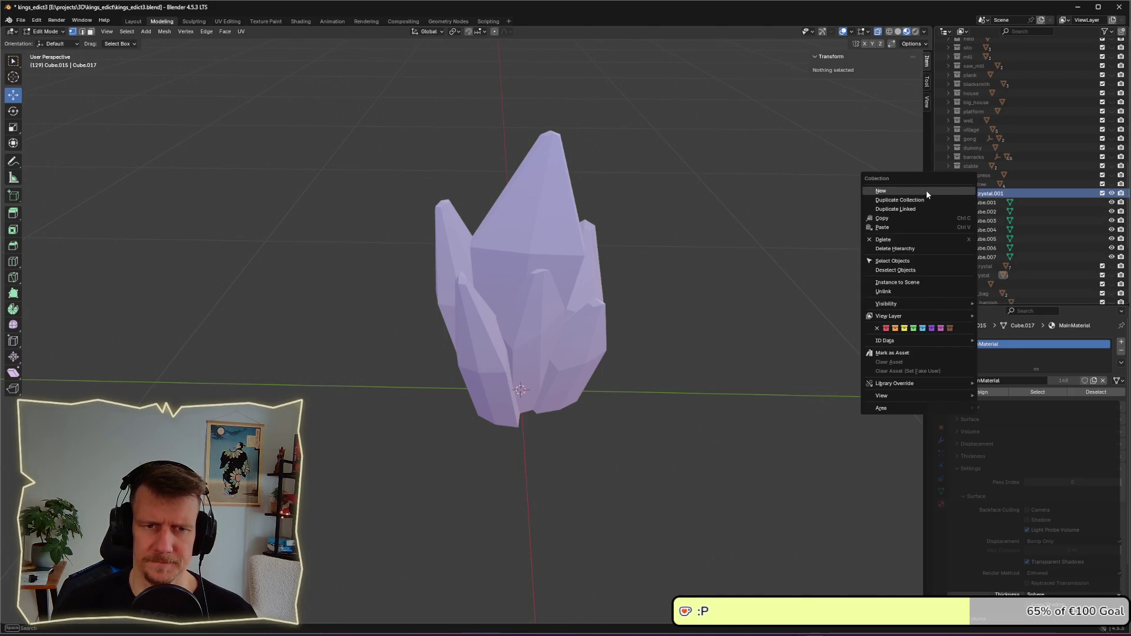
pyautogui.click(926, 191)
pyautogui.moveTo(993, 203); pyautogui.dragTo(984, 188)
# - Rename the new collection to water_lily
pyautogui.doubleClick(985, 165)
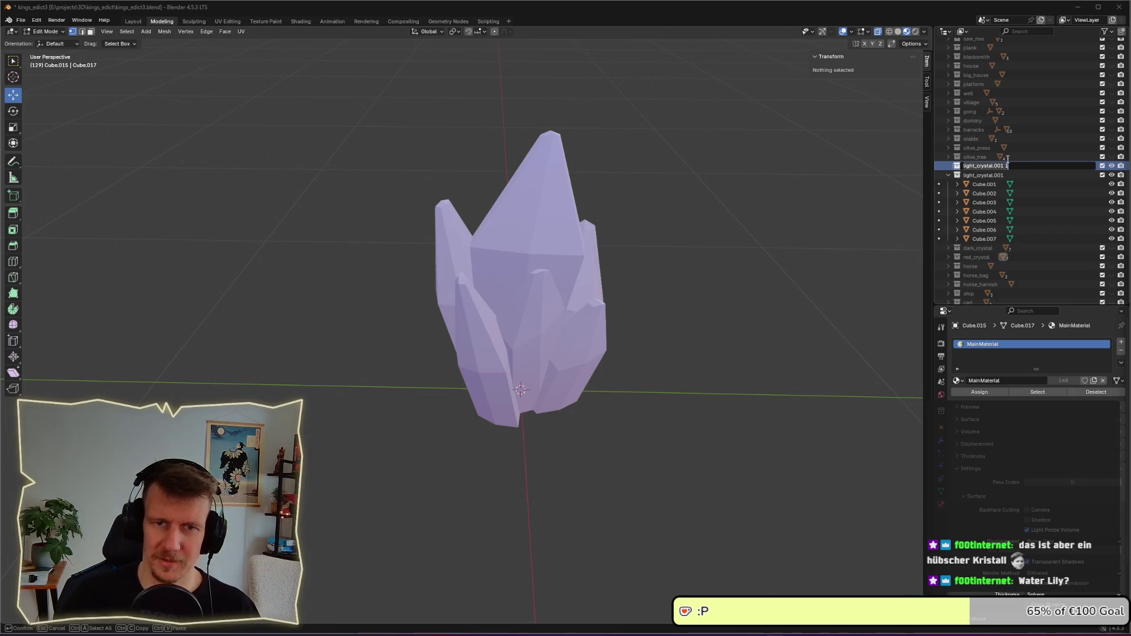
pyautogui.write('water_lily')
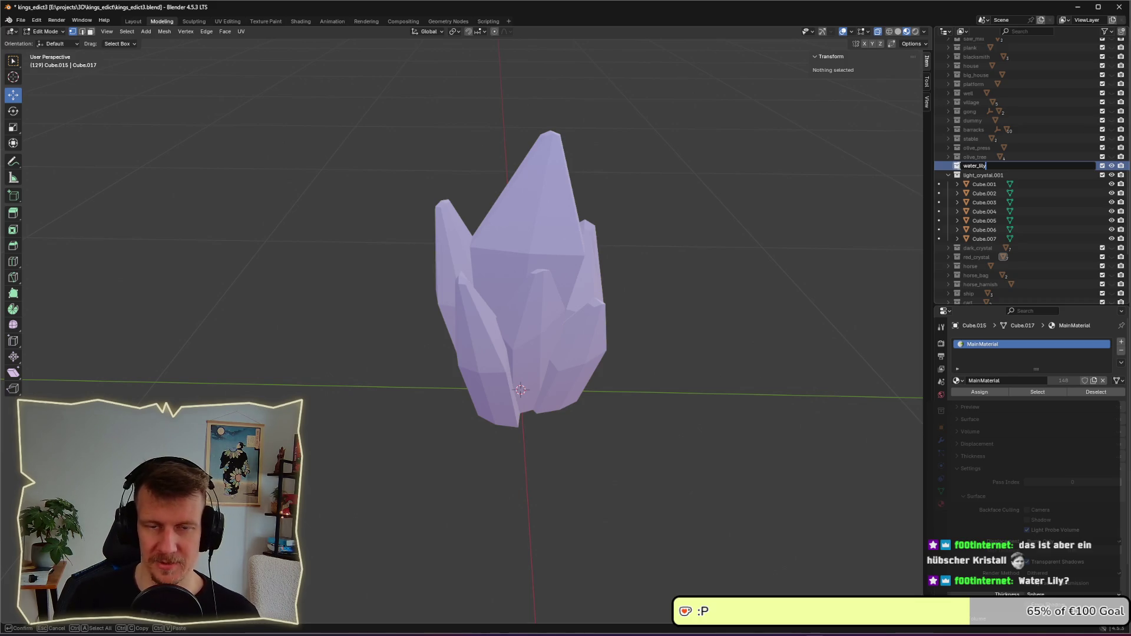
pyautogui.press('Return')
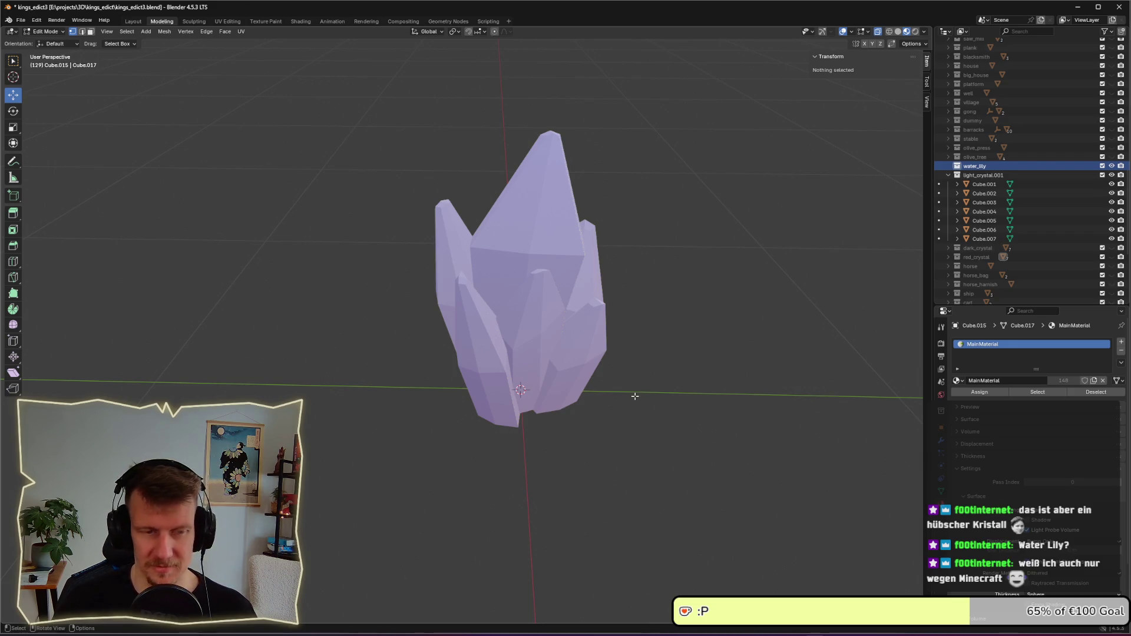
pyautogui.hotkey('shift', 'a')
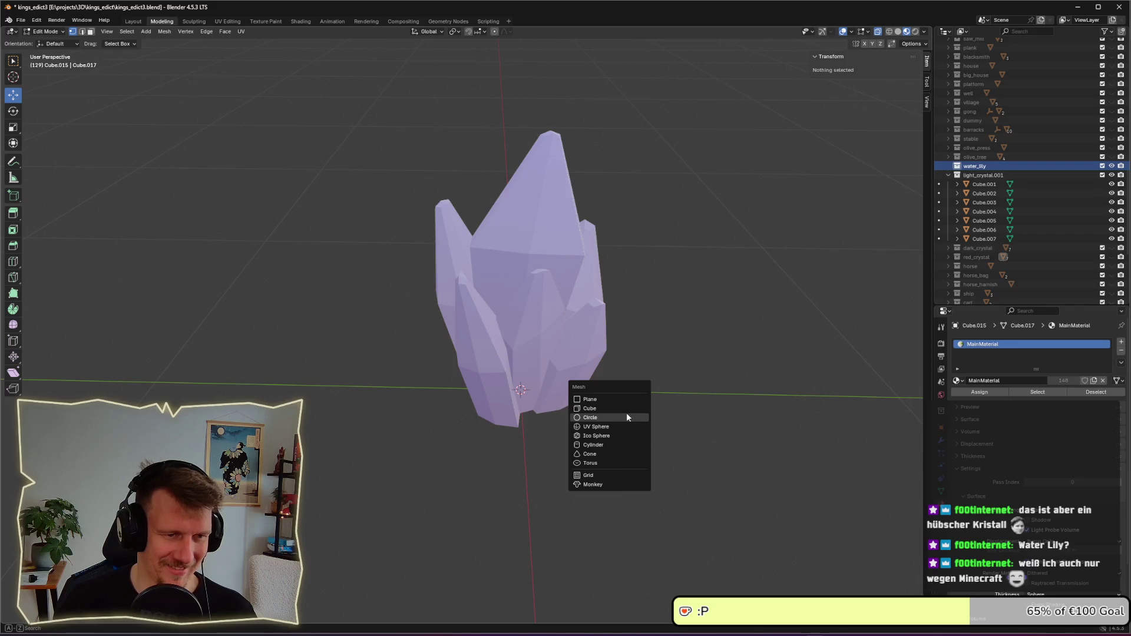
# - Abandon a stray circle, hide the crystal object and toggle between edit and object mode
pyautogui.click(626, 411)
pyautogui.press('s')
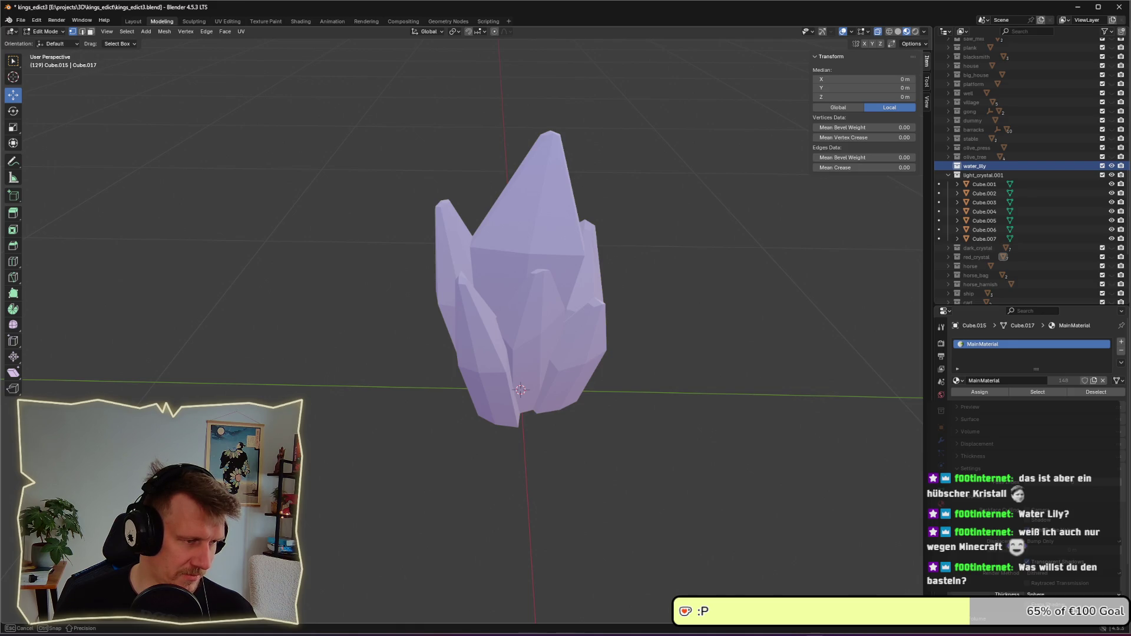
pyautogui.press('Escape')
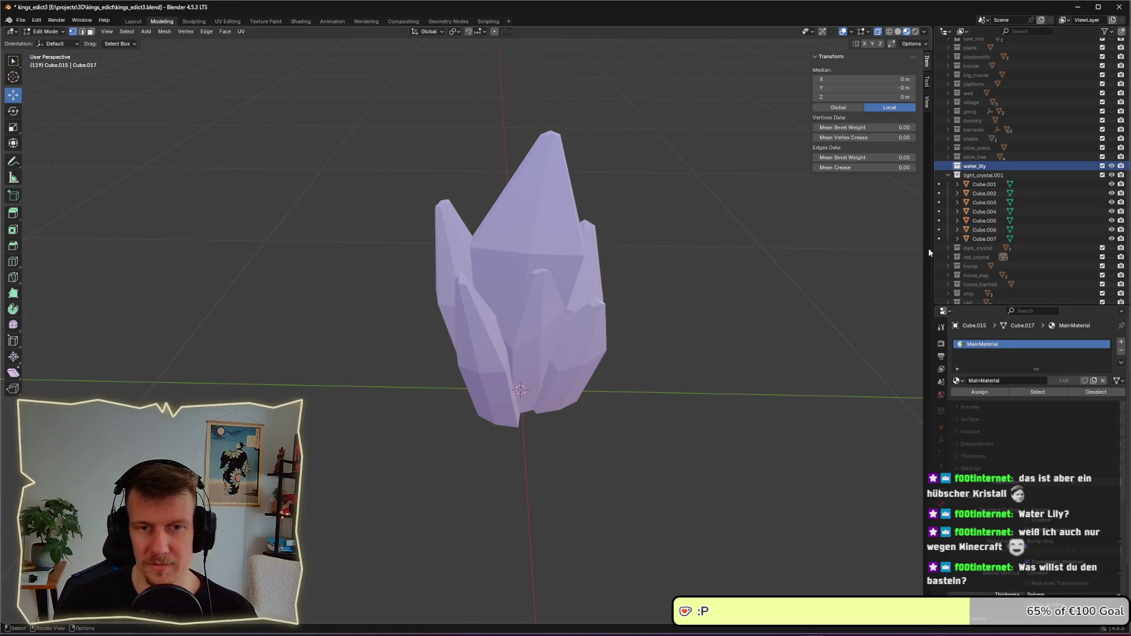
pyautogui.click(1112, 175)
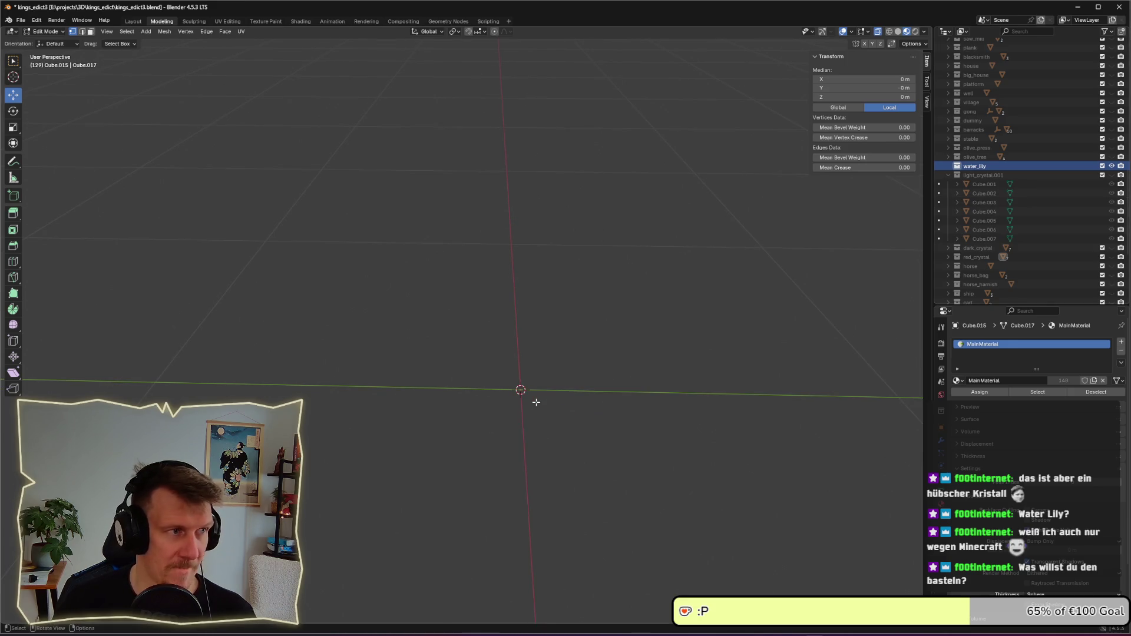
pyautogui.press('Tab')
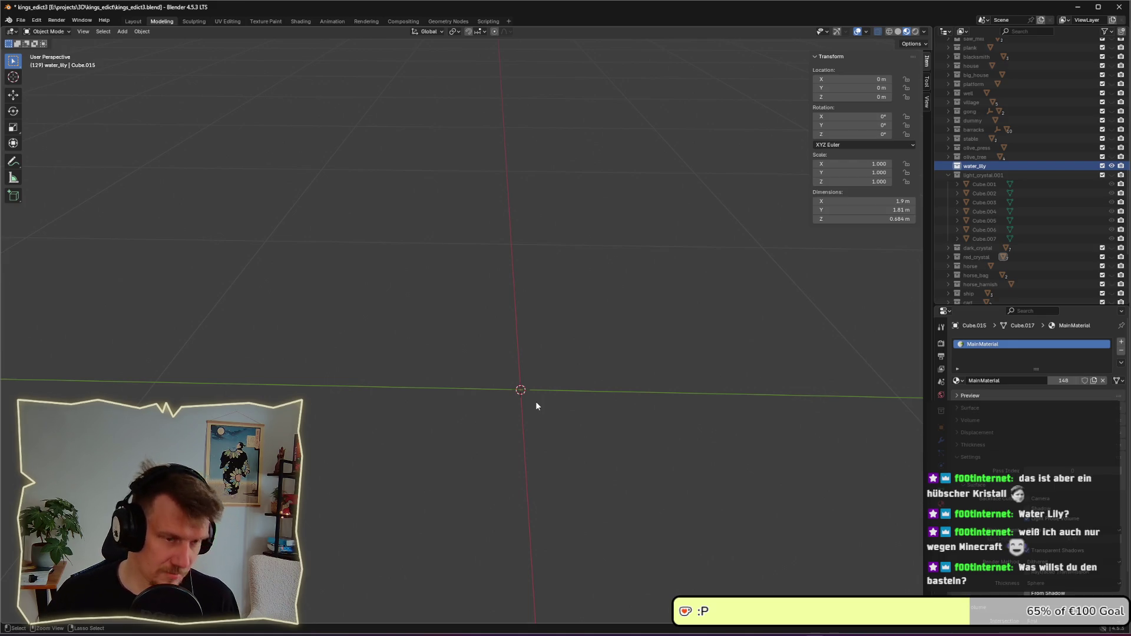
pyautogui.hotkey('alt', 'h')
pyautogui.press('Tab')
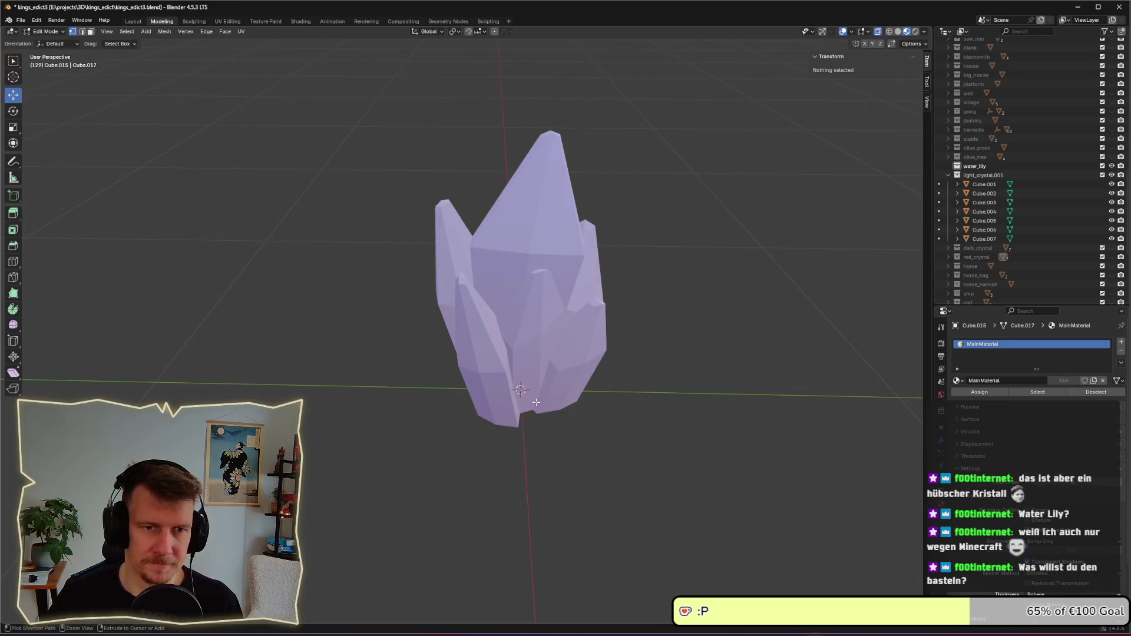
# - Hide the crystal again, make water_lily the active collection and bring up the Add menu
pyautogui.click(1111, 175)
pyautogui.click(996, 165)
pyautogui.press('Tab')
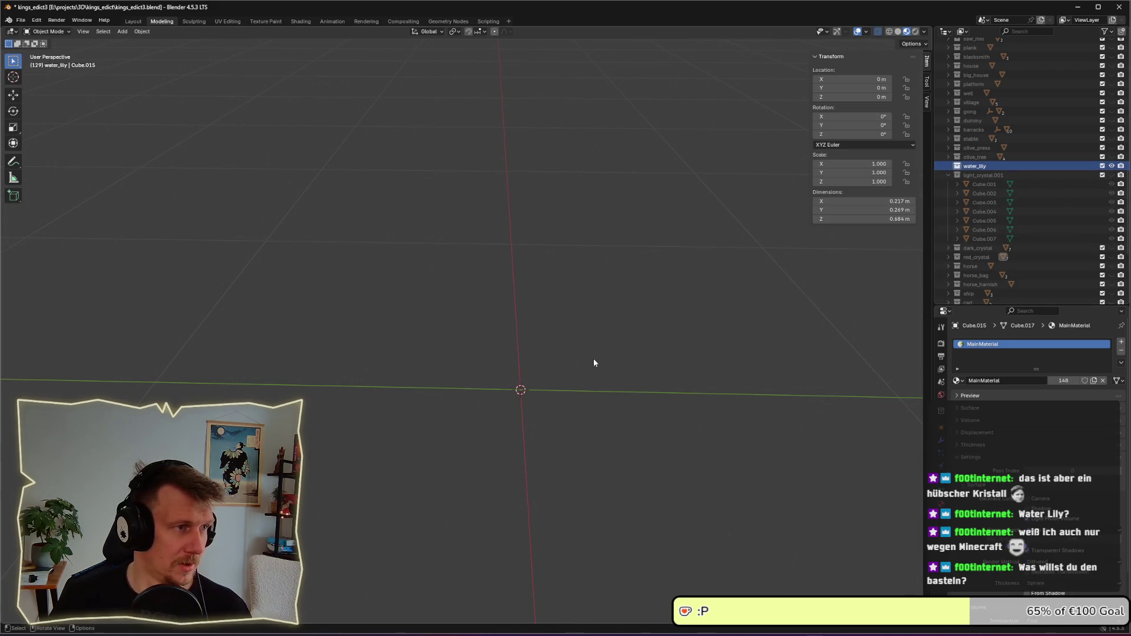
pyautogui.hotkey('shift', 'a')
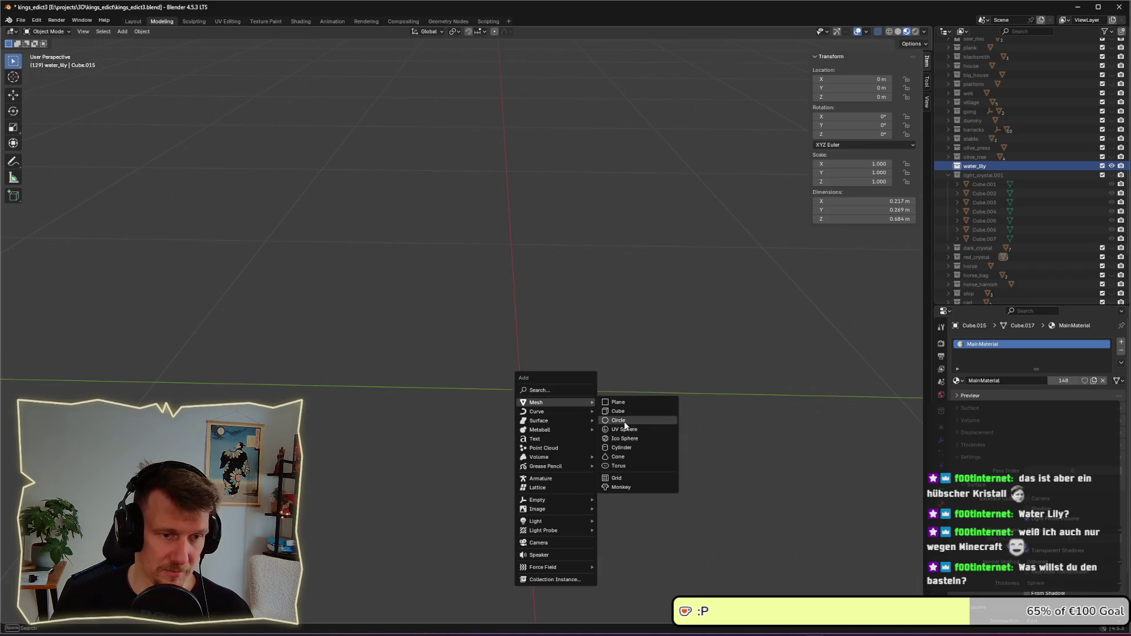
# - Add a mesh circle, scale it down and extrude its edges straight up into walls
pyautogui.click(629, 421)
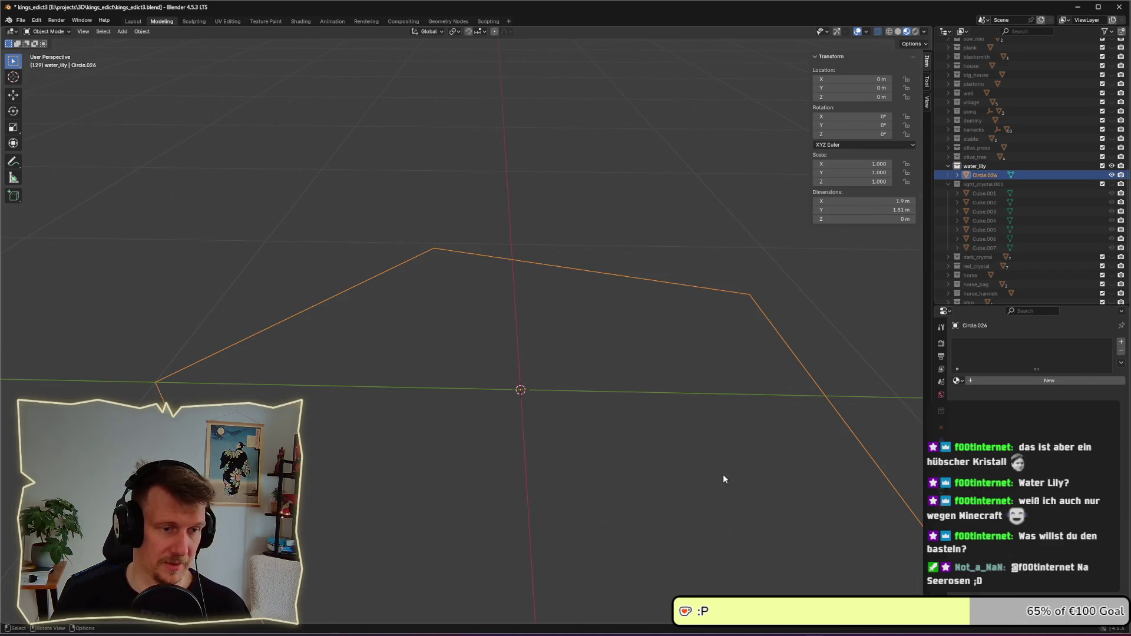
pyautogui.press('s')
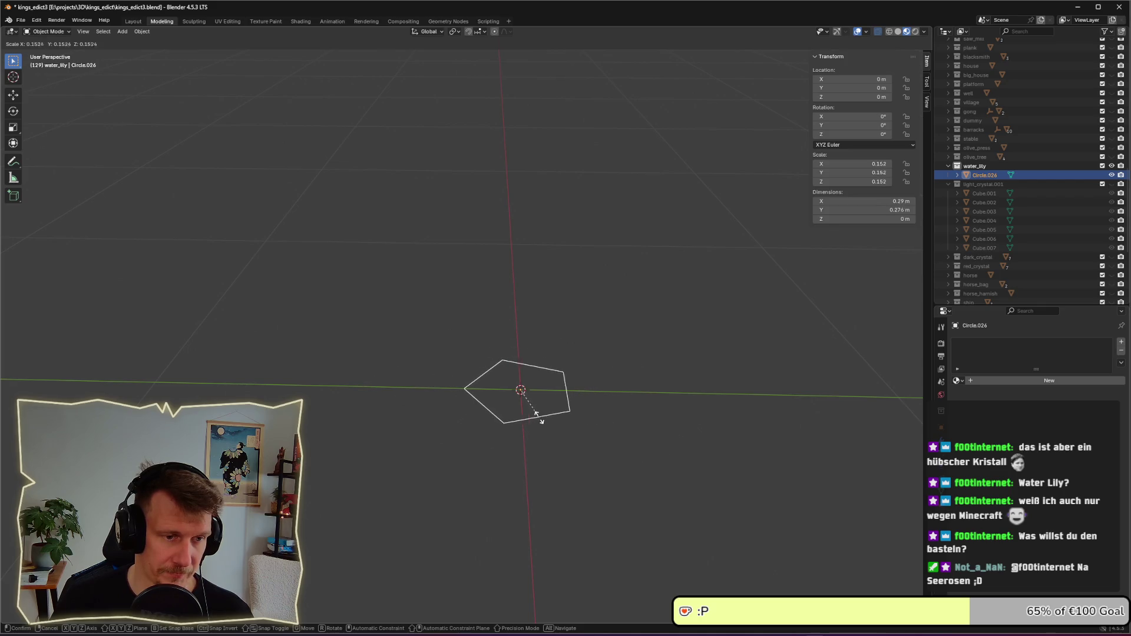
pyautogui.click(538, 420)
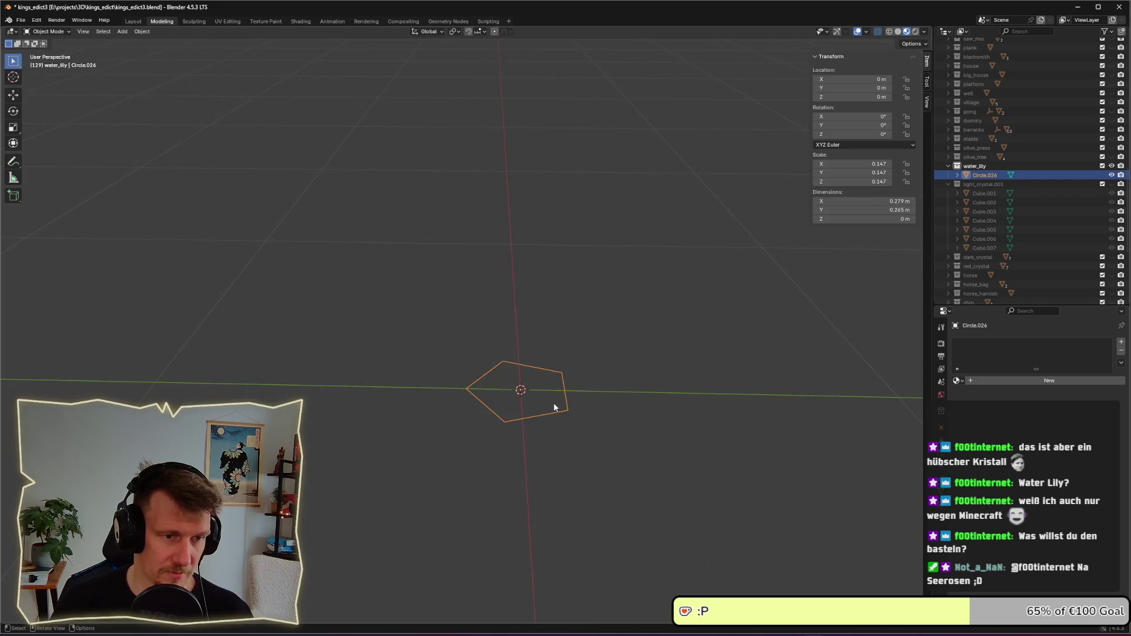
pyautogui.press('Tab')
pyautogui.press('e')
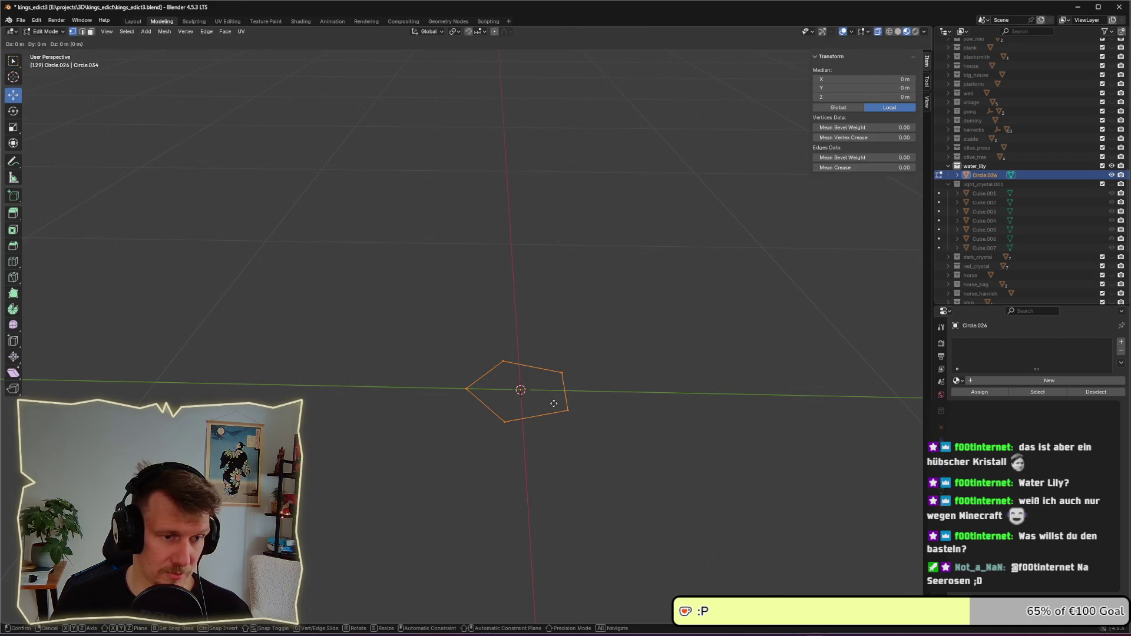
pyautogui.press('z')
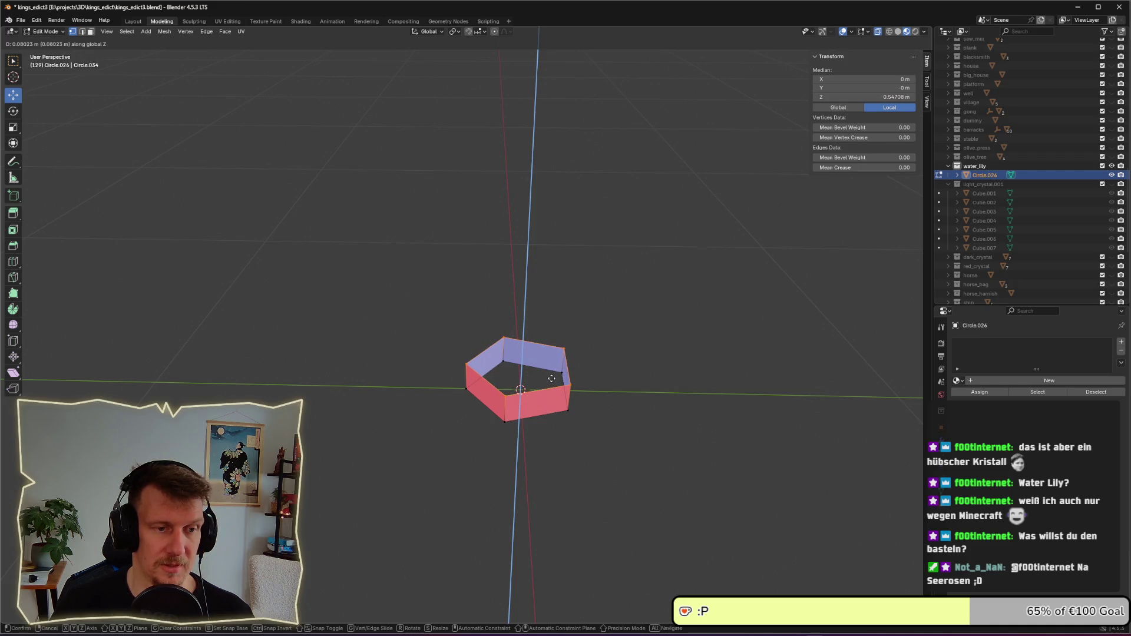
# - Widen the top ring, extrude it upward again, raise it and narrow it
pyautogui.click(552, 379)
pyautogui.press('s')
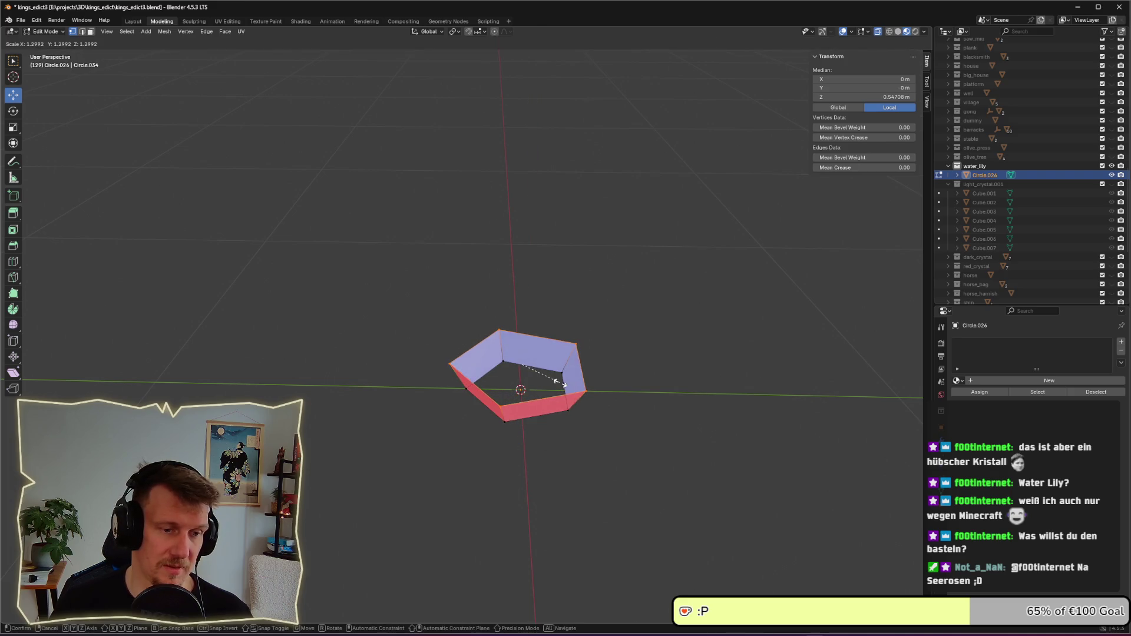
pyautogui.click(559, 382)
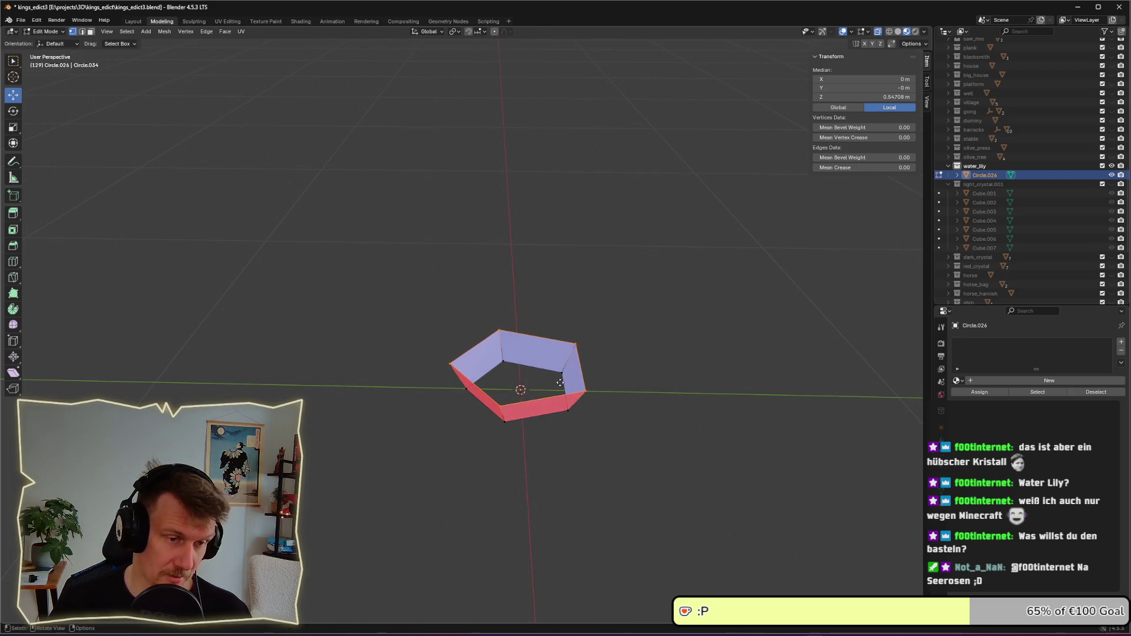
pyautogui.press('e')
pyautogui.click(560, 318)
pyautogui.press('g')
pyautogui.press('z')
pyautogui.click(564, 318)
pyautogui.press('s')
pyautogui.click(557, 318)
# - Raise the top further, shrink it to a small opening, extrude a narrow neck and bring up the merge options
pyautogui.press('g')
pyautogui.press('z')
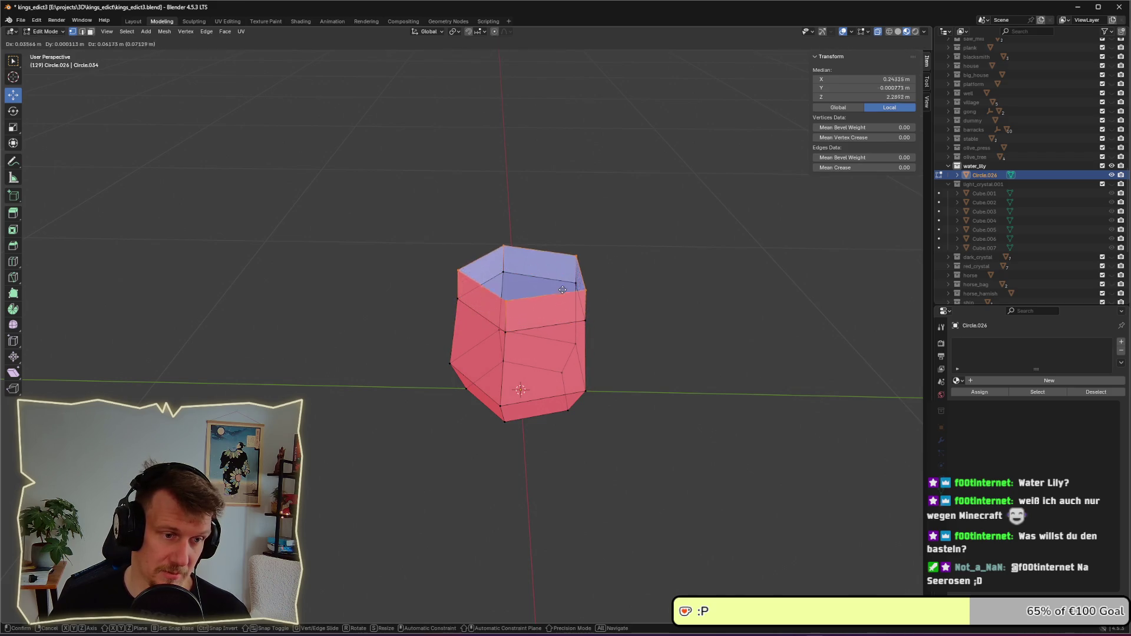
pyautogui.moveTo(562, 290); pyautogui.dragTo(562, 265)
pyautogui.press('g')
pyautogui.press('z')
pyautogui.click(566, 242)
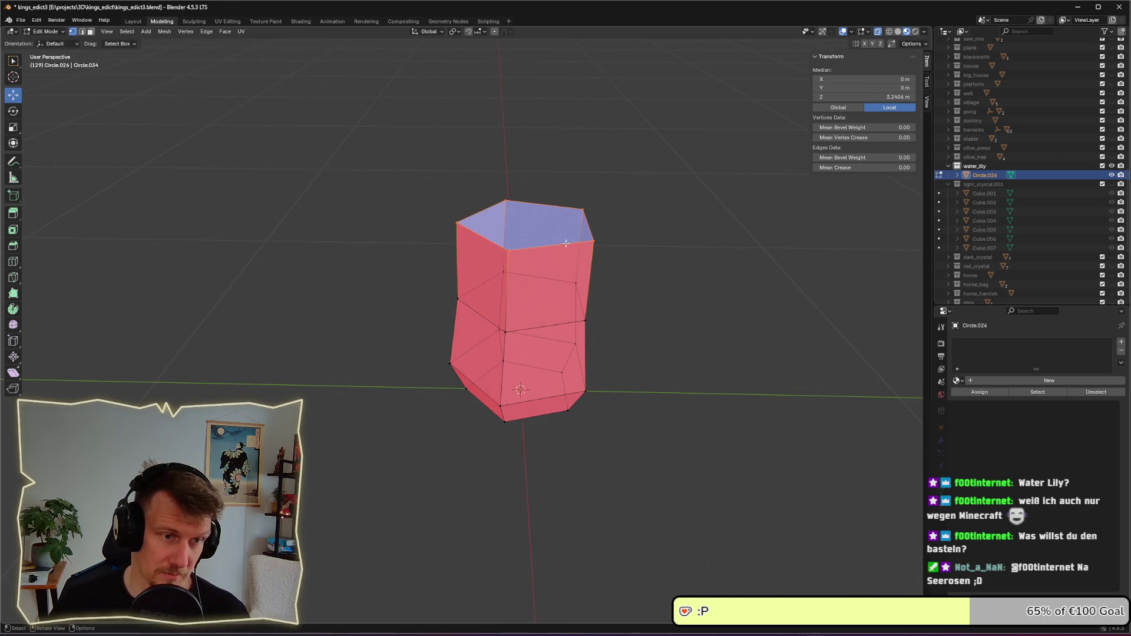
pyautogui.press('s')
pyautogui.click(545, 235)
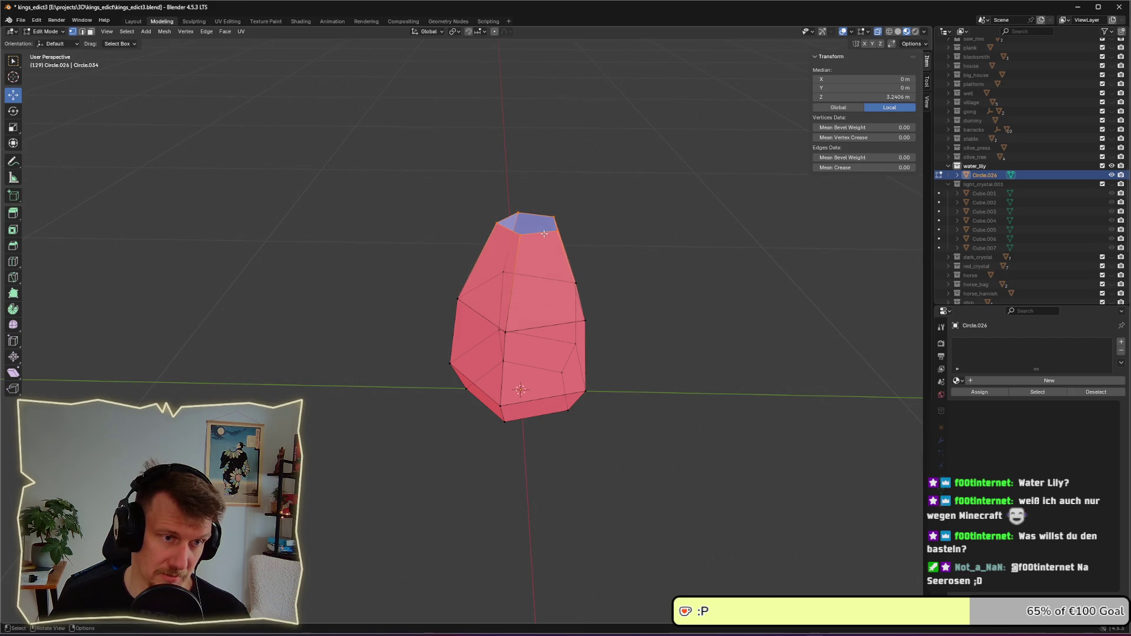
pyautogui.press('e')
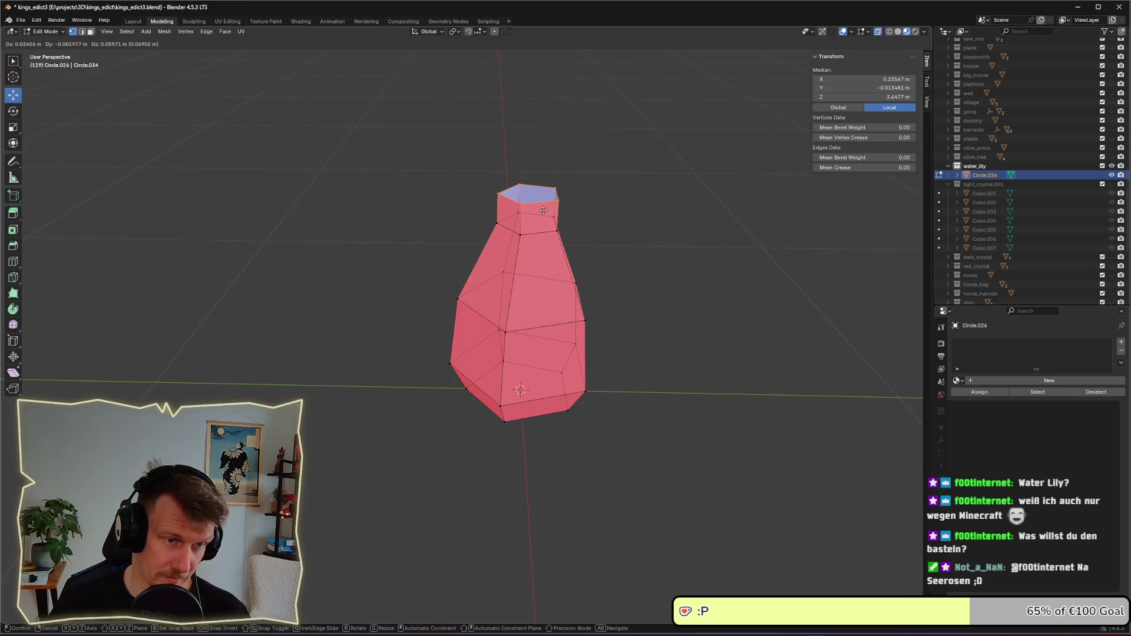
pyautogui.click(542, 209)
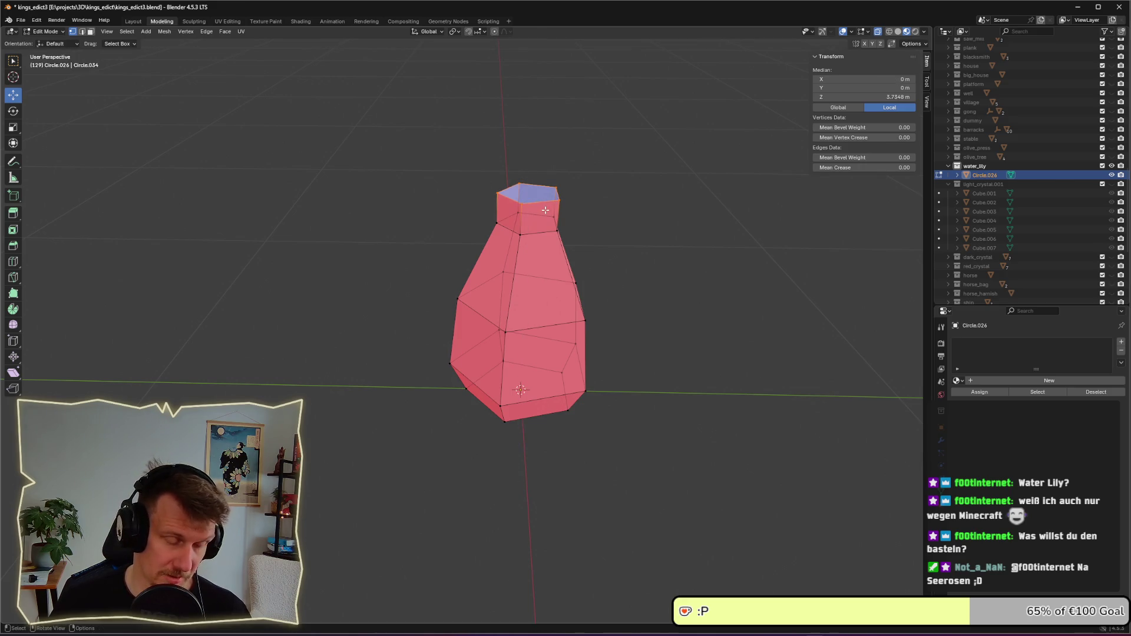
pyautogui.press('m')
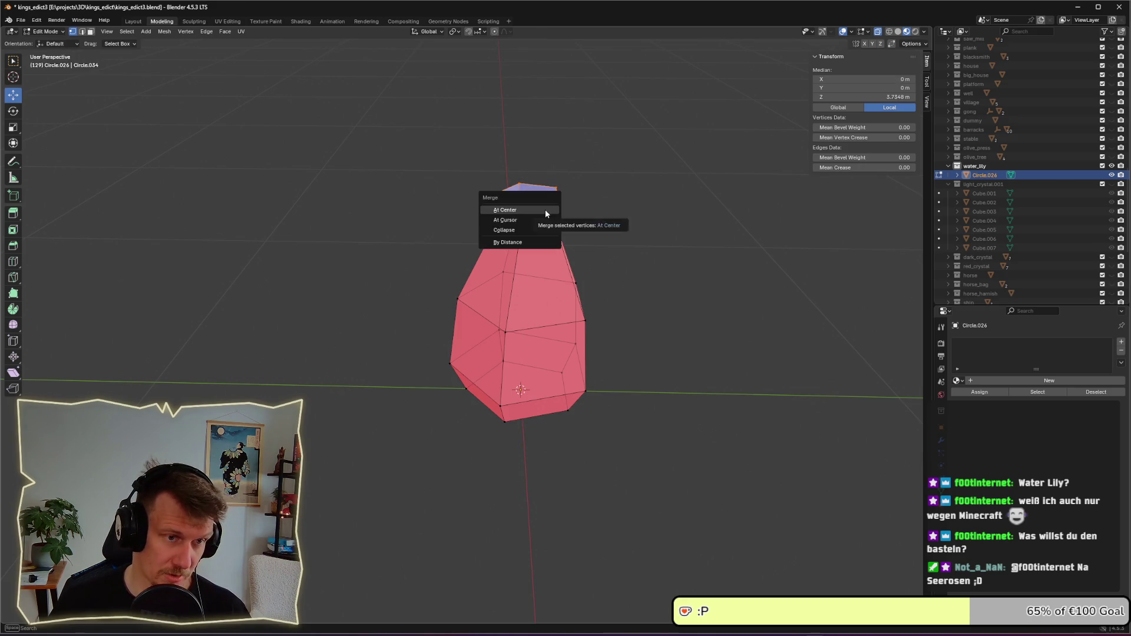
# - Merge the top ring into a single point, then move the left-side vertices along Y
pyautogui.click(546, 209)
pyautogui.click(625, 268)
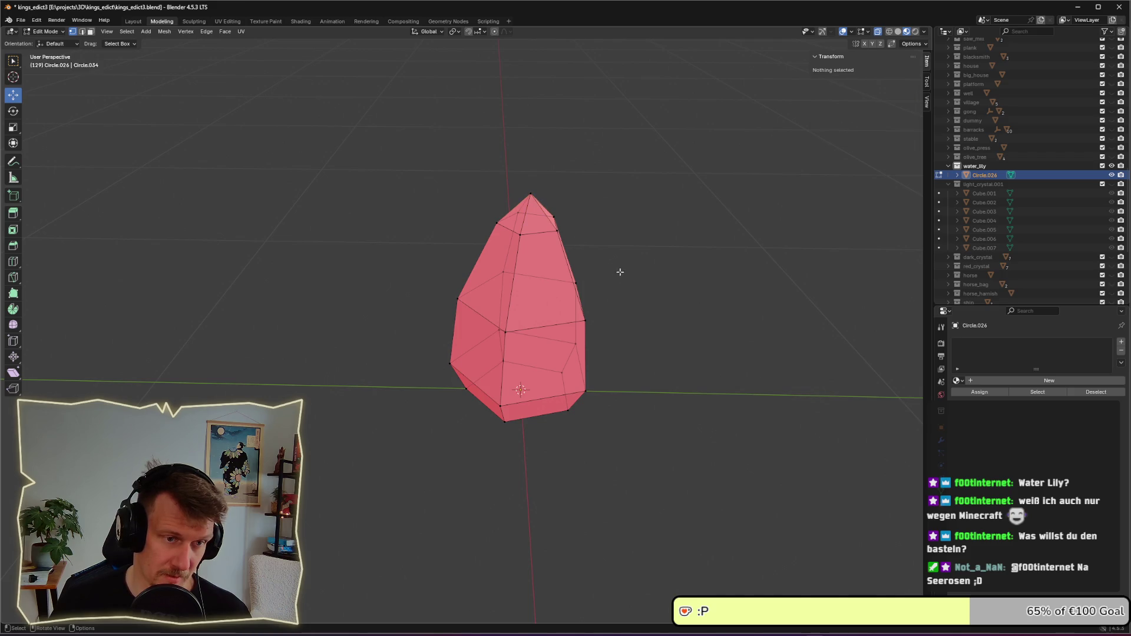
pyautogui.middleClick(571, 265)
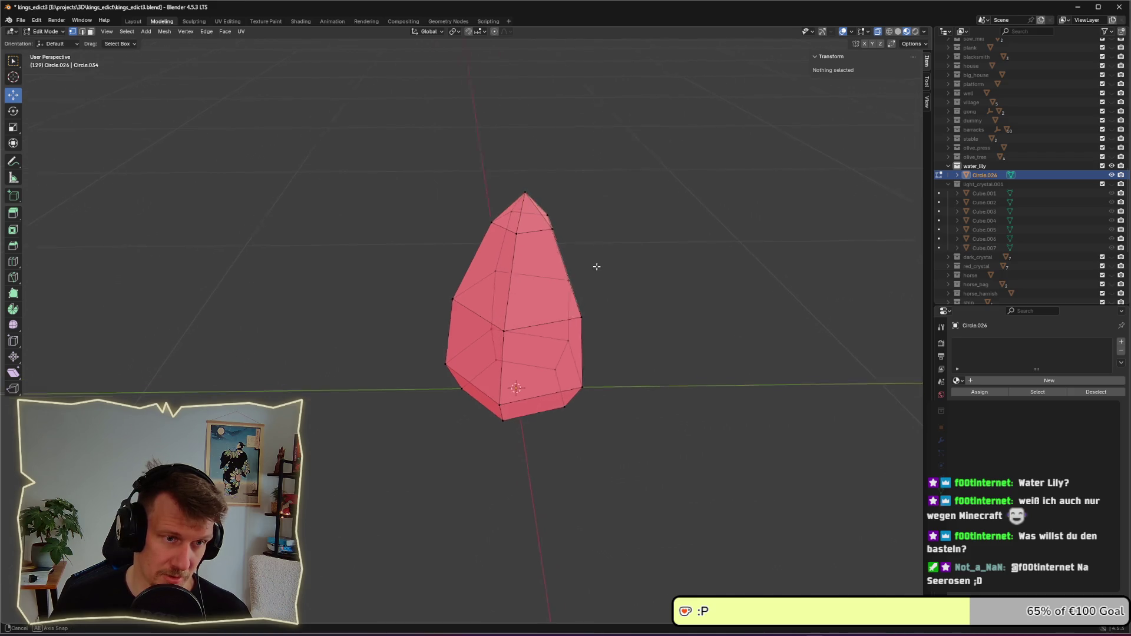
pyautogui.click(500, 225)
pyautogui.keyDown('shift'); pyautogui.click(512, 376); pyautogui.keyUp('shift')
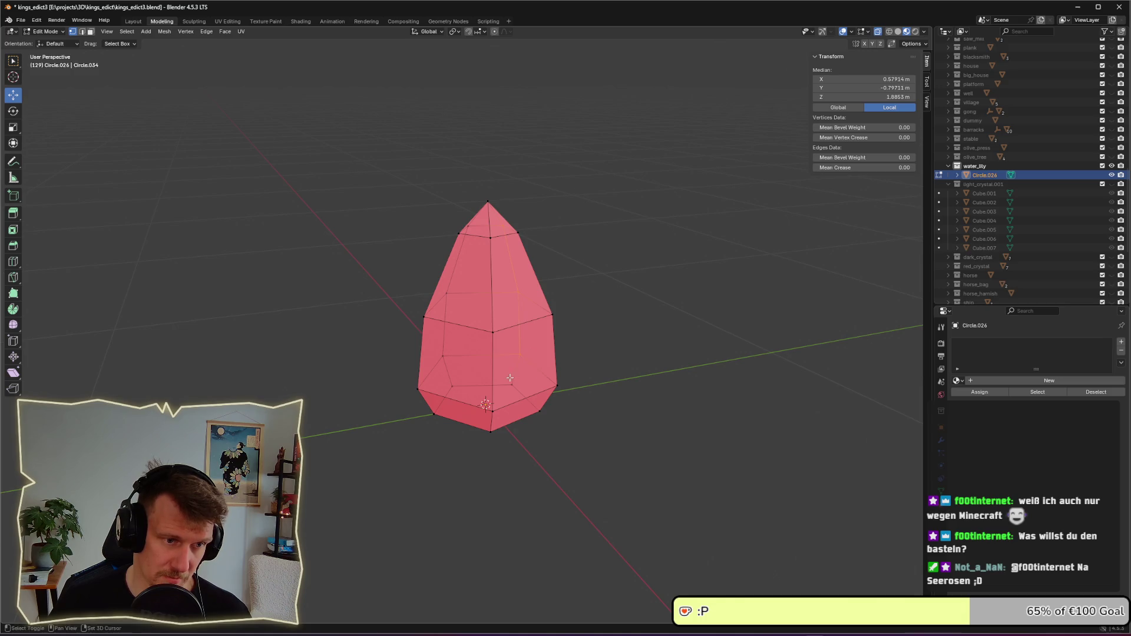
pyautogui.middleClick(568, 351)
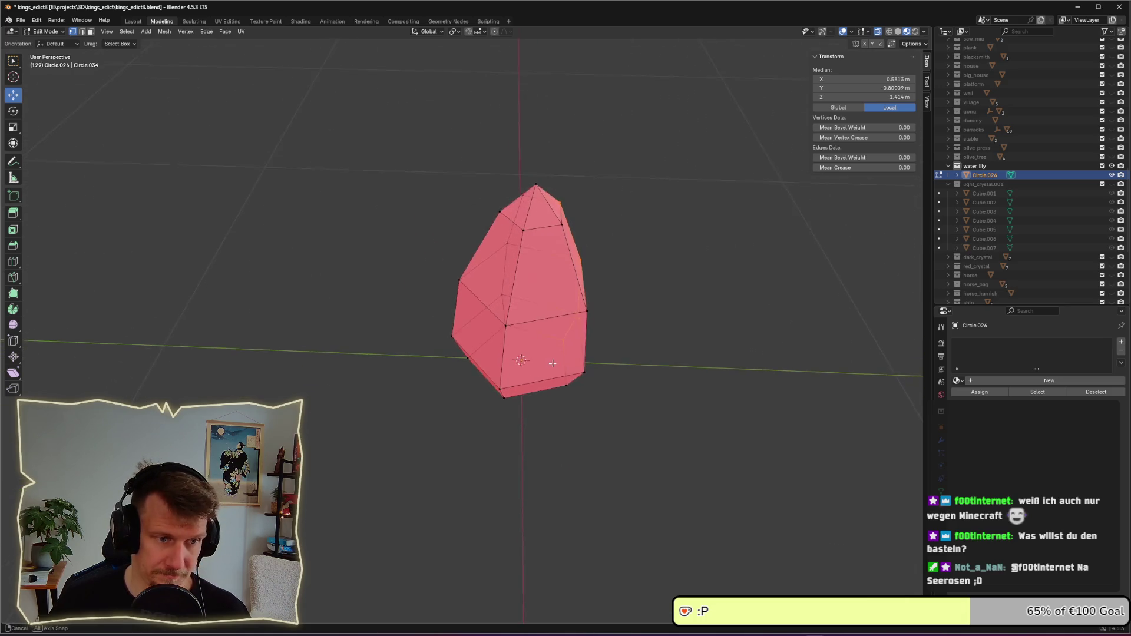
pyautogui.moveTo(554, 366); pyautogui.dragTo(553, 367)
pyautogui.moveTo(432, 311); pyautogui.dragTo(473, 367)
pyautogui.keyDown('shift'); pyautogui.click(464, 265); pyautogui.keyUp('shift')
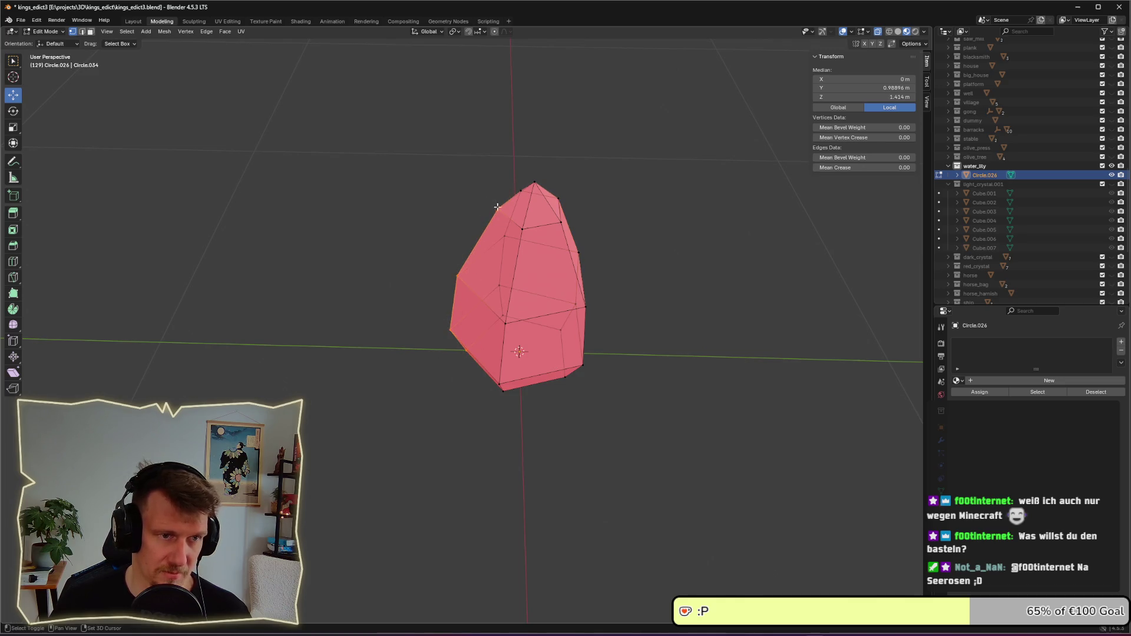
pyautogui.press('g')
pyautogui.press('z')
pyautogui.press('y')
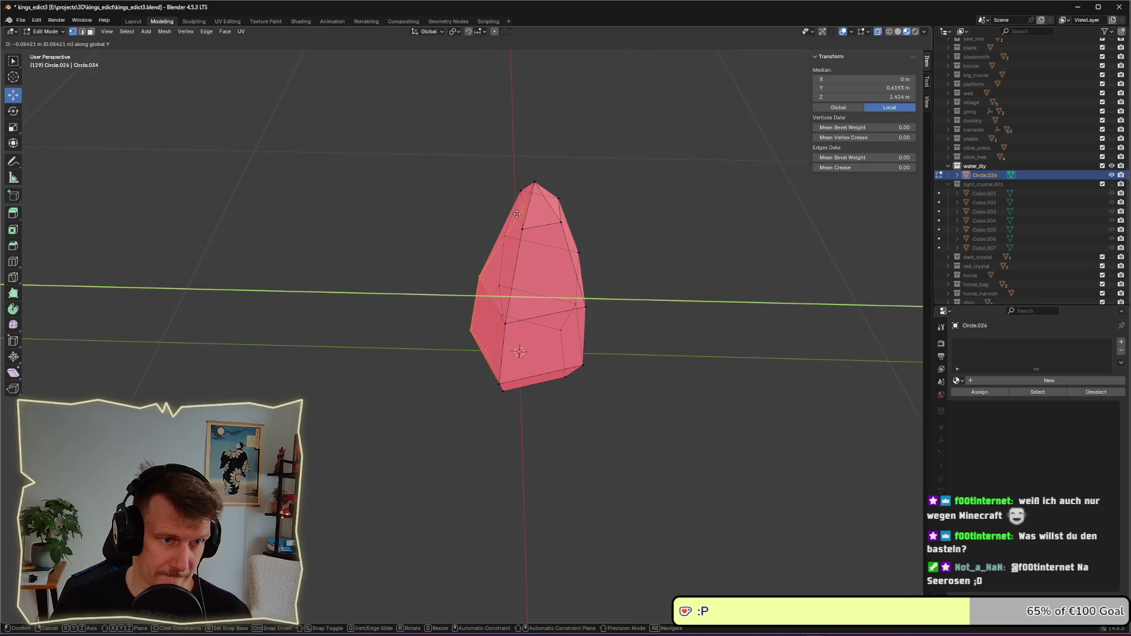
pyautogui.click(520, 352)
# - Adjust the selected vertices along X, then select the bottom ring of vertices
pyautogui.middleClick(508, 287)
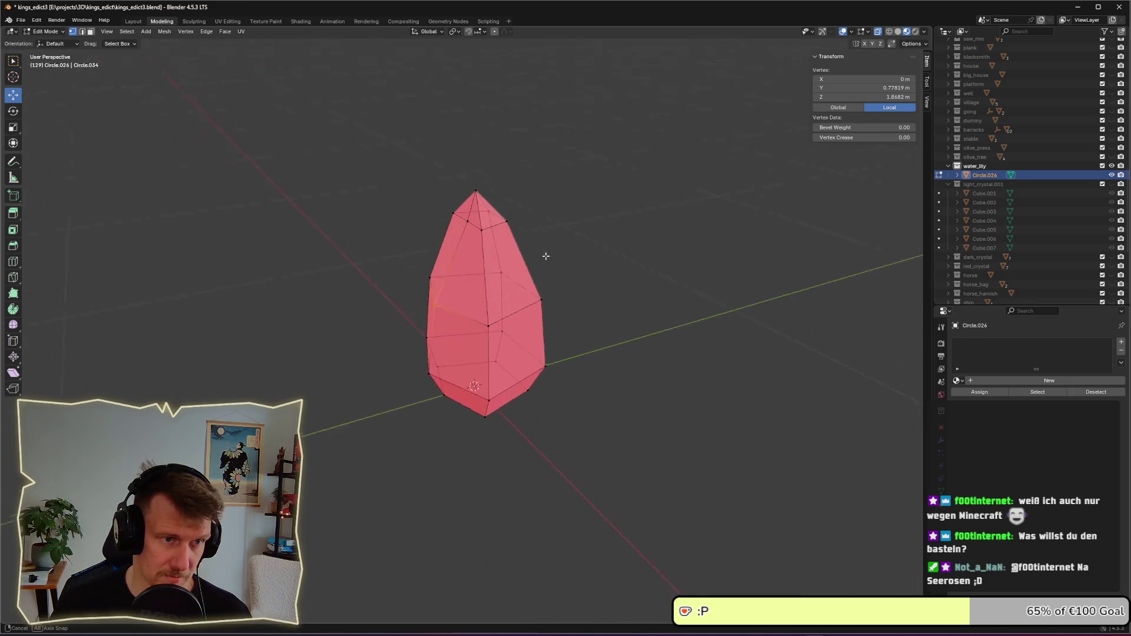
pyautogui.moveTo(545, 257); pyautogui.dragTo(495, 230)
pyautogui.press('g')
pyautogui.press('x')
pyautogui.press('y')
pyautogui.click(450, 208)
pyautogui.click(619, 221)
pyautogui.moveTo(619, 222)
pyautogui.mouseDown()
pyautogui.moveTo(664, 241)
pyautogui.moveTo(690, 203)
pyautogui.mouseUp()
pyautogui.moveTo(592, 324); pyautogui.dragTo(495, 265)
pyautogui.moveTo(442, 440); pyautogui.dragTo(576, 475)
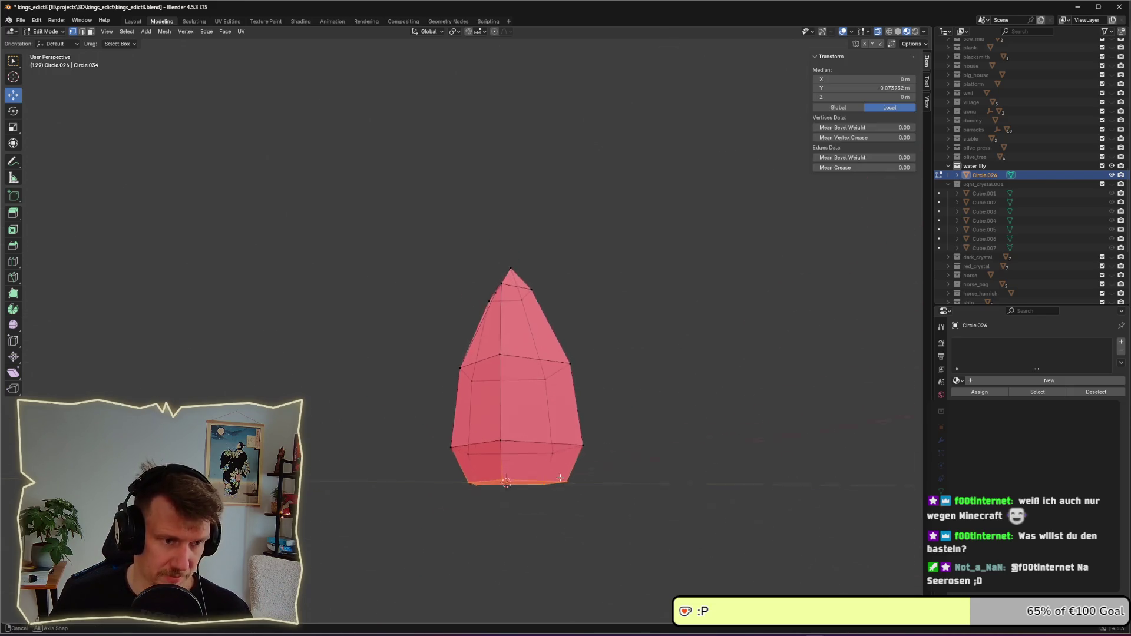
# - Select the whole petal and recalculate normals so its faces point outward
pyautogui.press('a')
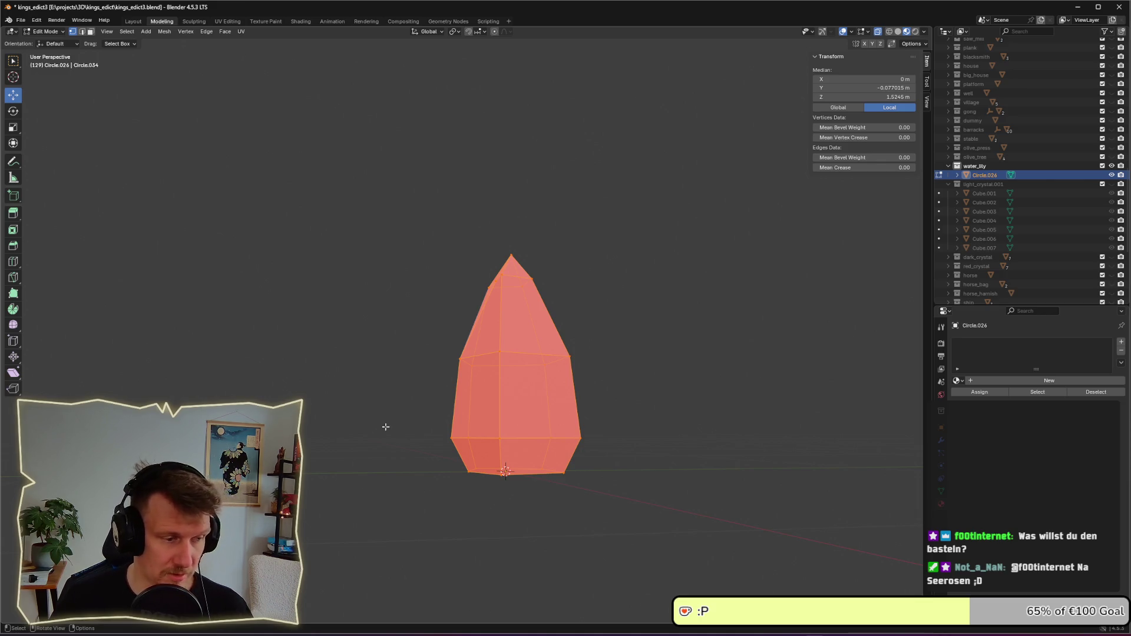
pyautogui.middleClick(505, 464)
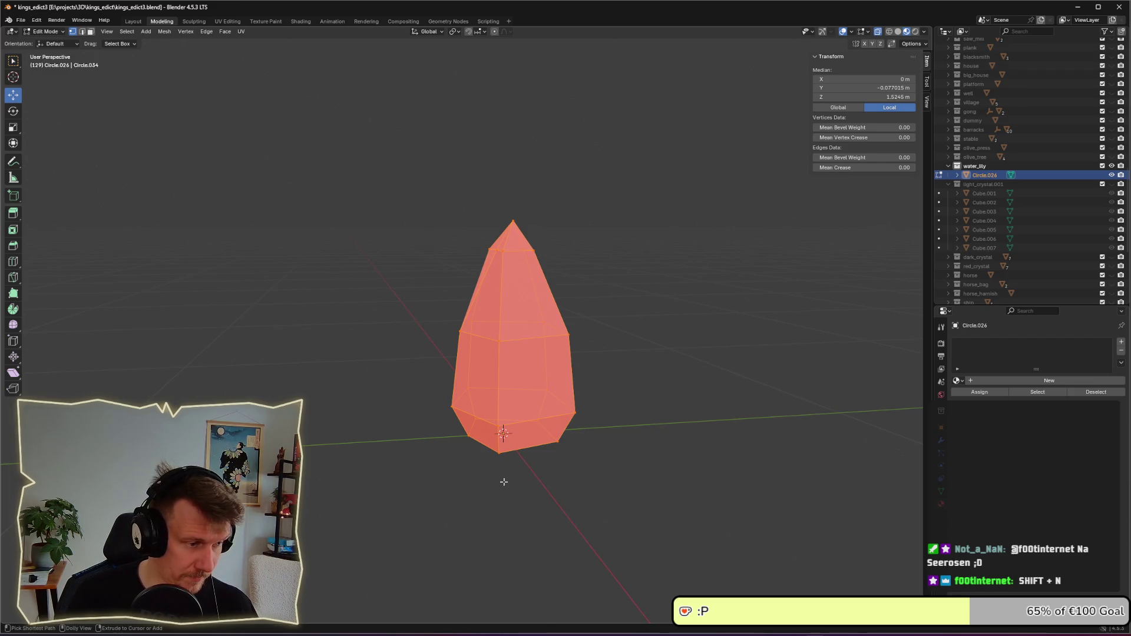
pyautogui.click(488, 467)
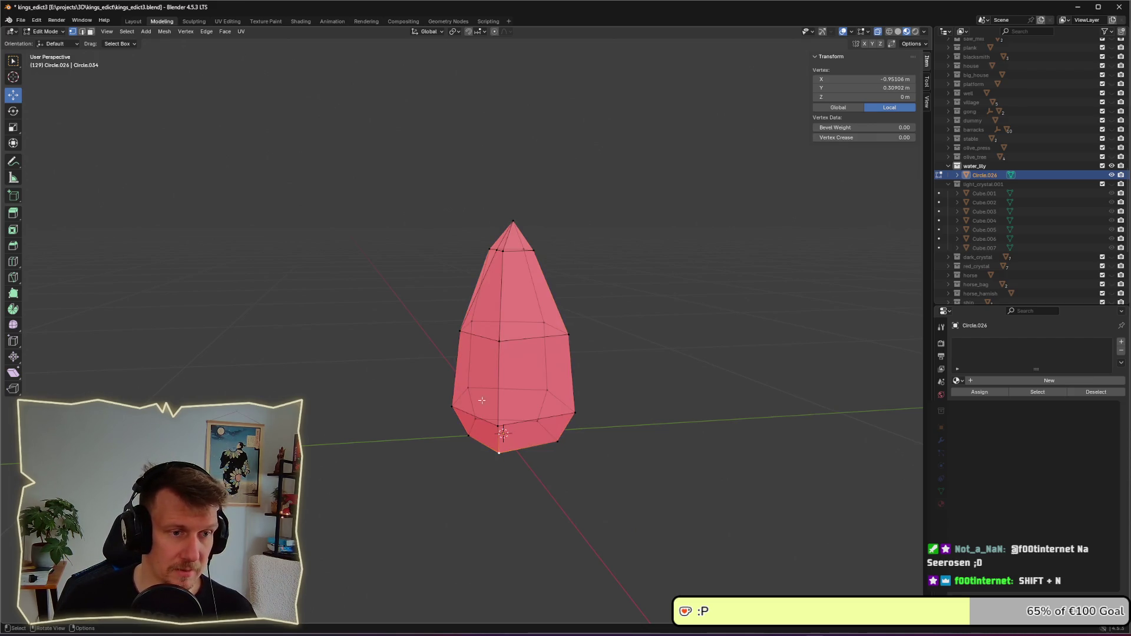
pyautogui.middleClick(512, 353)
pyautogui.press('a')
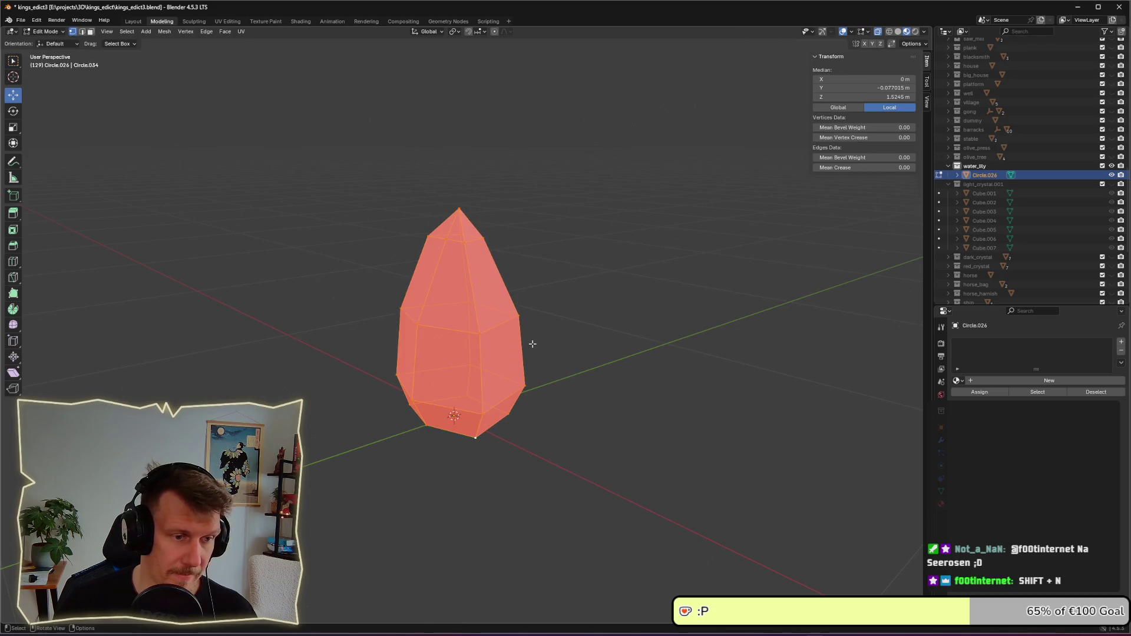
pyautogui.middleClick(561, 303)
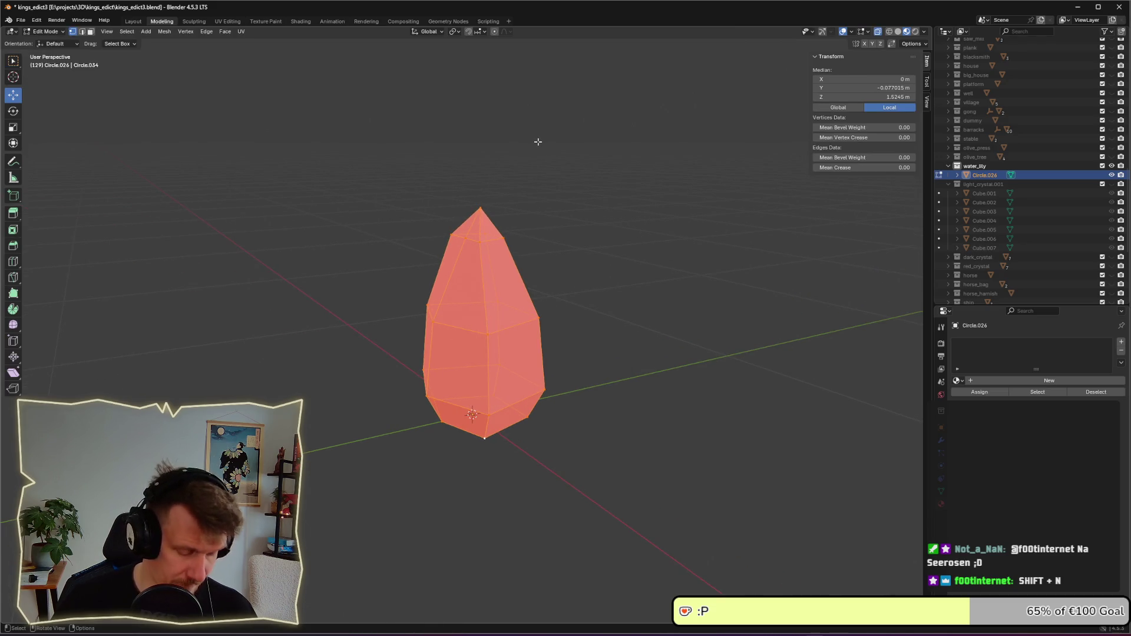
pyautogui.hotkey('shift', 'n')
pyautogui.click(567, 331)
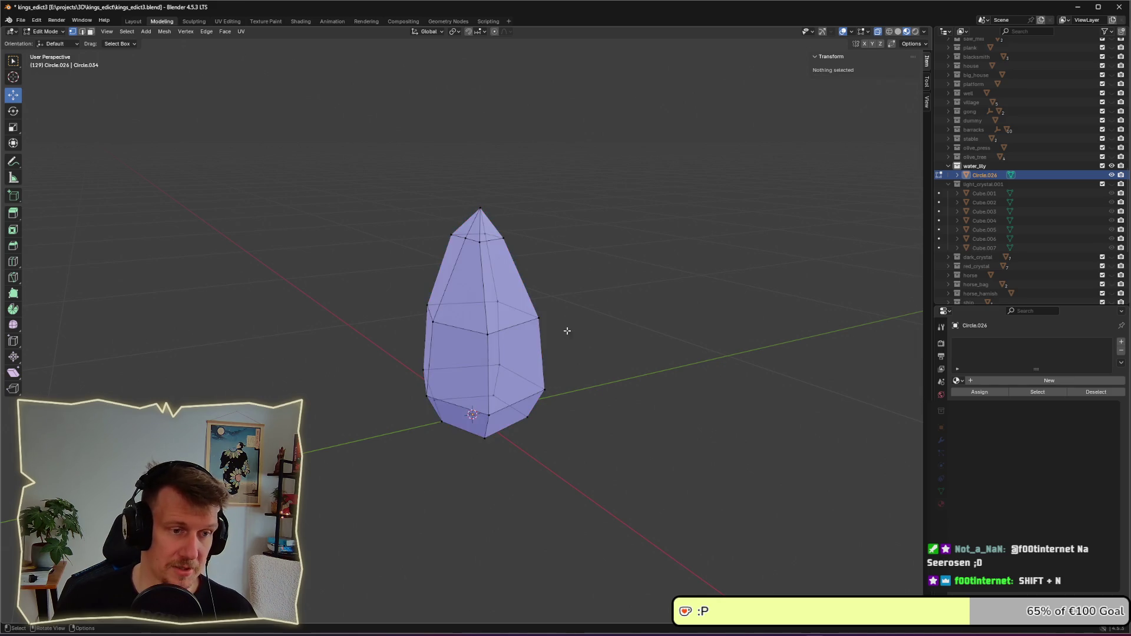
# - Select the petal's bottom edge ring and scale it to tighten the base
pyautogui.middleClick(566, 331)
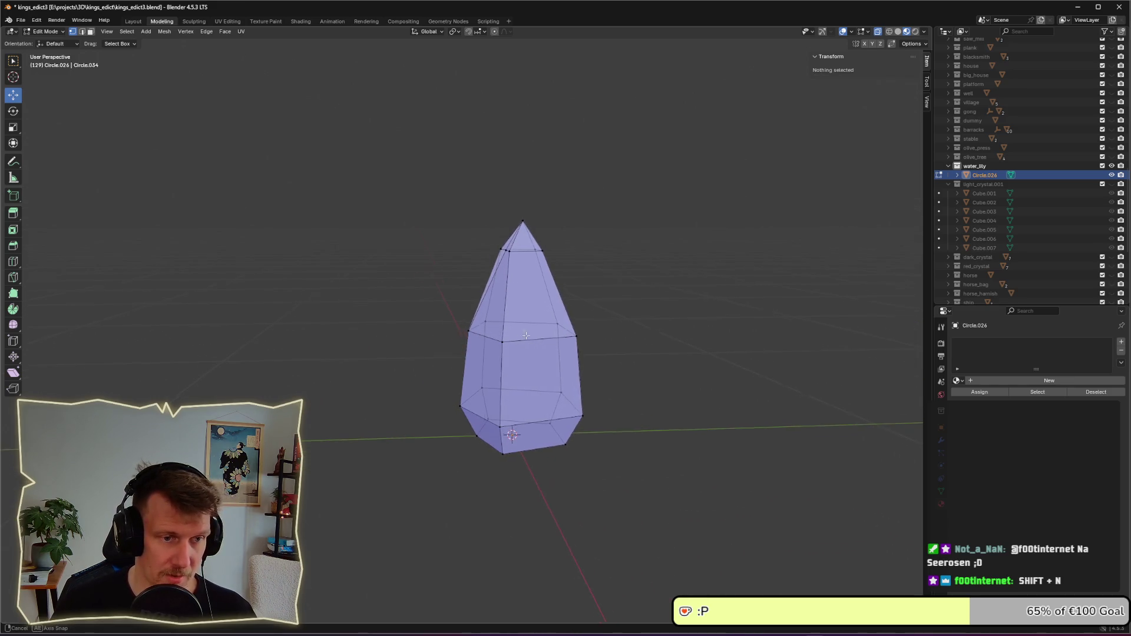
pyautogui.moveTo(526, 334); pyautogui.dragTo(547, 343)
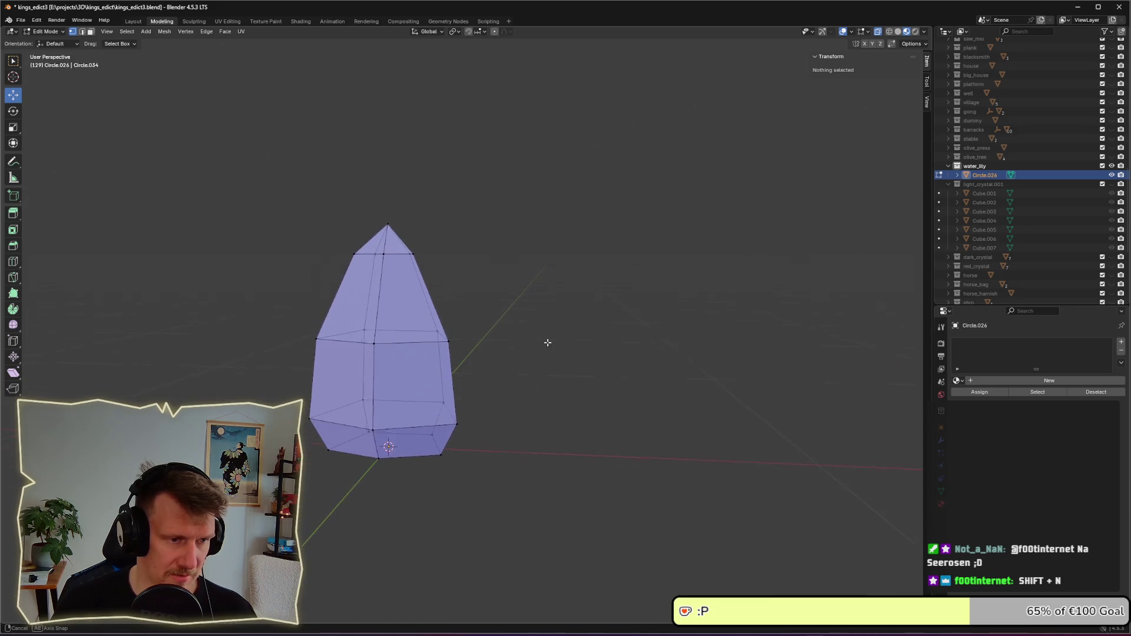
pyautogui.middleClick(547, 343)
pyautogui.click(424, 473)
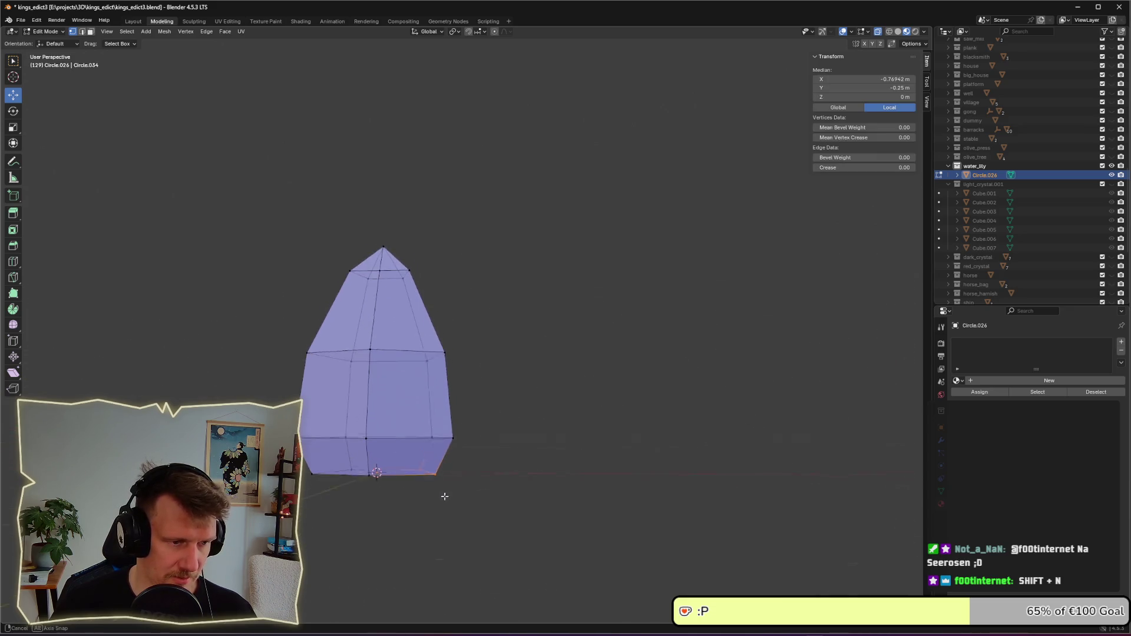
pyautogui.press('s')
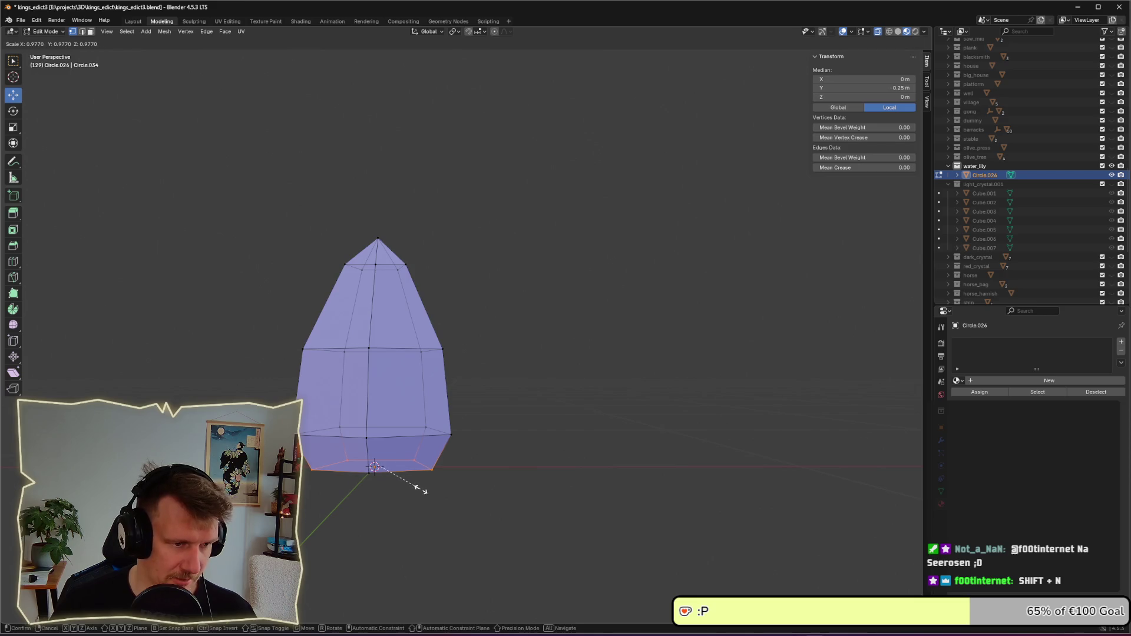
pyautogui.click(419, 488)
pyautogui.hotkey('alt', 'a')
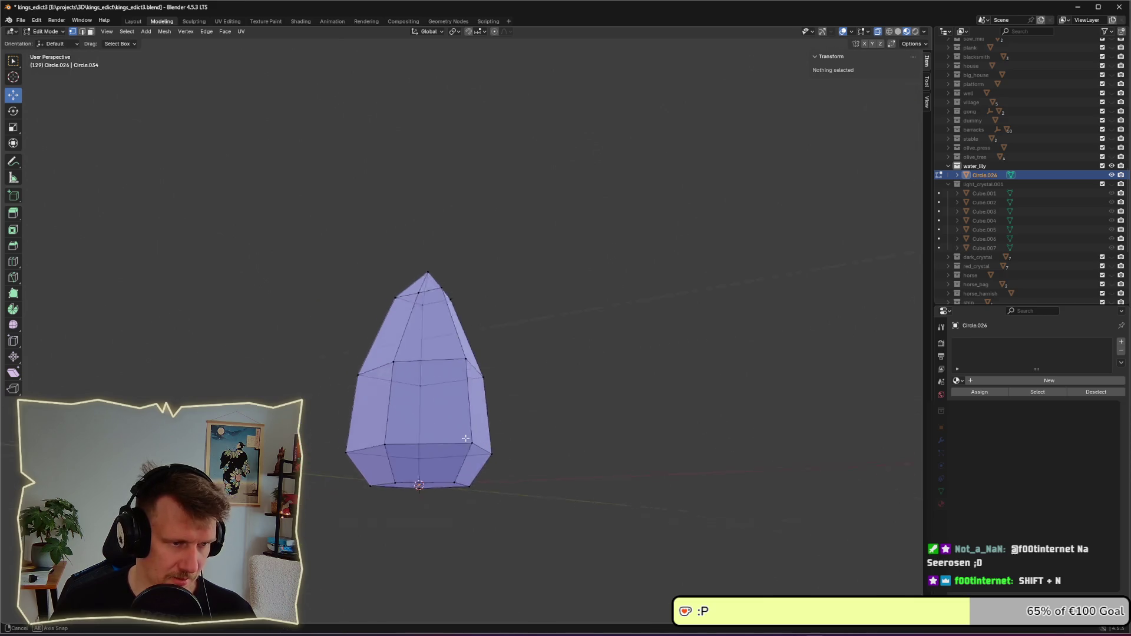
pyautogui.middleClick(442, 442)
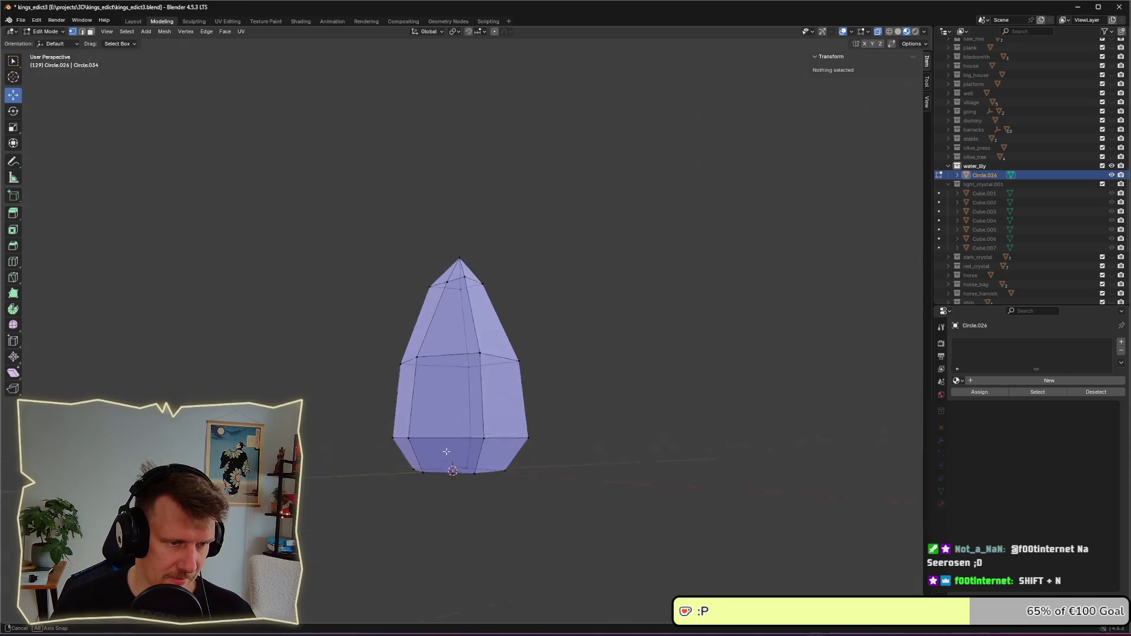
pyautogui.scroll(-4, 451, 433)
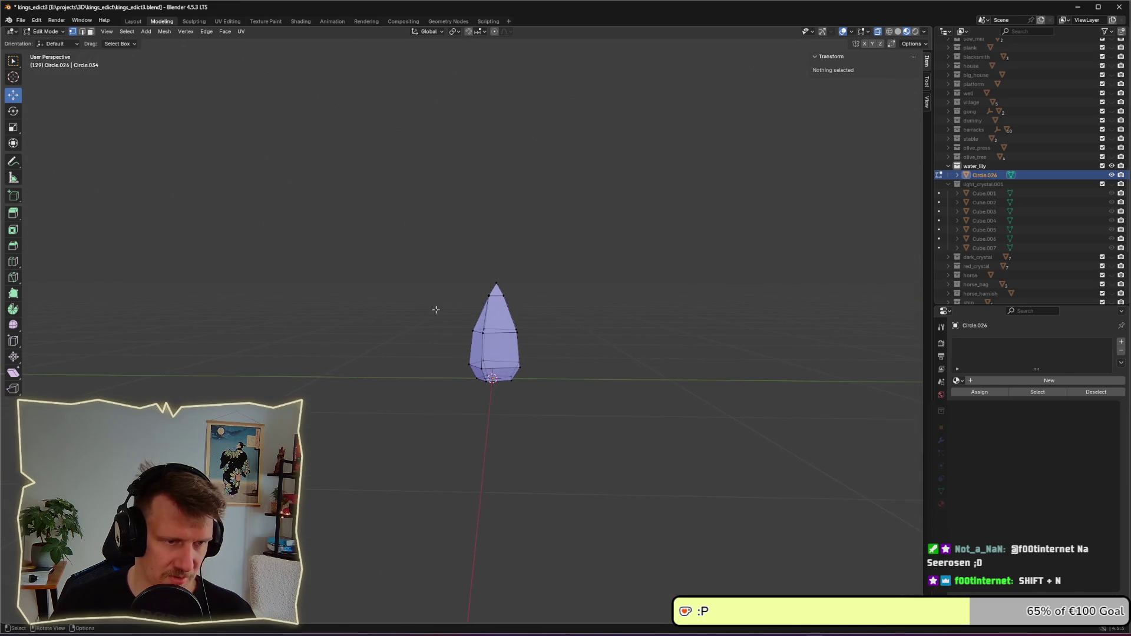
# - Scale the whole petal down along Y to make it slimmer
pyautogui.press('a')
pyautogui.scroll(4, 495, 335)
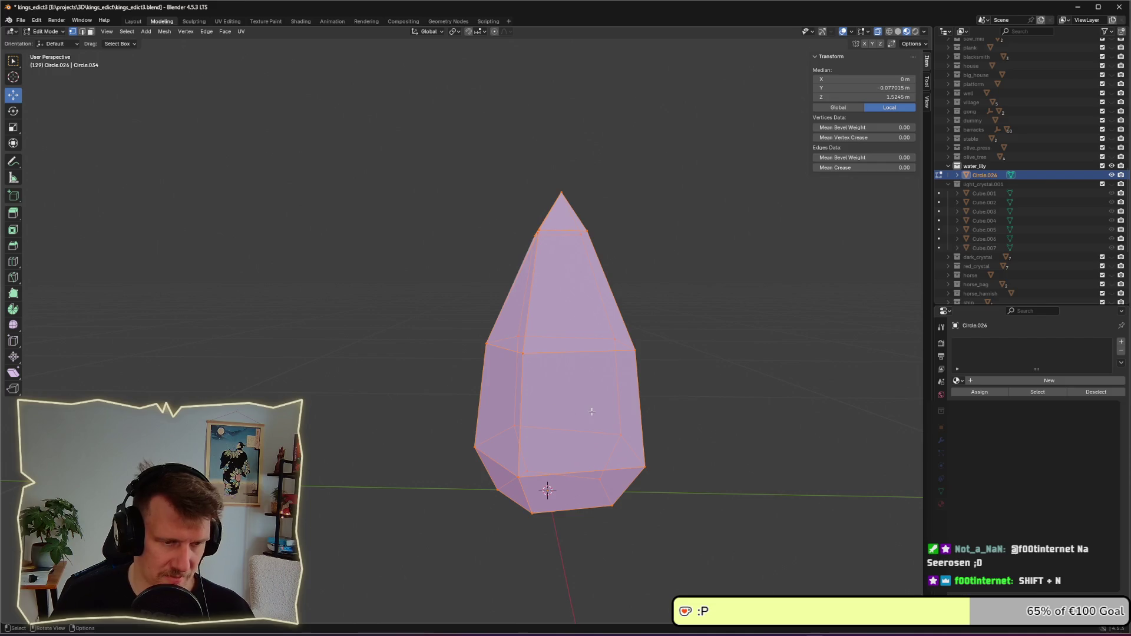
pyautogui.press('s')
pyautogui.press('y')
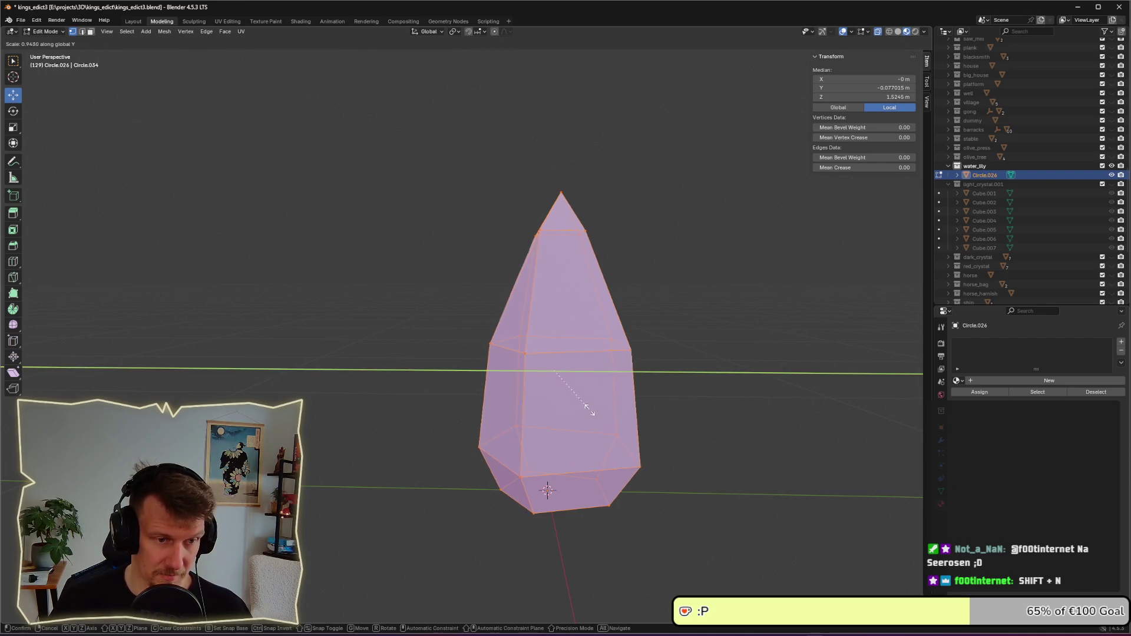
pyautogui.click(589, 409)
pyautogui.hotkey('alt', 'a')
pyautogui.middleClick(723, 385)
pyautogui.moveTo(723, 385); pyautogui.dragTo(616, 383)
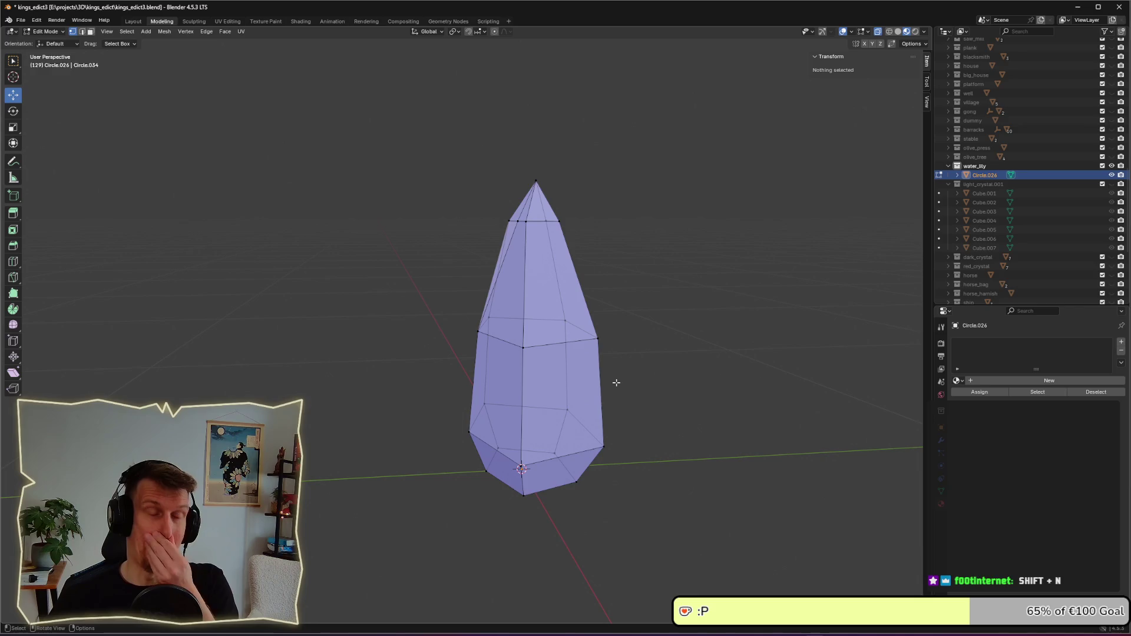
# - Return to Object Mode and select the finished Circle.026 petal
pyautogui.press('Tab')
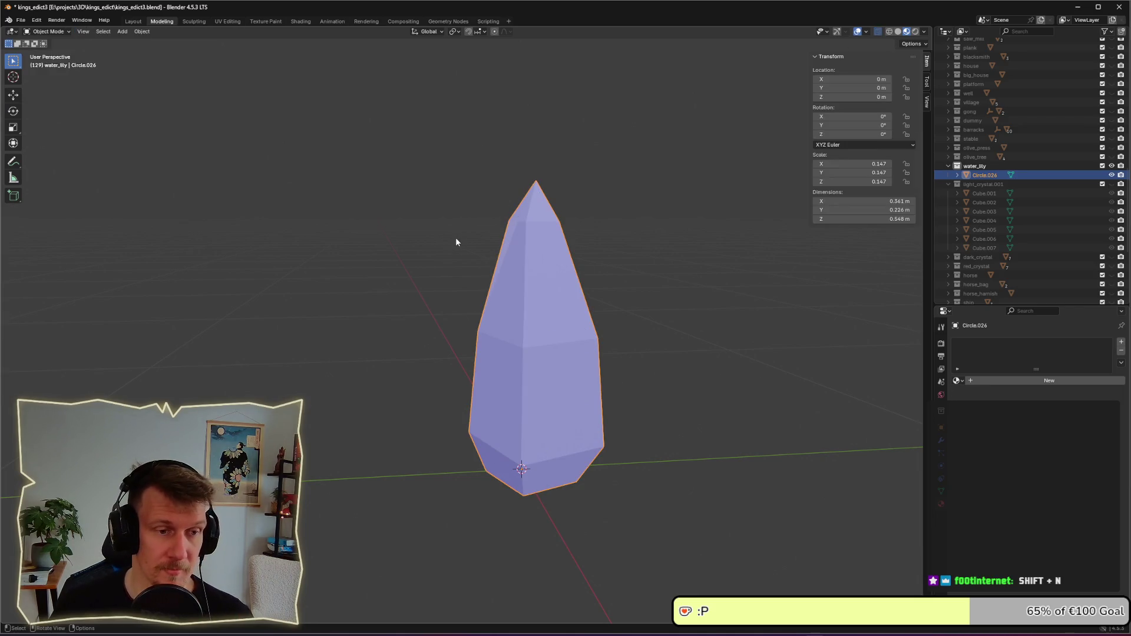
pyautogui.scroll(-2, 442, 244)
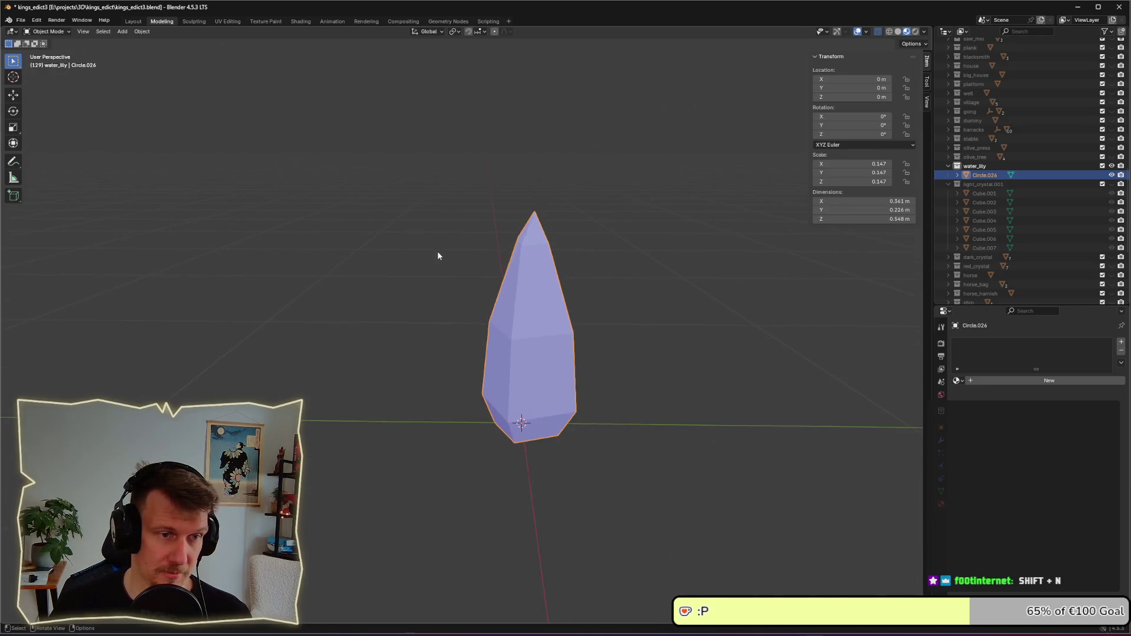
pyautogui.moveTo(438, 256); pyautogui.dragTo(558, 239)
pyautogui.moveTo(449, 255); pyautogui.dragTo(446, 255)
pyautogui.moveTo(408, 195); pyautogui.dragTo(605, 431)
pyautogui.click(434, 301)
pyautogui.moveTo(406, 191); pyautogui.dragTo(456, 242)
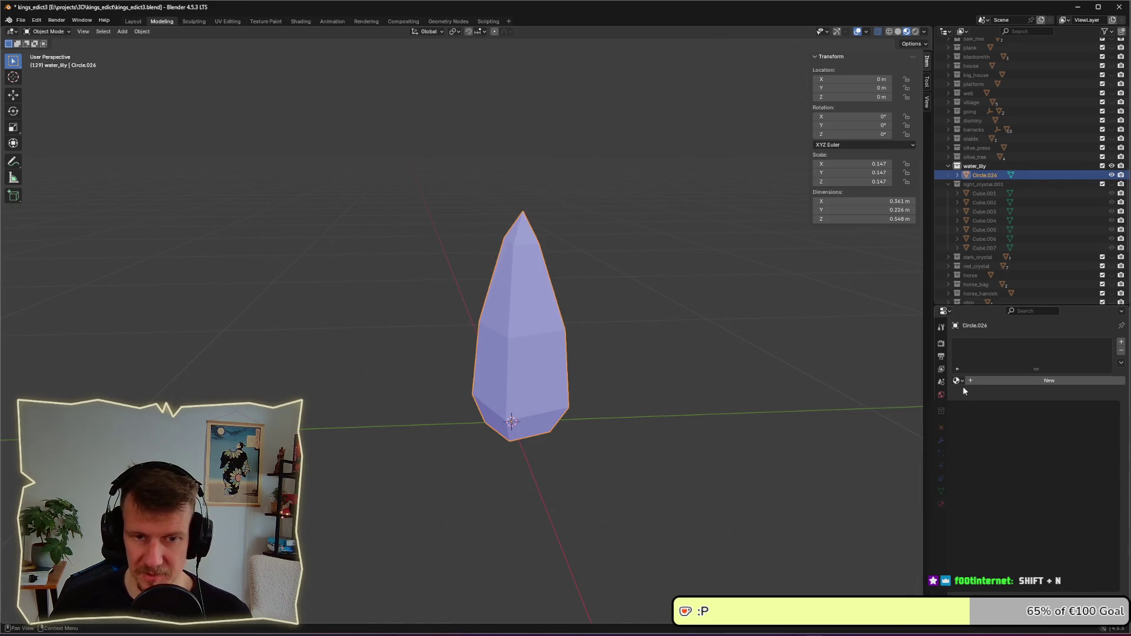
# - Show the petal's Modifier properties and bring up the Add Modifier list
pyautogui.click(941, 440)
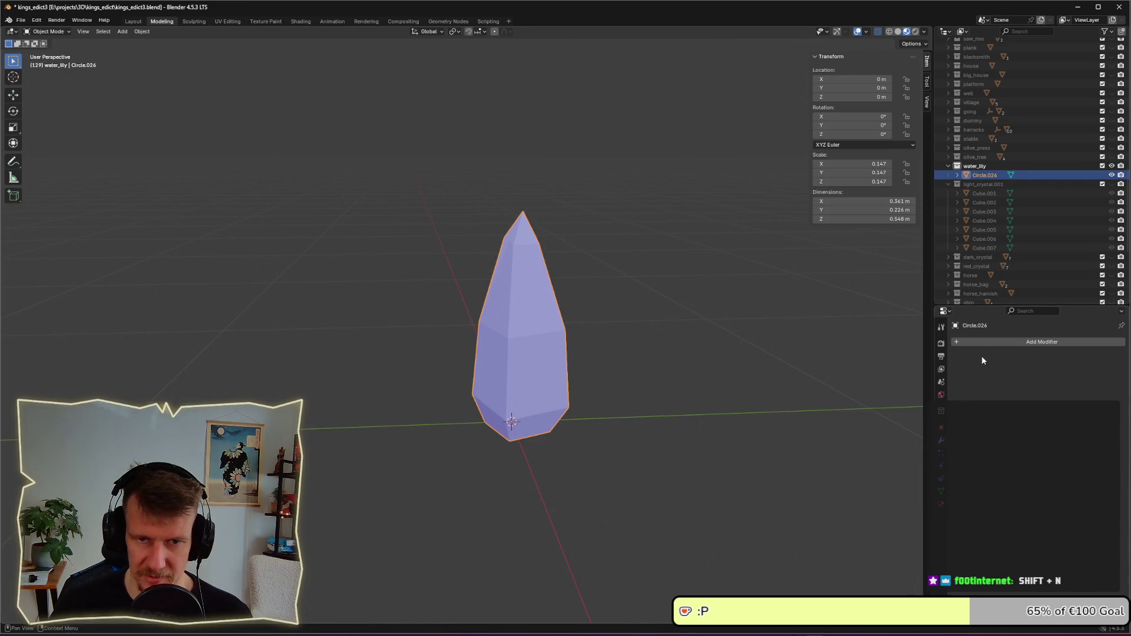
pyautogui.click(1026, 341)
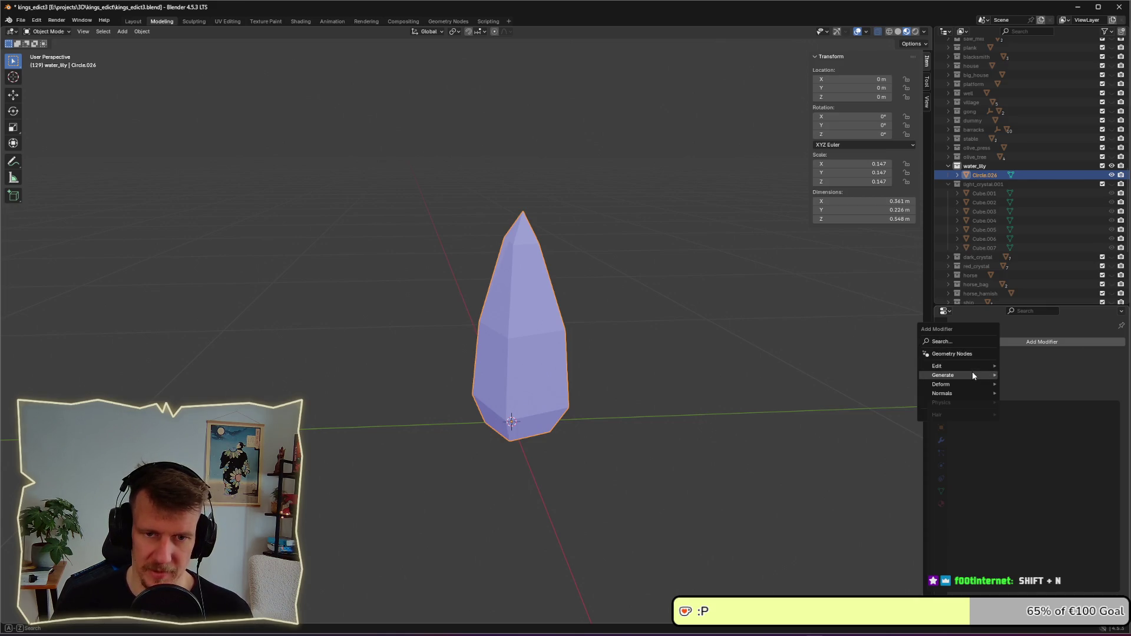
# - Add an Array modifier to the petal with a Count of 3 and inspect the copies
pyautogui.click(970, 342)
pyautogui.write('arr')
pyautogui.press('Return')
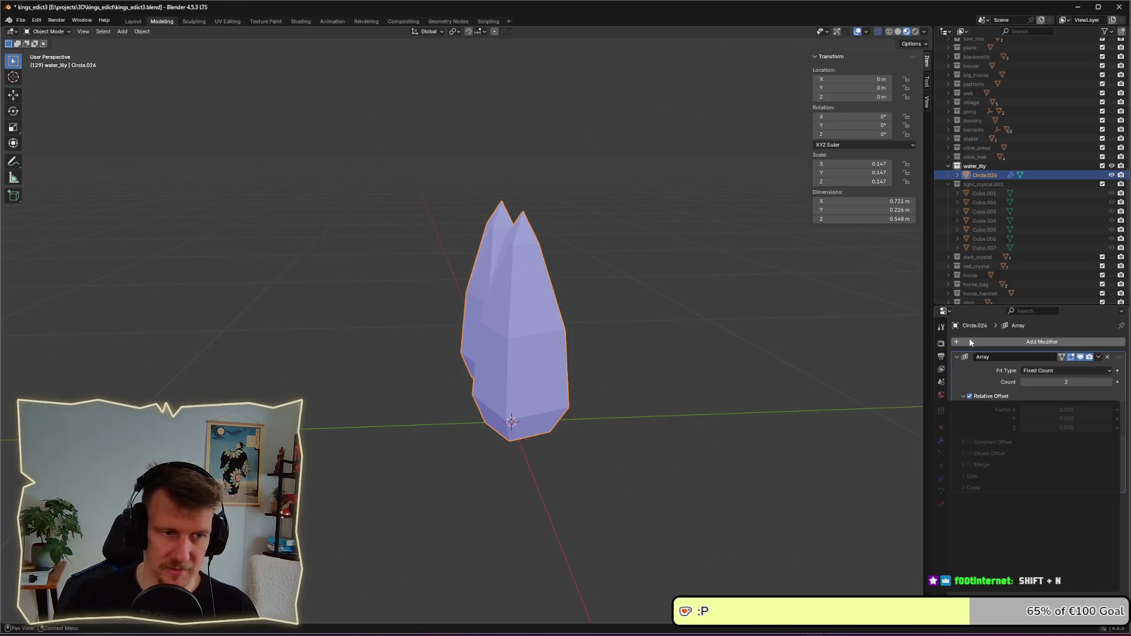
pyautogui.click(1112, 381)
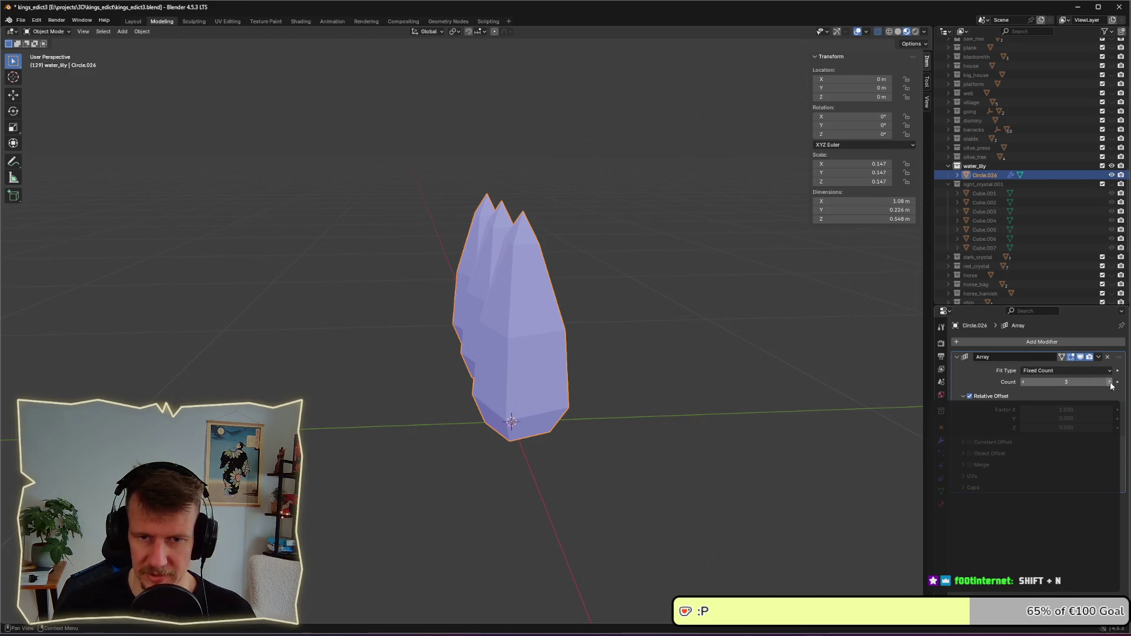
pyautogui.moveTo(638, 326); pyautogui.dragTo(720, 335)
pyautogui.middleClick(556, 371)
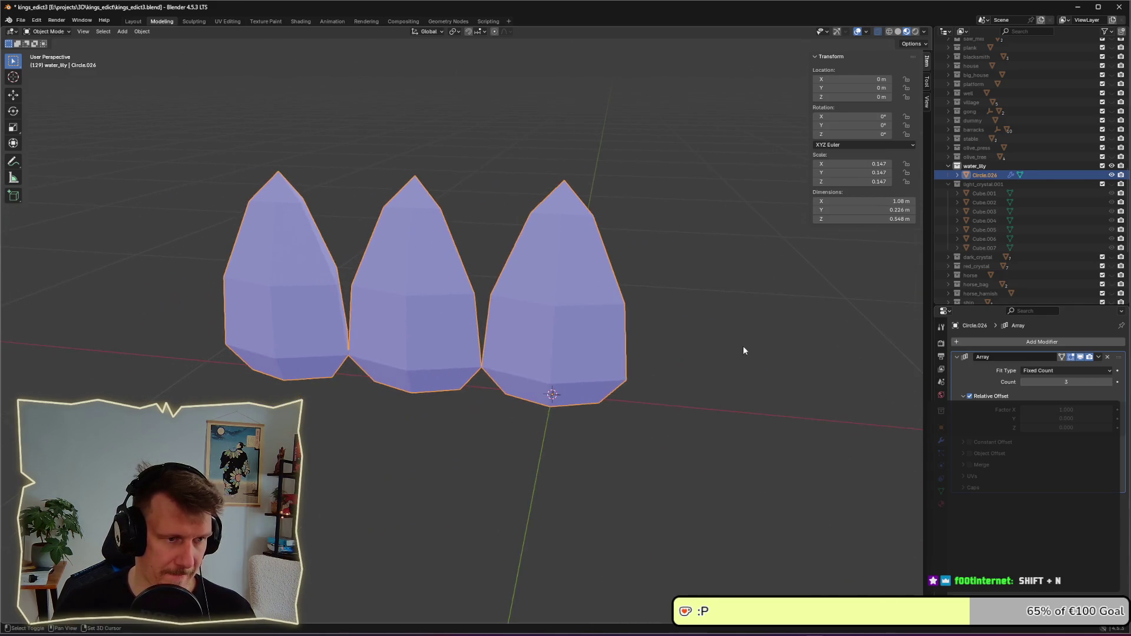
pyautogui.scroll(-3, 617, 372)
pyautogui.scroll(-2, 577, 374)
pyautogui.scroll(2, 545, 371)
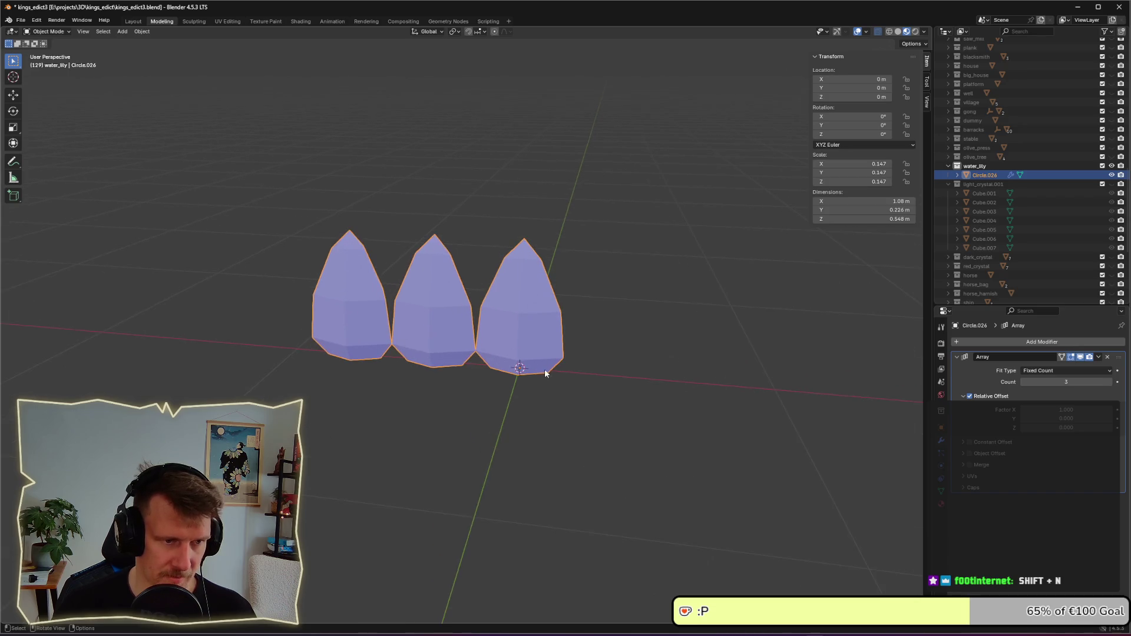
pyautogui.scroll(3, 556, 367)
pyautogui.middleClick(565, 366)
pyautogui.moveTo(565, 366); pyautogui.dragTo(605, 391)
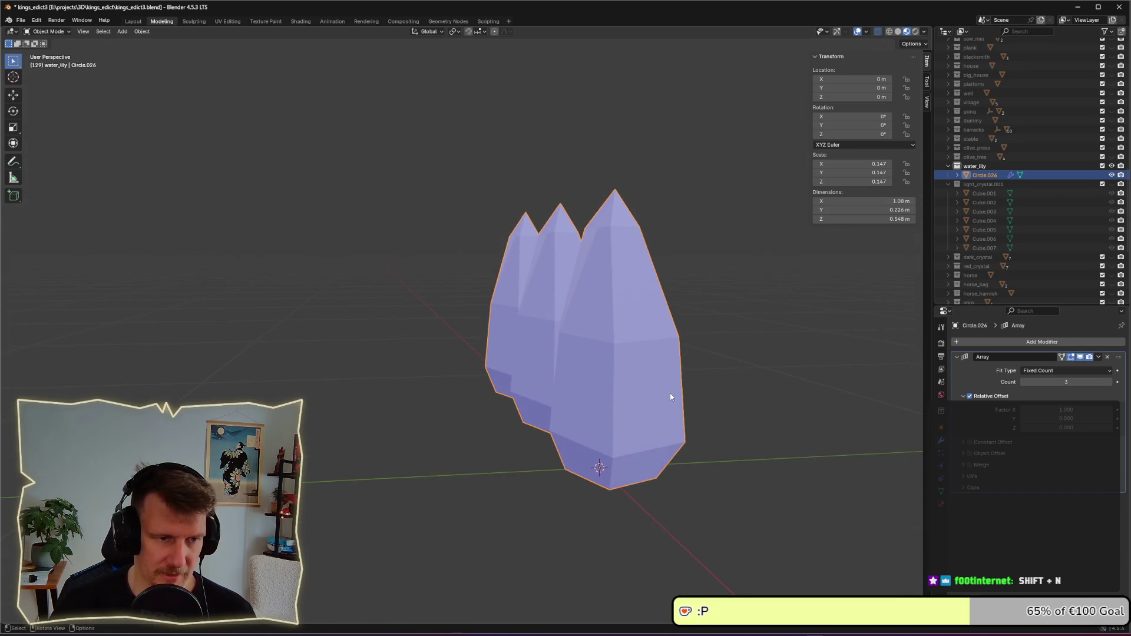
# - Rotate the petal about 71 degrees around the X axis so the copies stack
pyautogui.press('r')
pyautogui.press('y')
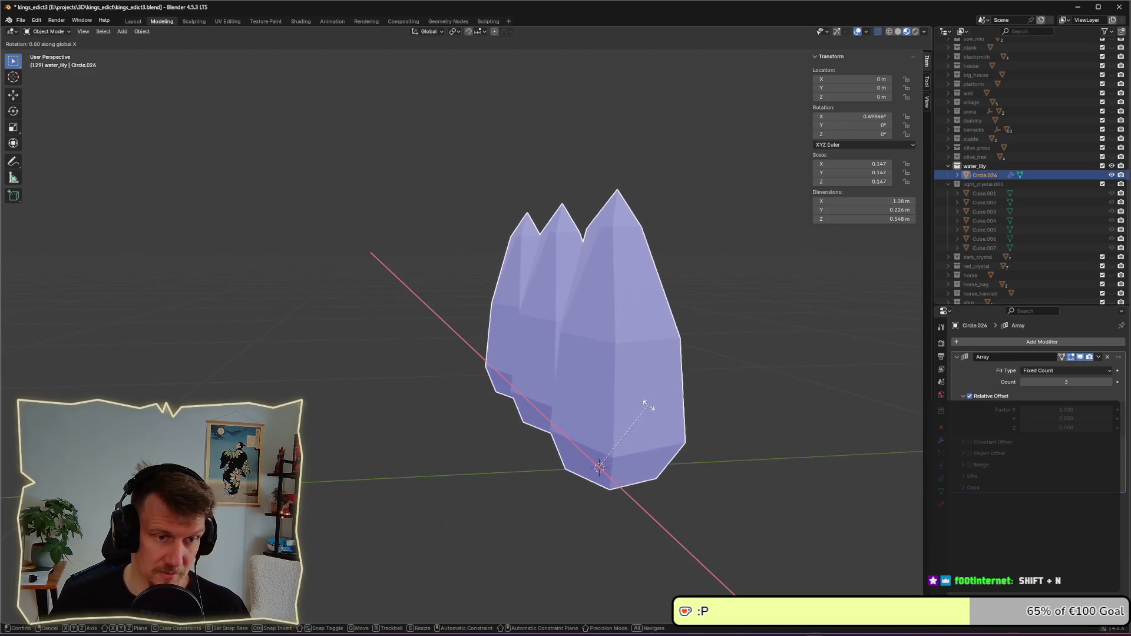
pyautogui.press('x')
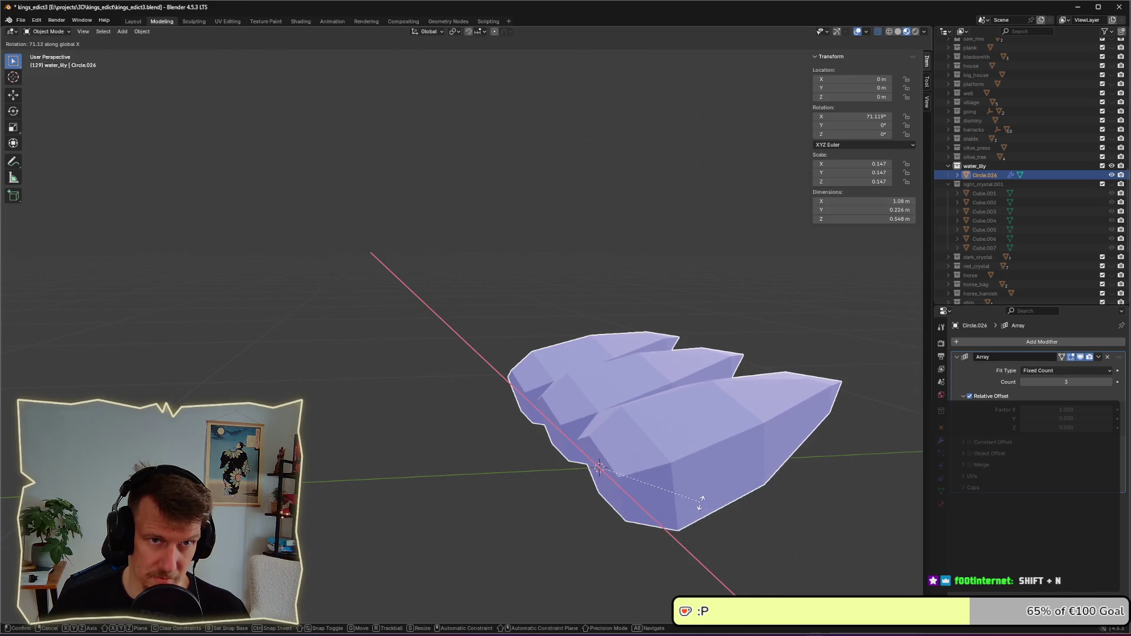
pyautogui.click(698, 500)
pyautogui.middleClick(704, 498)
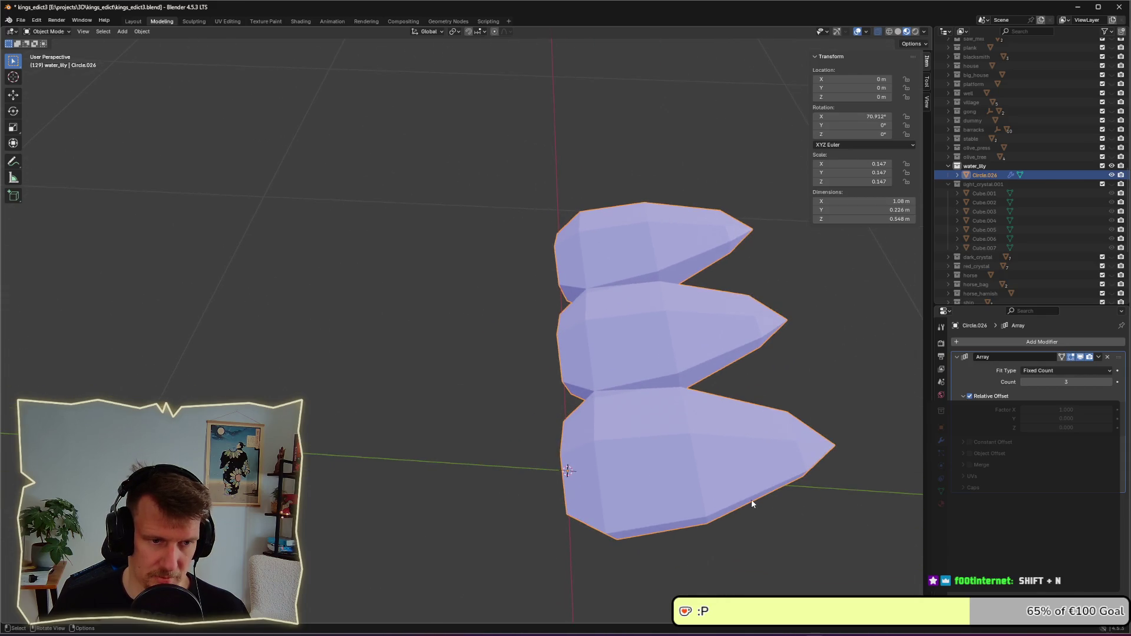
pyautogui.scroll(-2, 752, 499)
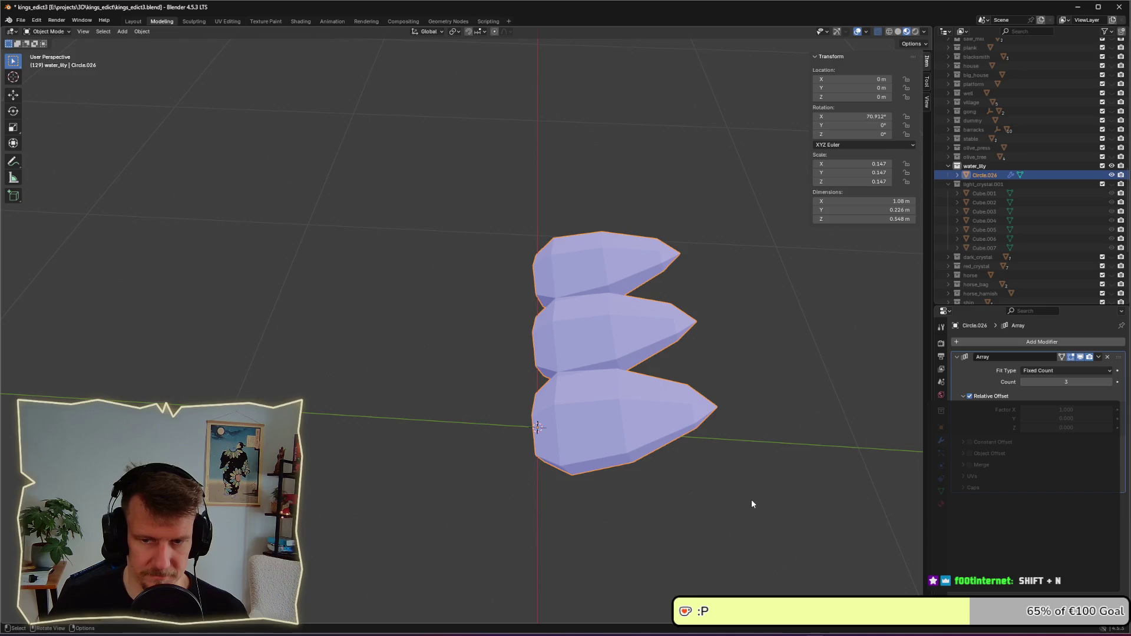
pyautogui.moveTo(752, 504); pyautogui.dragTo(697, 457)
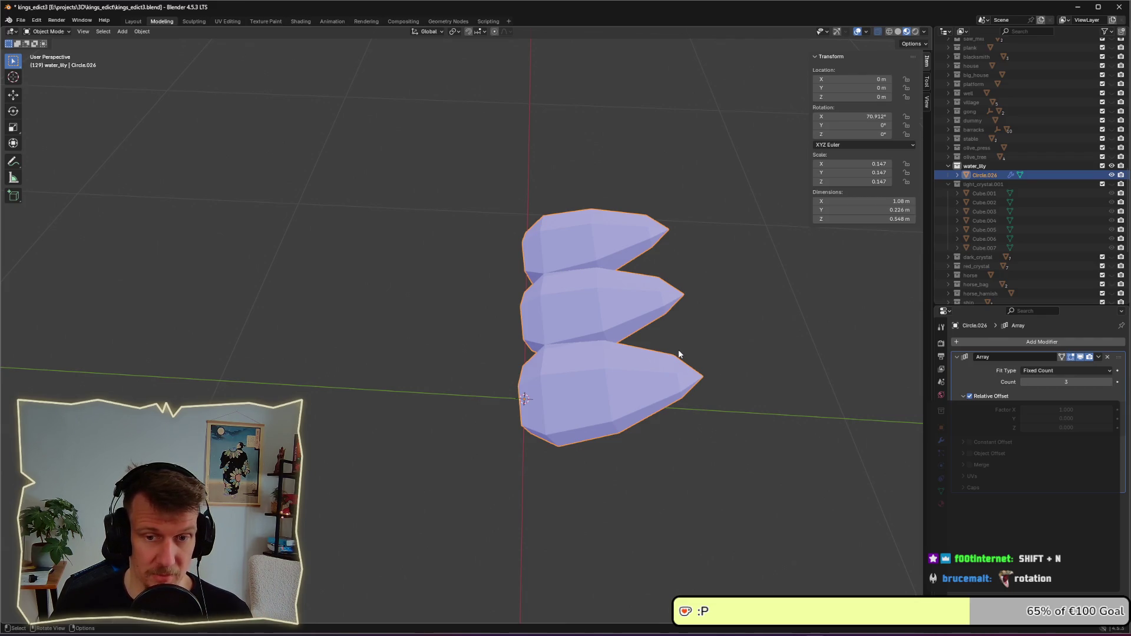
# - Deselect the petal and bring up the Shift+A list of empties to add
pyautogui.click(711, 336)
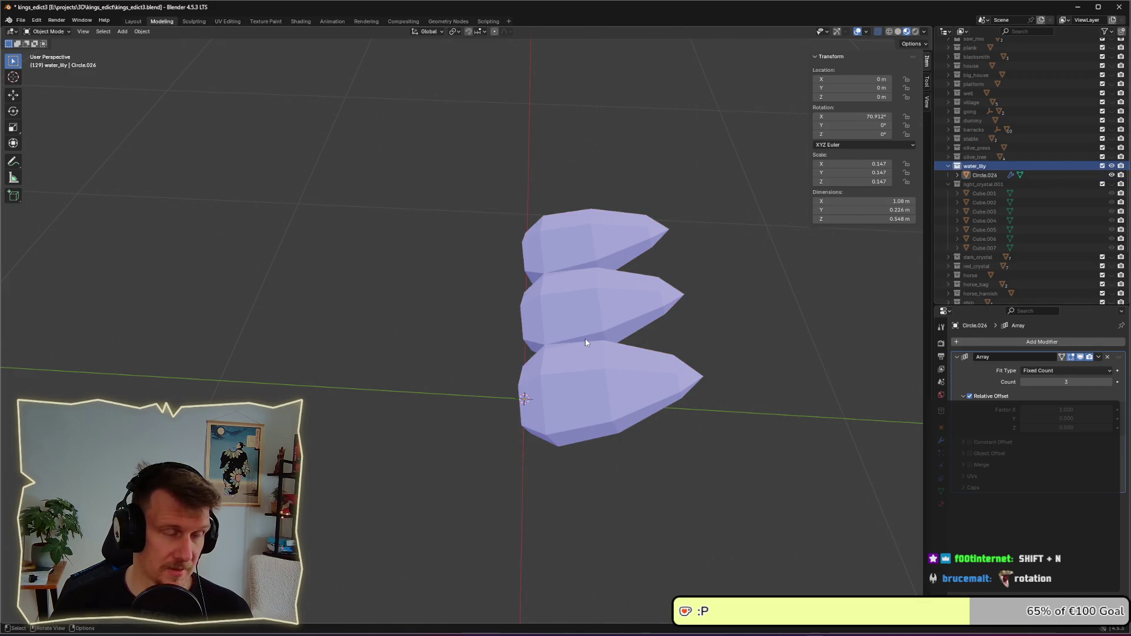
pyautogui.press('Tab')
pyautogui.press('Tab')
pyautogui.hotkey('shift', 'a')
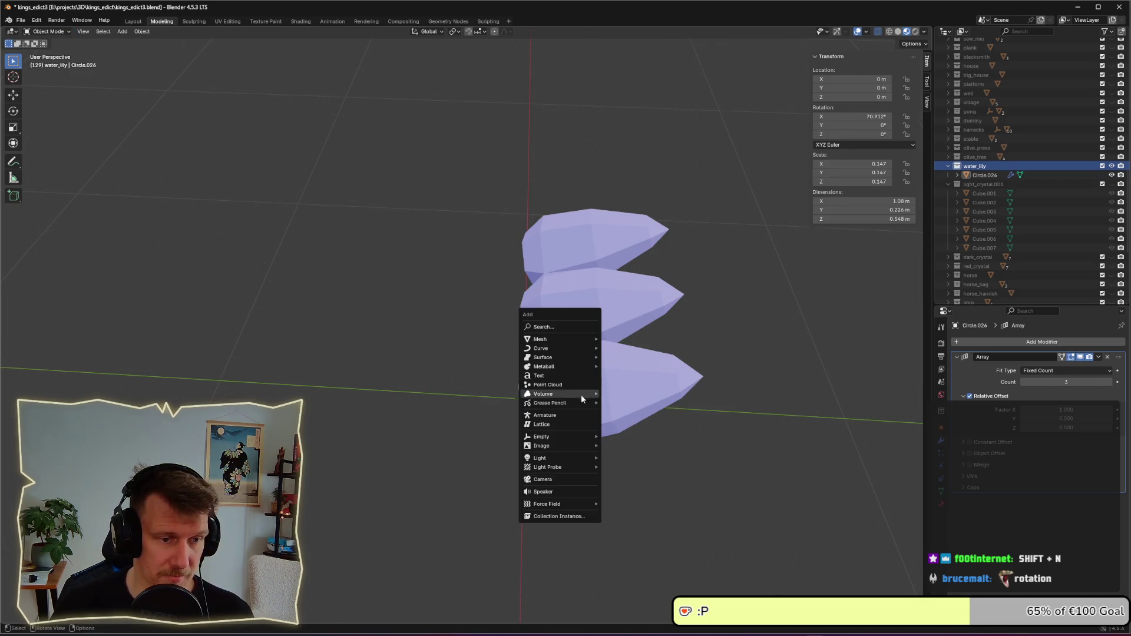
pyautogui.moveTo(552, 436)
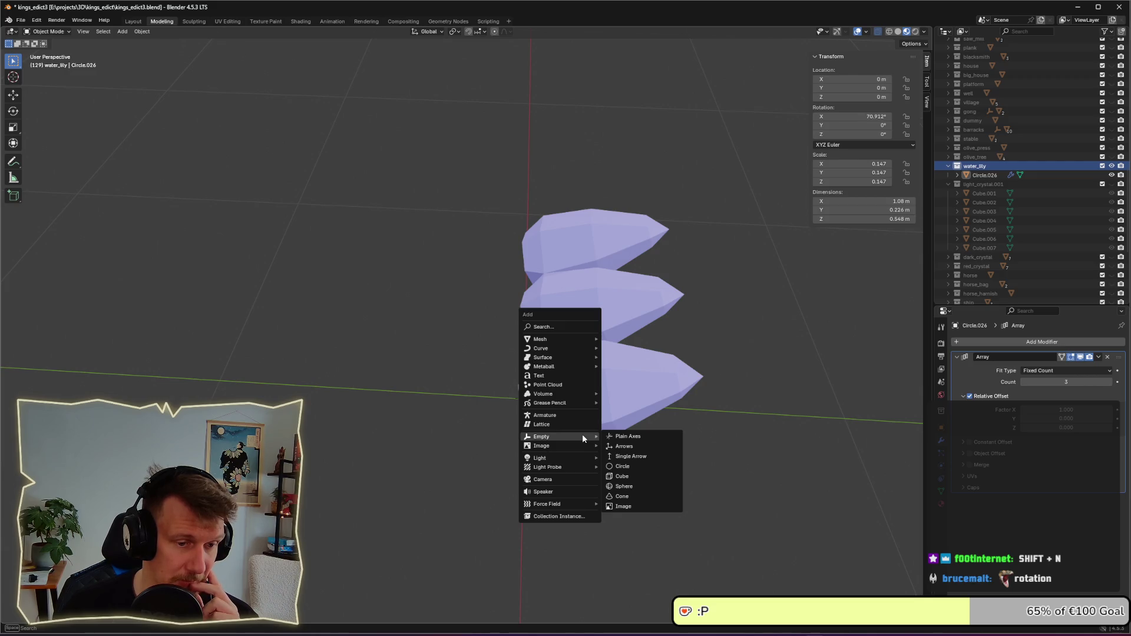
# - Add a Plain Axes empty at the origin, name it array_center, then reselect Circle.026
pyautogui.click(628, 435)
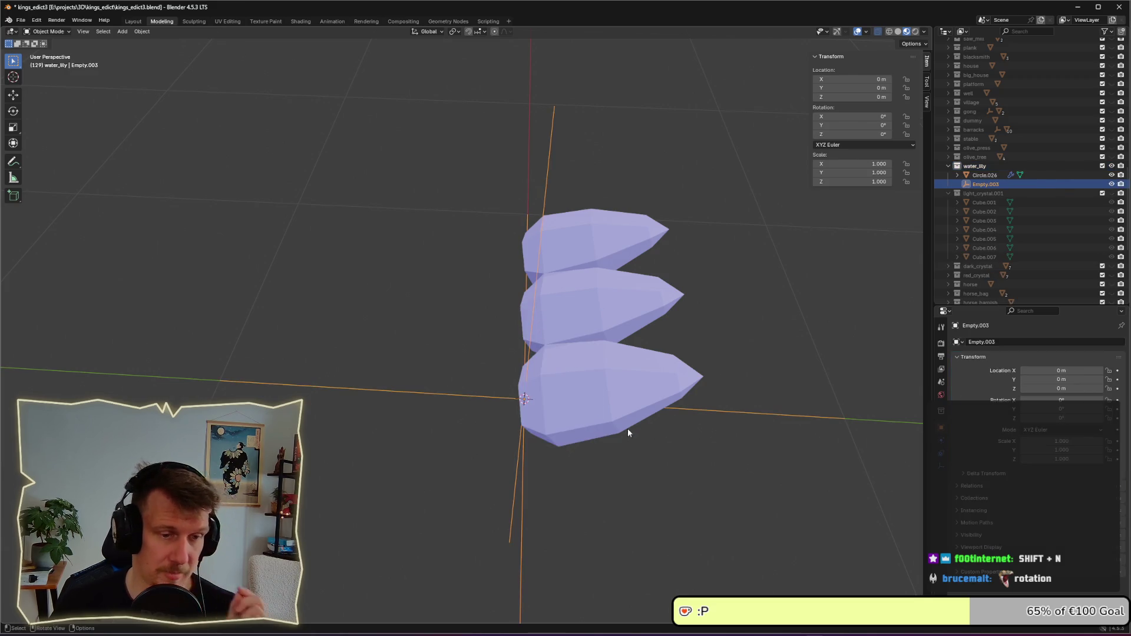
pyautogui.press('F2')
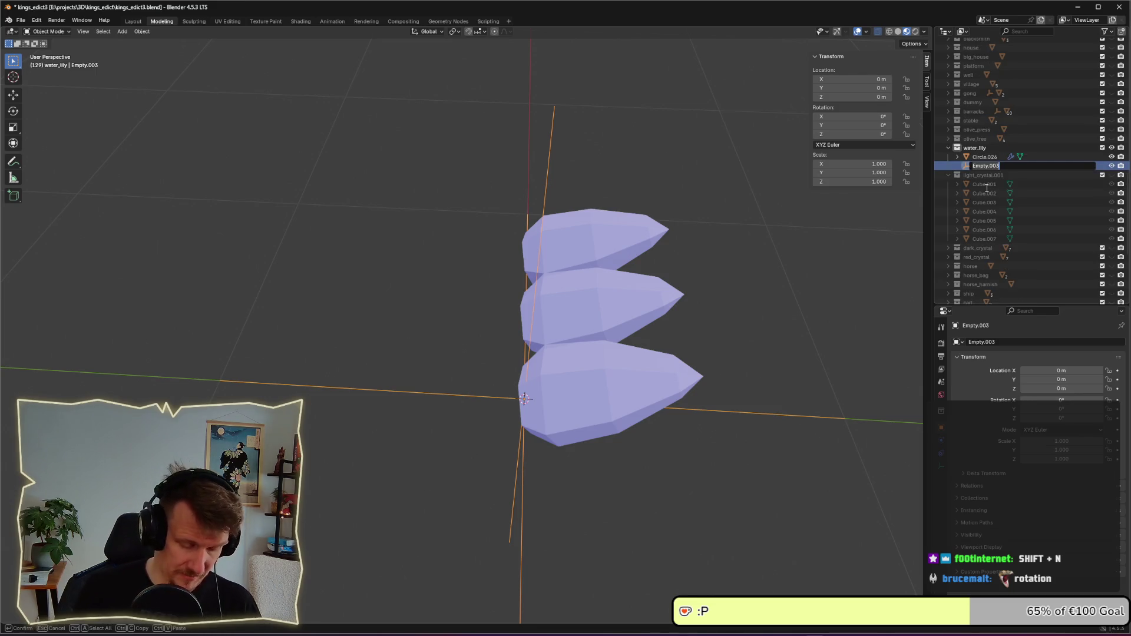
pyautogui.write('wa')
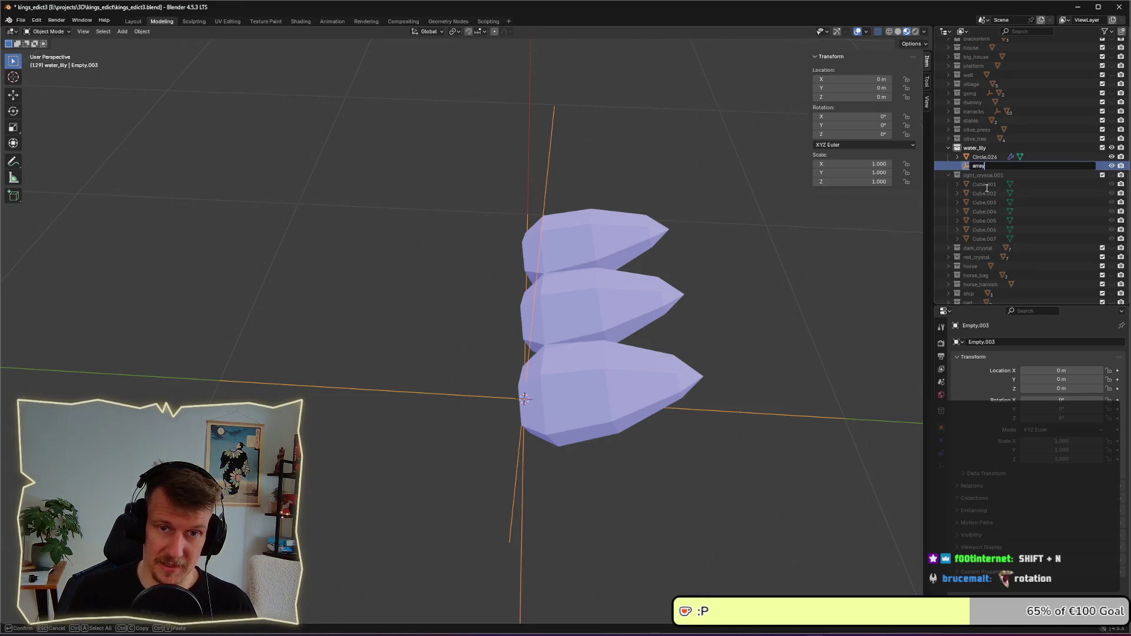
pyautogui.write('ter')
pyautogui.press('Return')
pyautogui.click(990, 165)
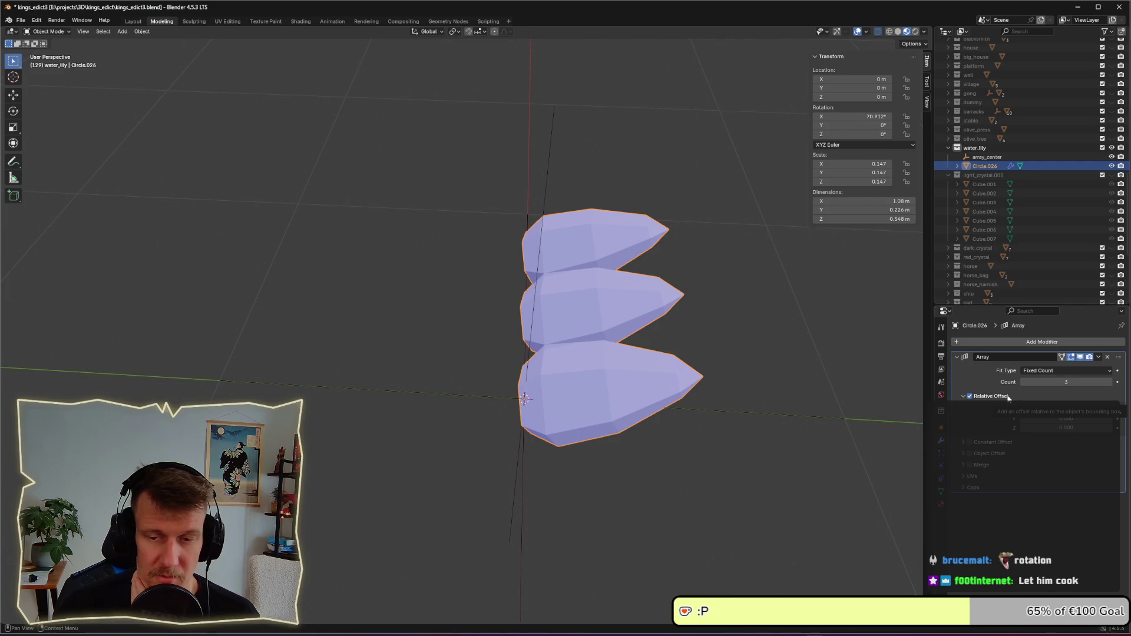
# - Enable Object Offset on the Array and assign array_center as its offset object
pyautogui.click(971, 454)
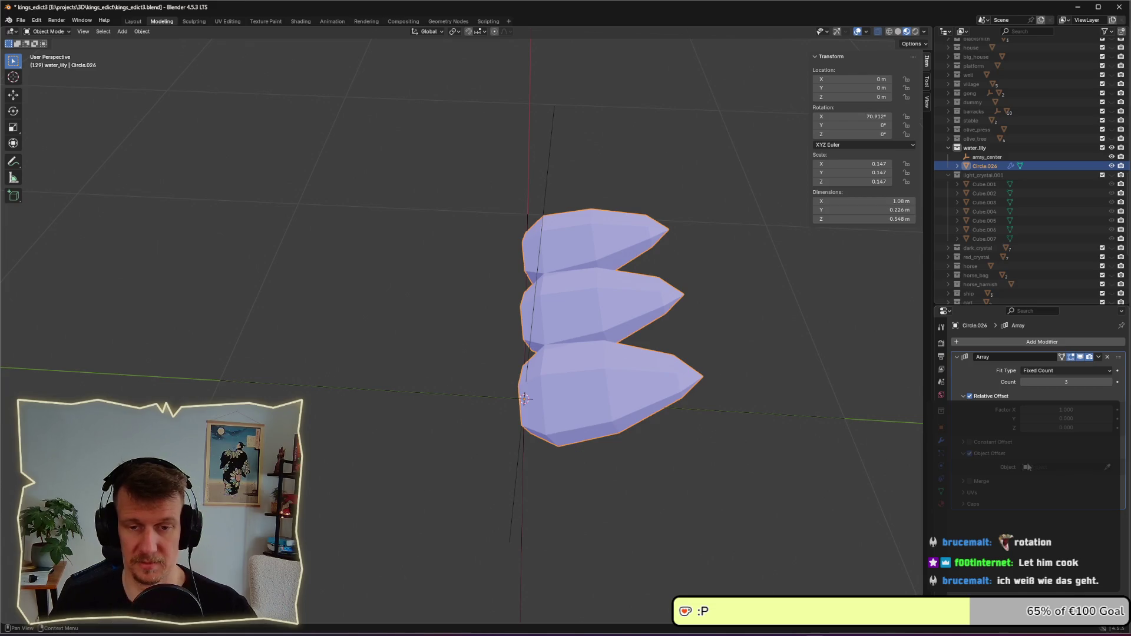
pyautogui.moveTo(988, 158); pyautogui.dragTo(1041, 473)
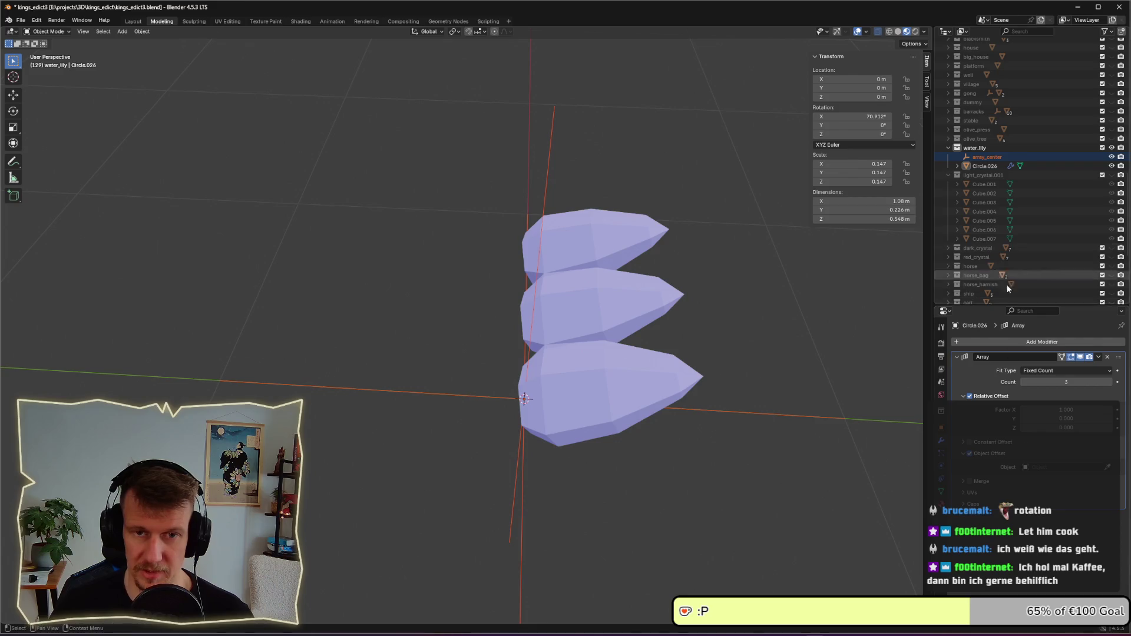
pyautogui.click(1025, 468)
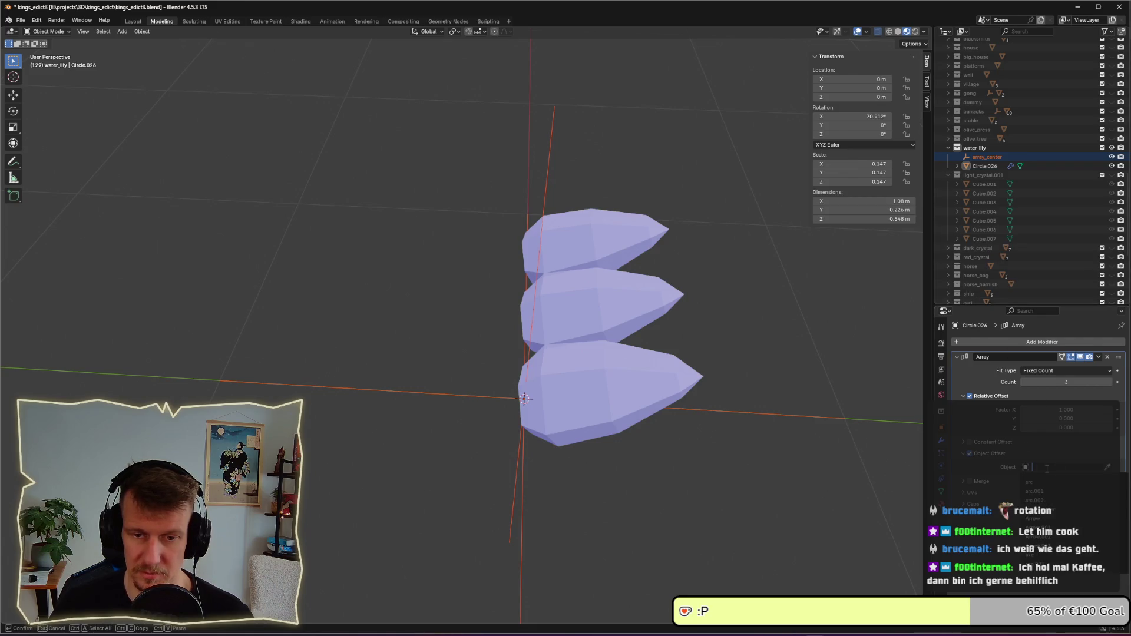
pyautogui.scroll(6, 525, 398)
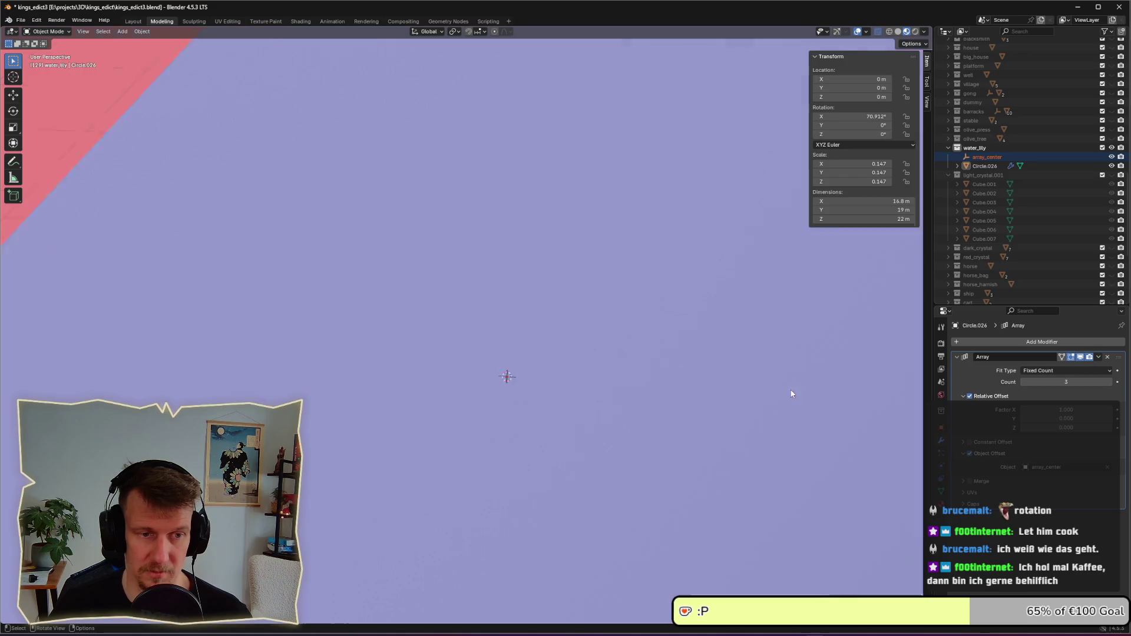
pyautogui.scroll(-5, 621, 377)
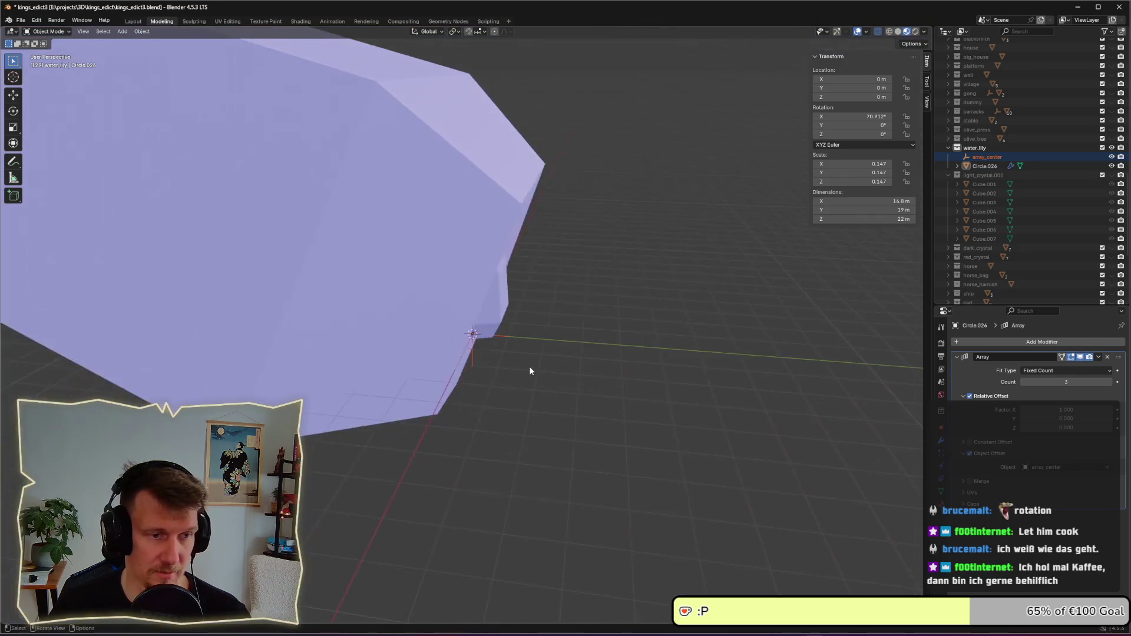
pyautogui.middleClick(530, 366)
pyautogui.scroll(5, 494, 351)
pyautogui.scroll(1, 493, 351)
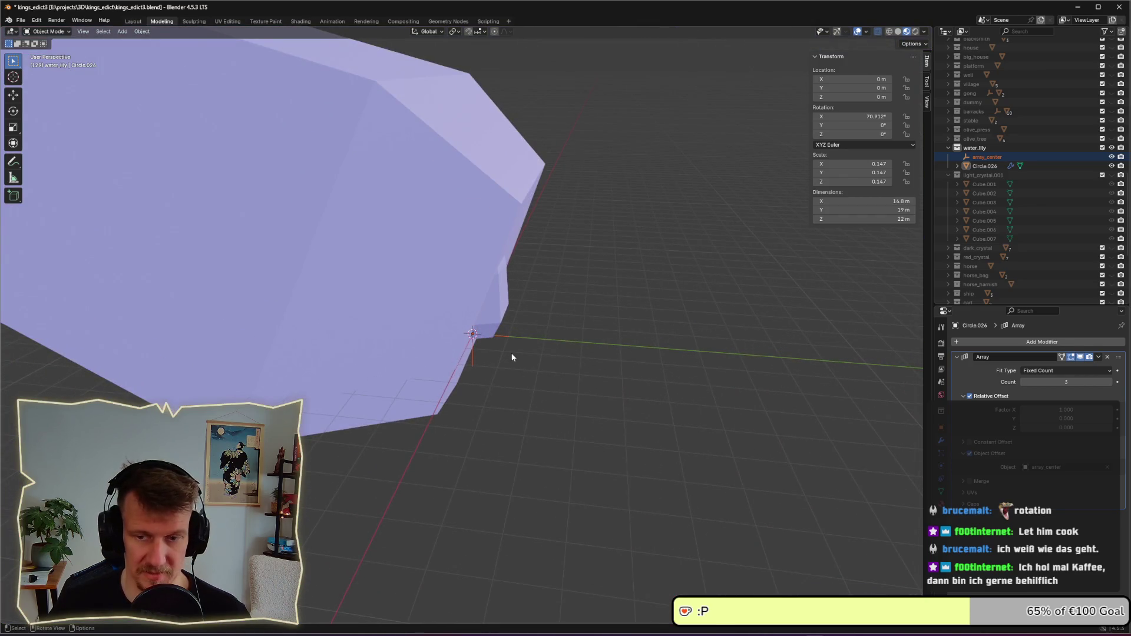
pyautogui.scroll(-5, 511, 356)
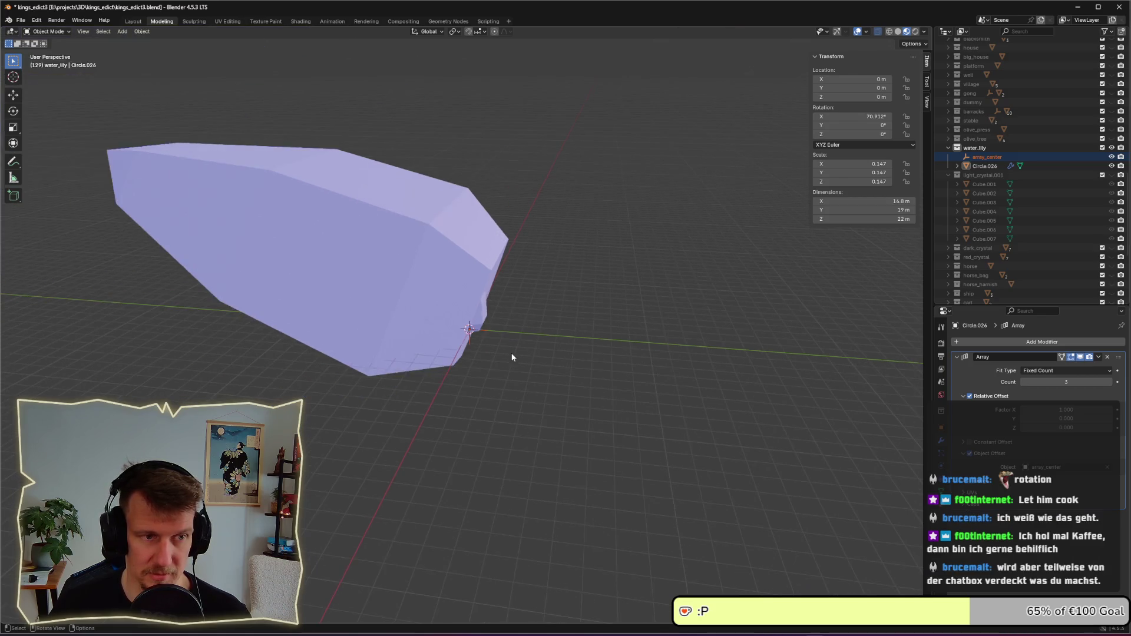
# - Compare the array_center empty and Circle.026, leaving the petal selected
pyautogui.click(468, 347)
pyautogui.click(497, 347)
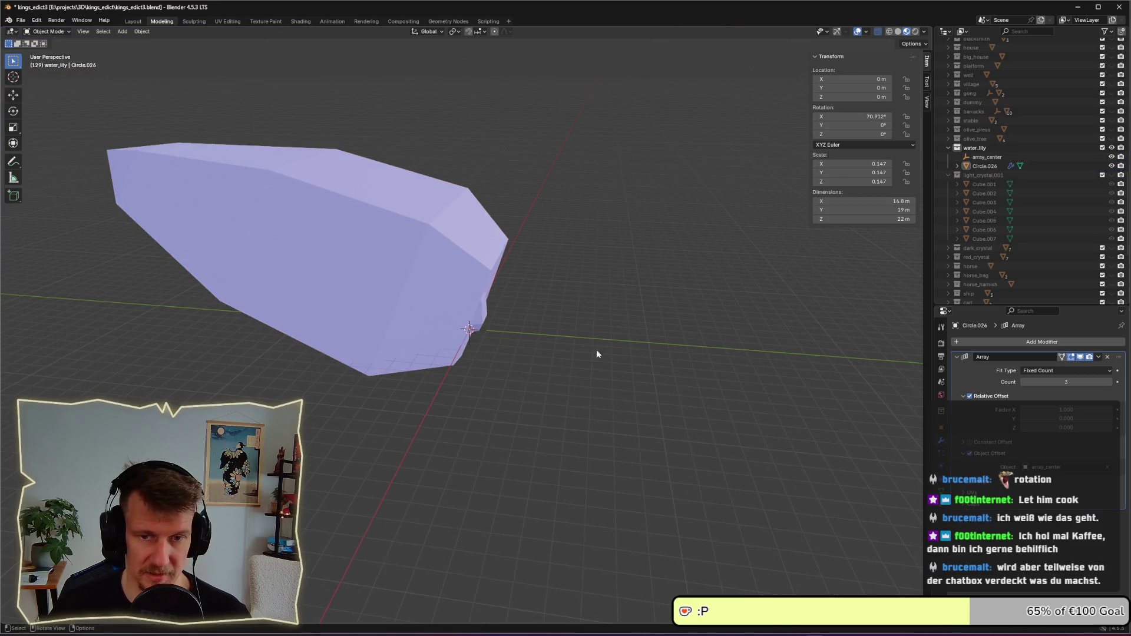
pyautogui.click(991, 157)
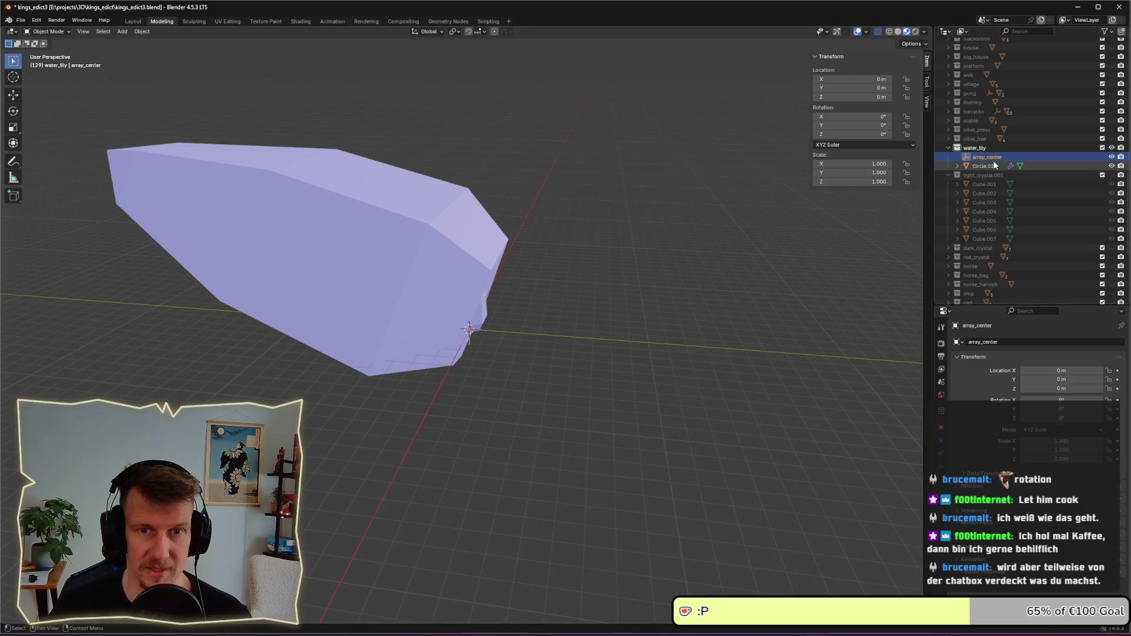
pyautogui.click(353, 222)
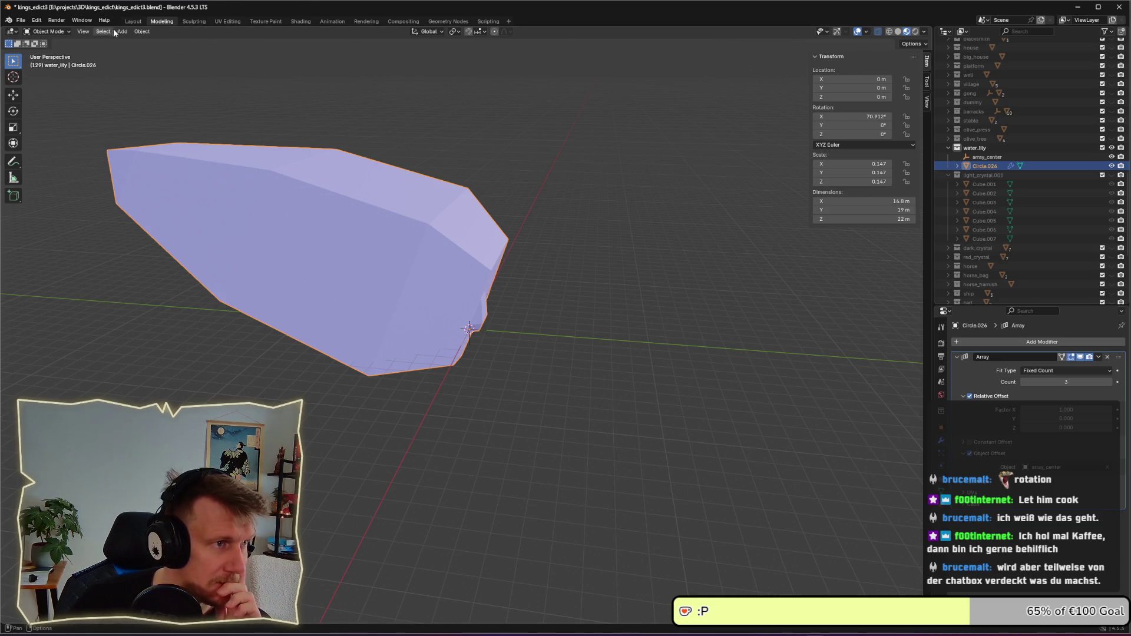
pyautogui.click(138, 31)
pyautogui.moveTo(159, 42)
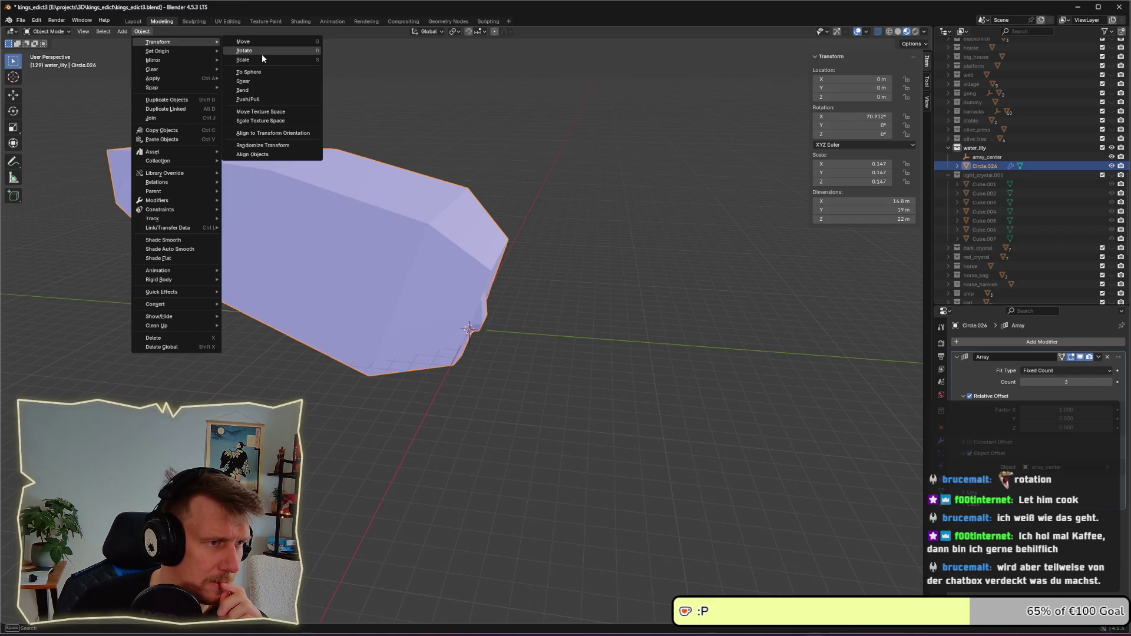
pyautogui.click(264, 133)
pyautogui.hotkey('ctrl', 'z')
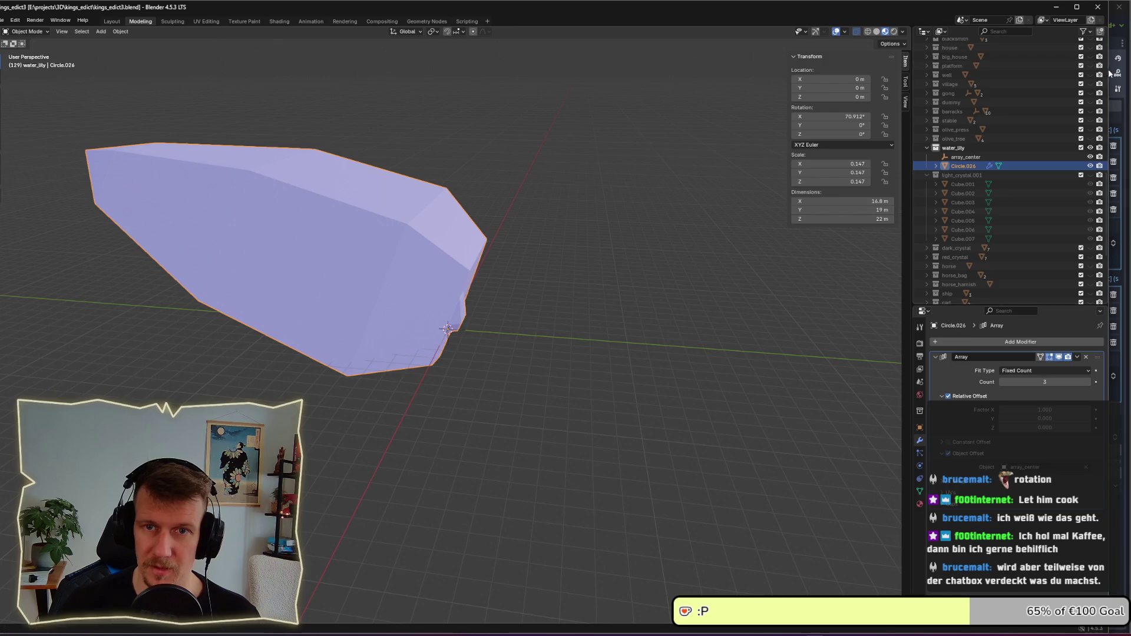
# - Narrow and shift the Blender window so the game shows beside it
pyautogui.moveTo(1025, 9); pyautogui.dragTo(873, 48)
pyautogui.moveTo(804, 9); pyautogui.dragTo(824, 14)
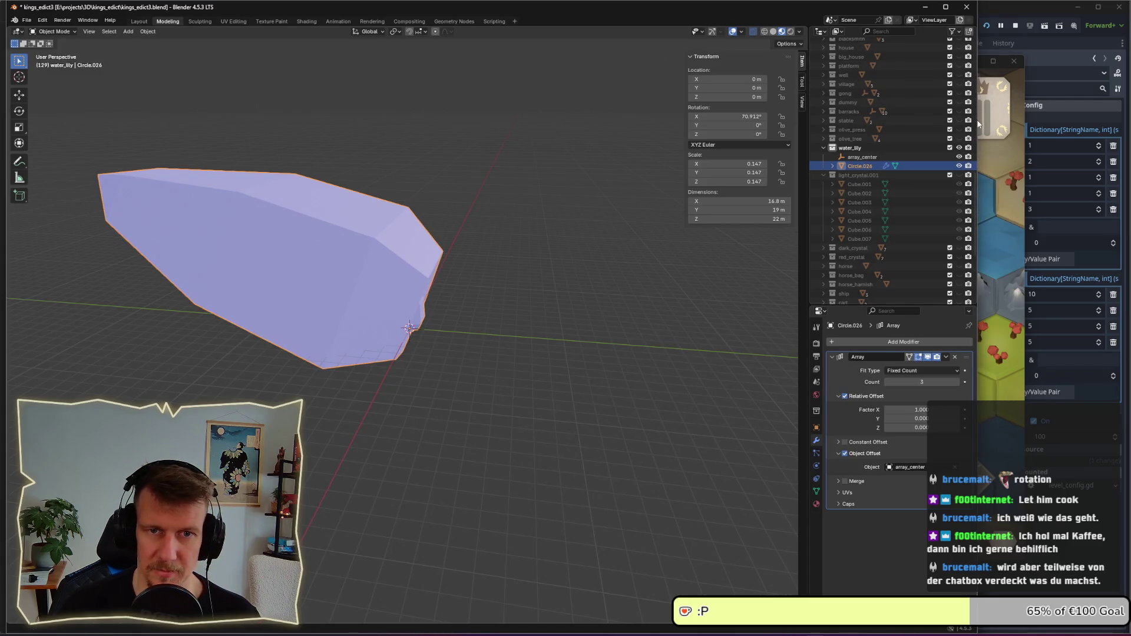
pyautogui.moveTo(975, 119); pyautogui.dragTo(931, 118)
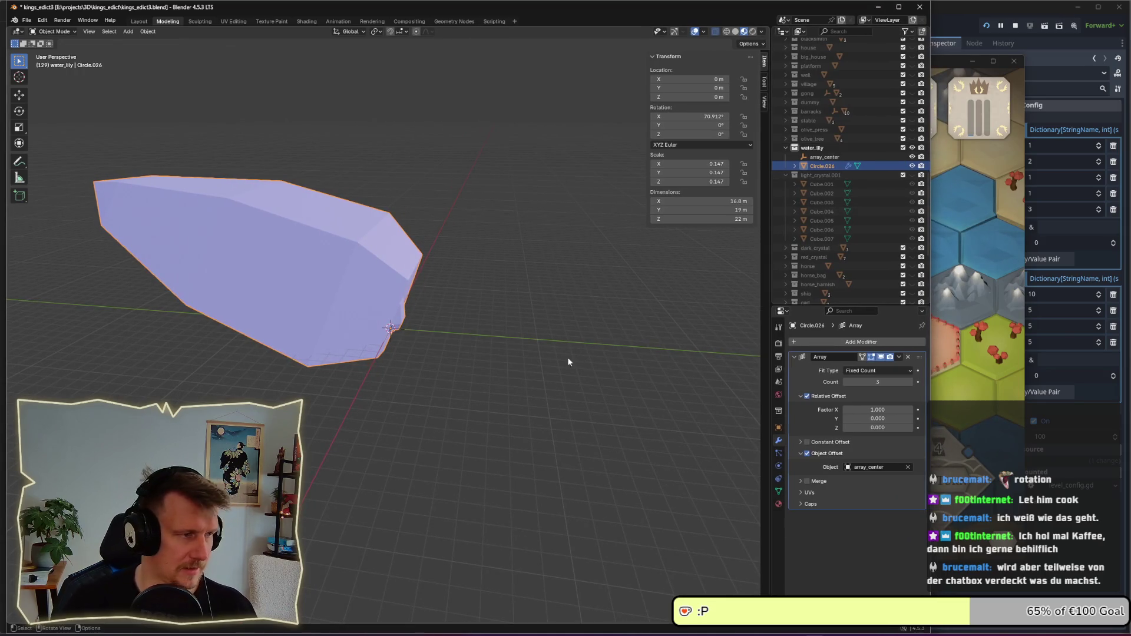
pyautogui.moveTo(567, 357); pyautogui.dragTo(512, 365)
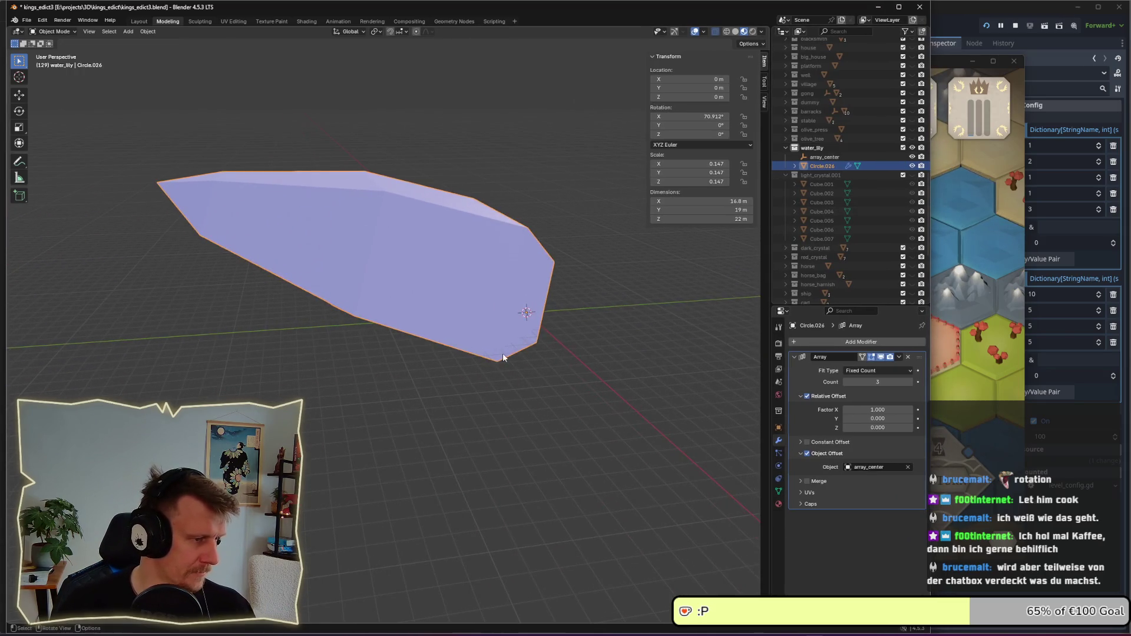
pyautogui.scroll(3, 503, 353)
pyautogui.scroll(-2, 503, 328)
pyautogui.moveTo(549, 266); pyautogui.dragTo(559, 329)
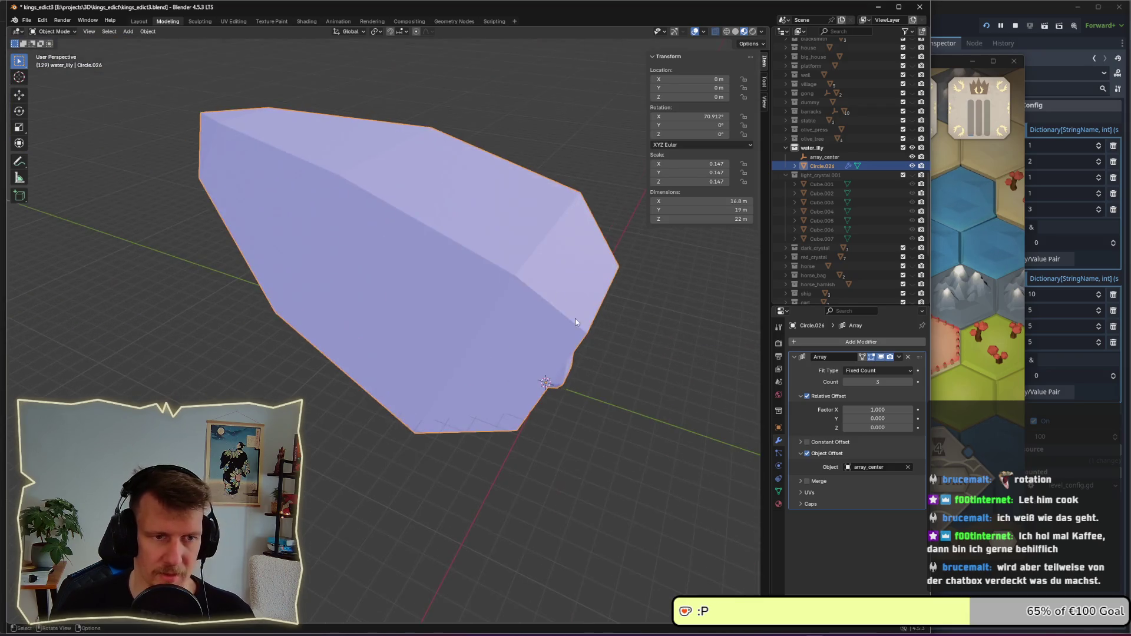
# - Reselect Circle.026 and bring up the Object menu's transform commands
pyautogui.click(830, 156)
pyautogui.click(821, 166)
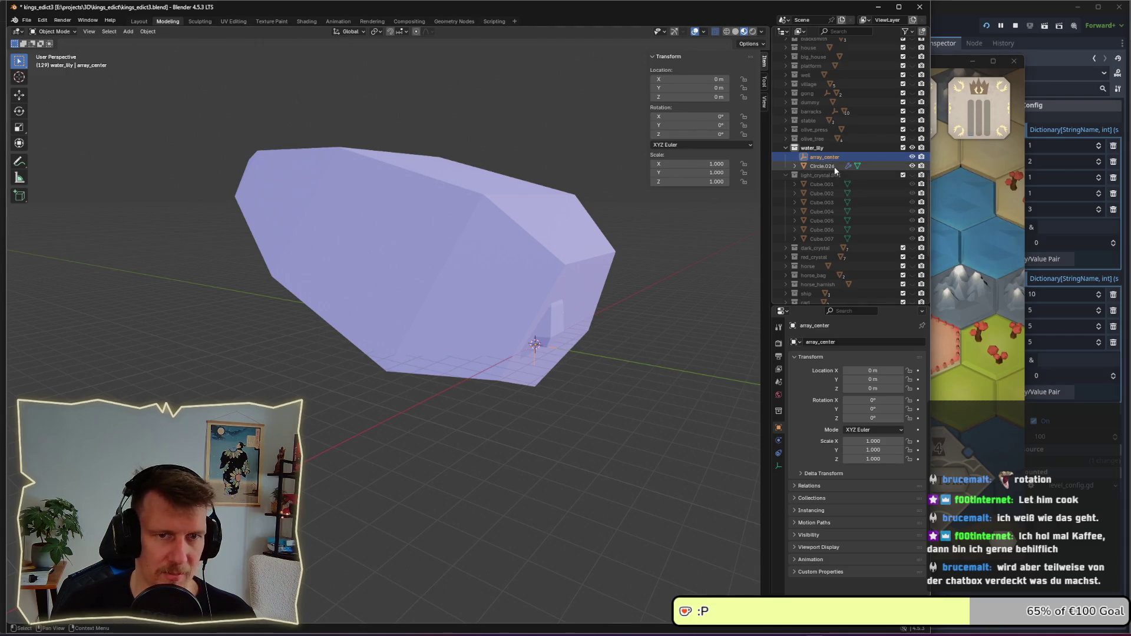
pyautogui.click(148, 33)
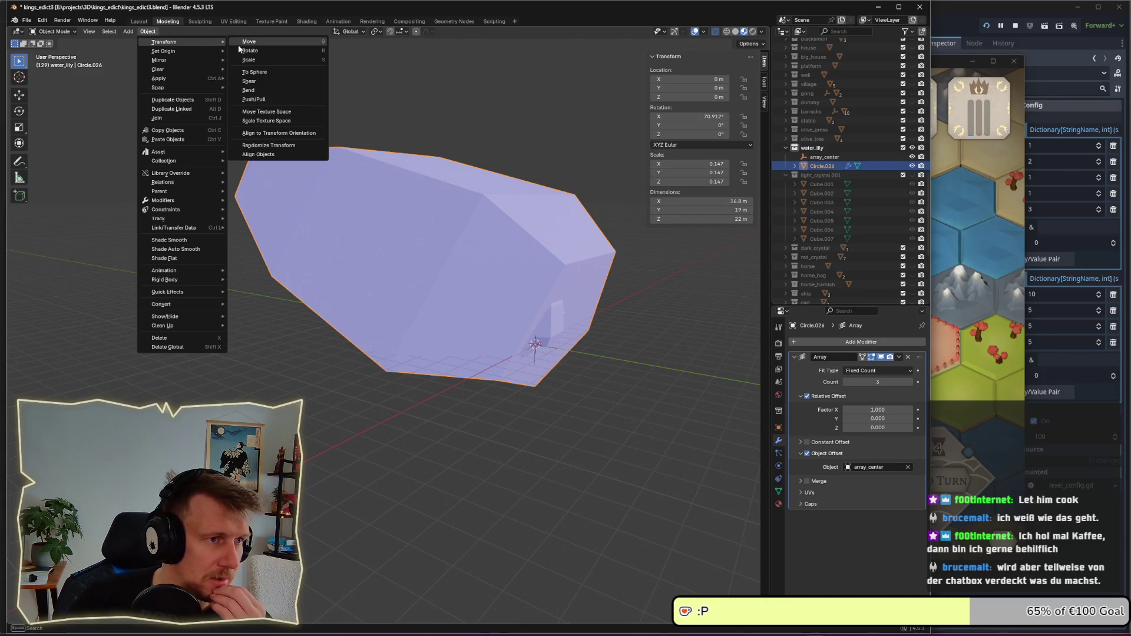
pyautogui.moveTo(164, 41)
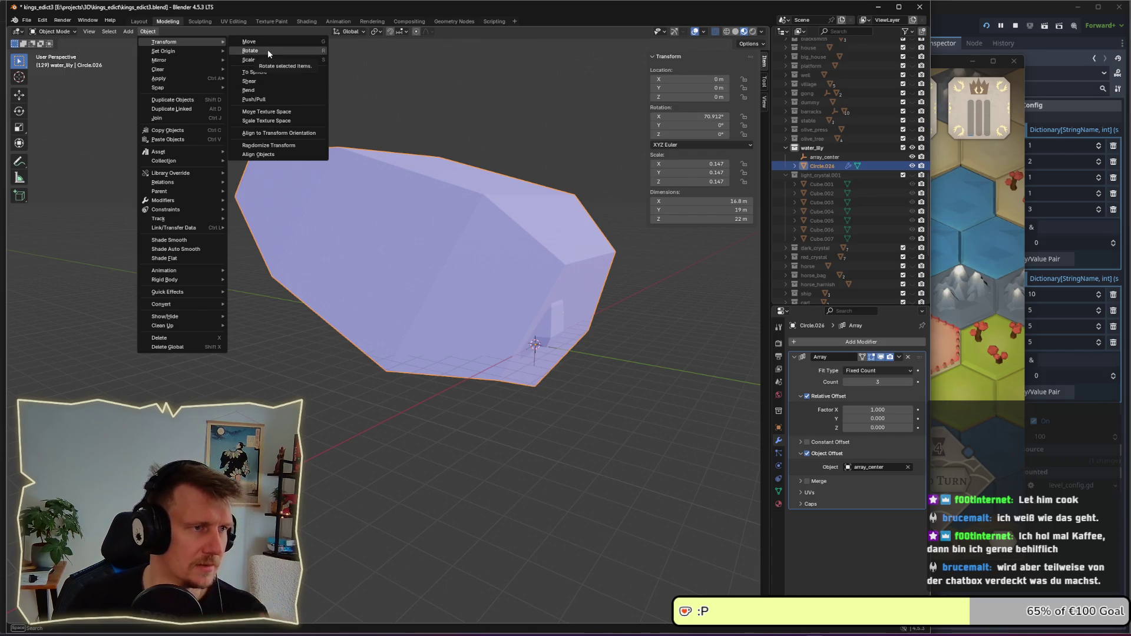
# - Rotate the Circle.026 petal via Object > Transform > Rotate and confirm
pyautogui.click(268, 50)
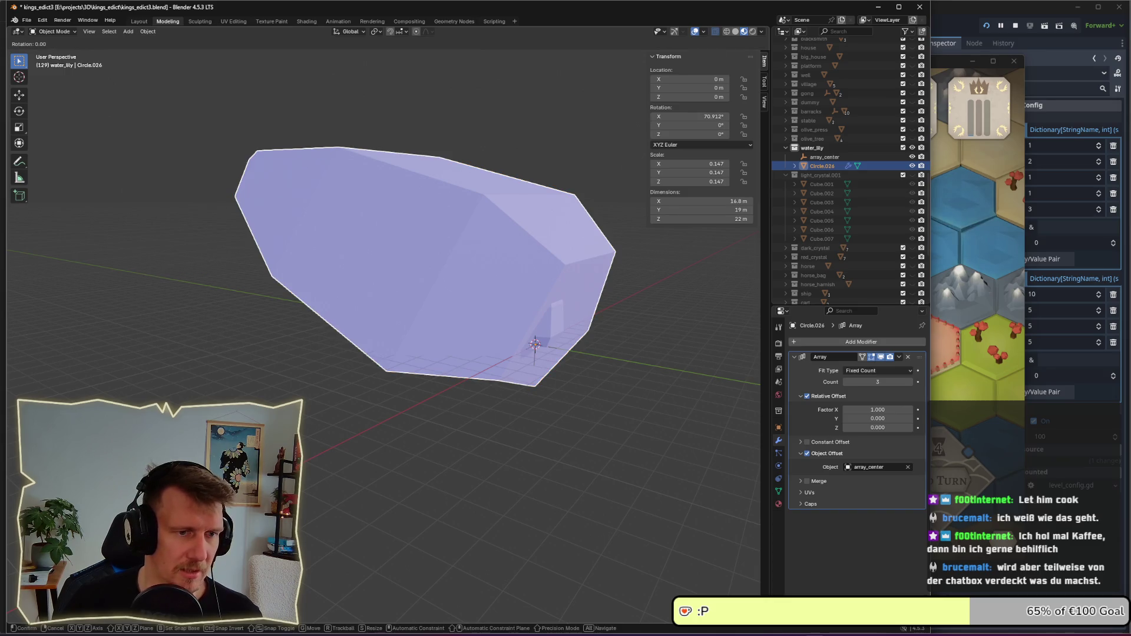
pyautogui.click(520, 621)
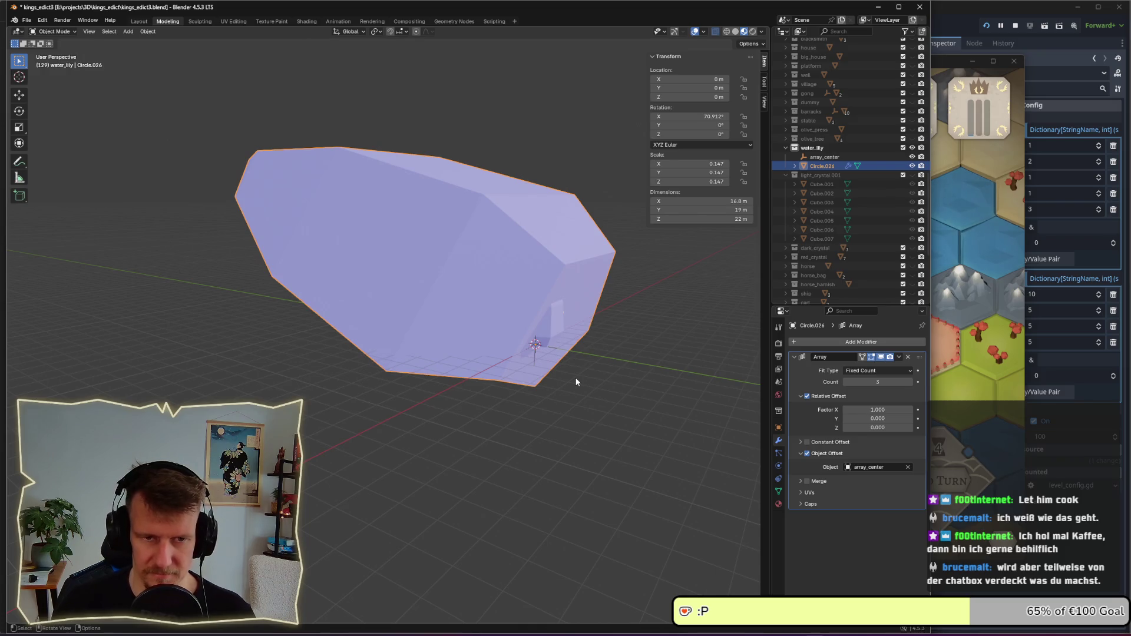
pyautogui.scroll(2, 575, 377)
pyautogui.scroll(2, 575, 377)
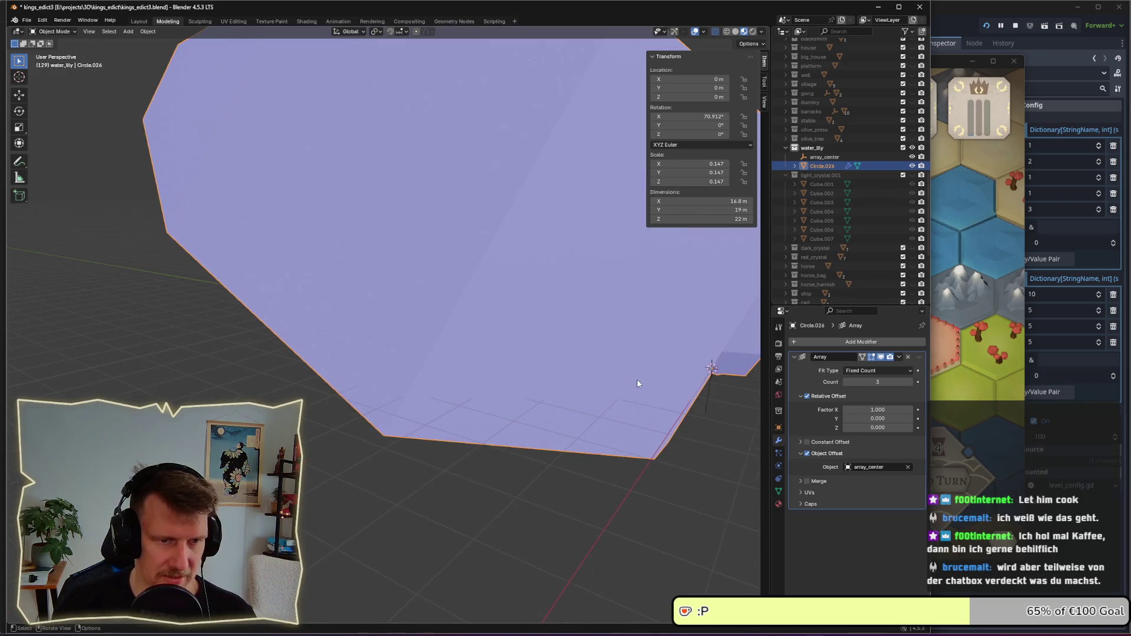
pyautogui.scroll(1, 619, 379)
pyautogui.moveTo(620, 379); pyautogui.dragTo(595, 353)
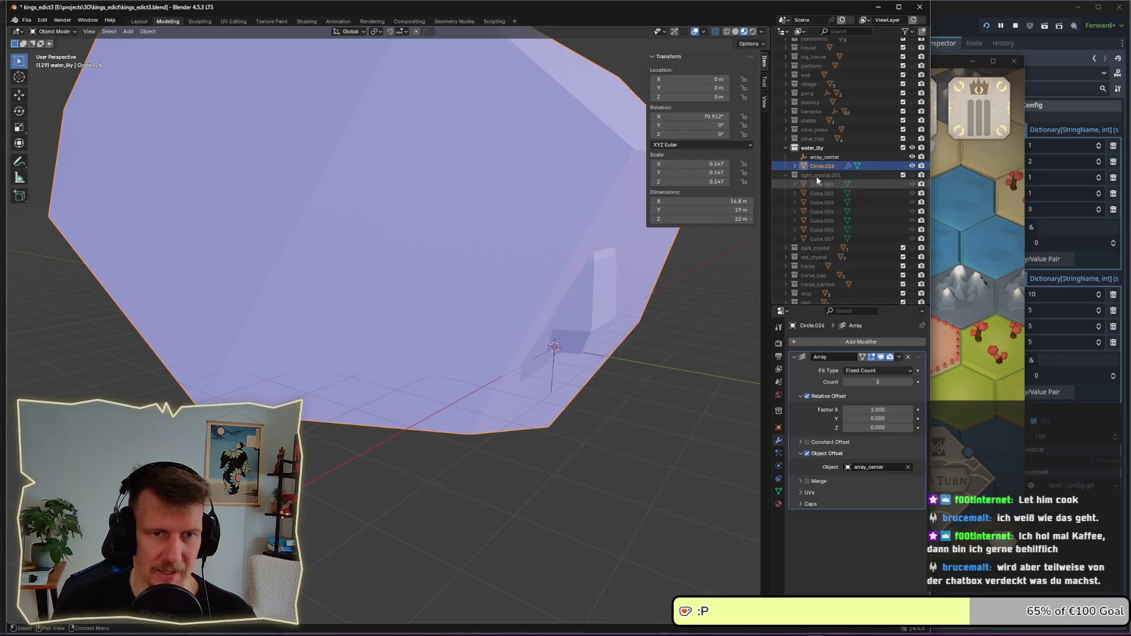
# - Select array_center, toggle animation playback, and switch the main area to the Movie Clip Editor
pyautogui.click(824, 157)
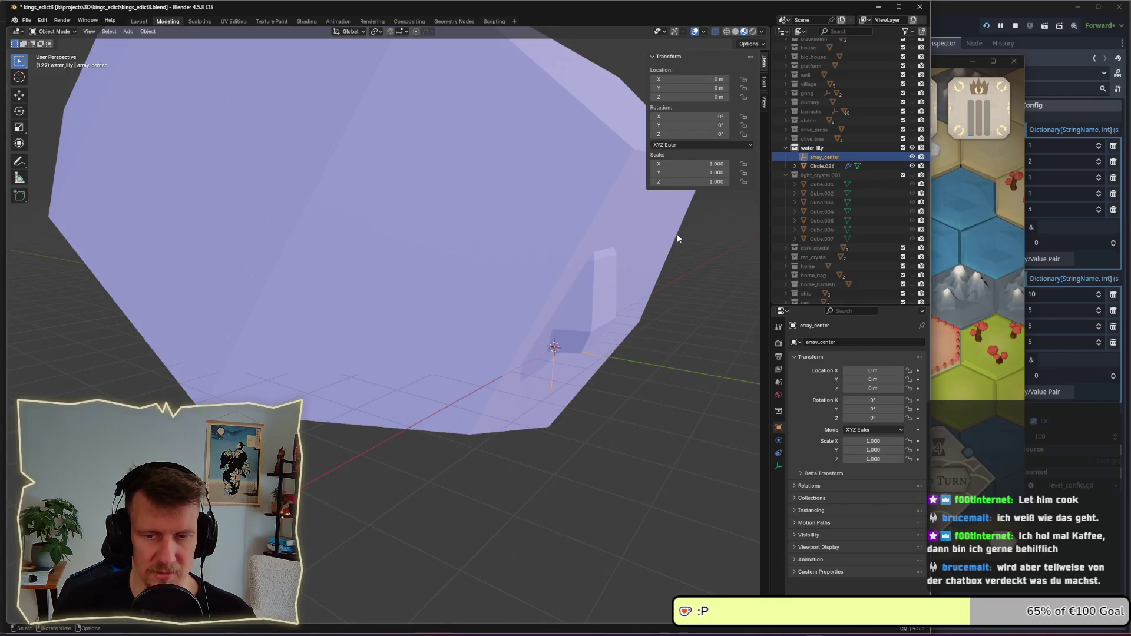
pyautogui.scroll(-3, 638, 261)
pyautogui.press('space')
pyautogui.press('space')
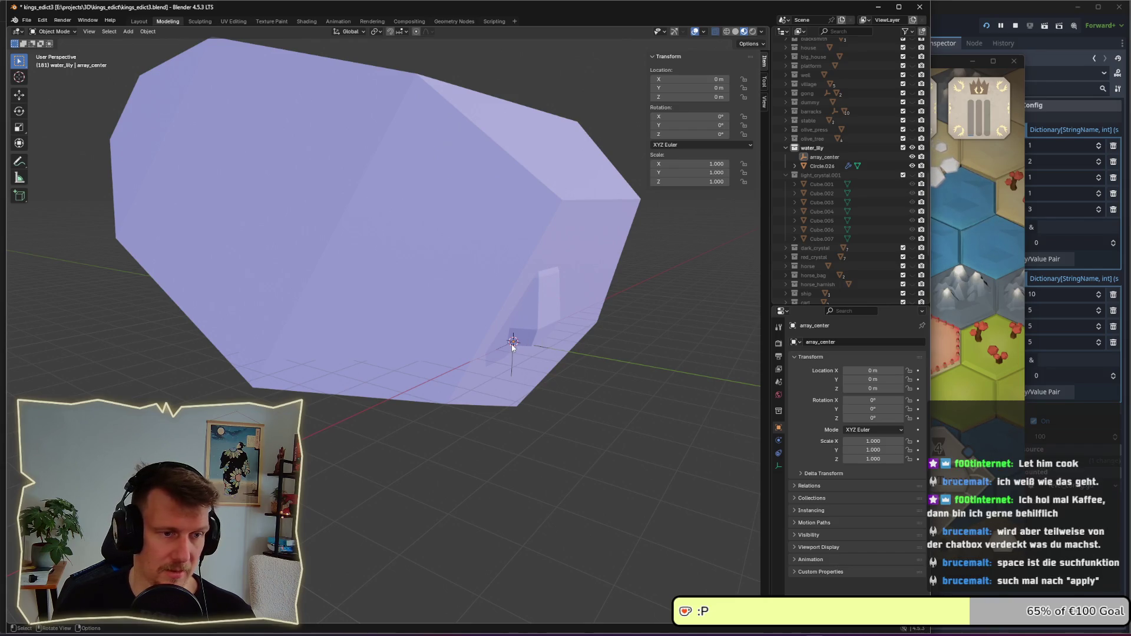
pyautogui.press('space')
pyautogui.press('space')
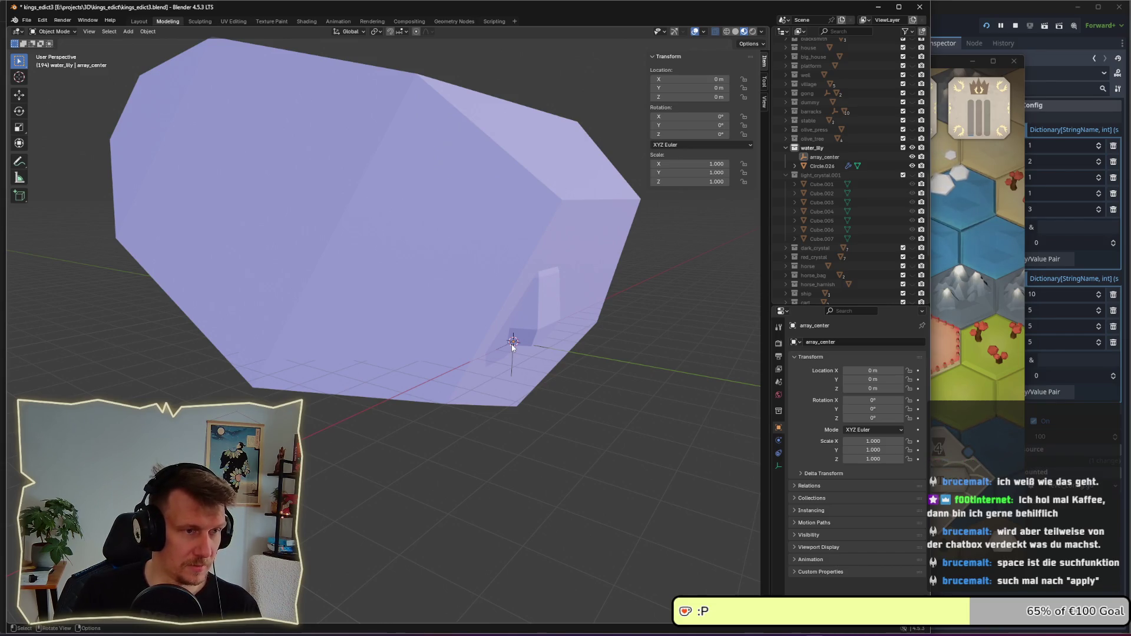
pyautogui.hotkey('shift', 'F2')
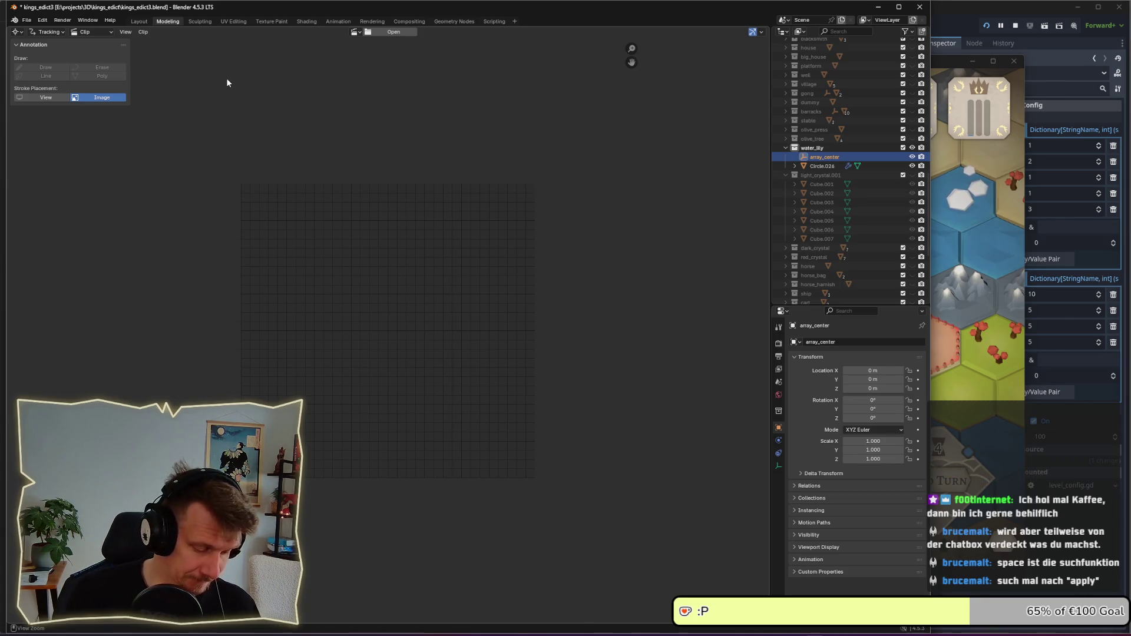
# - Cycle editors with Shift+F-keys back to the 3D Viewport, then start Batch Rename
pyautogui.hotkey('shift', 'F1')
pyautogui.hotkey('shift', 'F2')
pyautogui.hotkey('shift', 'F3')
pyautogui.hotkey('shift', 'F4')
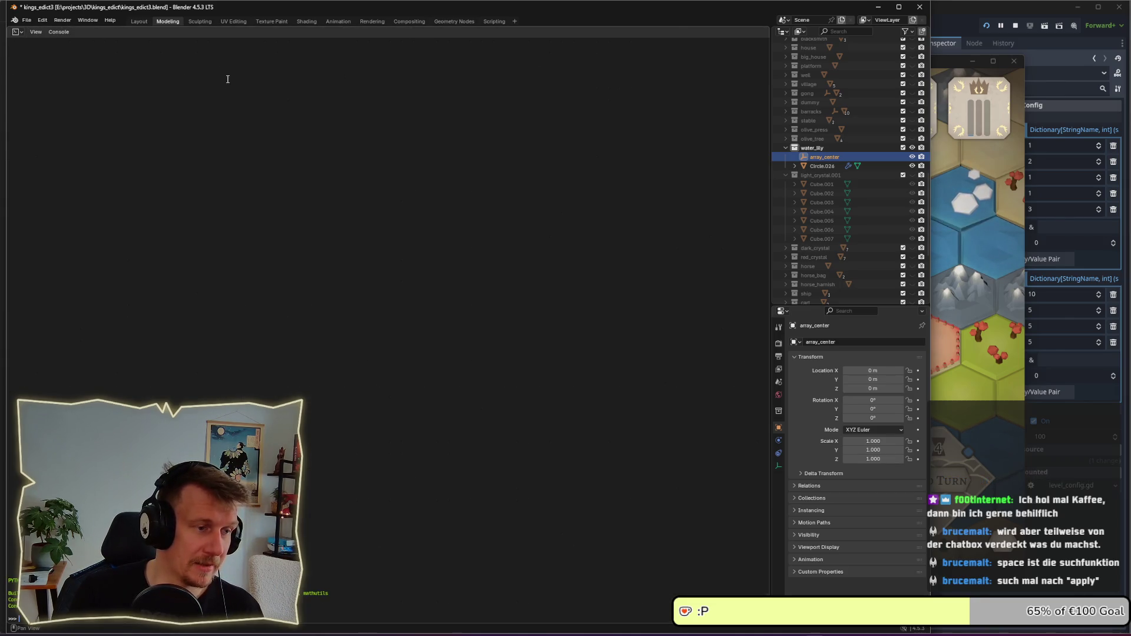
pyautogui.hotkey('shift', 'F5')
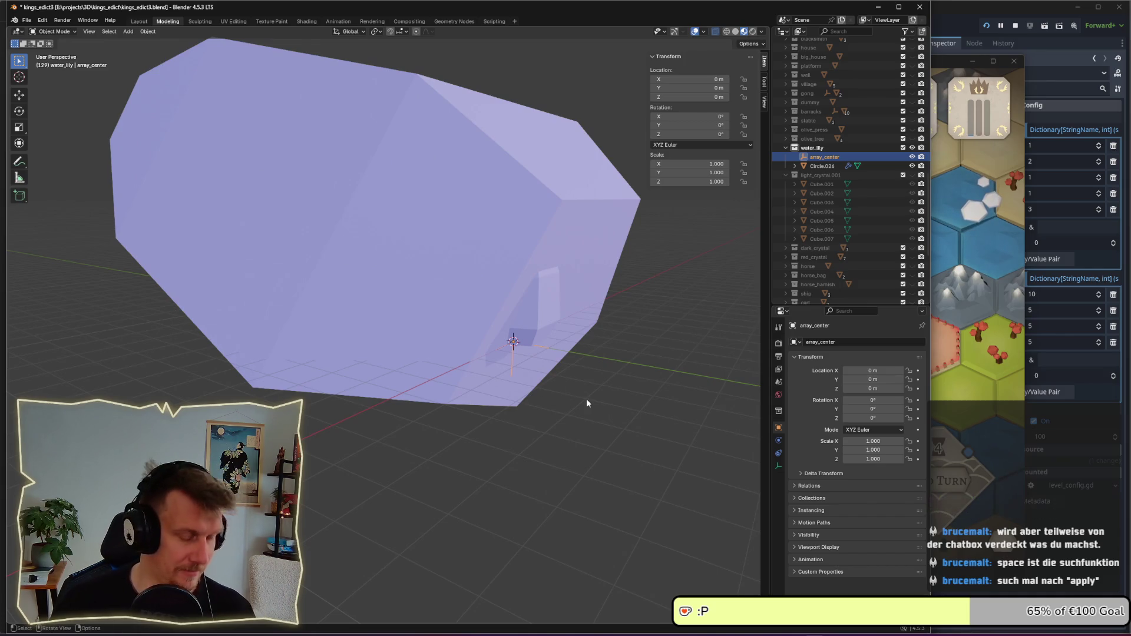
pyautogui.hotkey('ctrl', 'F2')
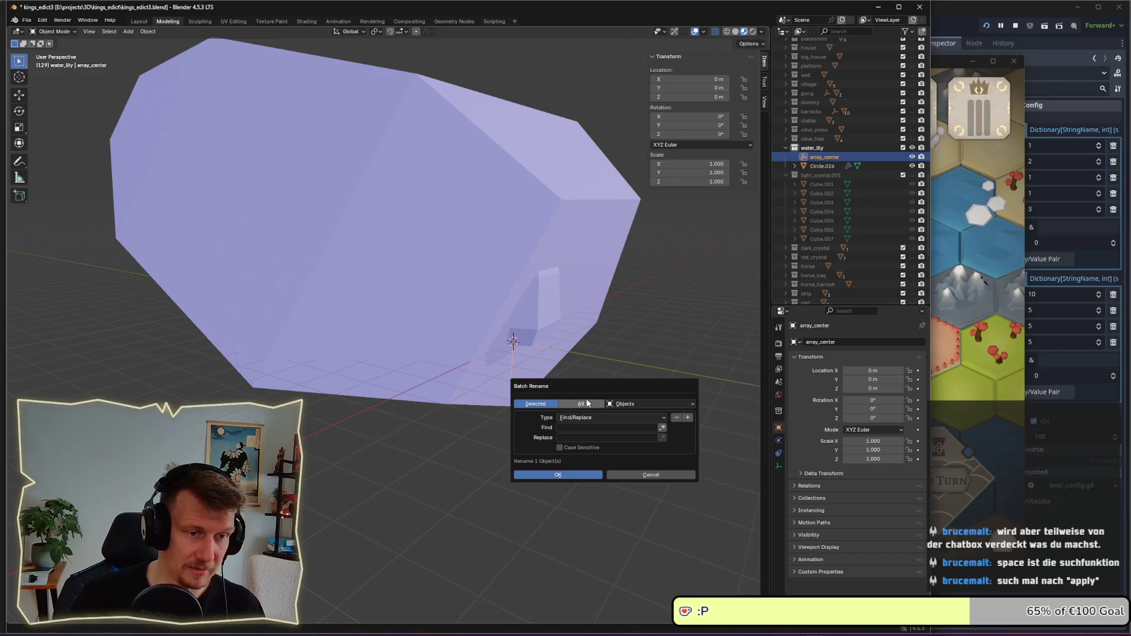
# - Dismiss Batch Rename and leave array_center's name unchanged
pyautogui.press('Escape')
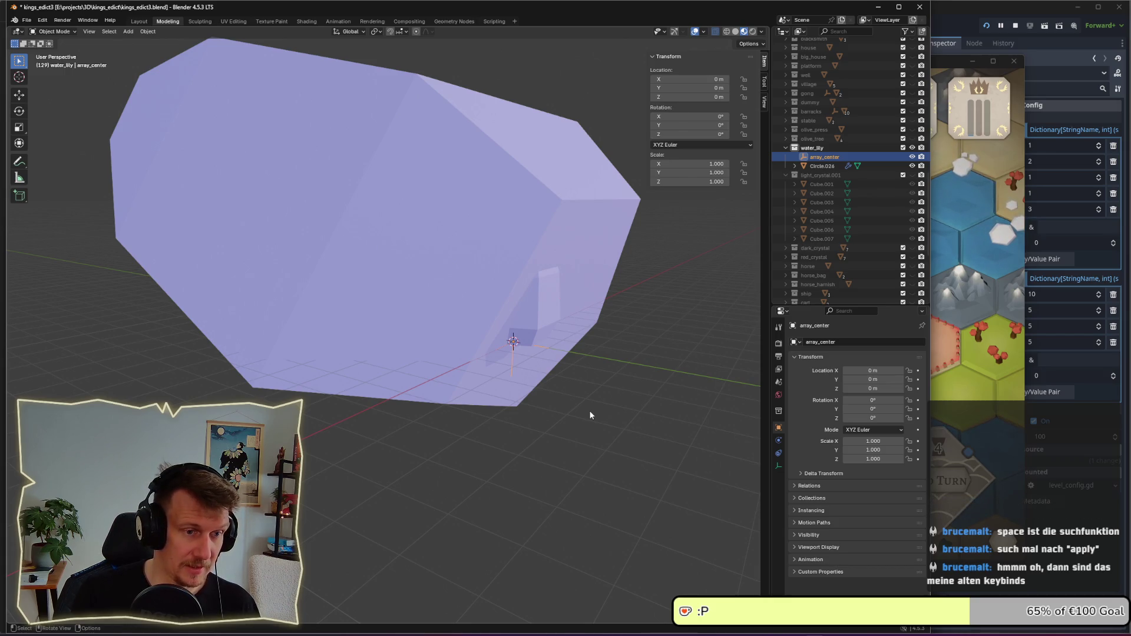
pyautogui.press('F2')
pyautogui.press('Return')
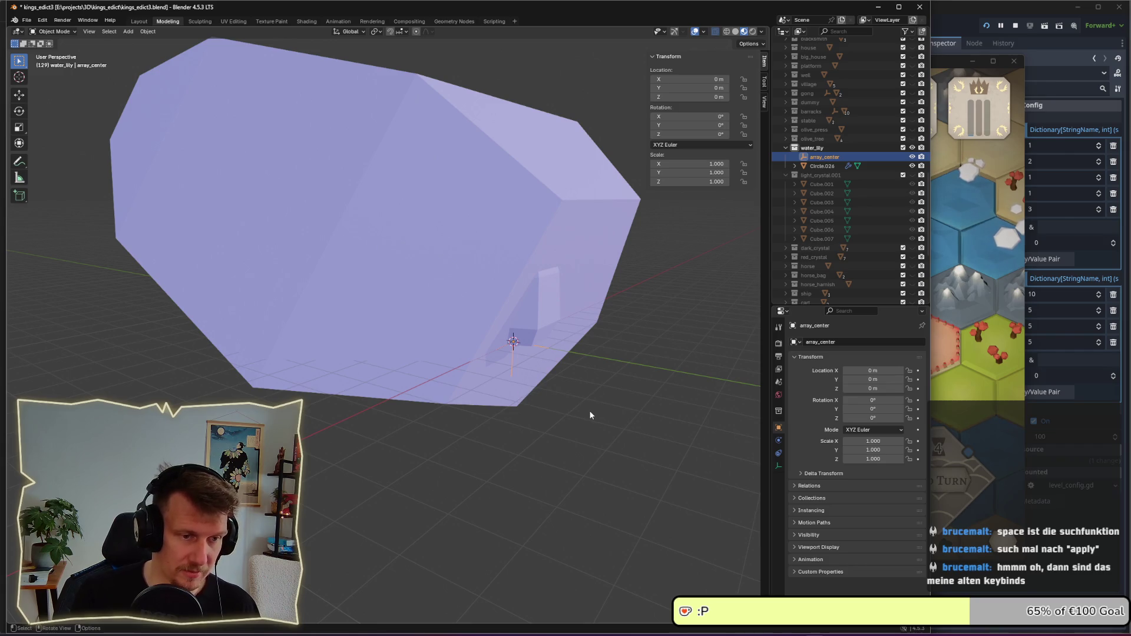
# - Try Apply Transformation on the empty via search, then select the Circle.026 petal
pyautogui.press('F3')
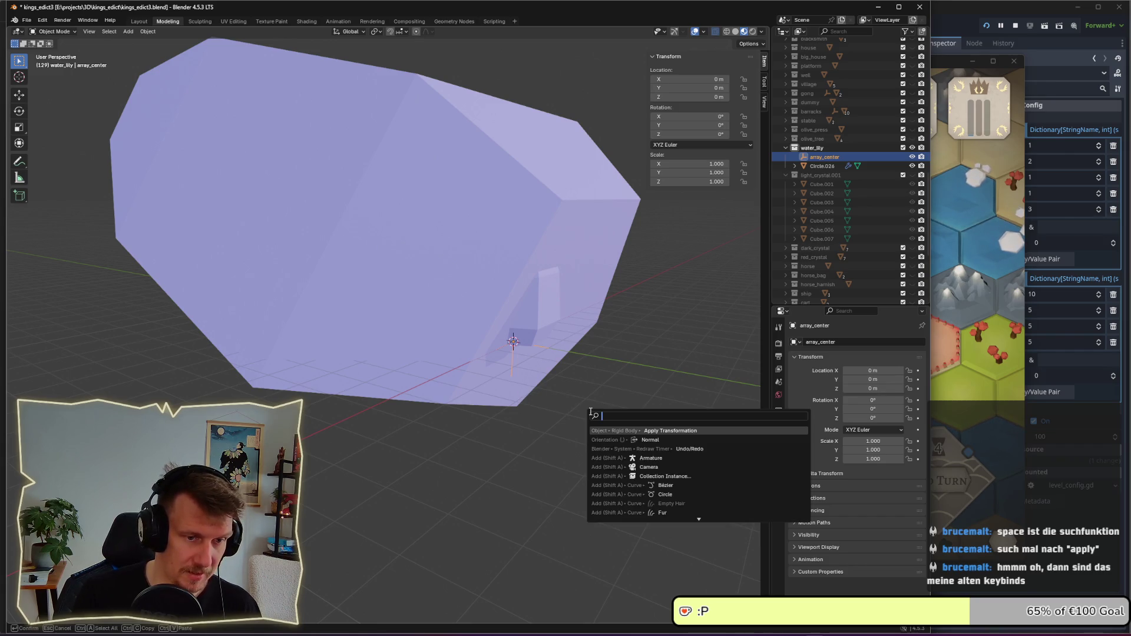
pyautogui.click(669, 432)
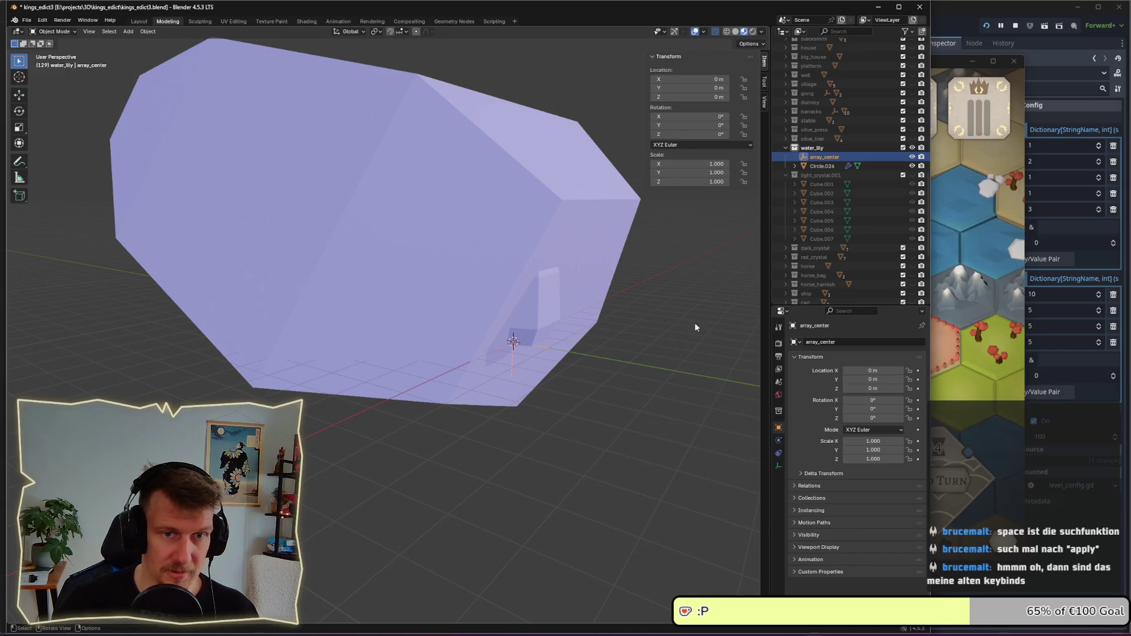
pyautogui.click(822, 165)
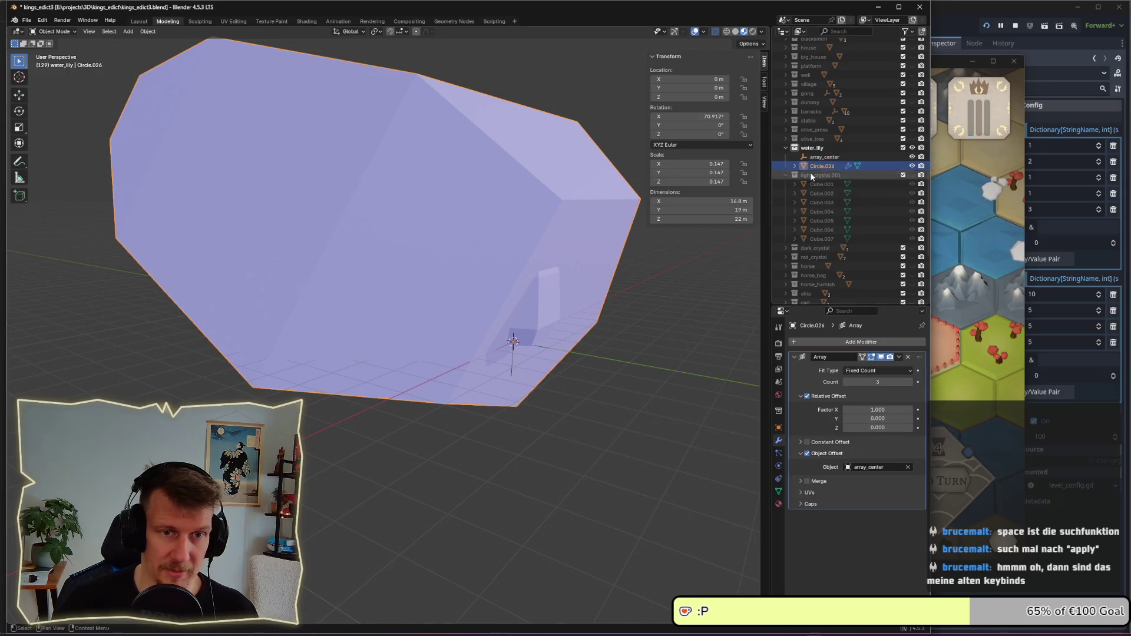
# - Test moving array_center up along Z and cancel, leaving it at the origin
pyautogui.rightClick(597, 408)
pyautogui.press('Escape')
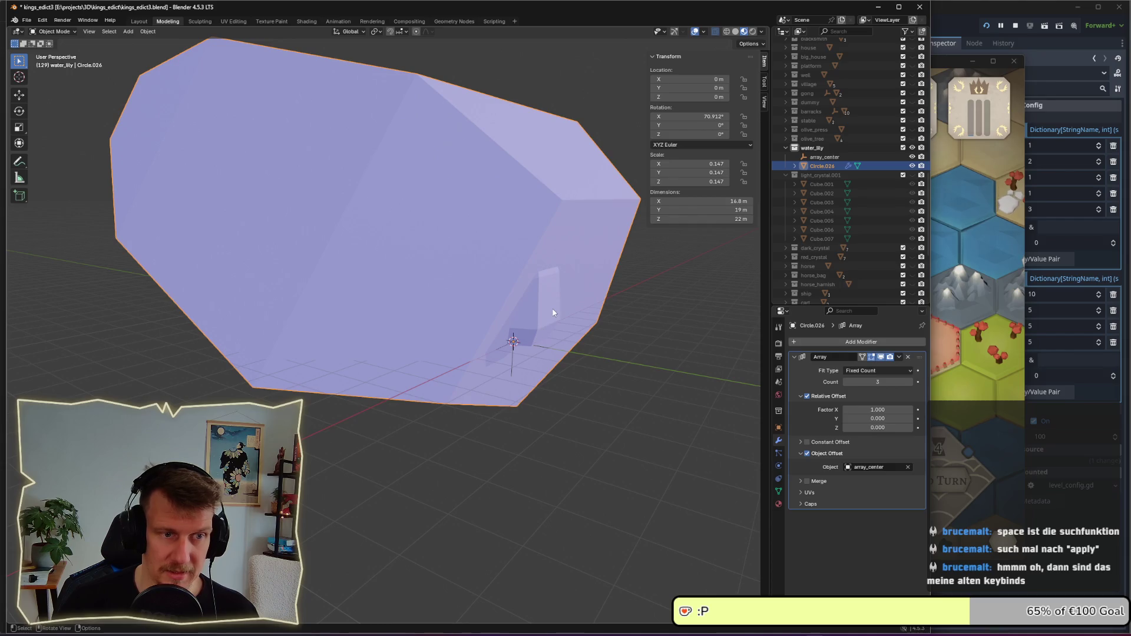
pyautogui.scroll(-1, 536, 334)
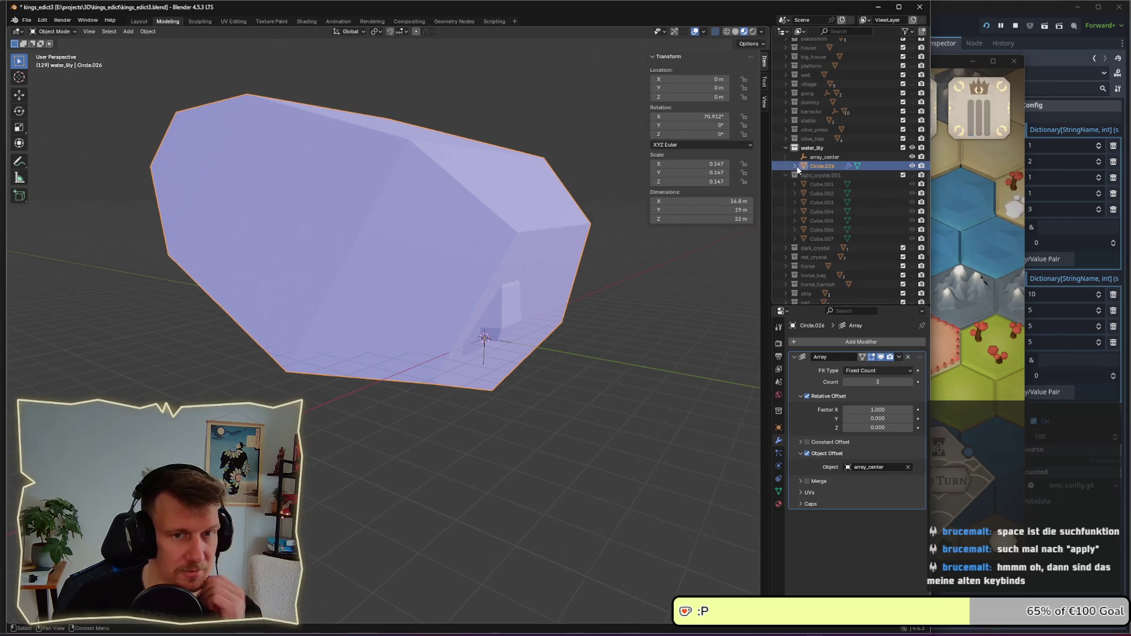
pyautogui.click(813, 157)
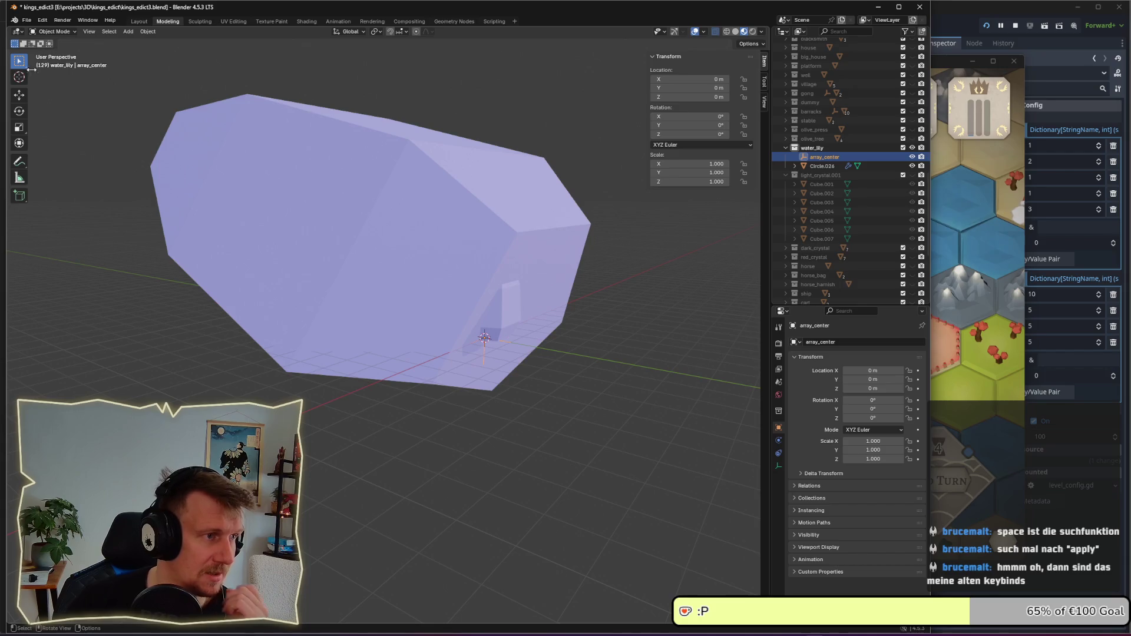
pyautogui.press('w')
pyautogui.press('b')
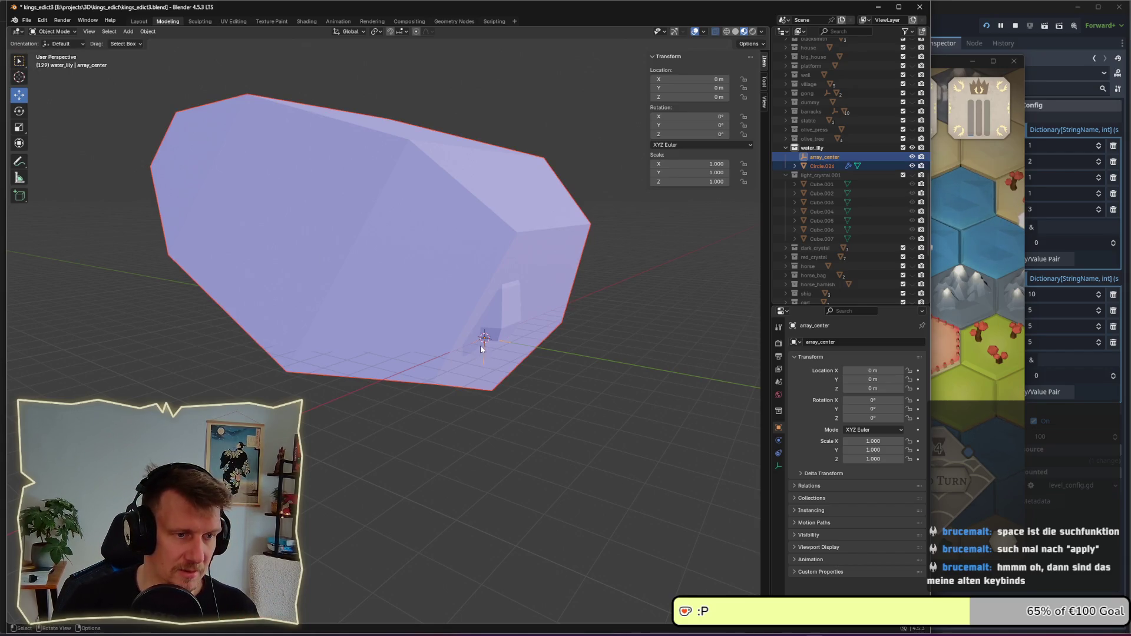
pyautogui.press('g')
pyautogui.press('z')
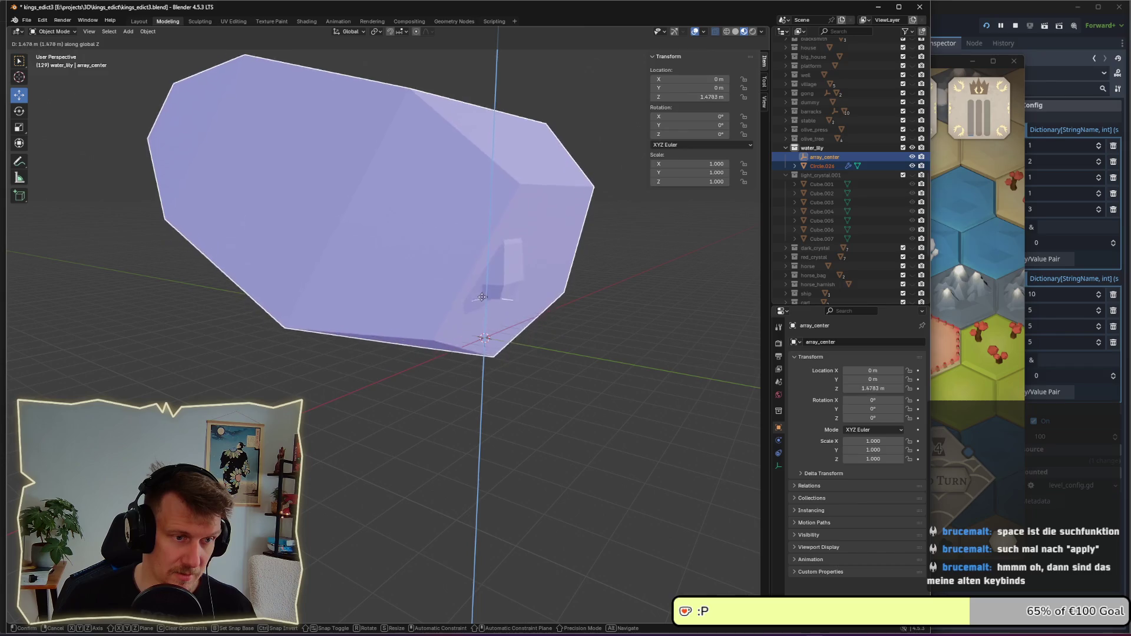
pyautogui.press('Escape')
# - Untick Relative Offset on the petal's Array, test a Z move and cancel it
pyautogui.click(819, 167)
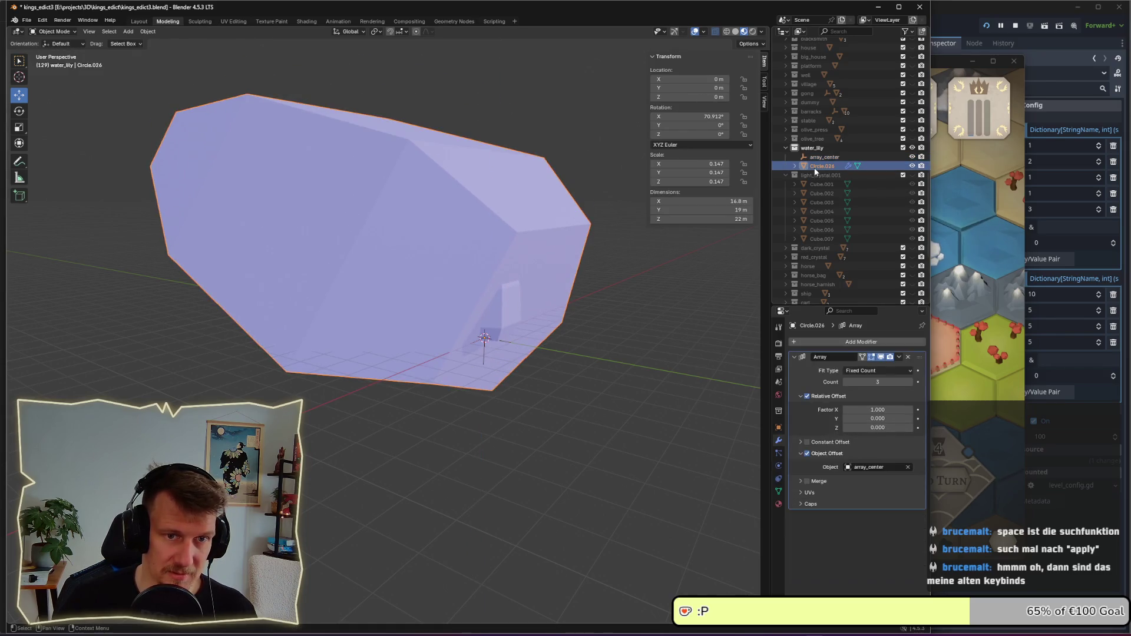
pyautogui.click(807, 396)
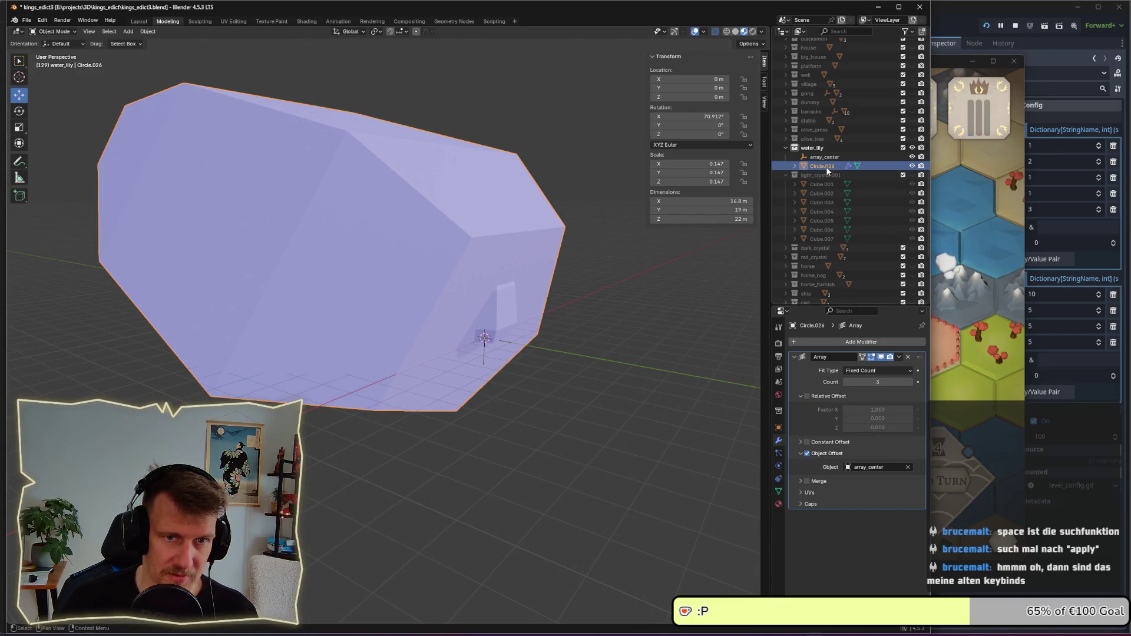
pyautogui.press('g')
pyautogui.press('z')
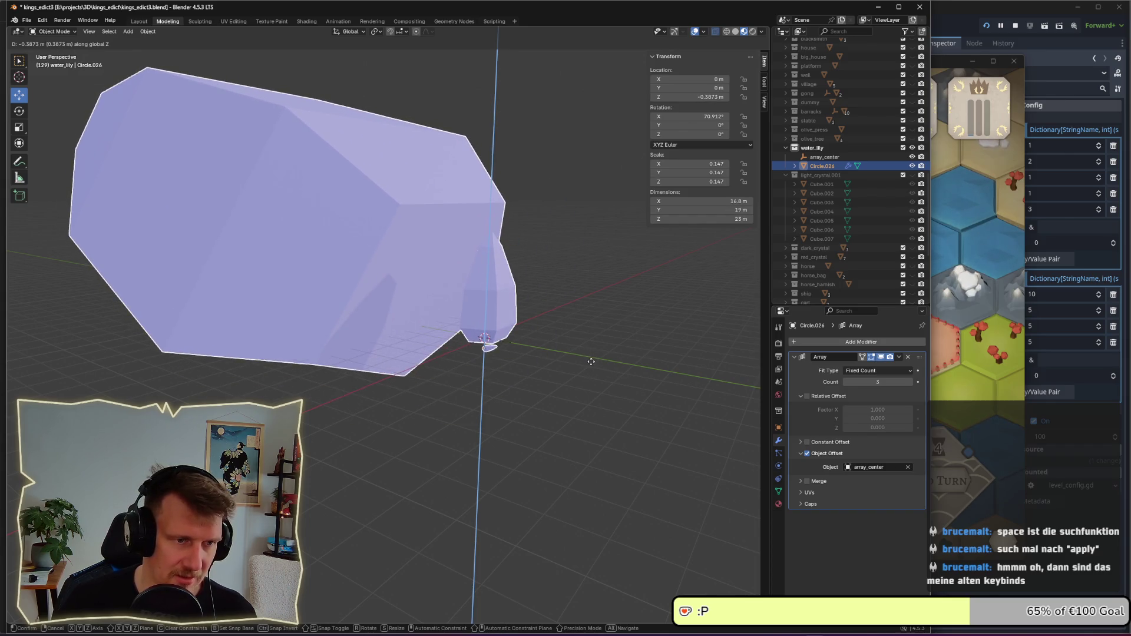
pyautogui.click(591, 361)
# - Reselect Circle.026 and bring up the operator search for Apply Transformation
pyautogui.click(821, 156)
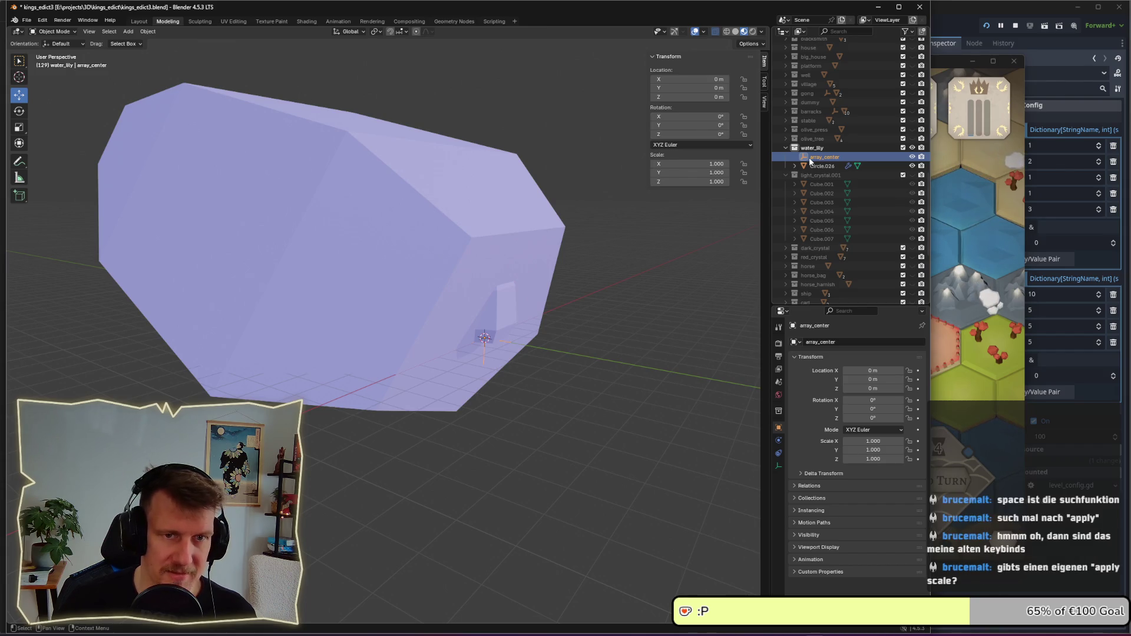
pyautogui.click(823, 165)
pyautogui.press('space')
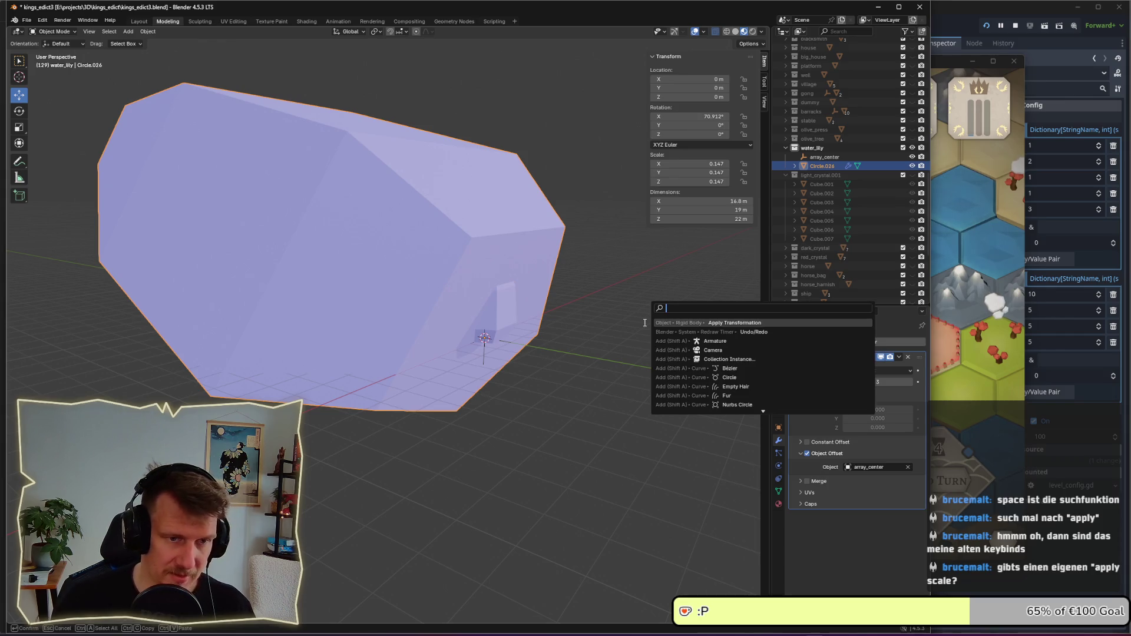
pyautogui.write('apply s')
# - Apply the petal's scale, forming a small three-petal lily around array_center
pyautogui.press('Return')
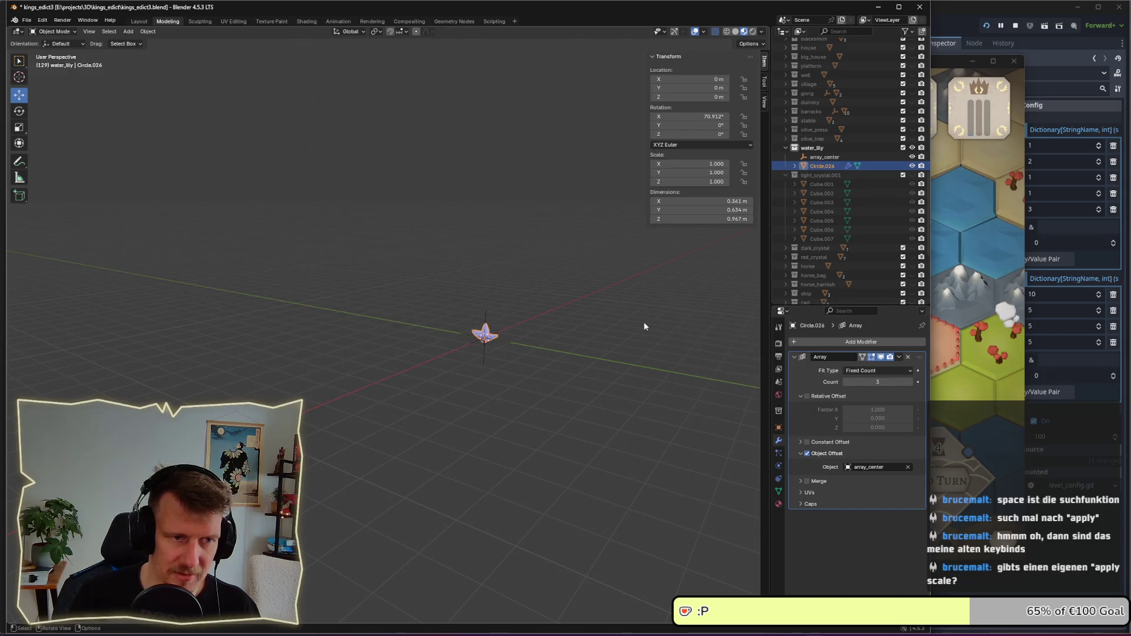
pyautogui.scroll(3, 525, 356)
pyautogui.scroll(5, 619, 344)
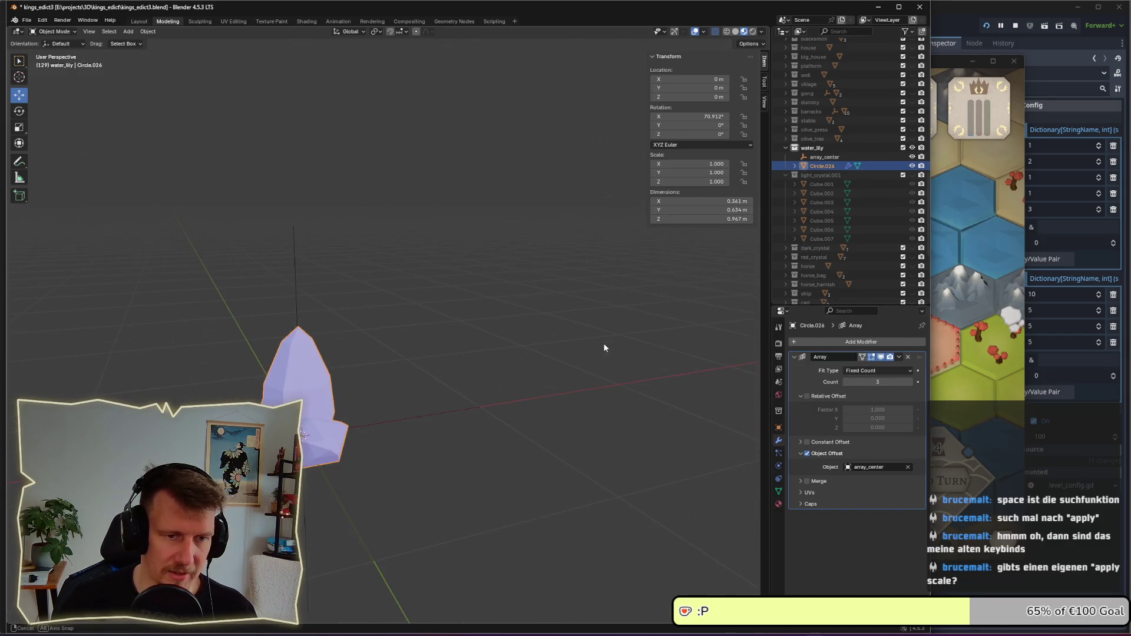
pyautogui.moveTo(476, 397)
pyautogui.mouseDown()
pyautogui.moveTo(559, 403)
pyautogui.moveTo(493, 351)
pyautogui.moveTo(546, 347)
pyautogui.moveTo(442, 327)
pyautogui.mouseUp()
pyautogui.scroll(4, 491, 346)
pyautogui.scroll(-4, 492, 346)
pyautogui.scroll(3, 429, 324)
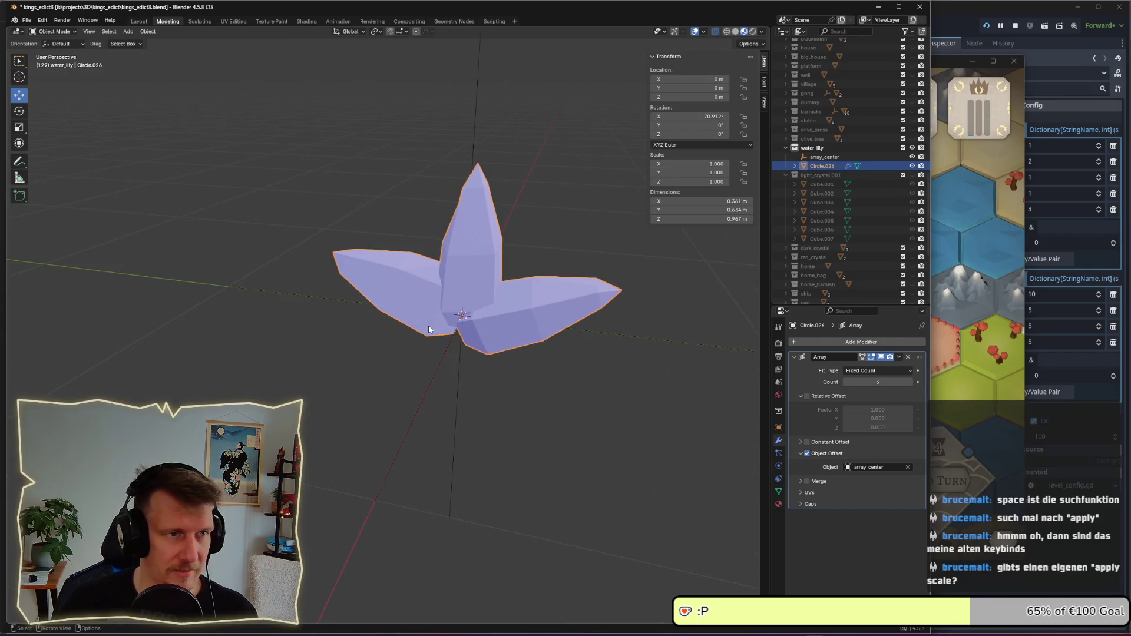
pyautogui.click(826, 156)
pyautogui.click(829, 168)
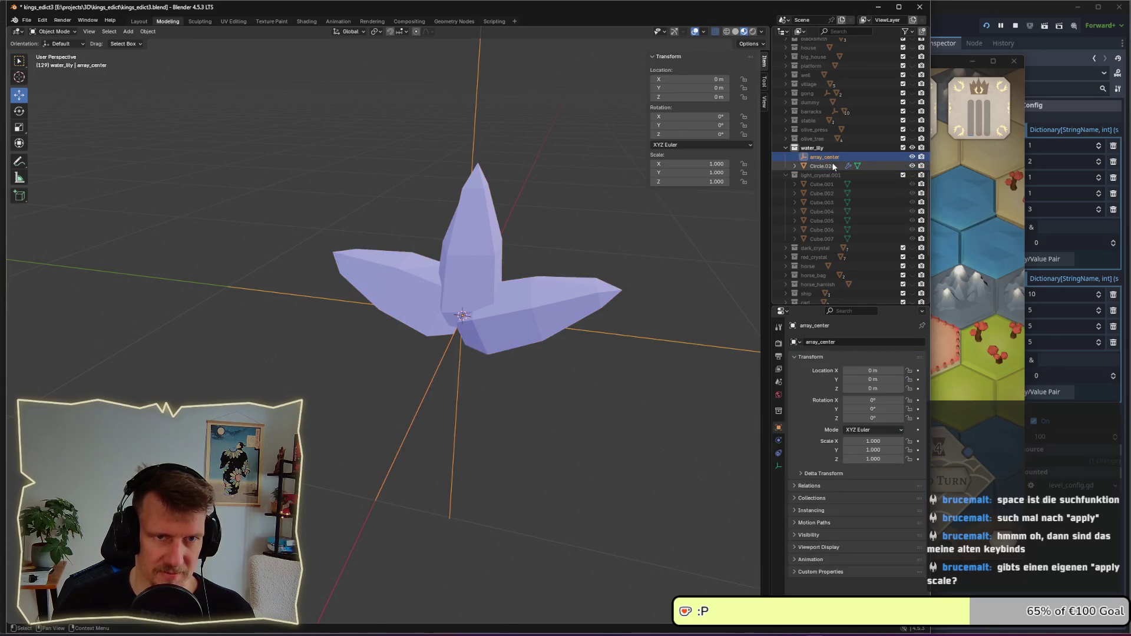
# - Shift the petal mesh along the Y axis to a new position
pyautogui.press('g')
pyautogui.press('z')
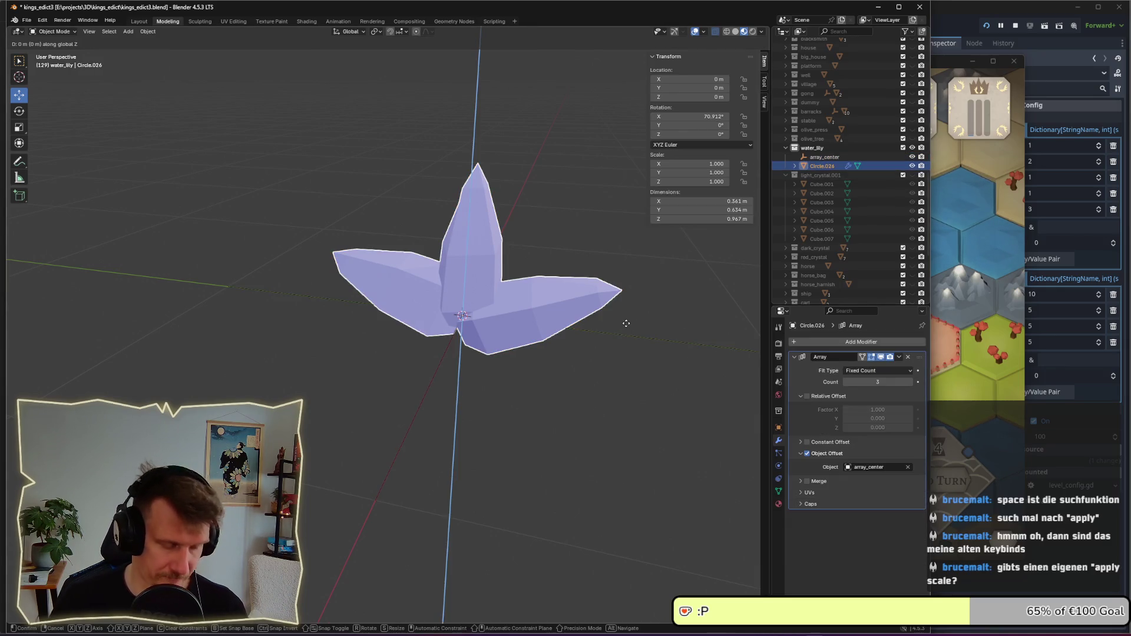
pyautogui.press('y')
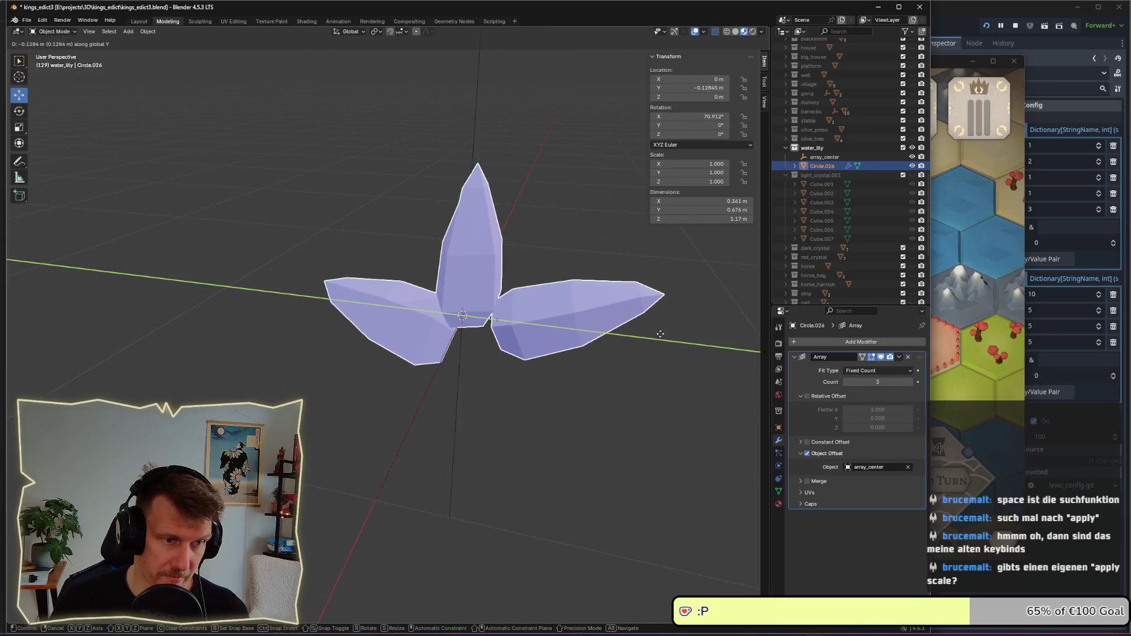
pyautogui.click(659, 333)
# - Raise the array_center empty slightly and rotate it about −95° around Y, then reselect the petal
pyautogui.click(822, 156)
pyautogui.press('g')
pyautogui.press('z')
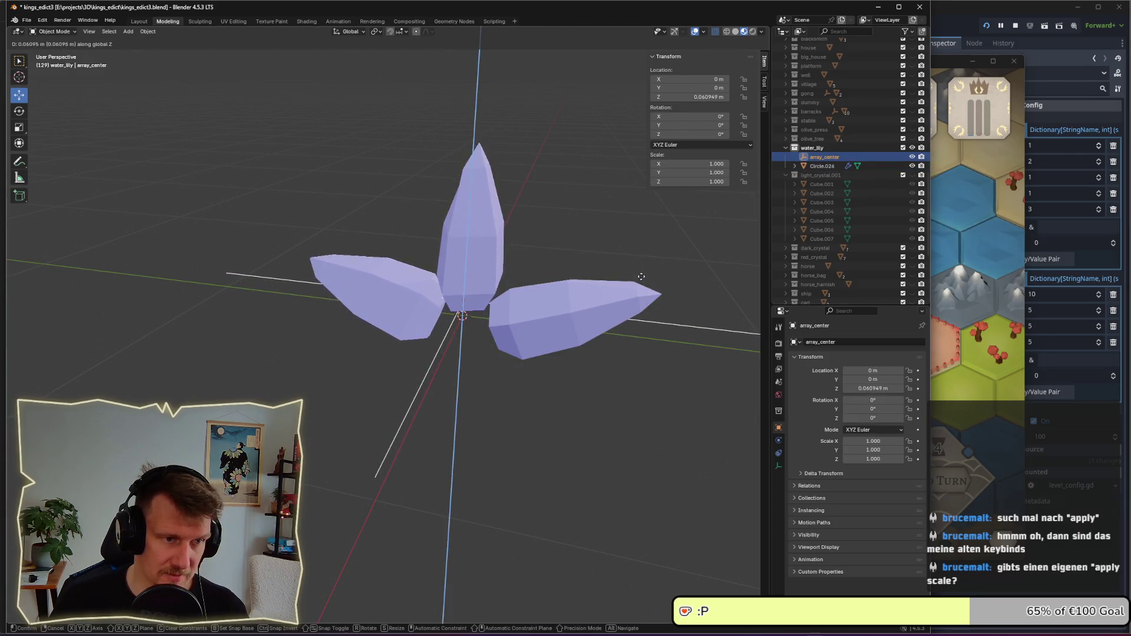
pyautogui.click(642, 282)
pyautogui.press('r')
pyautogui.press('y')
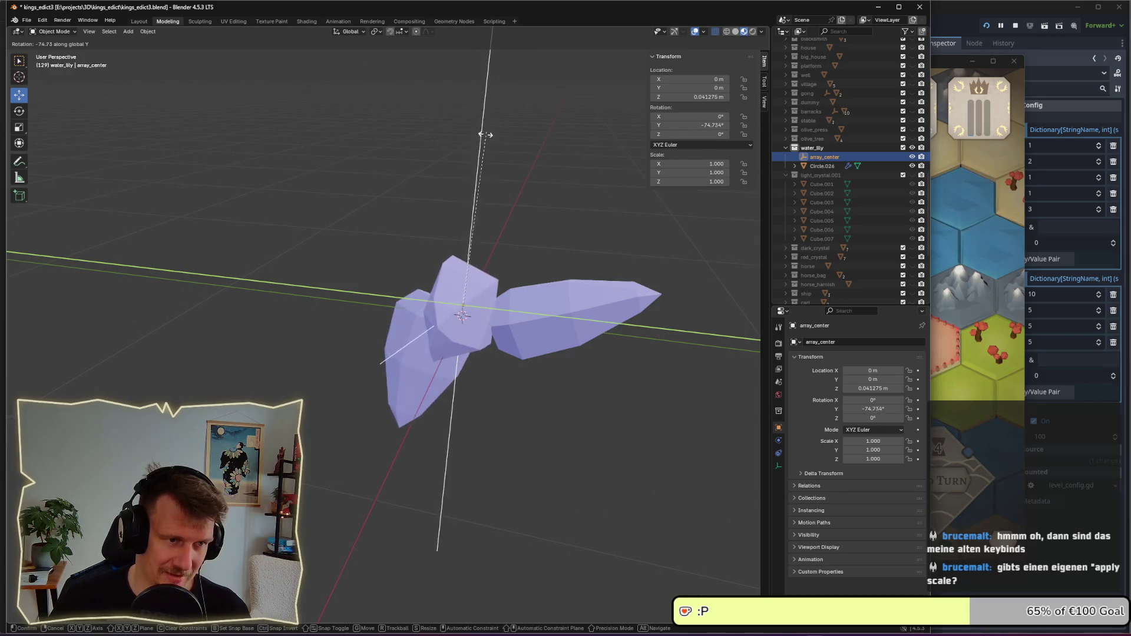
pyautogui.click(477, 247)
pyautogui.moveTo(488, 263)
pyautogui.mouseDown()
pyautogui.moveTo(583, 256)
pyautogui.moveTo(511, 307)
pyautogui.mouseUp()
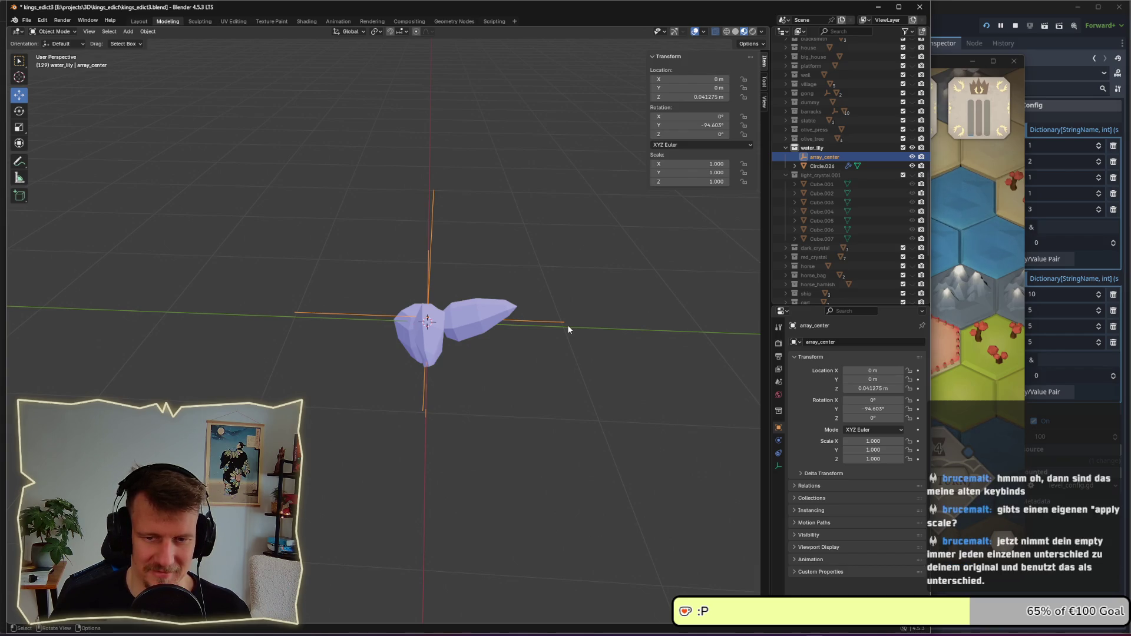
pyautogui.scroll(3, 533, 359)
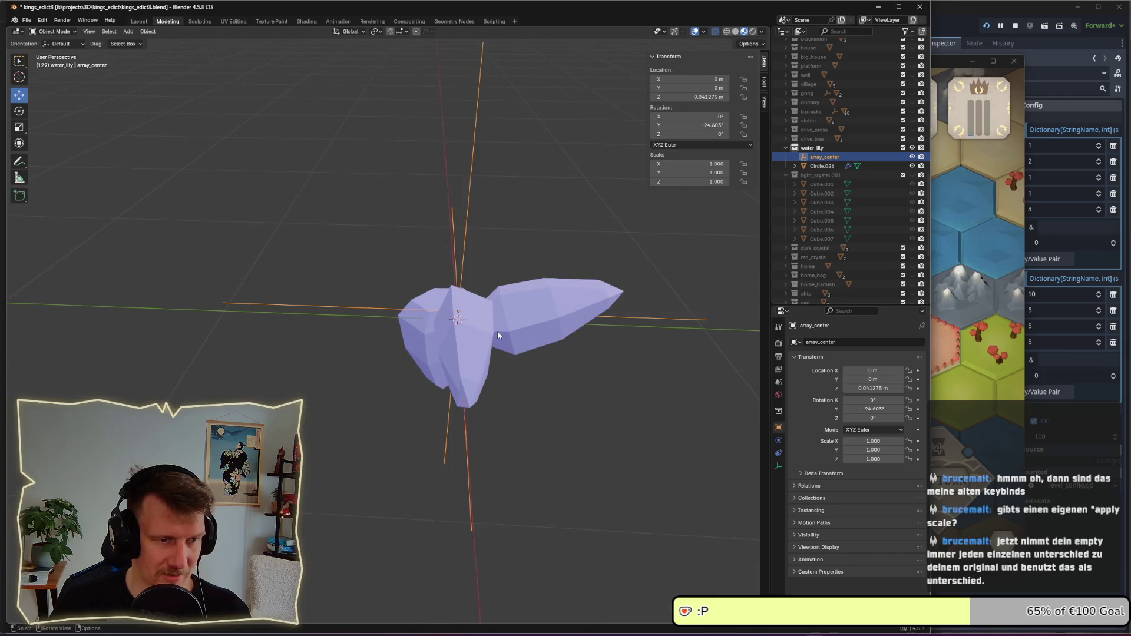
pyautogui.click(818, 166)
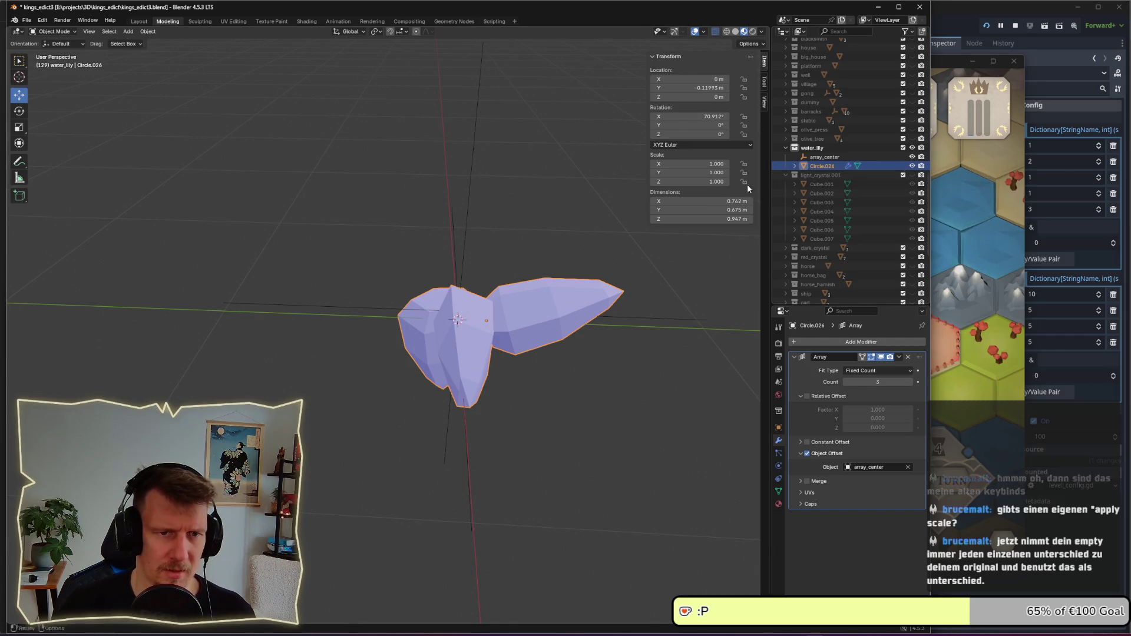
pyautogui.press('F3')
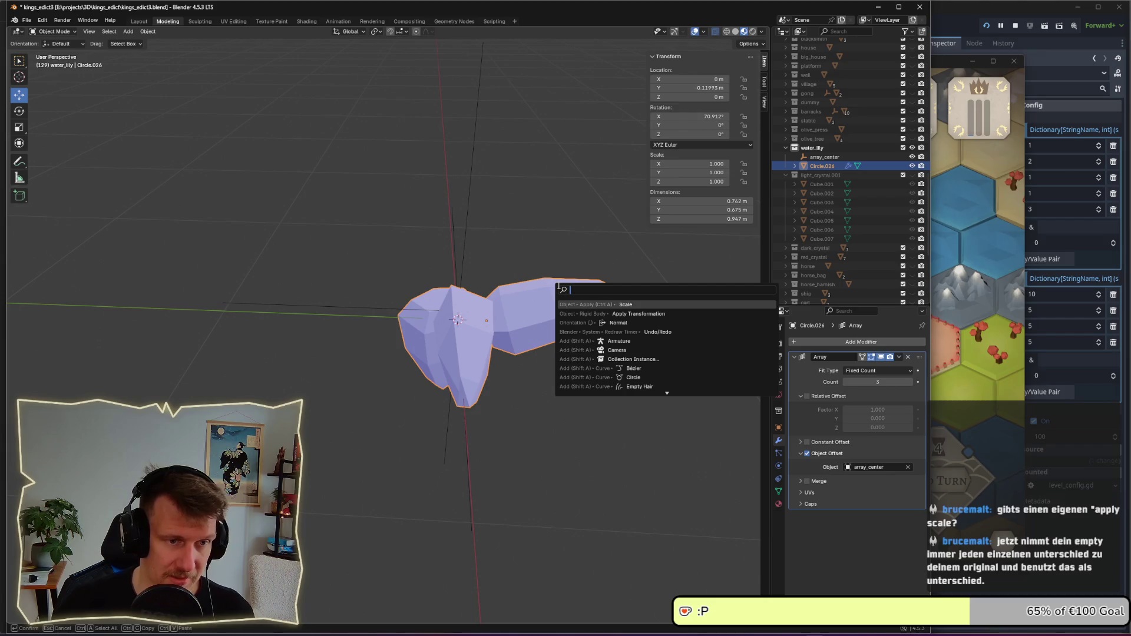
pyautogui.write('apply rot')
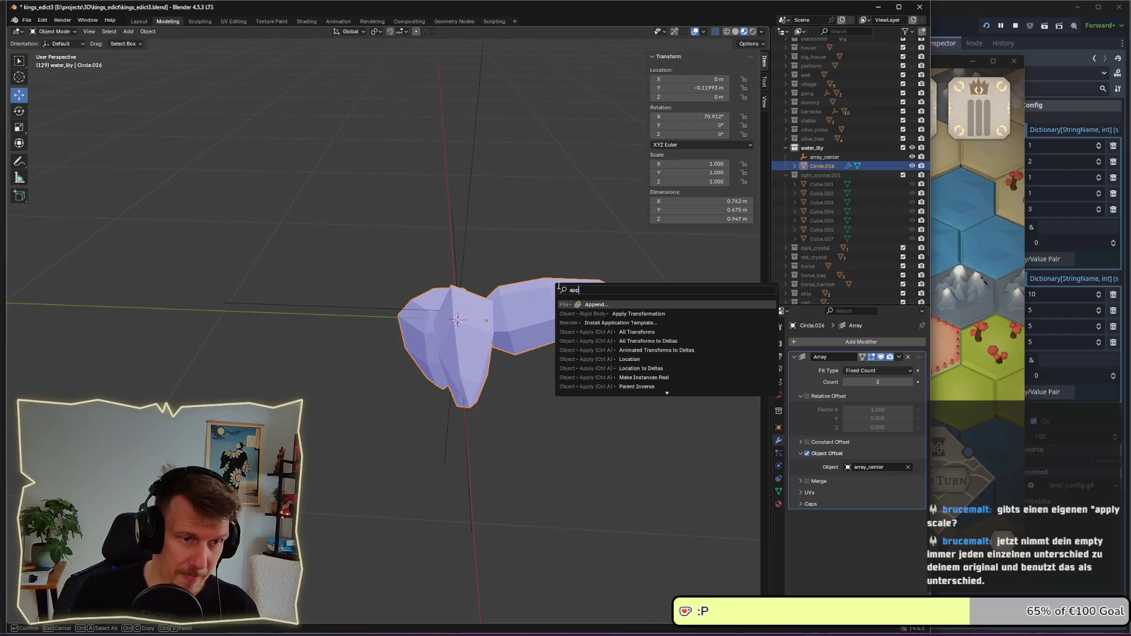
# - Try rotating the array_center empty around Z and cancel, keeping its −95° Y tilt
pyautogui.press('Return')
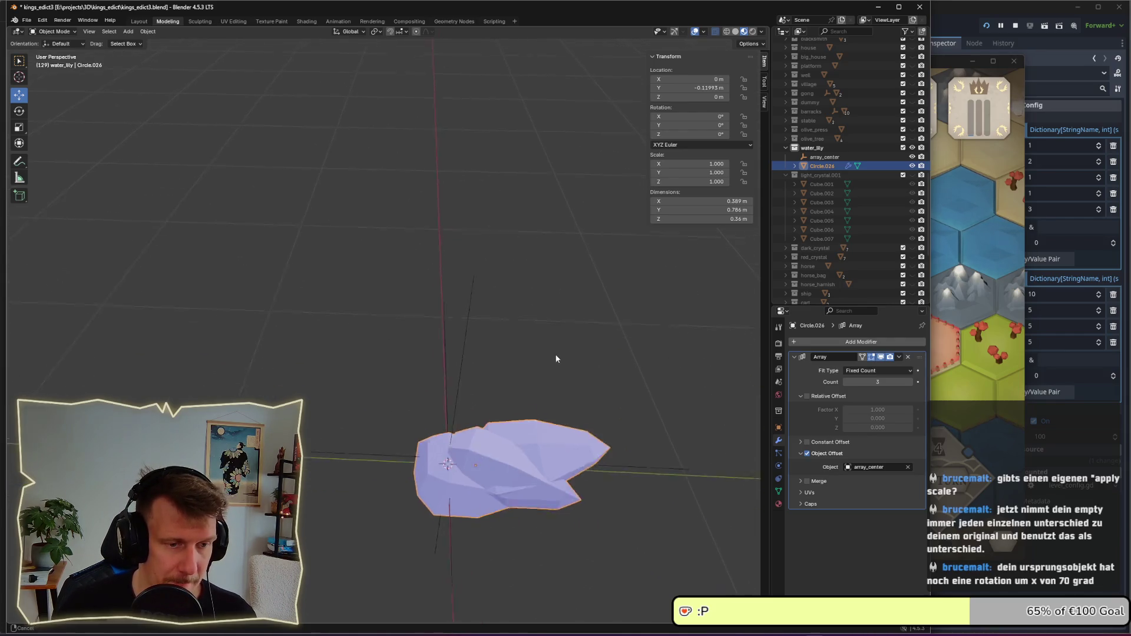
pyautogui.moveTo(535, 273); pyautogui.dragTo(523, 329)
pyautogui.click(827, 157)
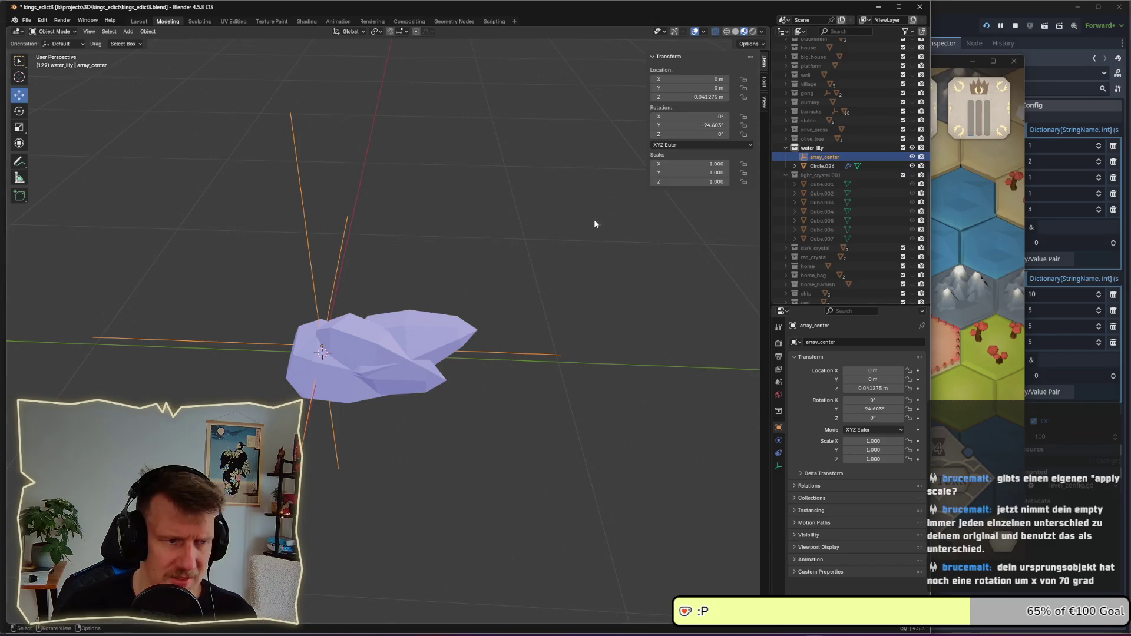
pyautogui.press('r')
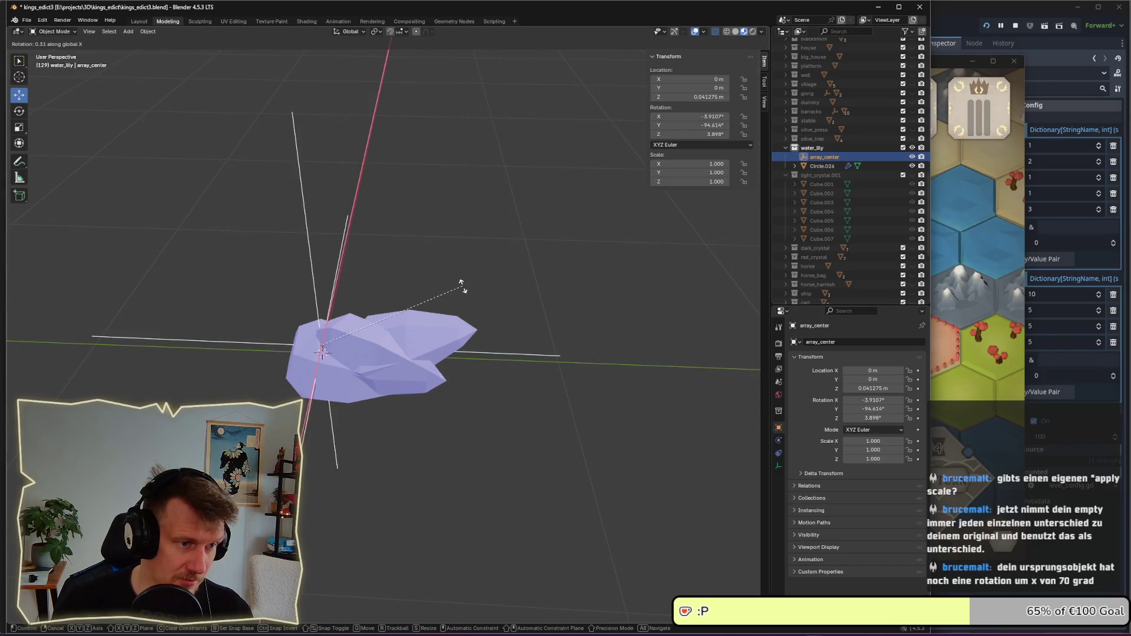
pyautogui.press('z')
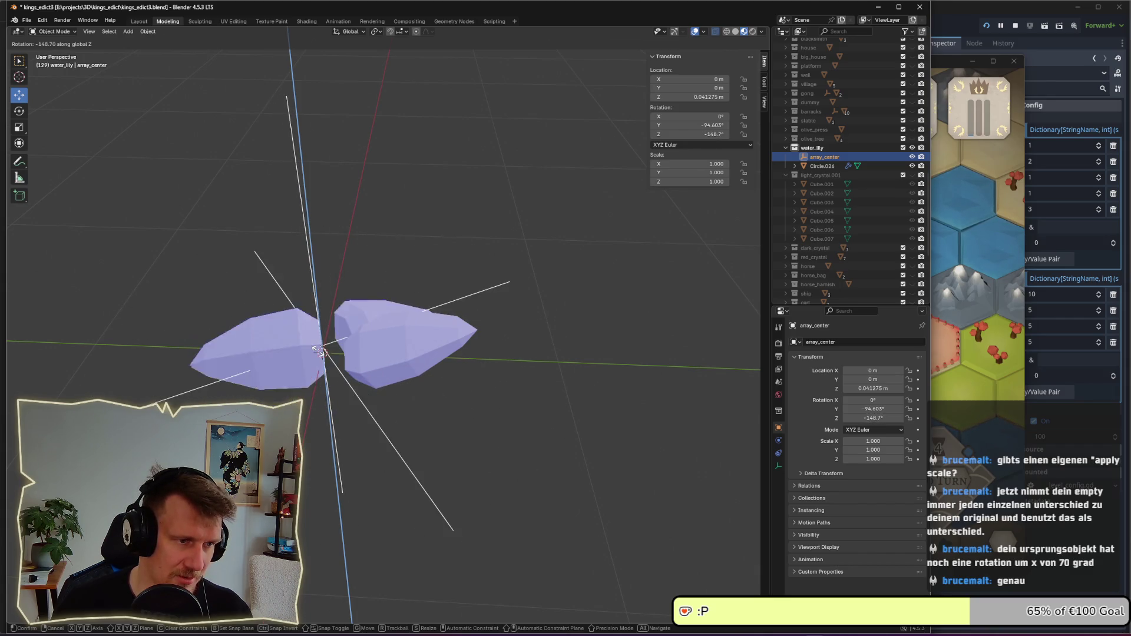
pyautogui.press('Escape')
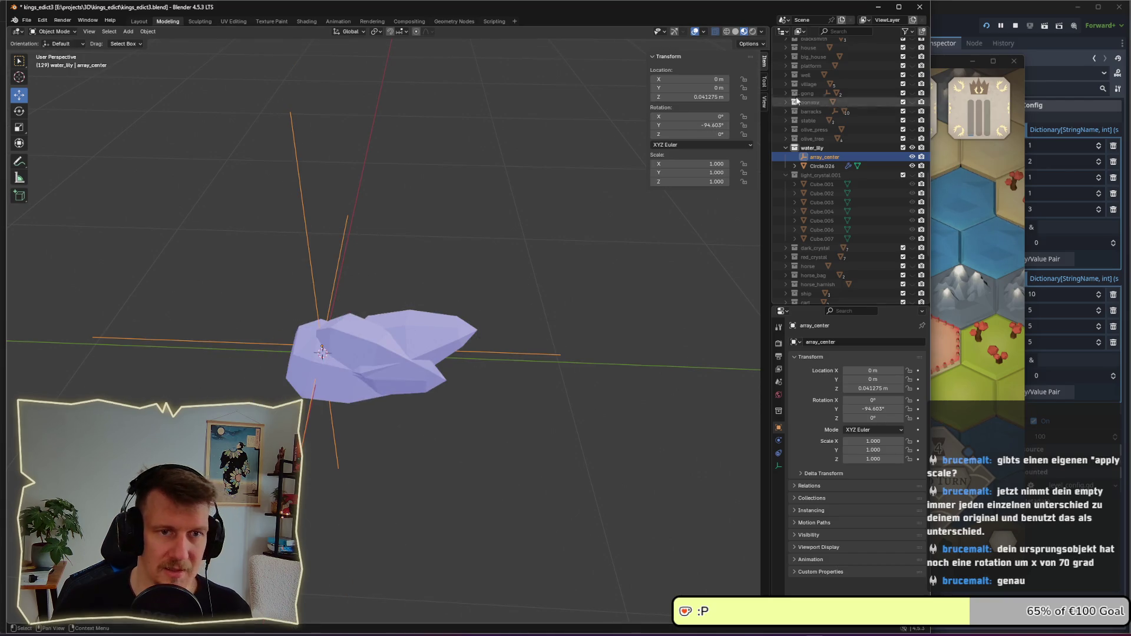
# - Set the empty's Location Z to 0 so it sits at the world origin, then reselect Circle.024
pyautogui.doubleClick(714, 96)
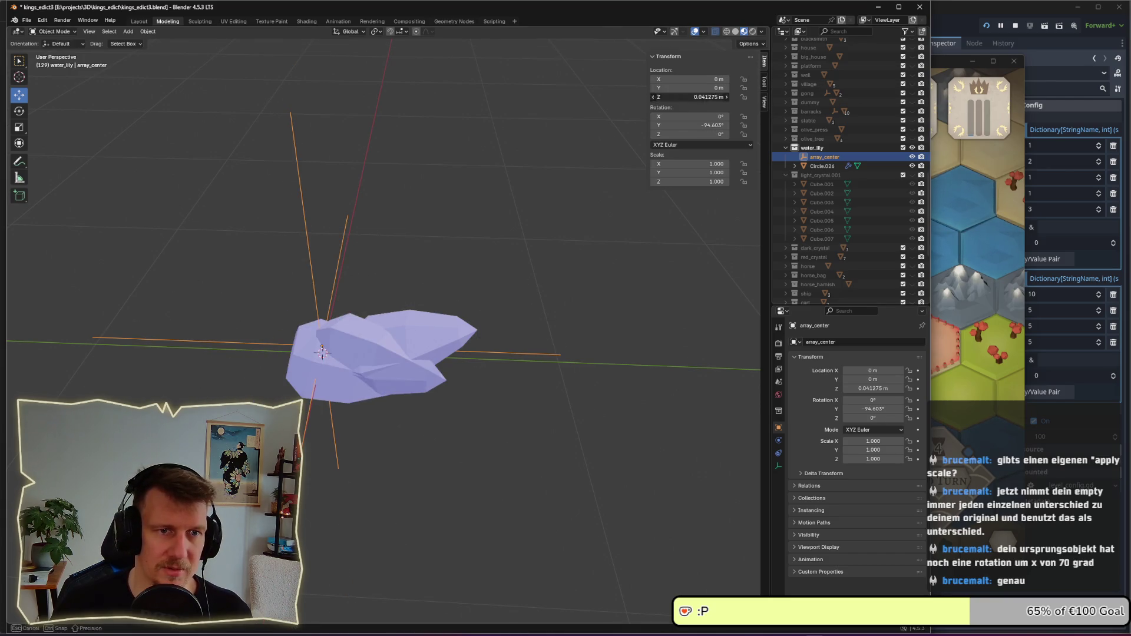
pyautogui.press('Return')
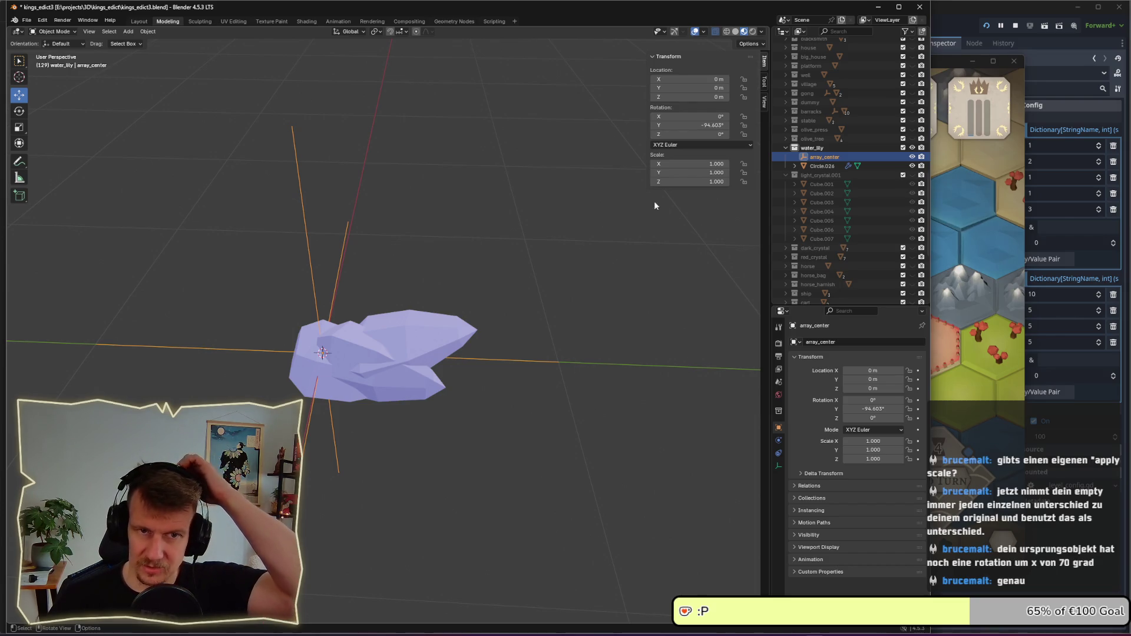
pyautogui.click(823, 166)
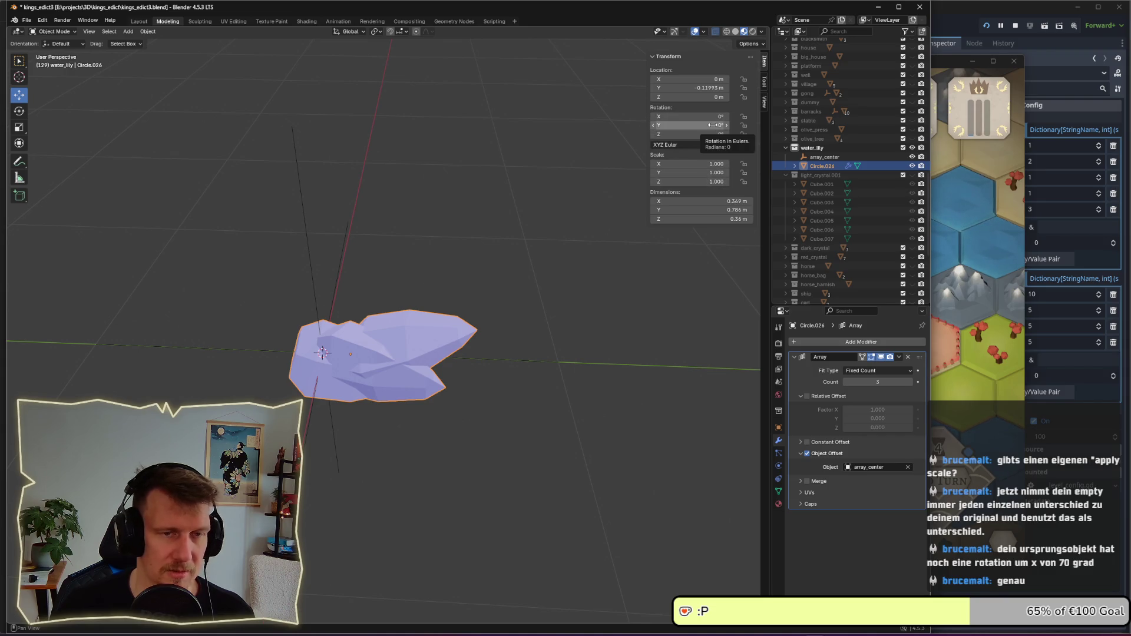
# - Set the Circle.024 petal's Location Y to 0
pyautogui.doubleClick(712, 88)
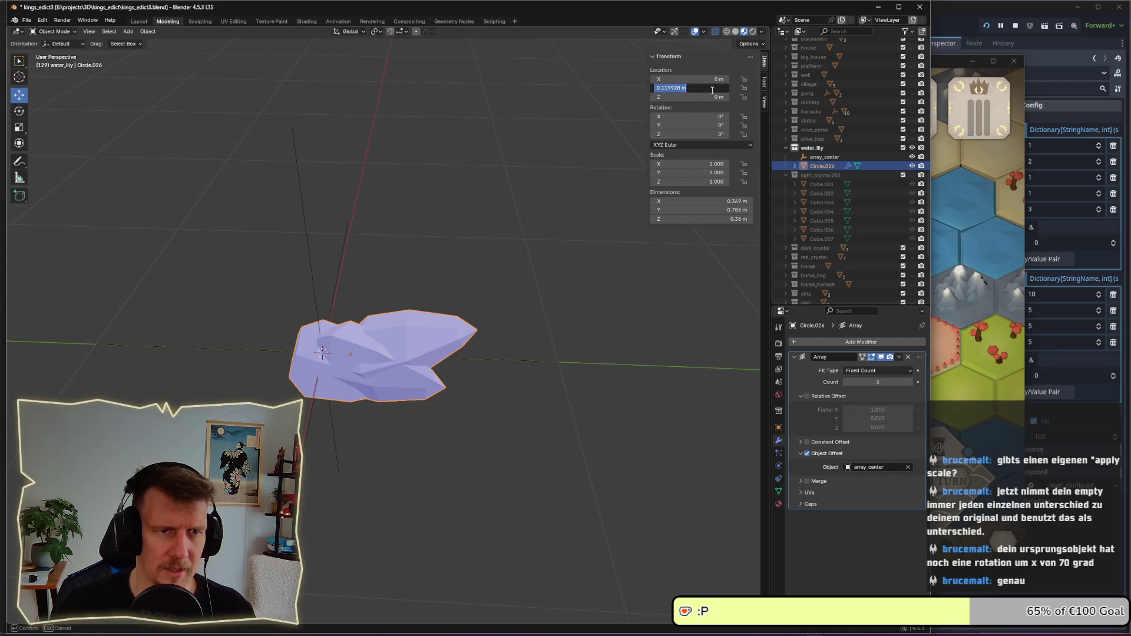
pyautogui.write('0')
pyautogui.press('Return')
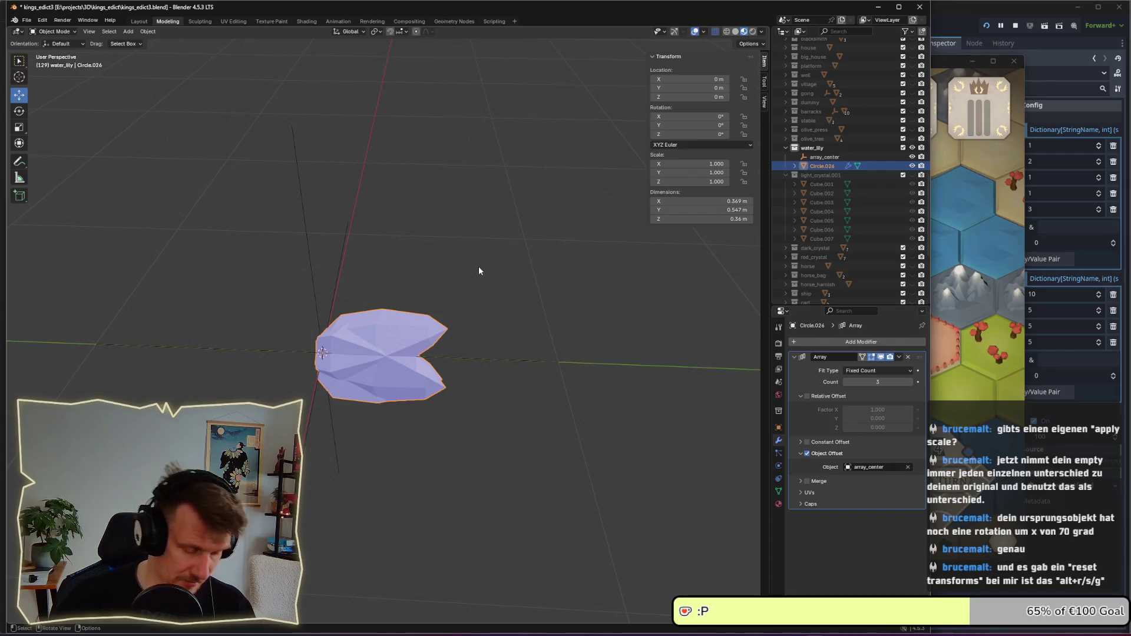
# - Apply All Transforms to the petal via the operator search, then select array_center
pyautogui.press('F3')
pyautogui.write('reset')
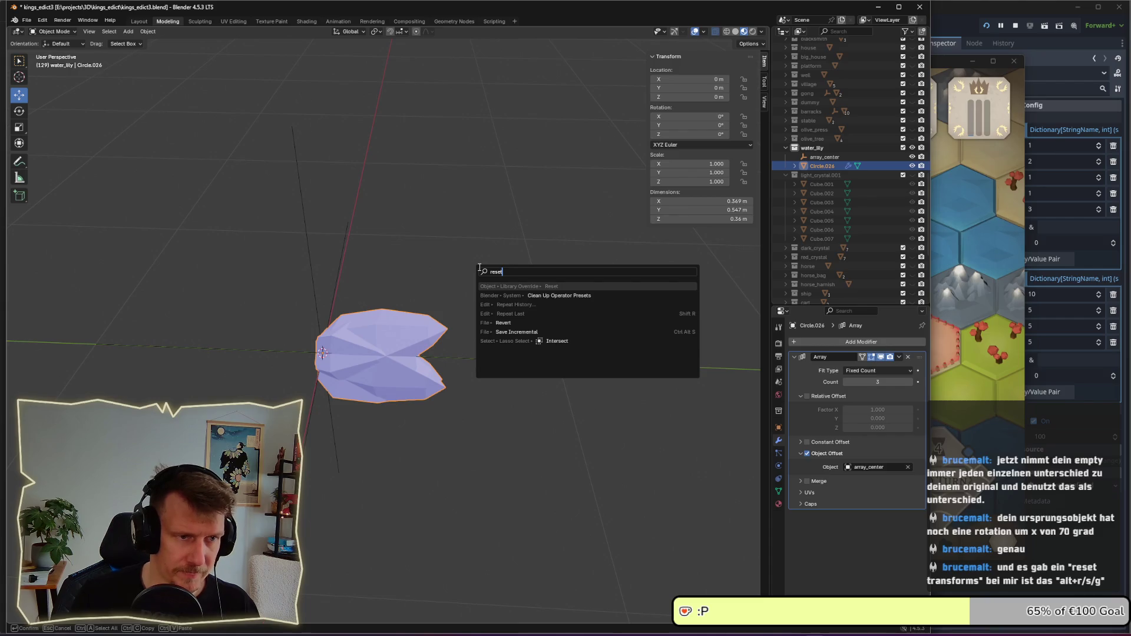
pyautogui.write(' trans')
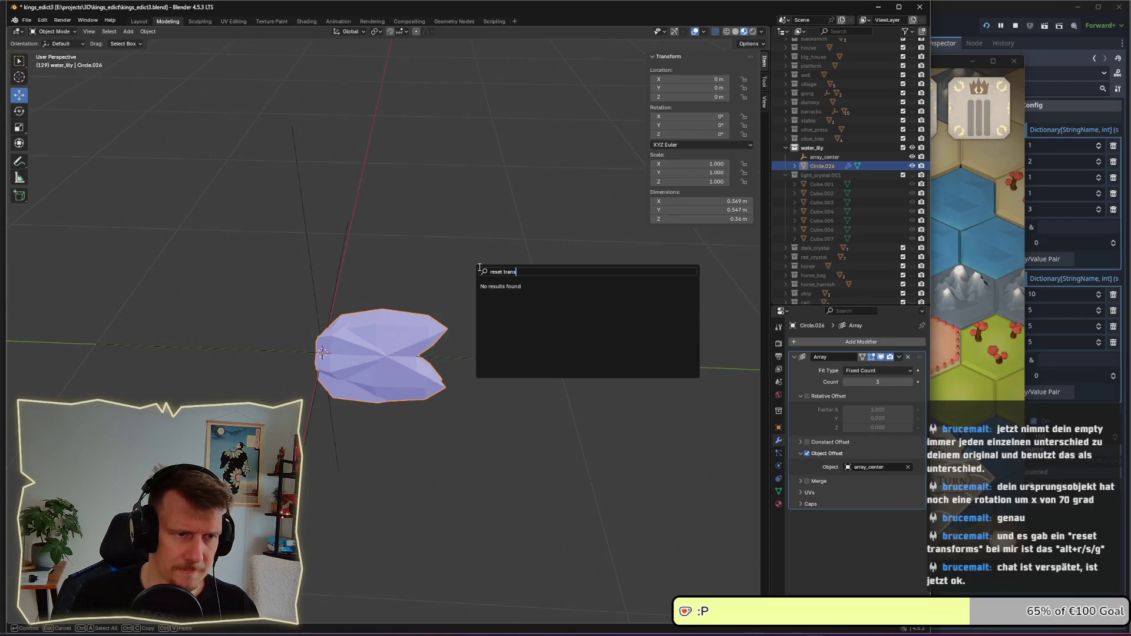
pyautogui.hotkey('ctrl', 'a')
pyautogui.write('tran')
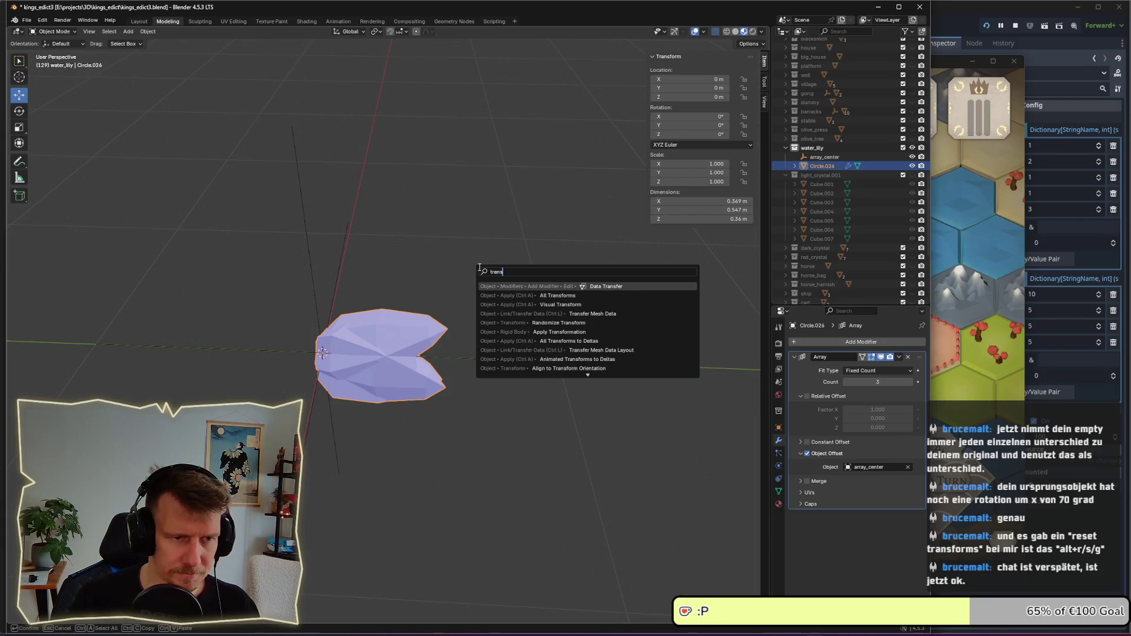
pyautogui.click(529, 296)
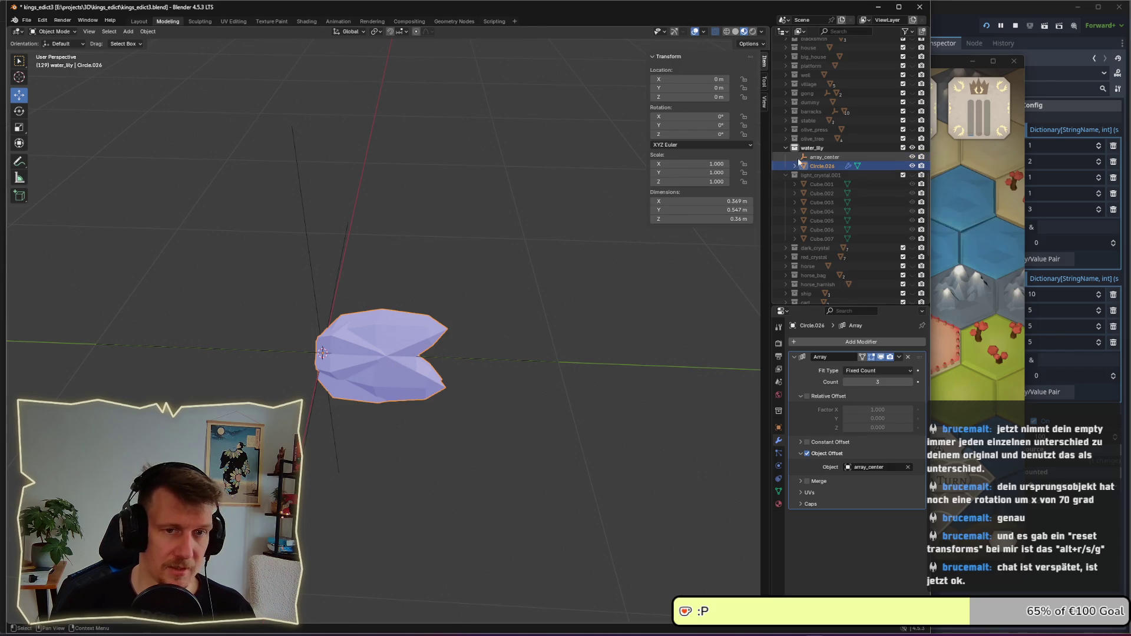
pyautogui.click(824, 156)
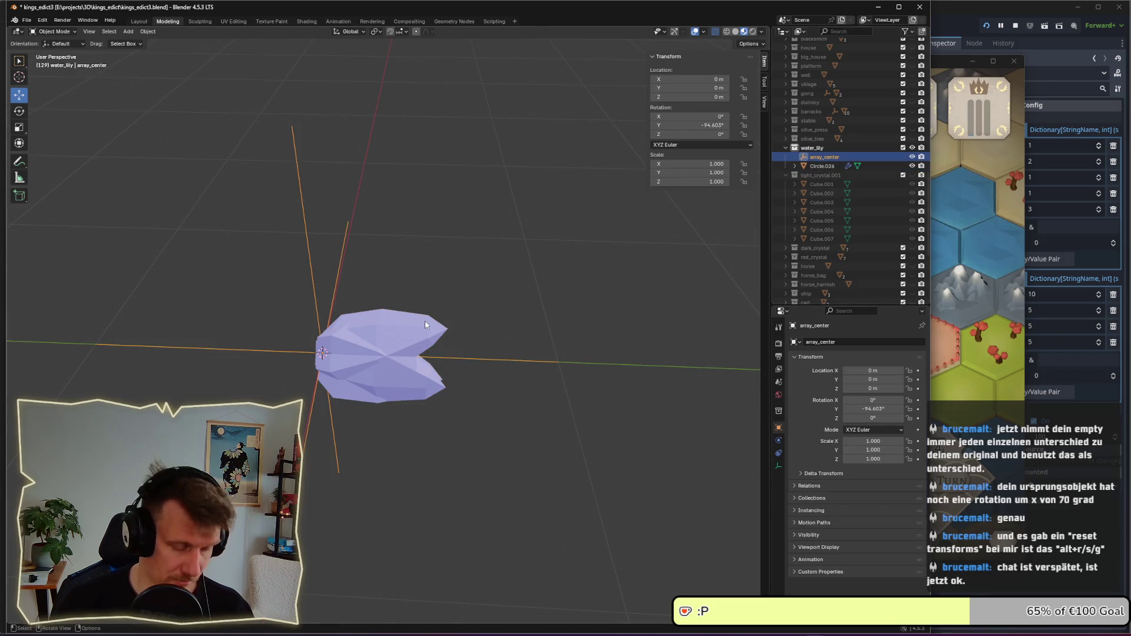
# - Cancel a trial Z rotation and clear the empty's Y tilt with Alt+R
pyautogui.press('r')
pyautogui.press('z')
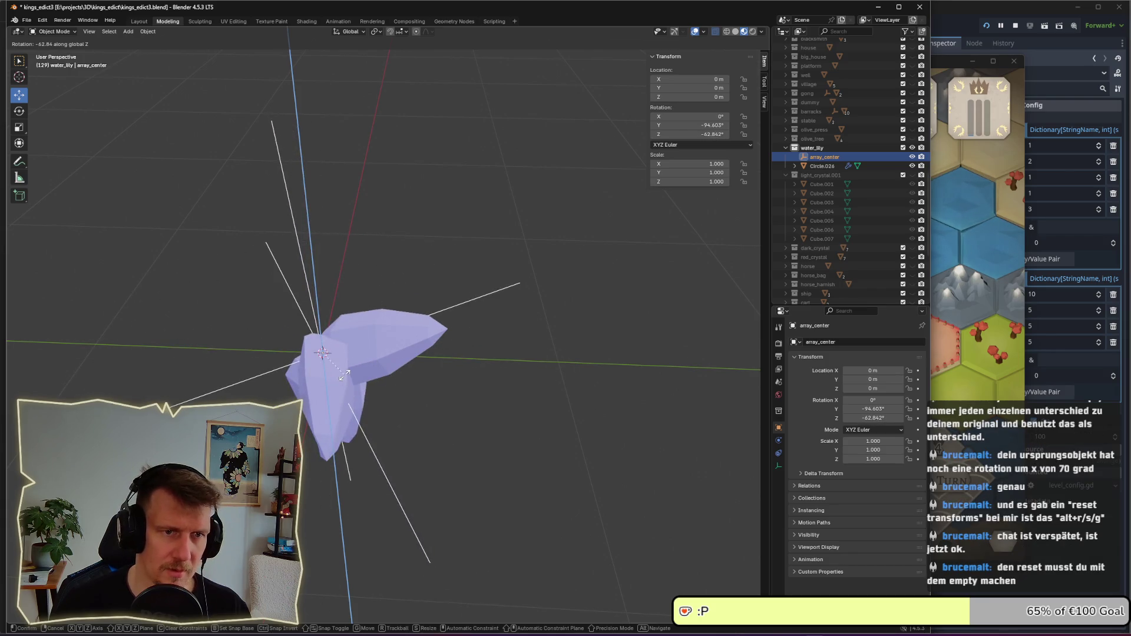
pyautogui.rightClick(344, 374)
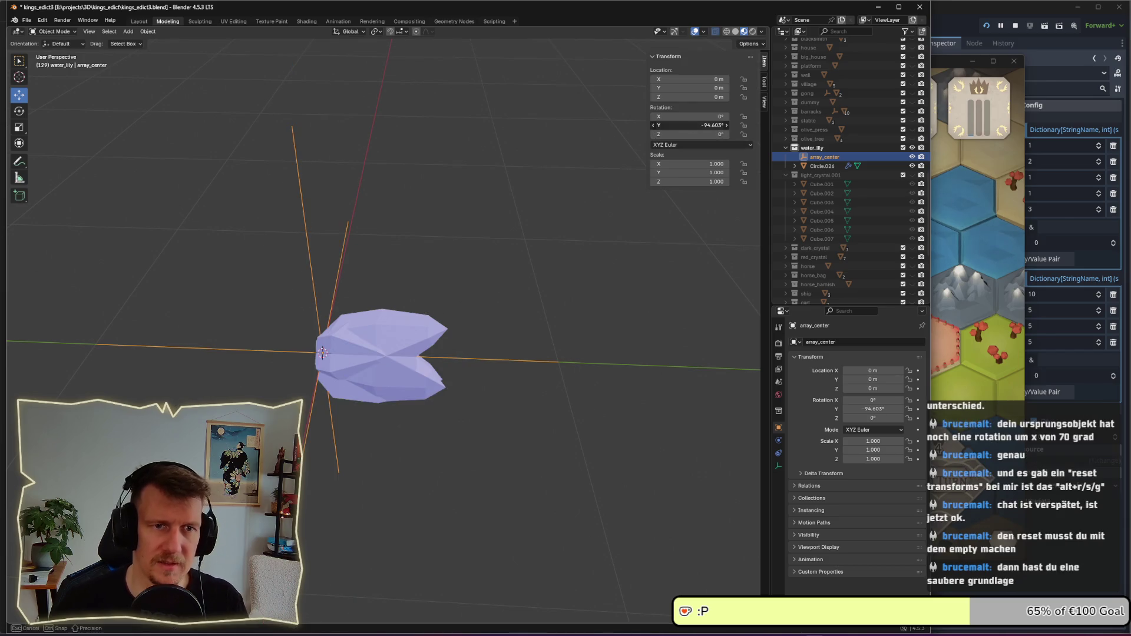
pyautogui.hotkey('alt', 'r')
# - Rotate the empty about −122° around Z so the petals fan into a three-petal lily
pyautogui.press('r')
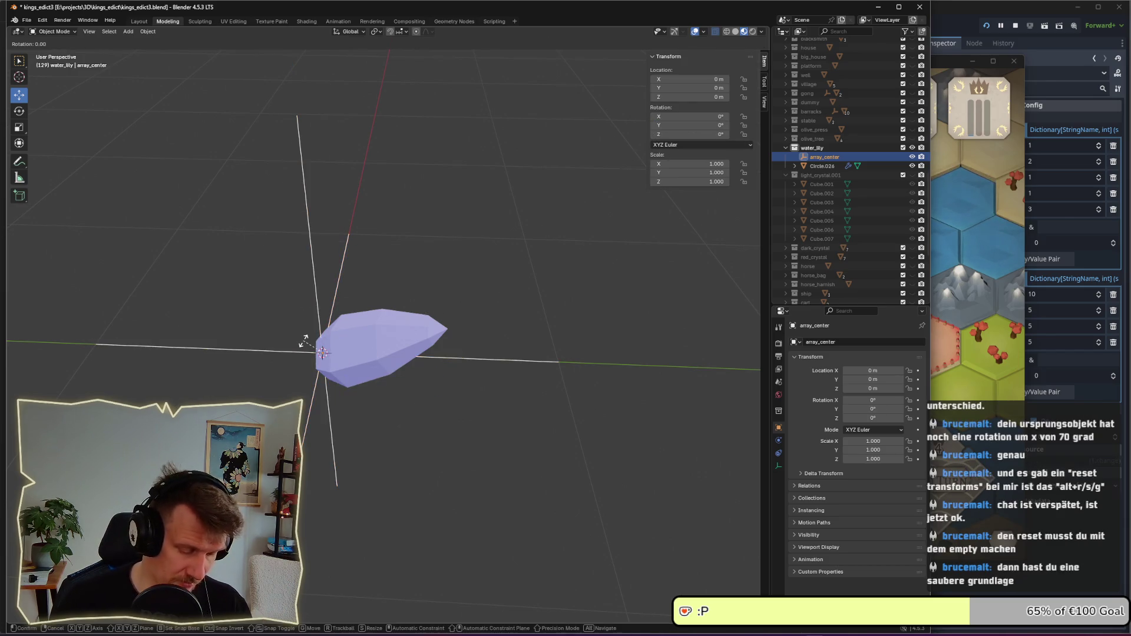
pyautogui.press('z')
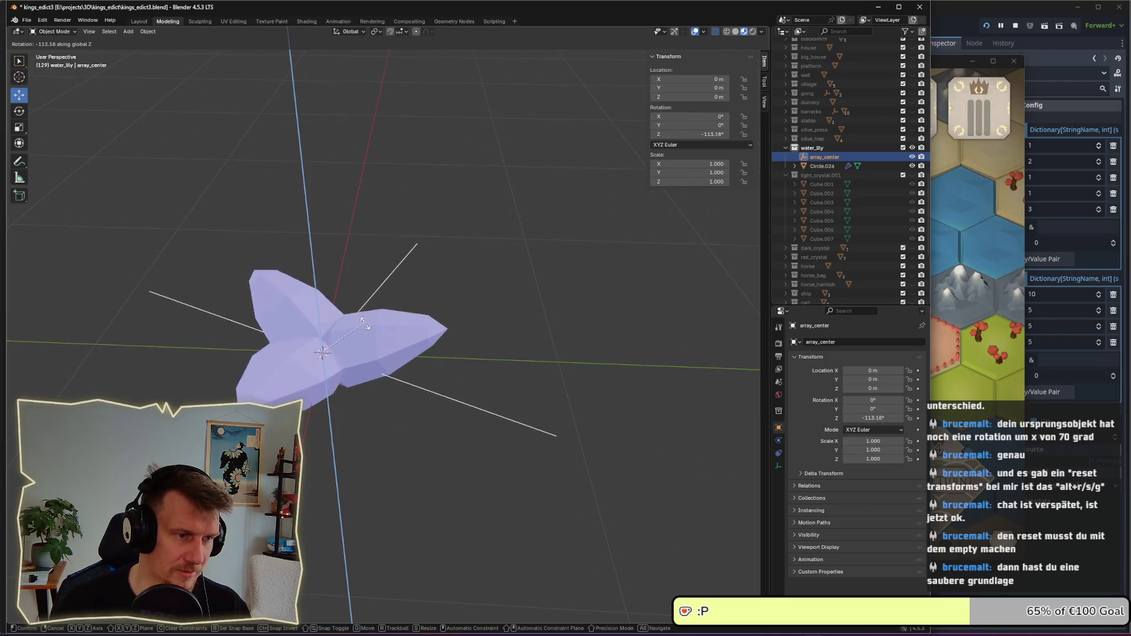
pyautogui.click(376, 328)
pyautogui.middleClick(453, 289)
pyautogui.scroll(-5, 461, 320)
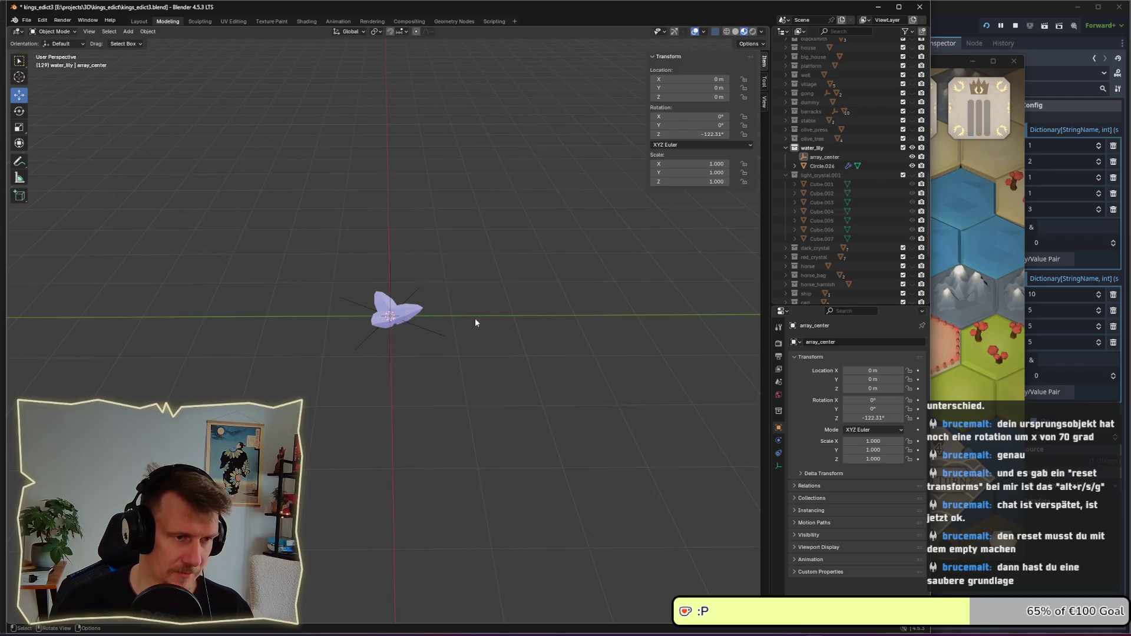
pyautogui.scroll(4, 475, 319)
pyautogui.scroll(-2, 472, 320)
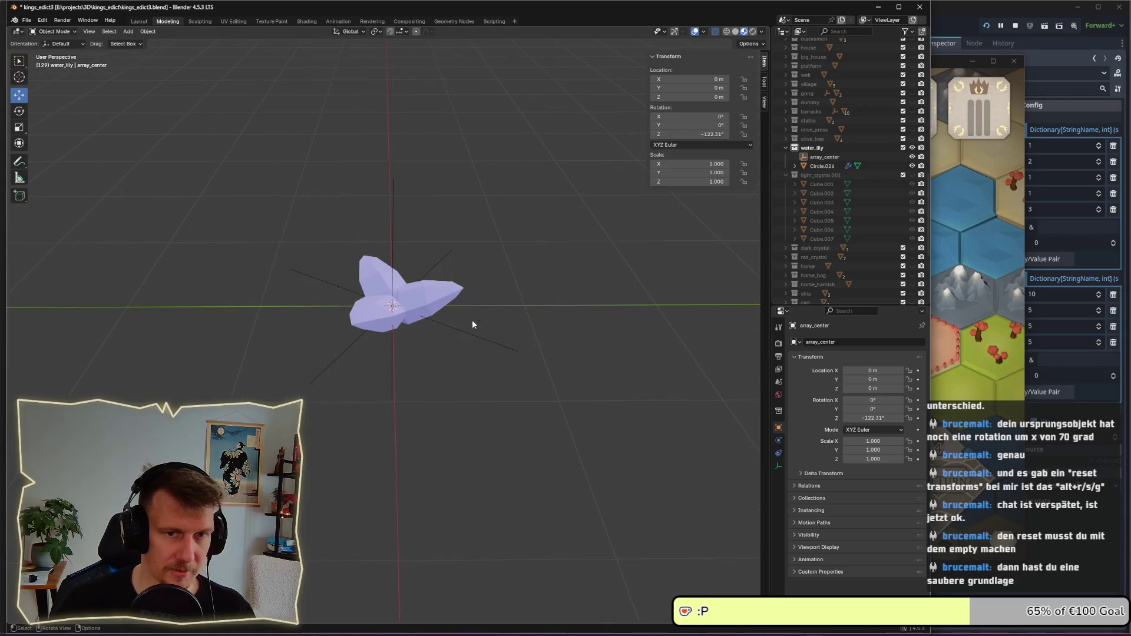
pyautogui.click(912, 175)
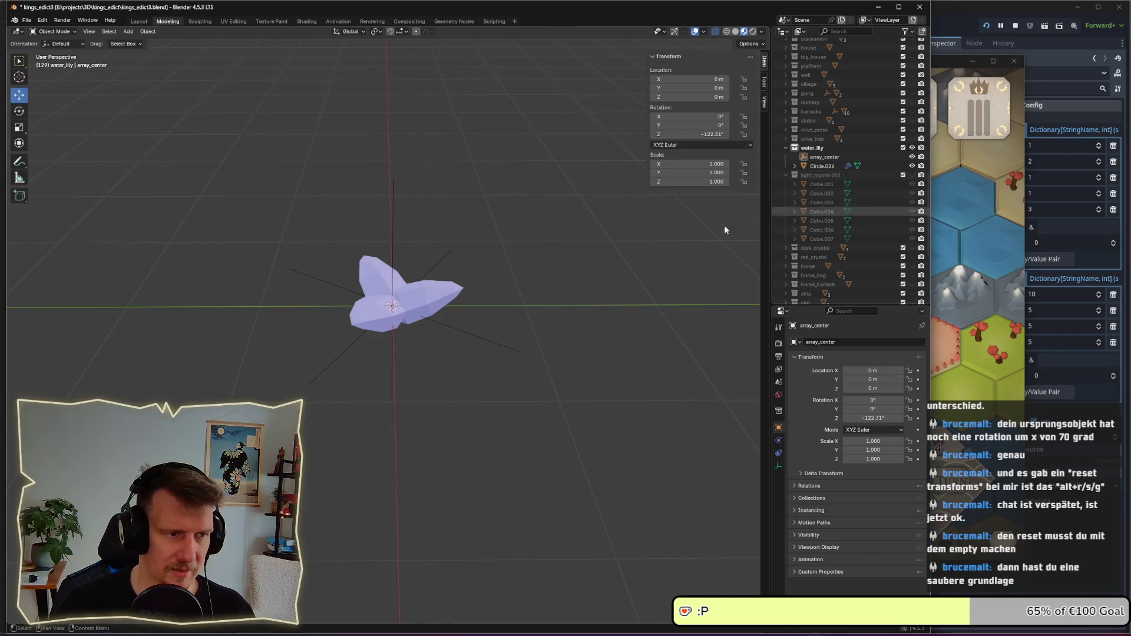
pyautogui.scroll(6, 404, 305)
pyautogui.scroll(-6, 404, 305)
pyautogui.moveTo(430, 290); pyautogui.dragTo(435, 301)
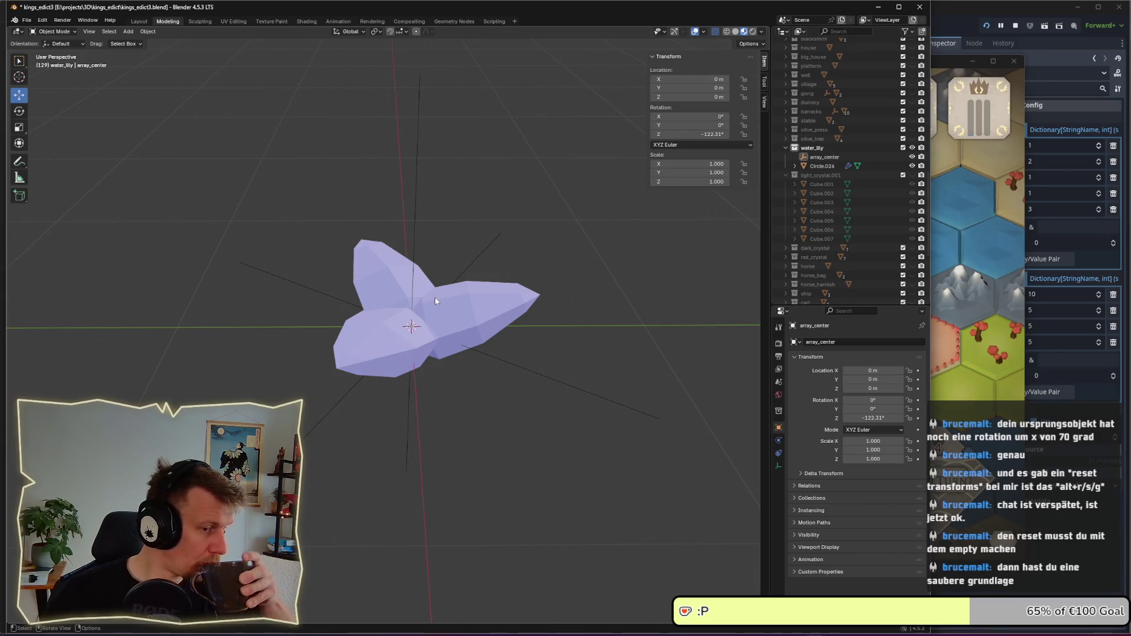
pyautogui.scroll(-5, 435, 297)
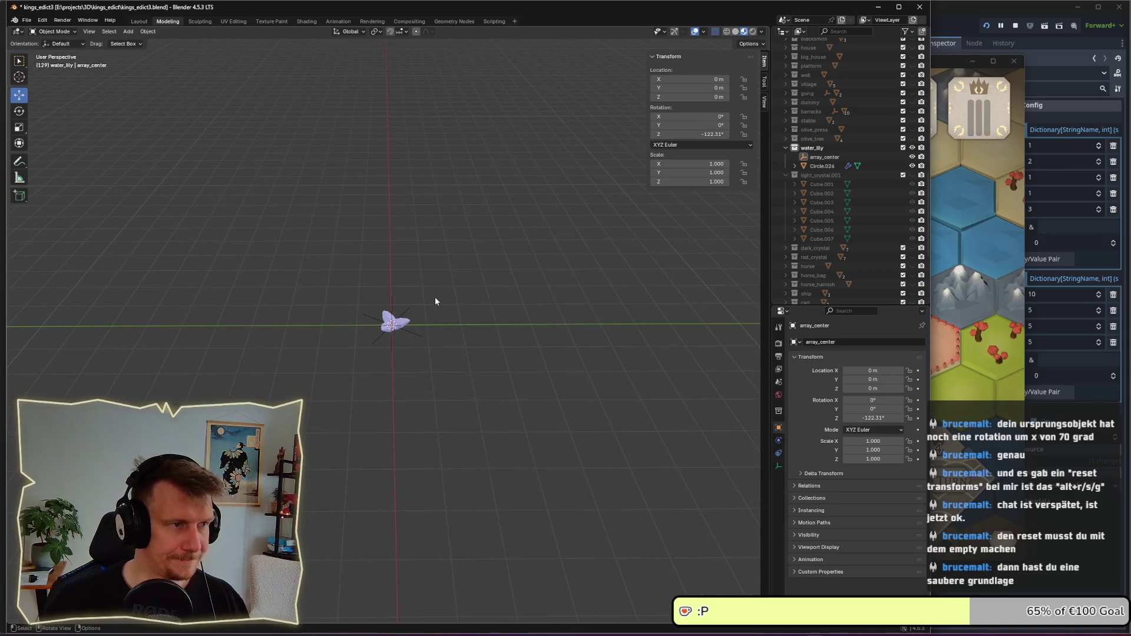
pyautogui.moveTo(361, 284); pyautogui.dragTo(514, 360)
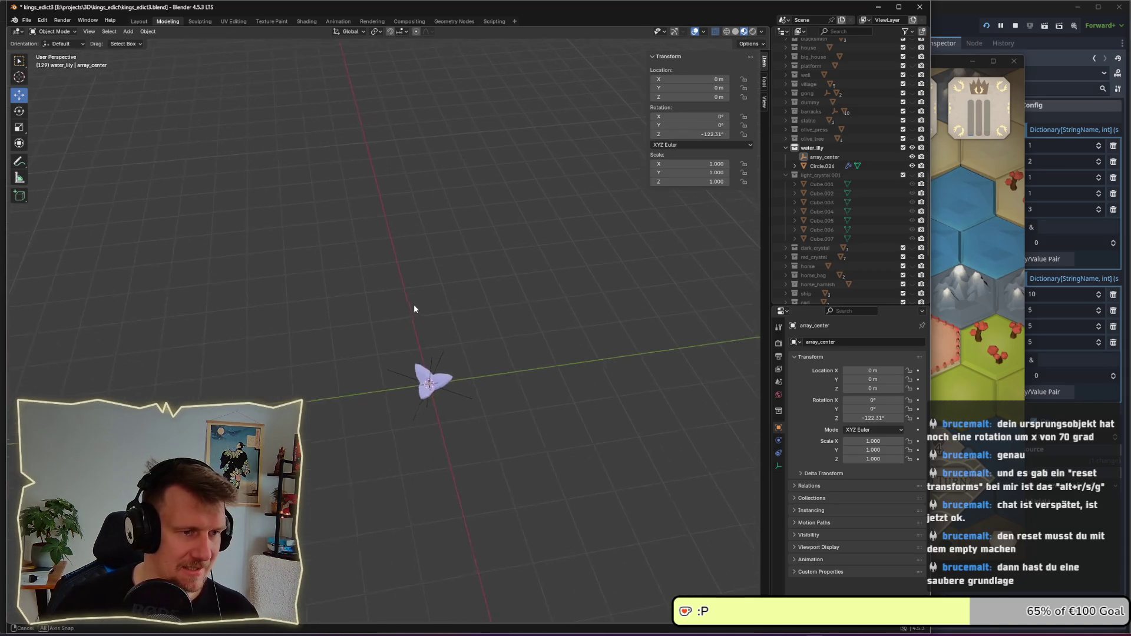
pyautogui.moveTo(519, 402); pyautogui.dragTo(454, 410)
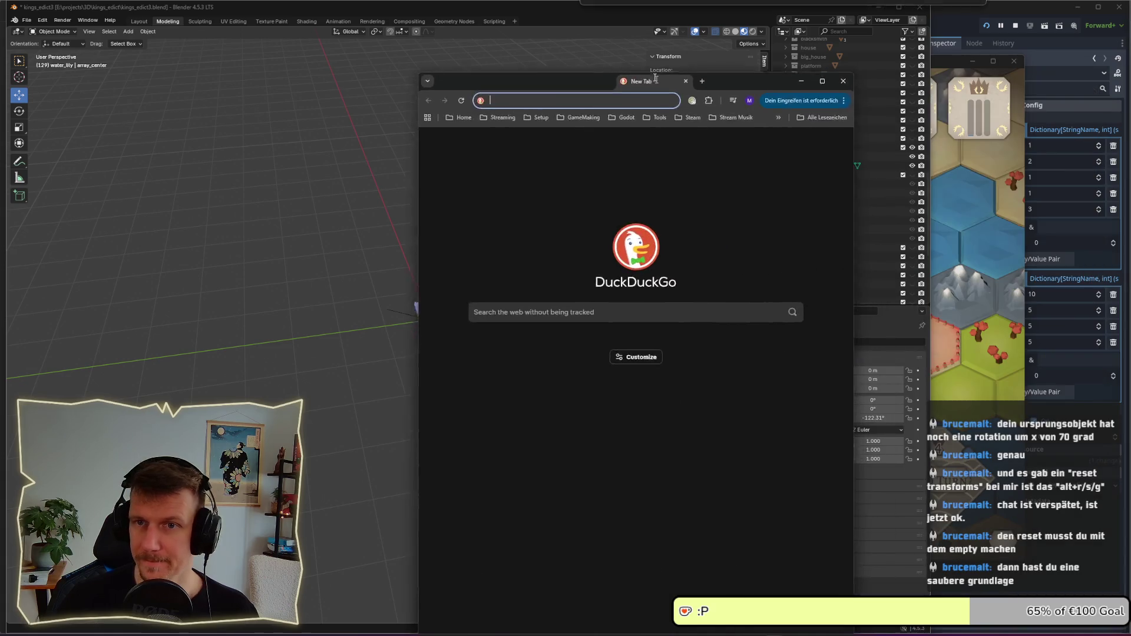
# - Search DuckDuckGo for water lily and view the image results for reference
pyautogui.moveTo(636, 7)
pyautogui.mouseDown()
pyautogui.moveTo(523, 5)
pyautogui.moveTo(523, 18)
pyautogui.mouseUp()
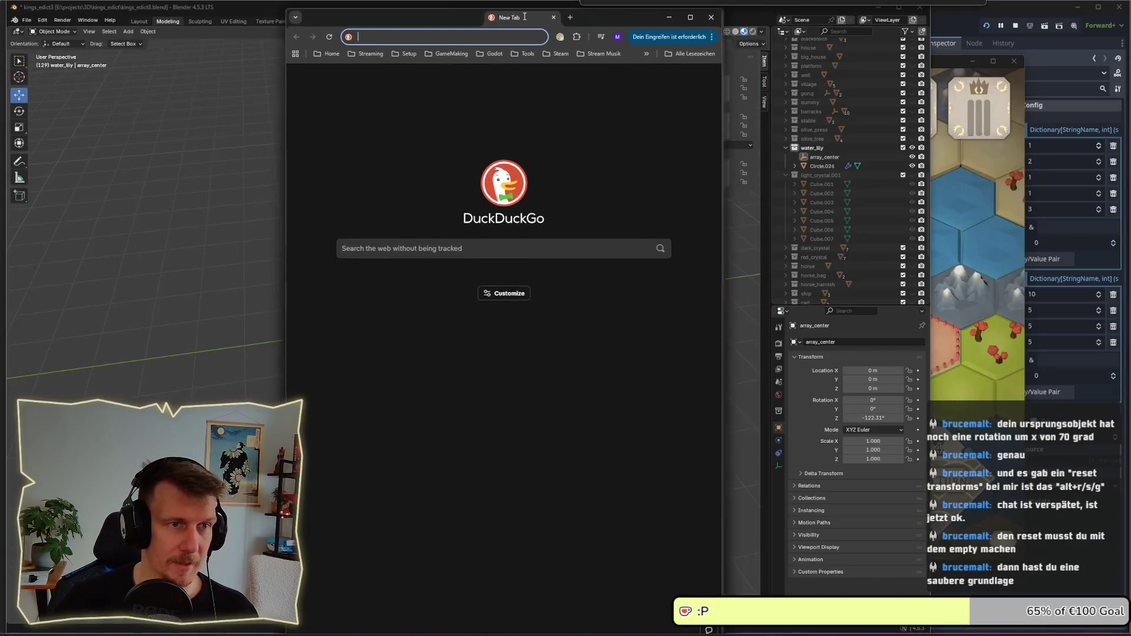
pyautogui.hotkey('alt', 'Tab')
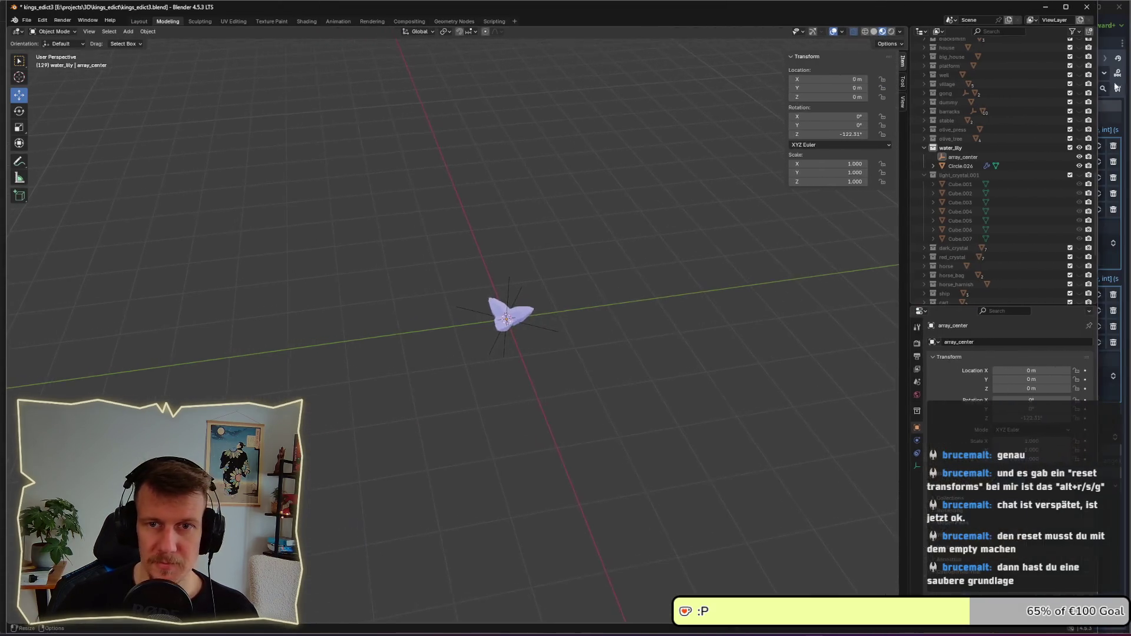
pyautogui.hotkey('alt', 'Tab')
pyautogui.hotkey('alt', 'Tab')
pyautogui.hotkey('alt', 'shift', 'Tab')
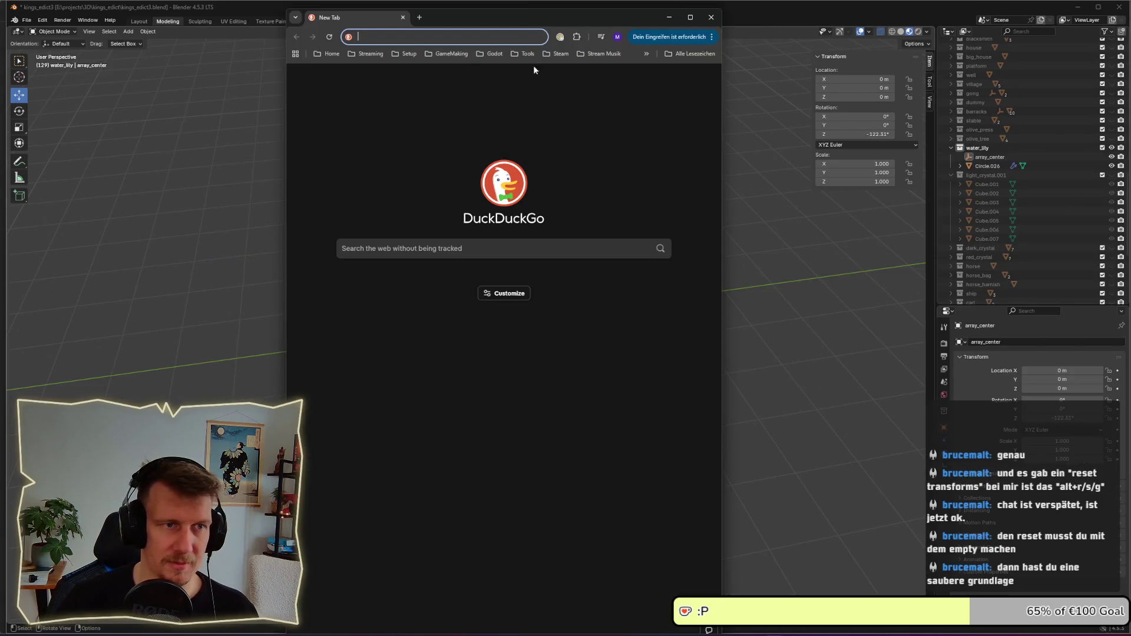
pyautogui.write('water l')
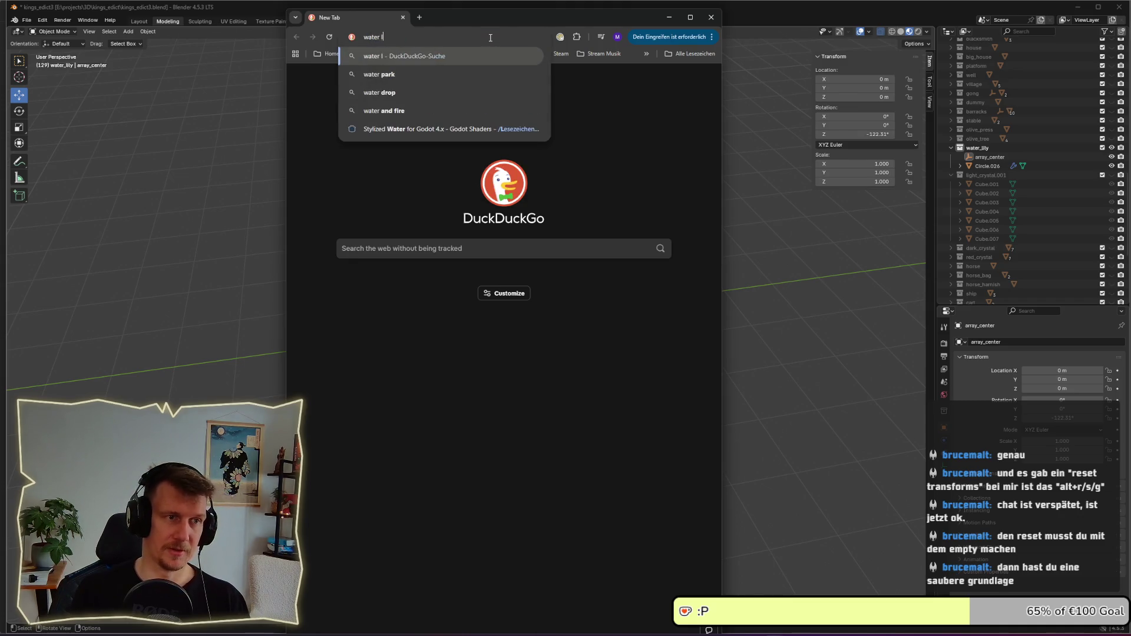
pyautogui.write('ily')
pyautogui.press('Return')
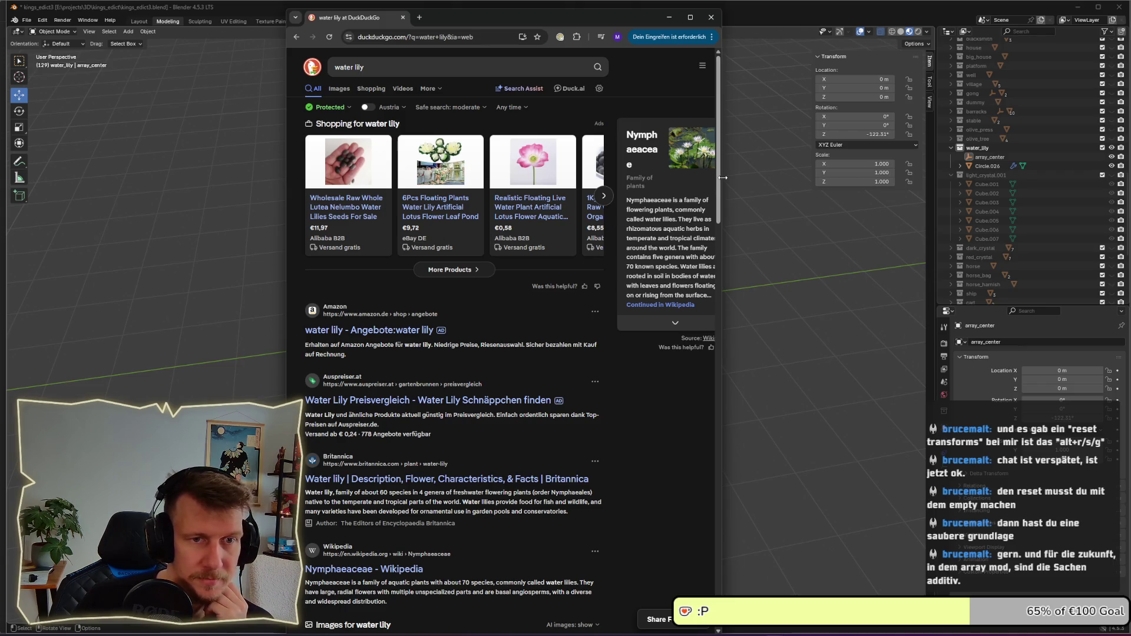
pyautogui.moveTo(717, 180); pyautogui.dragTo(788, 180)
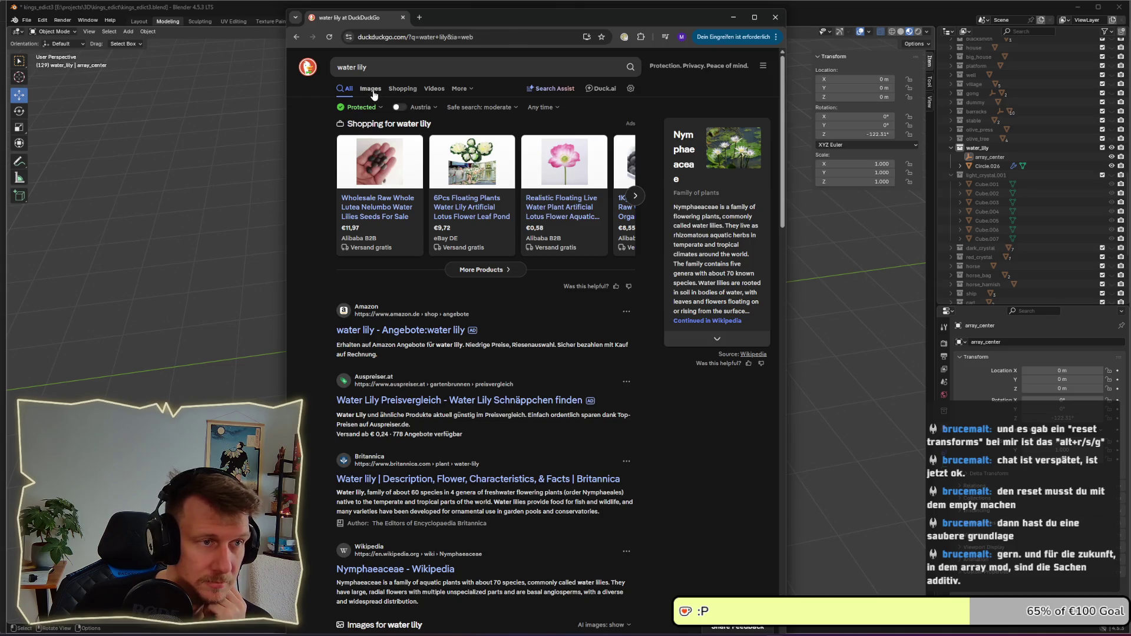
pyautogui.click(370, 88)
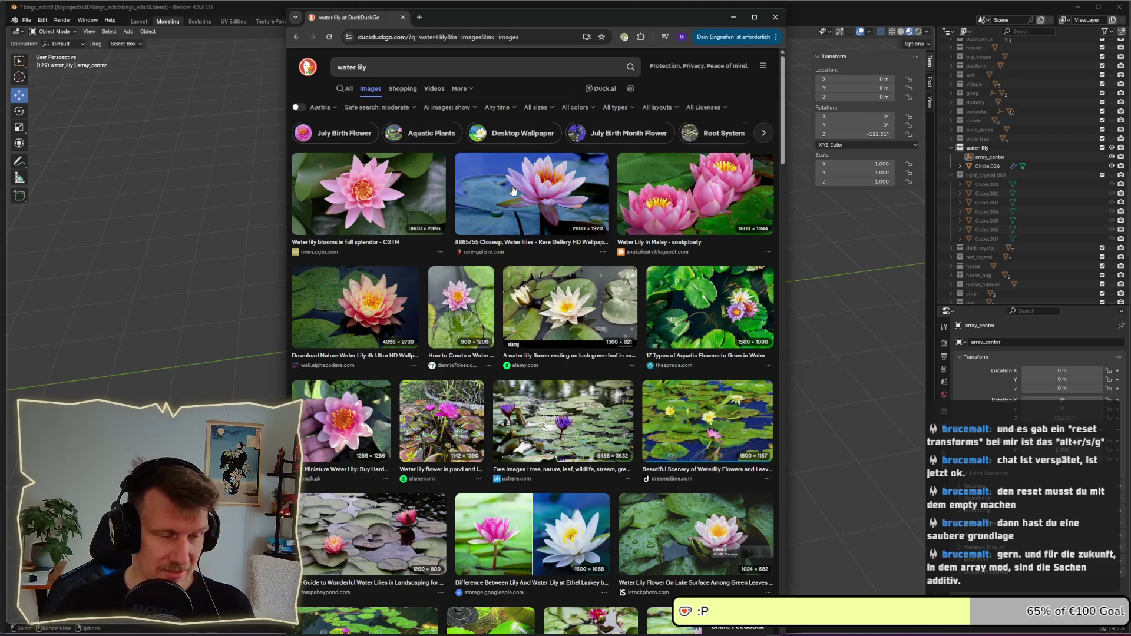
# - Return to Blender, frame the petals and select the arrayed petal object Circle.026
pyautogui.hotkey('alt', 'Tab')
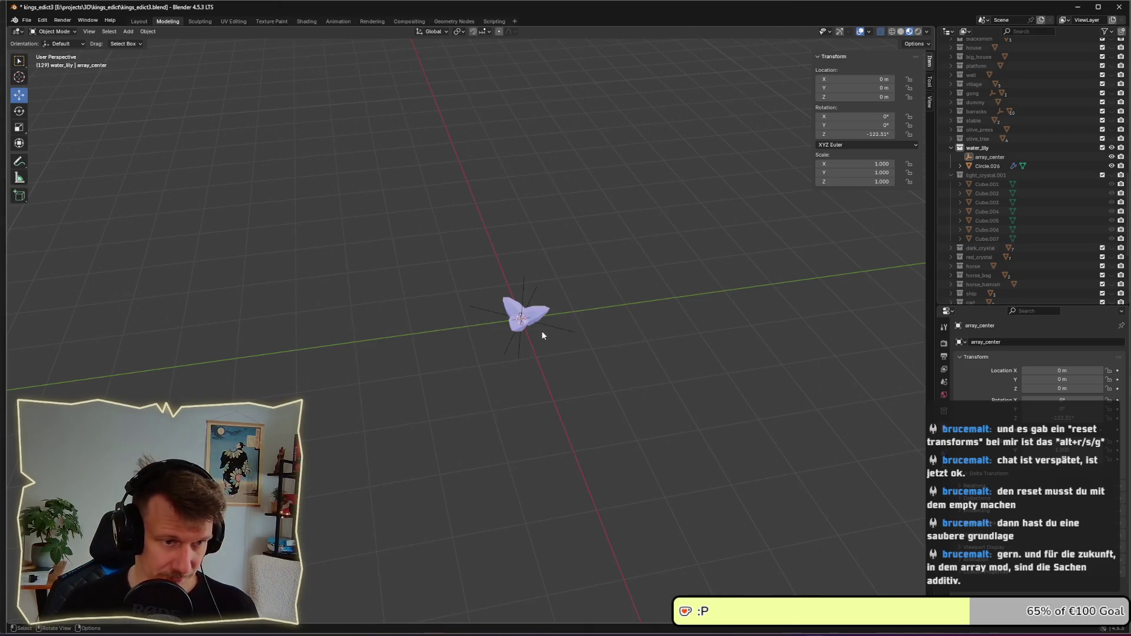
pyautogui.scroll(8, 542, 332)
pyautogui.middleClick(589, 337)
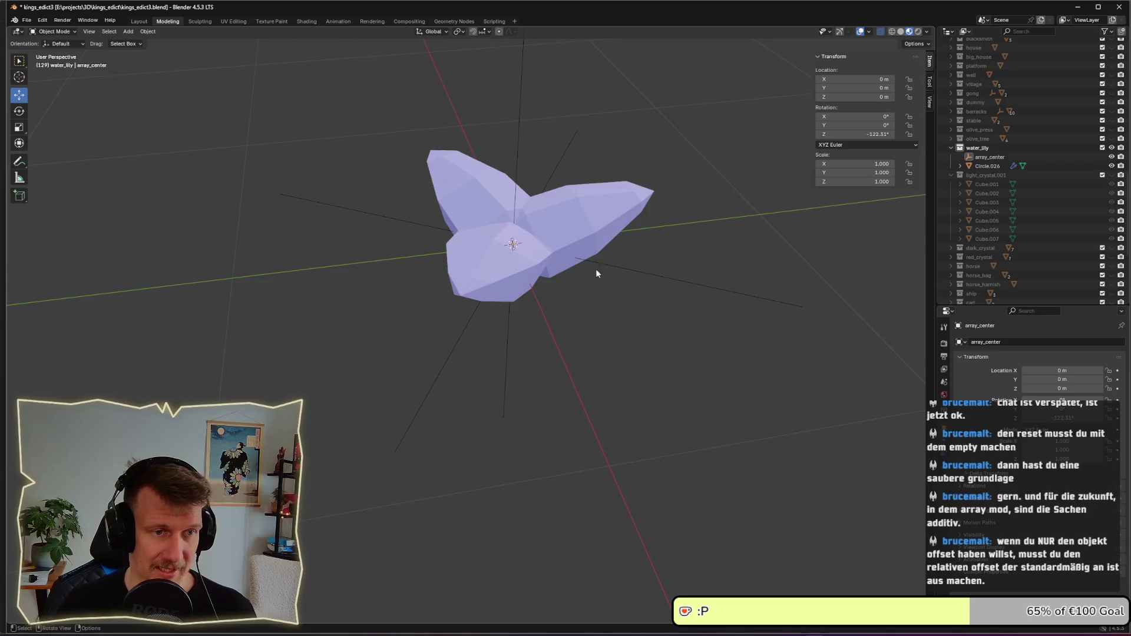
pyautogui.click(569, 208)
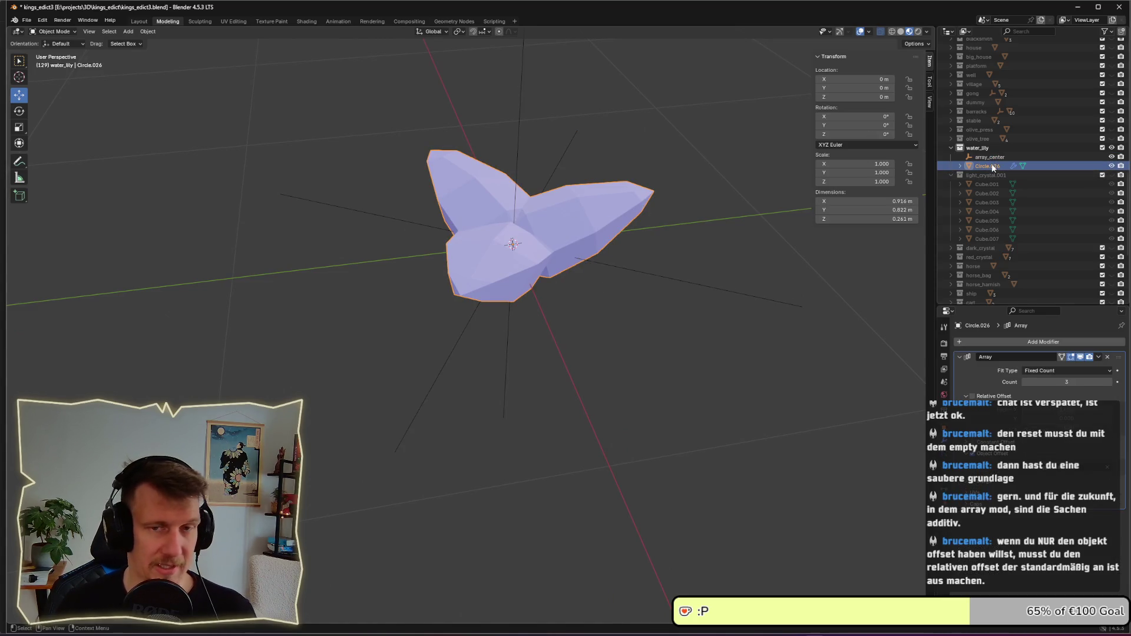
# - In Edit Mode, raise the petal's middle edges along Z to form a ridge
pyautogui.press('Tab')
pyautogui.scroll(5, 594, 225)
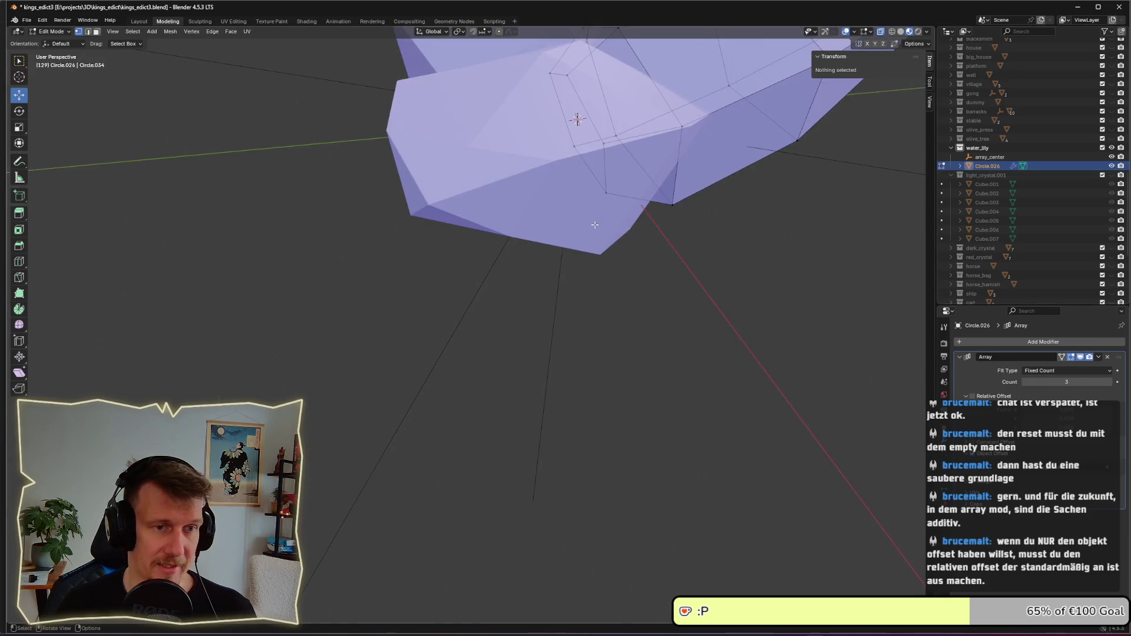
pyautogui.scroll(-5, 638, 201)
pyautogui.scroll(-4, 620, 212)
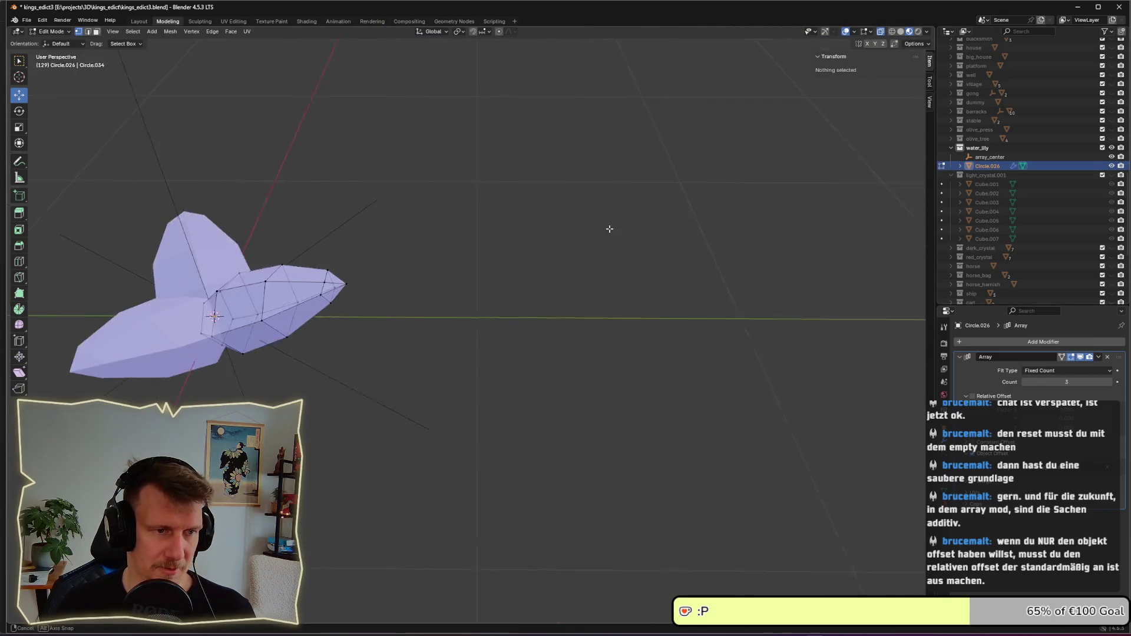
pyautogui.scroll(3, 531, 266)
pyautogui.scroll(5, 457, 292)
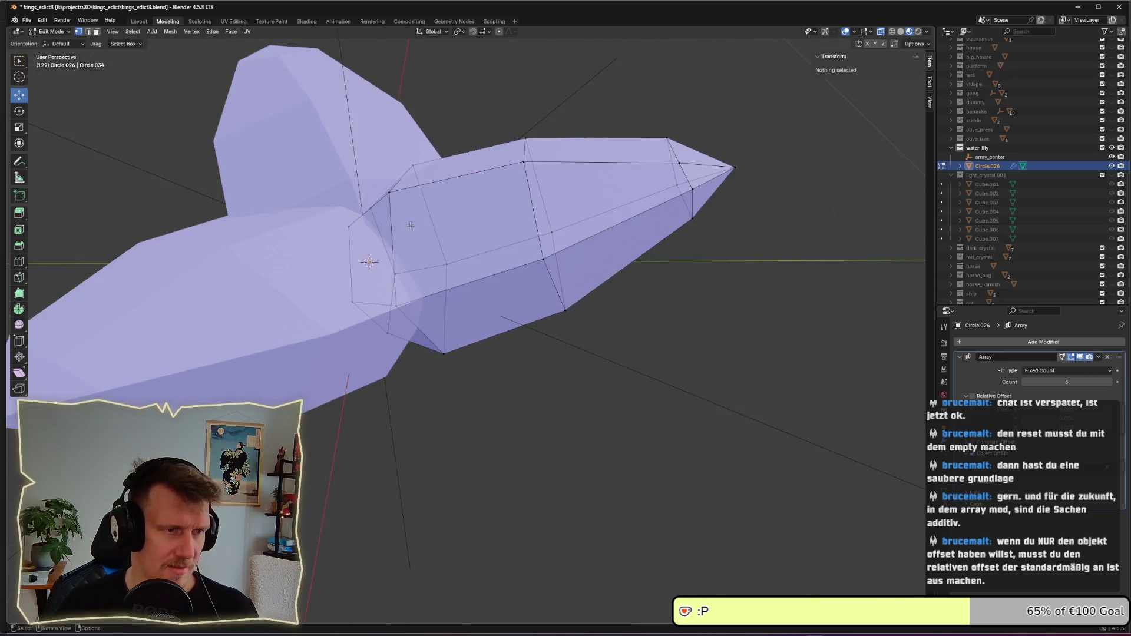
pyautogui.click(378, 187)
pyautogui.keyDown('shift'); pyautogui.click(533, 173); pyautogui.keyUp('shift')
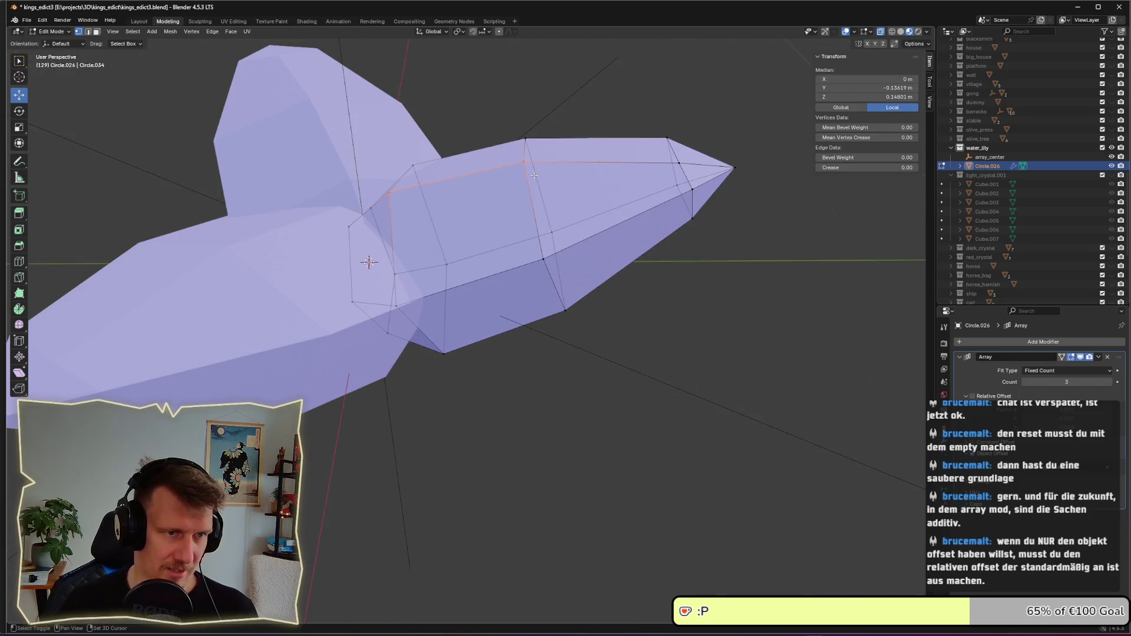
pyautogui.press('g')
pyautogui.press('z')
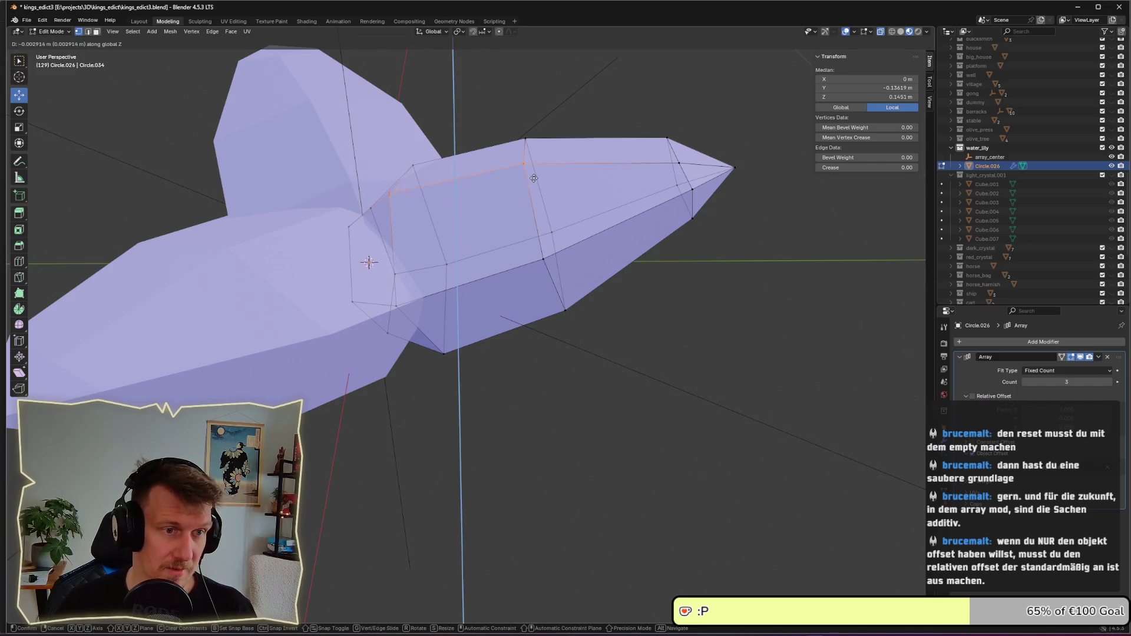
pyautogui.click(544, 205)
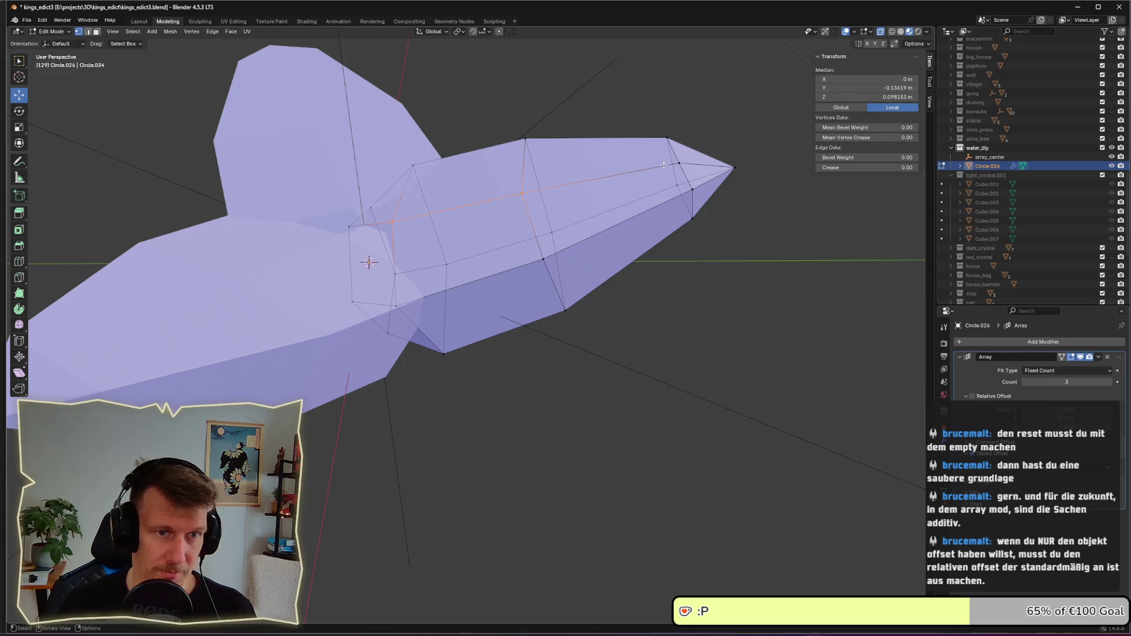
# - Lift the petal tip vertex with proportional editing so it curves upward, then leave Edit Mode
pyautogui.click(733, 166)
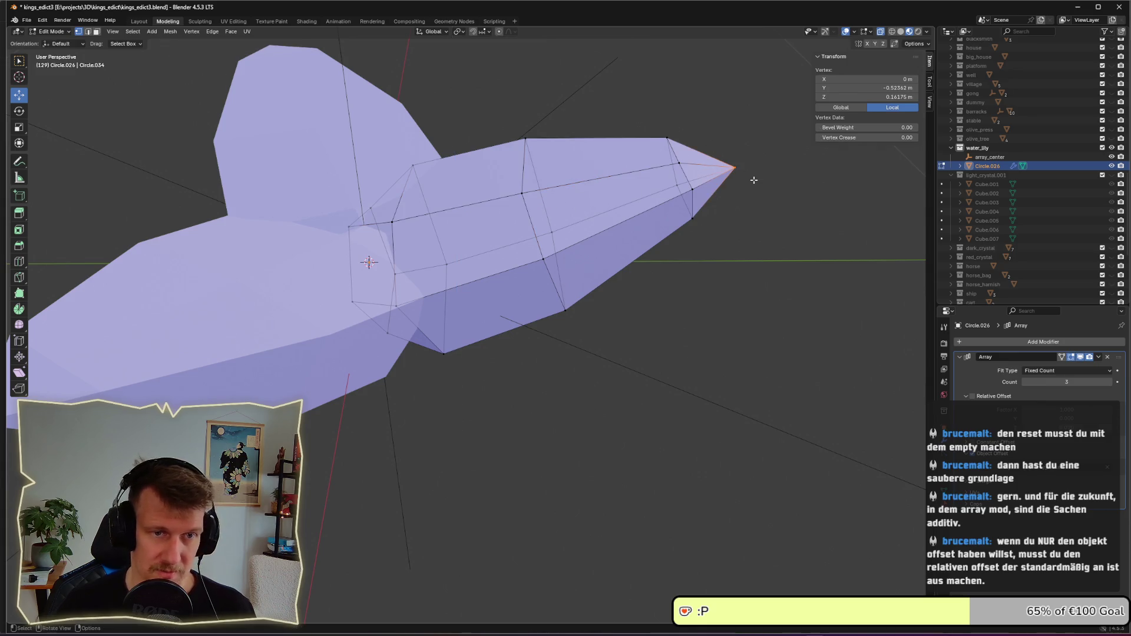
pyautogui.click(499, 33)
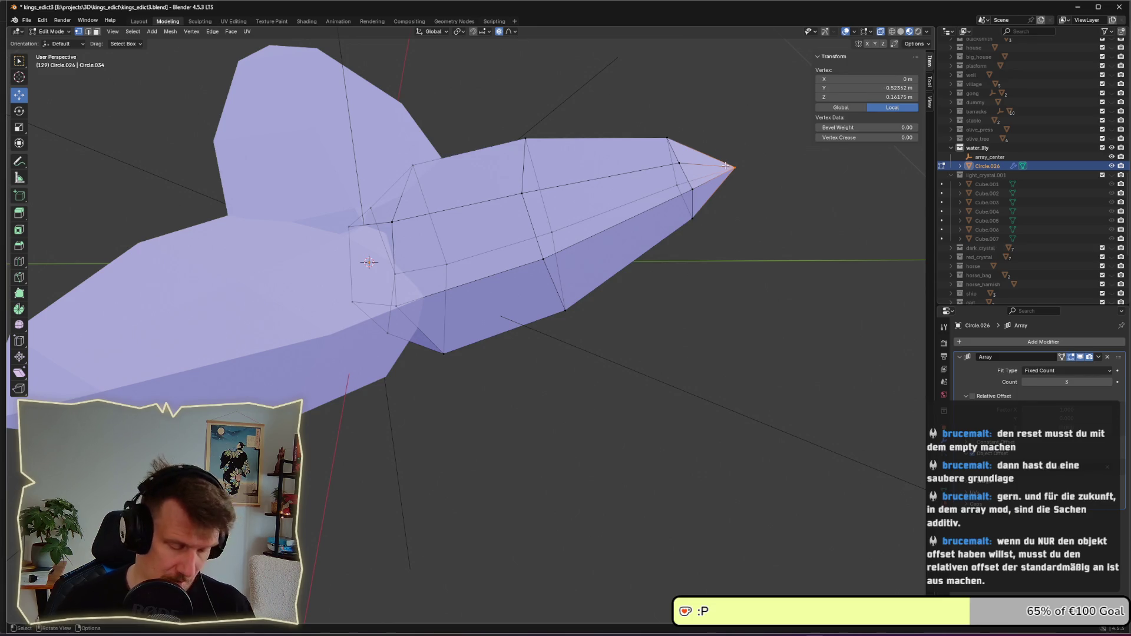
pyautogui.press('g')
pyautogui.press('z')
pyautogui.scroll(3, 726, 150)
pyautogui.scroll(2, 716, 124)
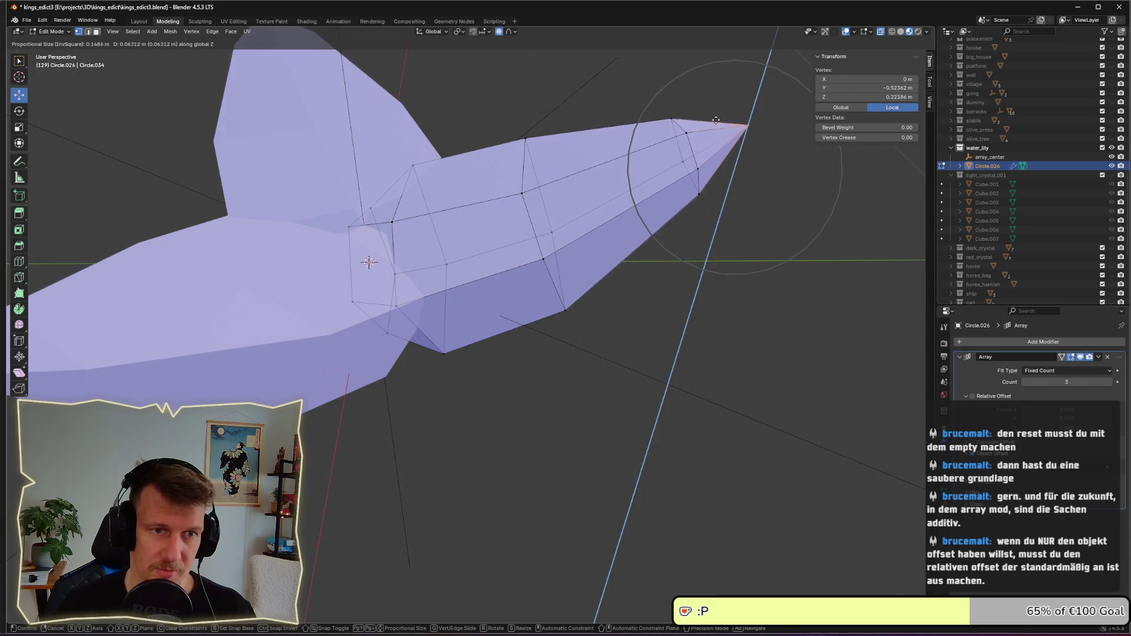
pyautogui.click(712, 110)
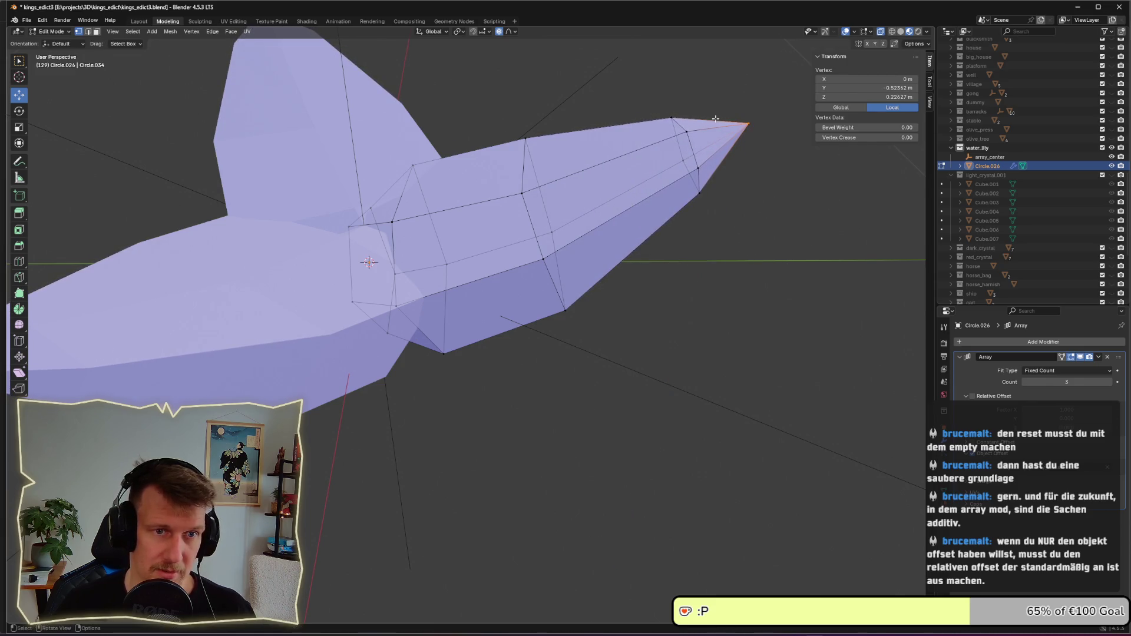
pyautogui.scroll(-8, 717, 119)
pyautogui.scroll(4, 618, 266)
pyautogui.moveTo(614, 279); pyautogui.dragTo(592, 297)
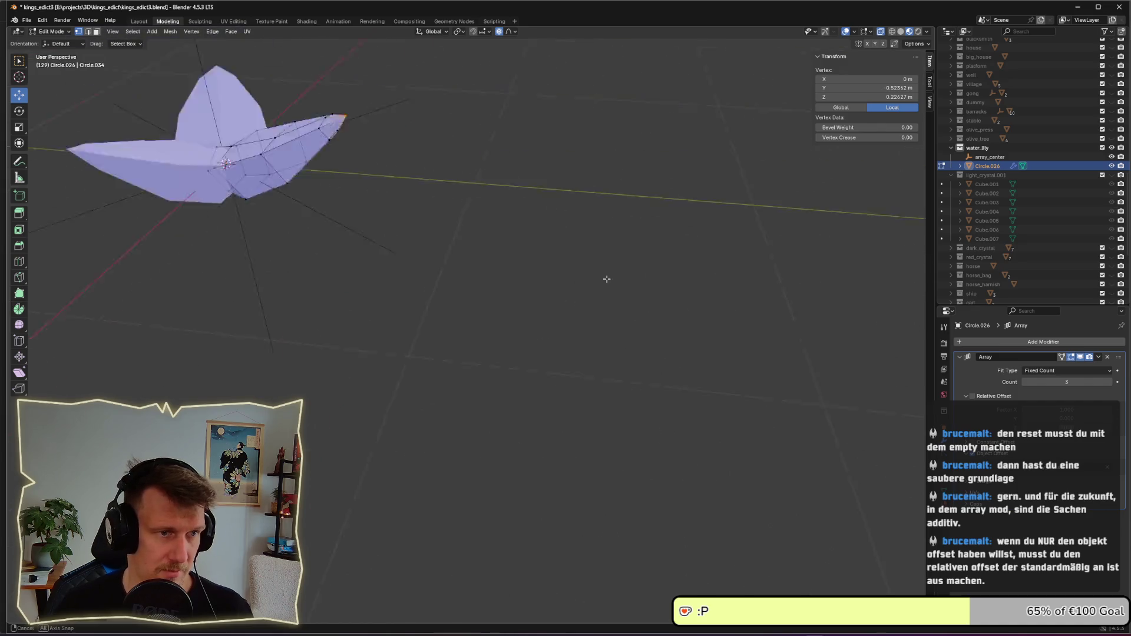
pyautogui.scroll(-8, 593, 296)
pyautogui.click(571, 353)
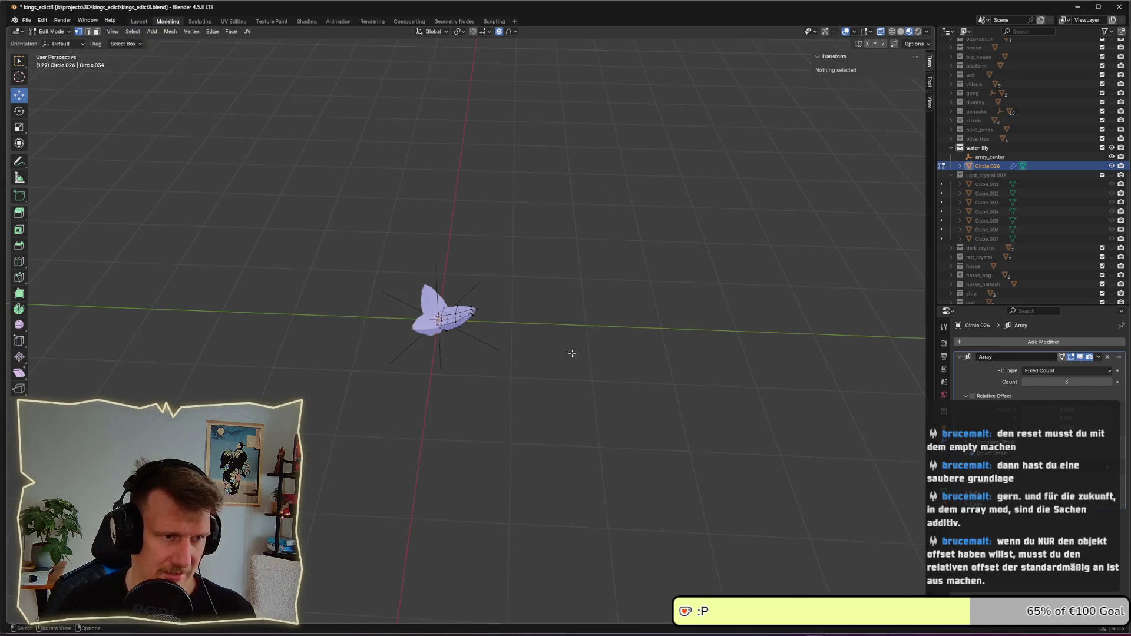
pyautogui.moveTo(571, 354); pyautogui.dragTo(571, 368)
pyautogui.press('Tab')
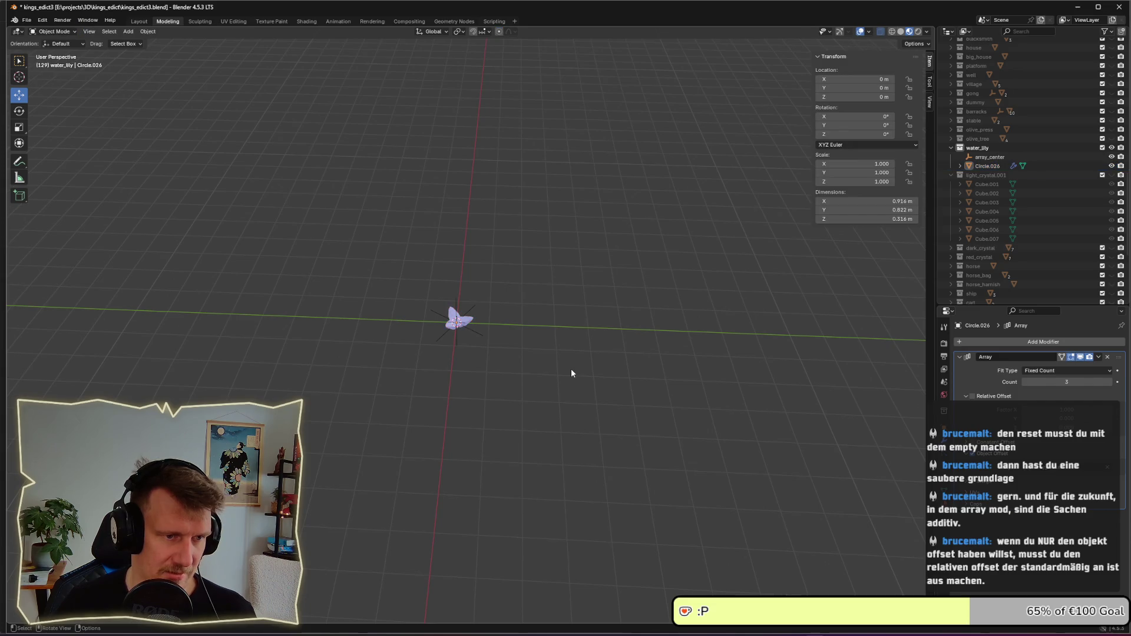
# - Preview the flower with viewport overlays hidden, then restore them
pyautogui.moveTo(548, 378)
pyautogui.mouseDown()
pyautogui.moveTo(538, 368)
pyautogui.moveTo(576, 364)
pyautogui.mouseUp()
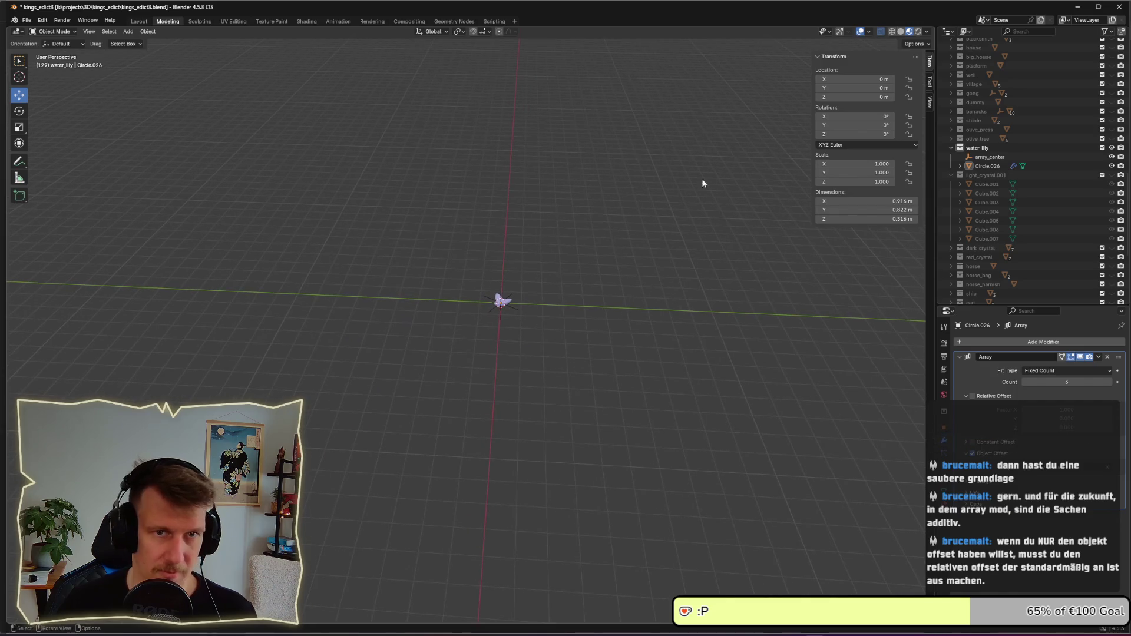
pyautogui.click(862, 33)
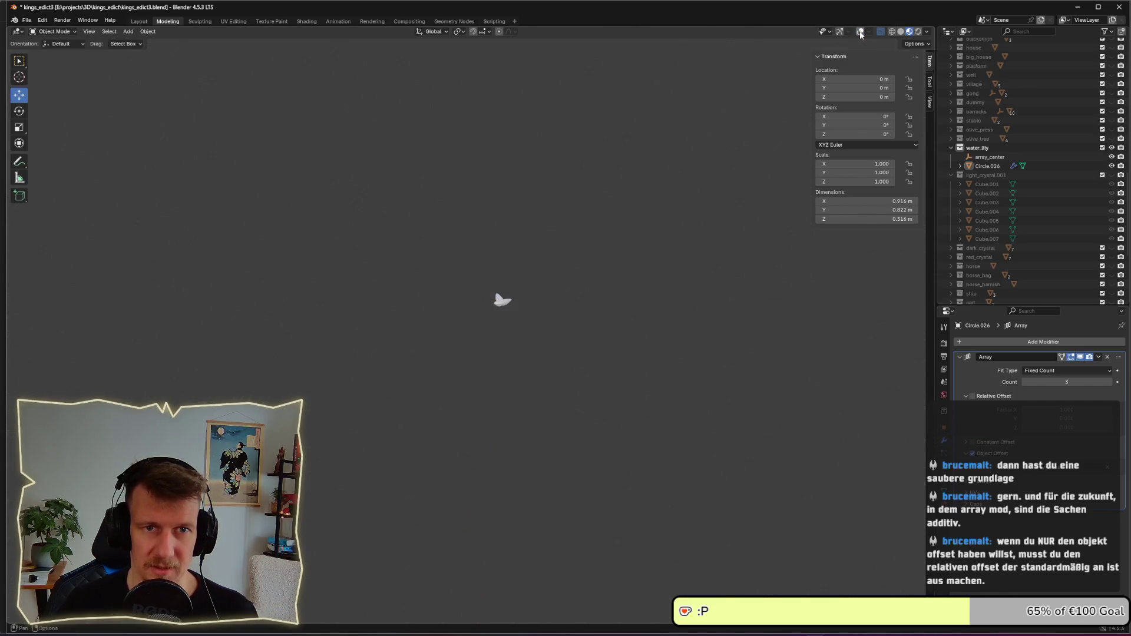
pyautogui.moveTo(652, 254); pyautogui.dragTo(652, 250)
pyautogui.click(862, 33)
pyautogui.scroll(5, 548, 353)
pyautogui.scroll(4, 581, 335)
pyautogui.scroll(-3, 611, 299)
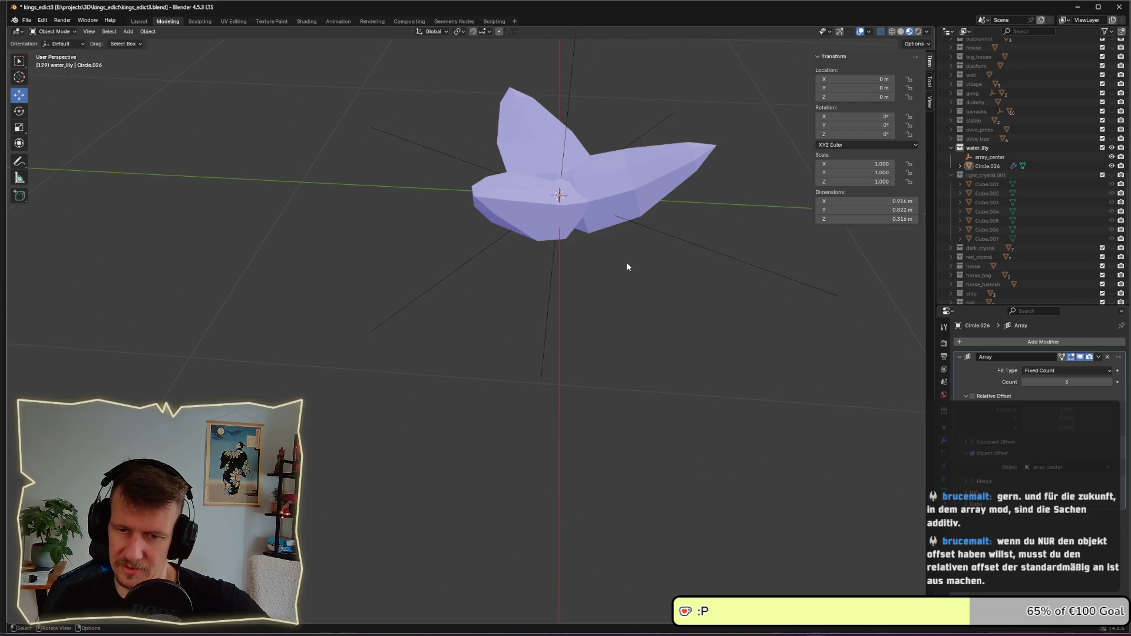
# - Copy and paste array_center and the petal object into the water_lily collection
pyautogui.click(985, 157)
pyautogui.click(982, 166)
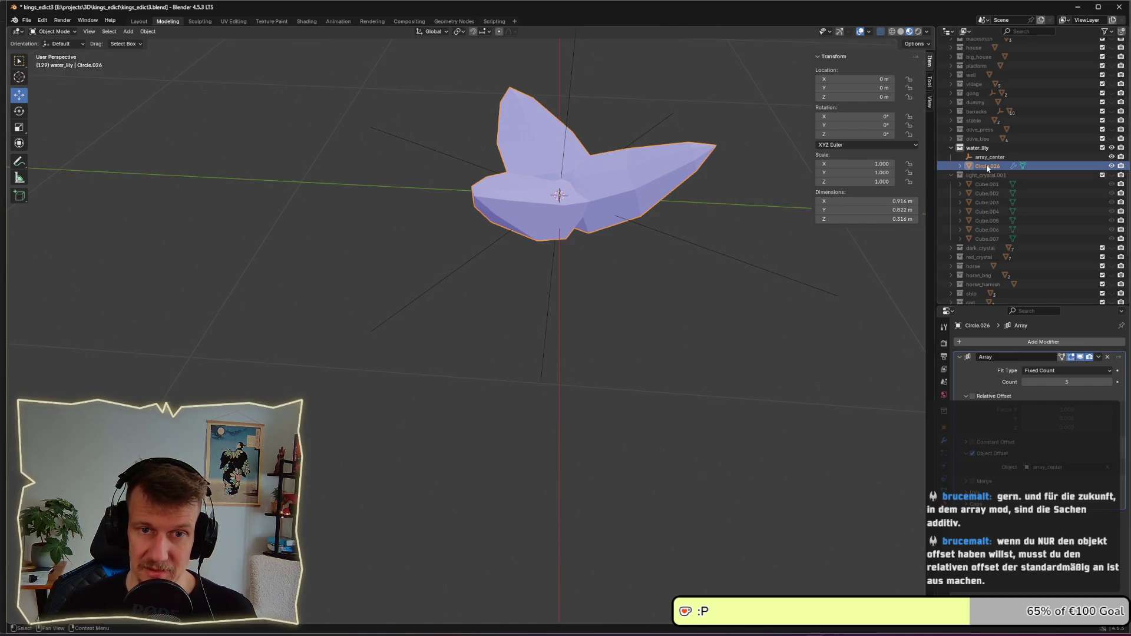
pyautogui.hotkey('ctrl', 'v')
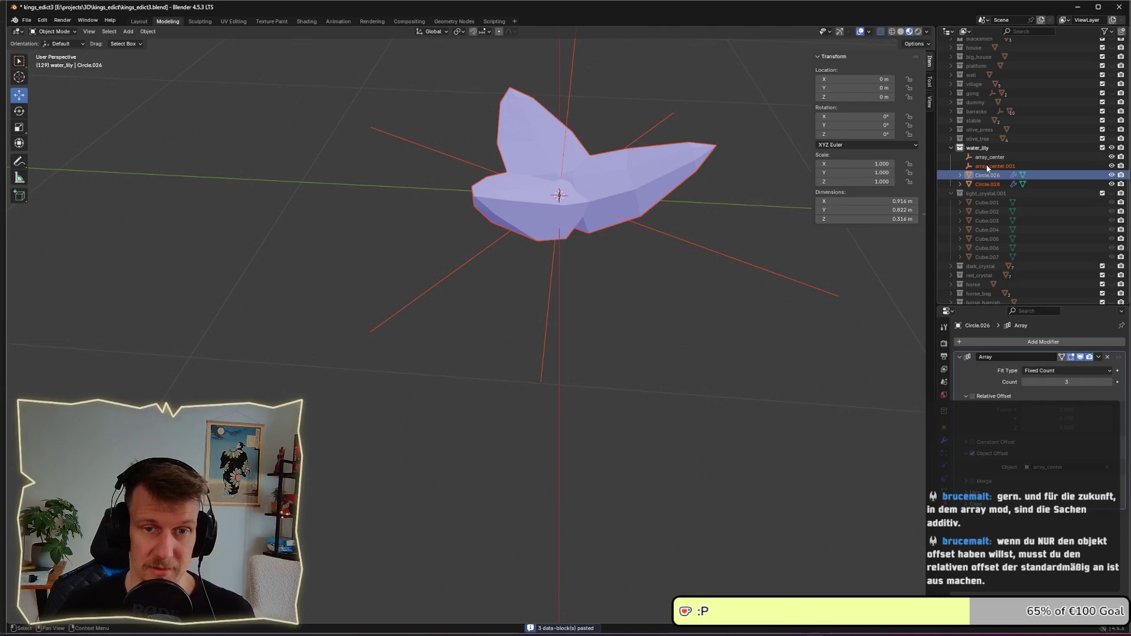
# - Rotate the original petal ring Circle.026 about −54° around Z
pyautogui.click(987, 166)
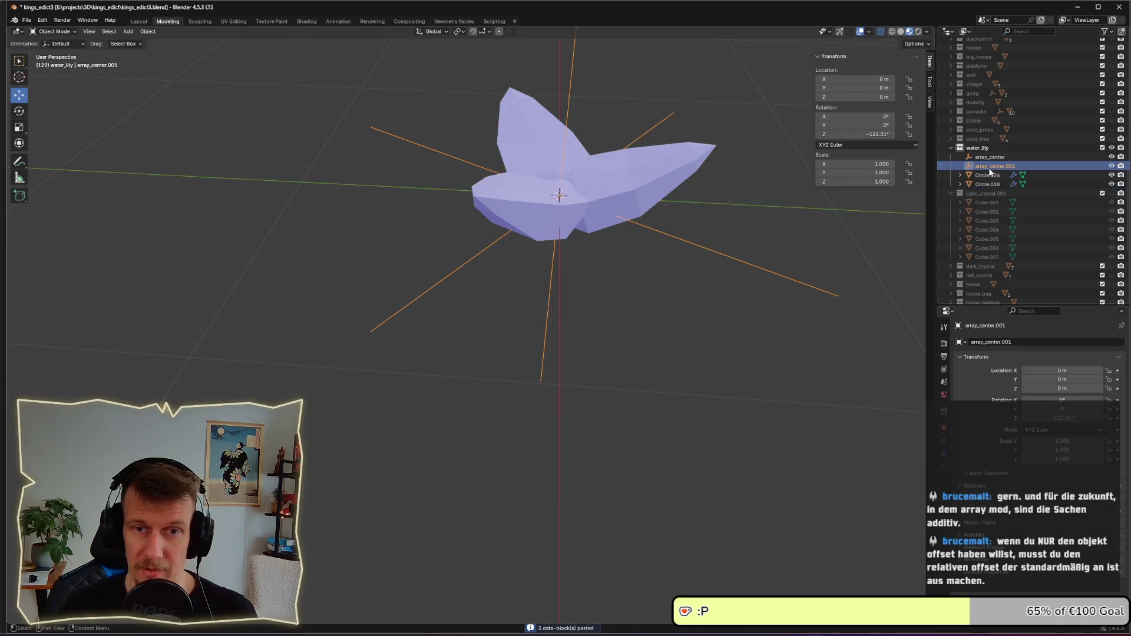
pyautogui.click(992, 175)
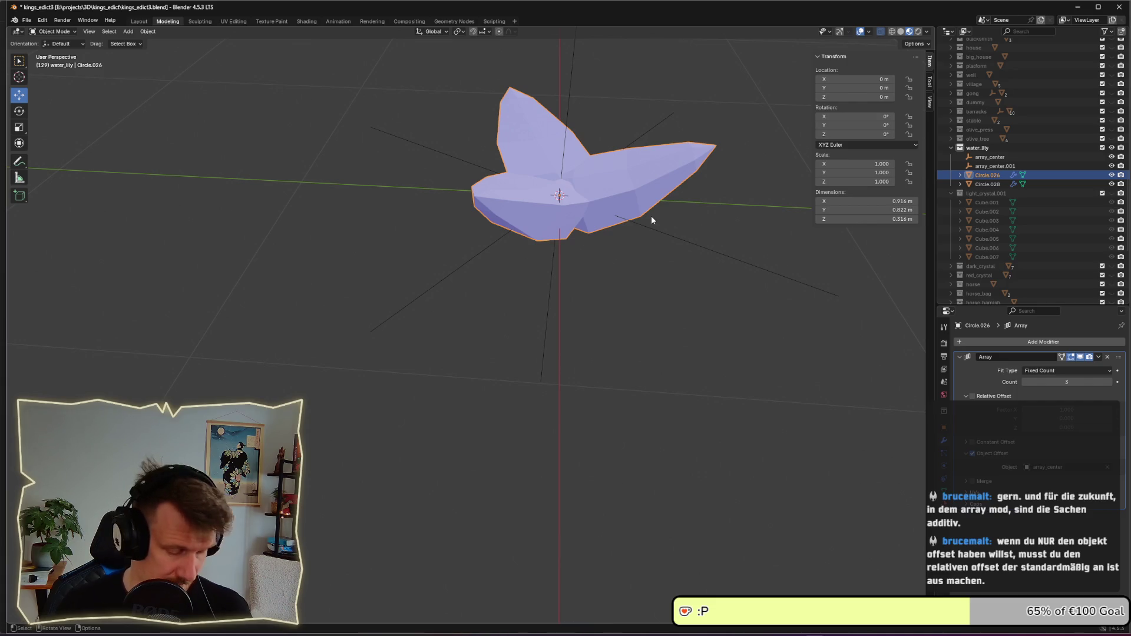
pyautogui.press('r')
pyautogui.press('z')
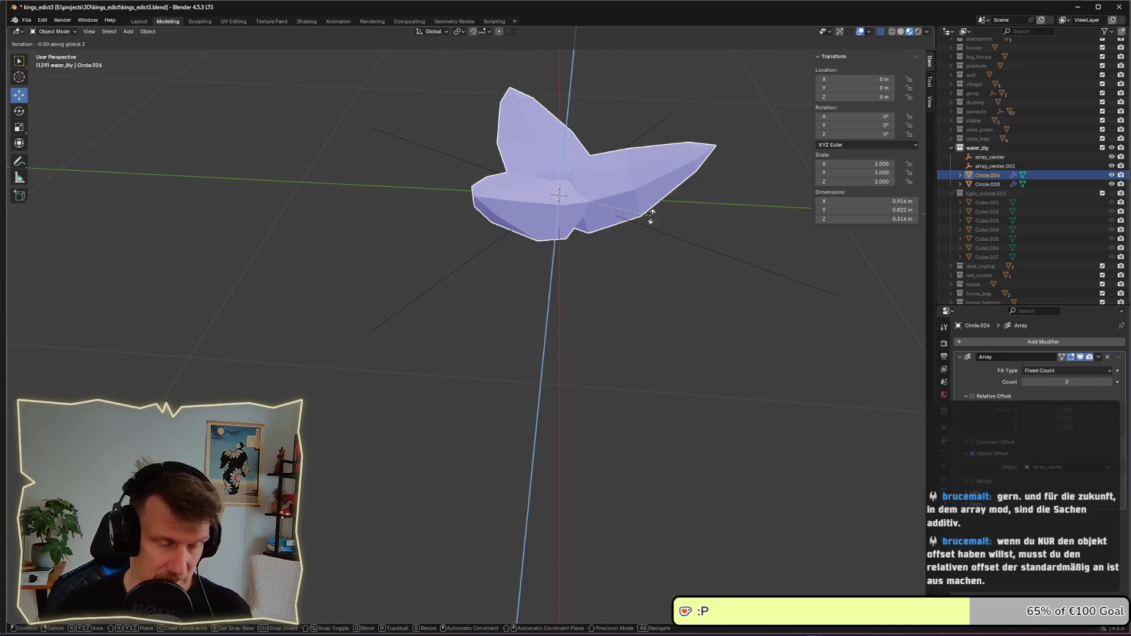
pyautogui.click(585, 256)
pyautogui.middleClick(667, 257)
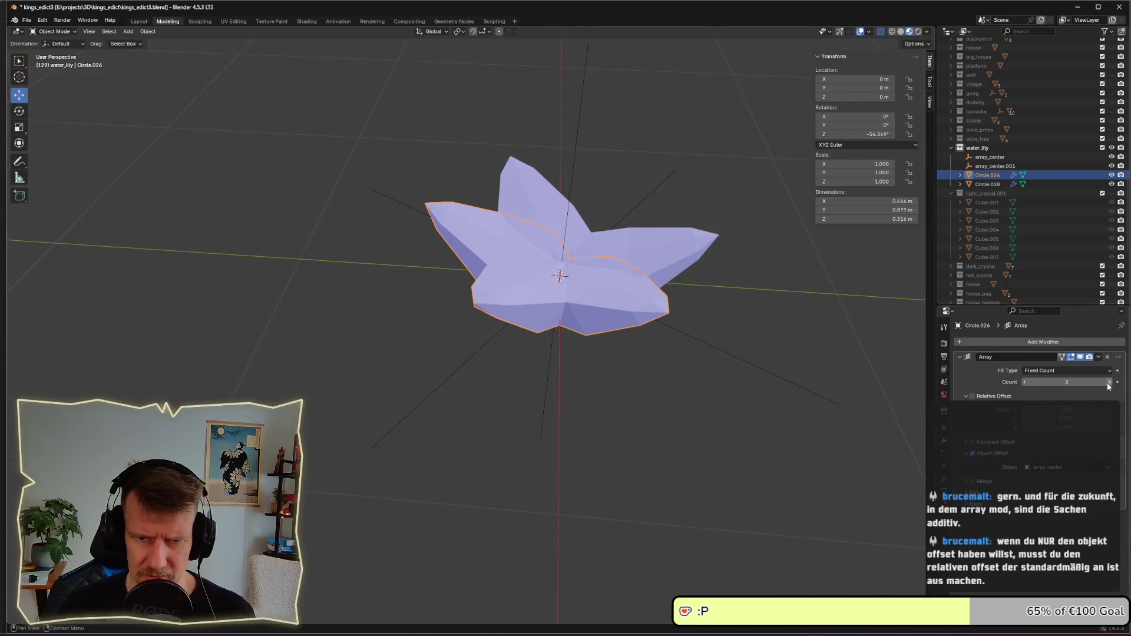
# - Set its Array modifier Count to 5 petals, then select the copied ring Circle.028
pyautogui.moveTo(1096, 383); pyautogui.dragTo(1077, 381)
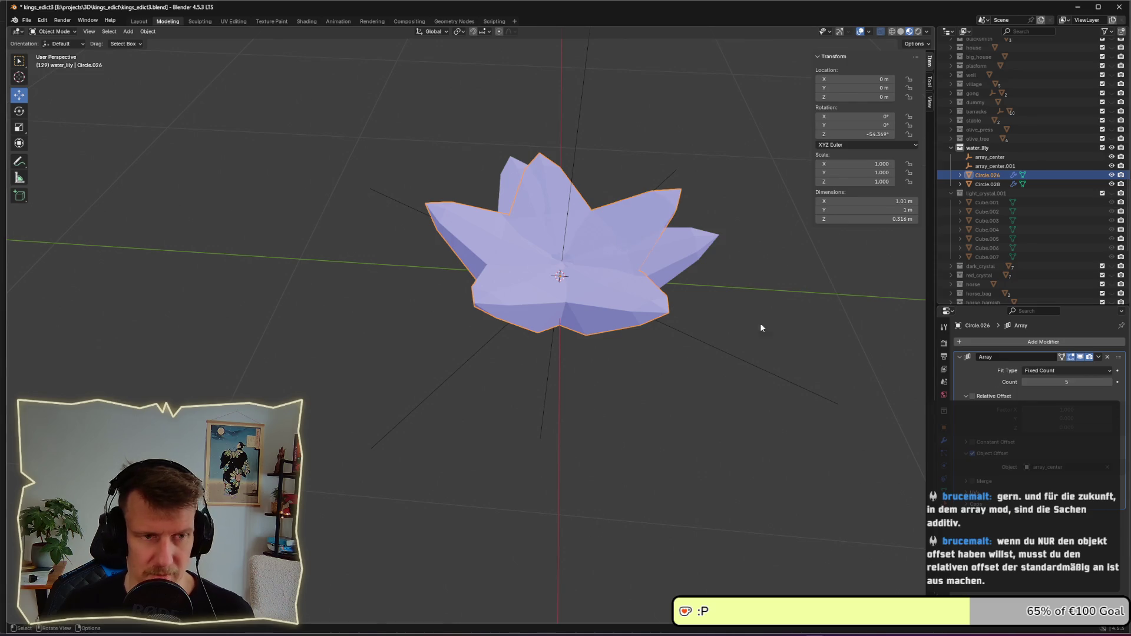
pyautogui.keyDown('shift'); pyautogui.moveTo(629, 312); pyautogui.dragTo(628, 302); pyautogui.keyUp('shift')
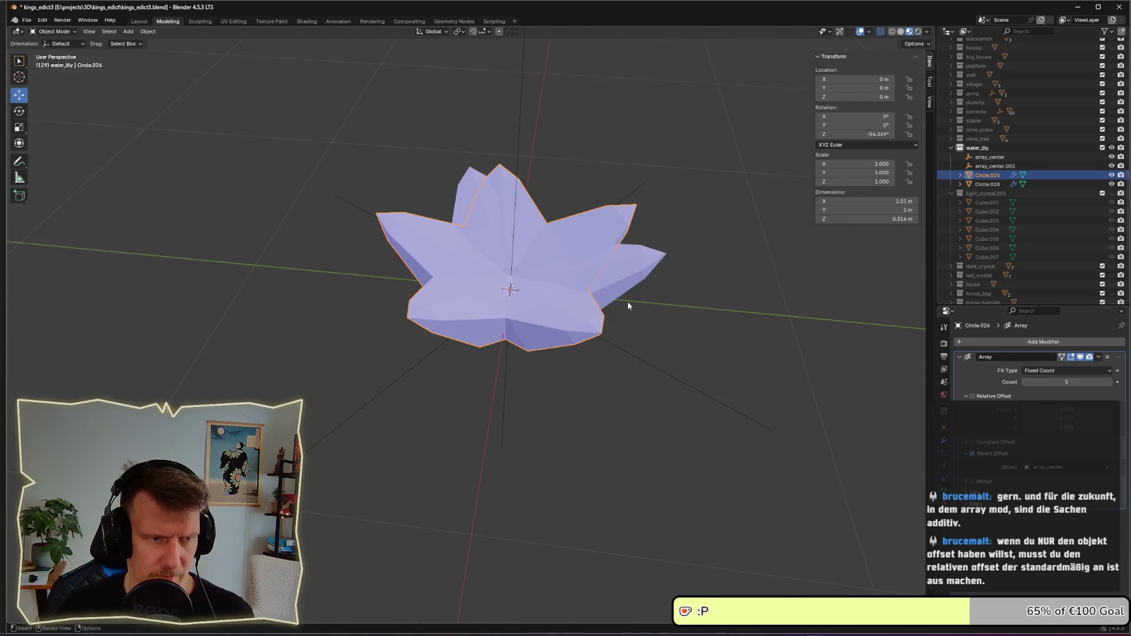
pyautogui.click(990, 184)
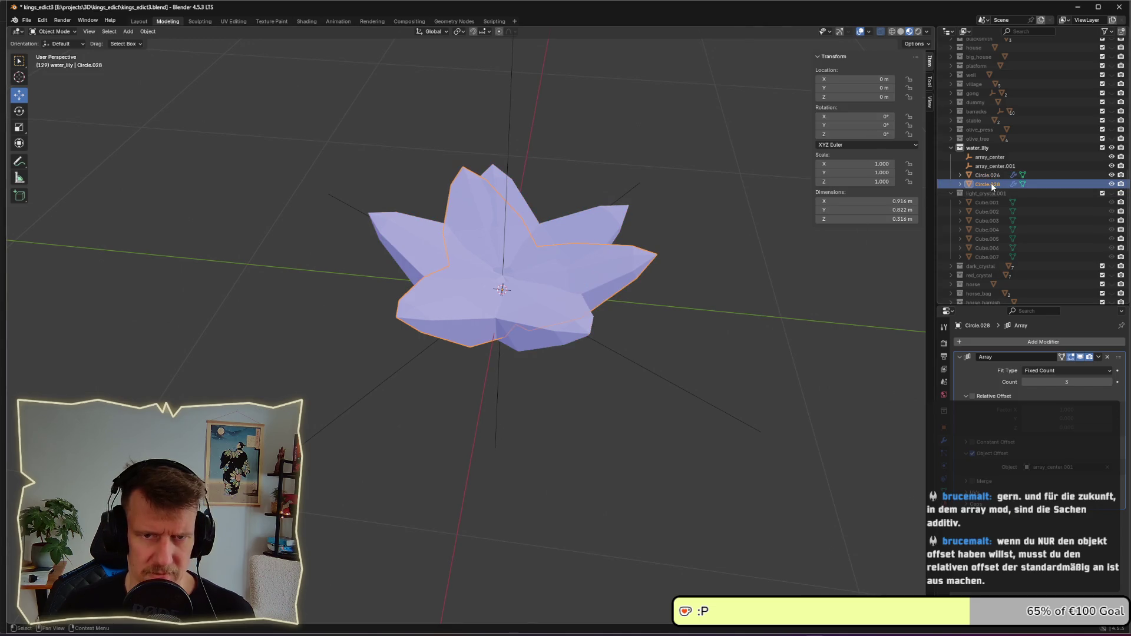
# - Tilt the copied petal ring Circle.028 around the X axis
pyautogui.press('g')
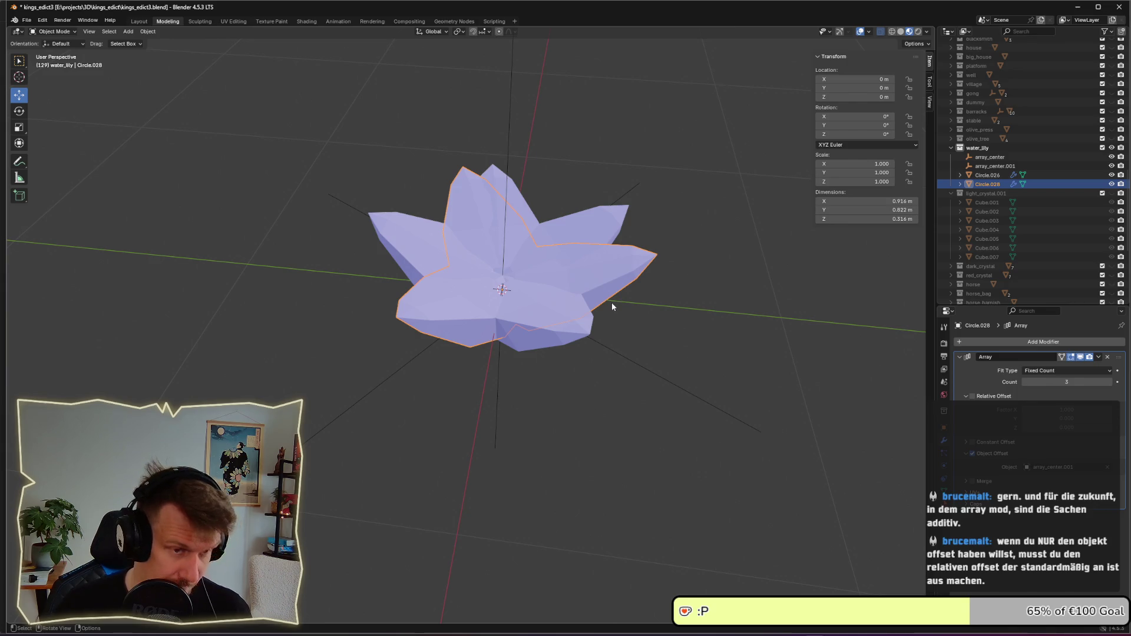
pyautogui.press('r')
pyautogui.press('z')
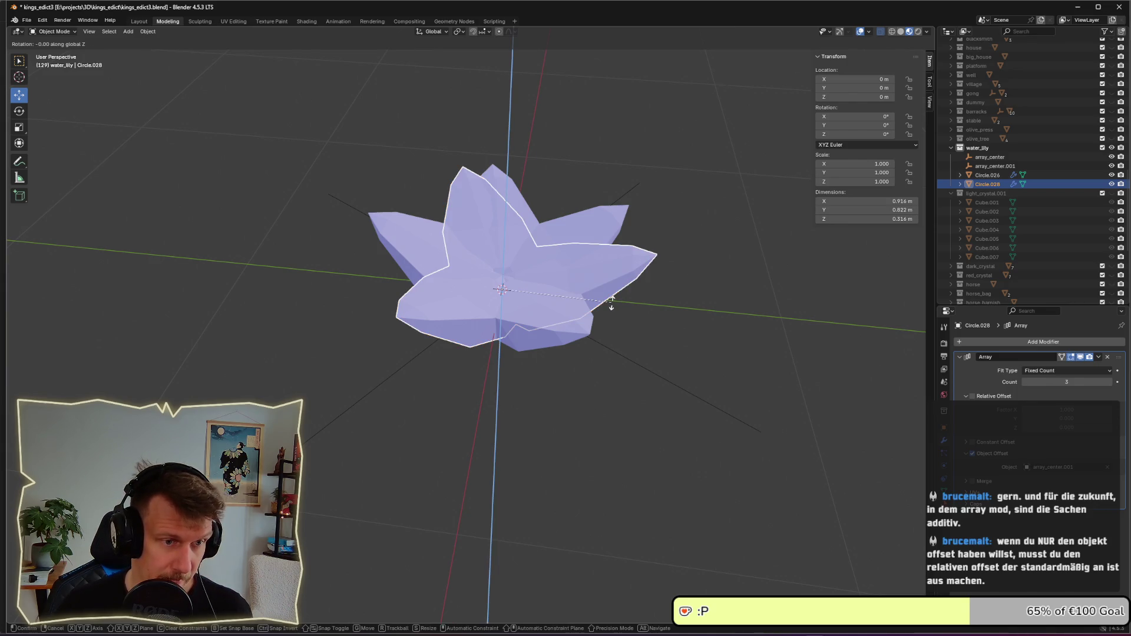
pyautogui.press('x')
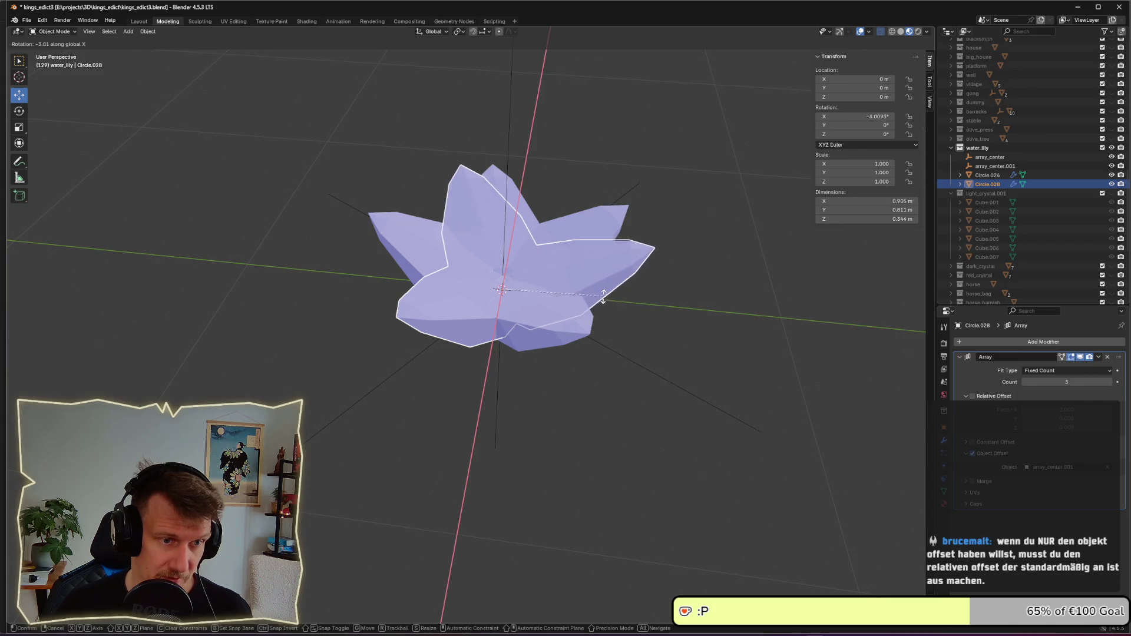
pyautogui.click(580, 280)
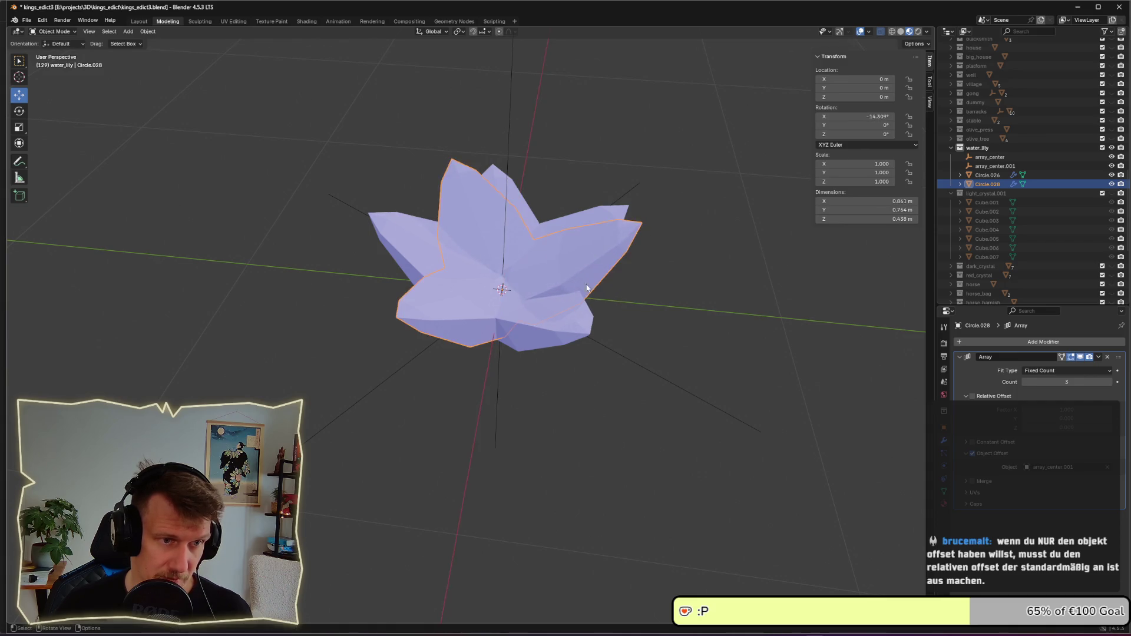
pyautogui.scroll(-3, 633, 304)
# - Undo the tilt twice, returning to Circle.026, and view the lily from above
pyautogui.press('KP_Decimal')
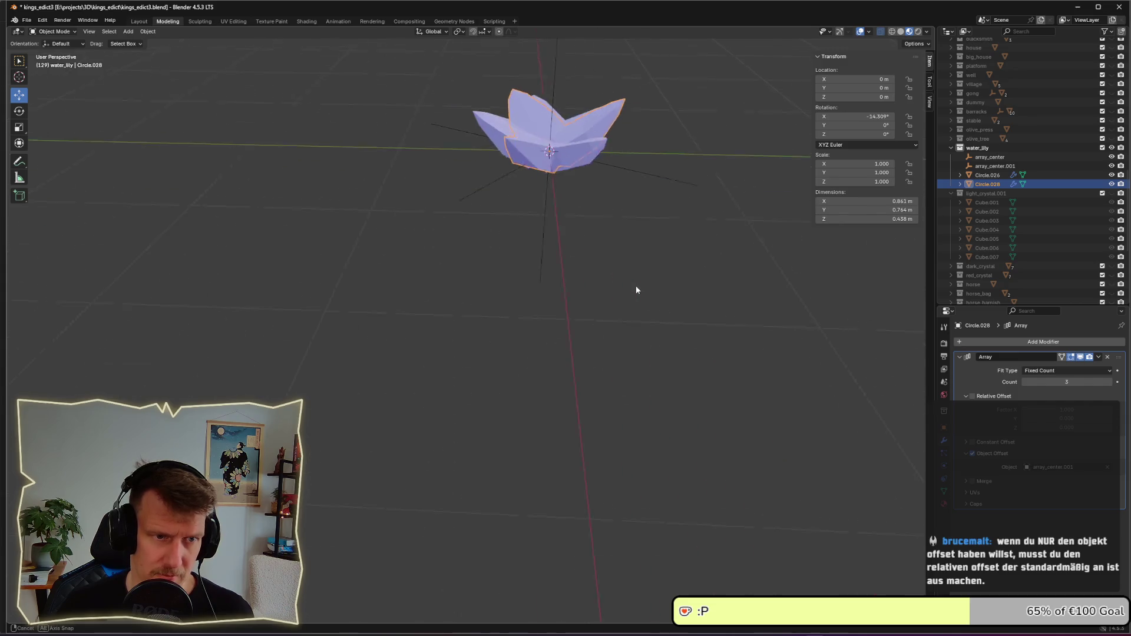
pyautogui.hotkey('ctrl', 'z')
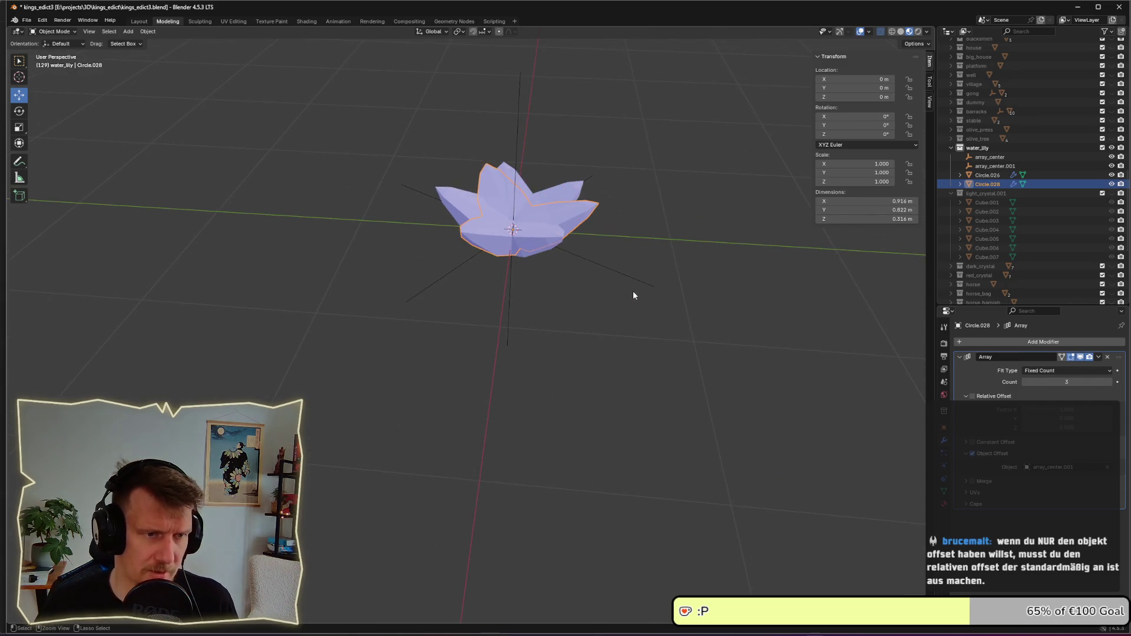
pyautogui.hotkey('ctrl', 'z')
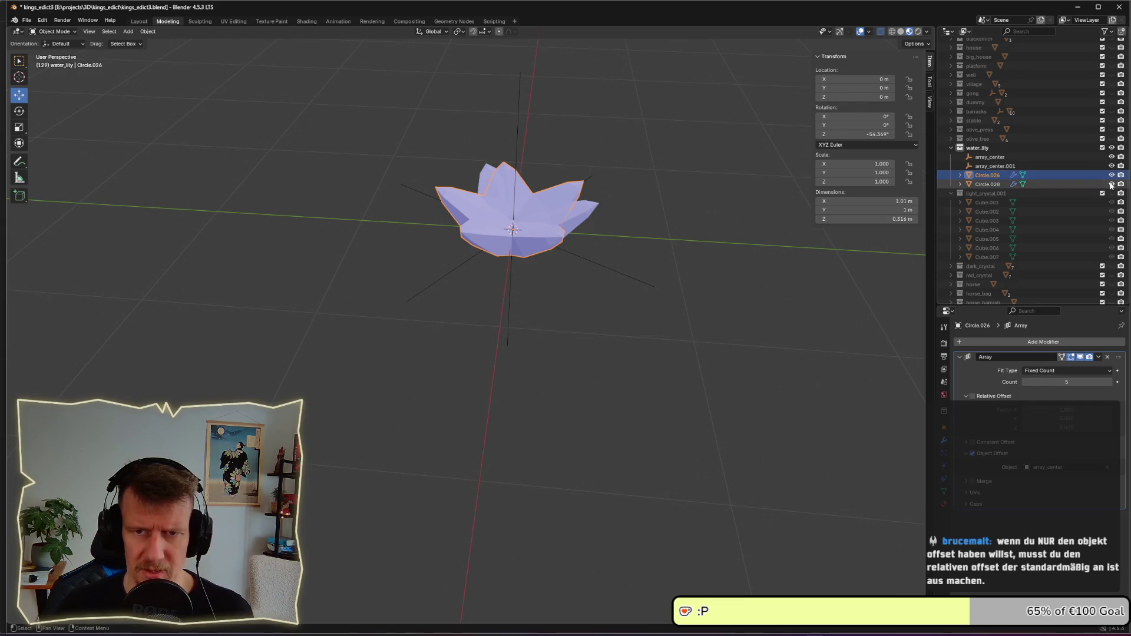
pyautogui.middleClick(639, 288)
pyautogui.scroll(2, 601, 265)
pyautogui.scroll(2, 627, 304)
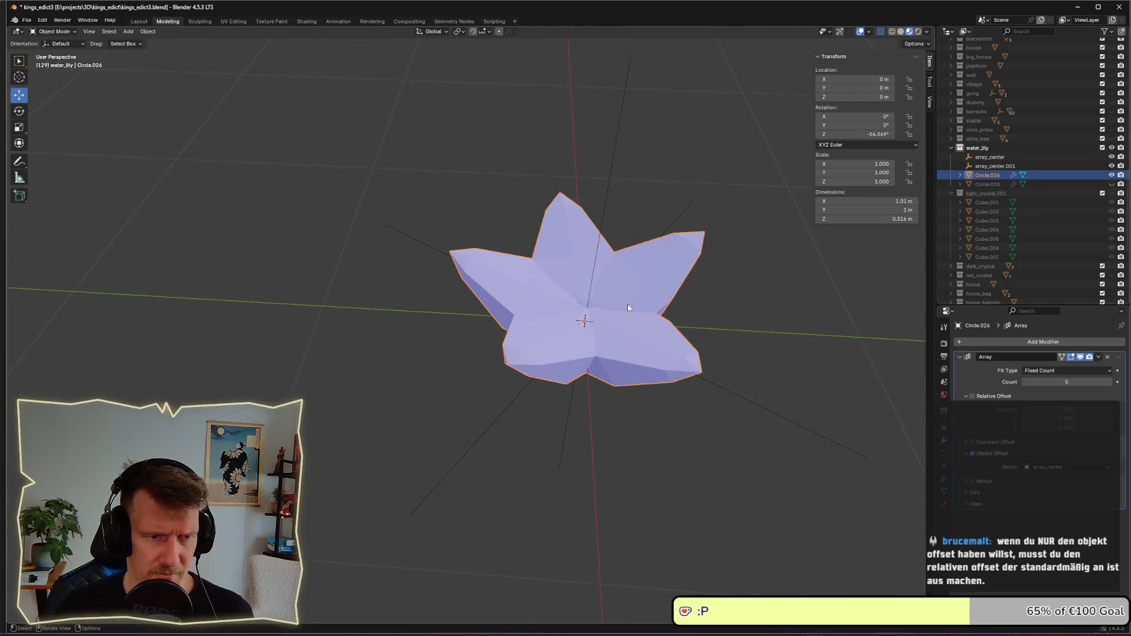
# - Hide the viewport overlays and orbit to look down on the lily
pyautogui.moveTo(627, 304); pyautogui.dragTo(617, 297)
pyautogui.scroll(-8, 522, 222)
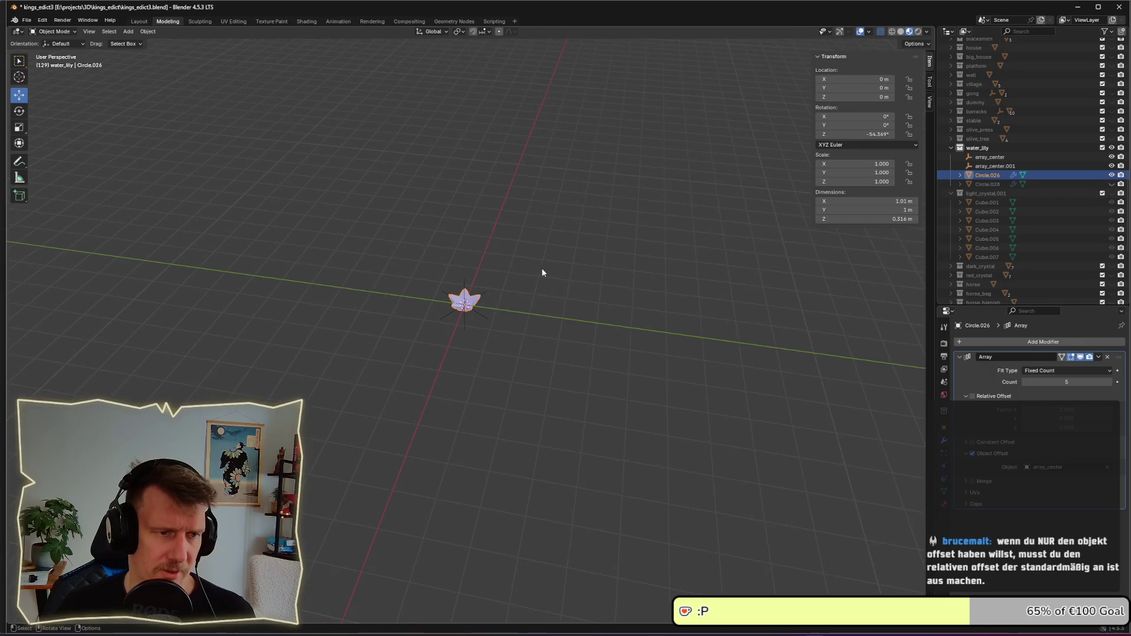
pyautogui.scroll(-2, 571, 315)
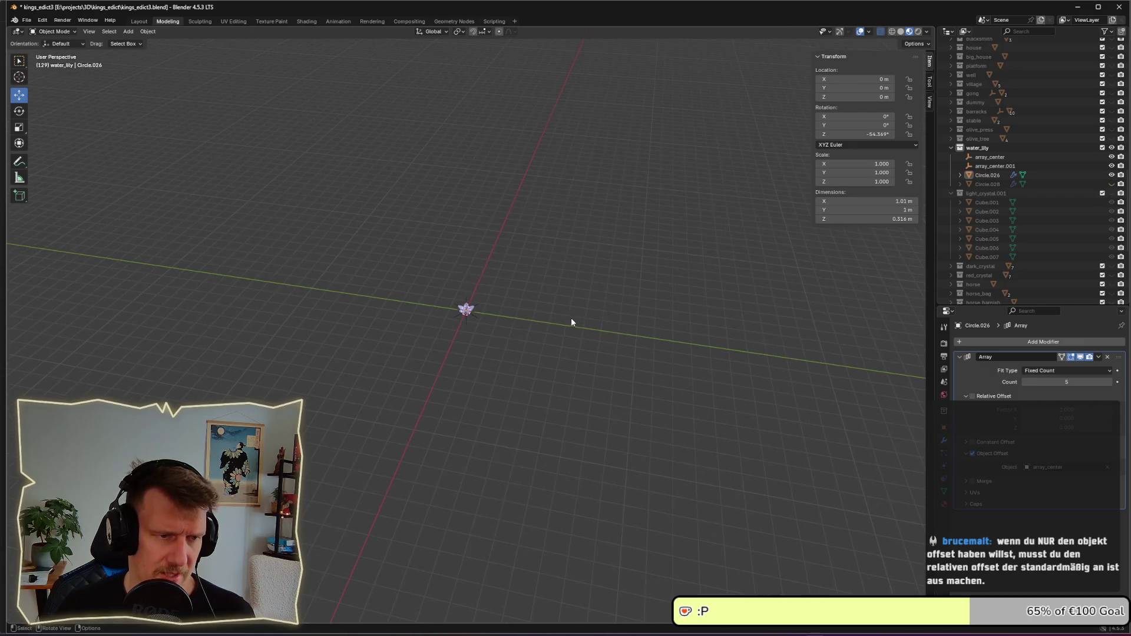
pyautogui.click(860, 33)
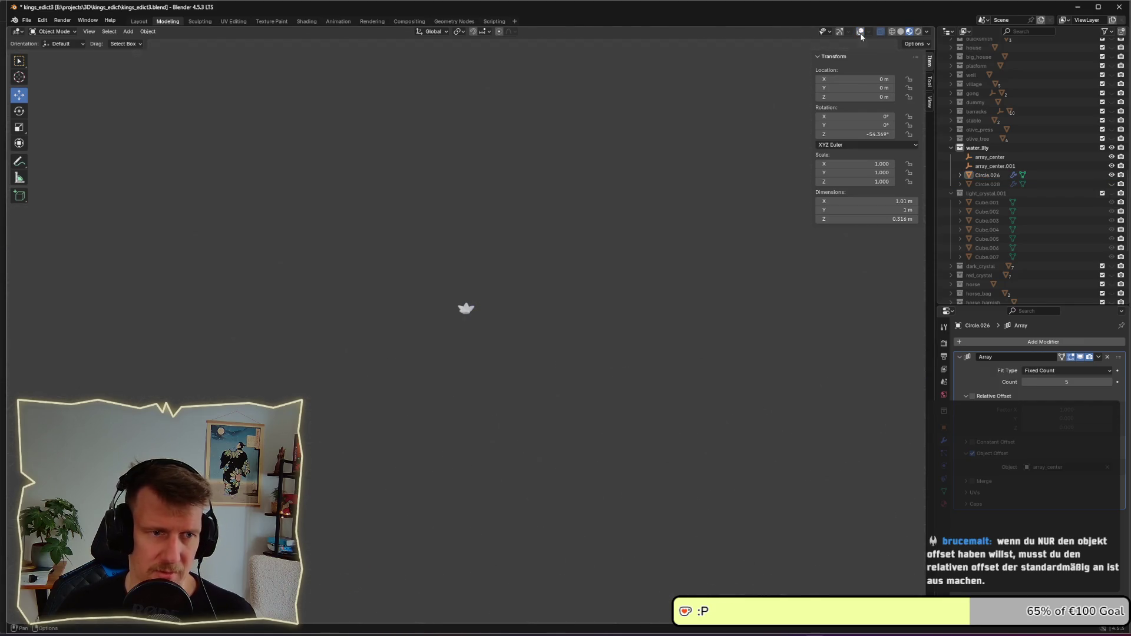
pyautogui.middleClick(559, 332)
pyautogui.moveTo(538, 337); pyautogui.dragTo(536, 330)
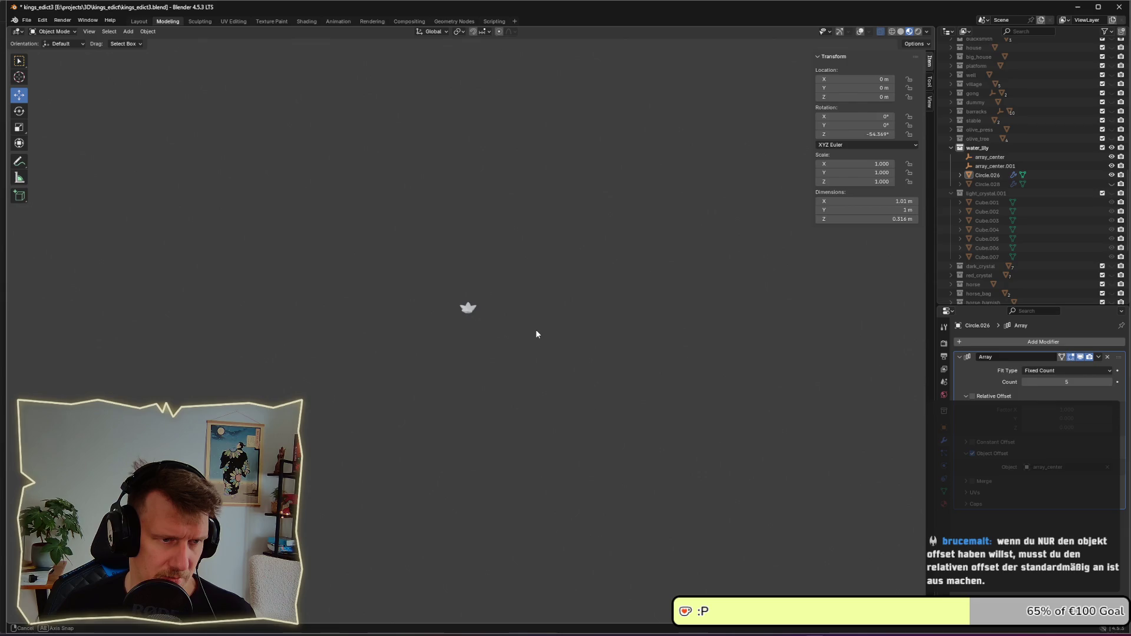
pyautogui.scroll(1, 520, 334)
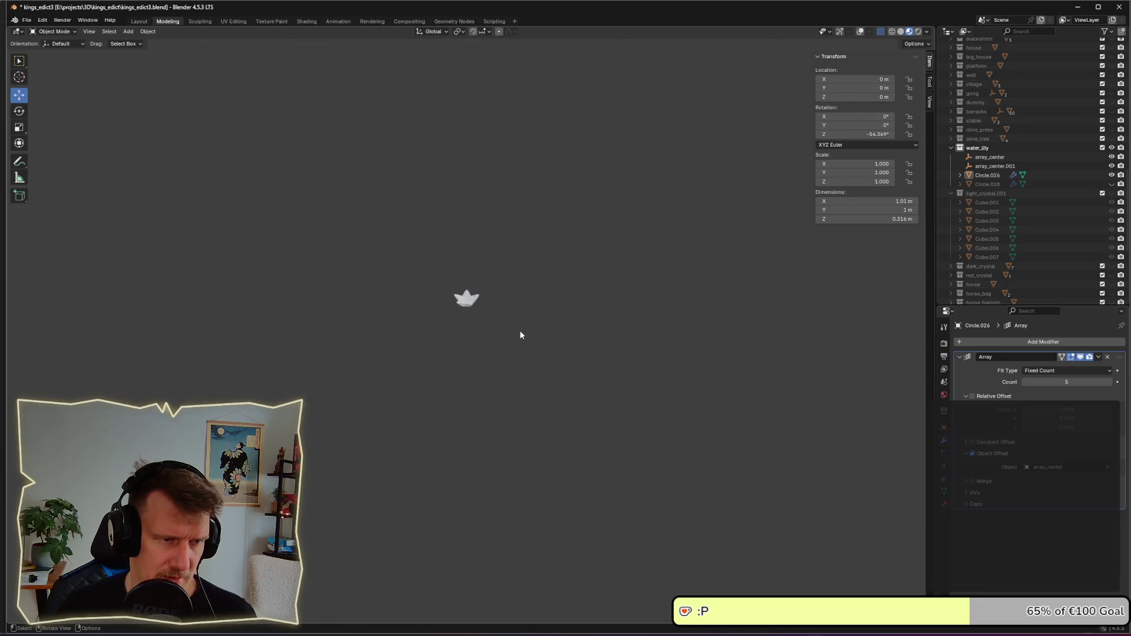
pyautogui.scroll(2, 520, 334)
pyautogui.scroll(3, 519, 334)
pyautogui.moveTo(538, 236); pyautogui.dragTo(515, 278)
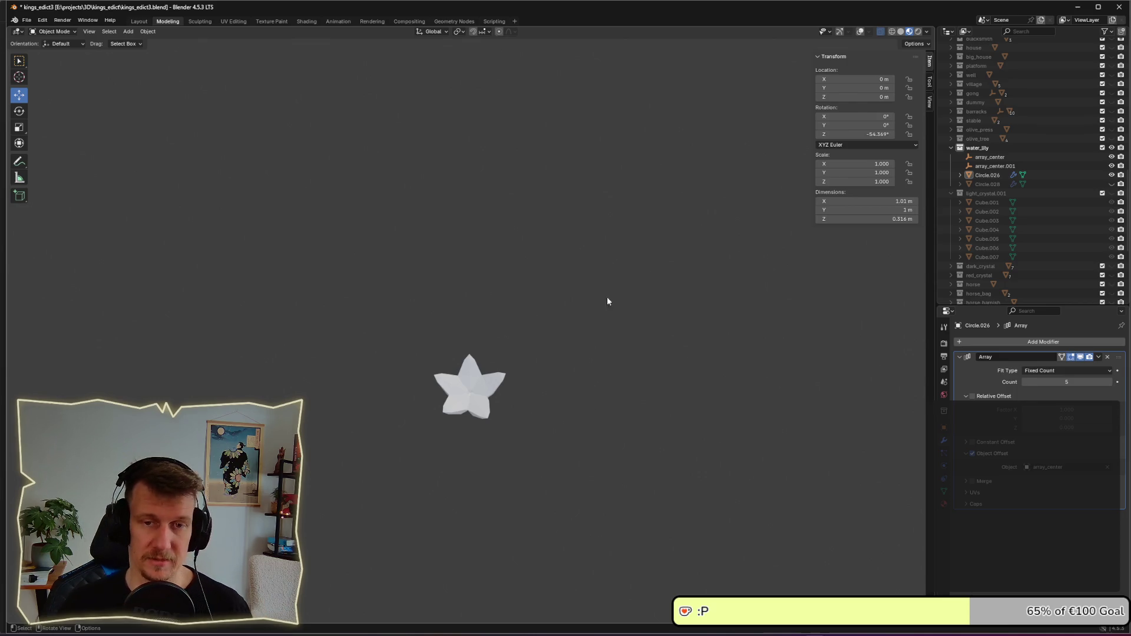
# - Delete the extra petal layer Circle.028, leaving a single five-petal lily
pyautogui.click(988, 184)
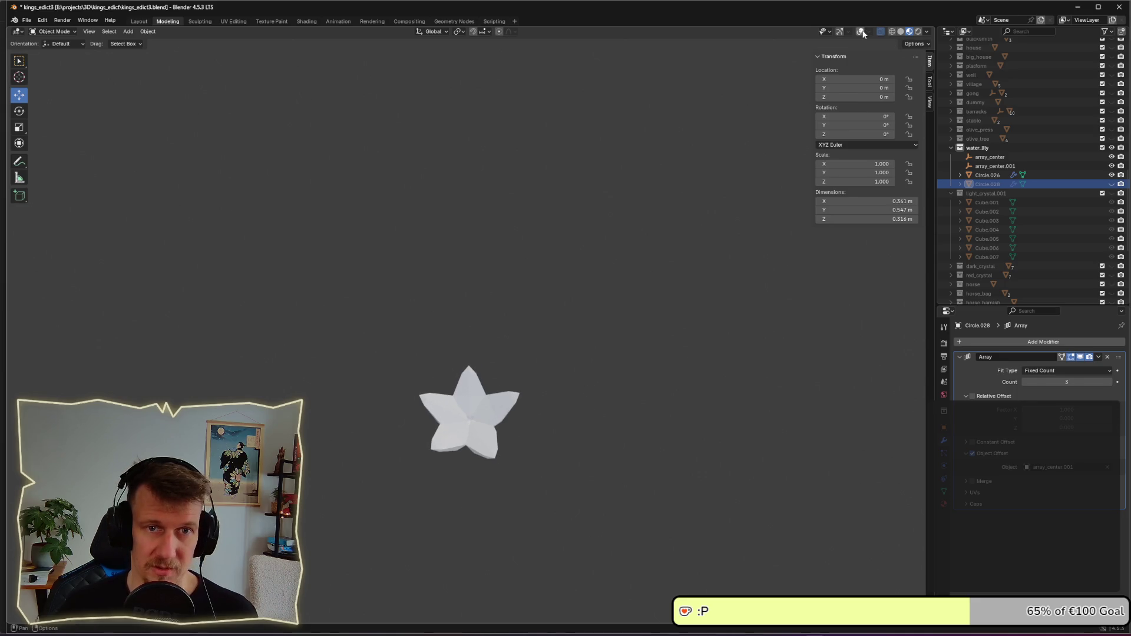
pyautogui.press('/')
pyautogui.moveTo(687, 291)
pyautogui.mouseDown()
pyautogui.moveTo(553, 381)
pyautogui.moveTo(583, 289)
pyautogui.mouseUp()
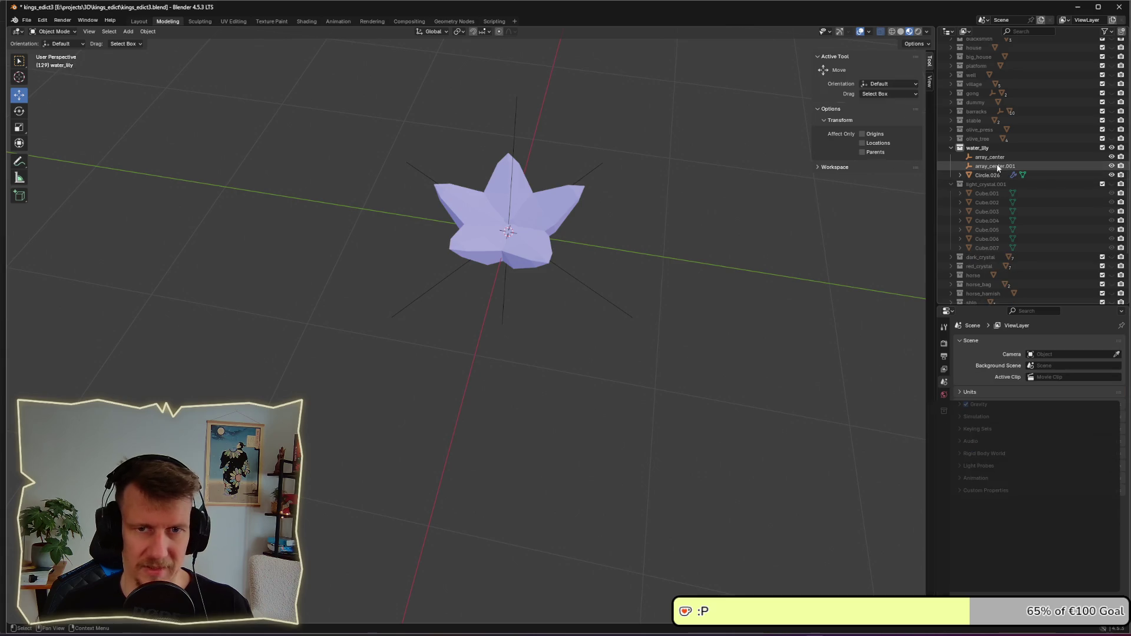
# - Delete the array_center.001 empty from the Outliner, undoing once and deleting it again
pyautogui.click(995, 166)
pyautogui.press('Delete')
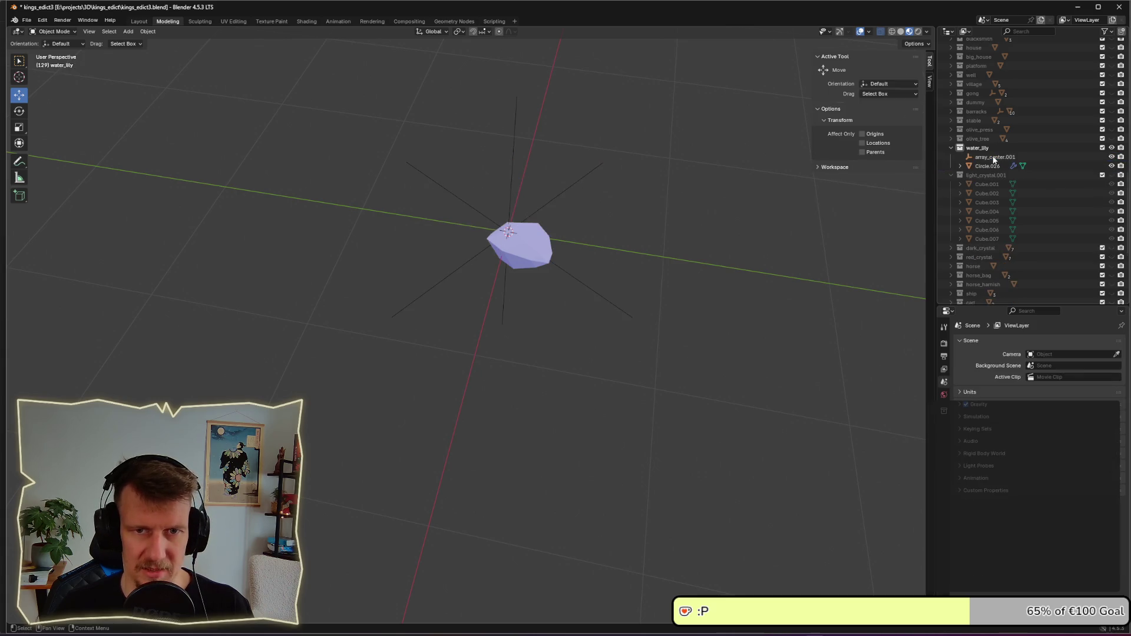
pyautogui.hotkey('ctrl', 'z')
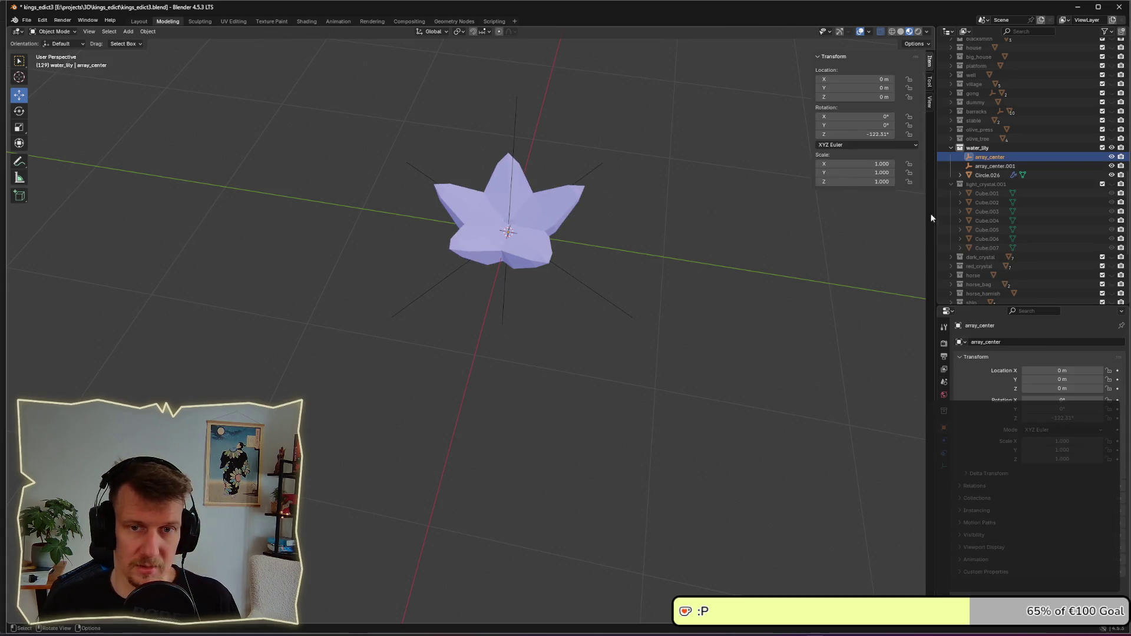
pyautogui.press('Delete')
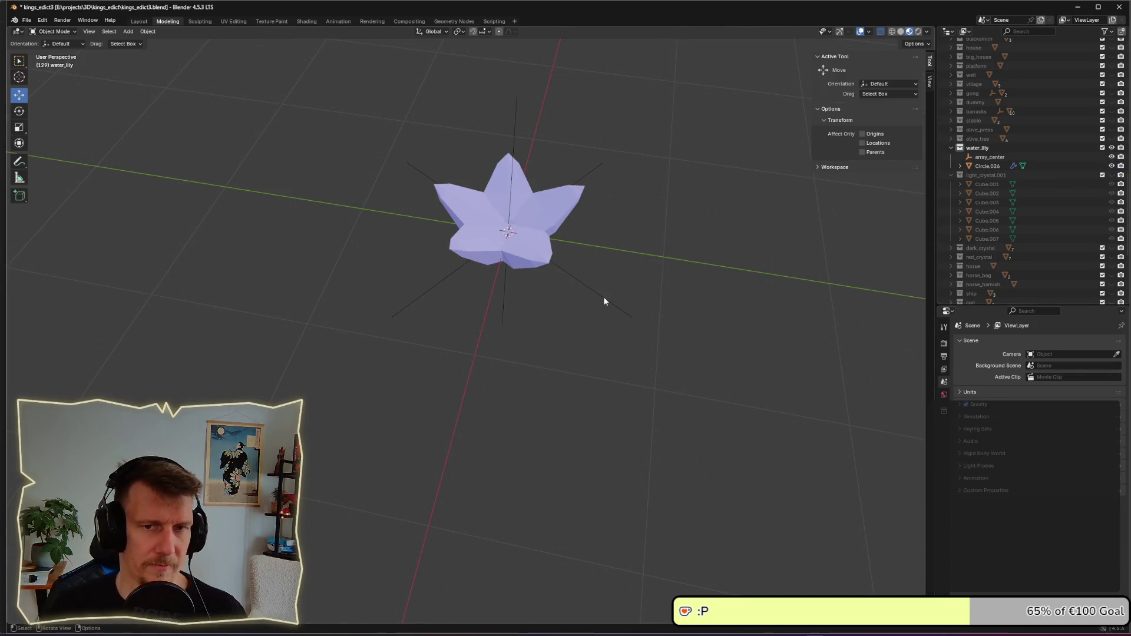
# - Make the lily object Circle.026 the active selection and head to UV Editing
pyautogui.click(1111, 165)
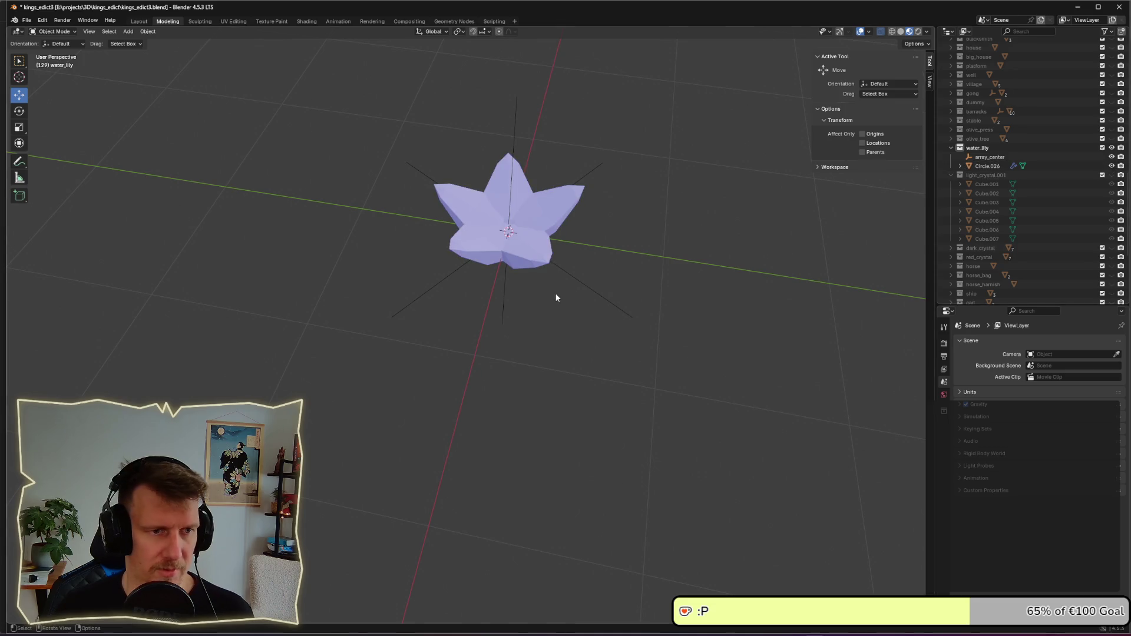
pyautogui.click(565, 228)
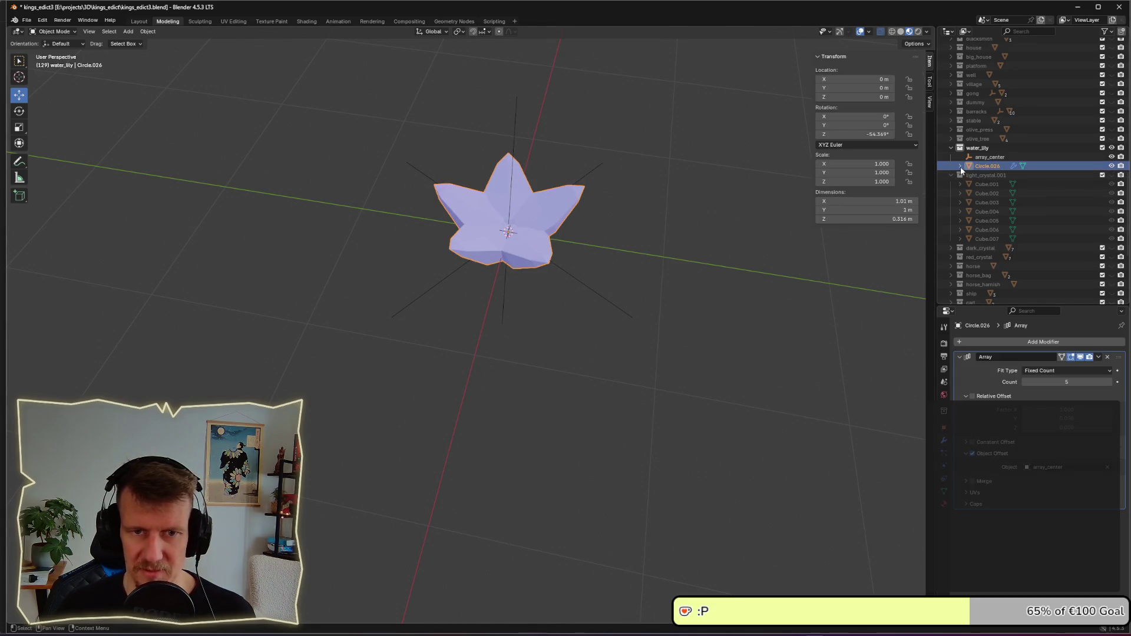
pyautogui.click(232, 20)
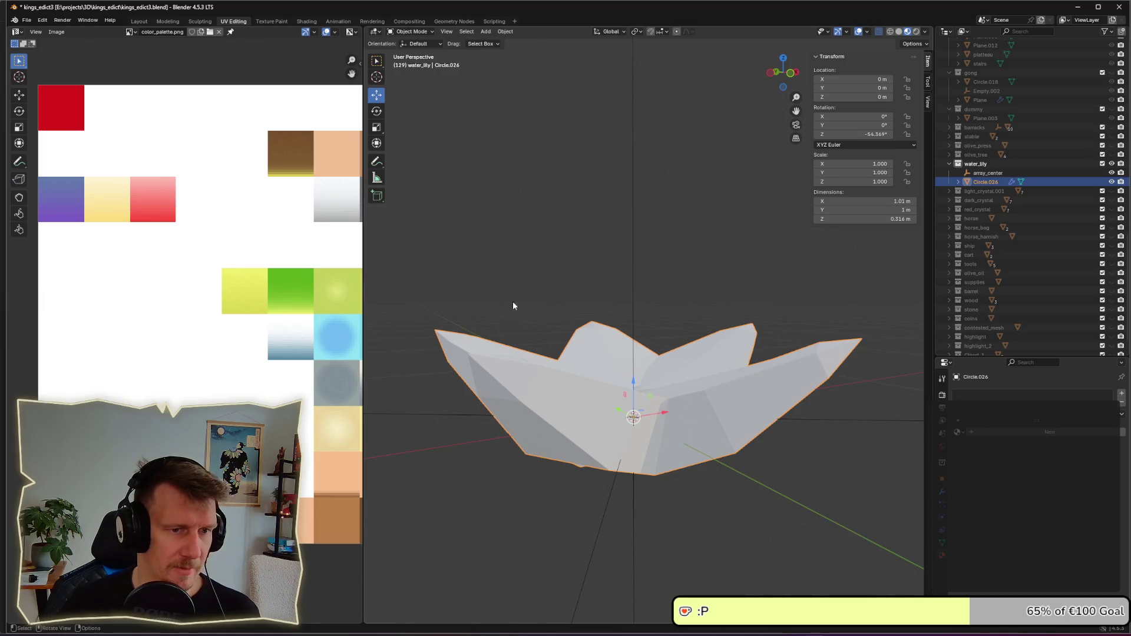
# - Widen the image editor and pan so the whole color palette is visible
pyautogui.moveTo(533, 294); pyautogui.dragTo(534, 309)
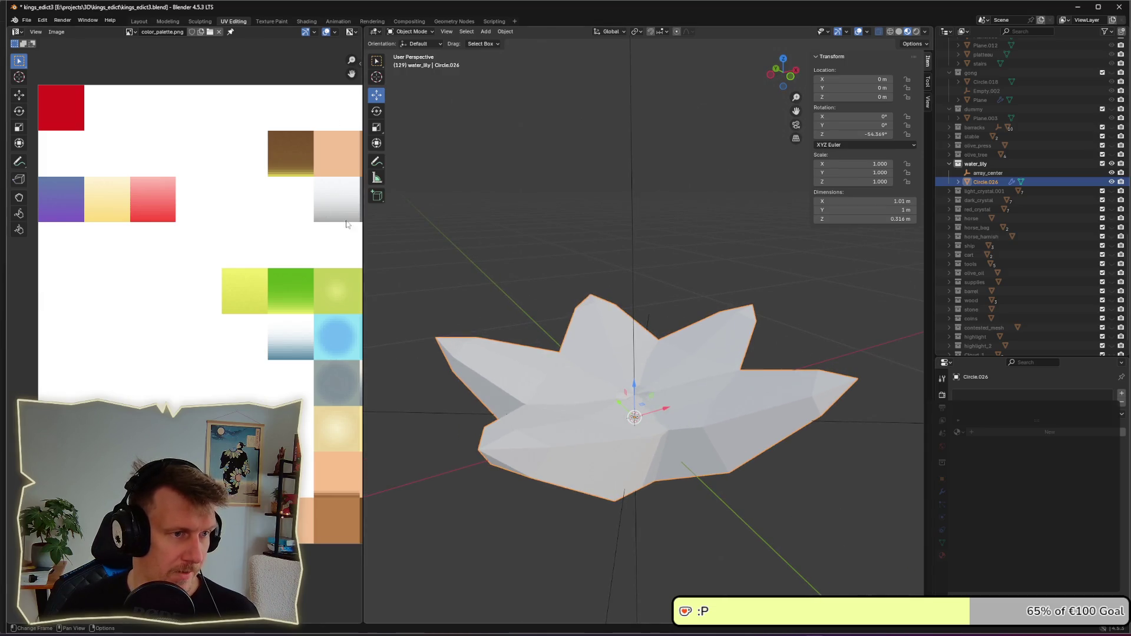
pyautogui.moveTo(363, 230); pyautogui.dragTo(465, 230)
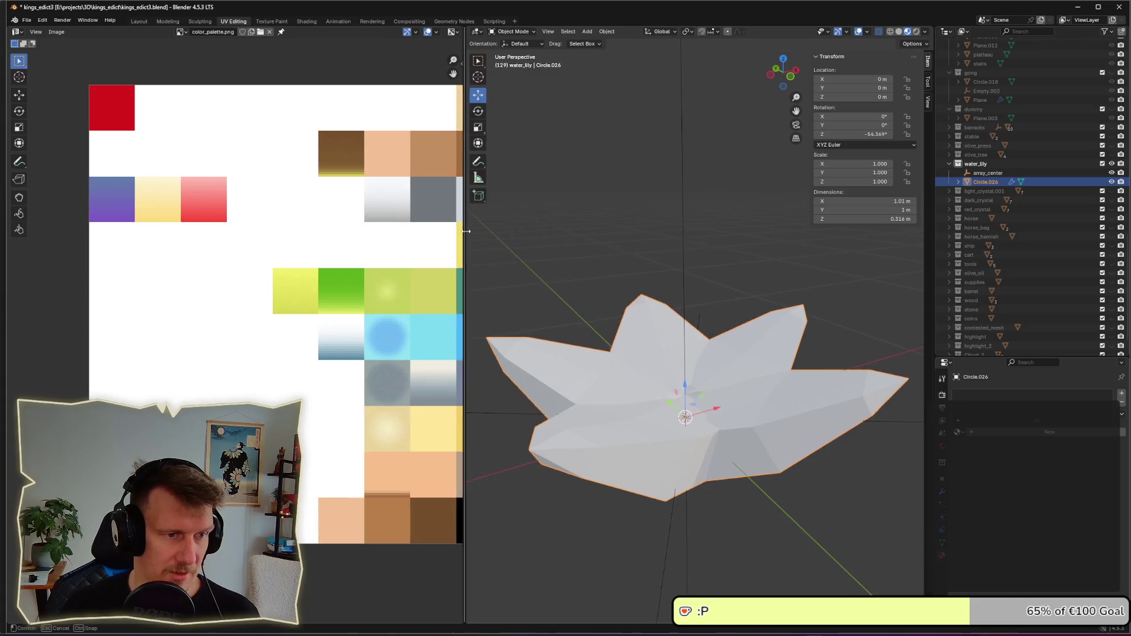
pyautogui.scroll(-1, 339, 283)
pyautogui.scroll(-1, 339, 284)
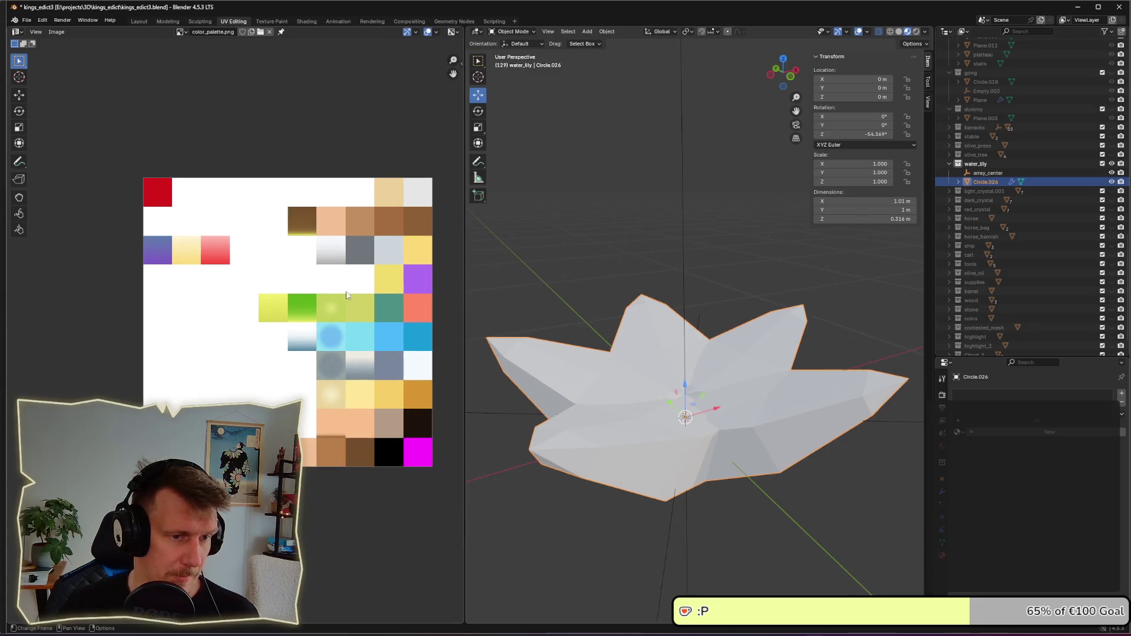
pyautogui.moveTo(340, 284); pyautogui.dragTo(305, 266)
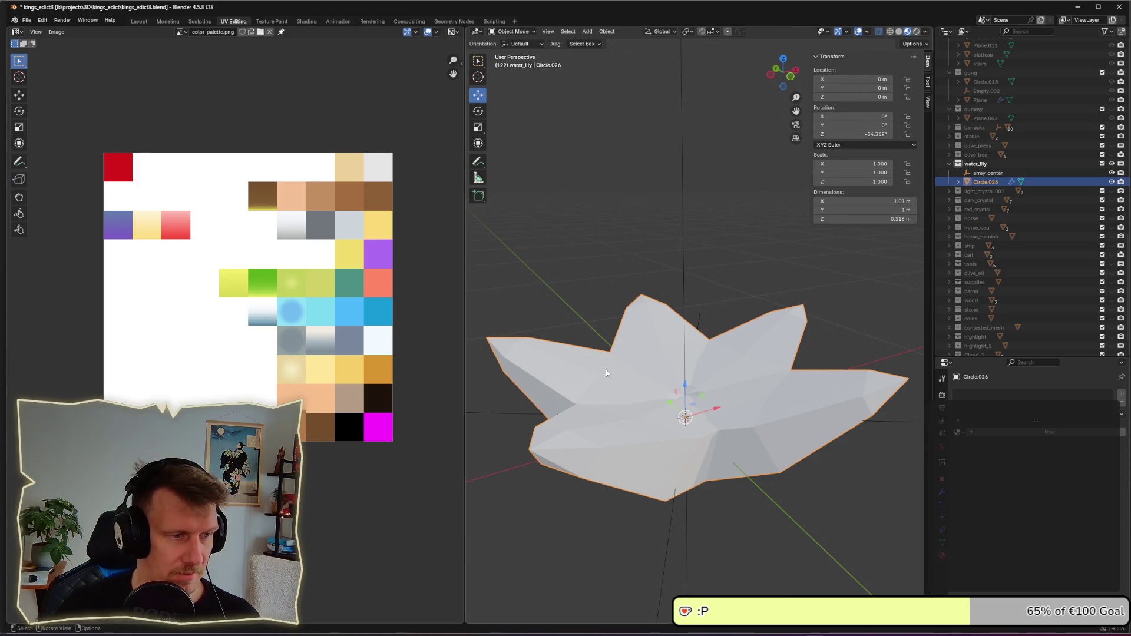
# - Orbit the lily and set an exact top-down orthographic view with Numpad 7
pyautogui.moveTo(606, 370); pyautogui.dragTo(651, 376)
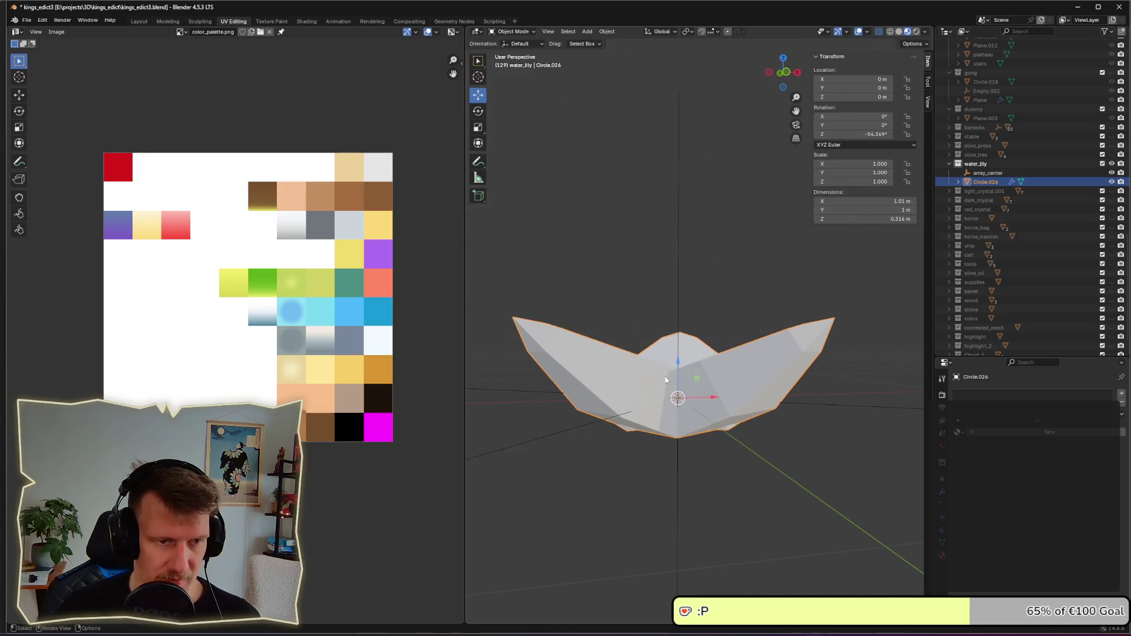
pyautogui.middleClick(667, 382)
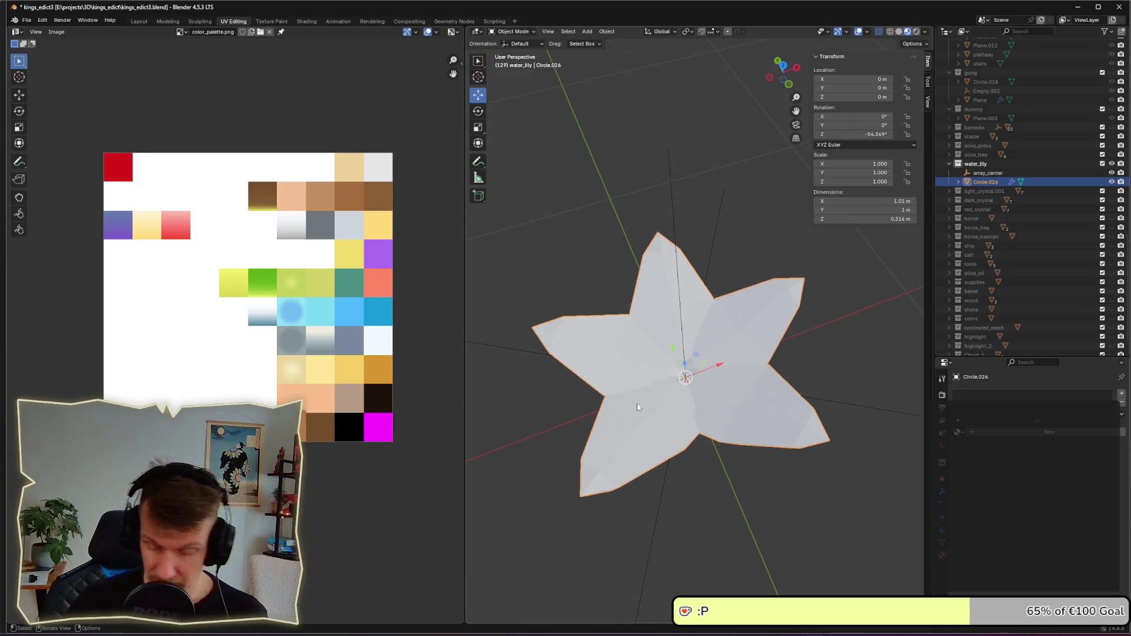
pyautogui.press('KP_7')
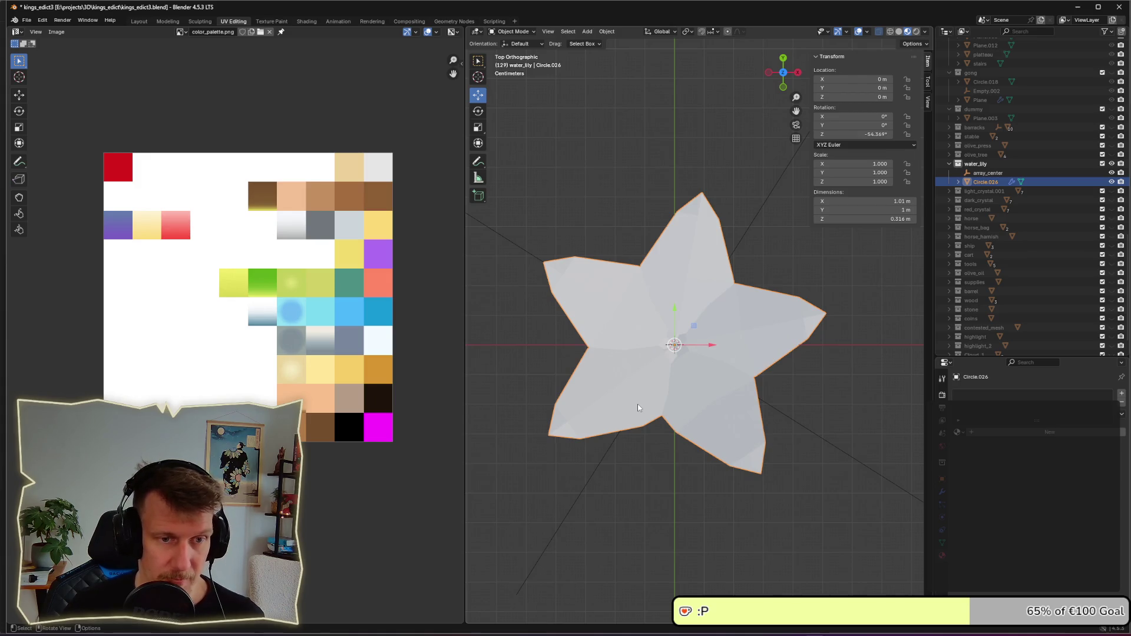
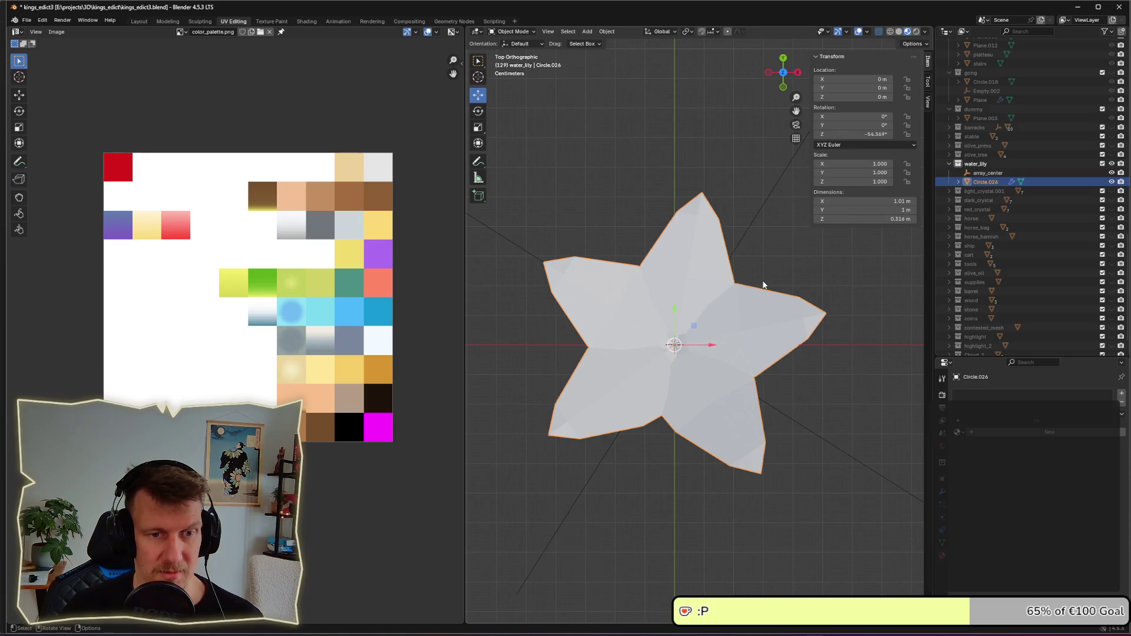
# - View the lily in front orthographic, enter Edit Mode and select every vertex
pyautogui.moveTo(737, 429); pyautogui.dragTo(738, 325)
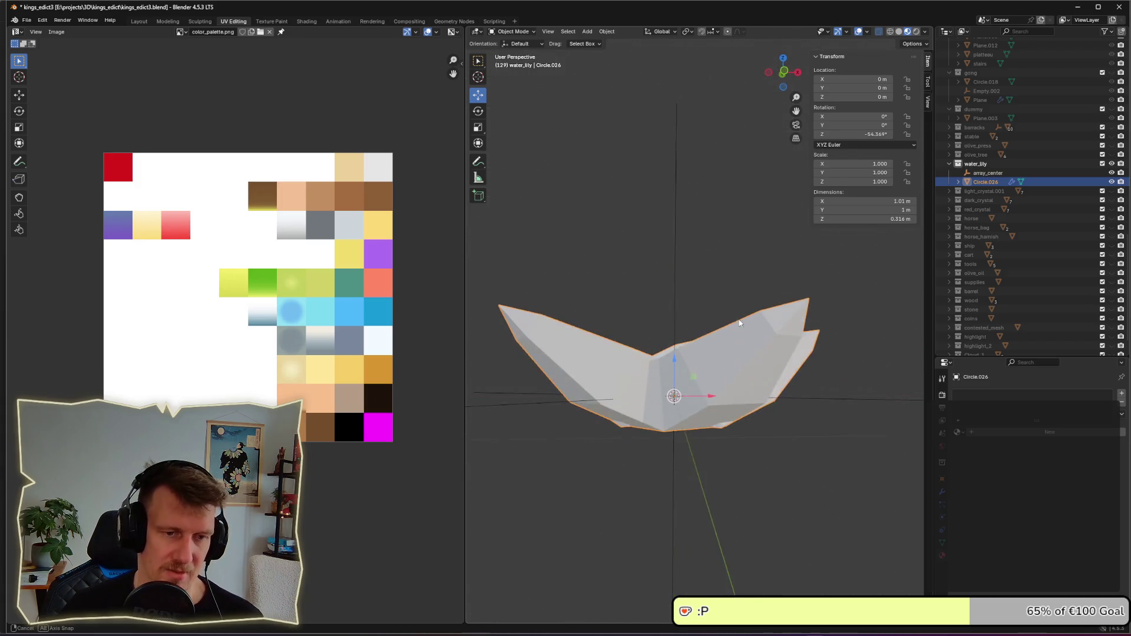
pyautogui.press('KP_7')
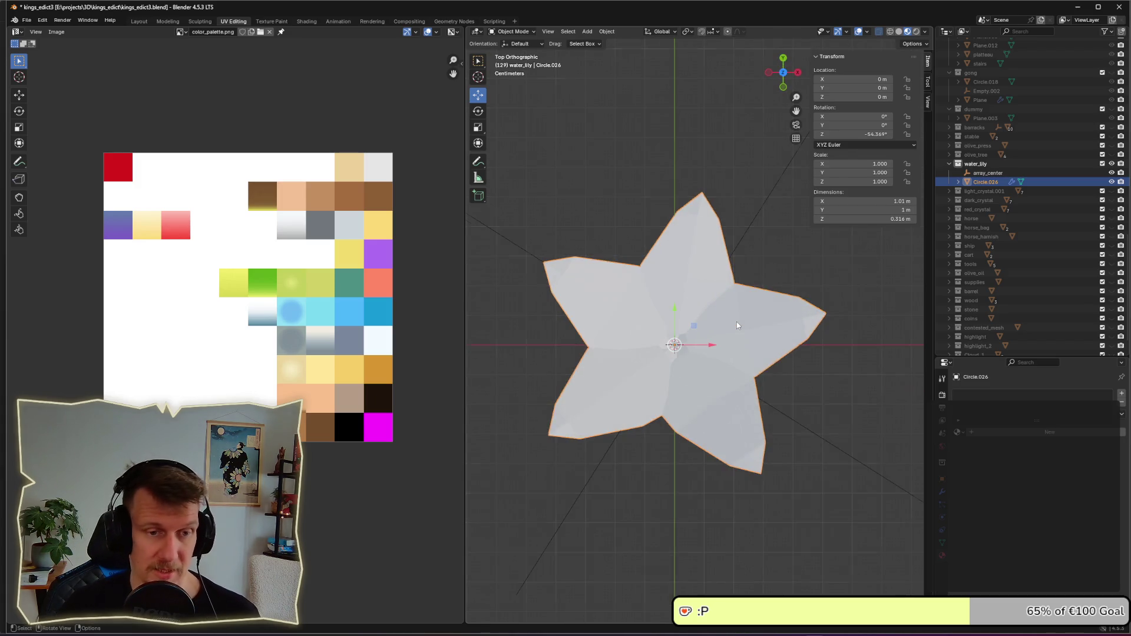
pyautogui.press('KP_1')
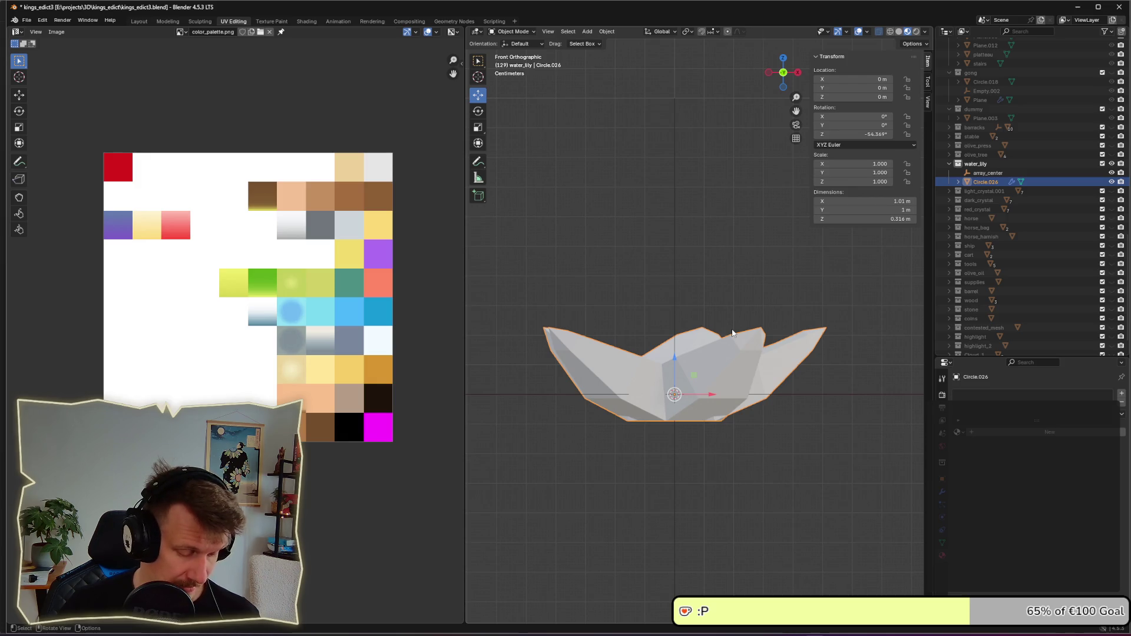
pyautogui.press('Tab')
pyautogui.press('a')
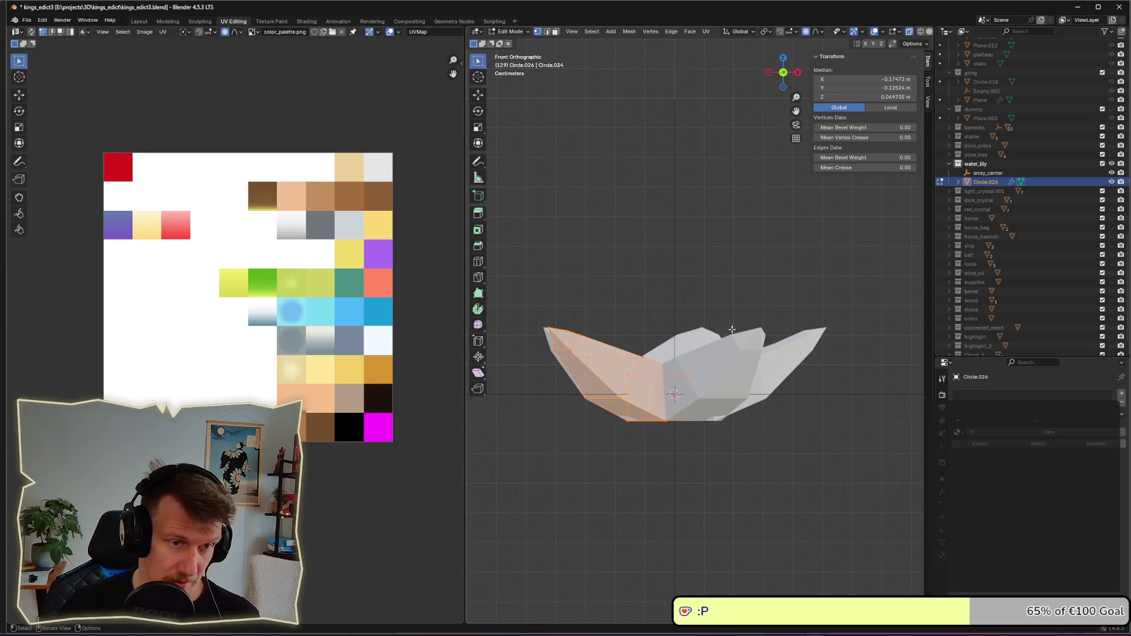
# - Run 'Project from View' on the lily's UVs via the operator search
pyautogui.press('F2')
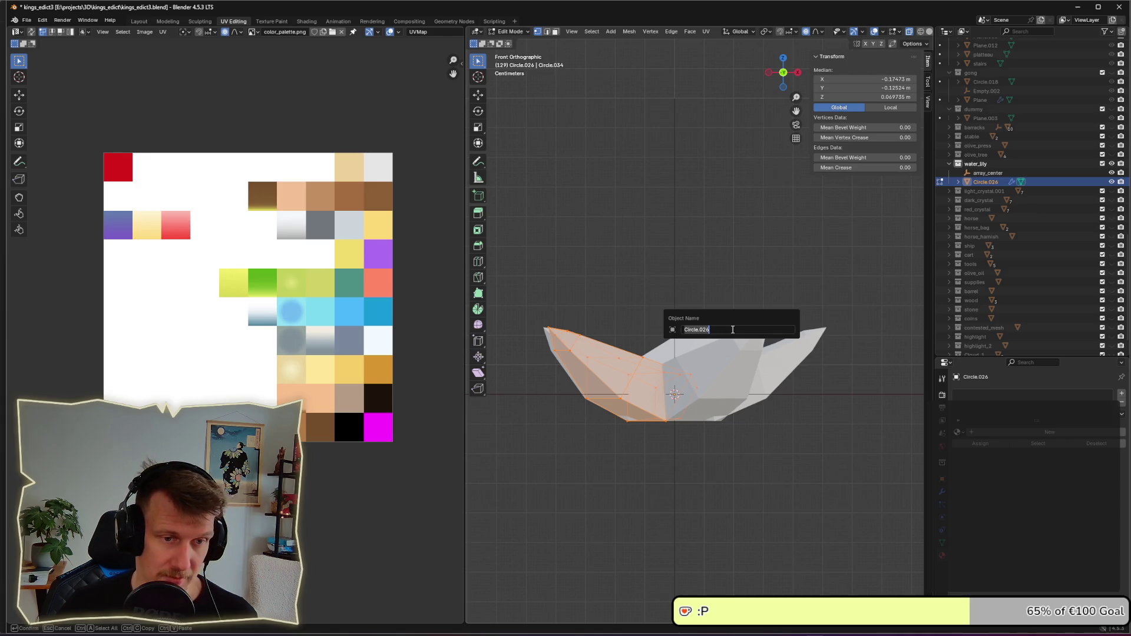
pyautogui.press('Escape')
pyautogui.press('F3')
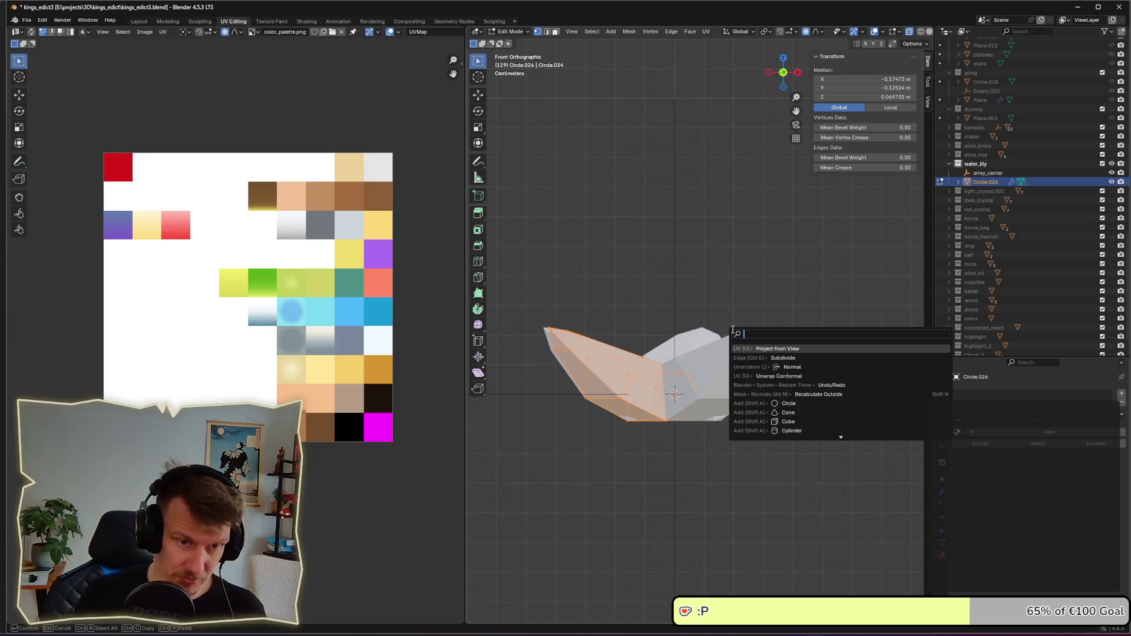
pyautogui.click(759, 349)
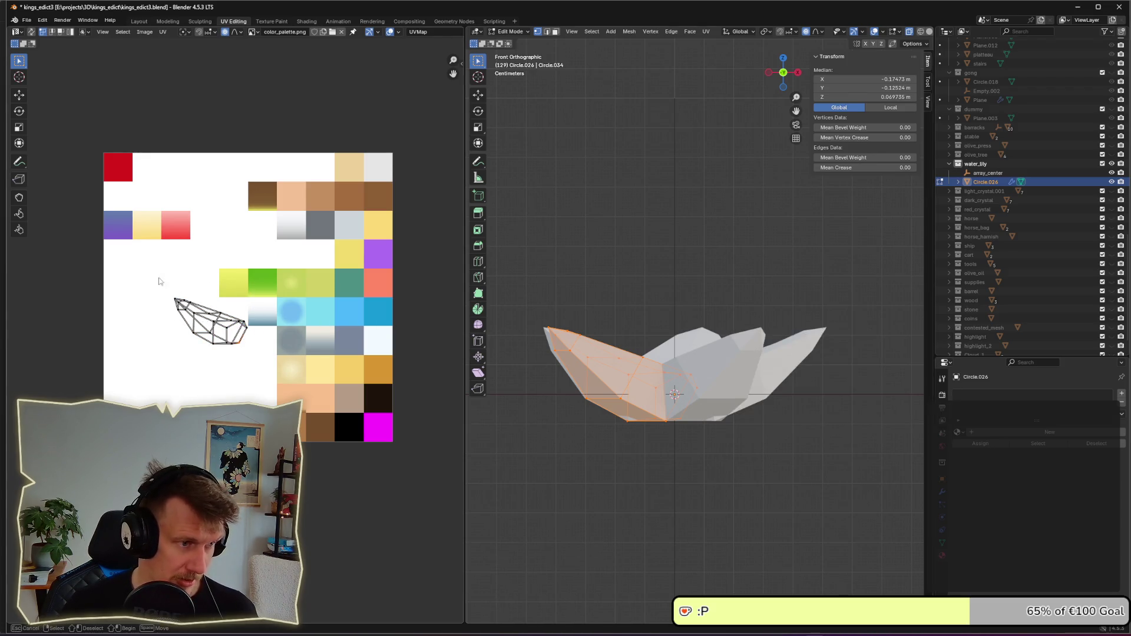
# - Shrink the whole UV island twice and turn off proportional editing
pyautogui.press('a')
pyautogui.press('s')
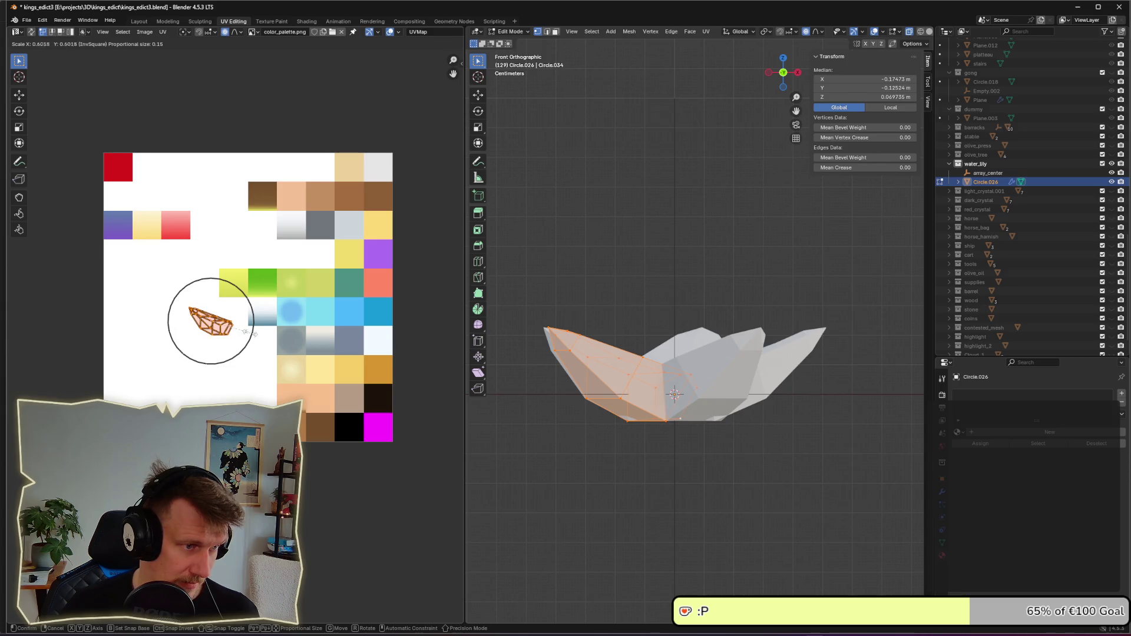
pyautogui.click(257, 334)
pyautogui.press('s')
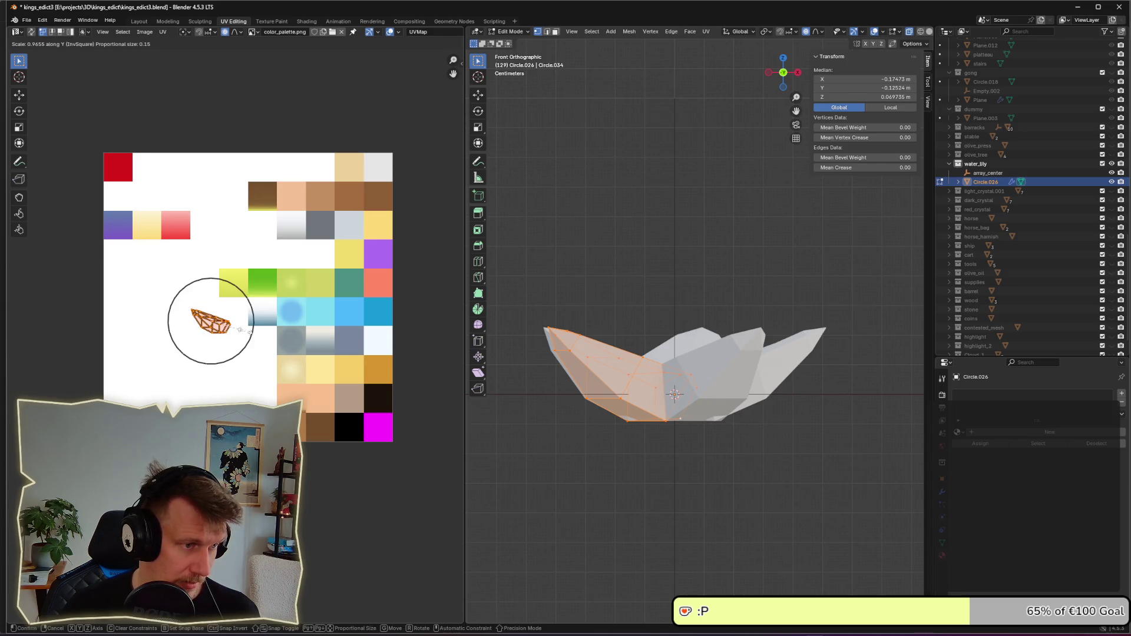
pyautogui.click(247, 334)
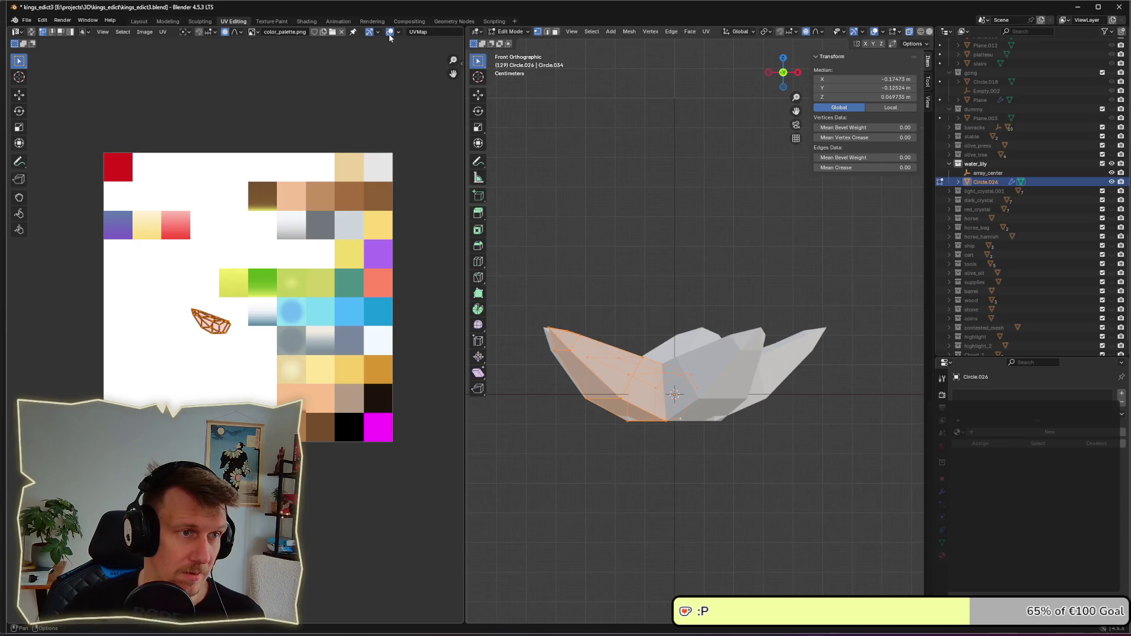
pyautogui.click(226, 33)
# - Squash the island along X into a sliver and place it over the pale swatch
pyautogui.press('s')
pyautogui.press('y')
pyautogui.press('x')
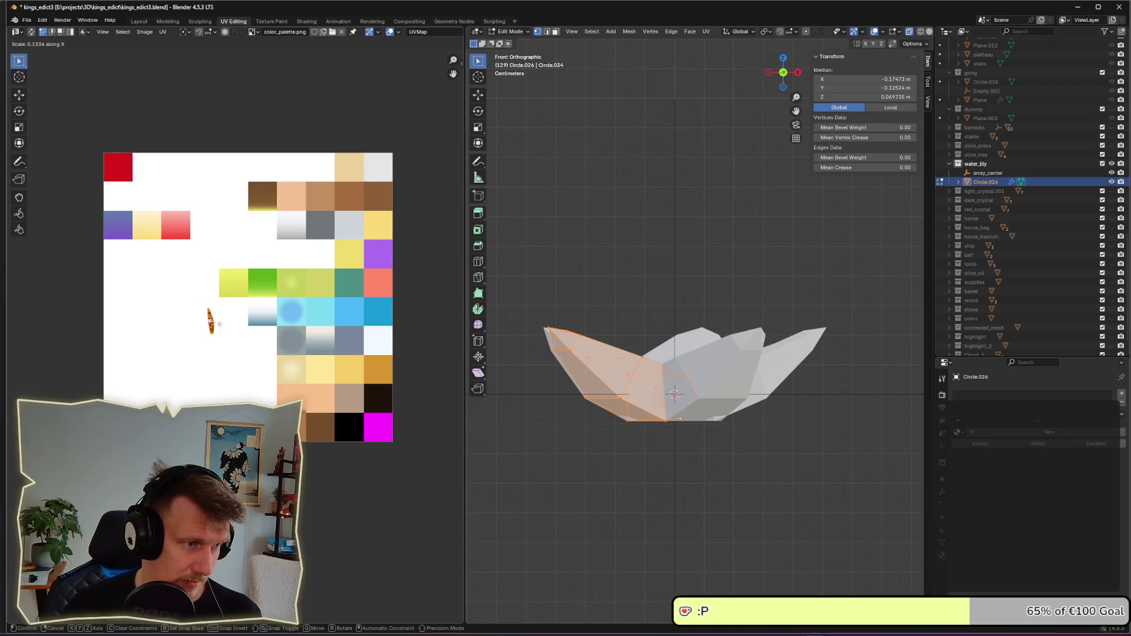
pyautogui.click(210, 323)
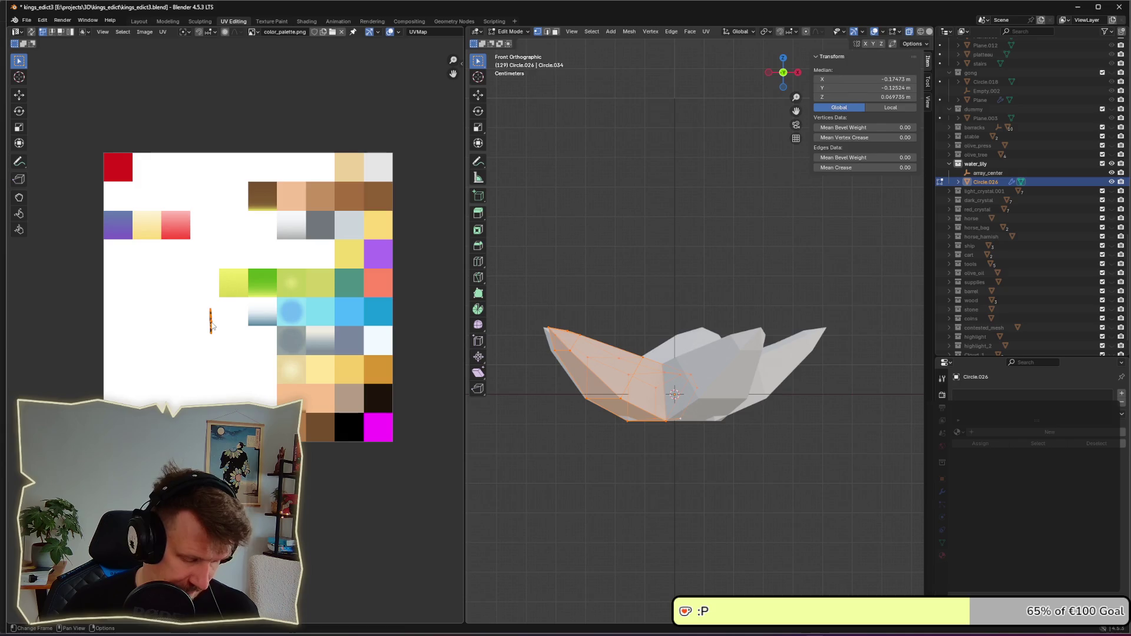
pyautogui.press('g')
pyautogui.click(266, 310)
pyautogui.press('s')
pyautogui.click(294, 311)
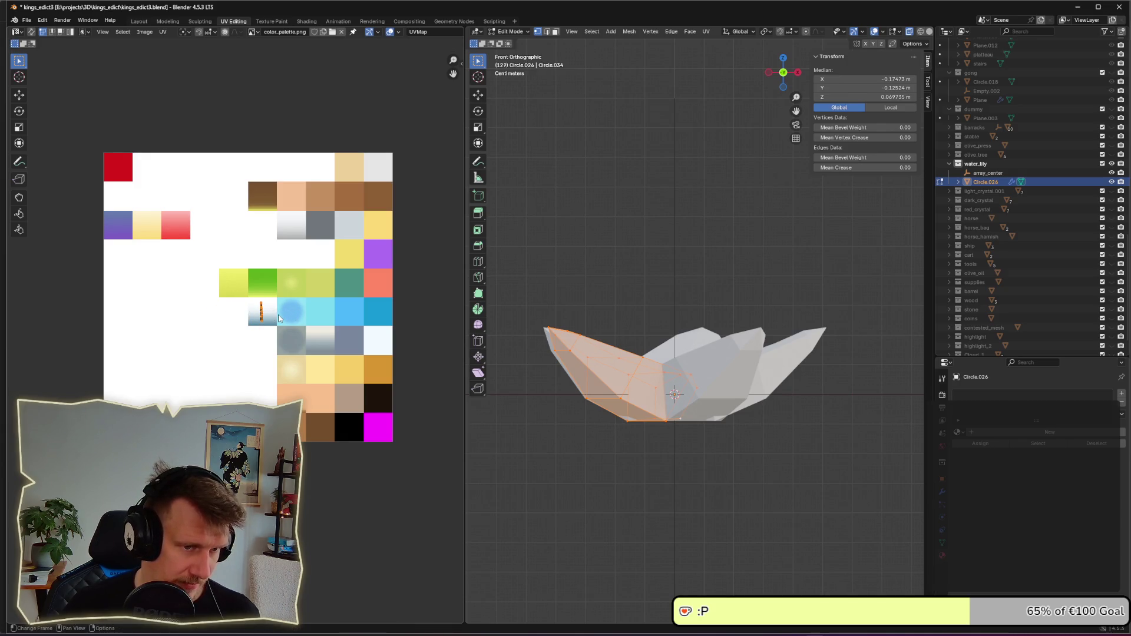
# - Check the mesh with X-ray and wireframe shading, widening the 3D viewport, then return to solid
pyautogui.click(925, 33)
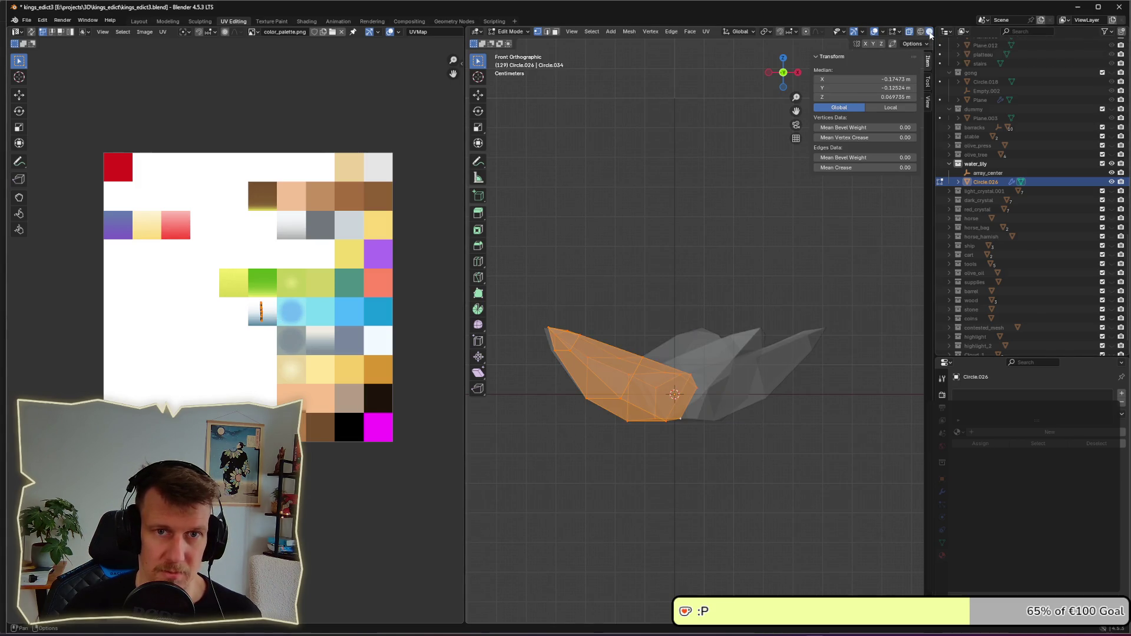
pyautogui.click(922, 33)
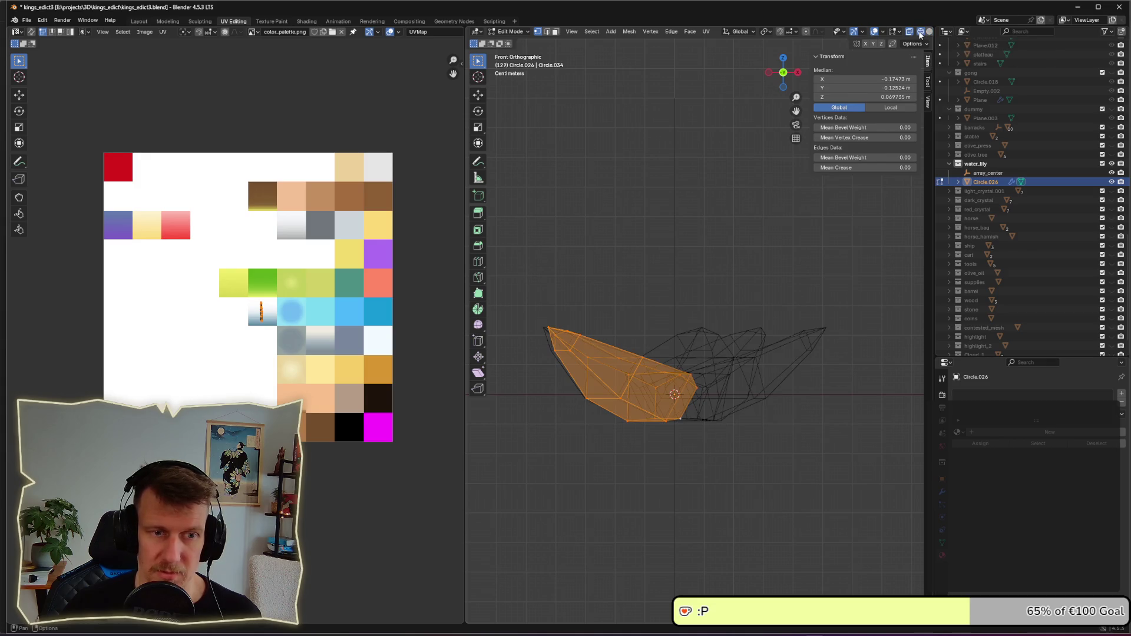
pyautogui.click(923, 33)
pyautogui.click(905, 34)
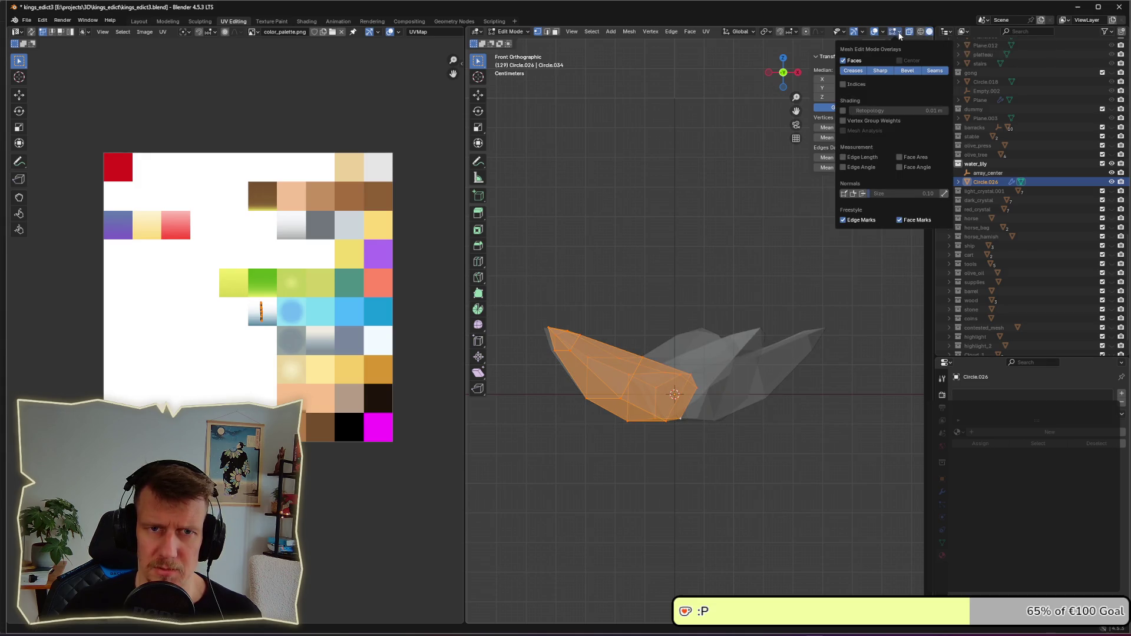
pyautogui.click(883, 32)
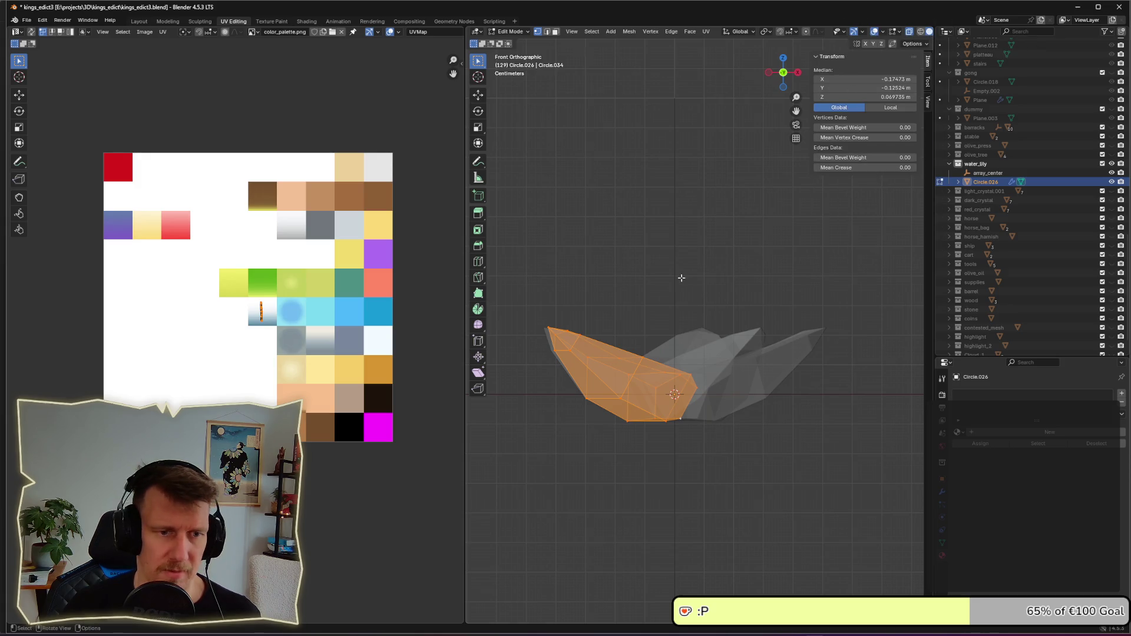
pyautogui.click(921, 33)
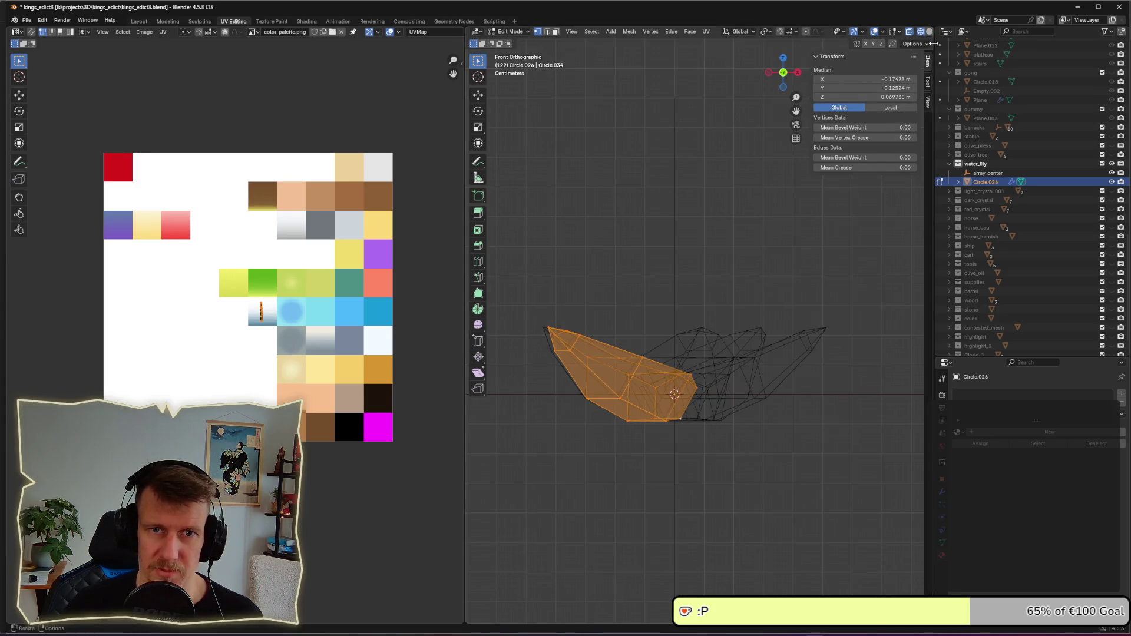
pyautogui.moveTo(935, 43); pyautogui.dragTo(963, 39)
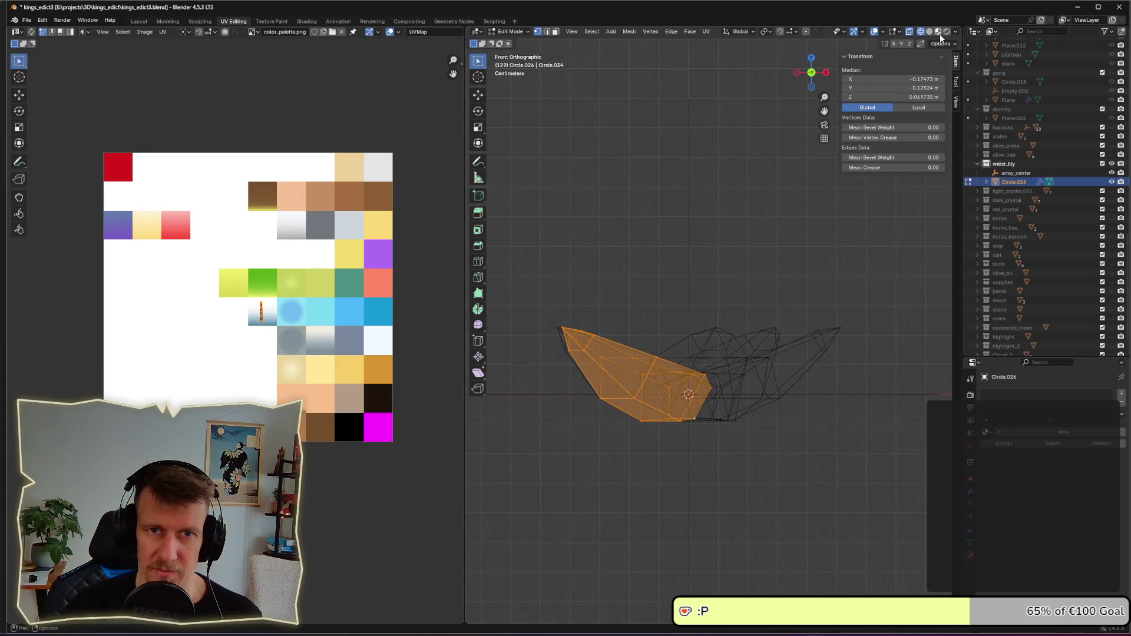
pyautogui.click(930, 33)
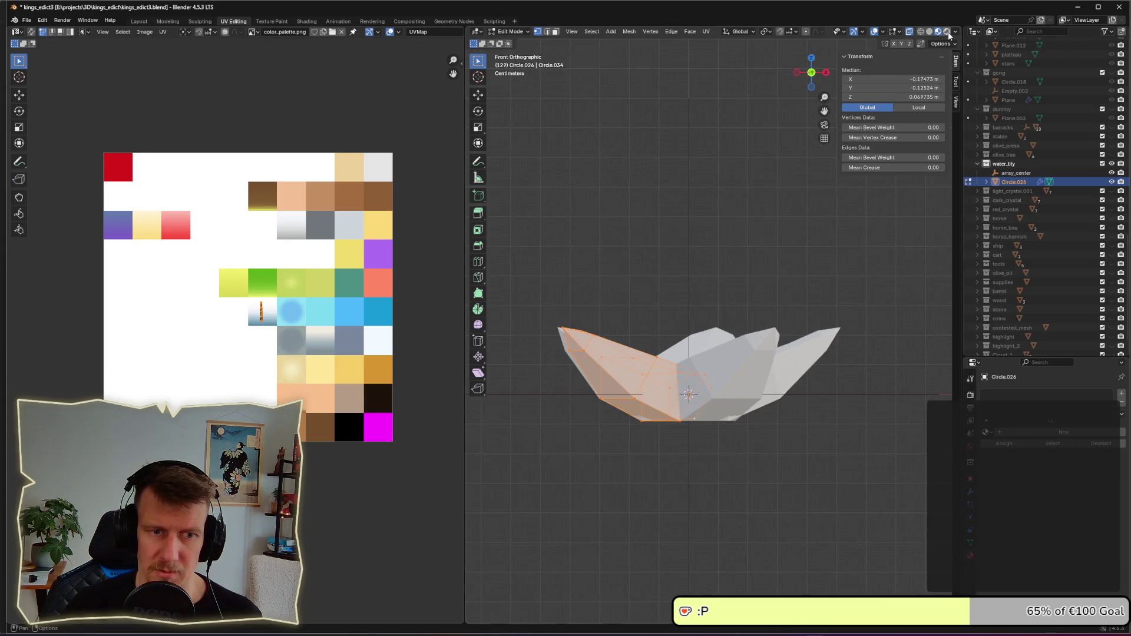
pyautogui.click(937, 31)
pyautogui.click(945, 32)
# - Deselect the vertices in an angled view and return the lily to Object Mode
pyautogui.moveTo(690, 354); pyautogui.dragTo(751, 239)
pyautogui.click(751, 239)
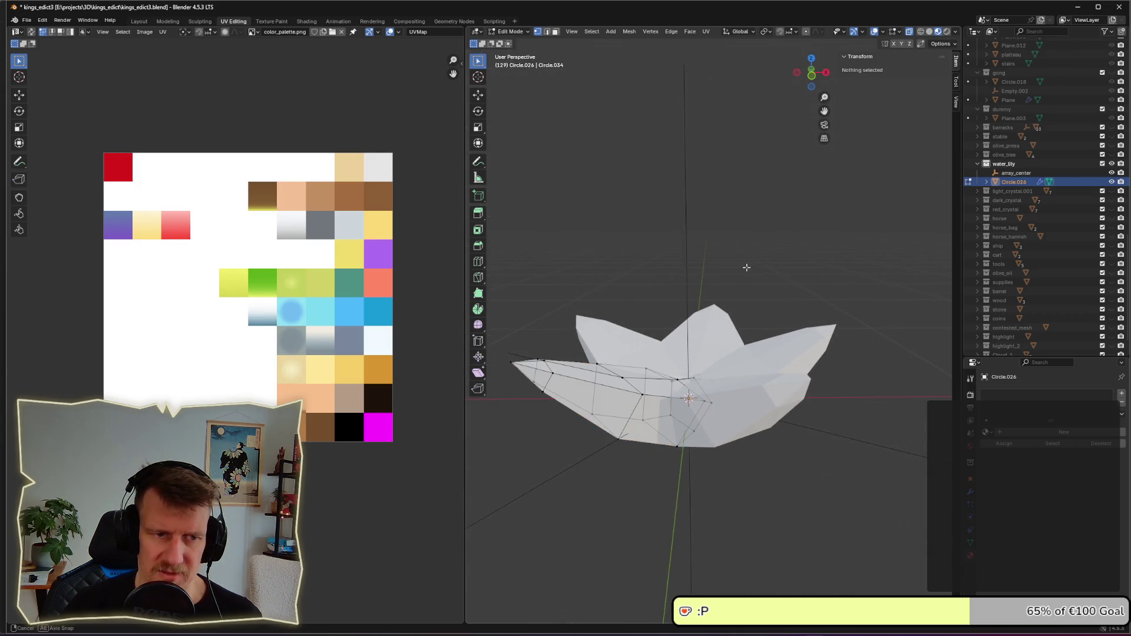
pyautogui.press('Tab')
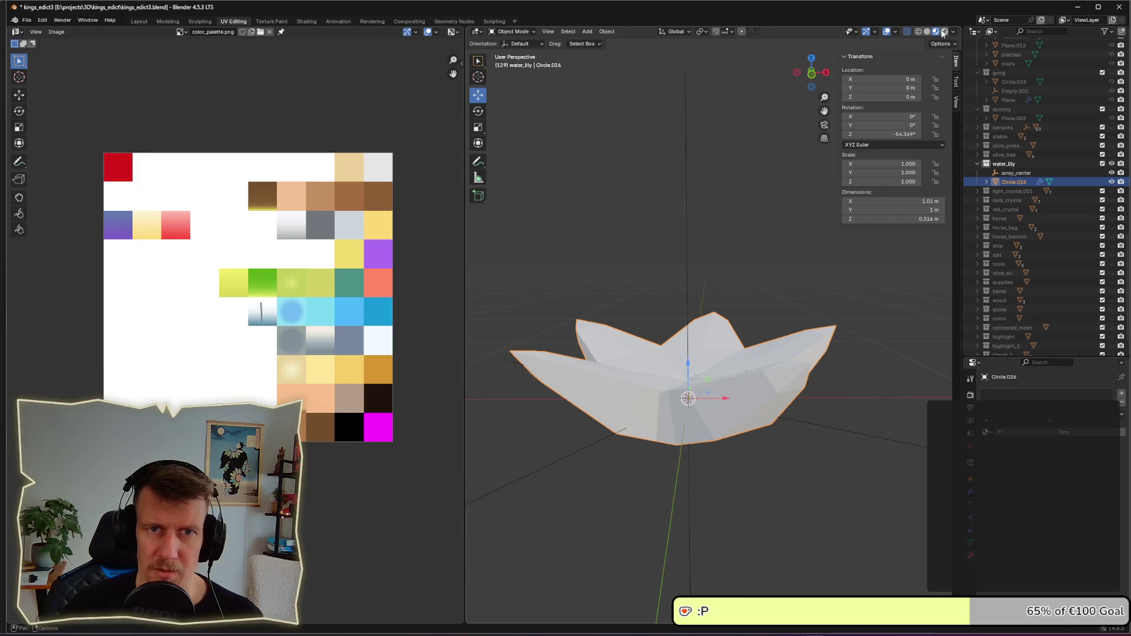
# - Assign MainMaterial to the water lily object Circle.026
pyautogui.click(955, 33)
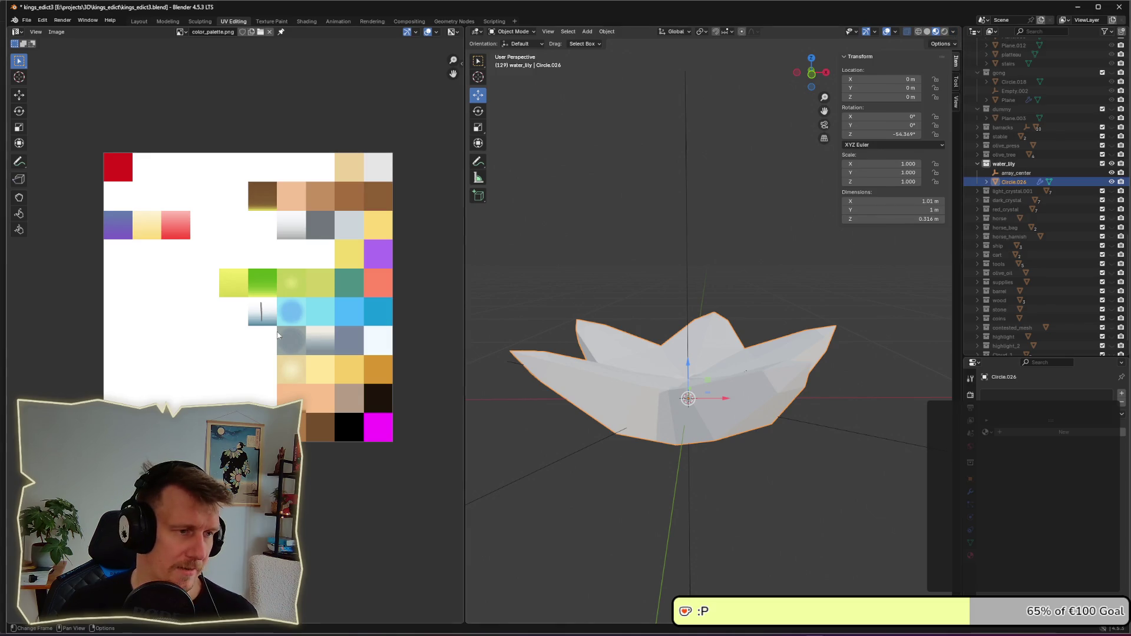
pyautogui.click(641, 349)
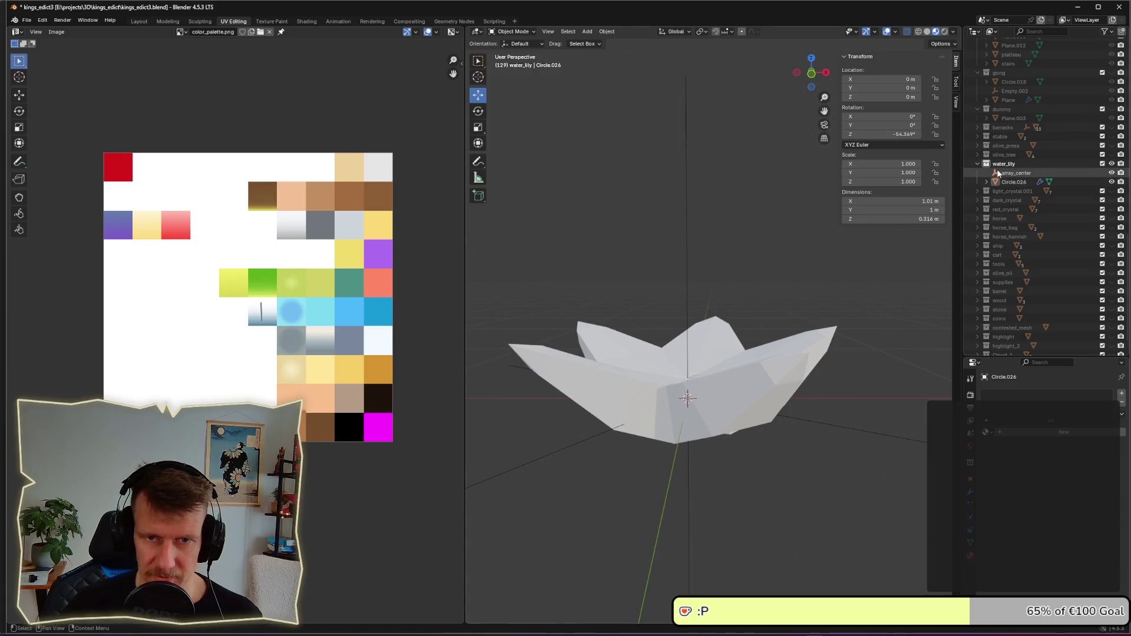
pyautogui.click(1011, 182)
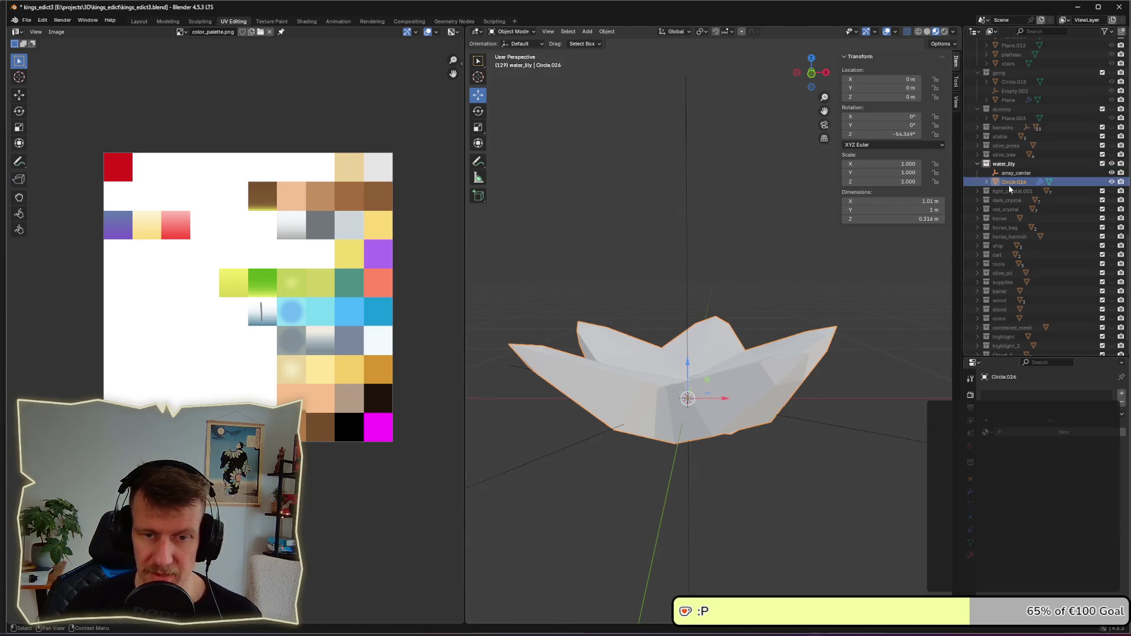
pyautogui.click(990, 435)
pyautogui.click(1017, 447)
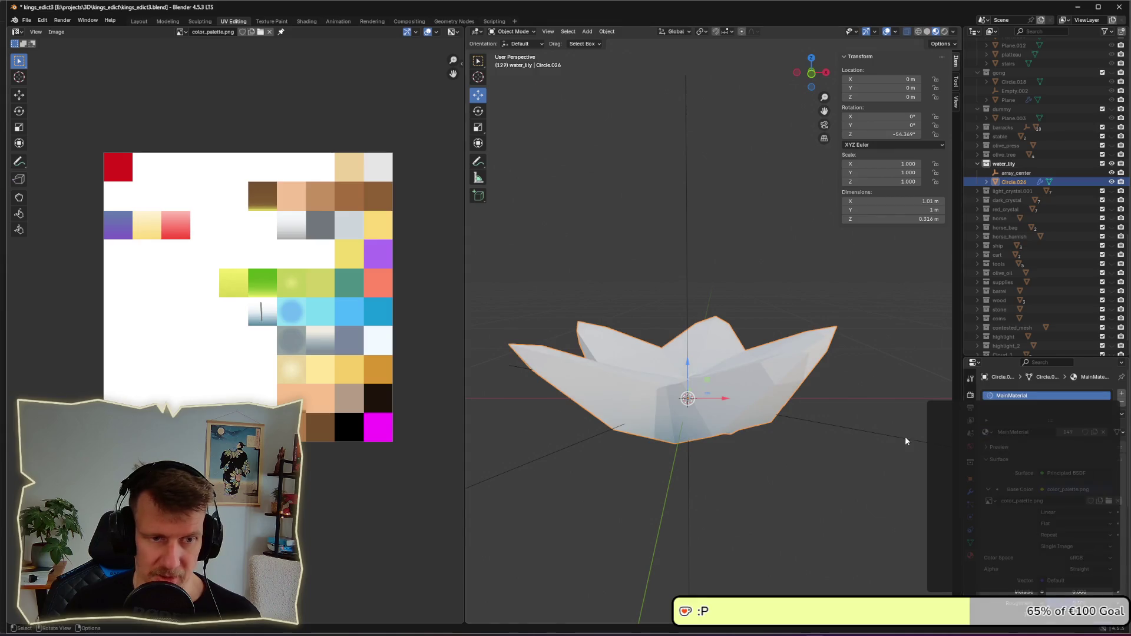
pyautogui.moveTo(717, 458); pyautogui.dragTo(713, 450)
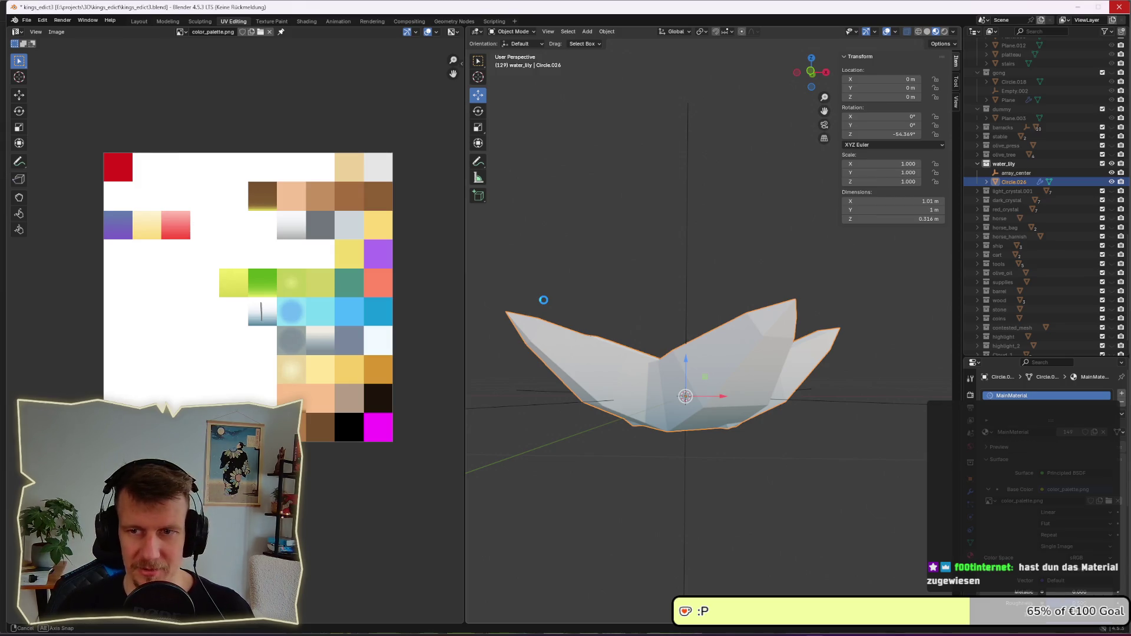
# - Look at the flower from the top and an angle, then save the blend file
pyautogui.press('KP_7')
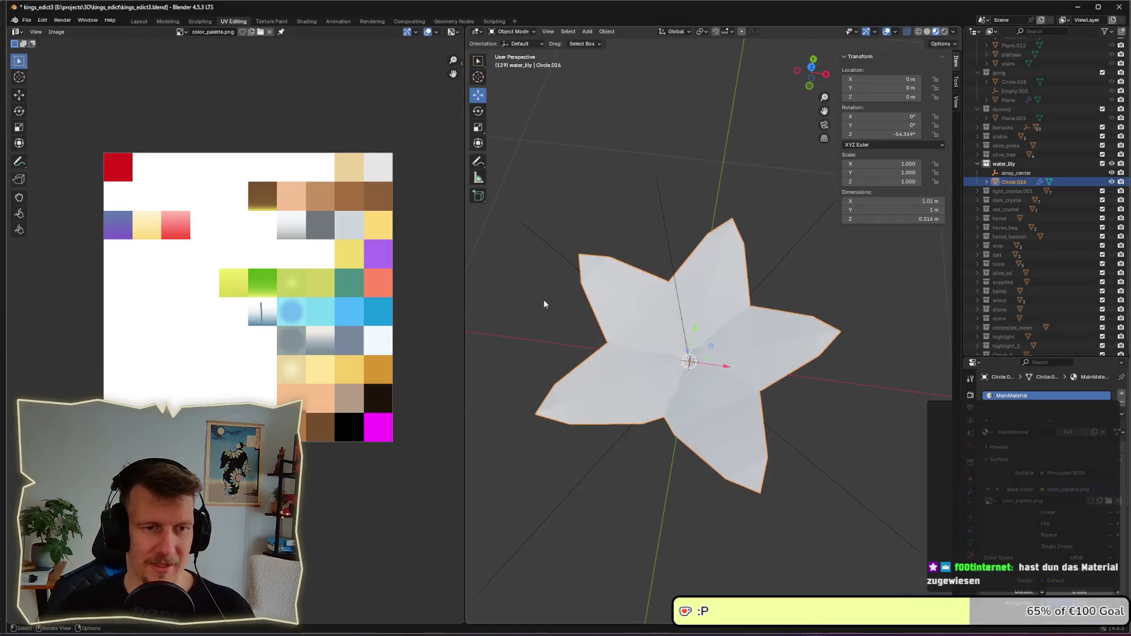
pyautogui.moveTo(674, 380); pyautogui.dragTo(676, 341)
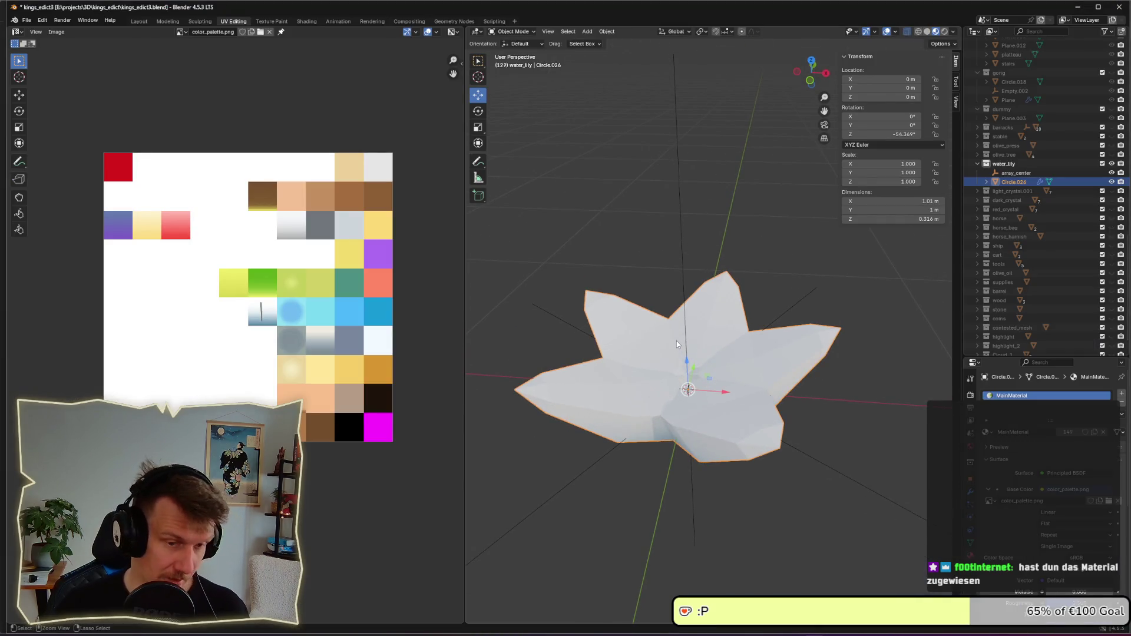
pyautogui.hotkey('ctrl', 's')
pyautogui.scroll(2, 684, 402)
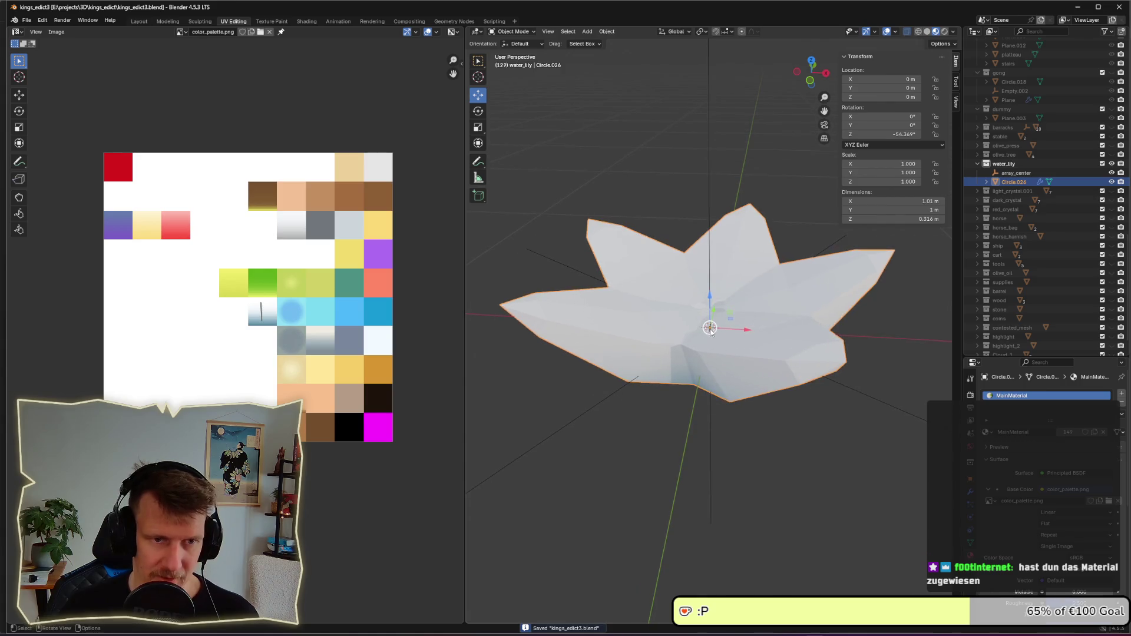
pyautogui.scroll(3, 698, 353)
pyautogui.scroll(-3, 707, 338)
pyautogui.scroll(-2, 708, 332)
# - Orbit around the lily from above and reopen its mesh for editing
pyautogui.middleClick(708, 329)
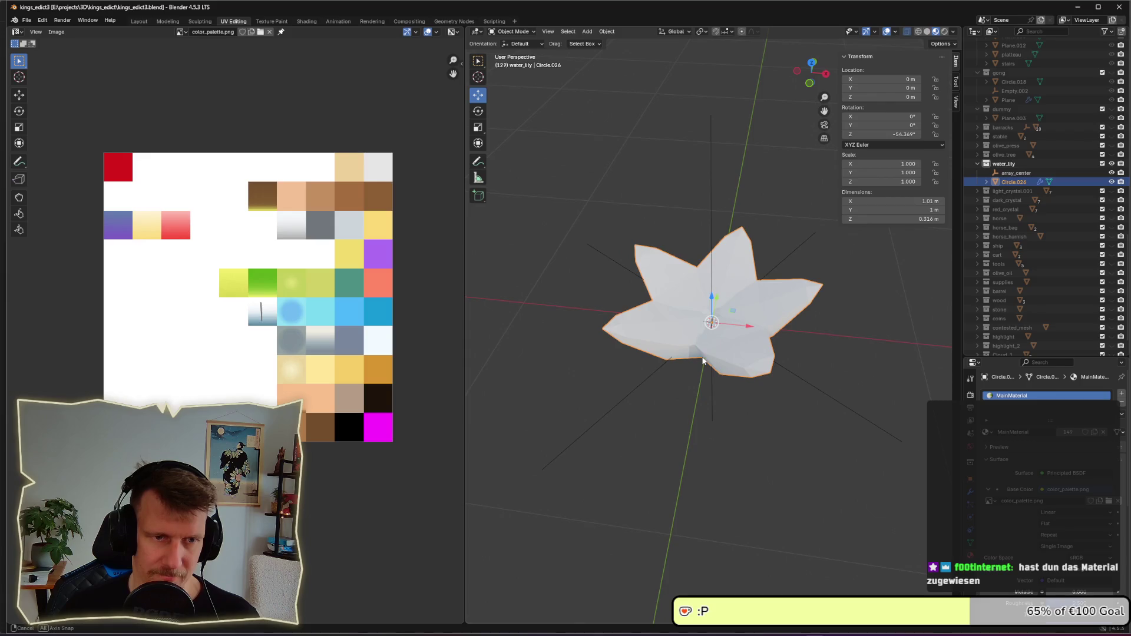
pyautogui.moveTo(706, 321); pyautogui.dragTo(706, 330)
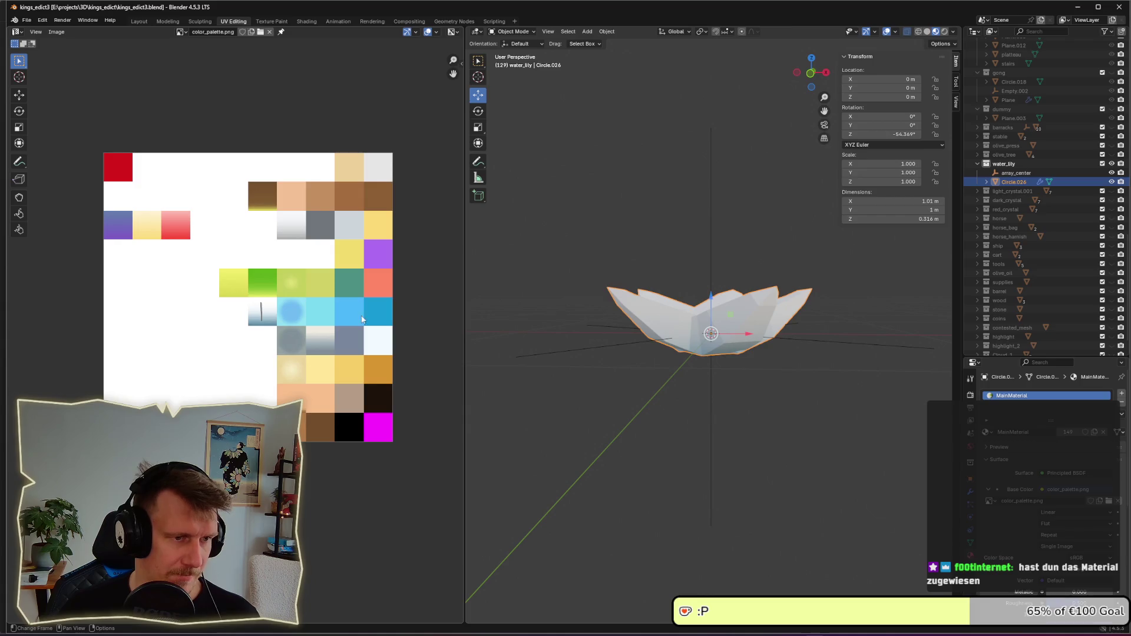
pyautogui.middleClick(590, 280)
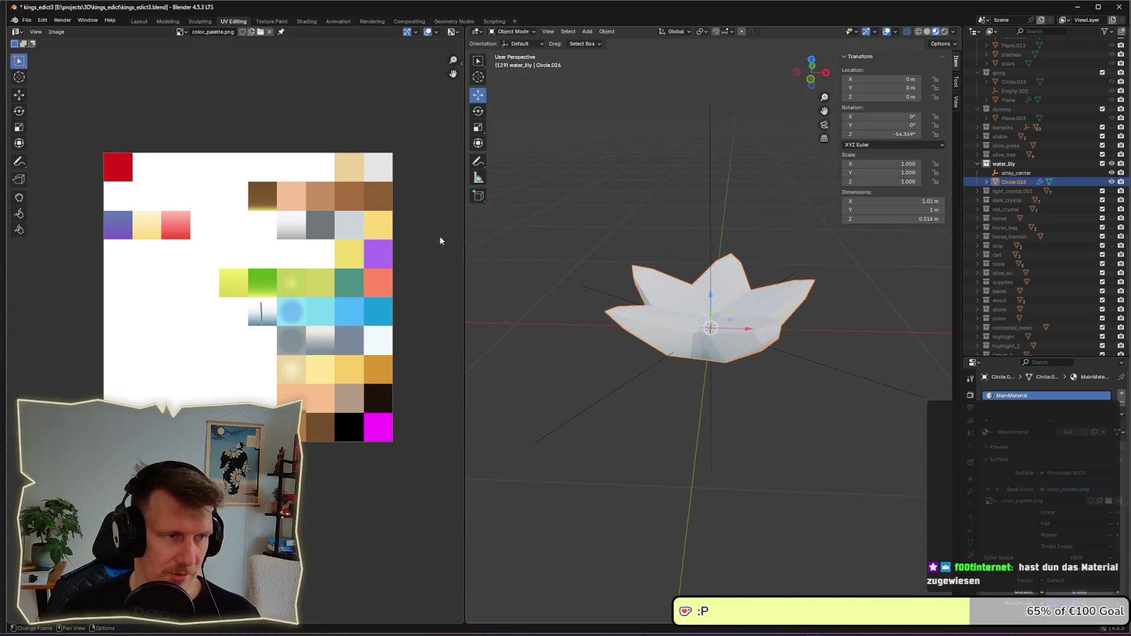
pyautogui.press('Tab')
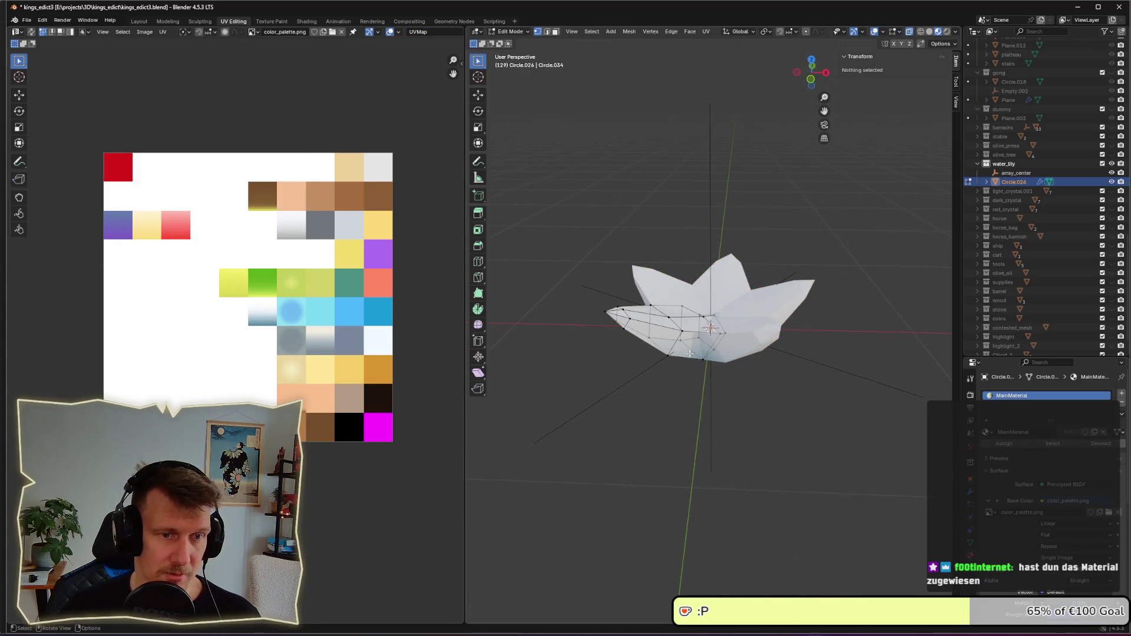
# - Select one petal and its UVs on the palette, resize and move them to a new spot
pyautogui.middleClick(689, 354)
pyautogui.click(688, 344)
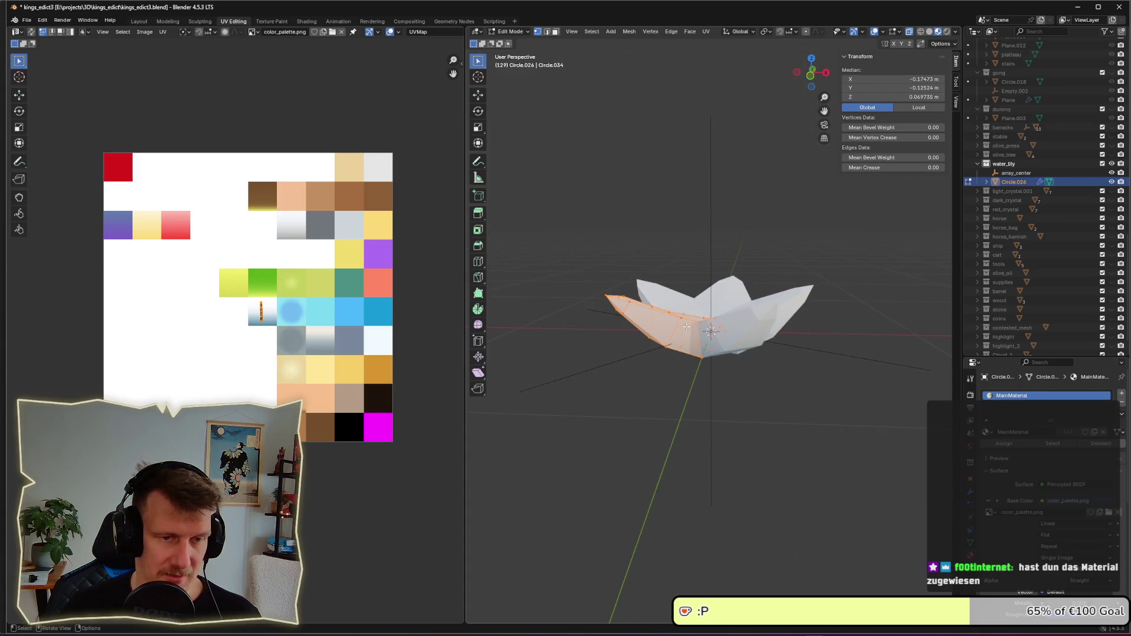
pyautogui.middleClick(710, 333)
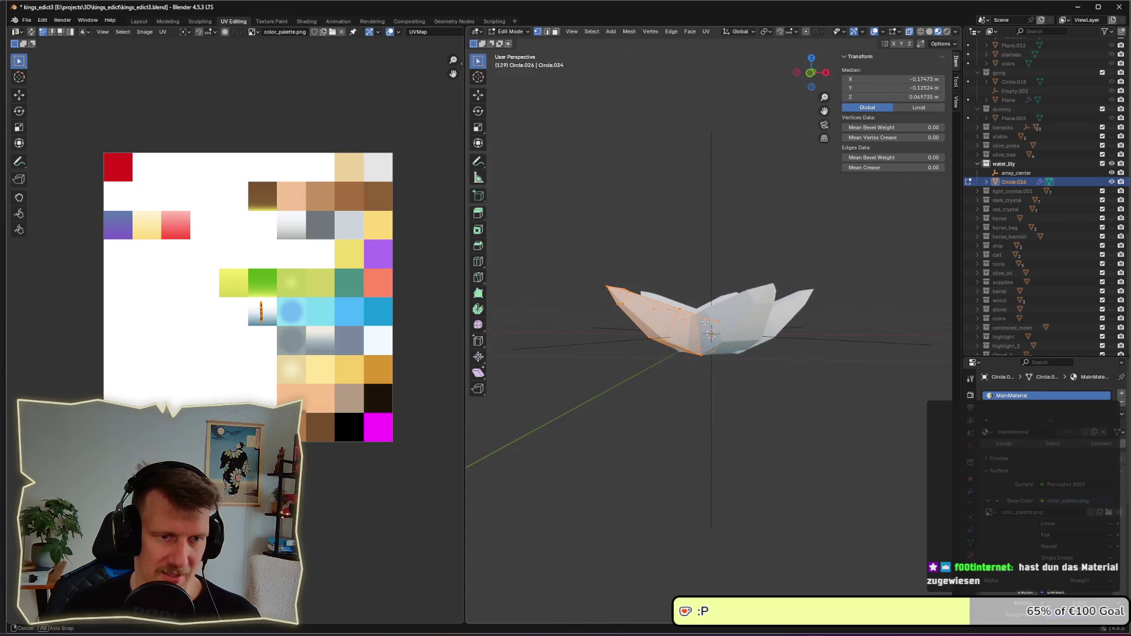
pyautogui.scroll(2, 707, 331)
pyautogui.scroll(2, 701, 316)
pyautogui.scroll(2, 701, 316)
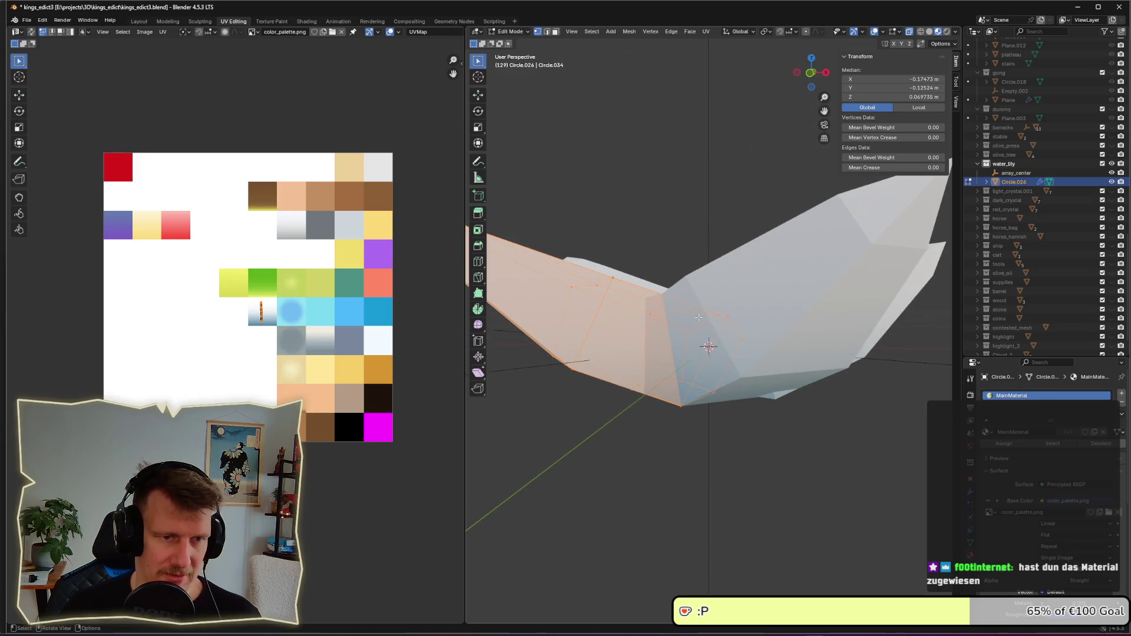
pyautogui.moveTo(235, 281); pyautogui.dragTo(277, 336)
pyautogui.scroll(3, 277, 336)
pyautogui.scroll(2, 281, 301)
pyautogui.press('s')
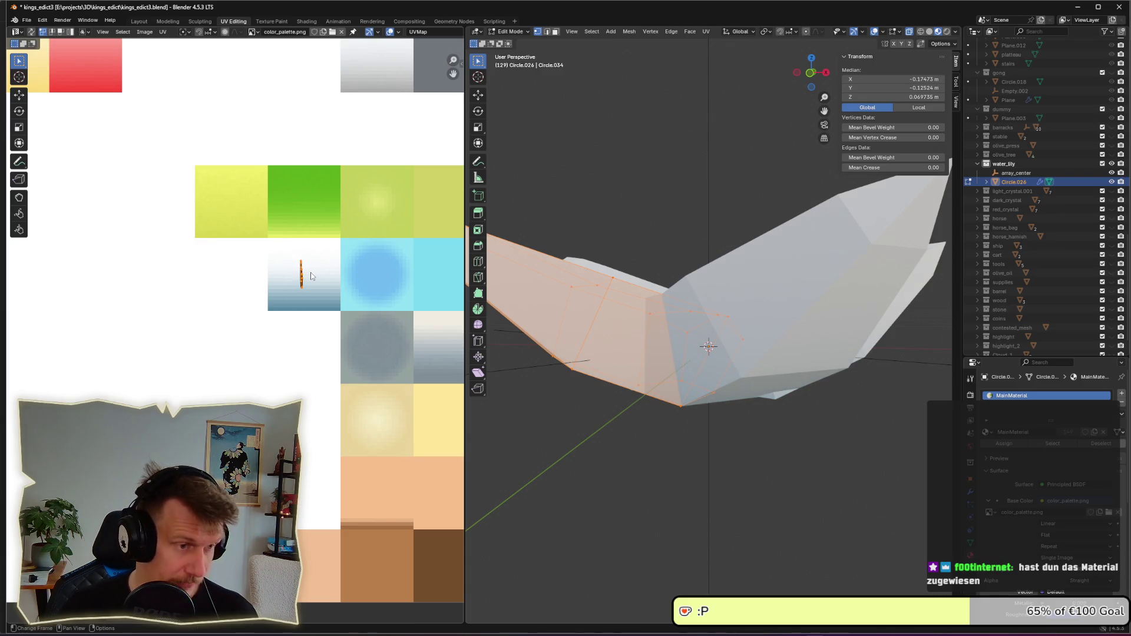
pyautogui.press('g')
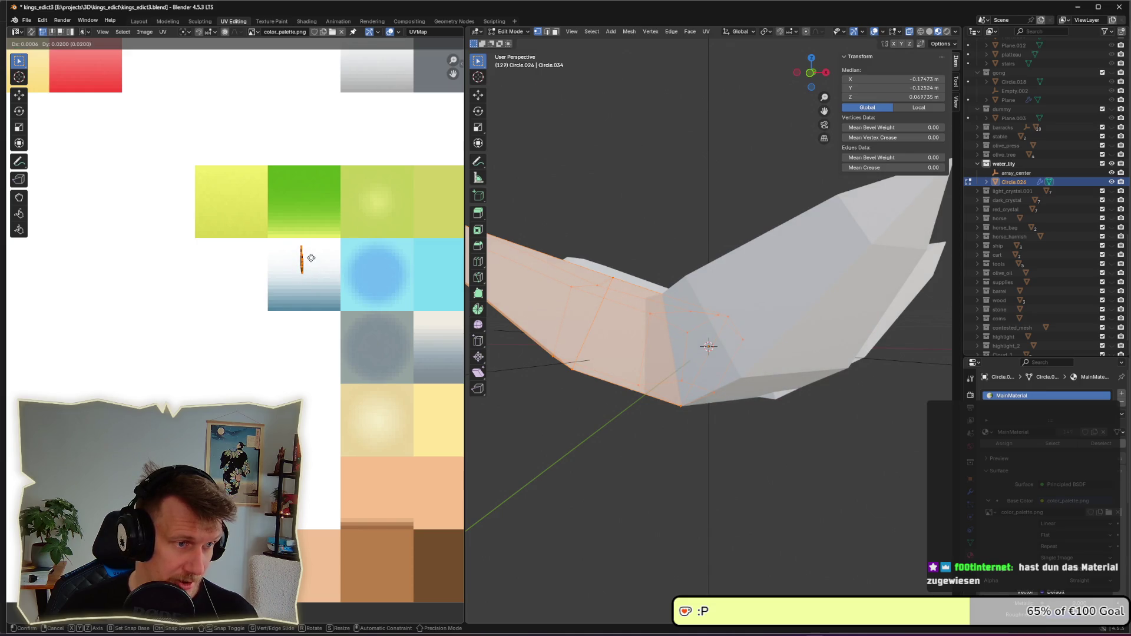
pyautogui.click(312, 259)
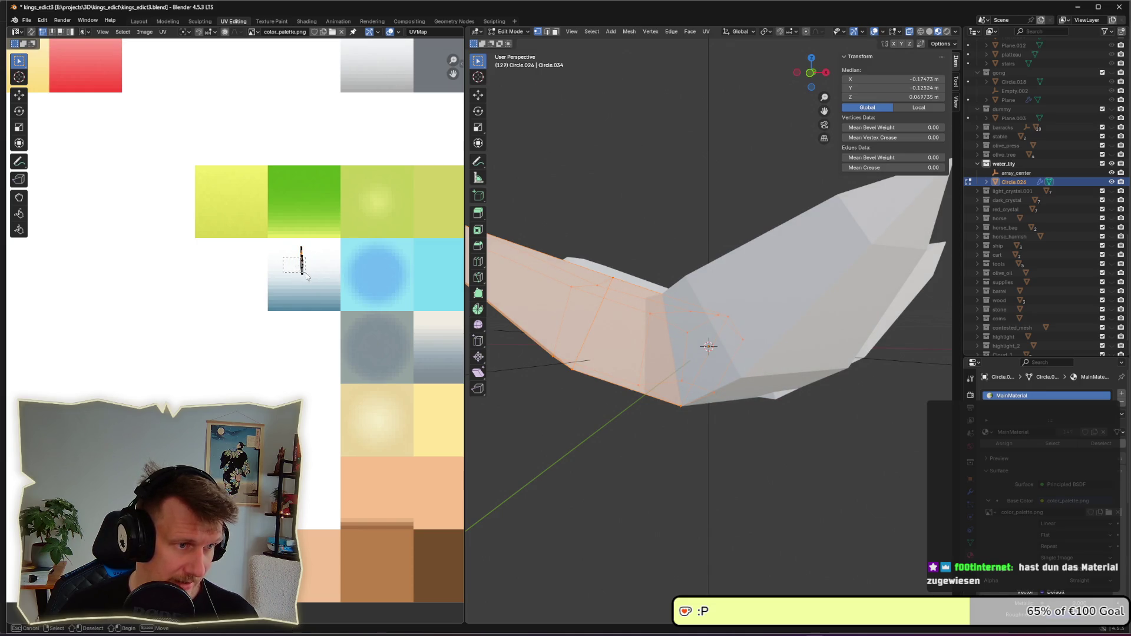
# - Stretch the petal's UVs down the white-to-blue gradient, deselect and leave Edit Mode
pyautogui.press('g')
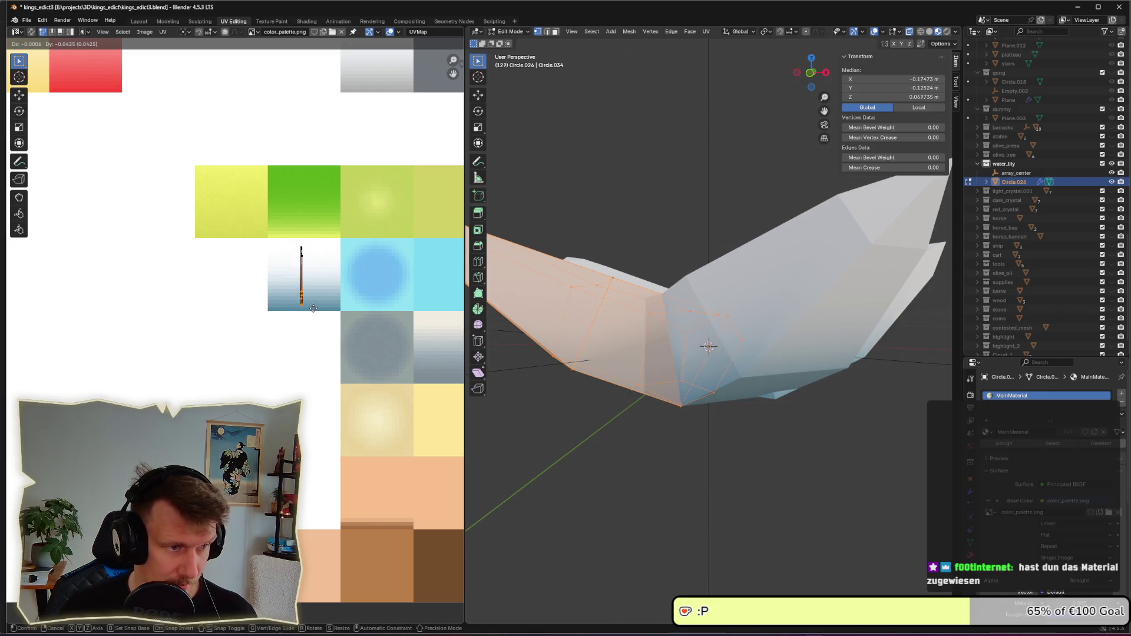
pyautogui.click(313, 305)
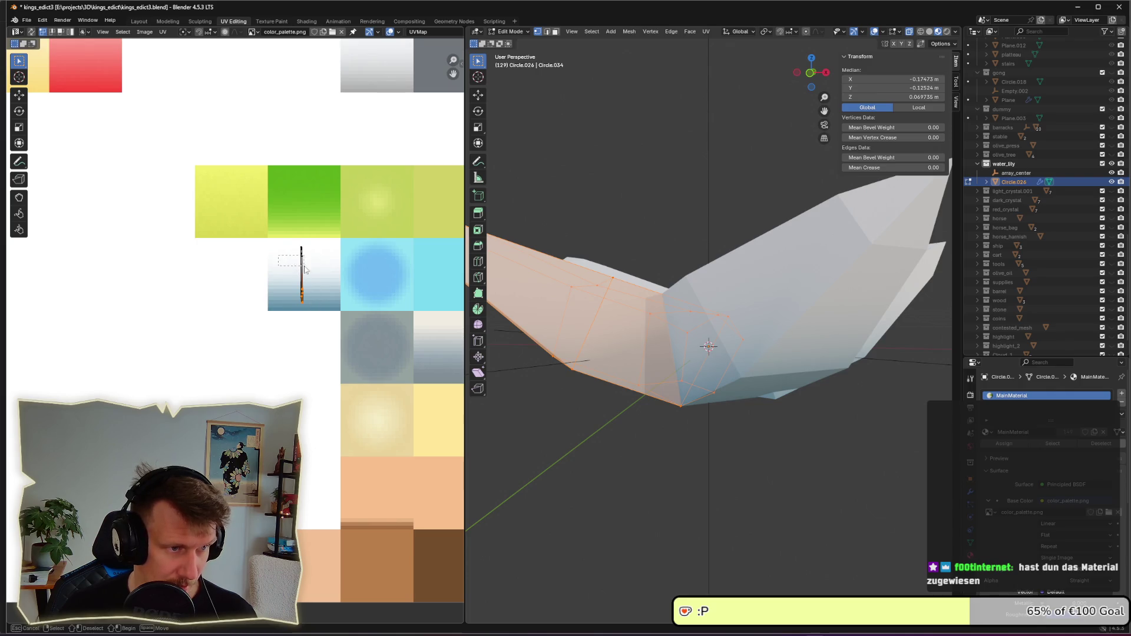
pyautogui.press('g')
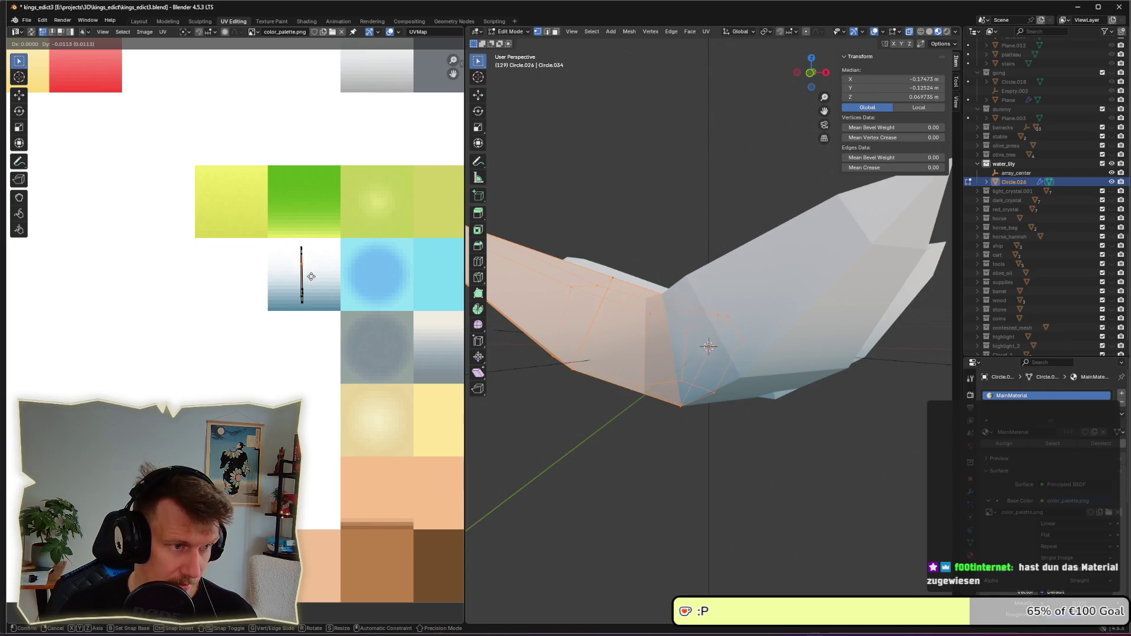
pyautogui.click(311, 289)
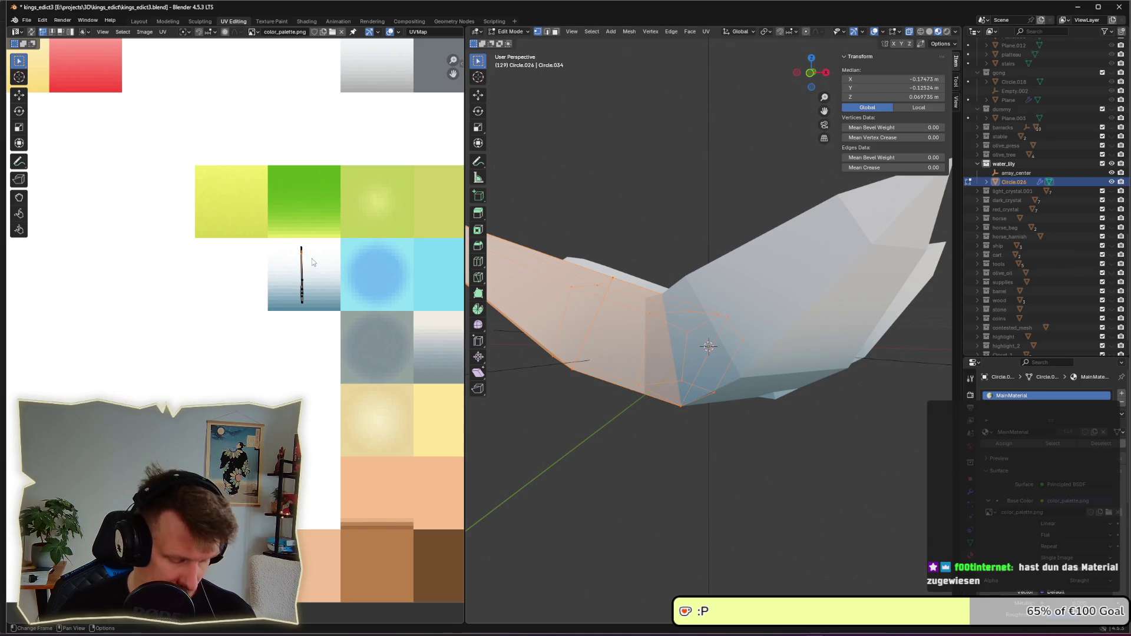
pyautogui.press('g')
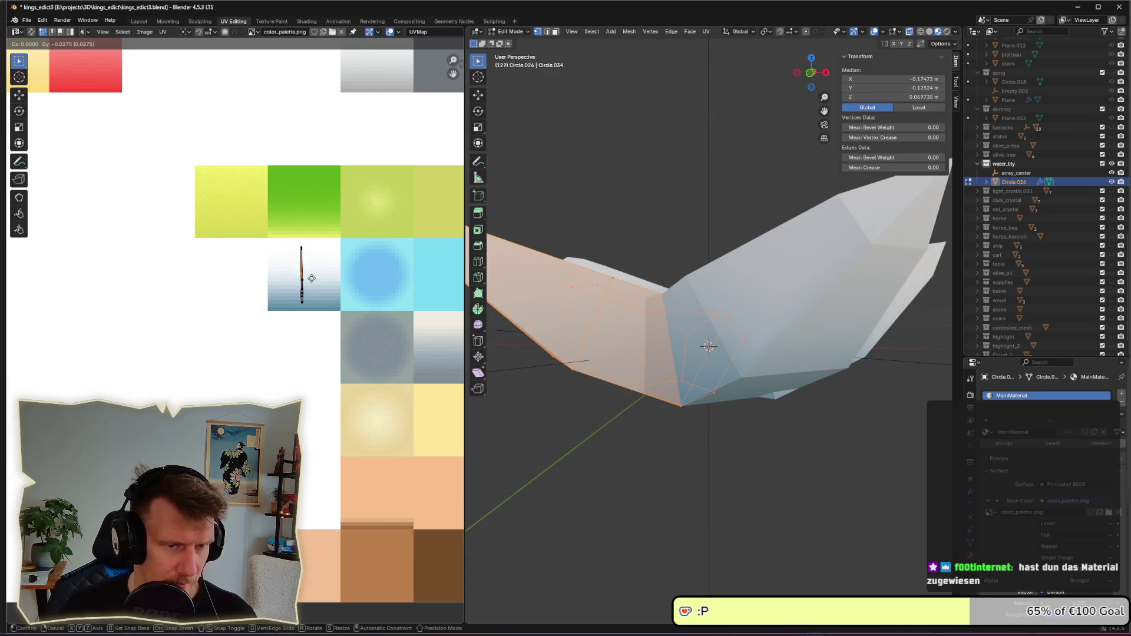
pyautogui.click(312, 280)
pyautogui.hotkey('alt', 'a')
pyautogui.middleClick(618, 309)
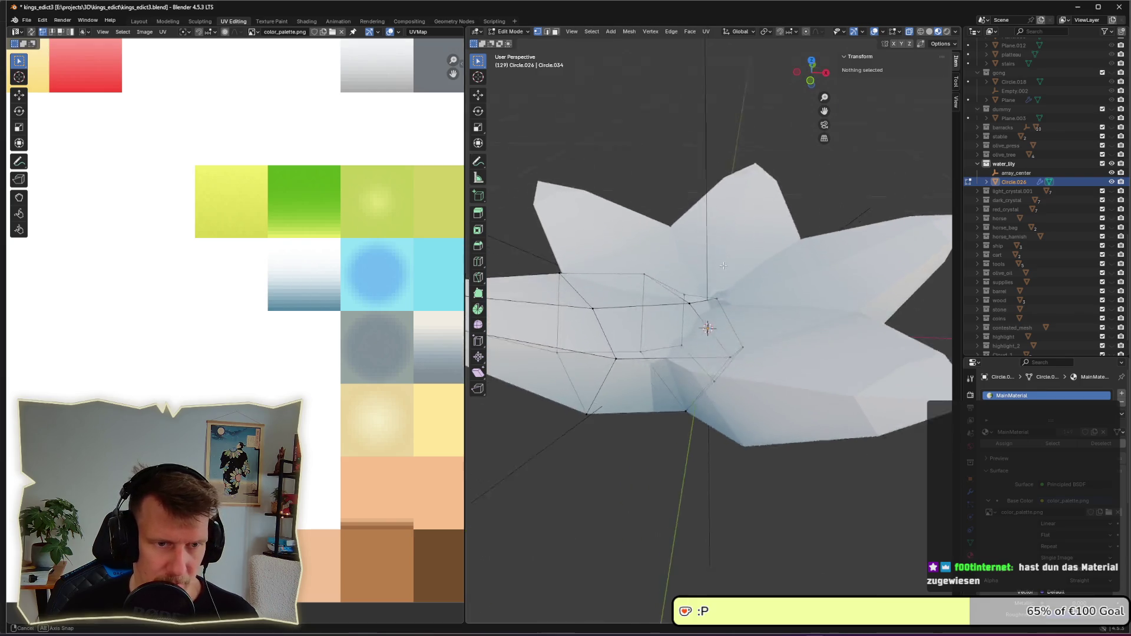
pyautogui.scroll(-5, 716, 291)
pyautogui.press('Tab')
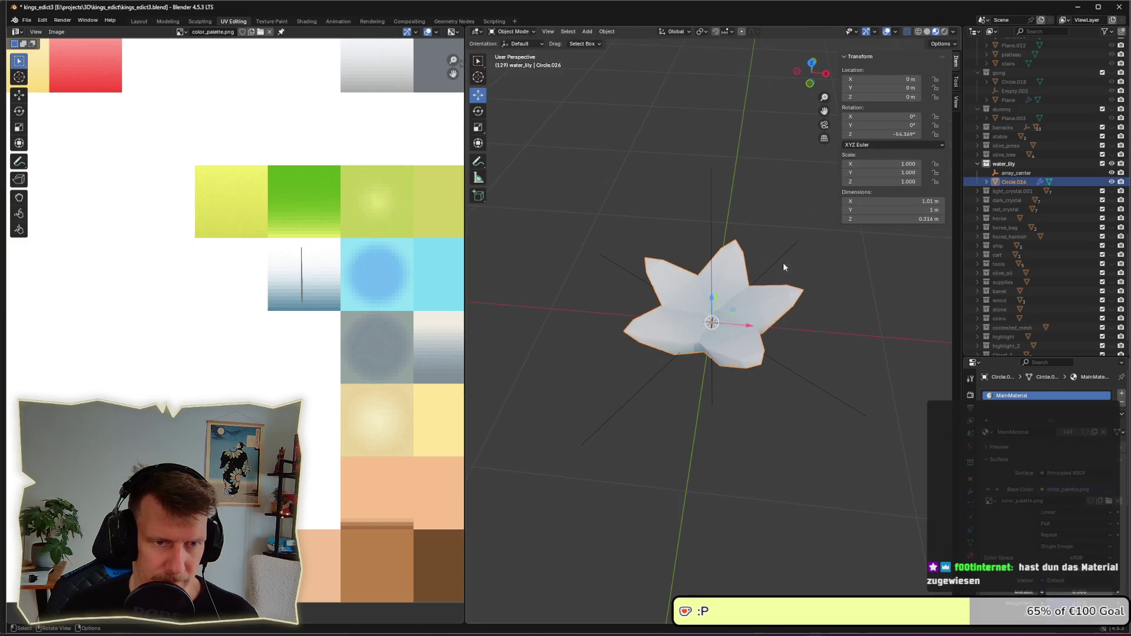
# - Inspect the lily's shading from several angles with viewport overlays hidden
pyautogui.click(781, 263)
pyautogui.scroll(-3, 781, 264)
pyautogui.middleClick(779, 341)
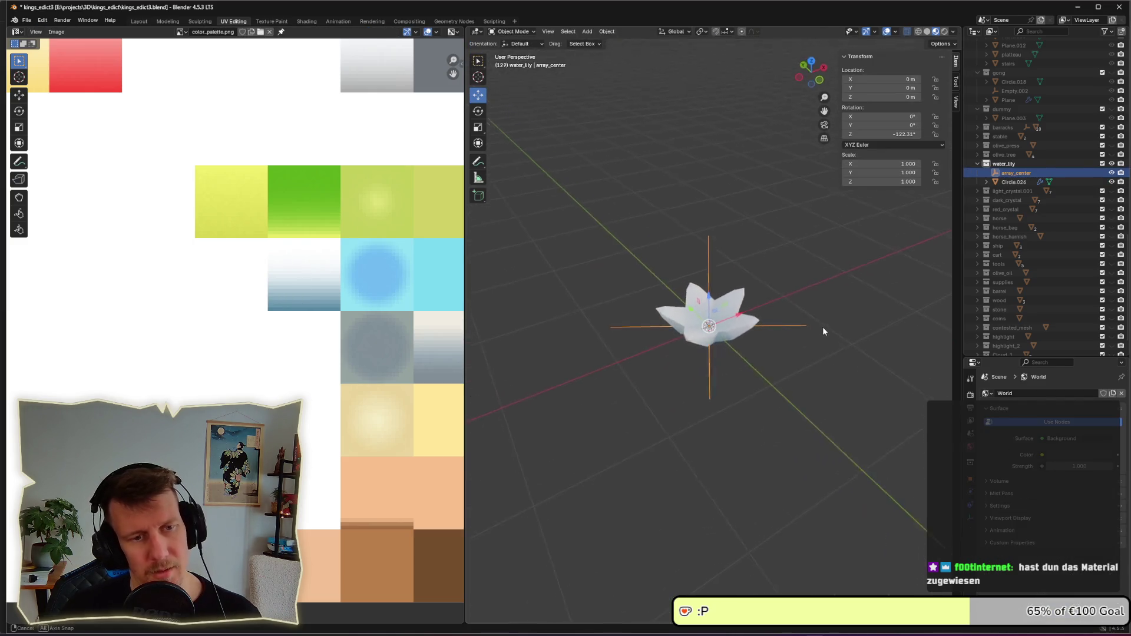
pyautogui.moveTo(812, 309); pyautogui.dragTo(798, 327)
pyautogui.scroll(5, 798, 327)
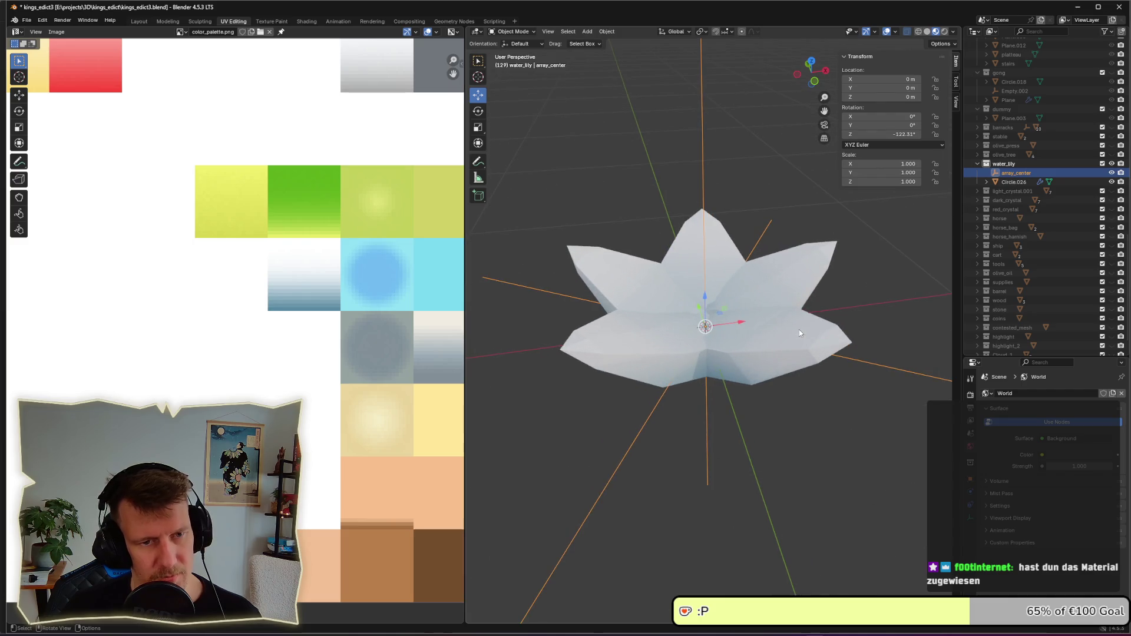
pyautogui.scroll(-2, 785, 317)
pyautogui.scroll(-4, 783, 317)
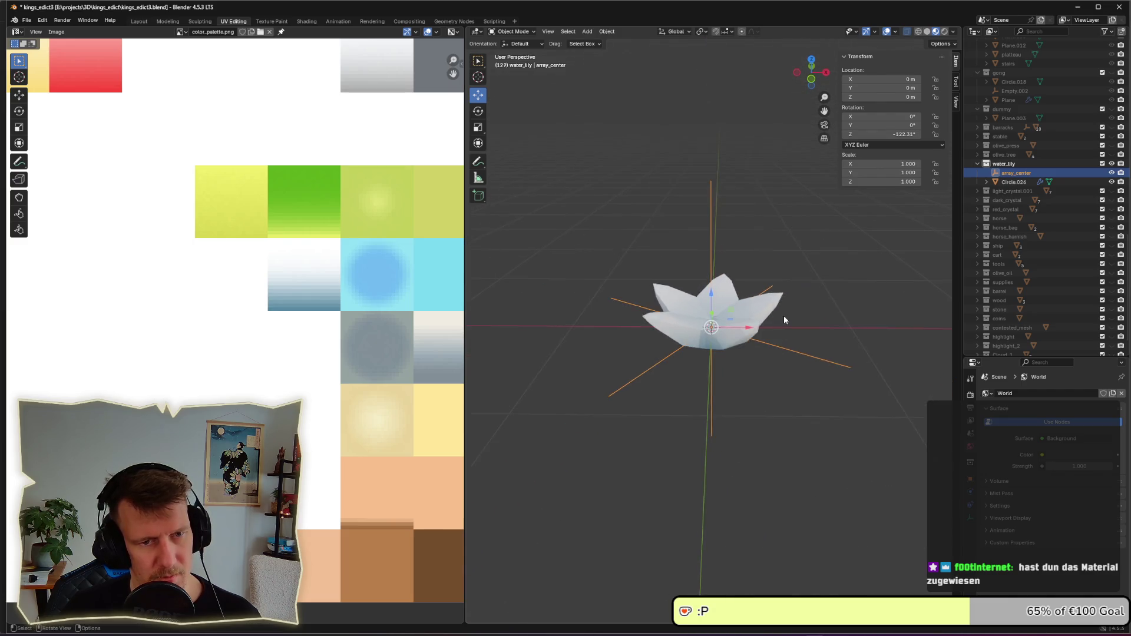
pyautogui.scroll(-3, 784, 315)
pyautogui.click(784, 316)
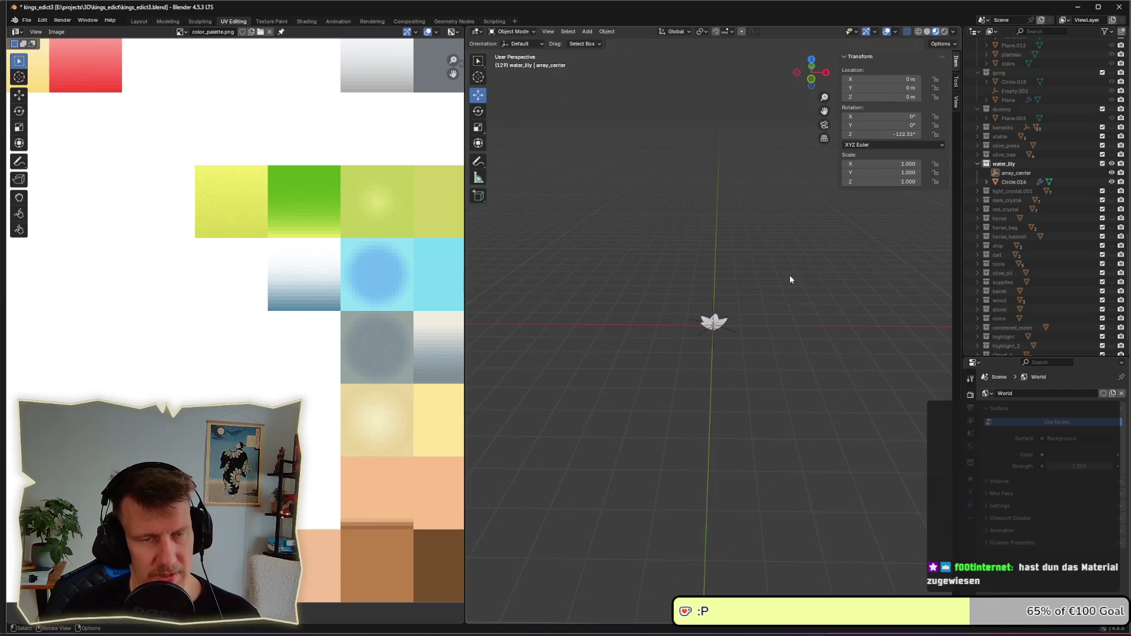
pyautogui.click(900, 31)
pyautogui.press('r')
pyautogui.moveTo(768, 295)
pyautogui.mouseDown()
pyautogui.moveTo(825, 285)
pyautogui.moveTo(761, 301)
pyautogui.mouseUp()
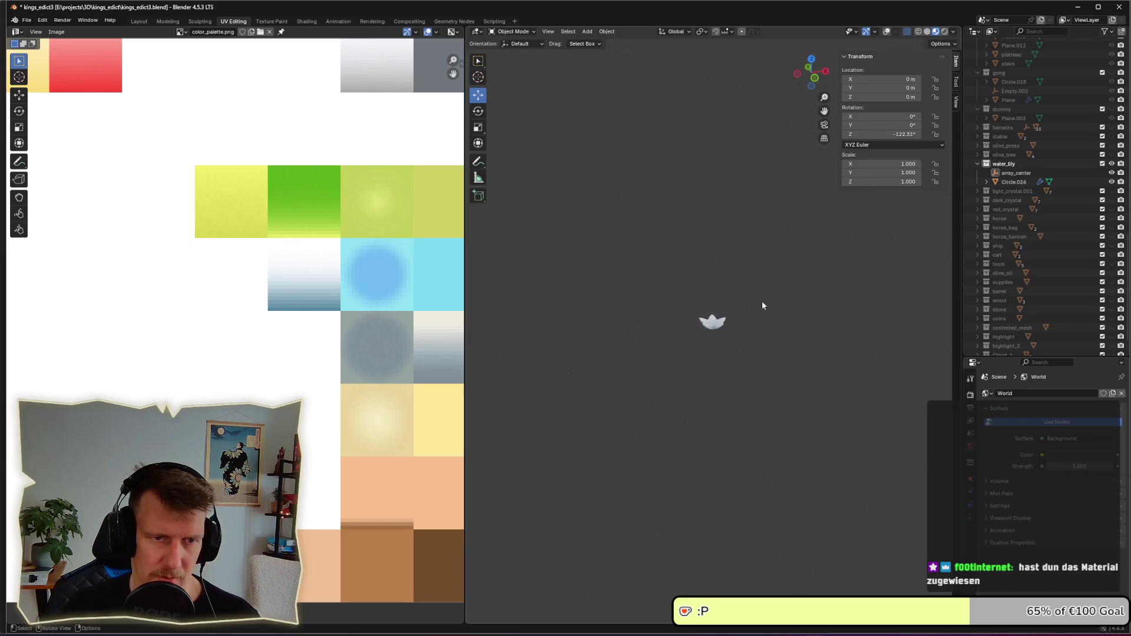
pyautogui.scroll(6, 712, 340)
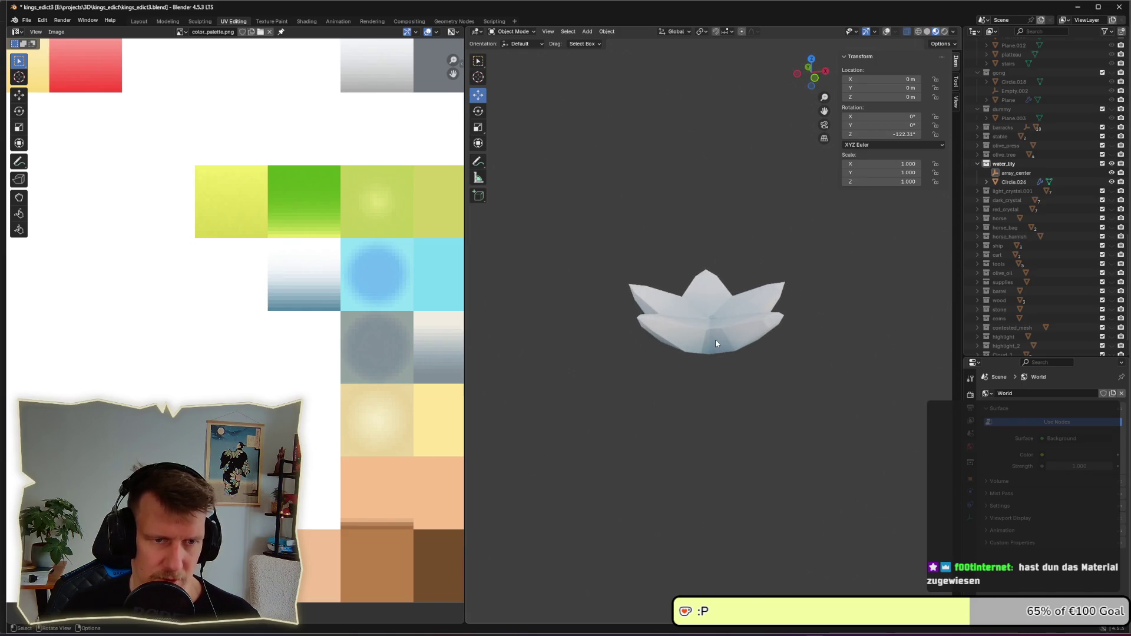
pyautogui.click(701, 313)
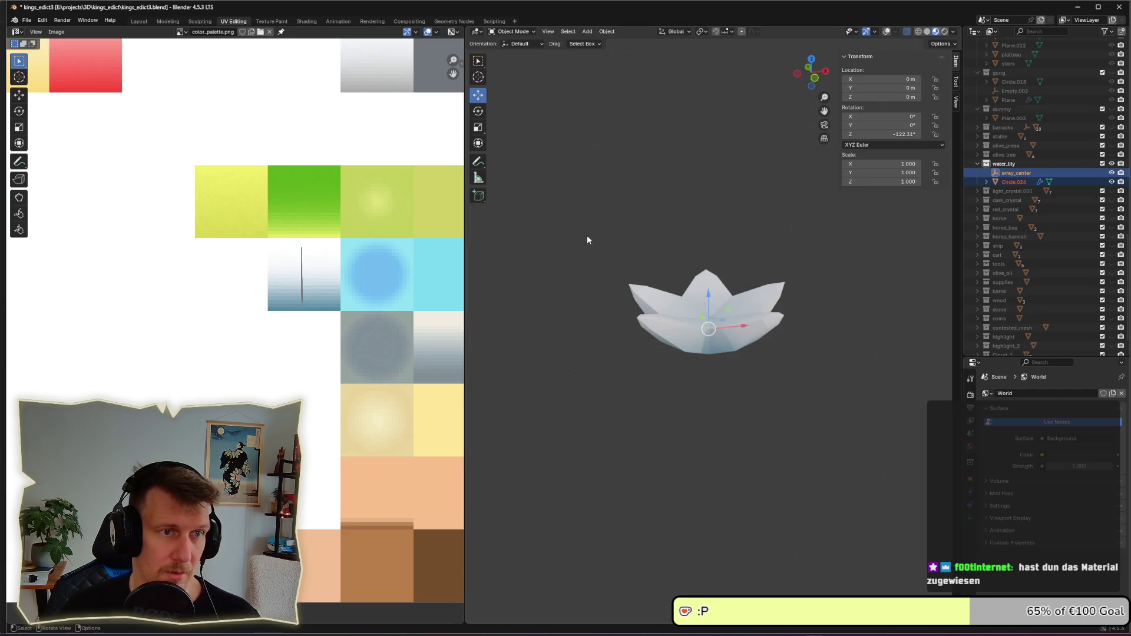
pyautogui.click(649, 225)
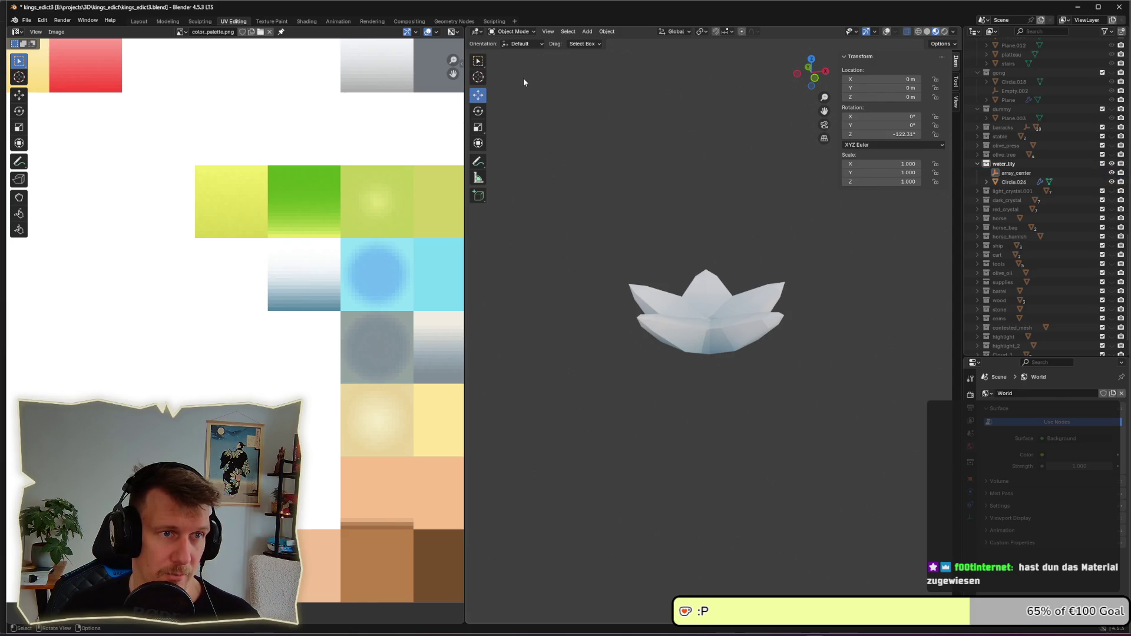
# - Restore the overlays, select the lily, enter Edit Mode and pick one petal's linked geometry
pyautogui.hotkey('alt', 'shift', 'z')
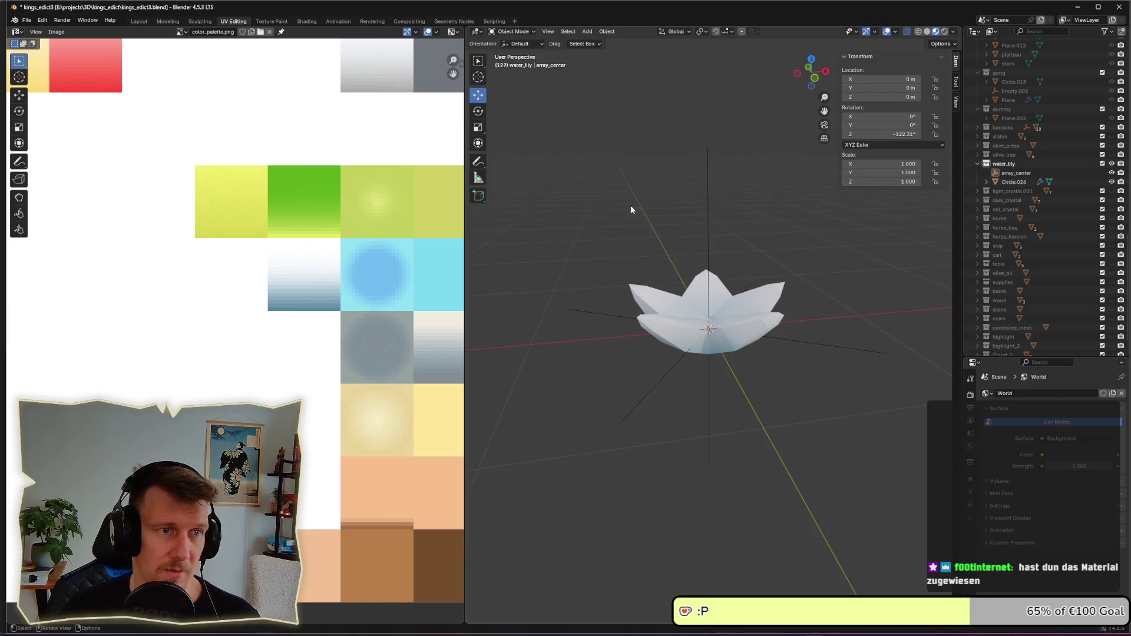
pyautogui.click(677, 310)
pyautogui.press('Tab')
pyautogui.press('l')
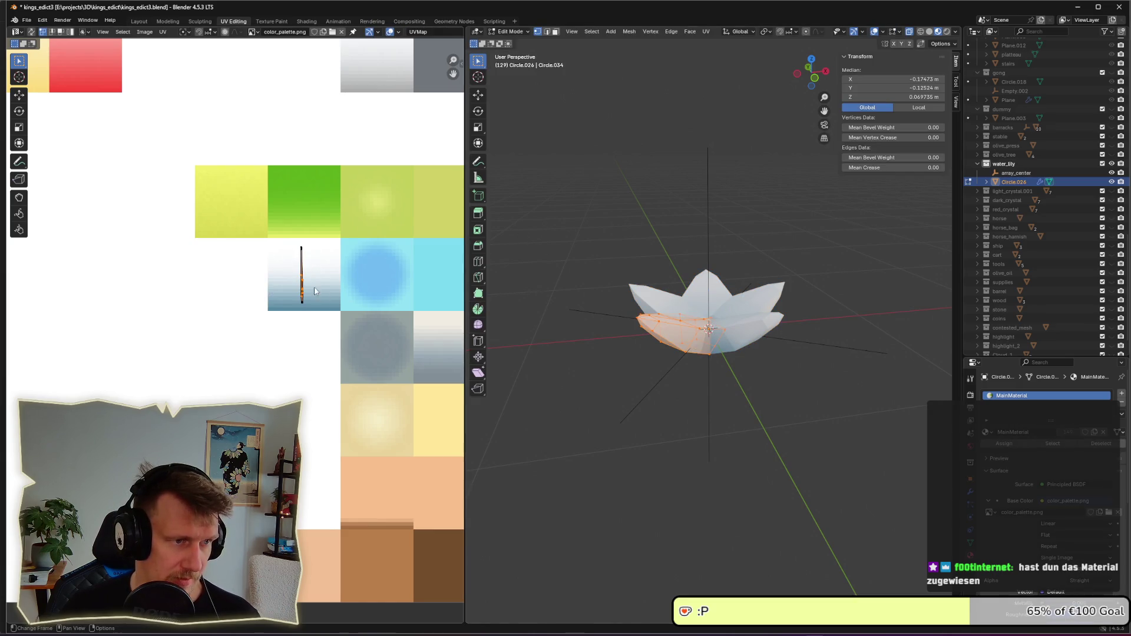
# - Nudge the petal's UVs twice, then select two vertices on the front petal's inner edge
pyautogui.press('g')
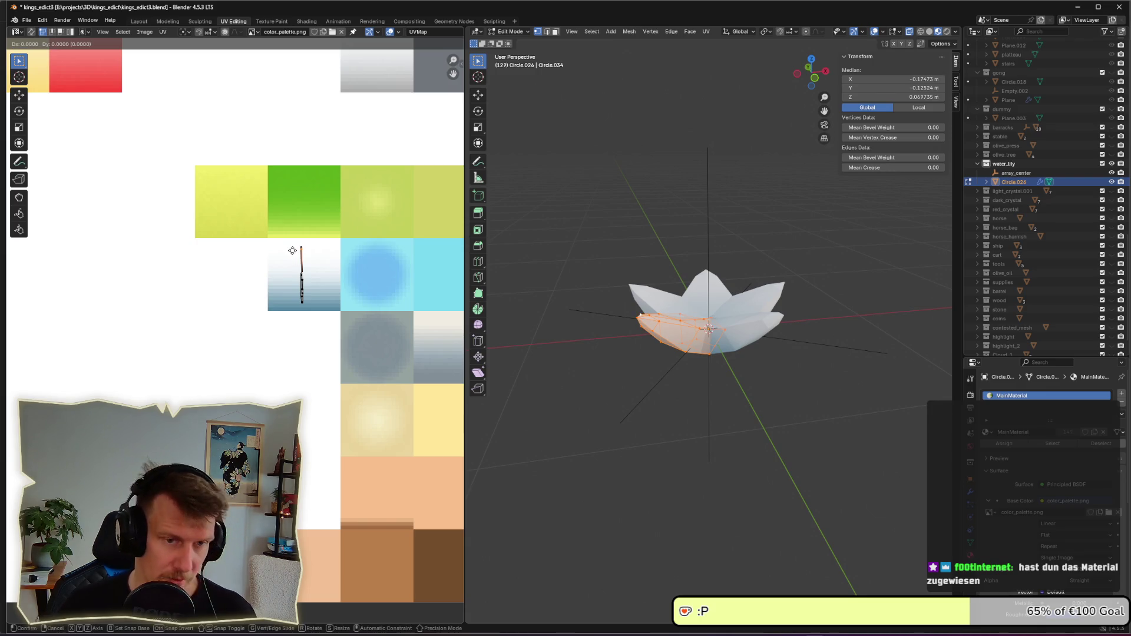
pyautogui.click(292, 260)
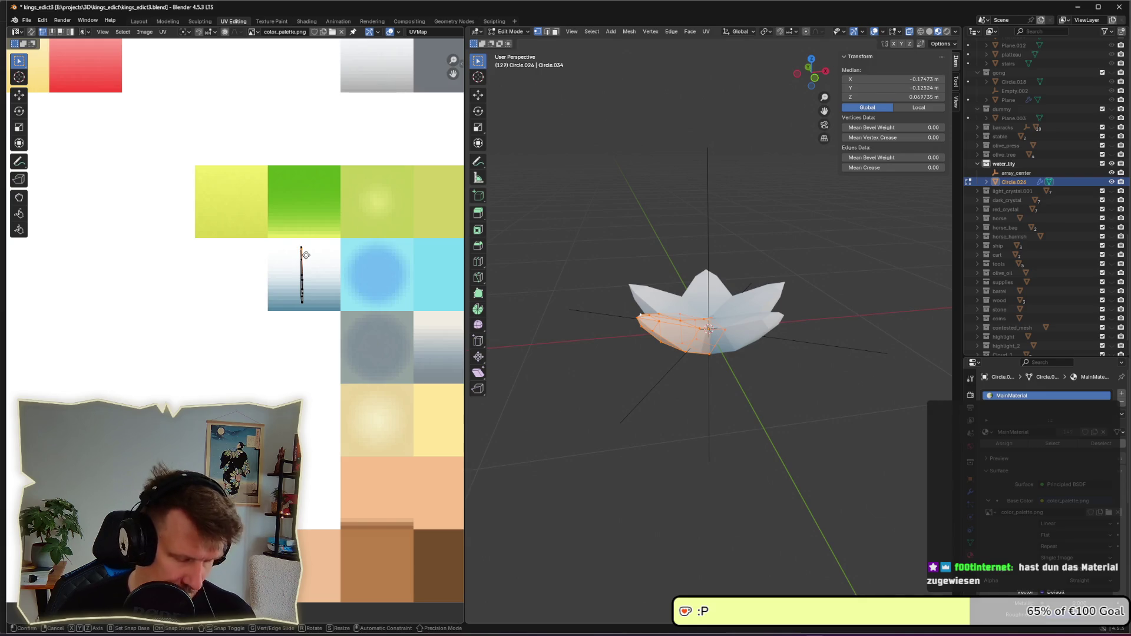
pyautogui.press('g')
pyautogui.click(305, 259)
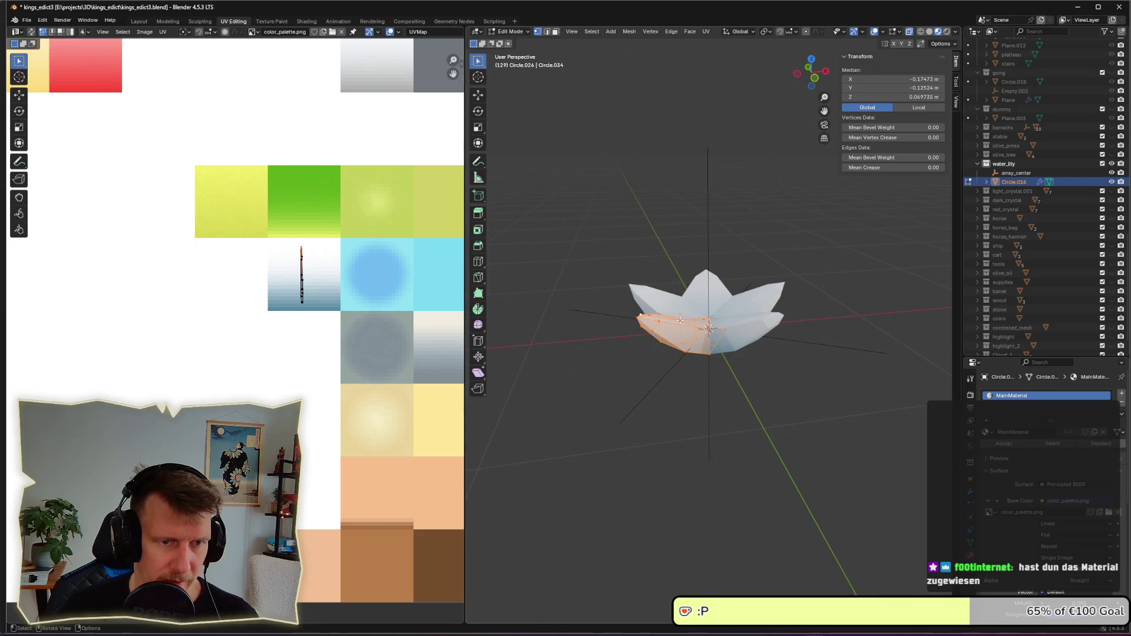
pyautogui.click(709, 330)
pyautogui.scroll(3, 716, 332)
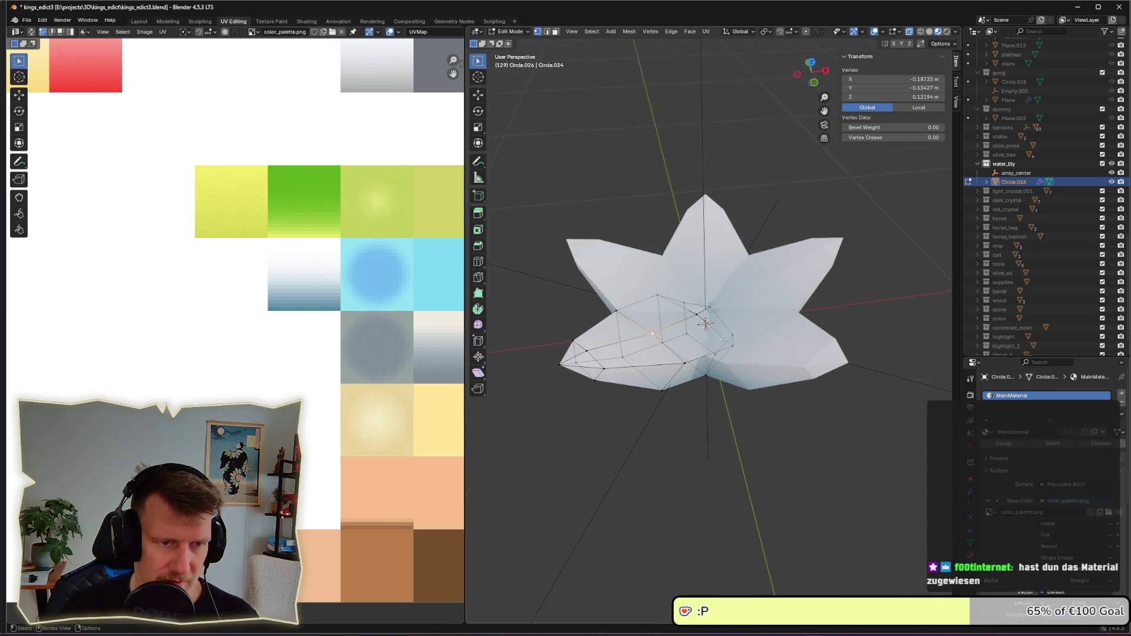
pyautogui.keyDown('shift'); pyautogui.click(698, 315); pyautogui.keyUp('shift')
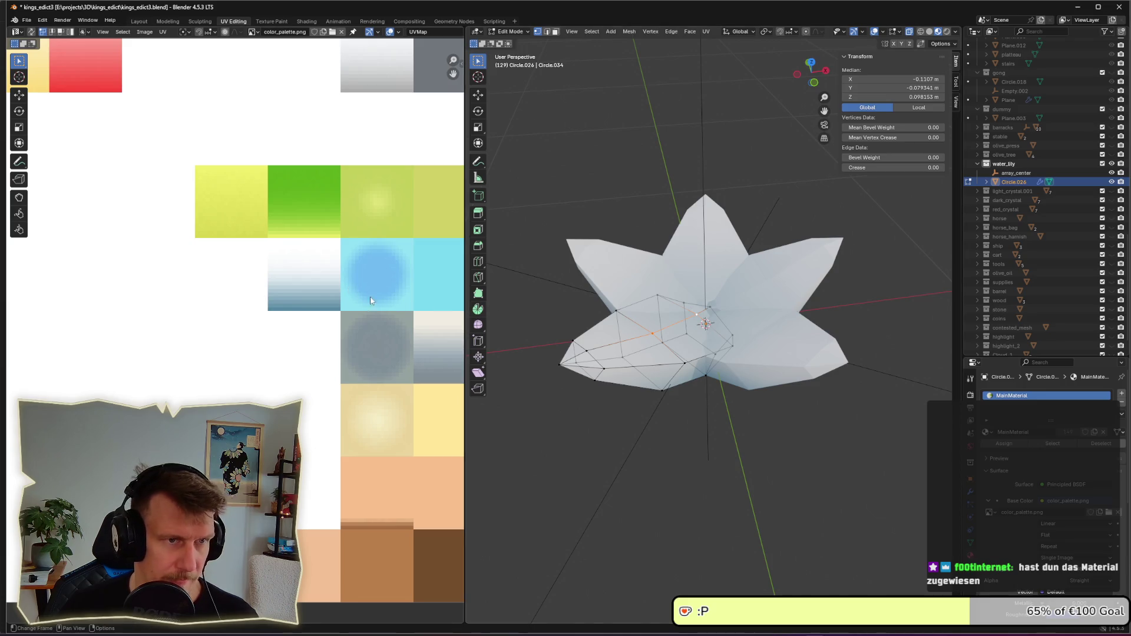
pyautogui.scroll(-4, 266, 274)
pyautogui.scroll(-3, 265, 274)
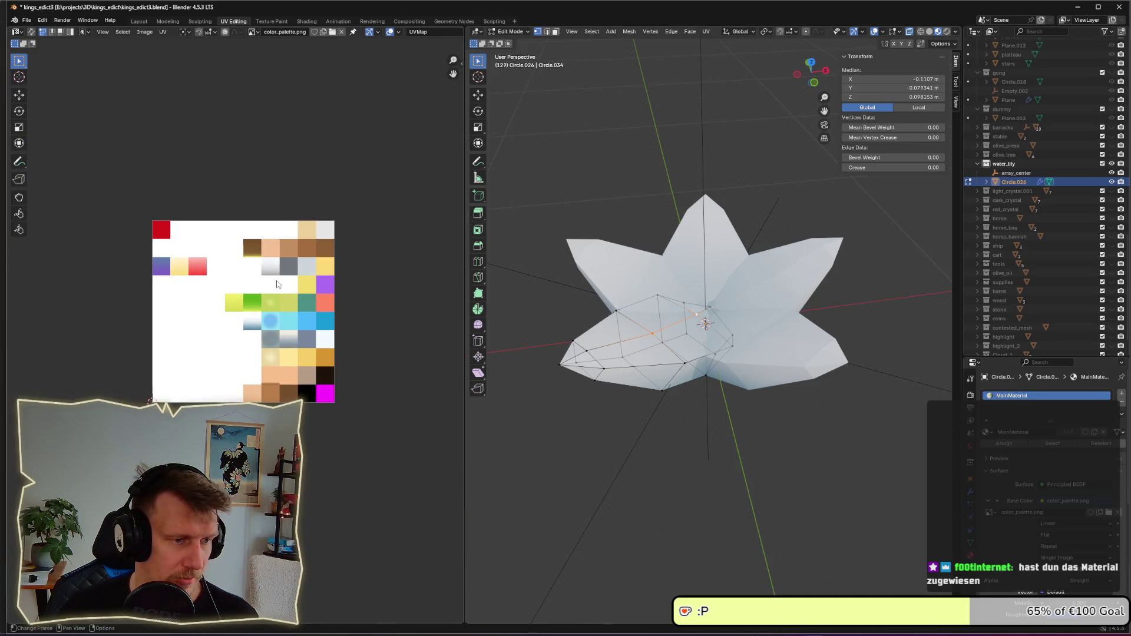
pyautogui.scroll(5, 262, 296)
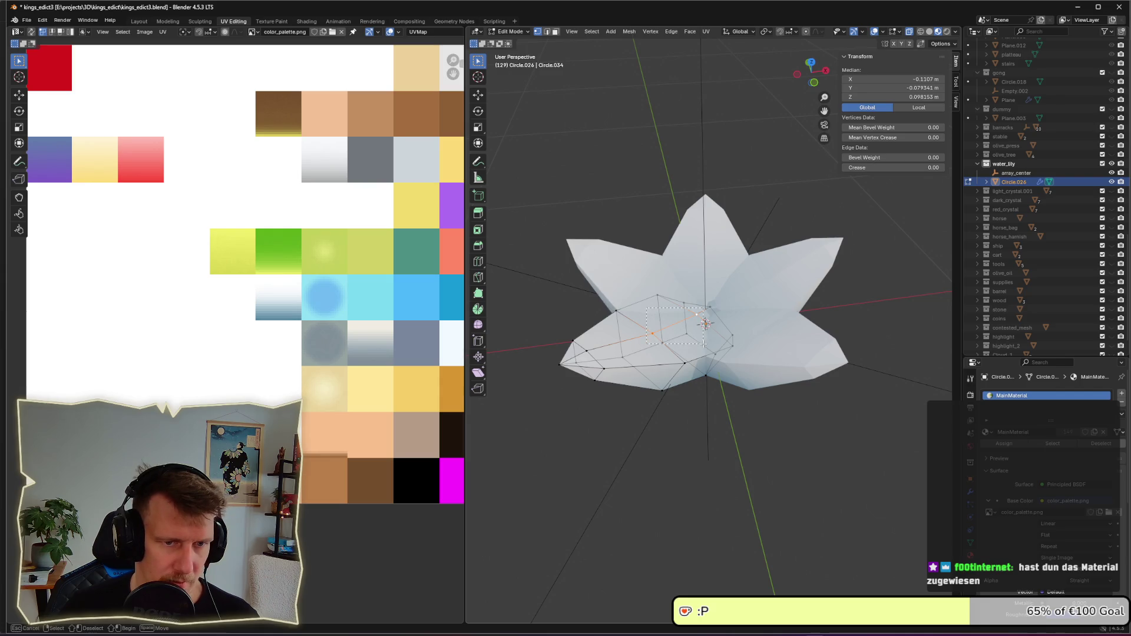
# - Box-select the left petal, clear it, and try face and edge picks on its underside
pyautogui.click(654, 332)
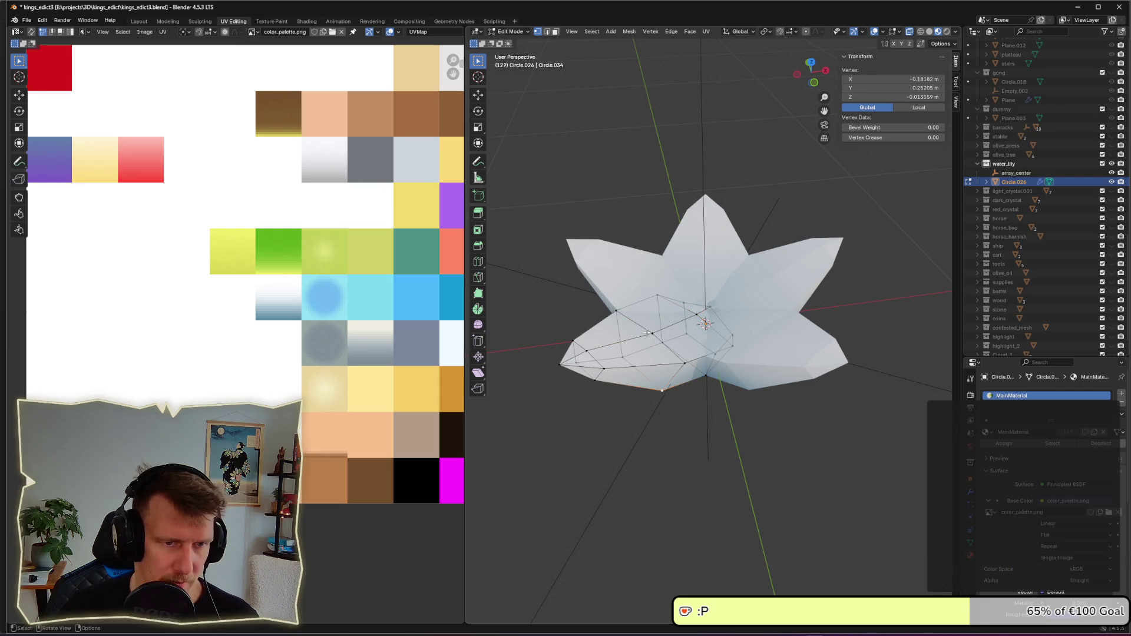
pyautogui.moveTo(512, 263); pyautogui.dragTo(777, 428)
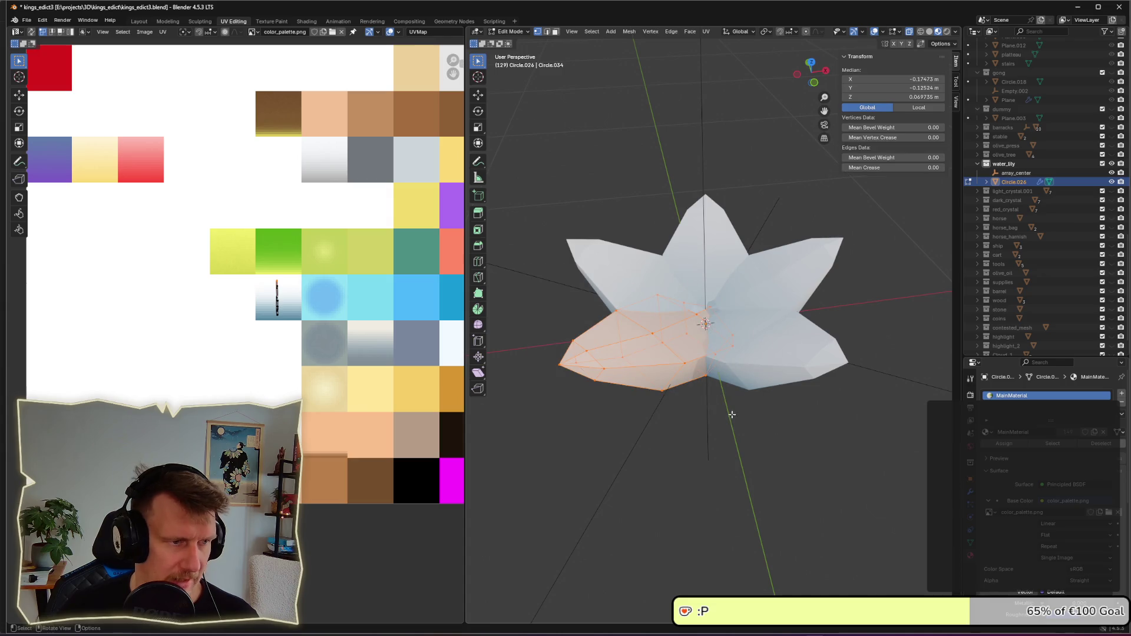
pyautogui.press('KP_2')
pyautogui.scroll(1, 662, 359)
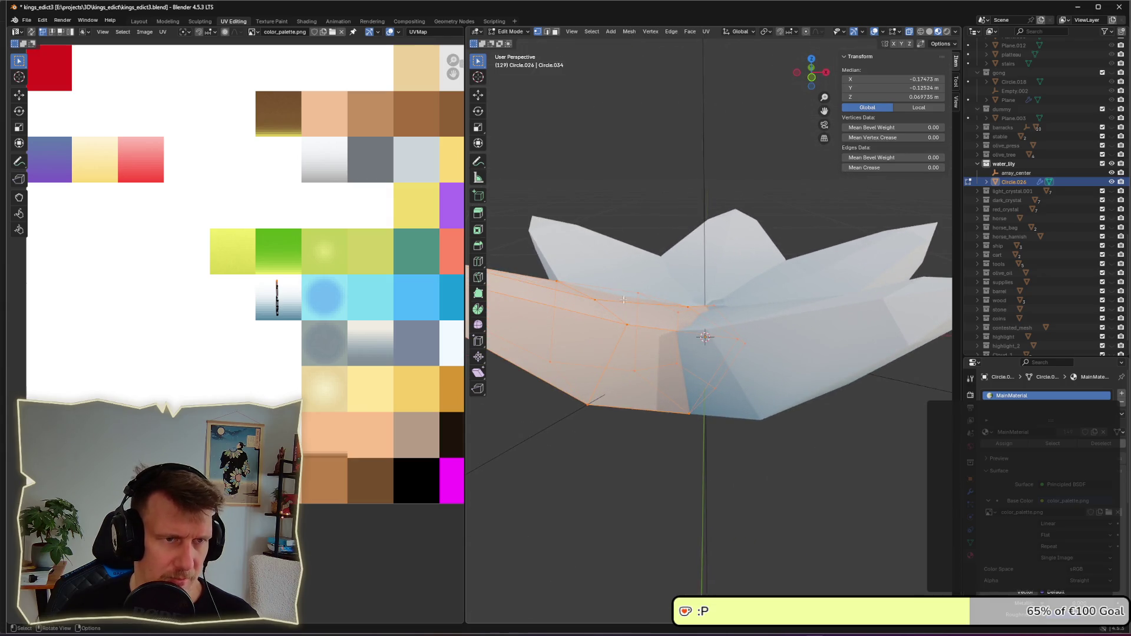
pyautogui.hotkey('alt', 'a')
pyautogui.click(651, 321)
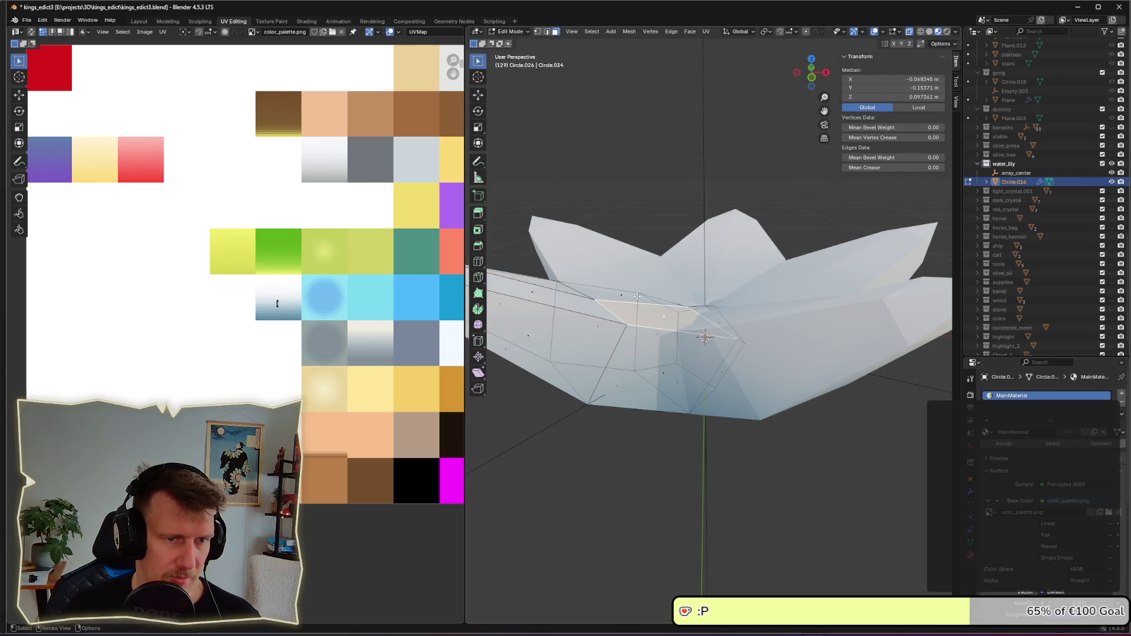
pyautogui.click(547, 32)
pyautogui.click(668, 318)
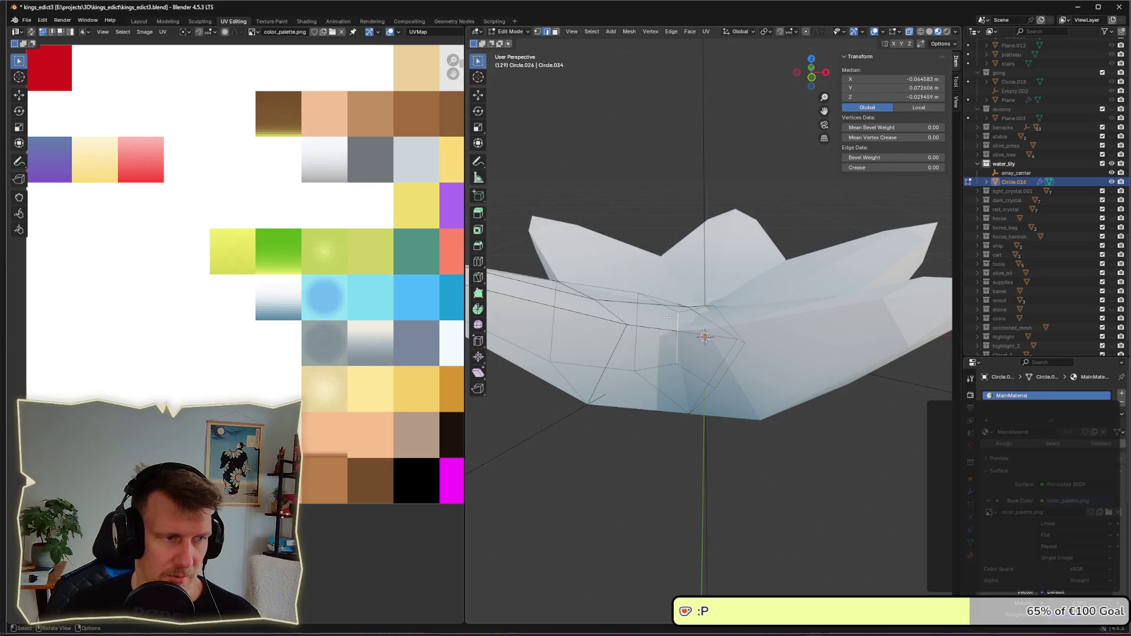
pyautogui.click(651, 306)
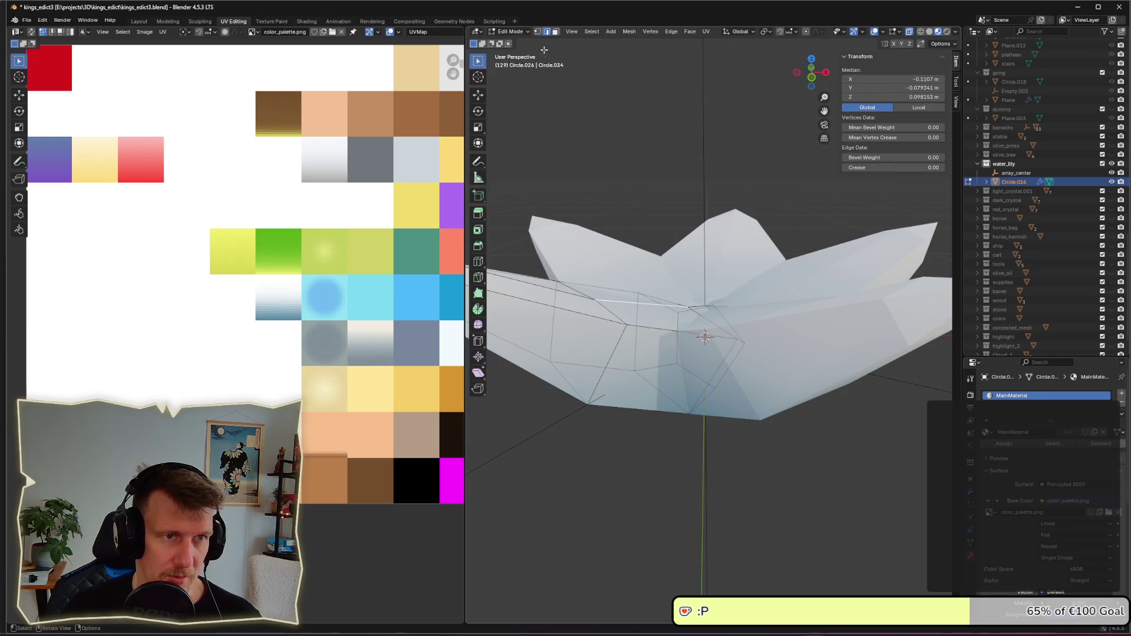
pyautogui.click(555, 33)
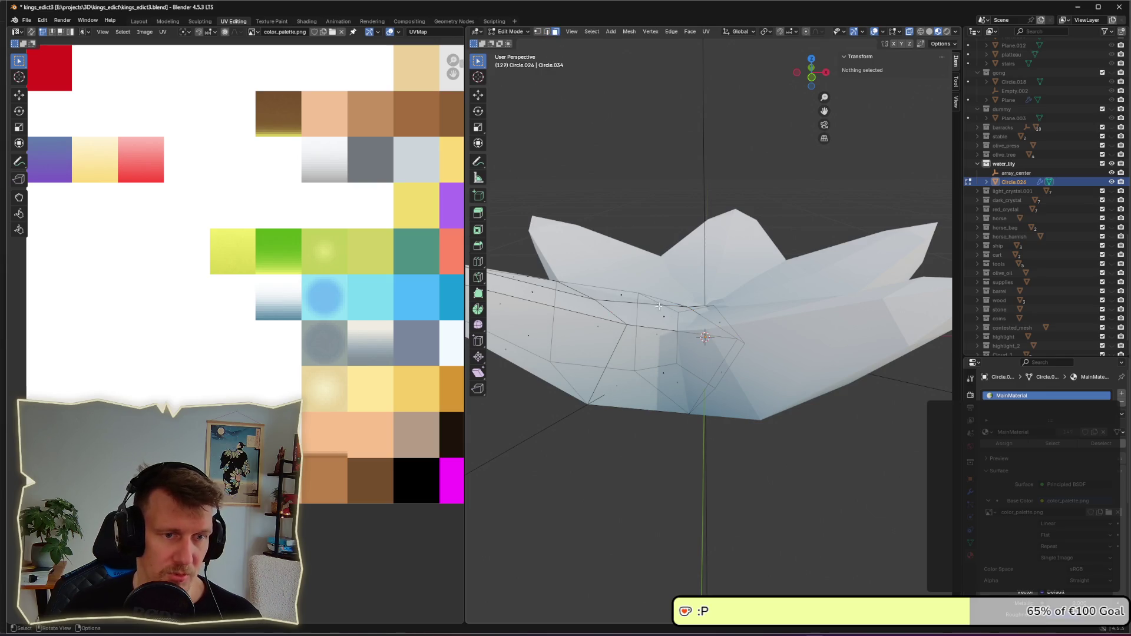
# - Select the two inner petal faces, shift their UVs within the pale blue swatch, and leave Edit Mode
pyautogui.click(621, 294)
pyautogui.middleClick(651, 318)
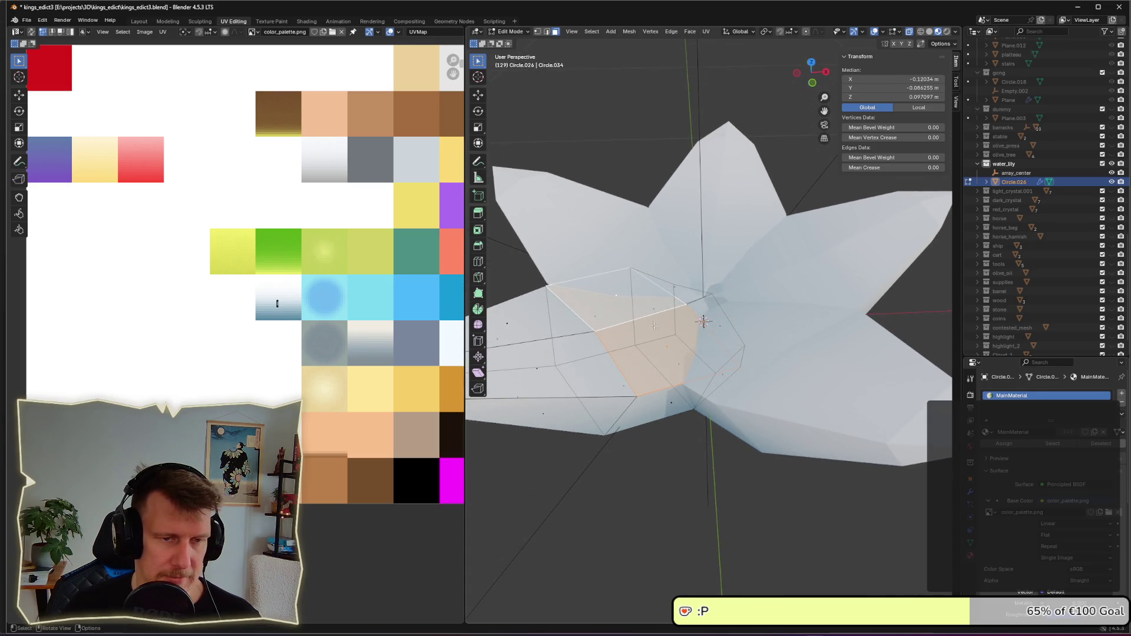
pyautogui.click(706, 323)
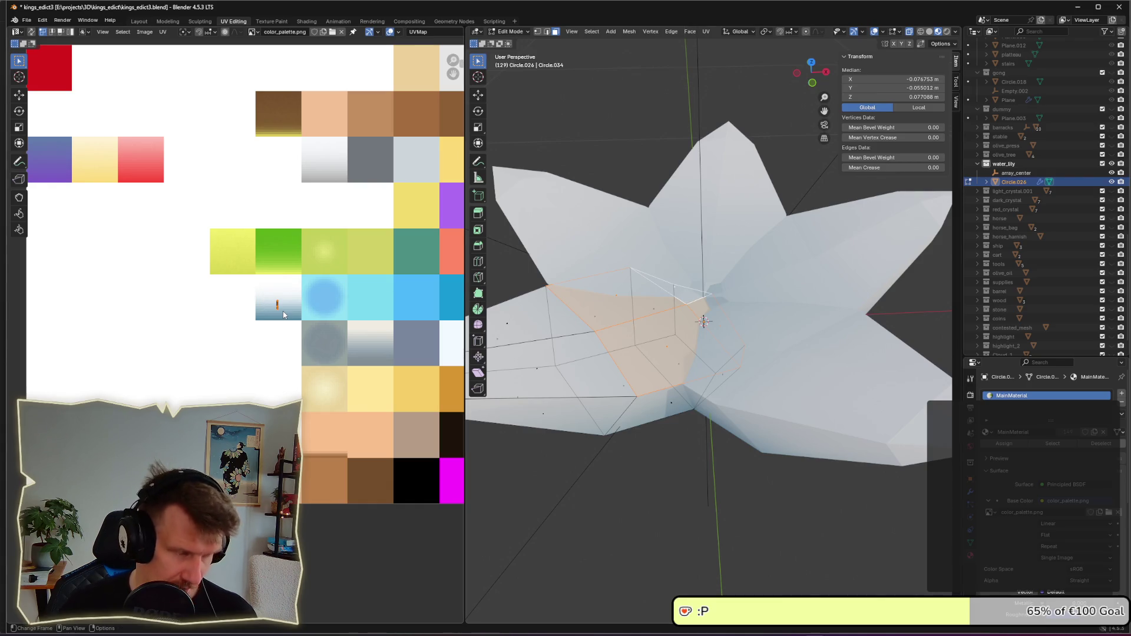
pyautogui.press('g')
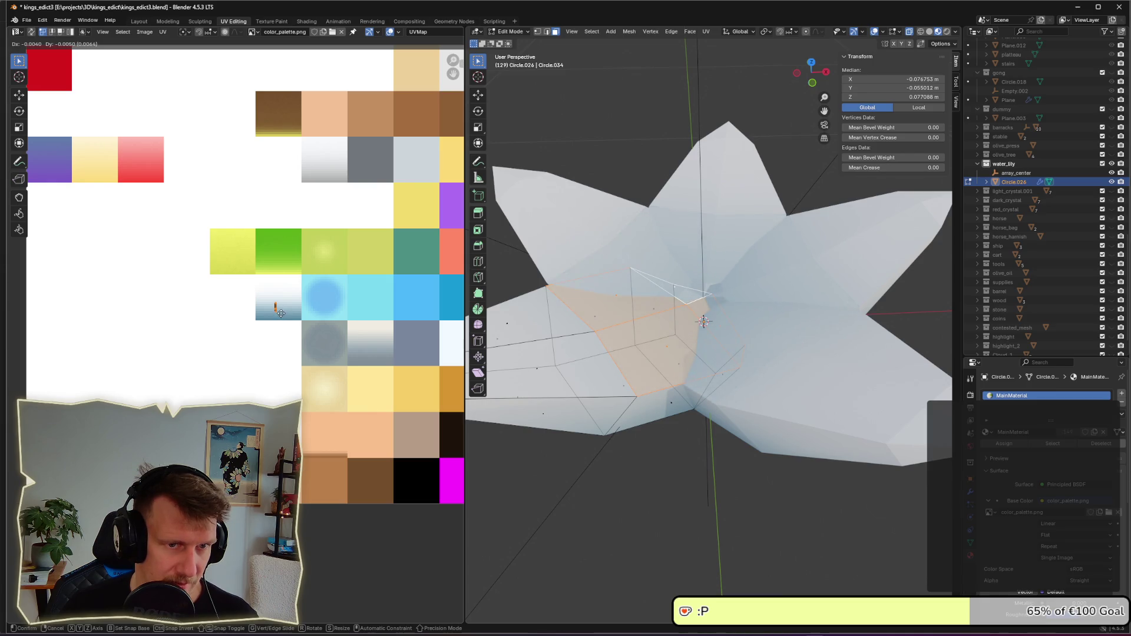
pyautogui.click(277, 308)
pyautogui.hotkey('alt', 'a')
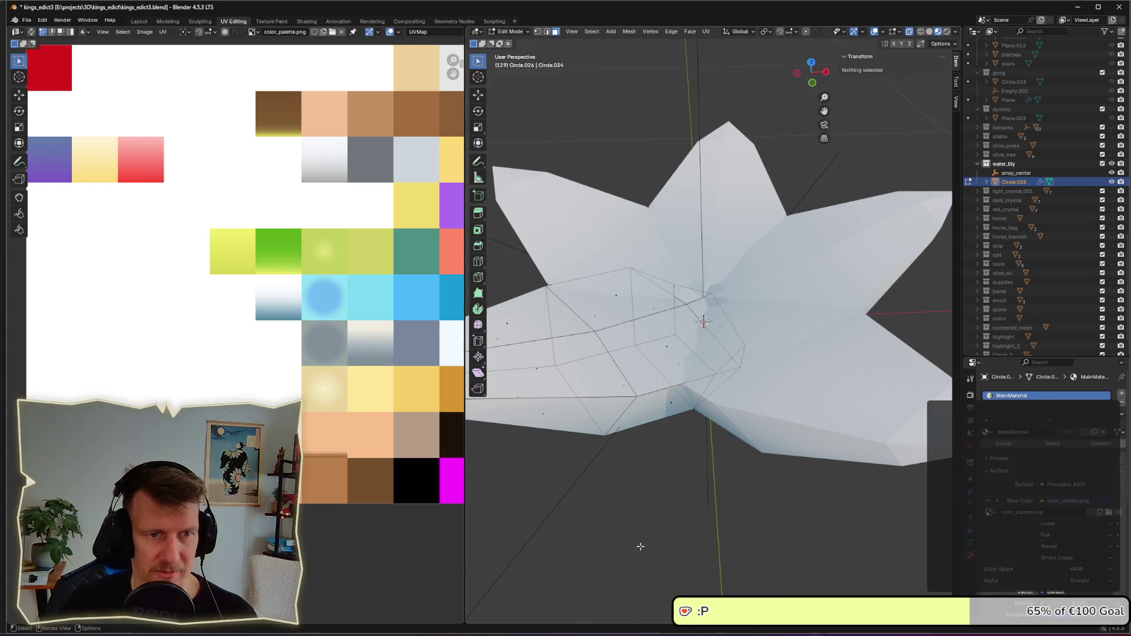
pyautogui.scroll(-3, 635, 511)
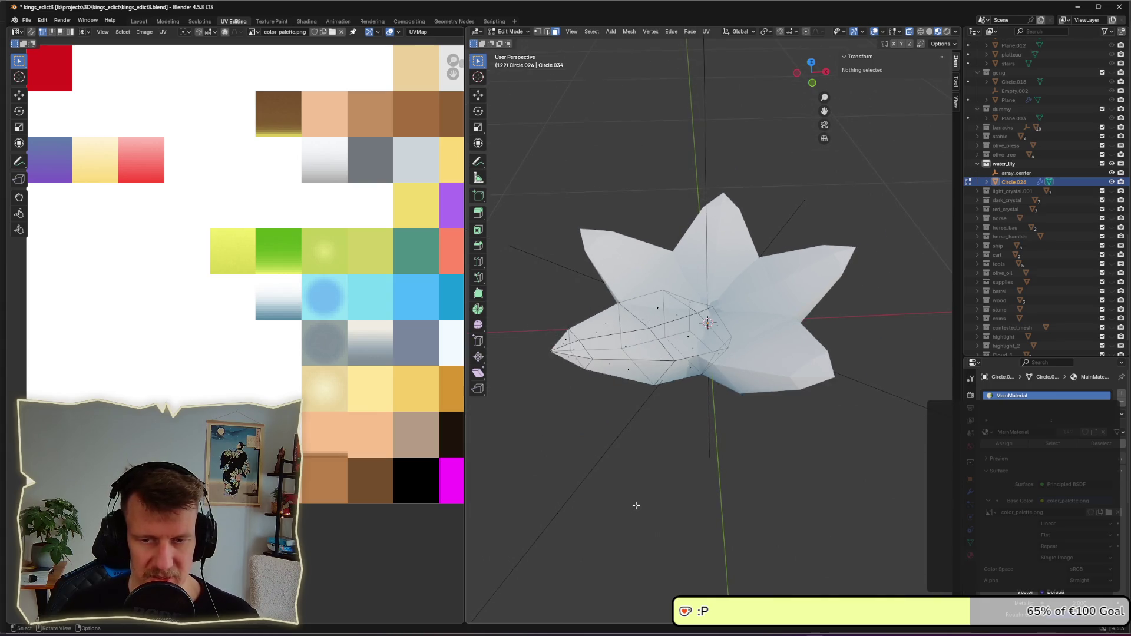
pyautogui.scroll(2, 635, 505)
pyautogui.press('Tab')
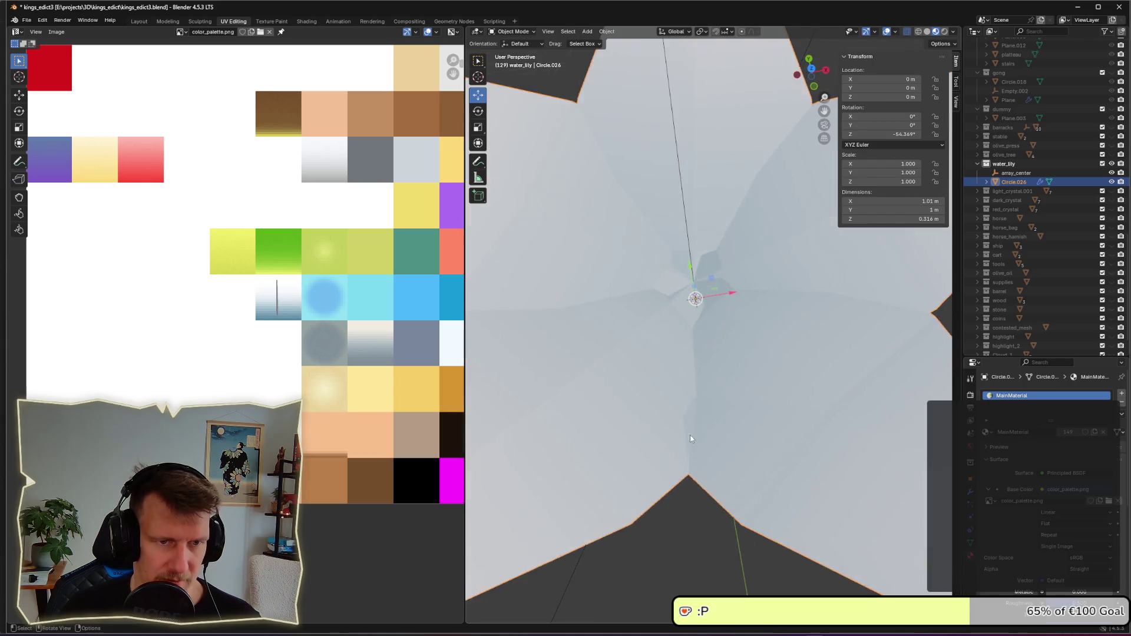
pyautogui.scroll(-4, 690, 368)
pyautogui.scroll(6, 718, 277)
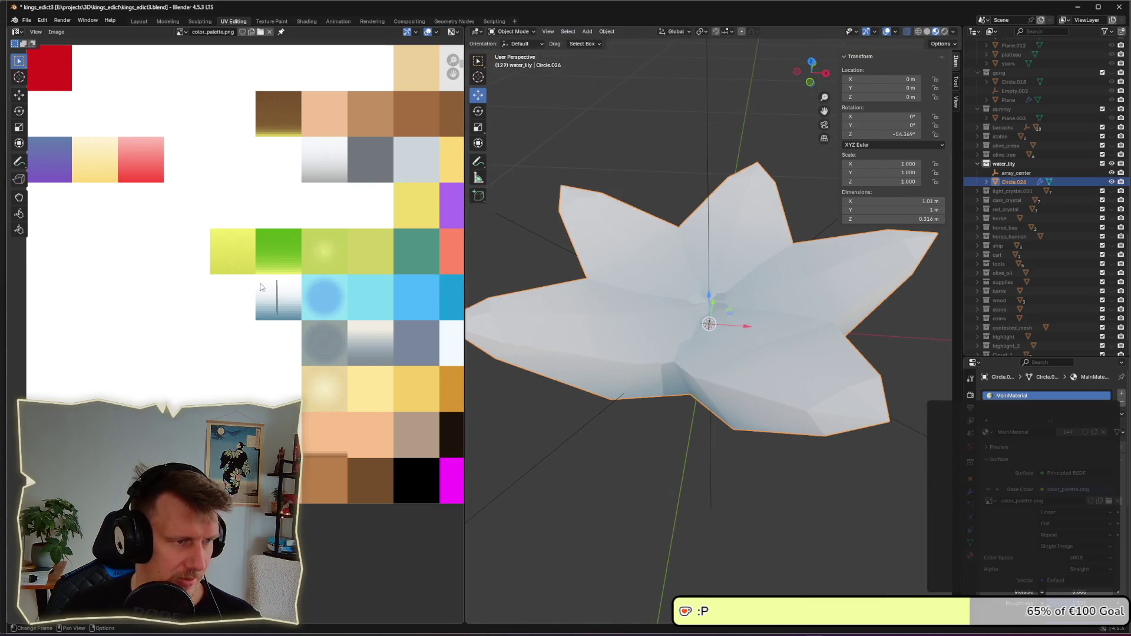
# - Reopen the flower's mesh in Edit Mode
pyautogui.press('Tab')
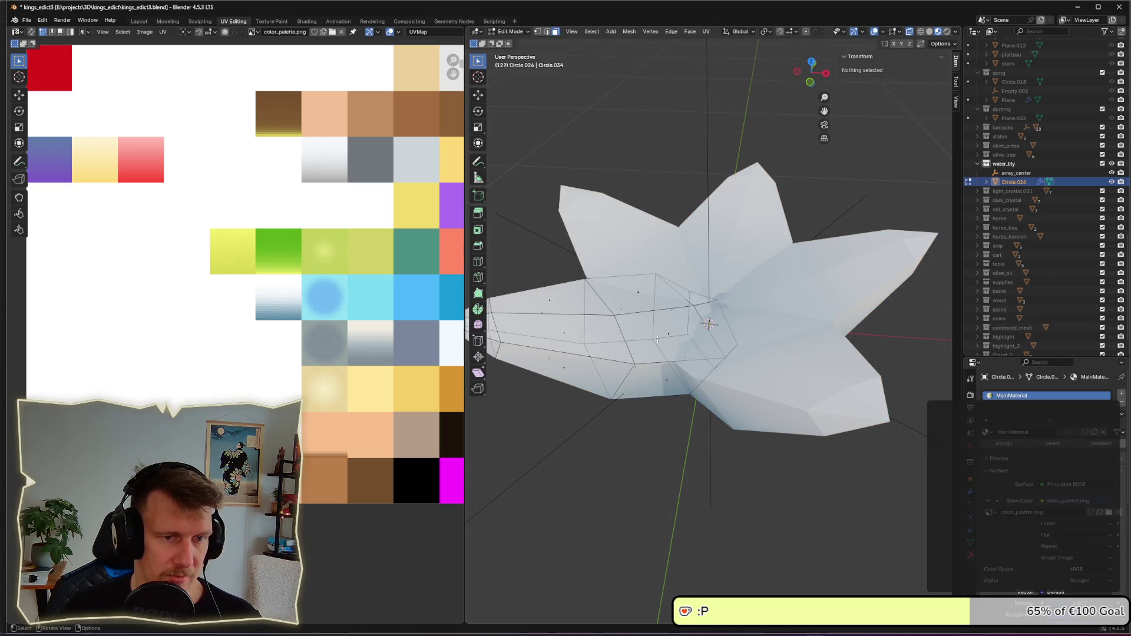
# - Shift the left petal's UVs lower in the blue gradient swatch, reselect the whole mesh and leave edit mode
pyautogui.press('a')
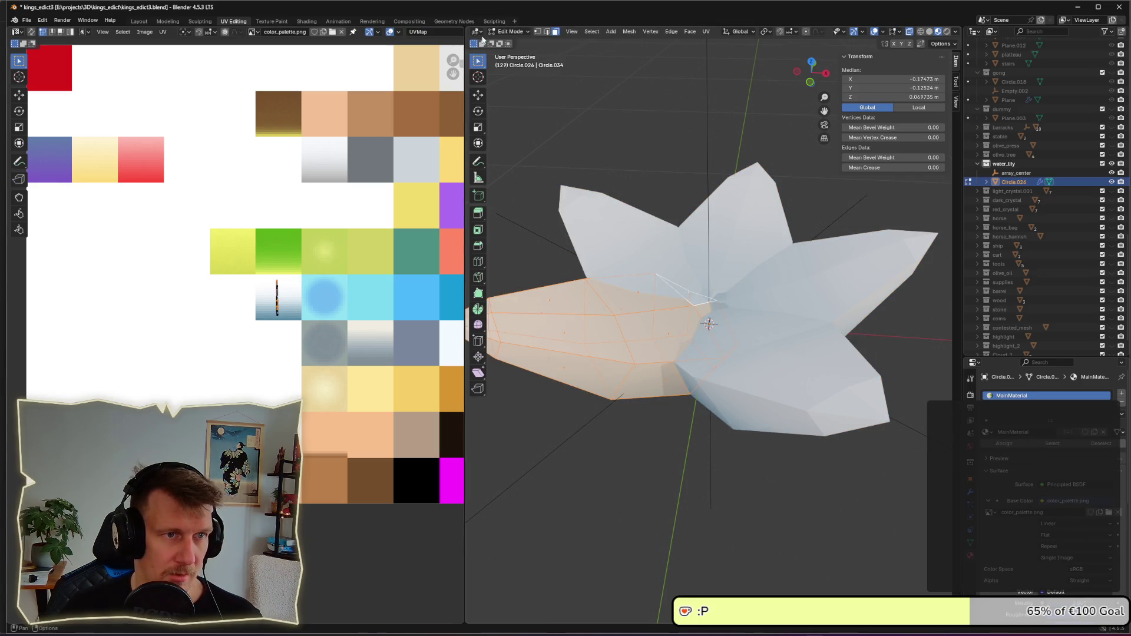
pyautogui.click(538, 31)
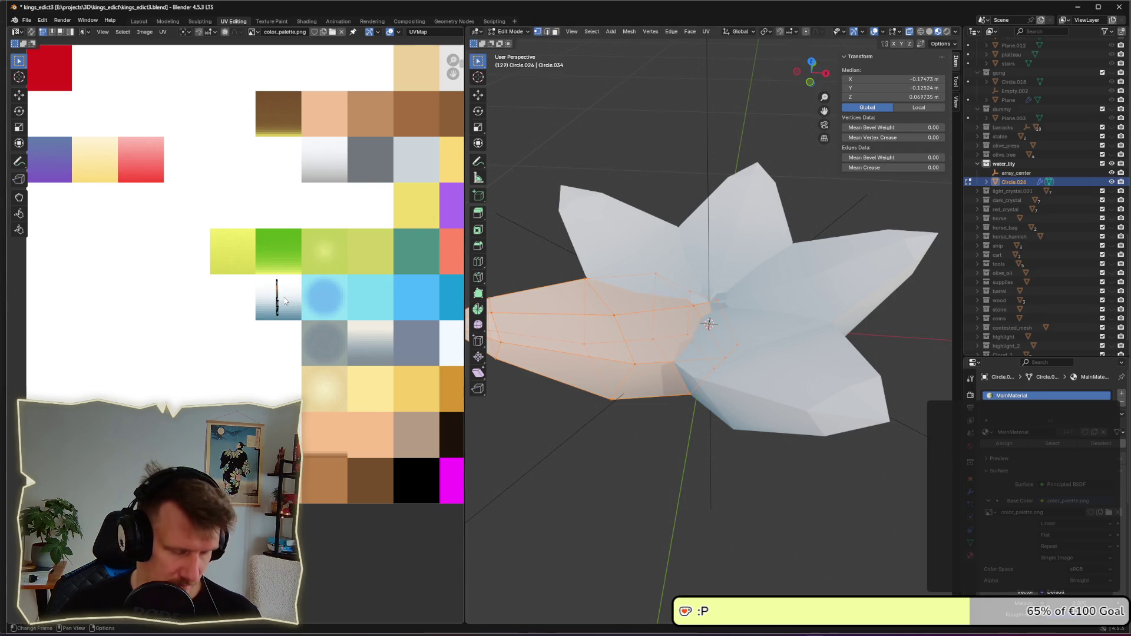
pyautogui.scroll(-2, 707, 318)
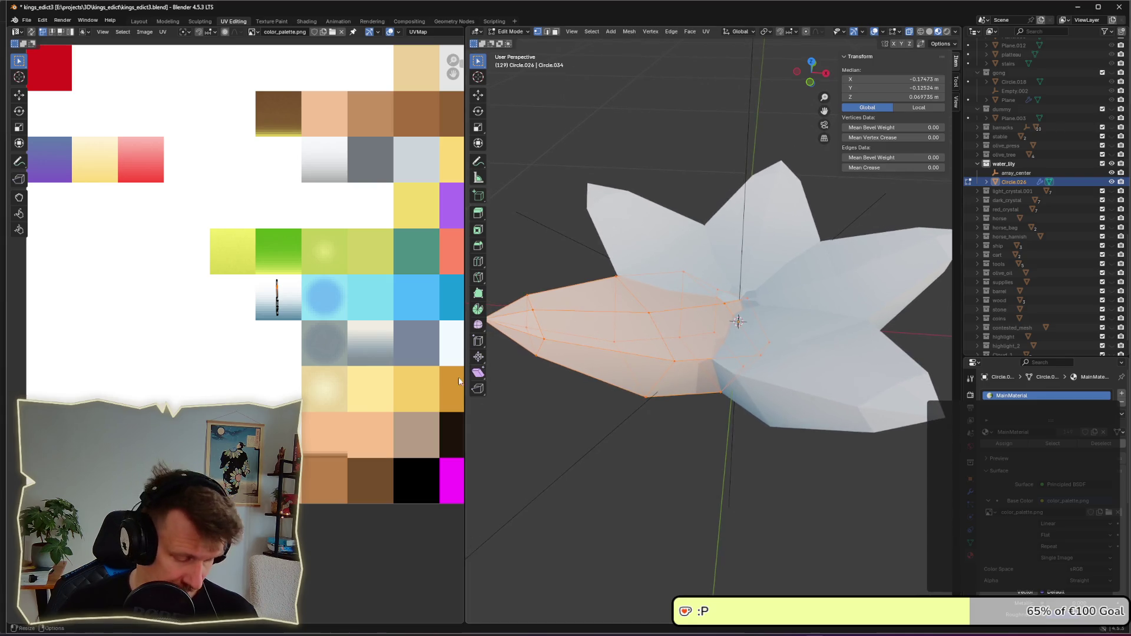
pyautogui.press('g')
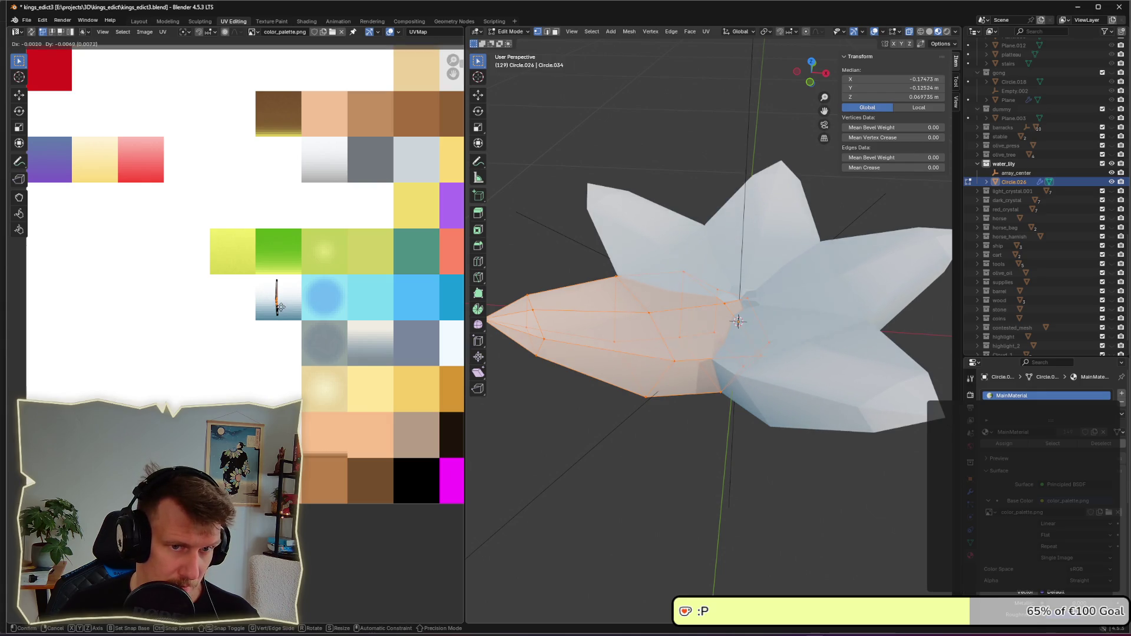
pyautogui.click(278, 305)
pyautogui.press('a')
pyautogui.press('Tab')
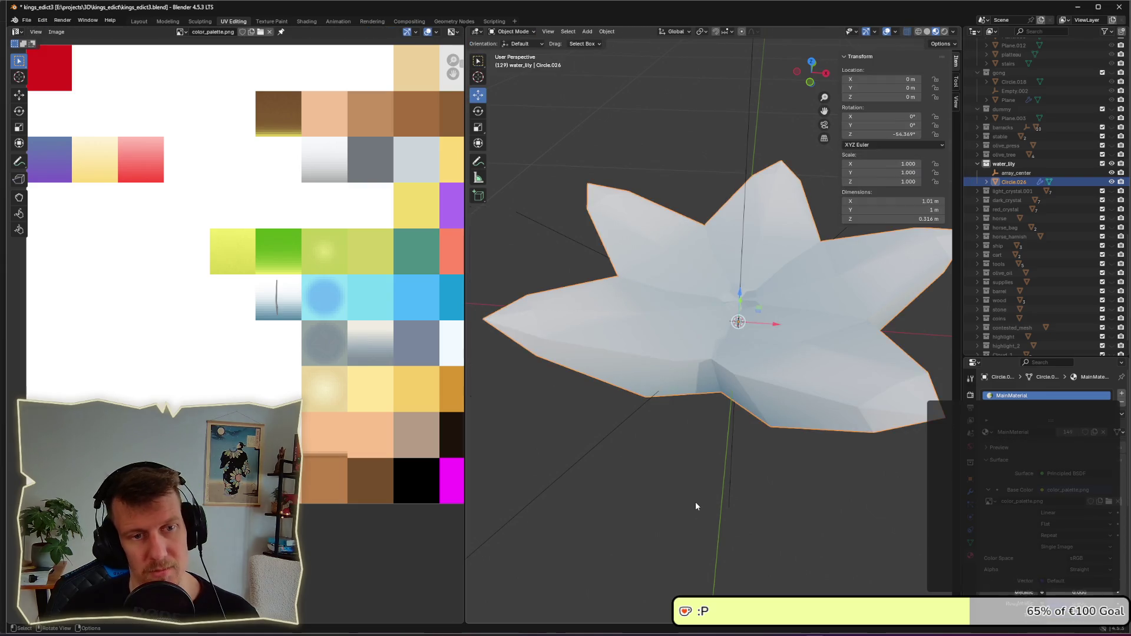
# - Turn off viewport overlays and orbit out to preview the flower's bluish-white shading from afar
pyautogui.click(695, 500)
pyautogui.scroll(-5, 697, 486)
pyautogui.scroll(-4, 699, 482)
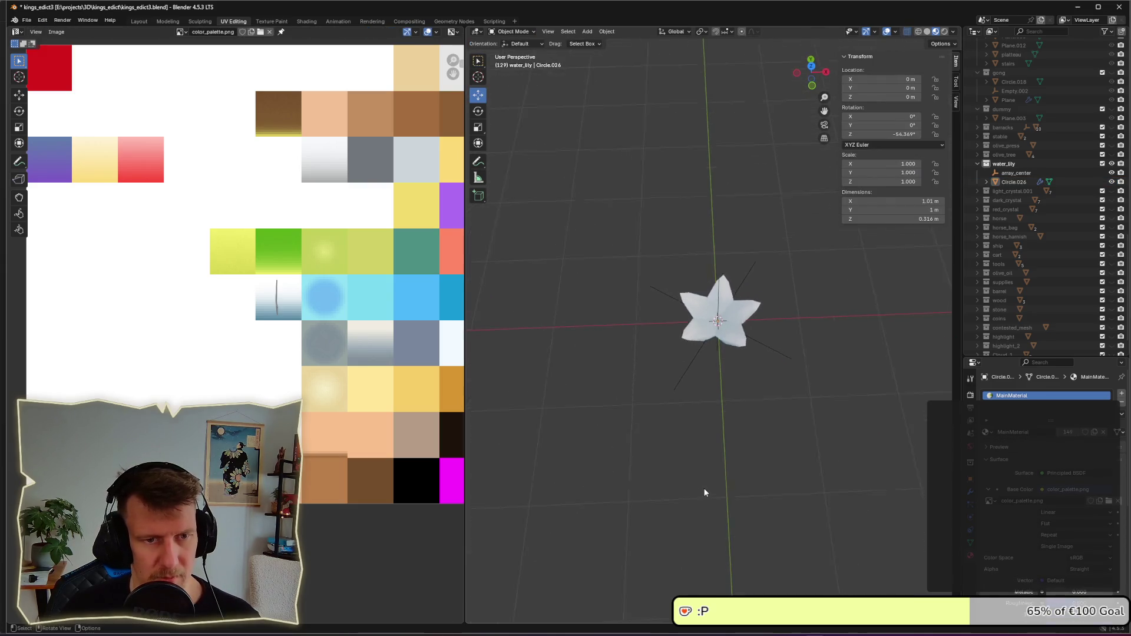
pyautogui.scroll(2, 703, 487)
pyautogui.click(886, 32)
pyautogui.moveTo(766, 402); pyautogui.dragTo(760, 383)
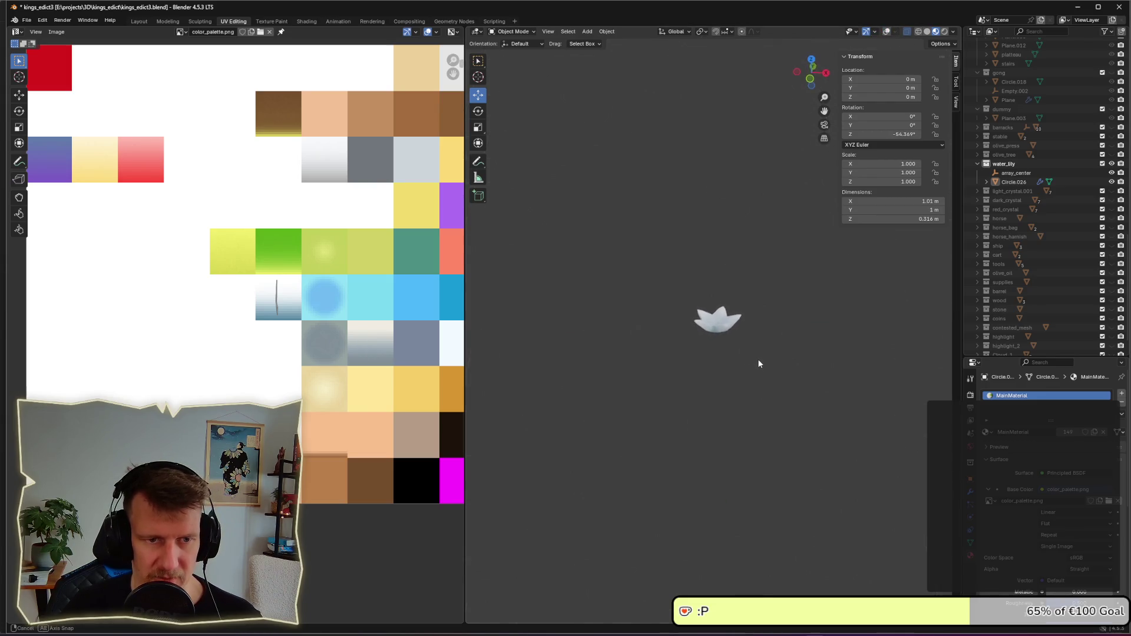
pyautogui.scroll(-5, 761, 395)
pyautogui.moveTo(747, 398); pyautogui.dragTo(740, 366)
pyautogui.scroll(2, 740, 366)
pyautogui.scroll(3, 740, 366)
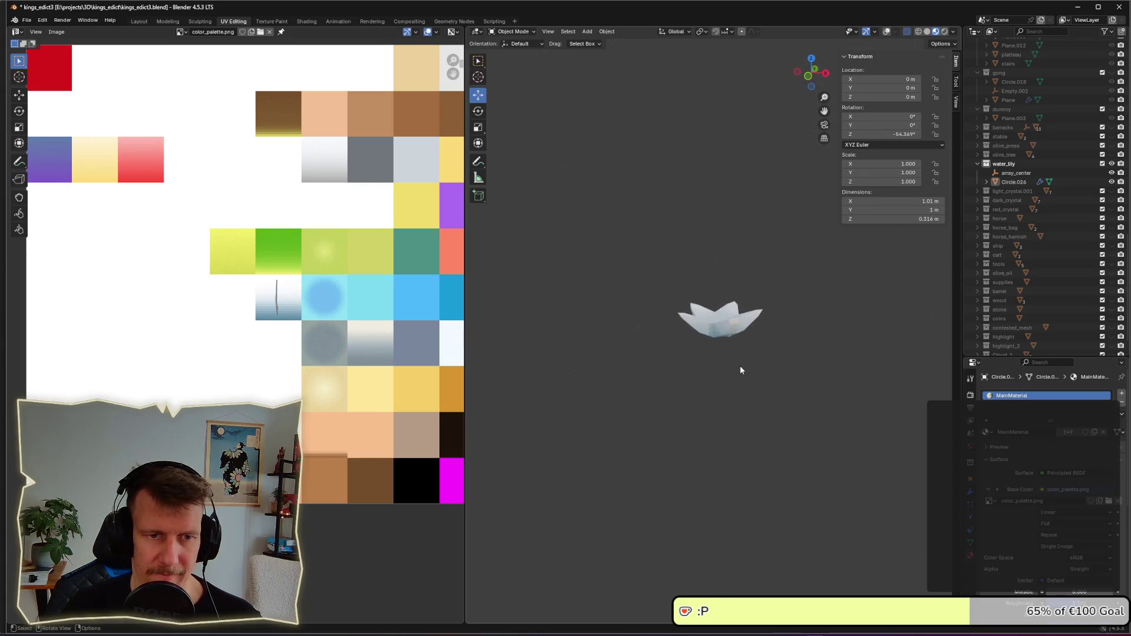
pyautogui.moveTo(744, 376); pyautogui.dragTo(749, 378)
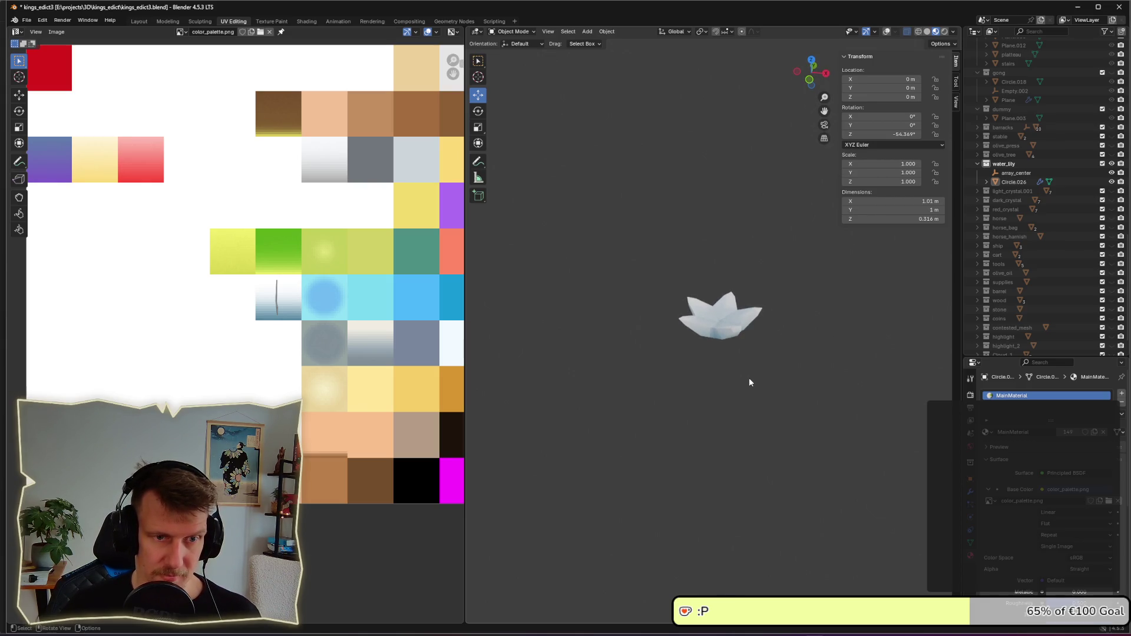
pyautogui.scroll(-1, 748, 378)
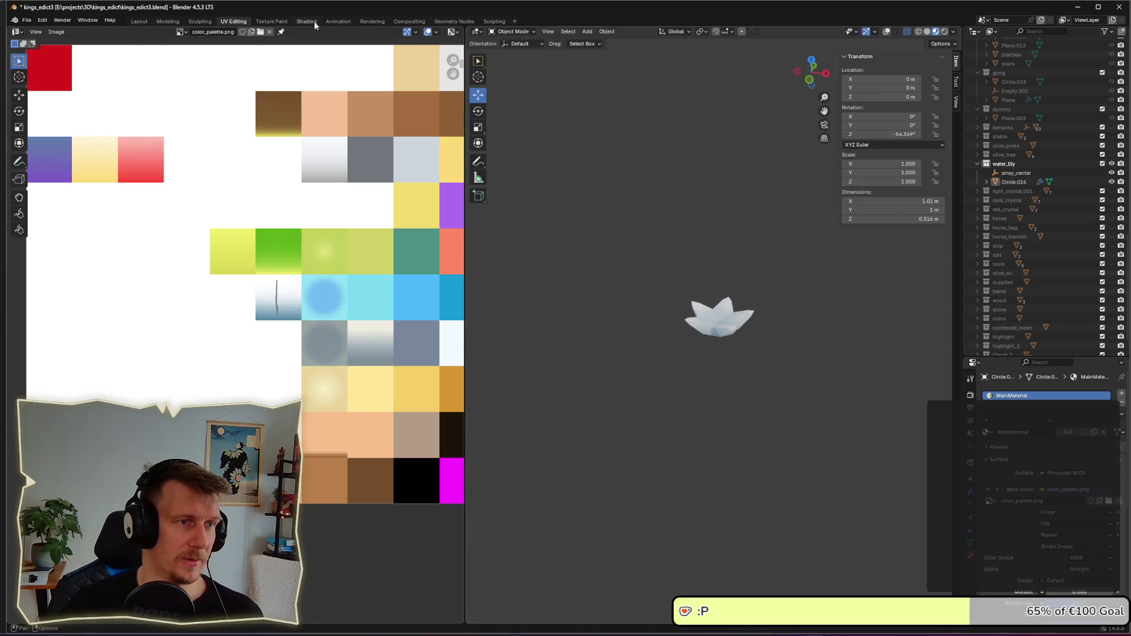
# - Run the collection export script in the Scripting workspace to export the water lily, then switch windows
pyautogui.click(495, 22)
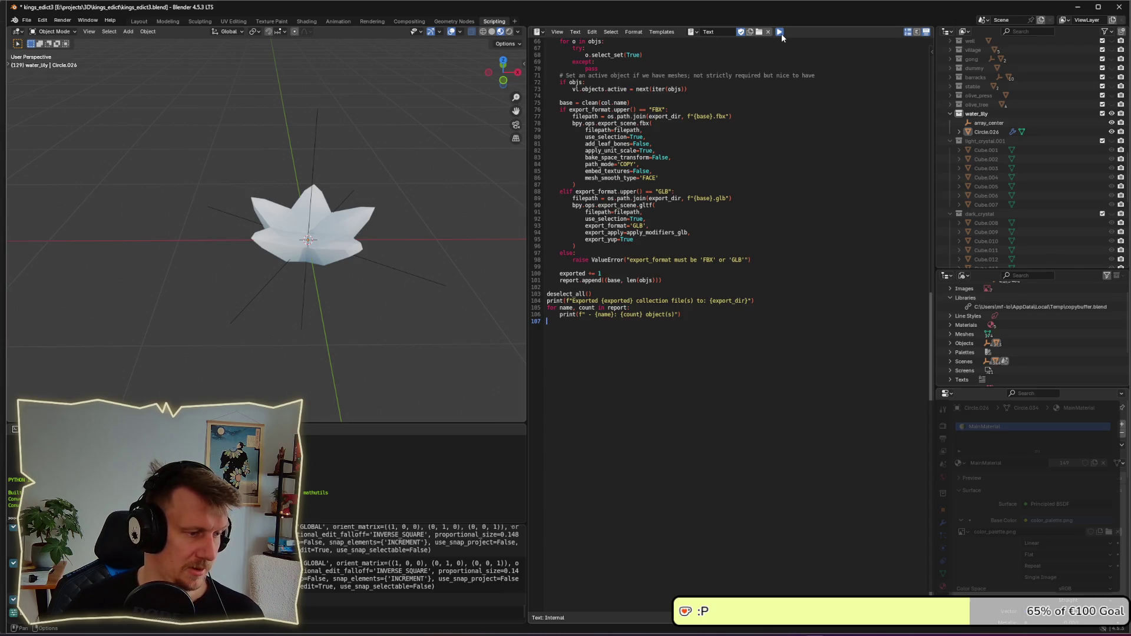
pyautogui.click(782, 33)
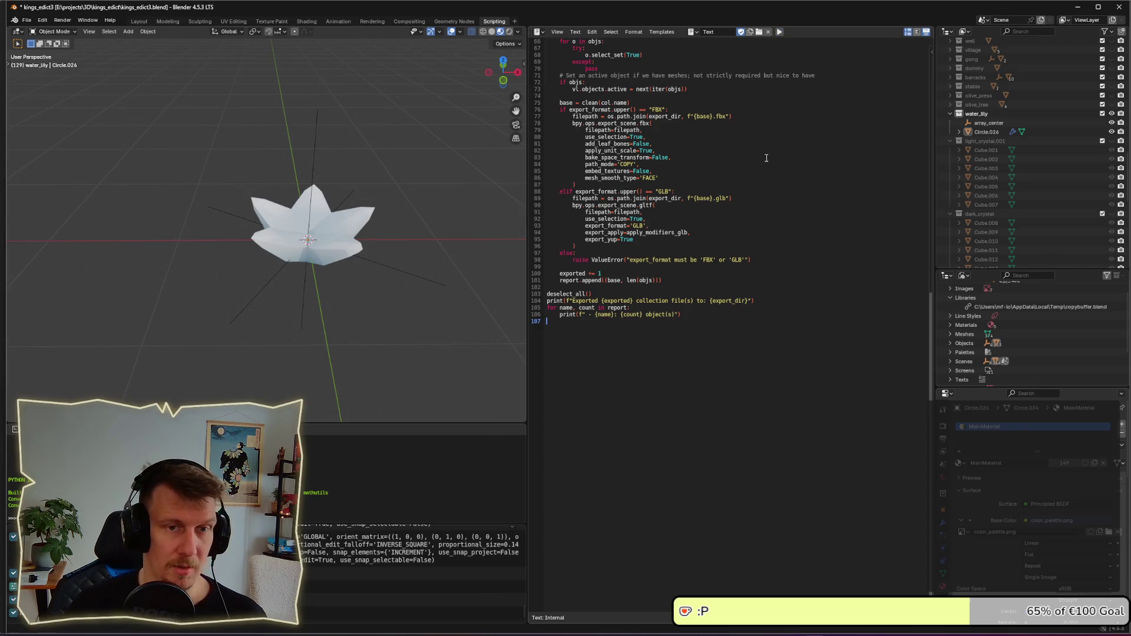
pyautogui.hotkey('alt', 'Tab')
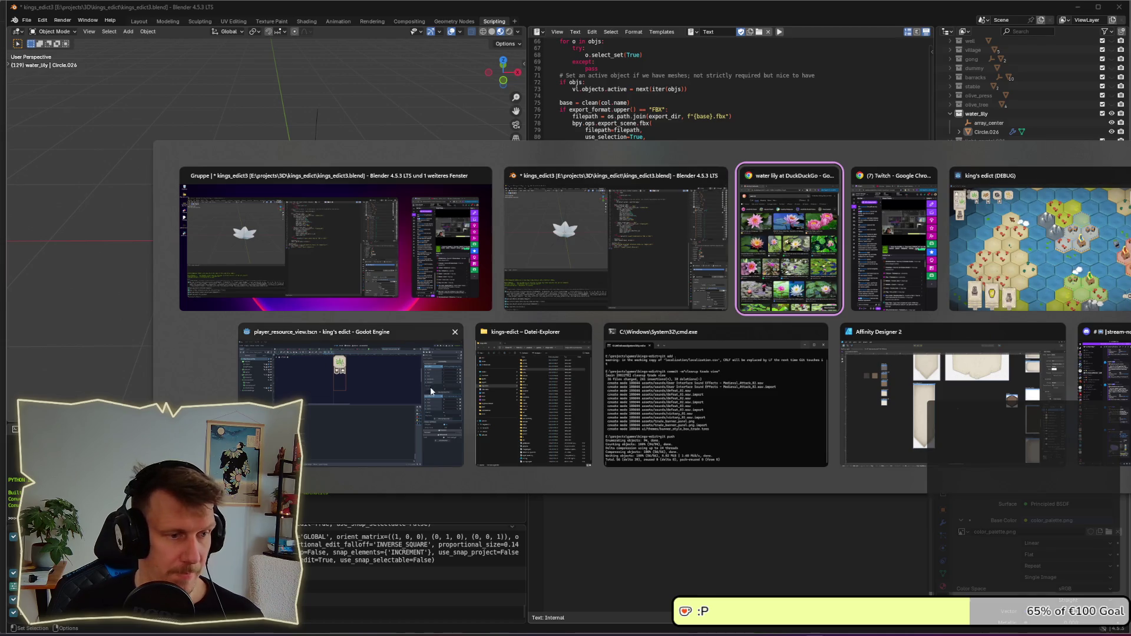
# - Bring Godot forward and open foliage_manager.tscn via the FileSystem filter
pyautogui.click(430, 387)
pyautogui.click(80, 391)
pyautogui.write('fol')
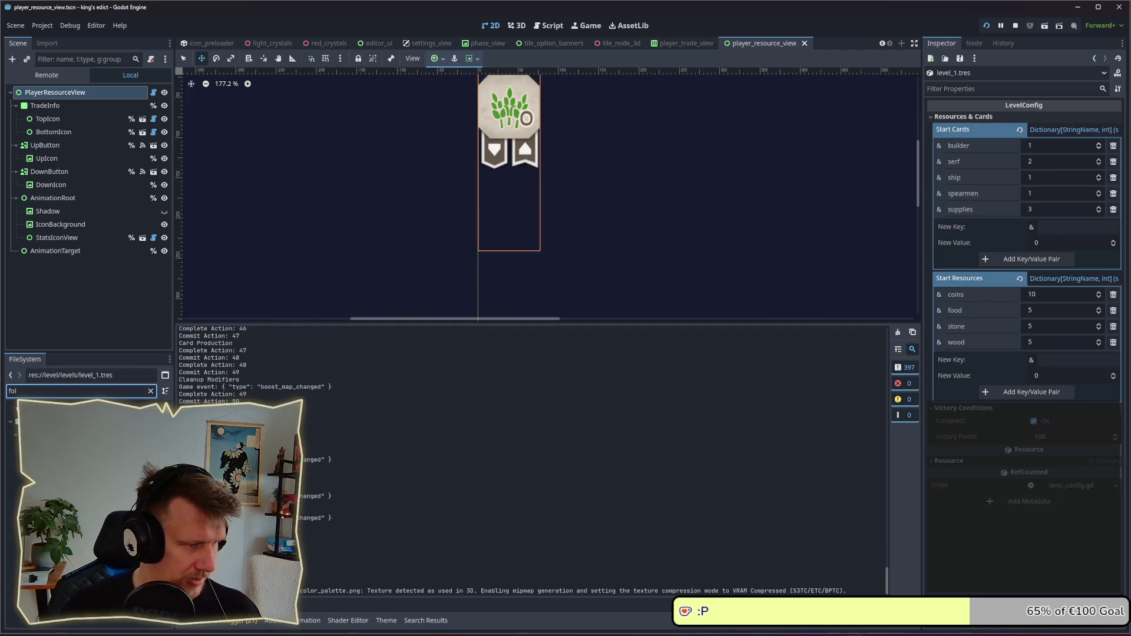
pyautogui.press('Return')
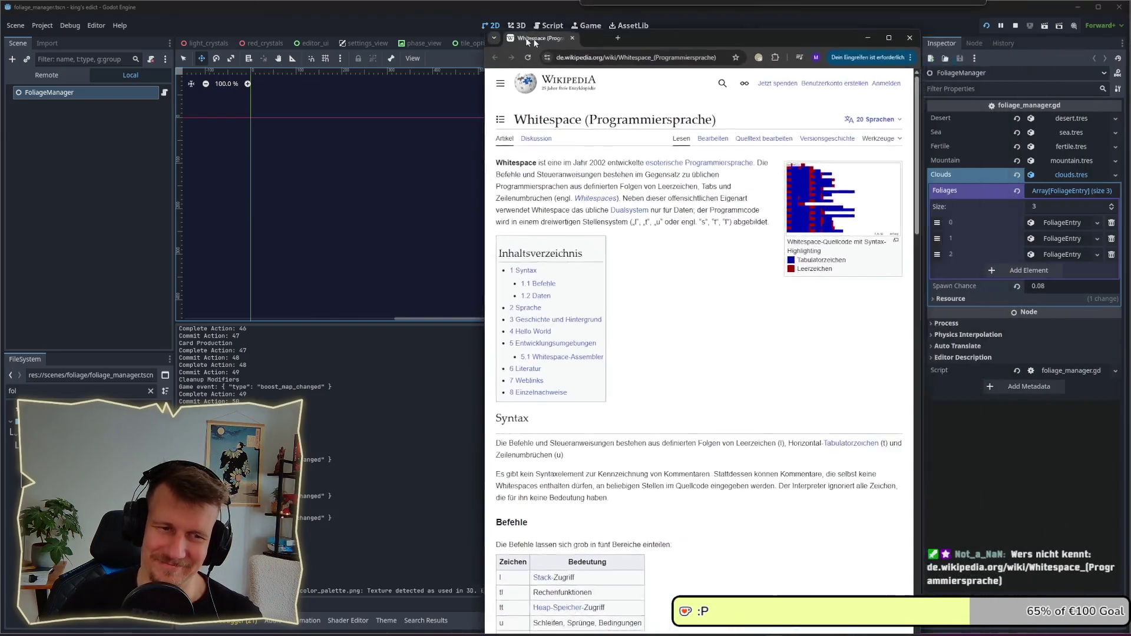
pyautogui.moveTo(672, 38); pyautogui.dragTo(516, 38)
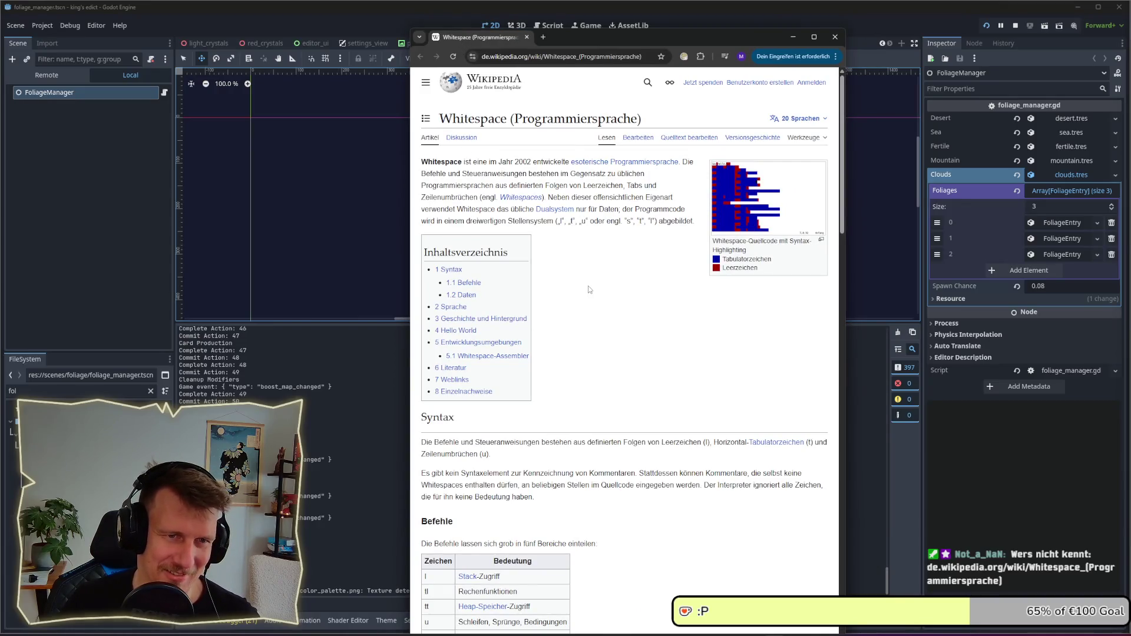
pyautogui.scroll(-5, 588, 285)
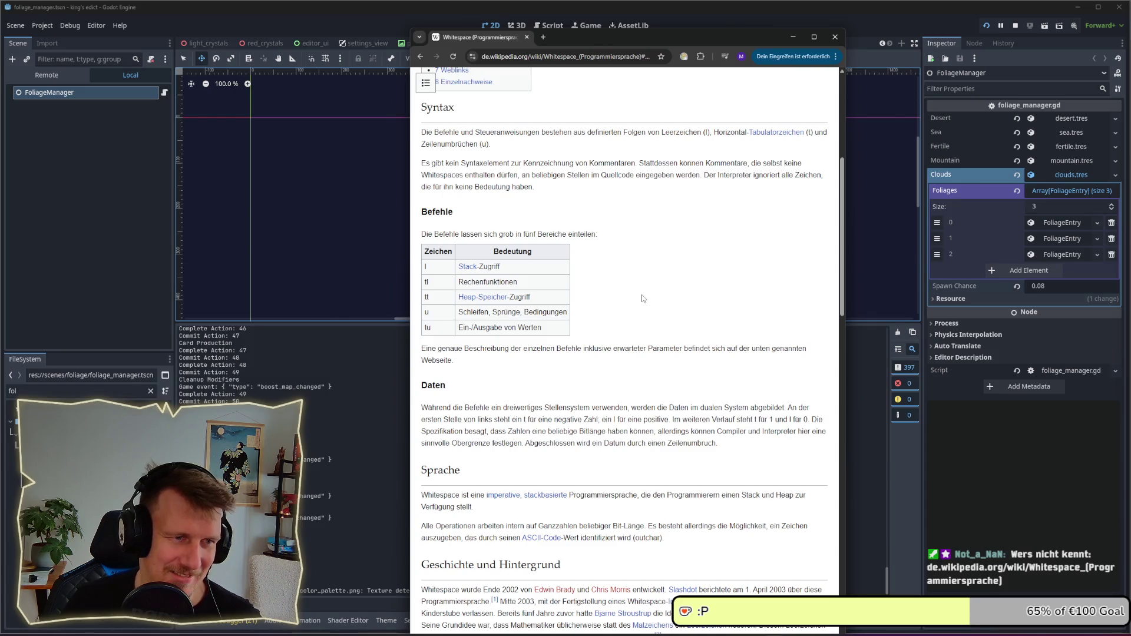
pyautogui.scroll(-5, 642, 298)
pyautogui.scroll(-5, 642, 299)
pyautogui.scroll(-3, 642, 299)
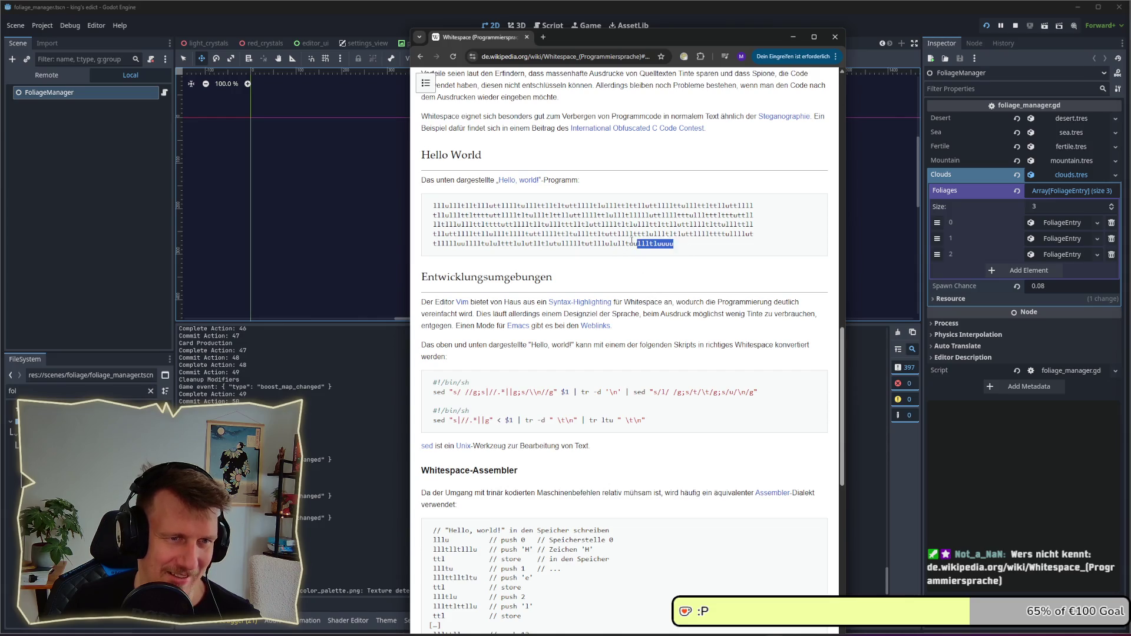
pyautogui.moveTo(675, 245); pyautogui.dragTo(416, 211)
pyautogui.click(700, 243)
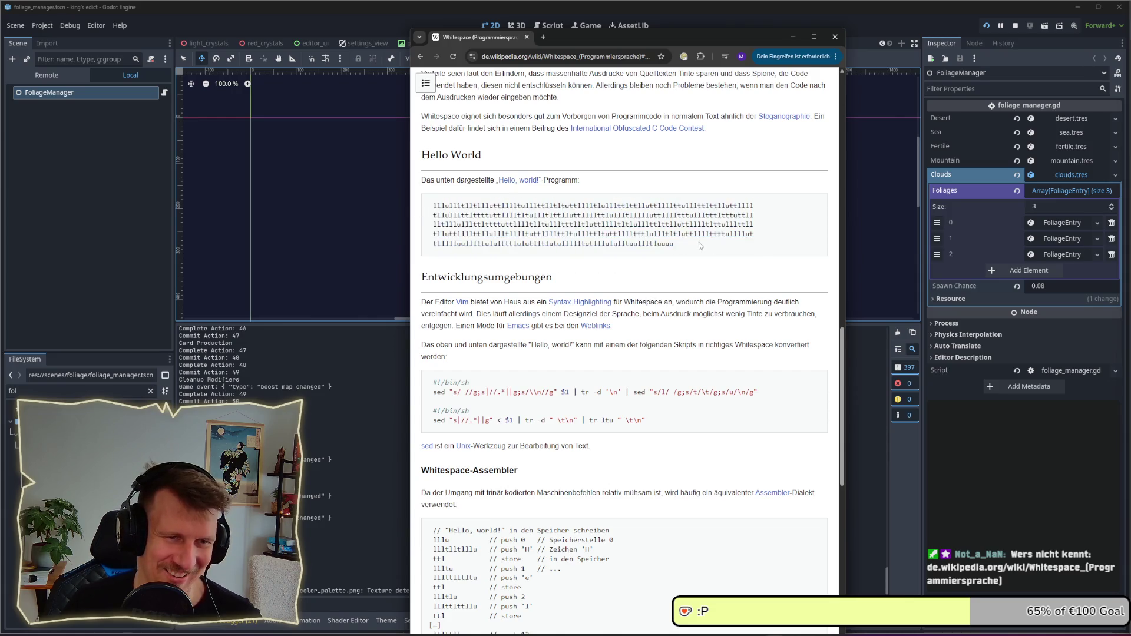
pyautogui.scroll(-5, 700, 243)
pyautogui.scroll(-5, 699, 242)
pyautogui.scroll(-5, 699, 242)
pyautogui.scroll(5, 699, 242)
pyautogui.scroll(5, 699, 243)
pyautogui.scroll(5, 699, 242)
pyautogui.scroll(5, 699, 242)
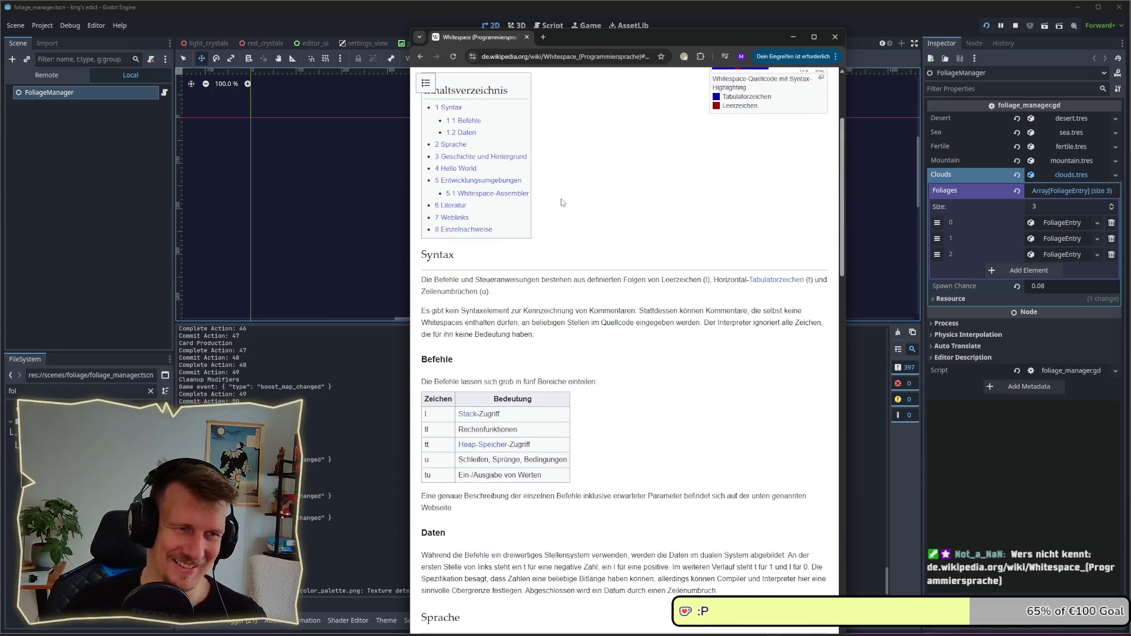
pyautogui.scroll(5, 699, 244)
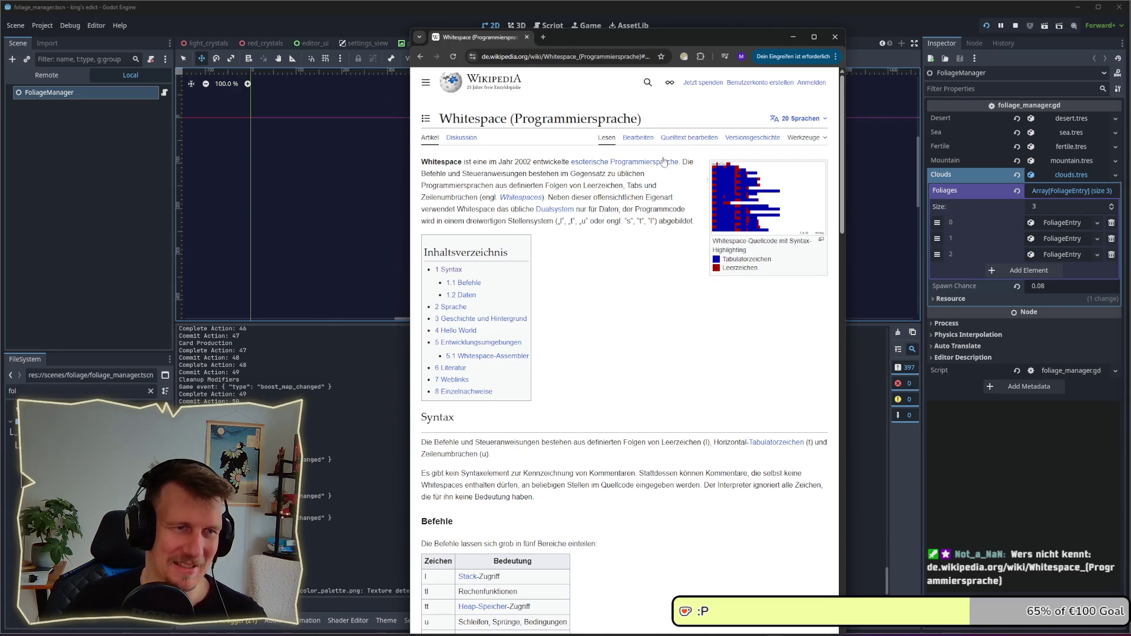
pyautogui.click(528, 38)
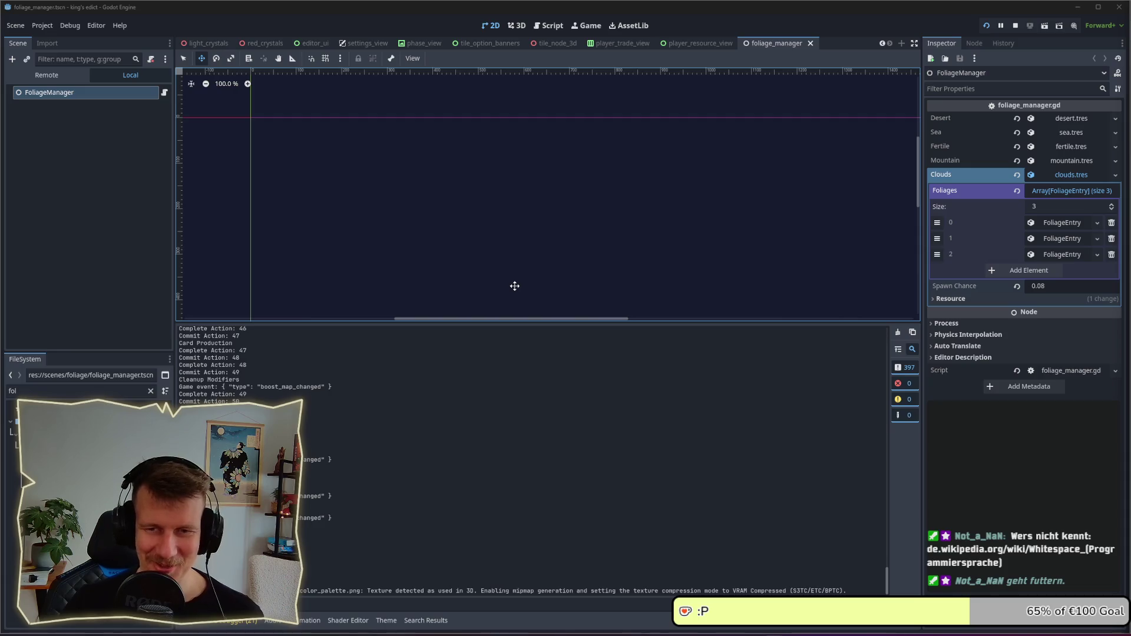
# - Enlarge the viewport, return to Godot and show foliage_randomizer.gd with its get_foliage function
pyautogui.click(415, 242)
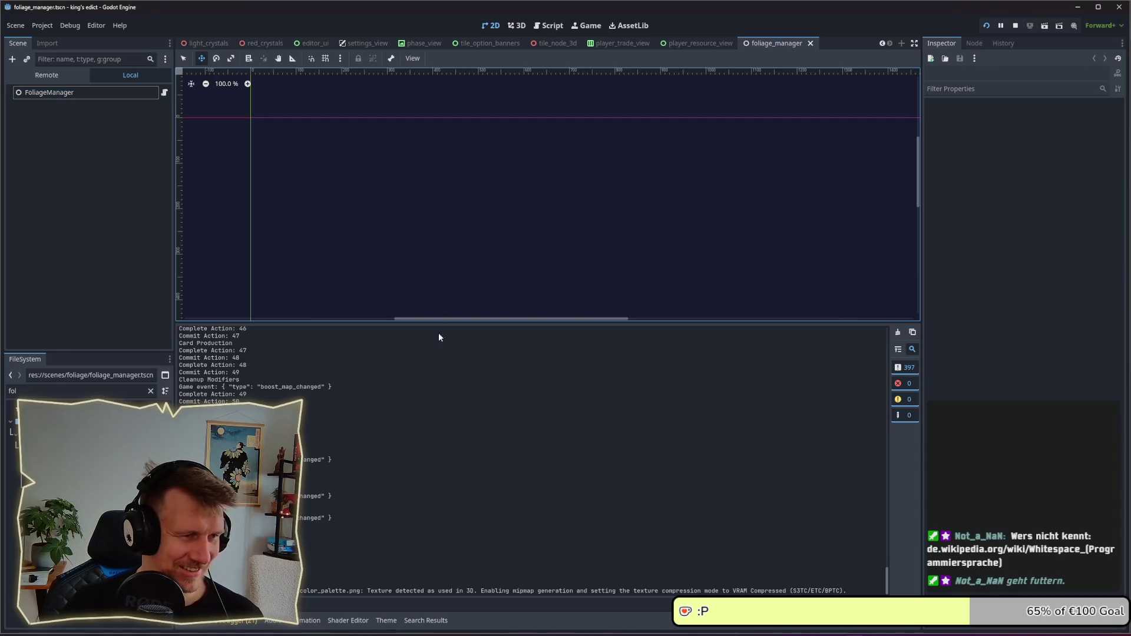
pyautogui.moveTo(480, 323); pyautogui.dragTo(485, 377)
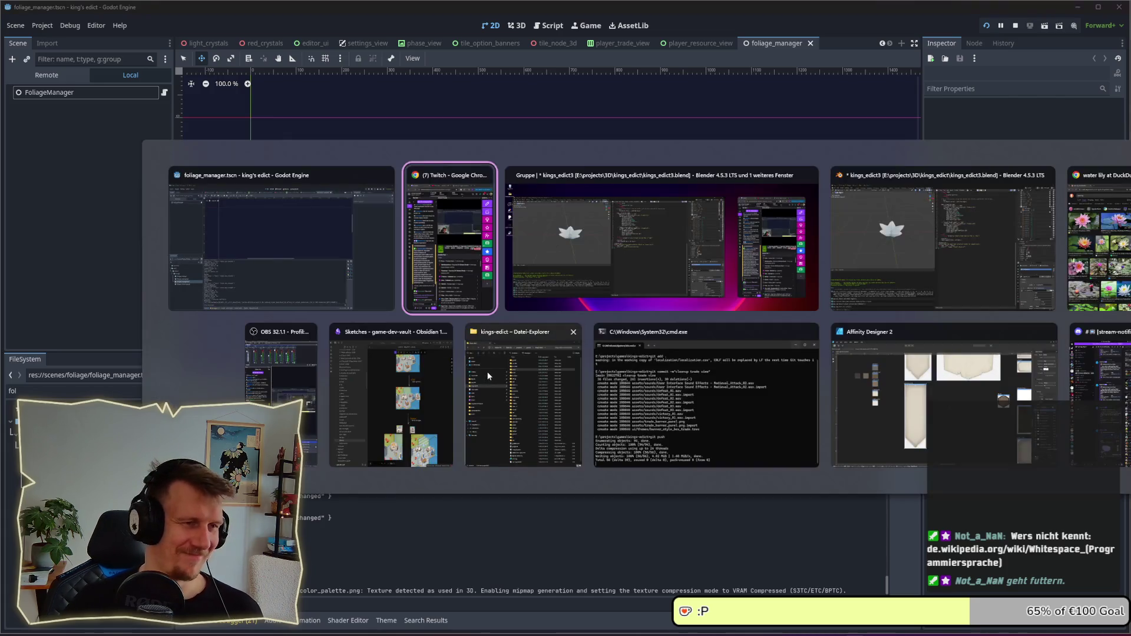
pyautogui.hotkey('alt', 'Tab')
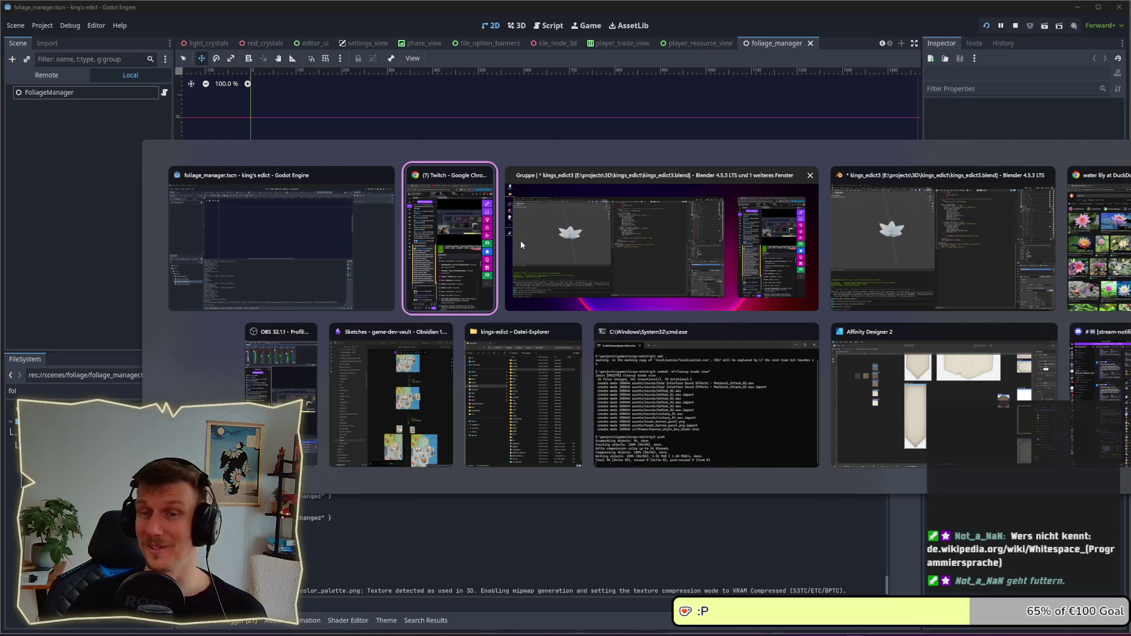
pyautogui.click(254, 271)
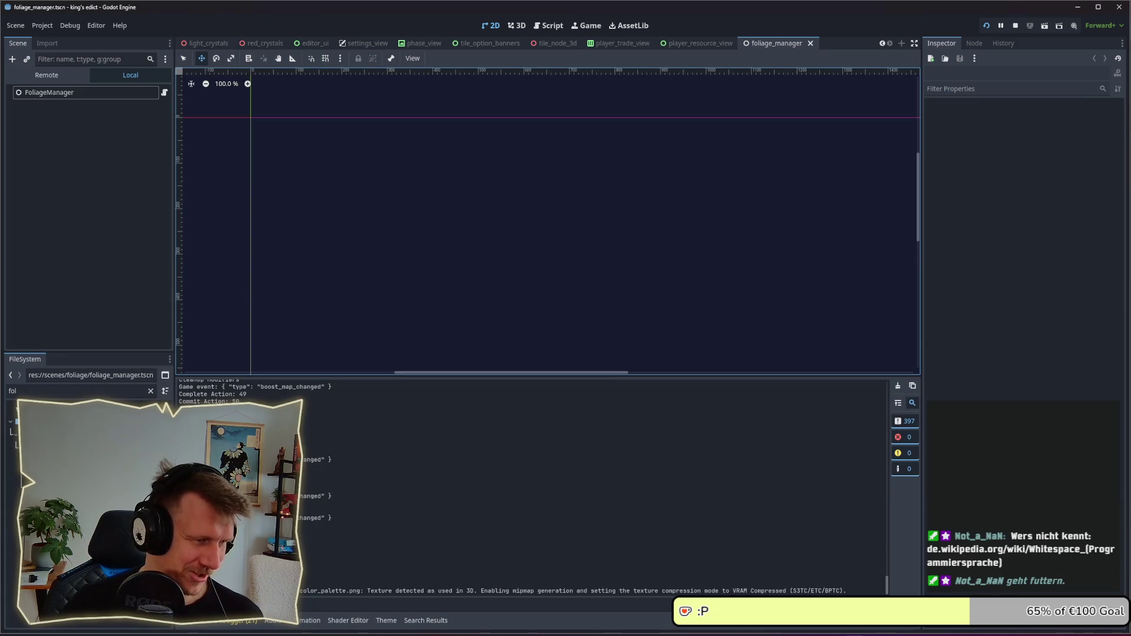
pyautogui.hotkey('ctrl', 'F3')
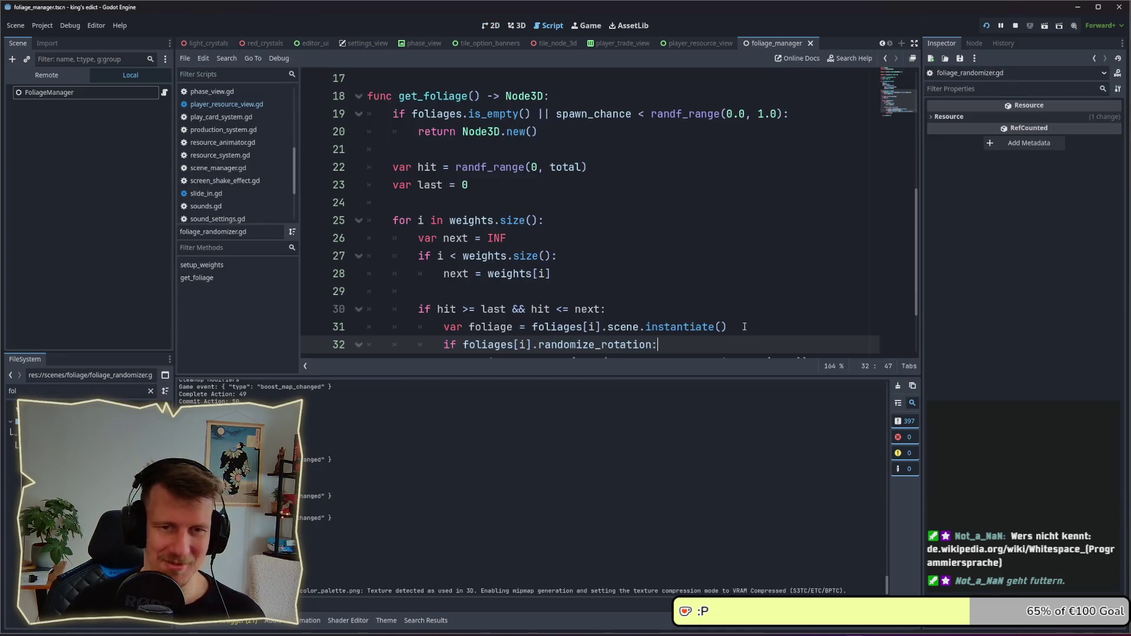
# - Search the project files for 'water', clear the search and switch to the algea_2 scene
pyautogui.click(88, 416)
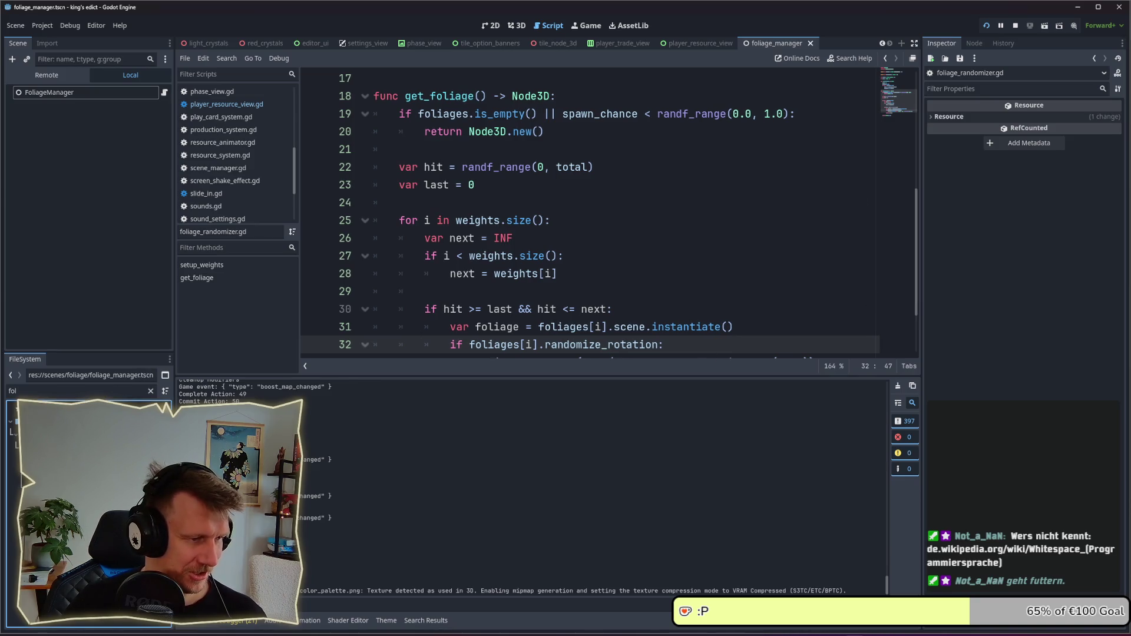
pyautogui.click(13, 391)
pyautogui.write('water')
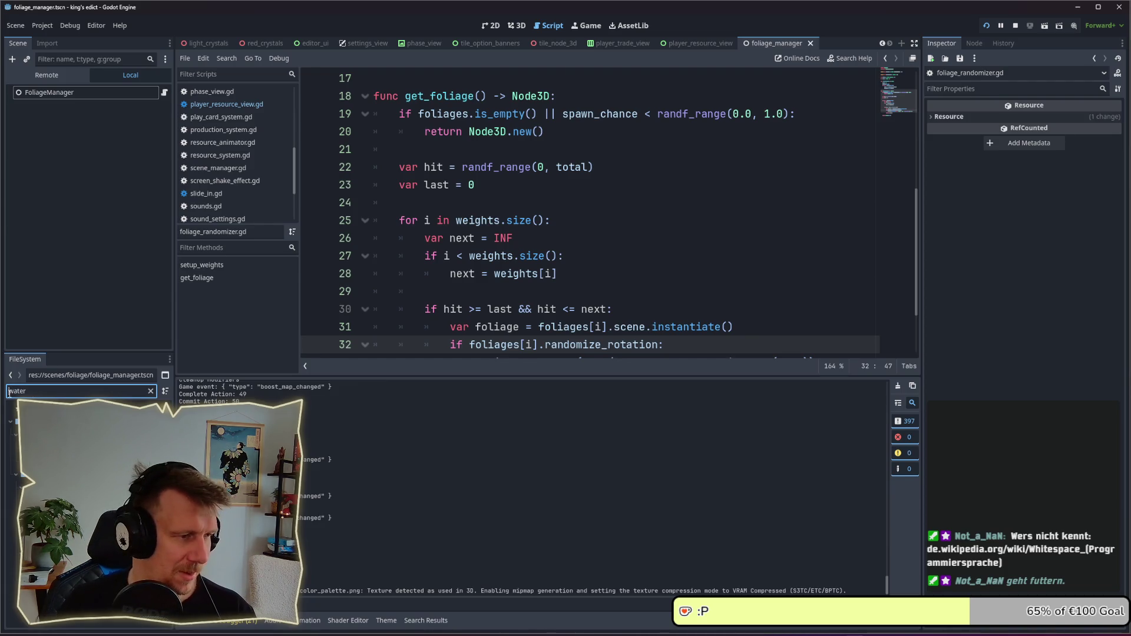
pyautogui.moveTo(40, 391); pyautogui.dragTo(2, 395)
pyautogui.press('BackSpace')
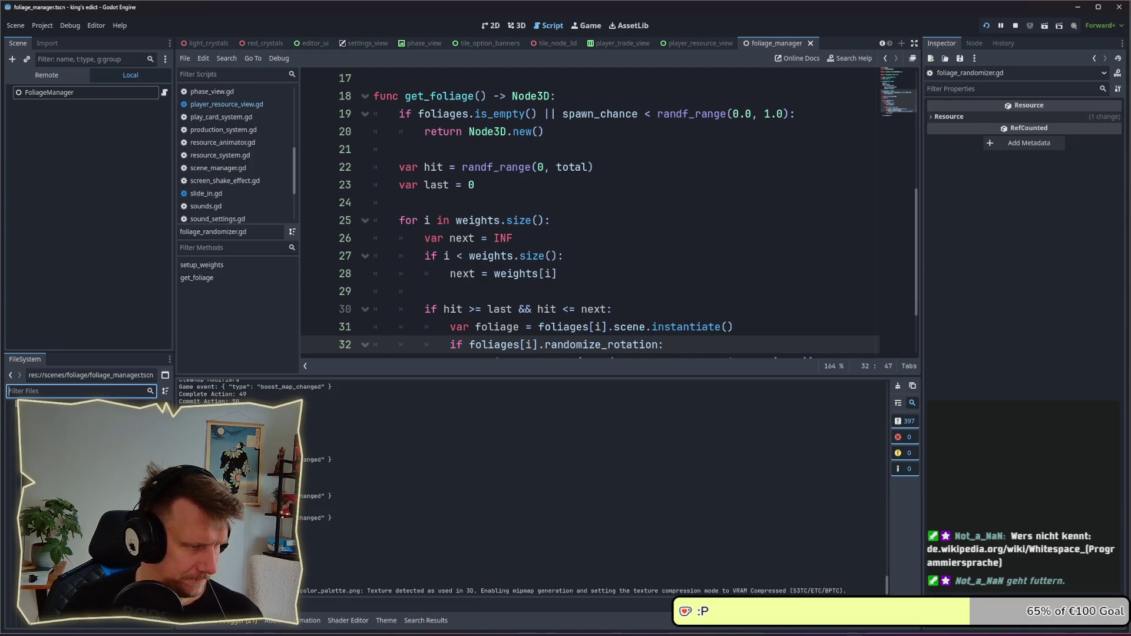
pyautogui.hotkey('ctrl', 'shift', 'Tab')
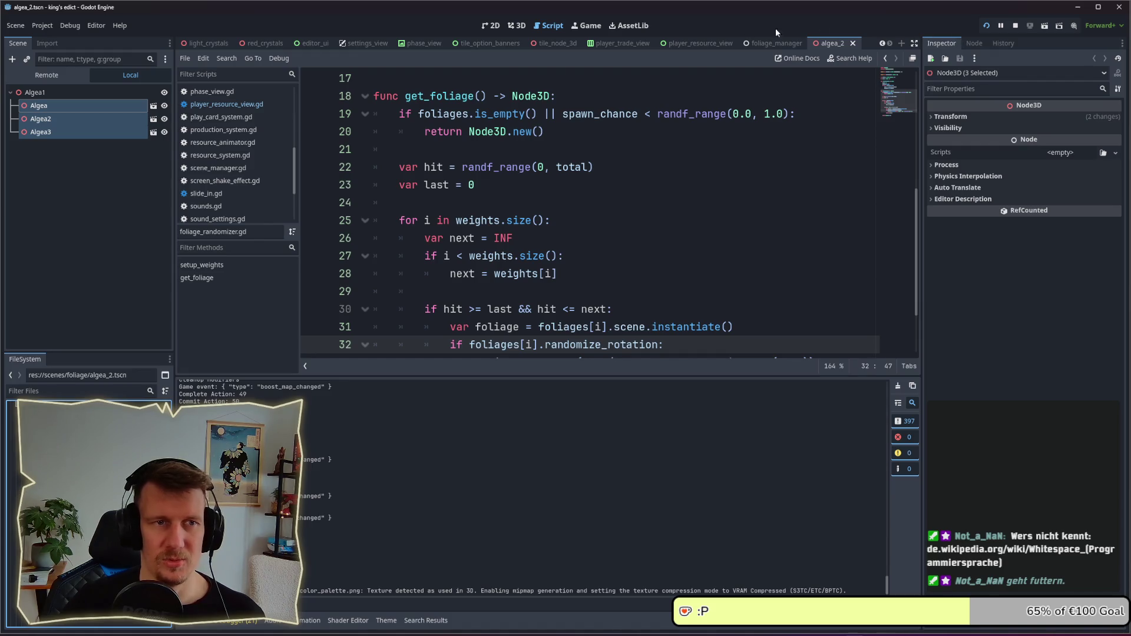
# - View the algea_2 algae in 3D, comparing briefly with the algea_1 scene
pyautogui.click(517, 25)
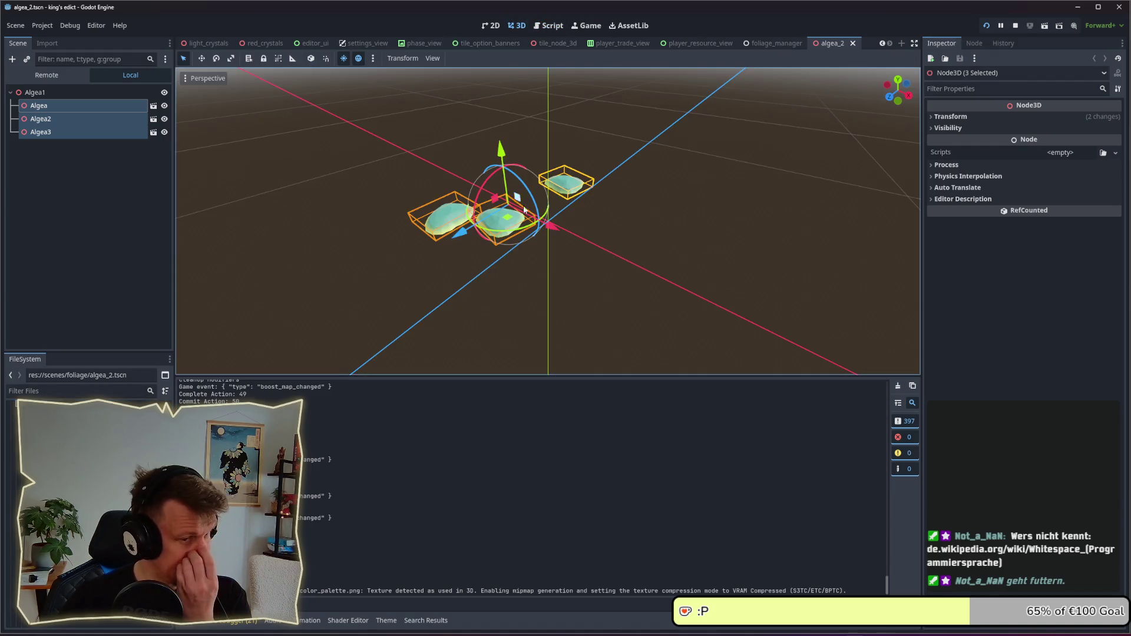
pyautogui.click(625, 273)
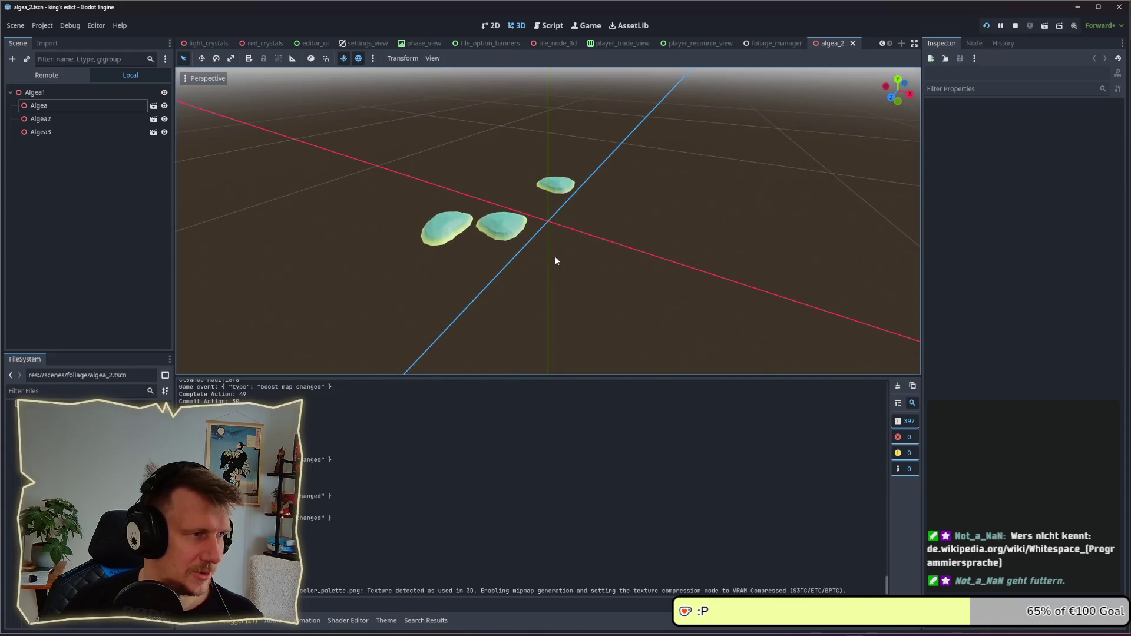
pyautogui.hotkey('ctrl', 'Tab')
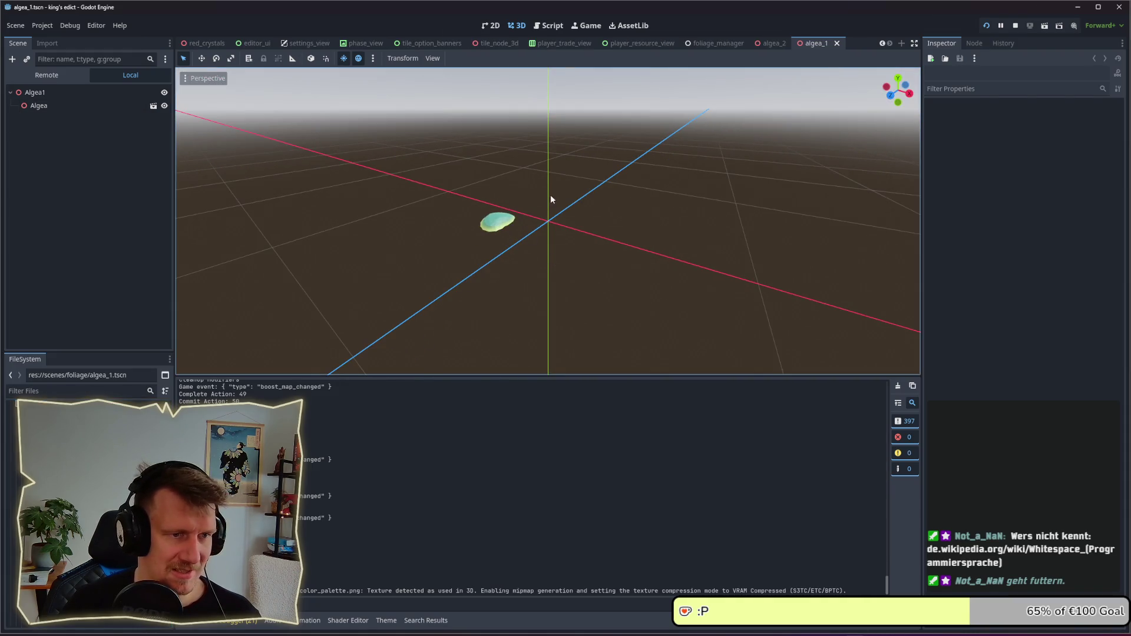
pyautogui.hotkey('ctrl', 'shift', 'Tab')
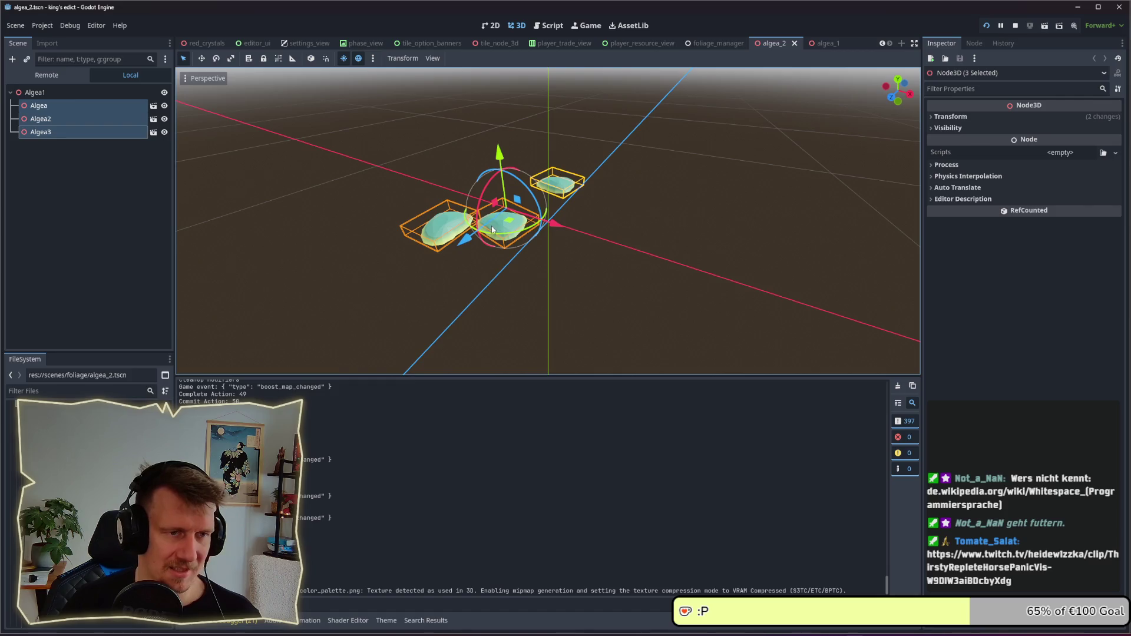
pyautogui.click(600, 246)
pyautogui.scroll(4, 516, 239)
pyautogui.scroll(3, 517, 241)
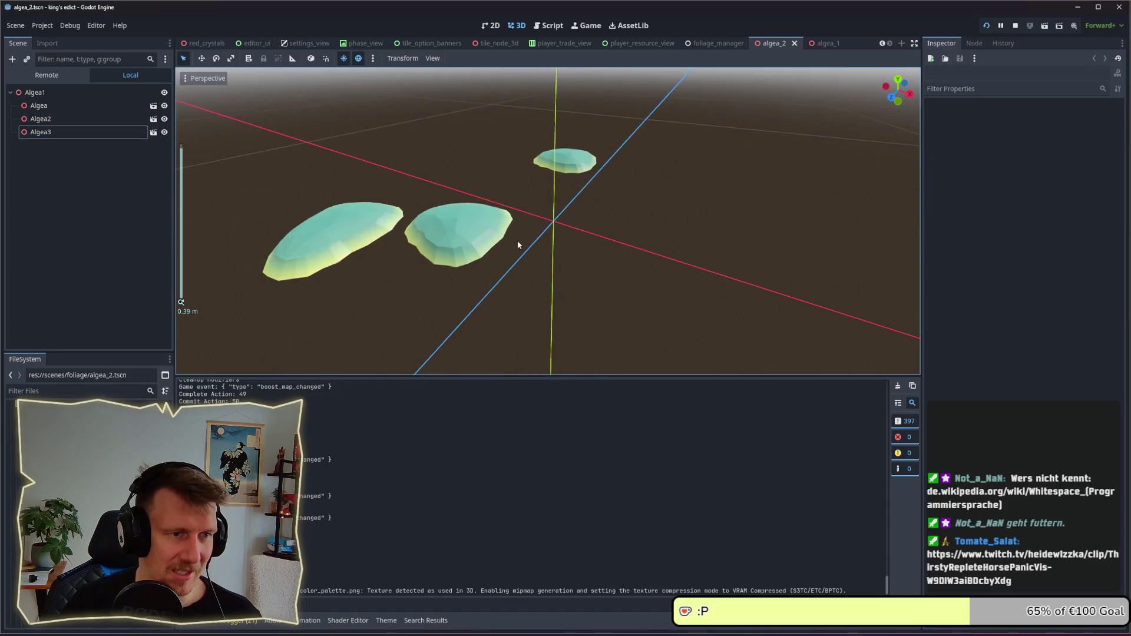
pyautogui.moveTo(517, 240); pyautogui.dragTo(566, 240)
# - Filter the files to water_lily.glb and drag the model into the algea_2 scene
pyautogui.click(62, 392)
pyautogui.write('wa')
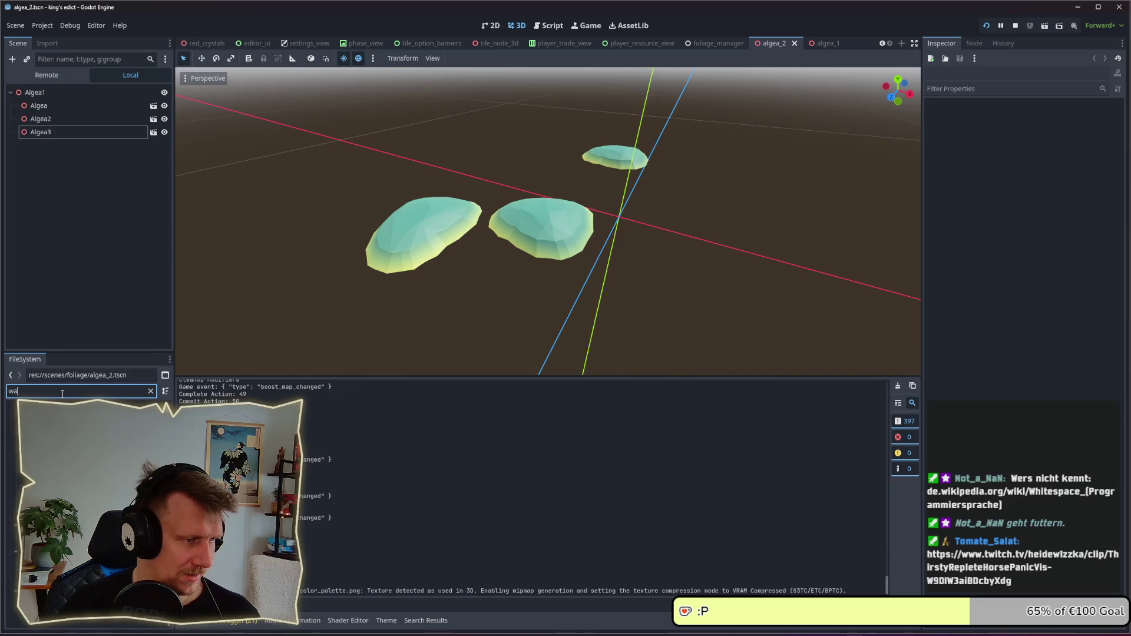
pyautogui.write('ter')
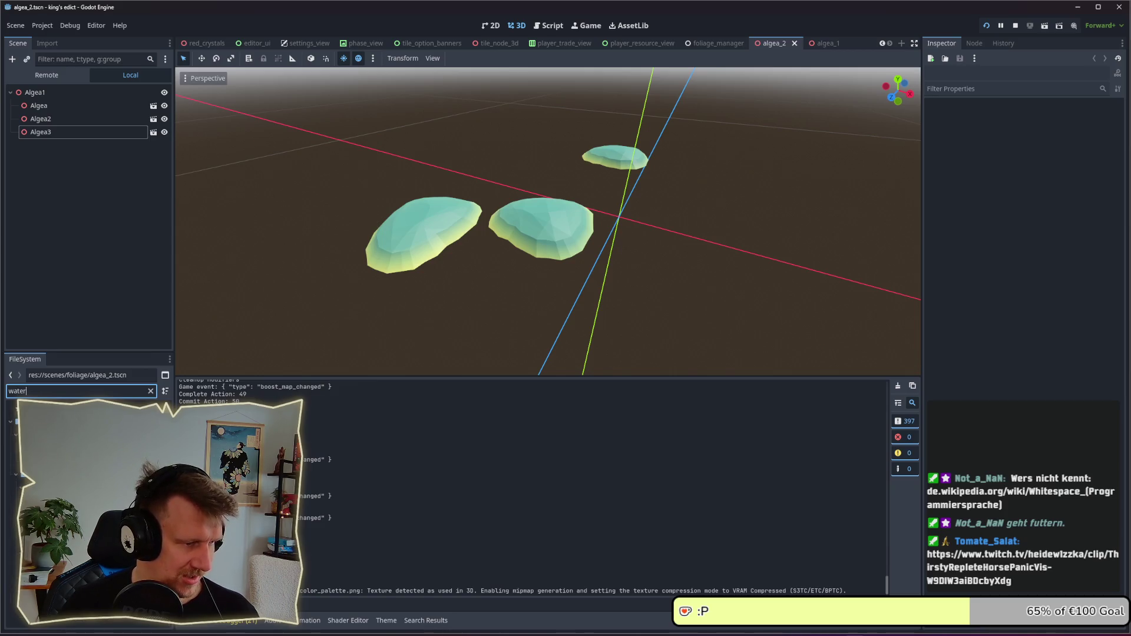
pyautogui.moveTo(54, 416); pyautogui.dragTo(78, 137)
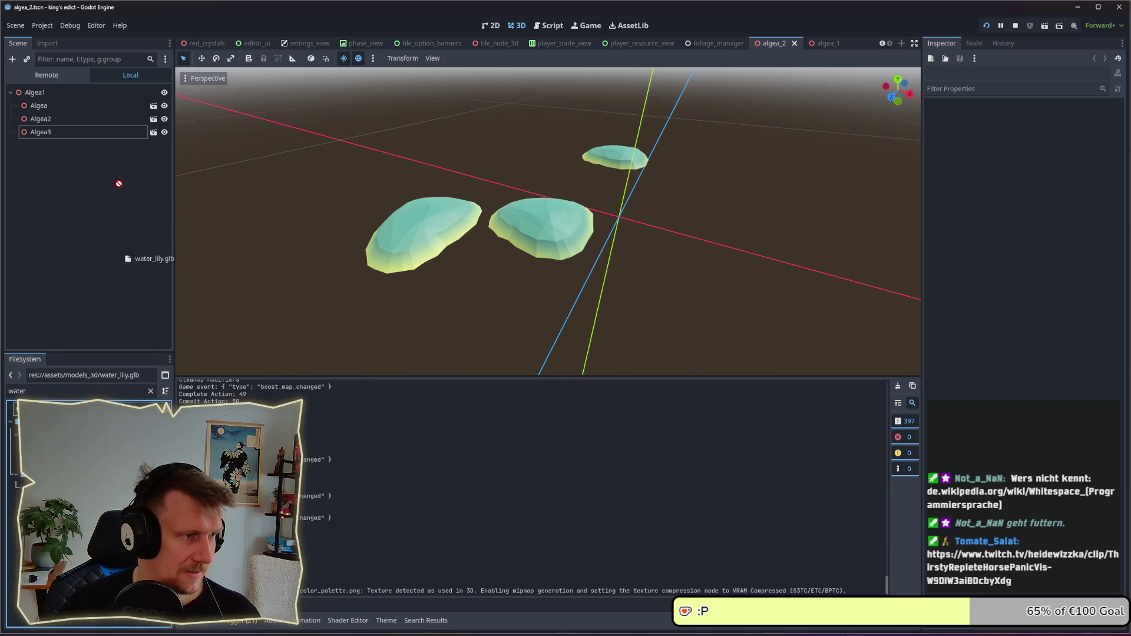
pyautogui.scroll(1, 721, 206)
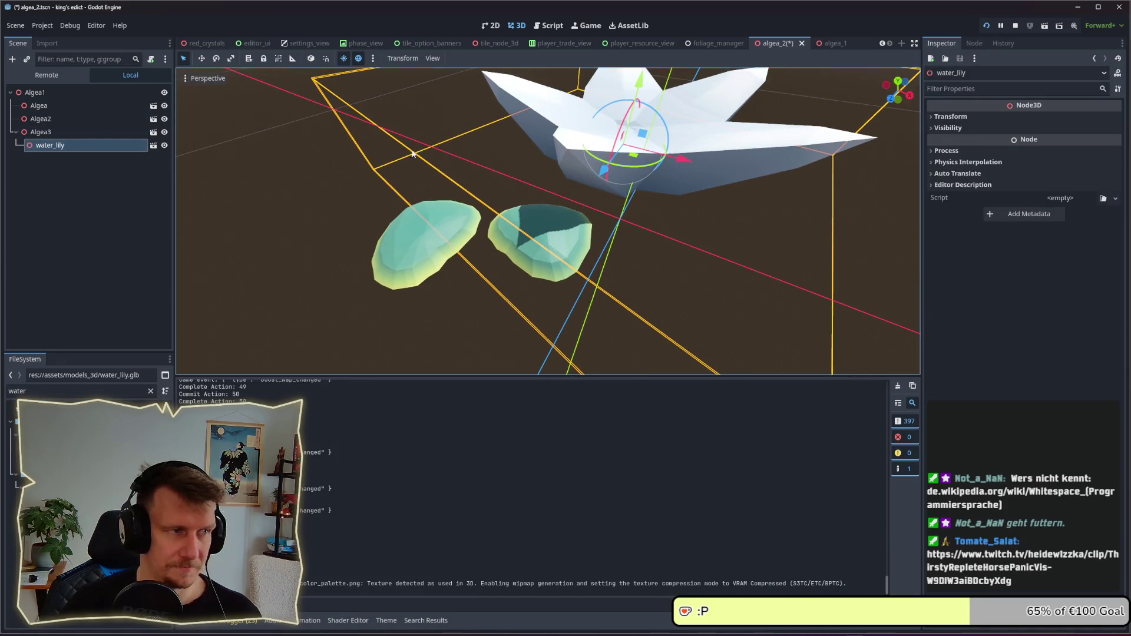
# - Select the water_lily node and set its uniform scale to 0.12 in the Transform section
pyautogui.click(63, 129)
pyautogui.moveTo(49, 145)
pyautogui.mouseDown()
pyautogui.moveTo(41, 134)
pyautogui.moveTo(50, 146)
pyautogui.mouseUp()
pyautogui.click(50, 145)
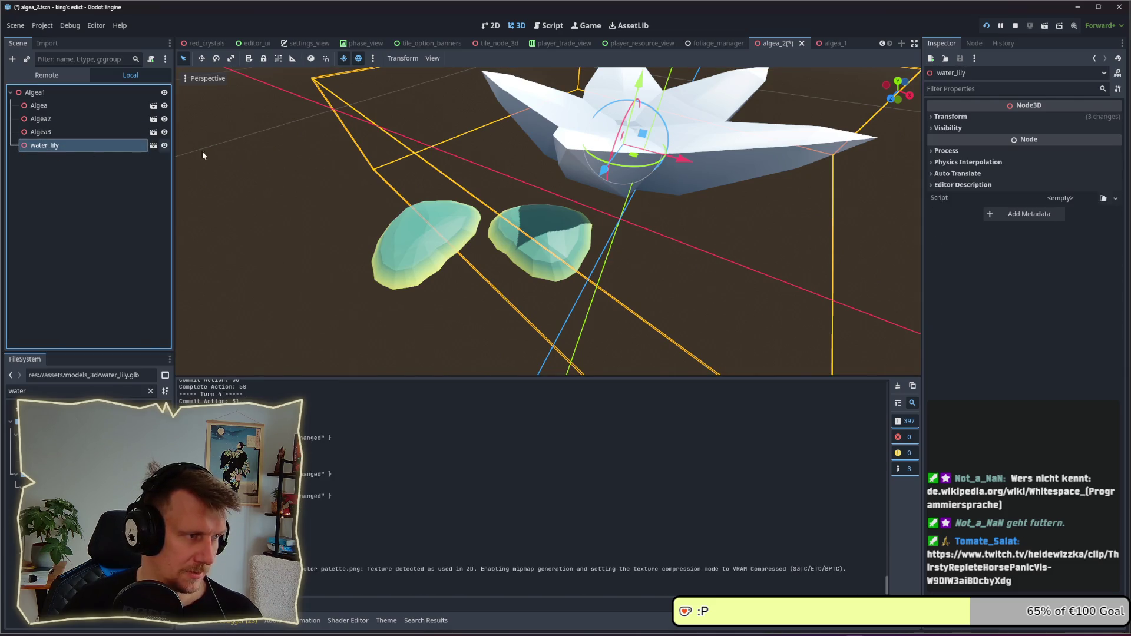
pyautogui.click(950, 117)
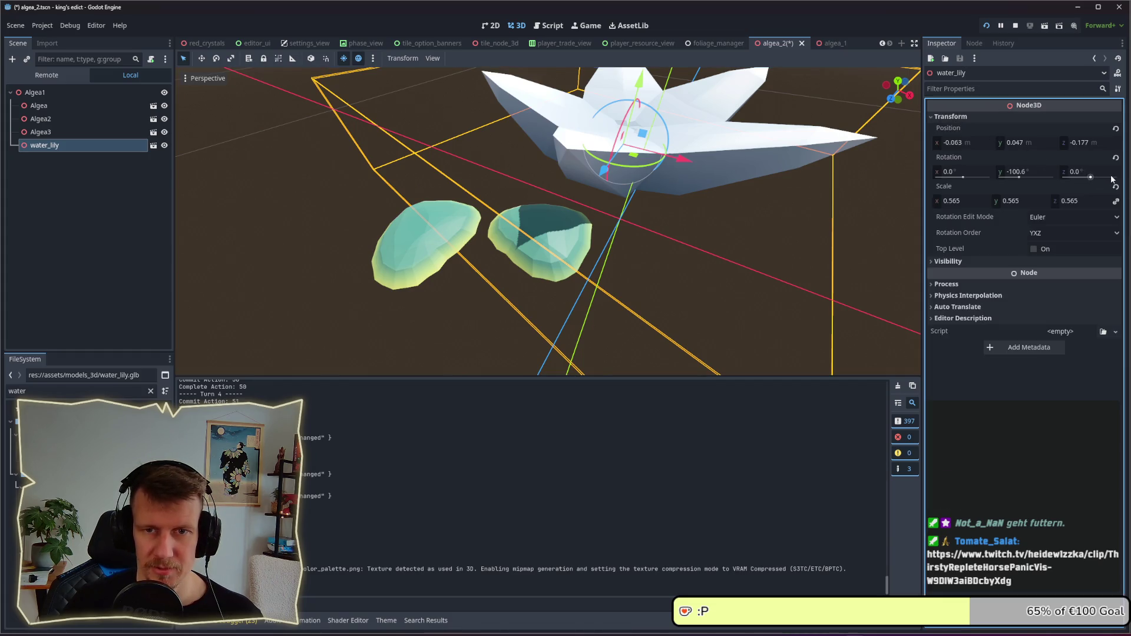
pyautogui.moveTo(1080, 201); pyautogui.dragTo(1016, 201)
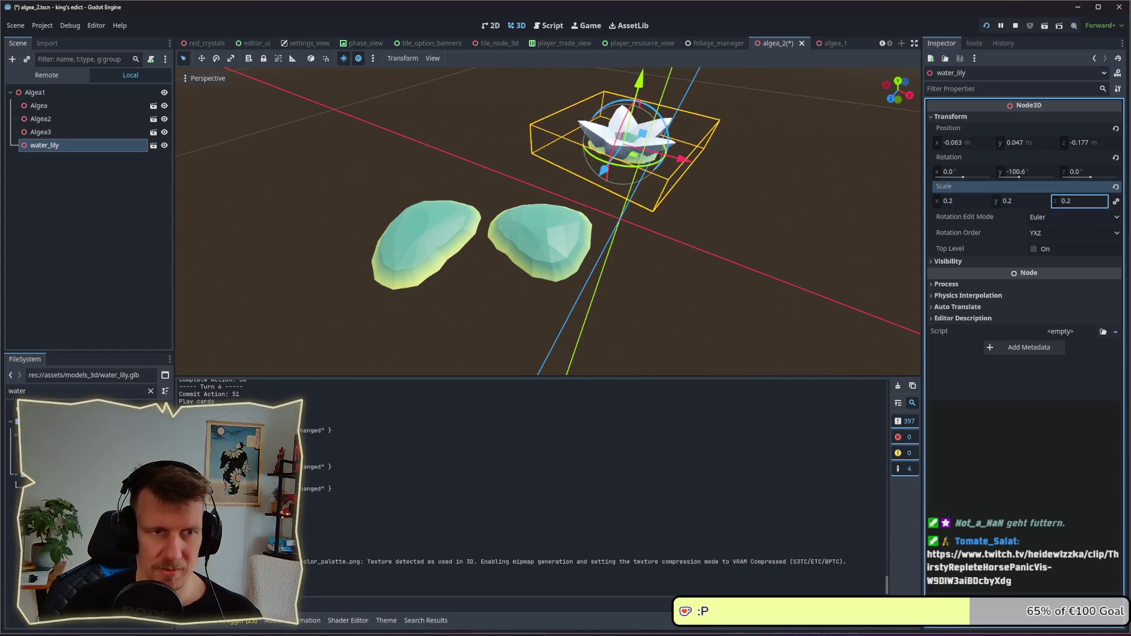
pyautogui.write('0.12')
pyautogui.press('Return')
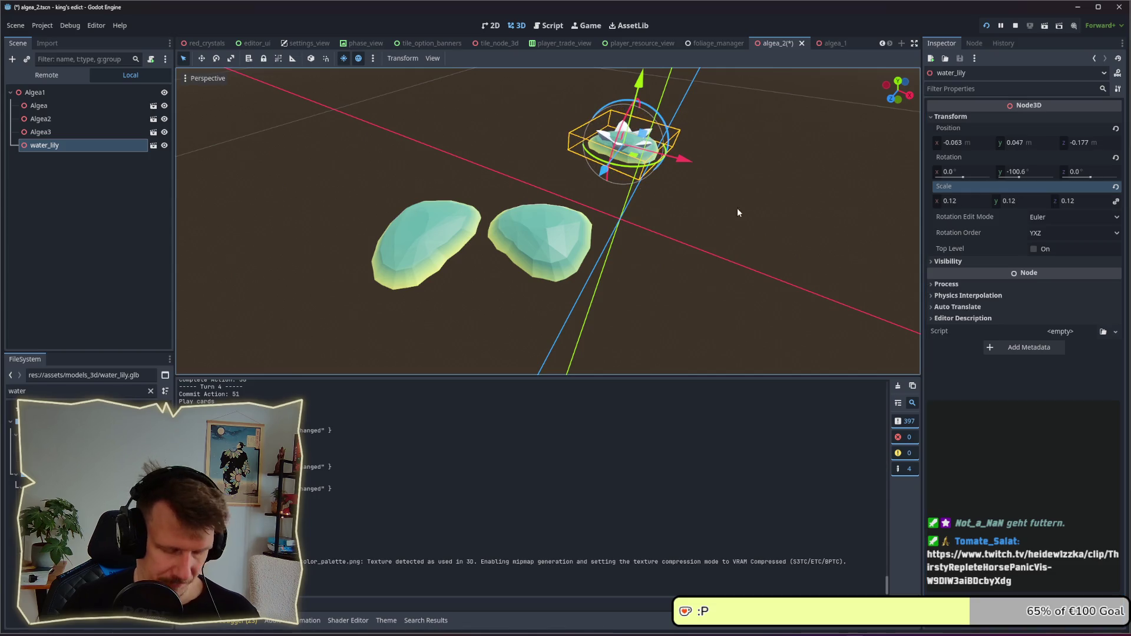
# - Place the lily onto an algae pad with a slight tilt and duplicate it as water_lily2
pyautogui.moveTo(640, 84); pyautogui.dragTo(646, 71)
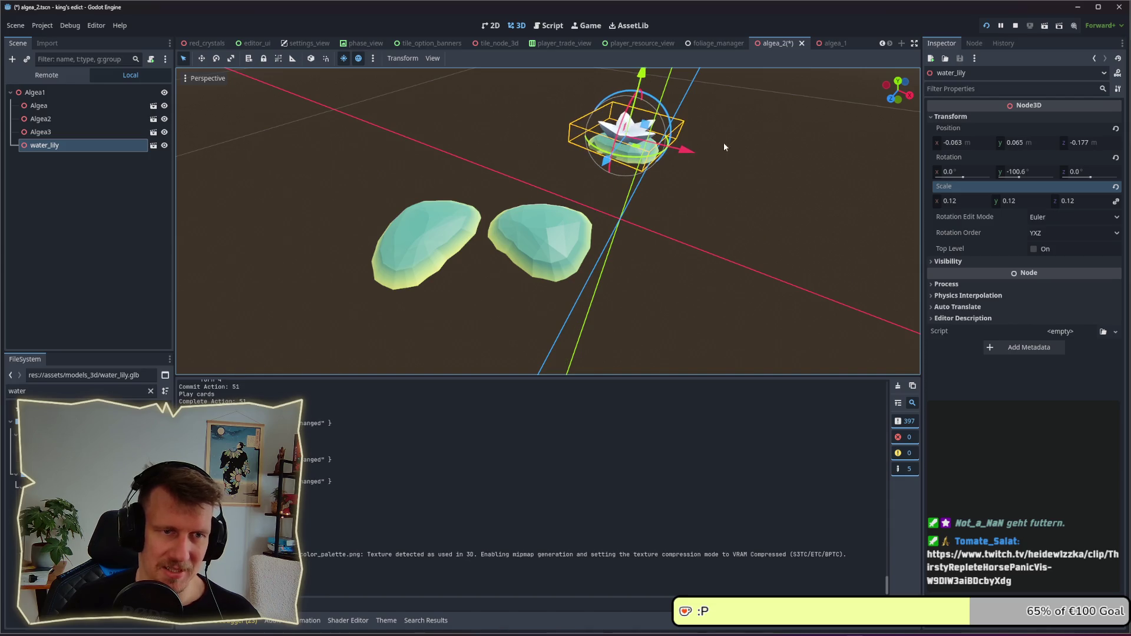
pyautogui.scroll(-2, 707, 136)
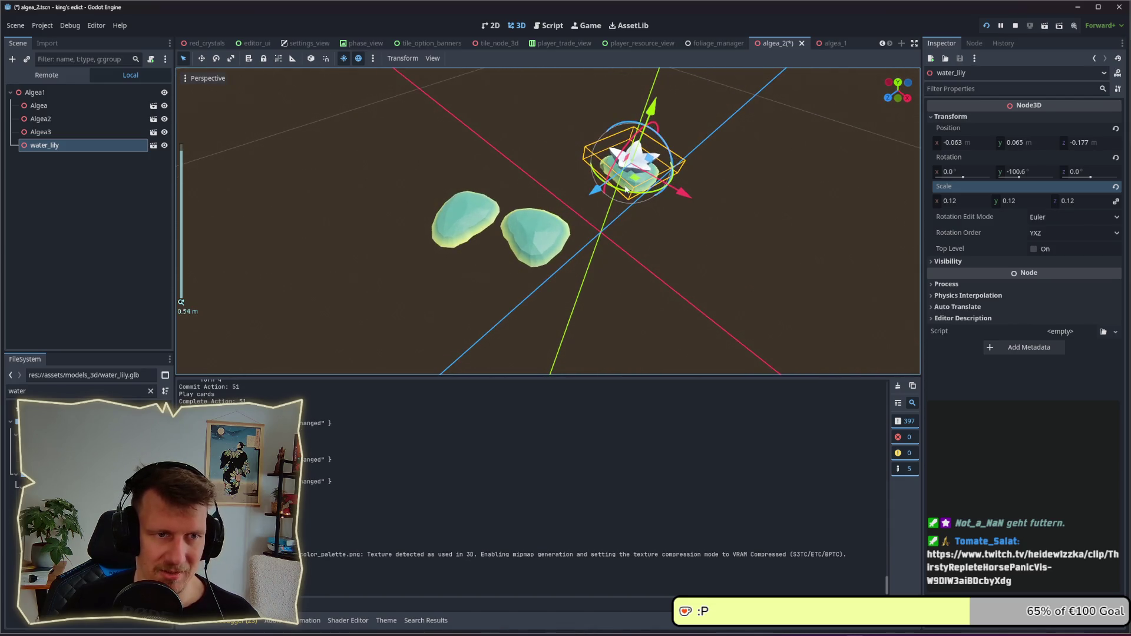
pyautogui.moveTo(619, 158)
pyautogui.mouseDown()
pyautogui.moveTo(531, 221)
pyautogui.moveTo(530, 244)
pyautogui.moveTo(643, 201)
pyautogui.mouseUp()
pyautogui.scroll(2, 530, 257)
pyautogui.scroll(1, 575, 240)
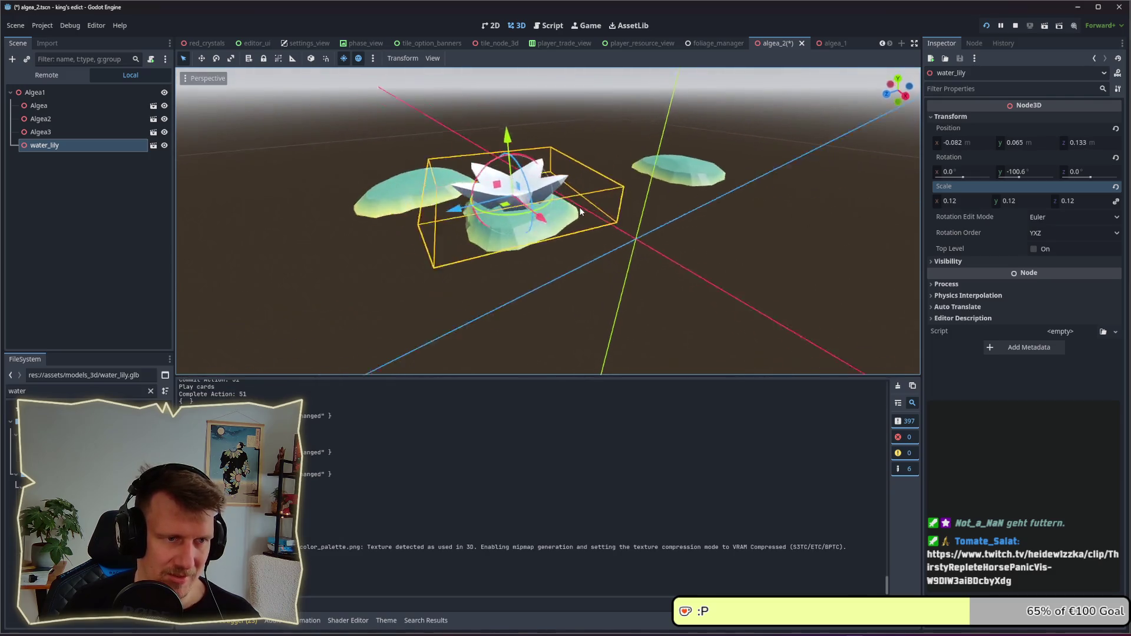
pyautogui.middleClick(642, 201)
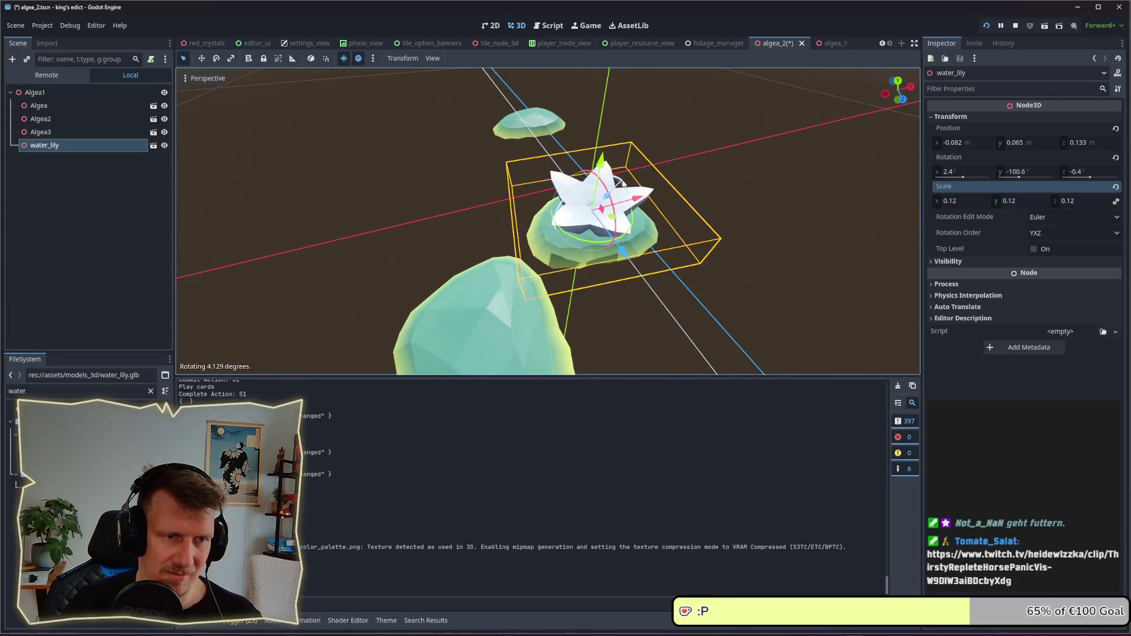
pyautogui.click(756, 202)
pyautogui.moveTo(755, 202); pyautogui.dragTo(754, 189)
pyautogui.scroll(-8, 739, 172)
pyautogui.scroll(-6, 704, 201)
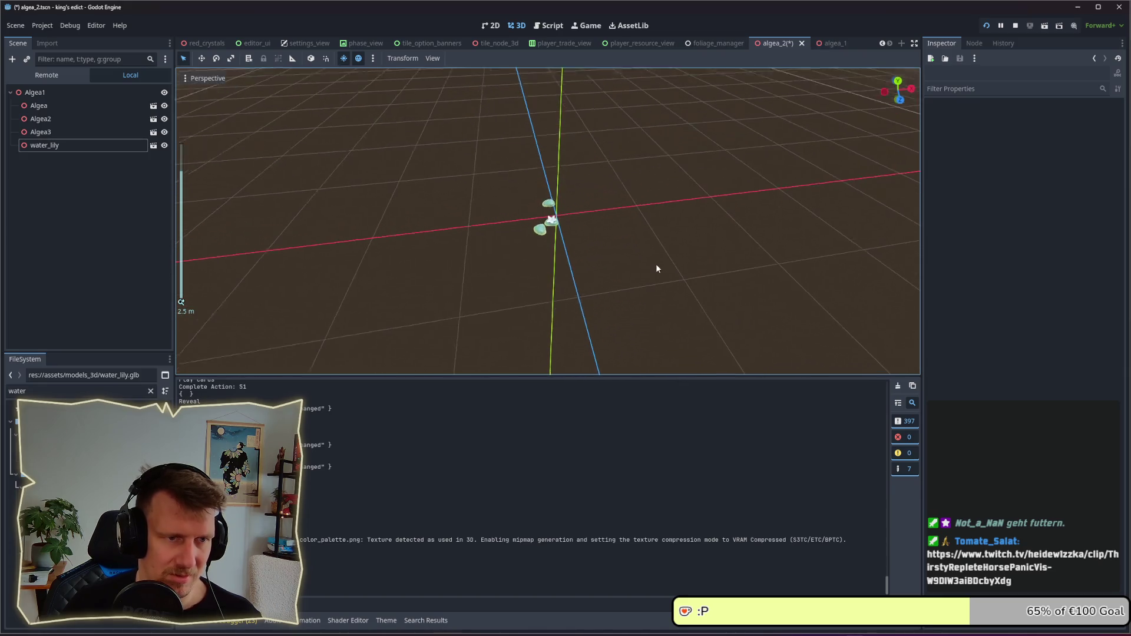
pyautogui.middleClick(656, 264)
pyautogui.moveTo(656, 265)
pyautogui.mouseDown()
pyautogui.moveTo(730, 241)
pyautogui.moveTo(617, 233)
pyautogui.moveTo(632, 234)
pyautogui.mouseUp()
pyautogui.scroll(2, 731, 241)
pyautogui.scroll(2, 694, 238)
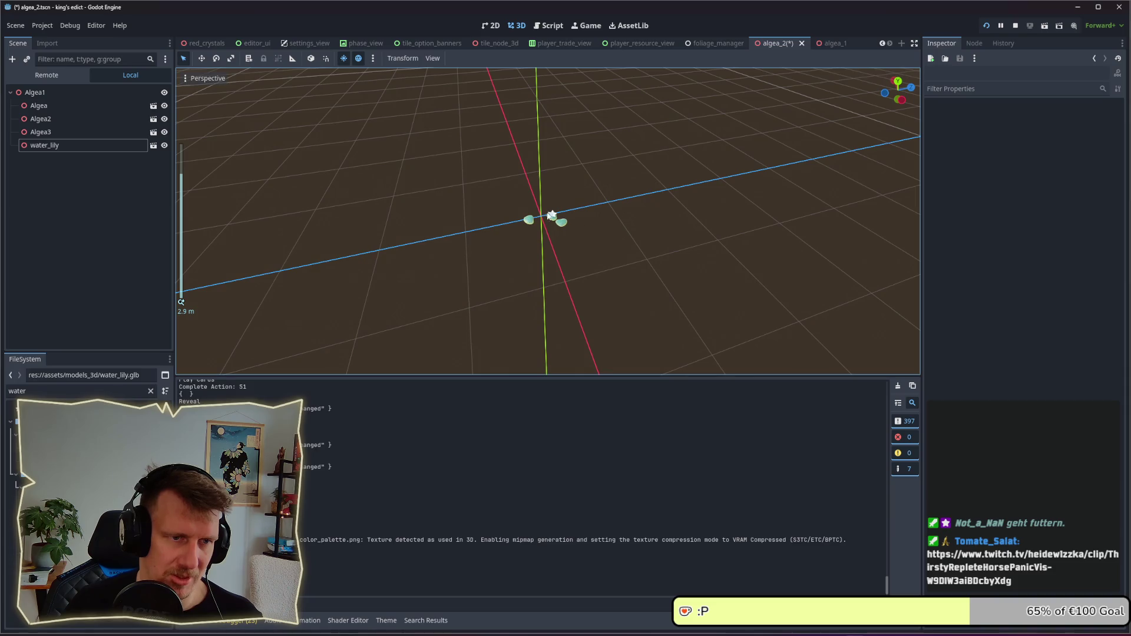
pyautogui.click(552, 219)
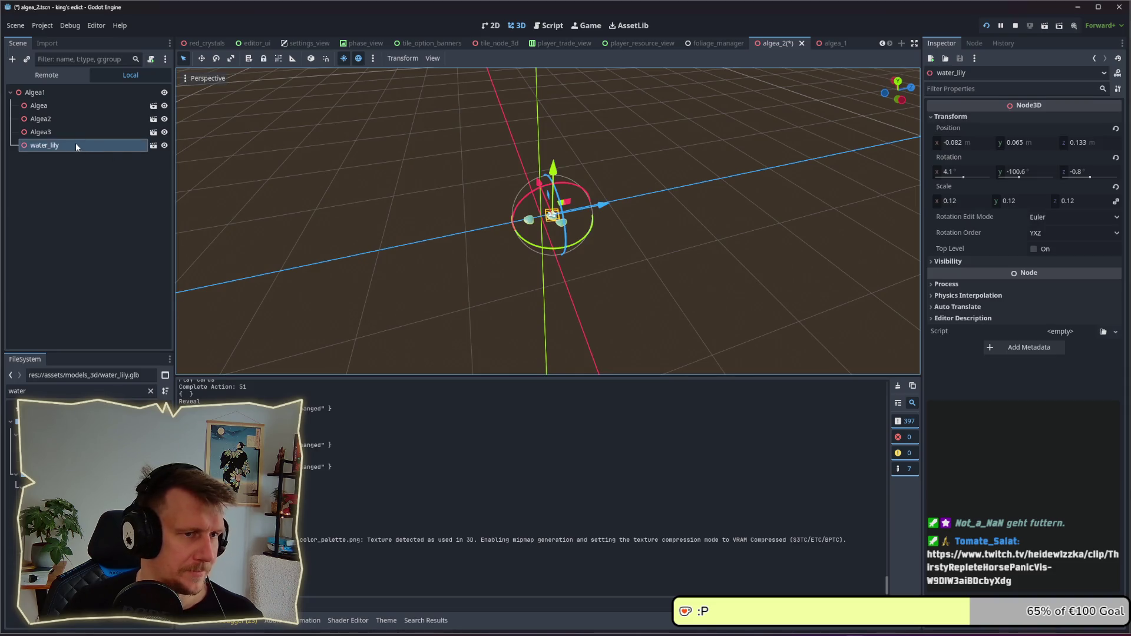
pyautogui.scroll(4, 530, 212)
pyautogui.scroll(4, 578, 228)
pyautogui.scroll(1, 577, 226)
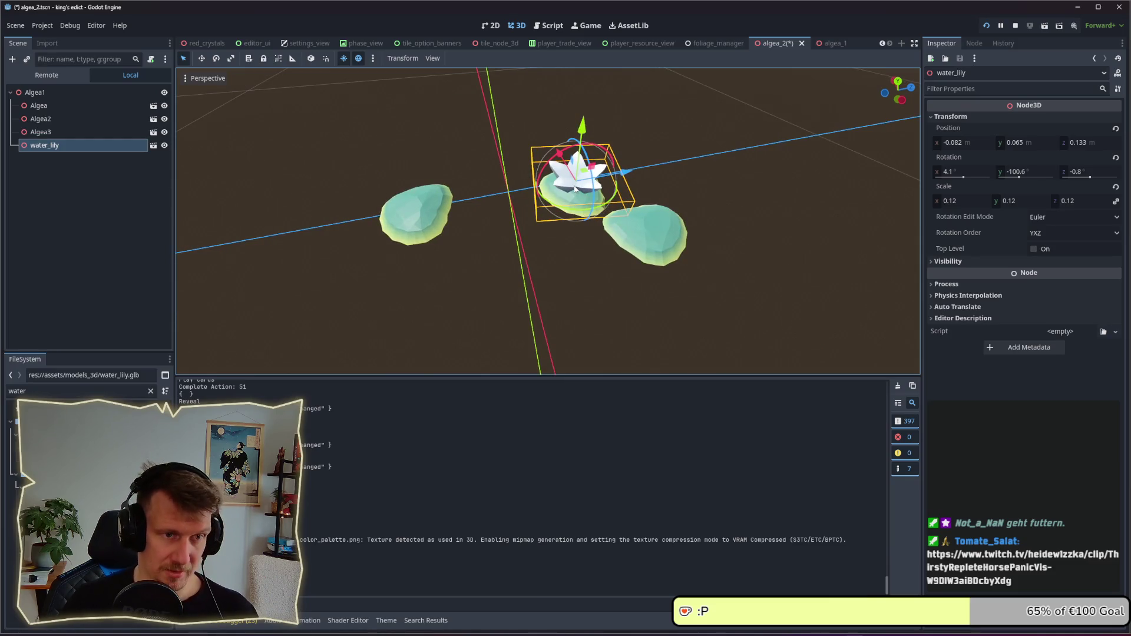
pyautogui.hotkey('ctrl', 'd')
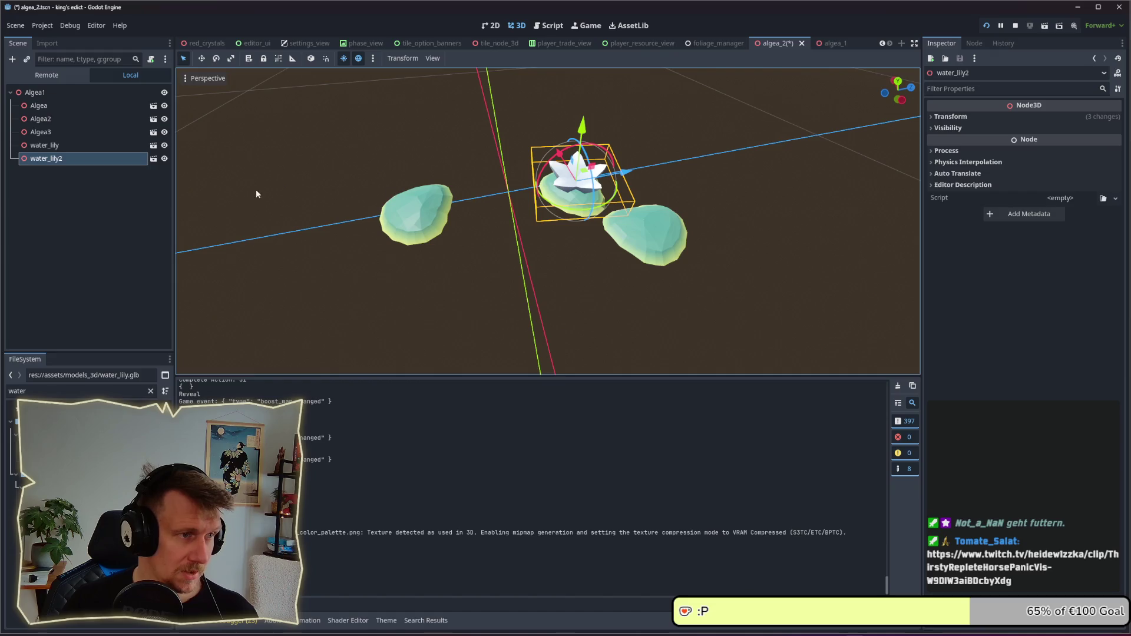
# - Move, shrink and tilt the water_lily2 copy on the left pad, and tilt the Algea3 pad slightly
pyautogui.moveTo(590, 169)
pyautogui.mouseDown()
pyautogui.moveTo(428, 198)
pyautogui.moveTo(455, 194)
pyautogui.mouseUp()
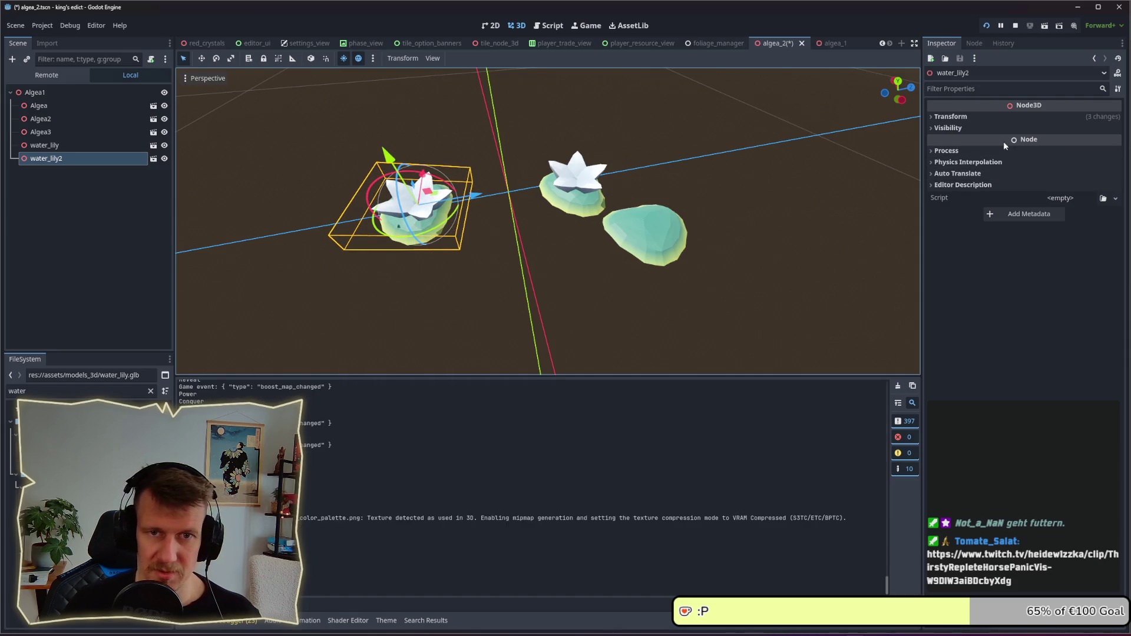
pyautogui.click(974, 117)
pyautogui.moveTo(1083, 201); pyautogui.dragTo(1065, 201)
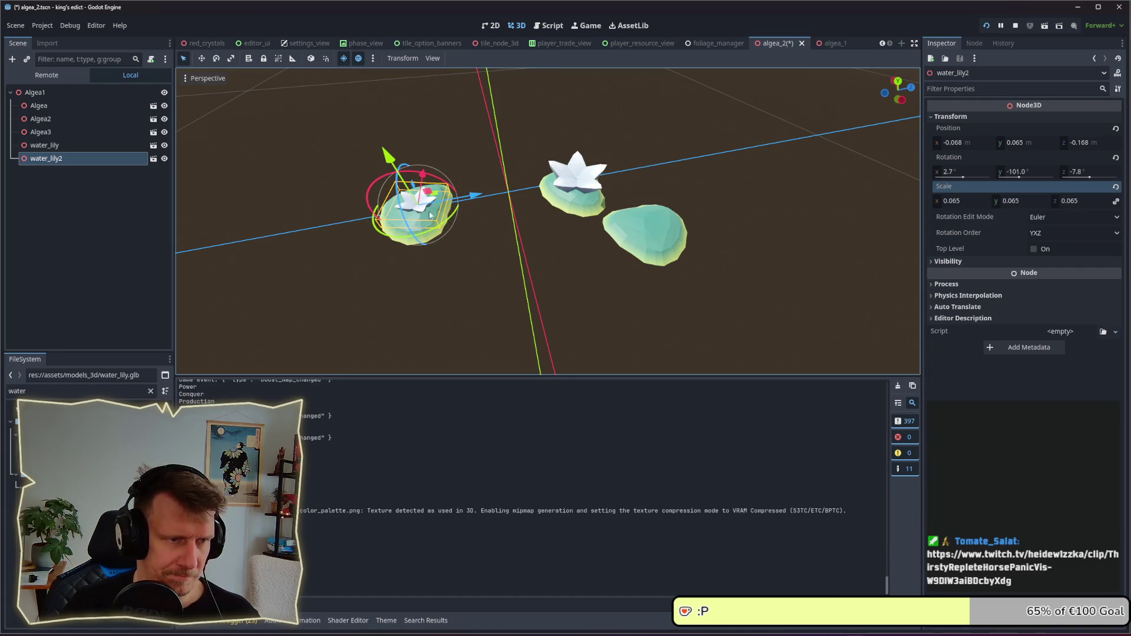
pyautogui.moveTo(447, 189); pyautogui.dragTo(437, 193)
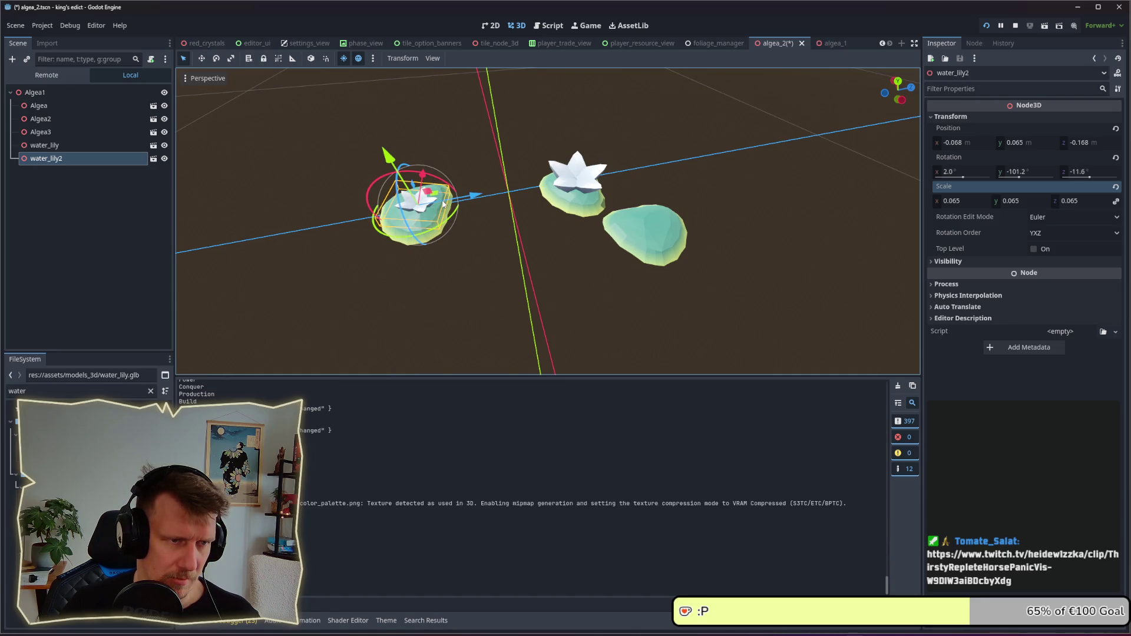
pyautogui.click(444, 206)
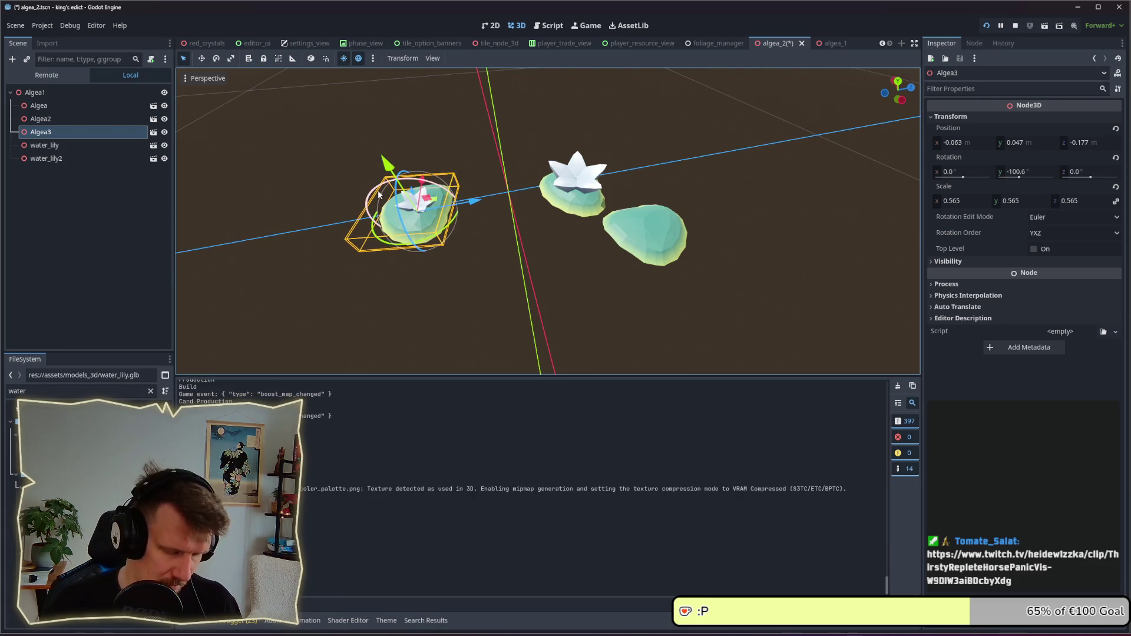
pyautogui.moveTo(474, 203); pyautogui.dragTo(451, 187)
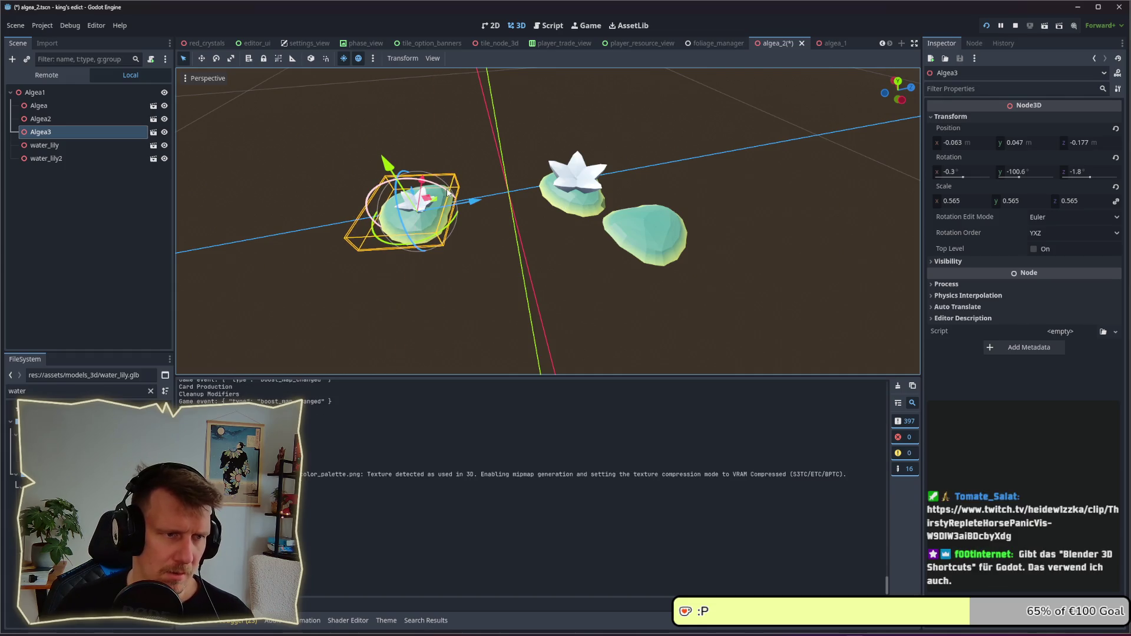
# - Delete the trial water_lily2 copy, leaving a single lily among the algae
pyautogui.click(415, 198)
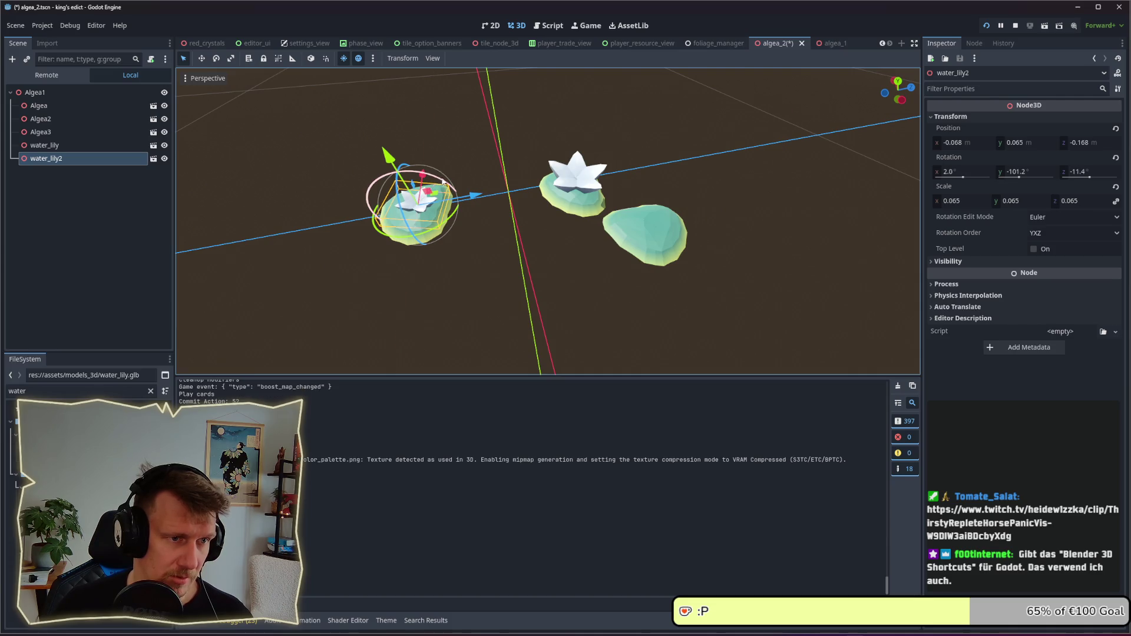
pyautogui.press('Escape')
pyautogui.scroll(-5, 506, 154)
pyautogui.moveTo(508, 157); pyautogui.dragTo(560, 173)
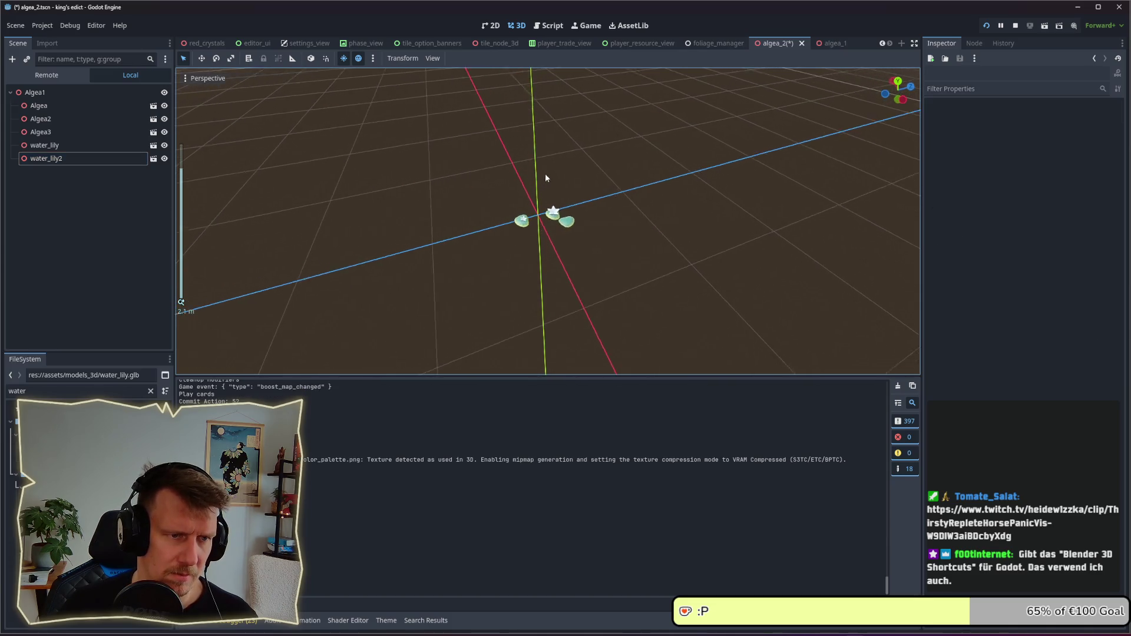
pyautogui.scroll(5, 560, 172)
pyautogui.moveTo(561, 172); pyautogui.dragTo(479, 209)
pyautogui.click(480, 208)
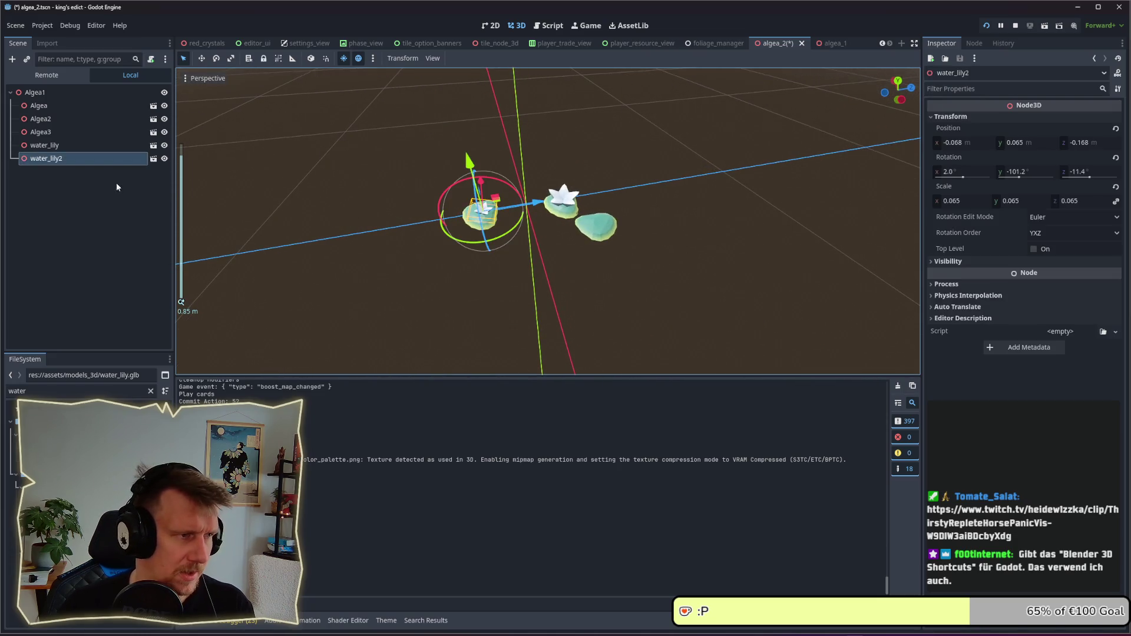
pyautogui.press('Delete')
pyautogui.press('Return')
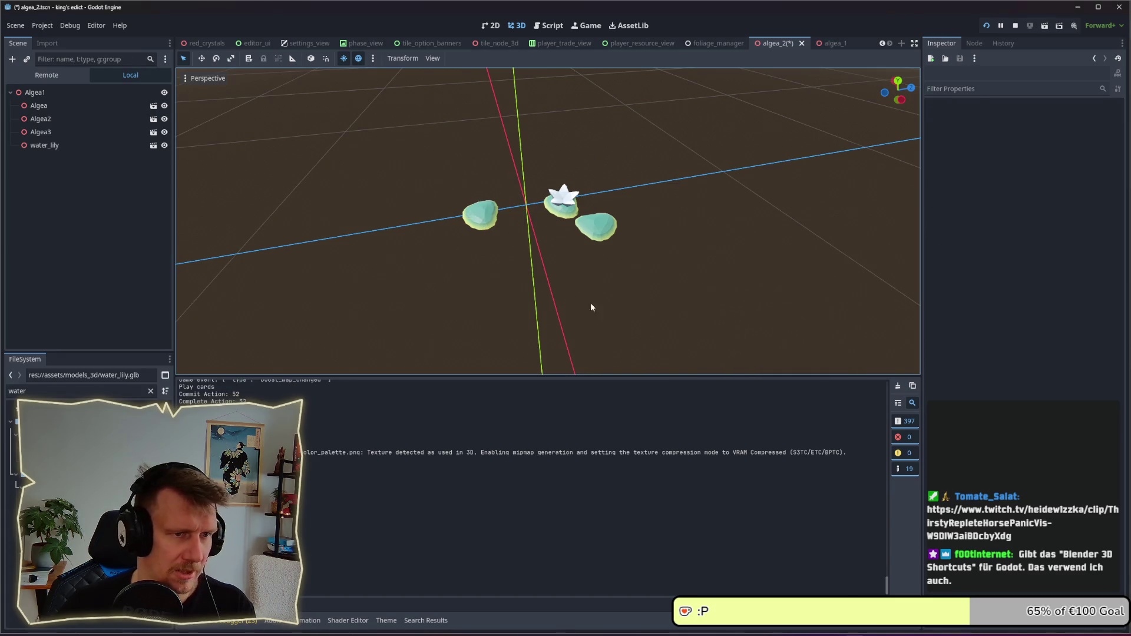
# - Save algea_2, open the algea_1 scene and add the water_lily.glb model to it
pyautogui.hotkey('ctrl', 's')
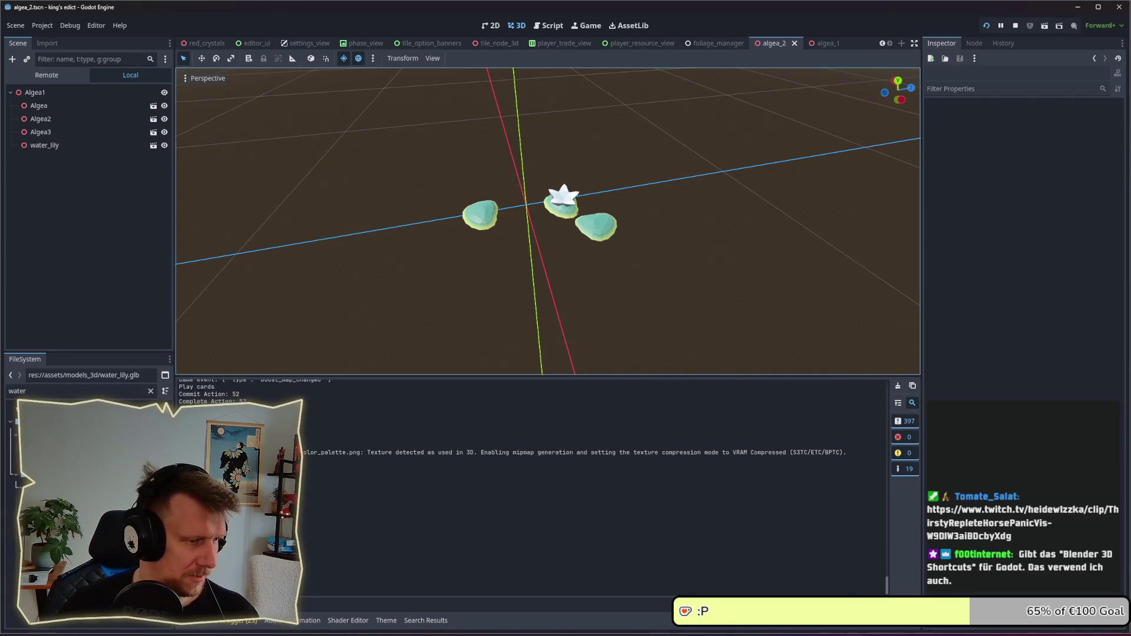
pyautogui.hotkey('ctrl', 'a')
pyautogui.write('alge')
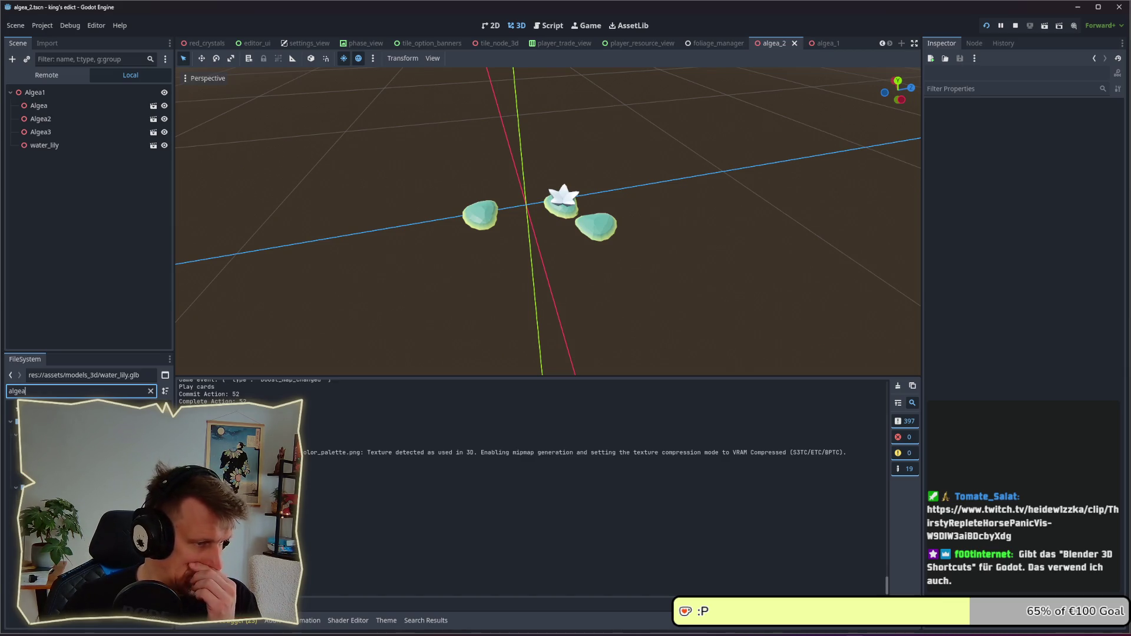
pyautogui.doubleClick(80, 416)
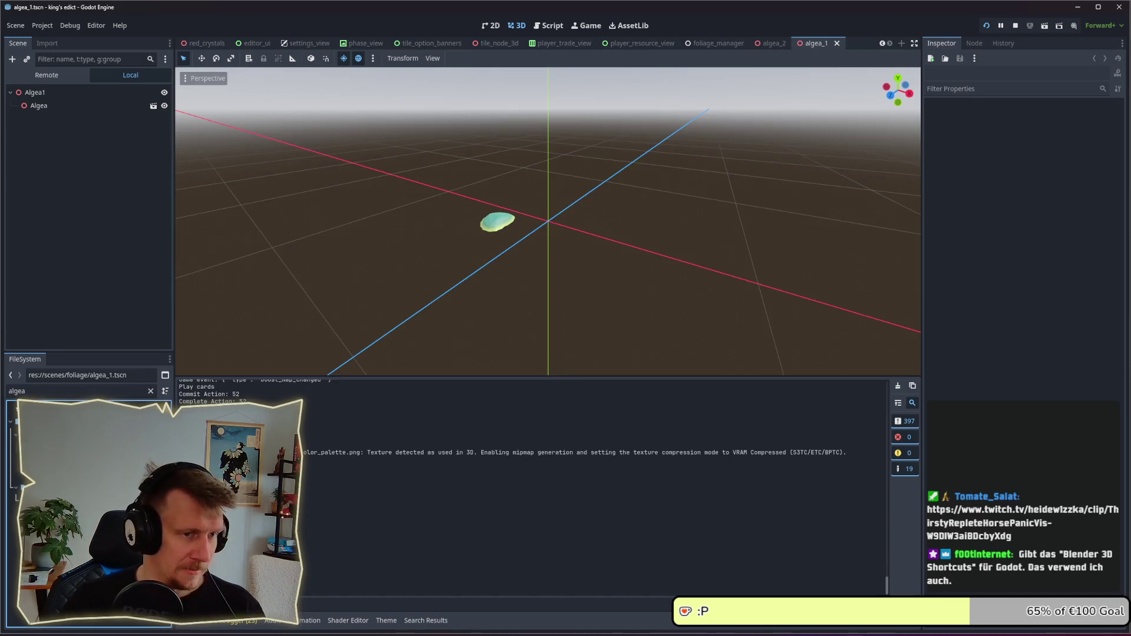
pyautogui.click(46, 392)
pyautogui.hotkey('ctrl', 'a')
pyautogui.press('BackSpace')
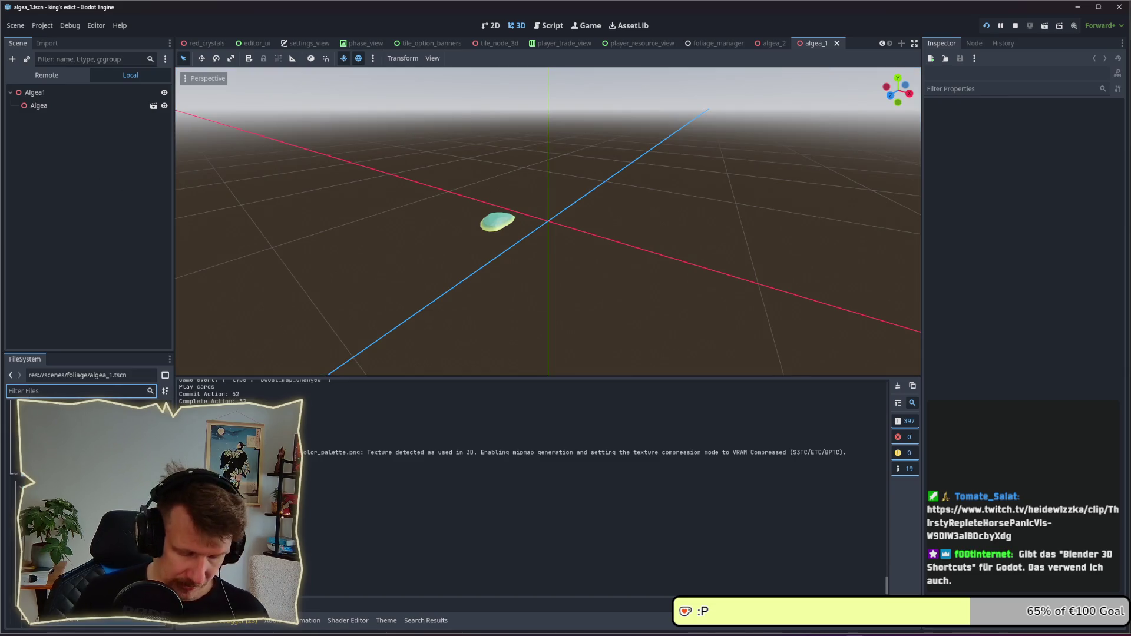
pyautogui.write('lily')
pyautogui.click(27, 415)
pyautogui.moveTo(59, 113); pyautogui.dragTo(59, 112)
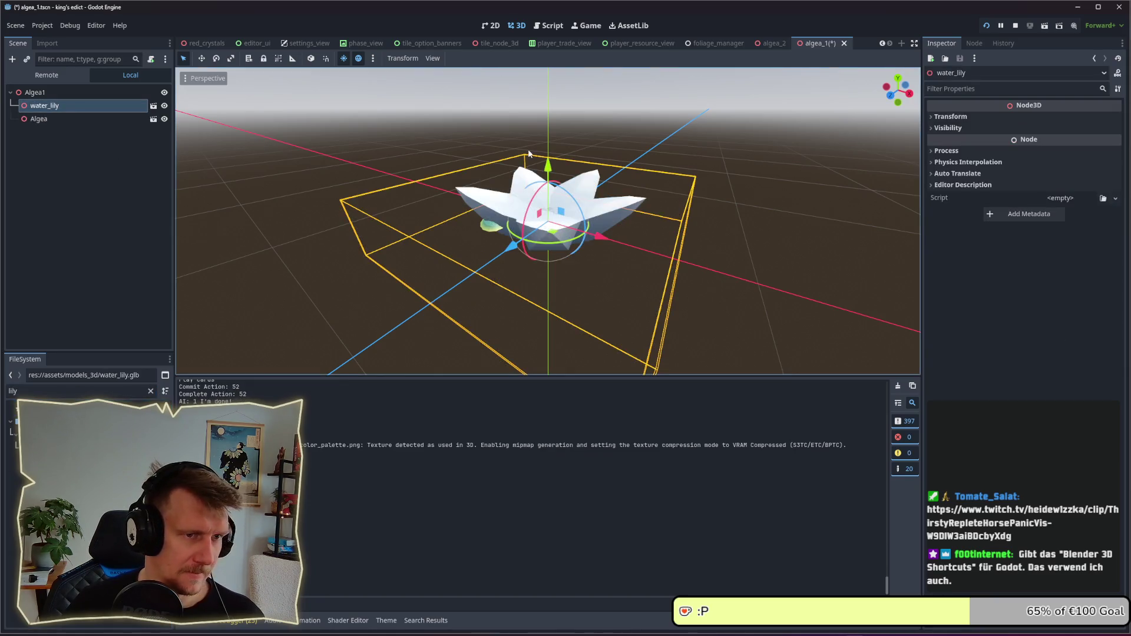
# - Scale the lily to 0.175, position and tilt it beside the algae pad, and save algea_1
pyautogui.click(950, 117)
pyautogui.click(1078, 201)
pyautogui.moveTo(1078, 200); pyautogui.dragTo(1017, 201)
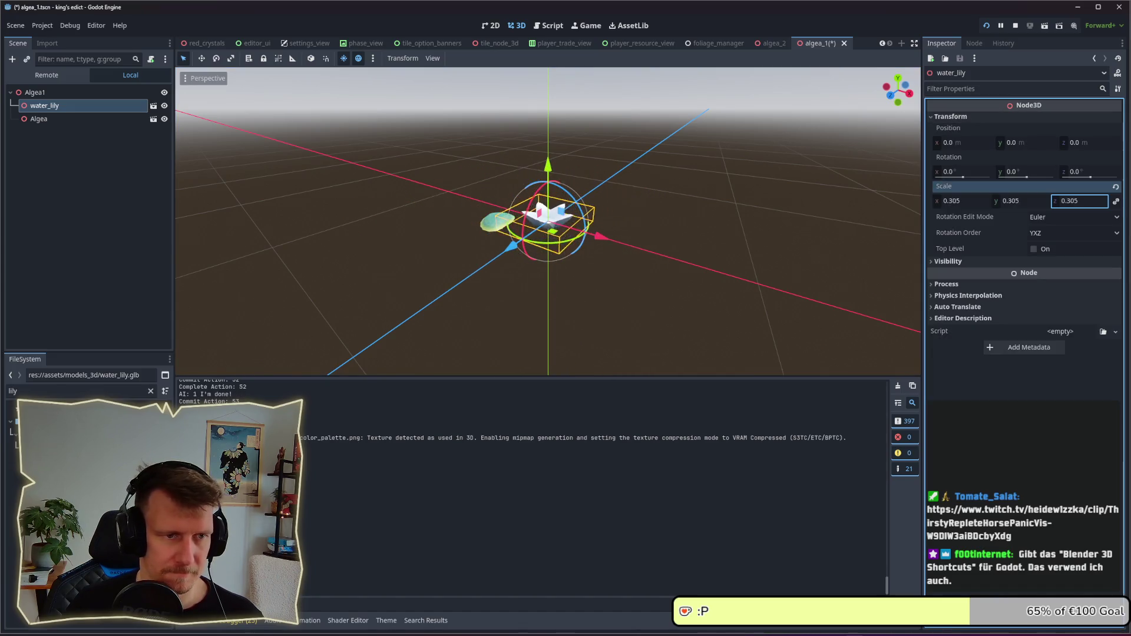
pyautogui.click(535, 237)
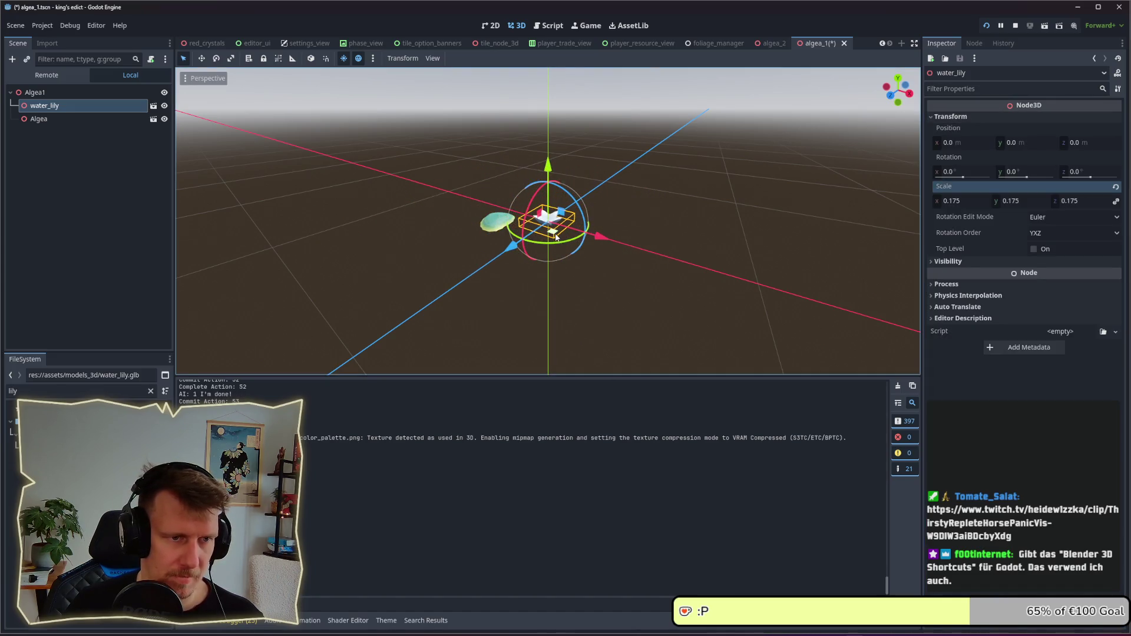
pyautogui.moveTo(555, 234); pyautogui.dragTo(503, 239)
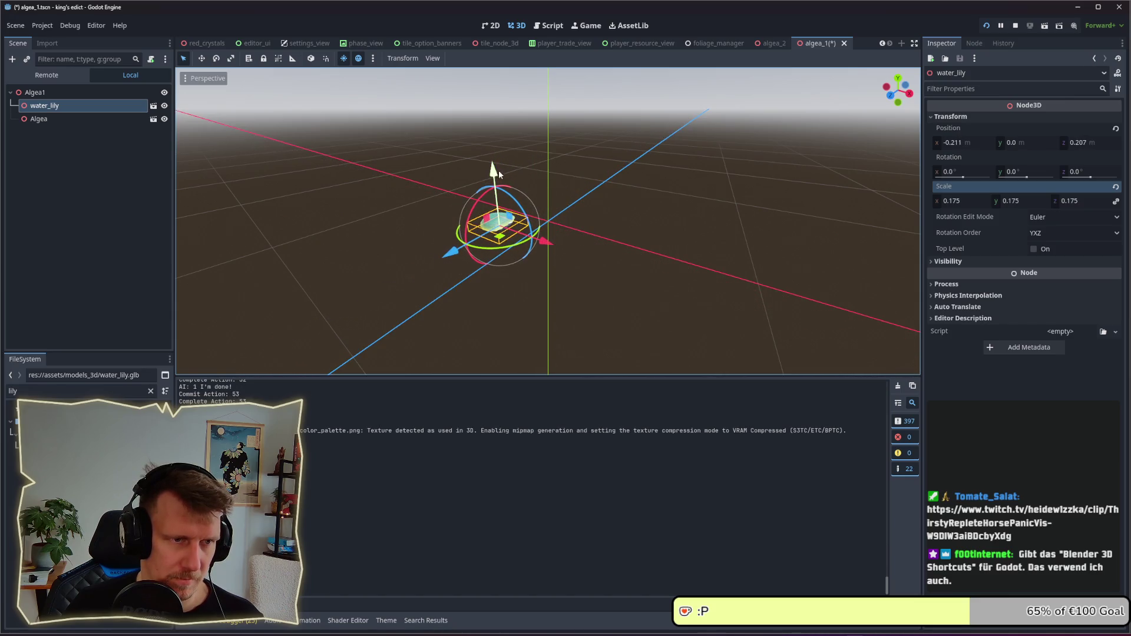
pyautogui.moveTo(496, 172); pyautogui.dragTo(495, 160)
pyautogui.scroll(4, 468, 213)
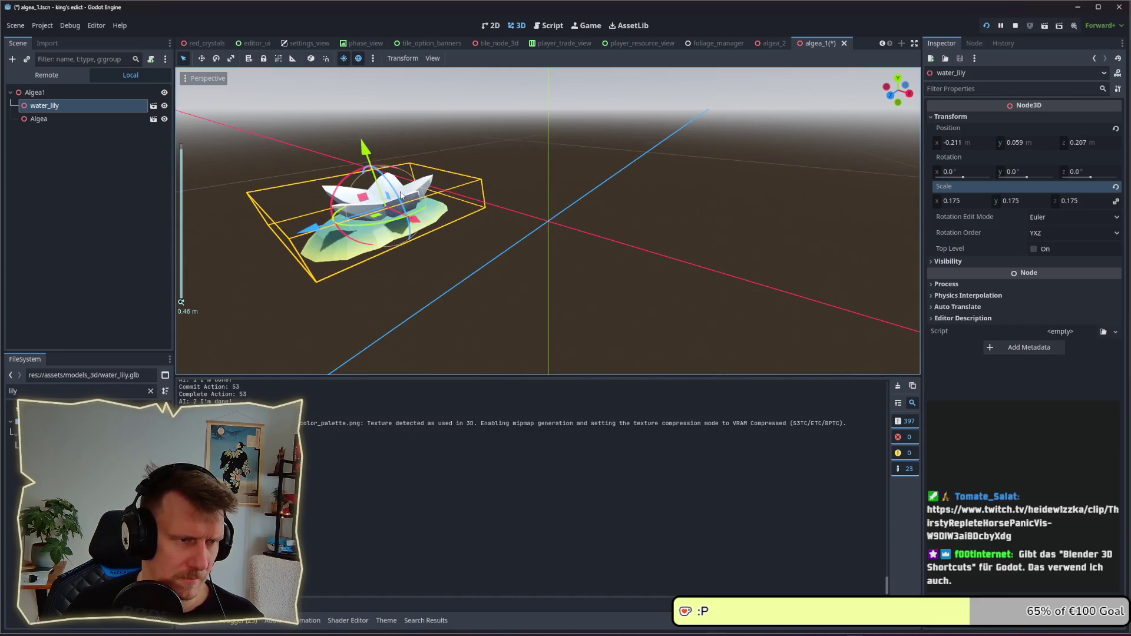
pyautogui.moveTo(408, 231); pyautogui.dragTo(402, 212)
pyautogui.scroll(-3, 593, 184)
pyautogui.scroll(-4, 629, 189)
pyautogui.click(651, 190)
pyautogui.scroll(-5, 655, 190)
pyautogui.scroll(-5, 652, 200)
pyautogui.middleClick(651, 199)
pyautogui.hotkey('ctrl', 's')
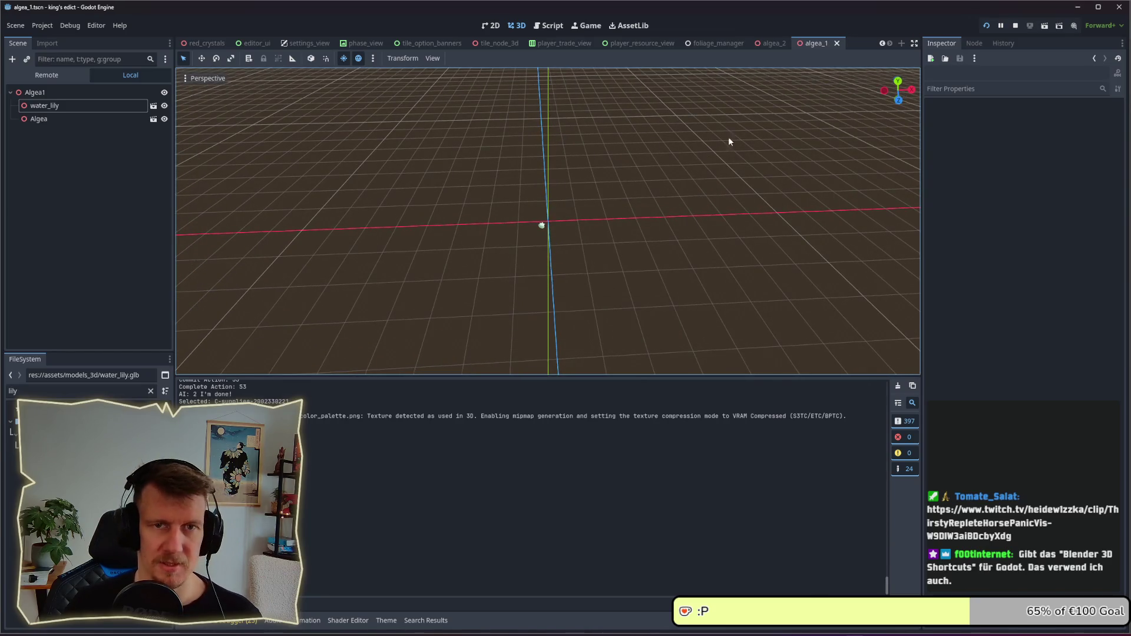
# - Restart the game with F5 and create a new multiplayer game from the lobby
pyautogui.click(1015, 26)
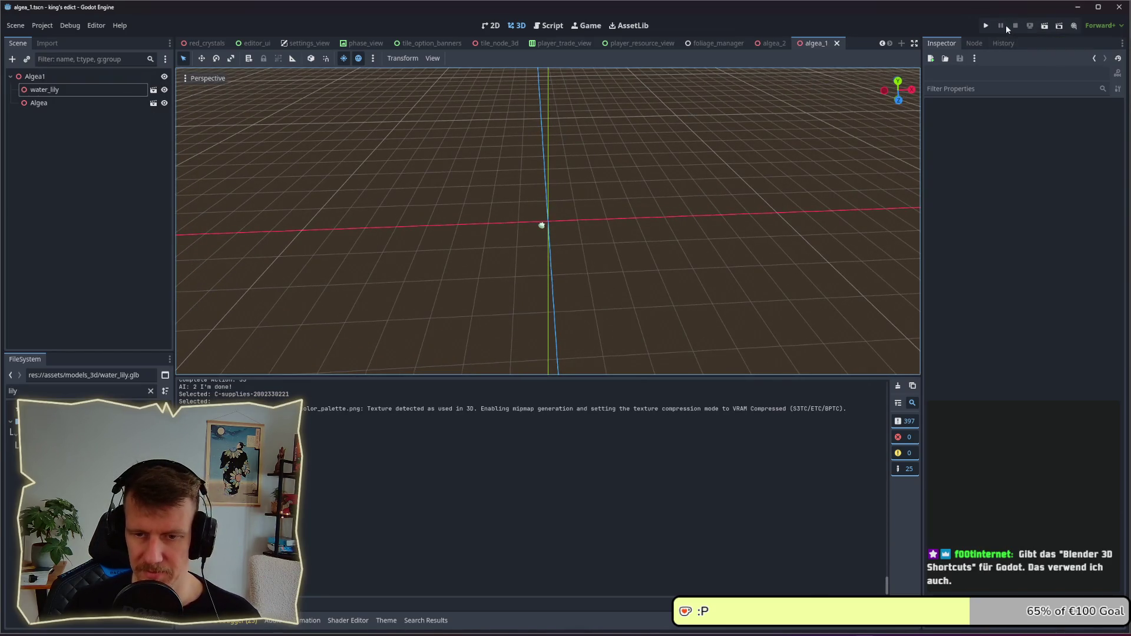
pyautogui.press('F5')
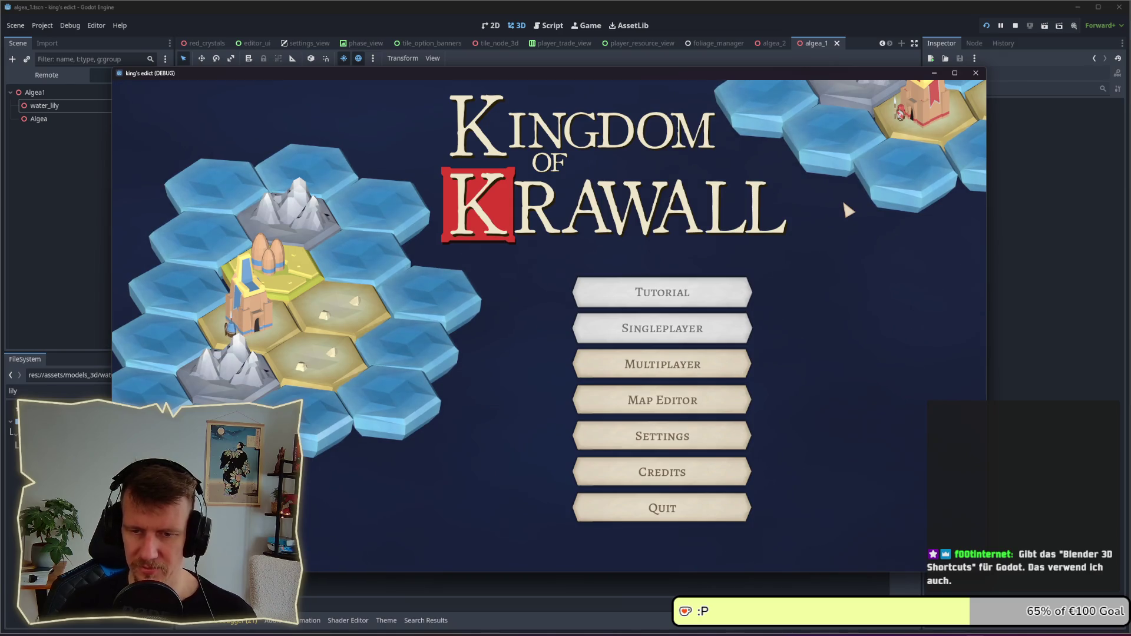
pyautogui.click(663, 364)
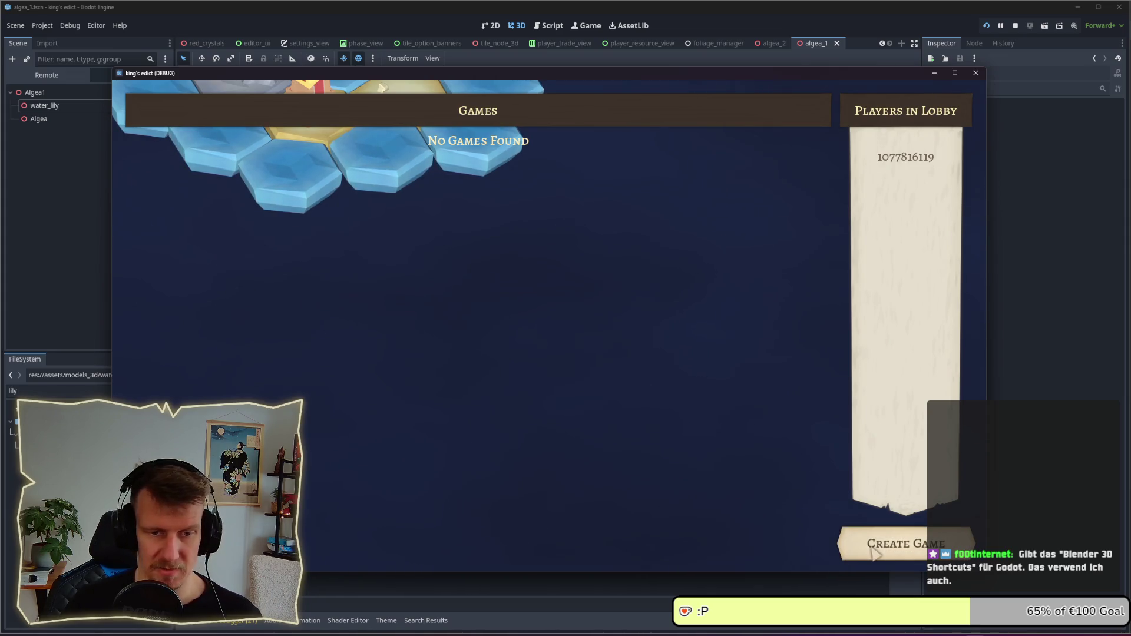
pyautogui.click(876, 548)
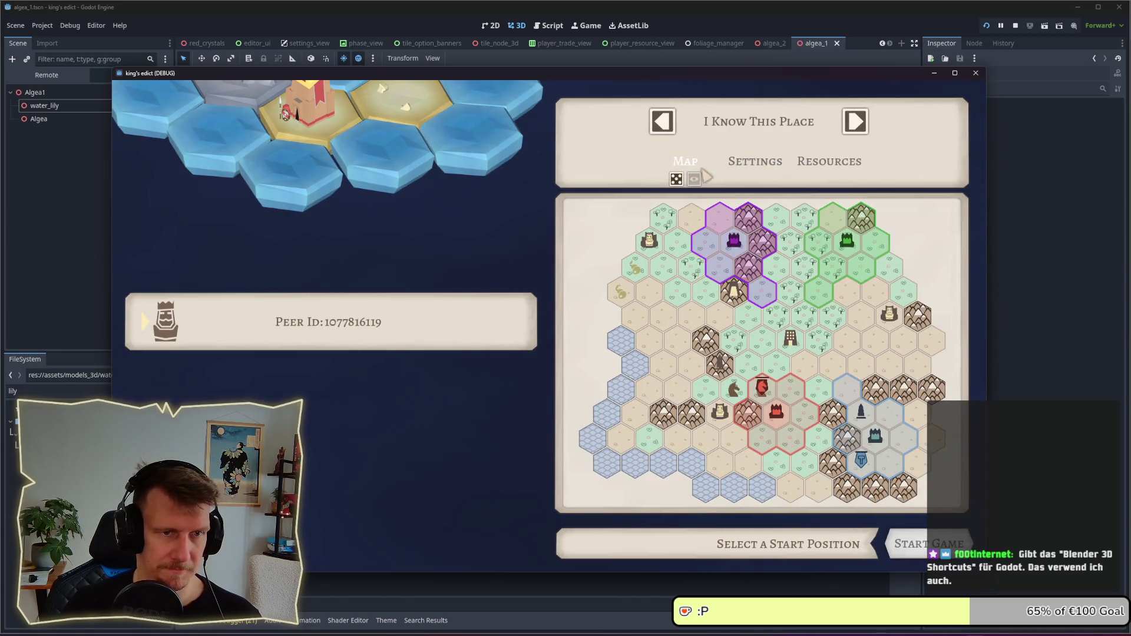
# - Choose the Small Islands map, pick a start position and start the match
pyautogui.click(756, 134)
pyautogui.click(707, 232)
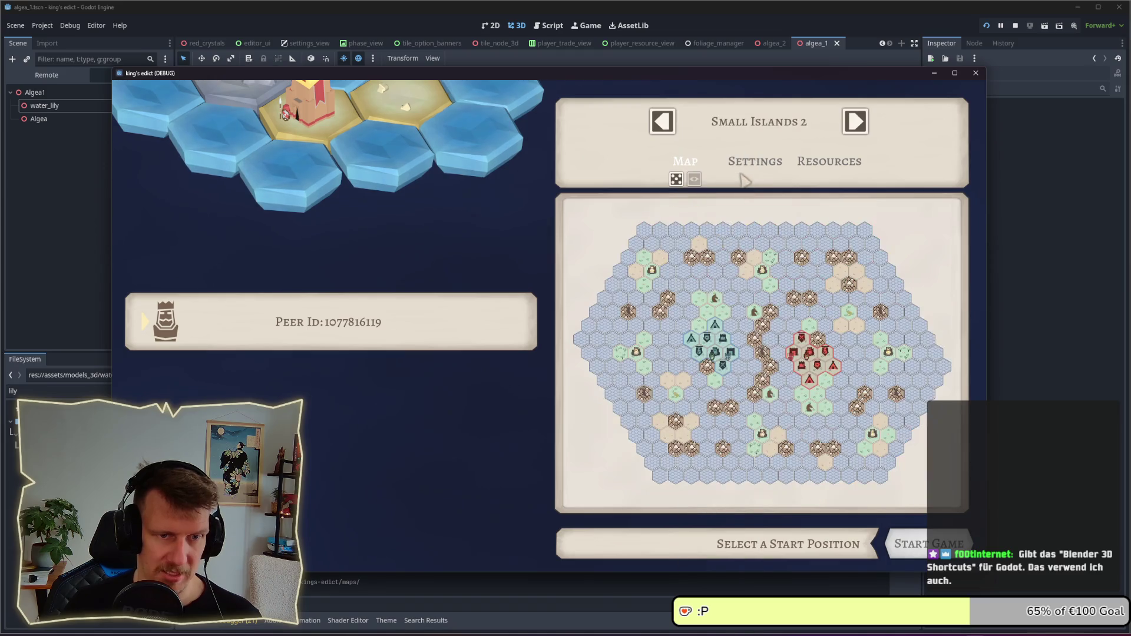
pyautogui.click(746, 128)
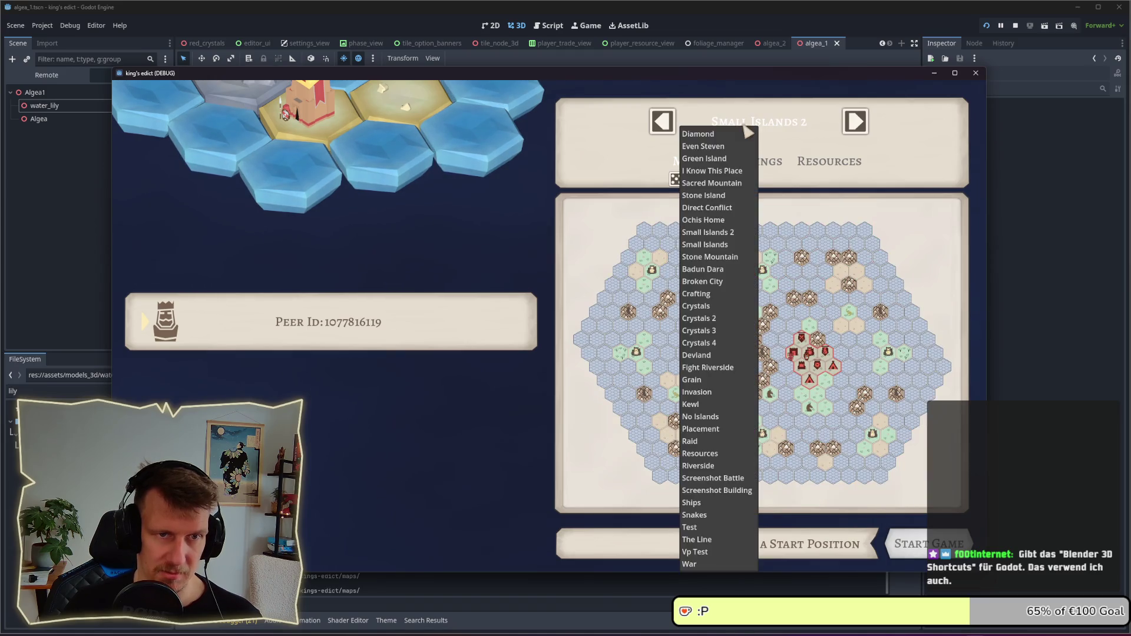
pyautogui.click(708, 248)
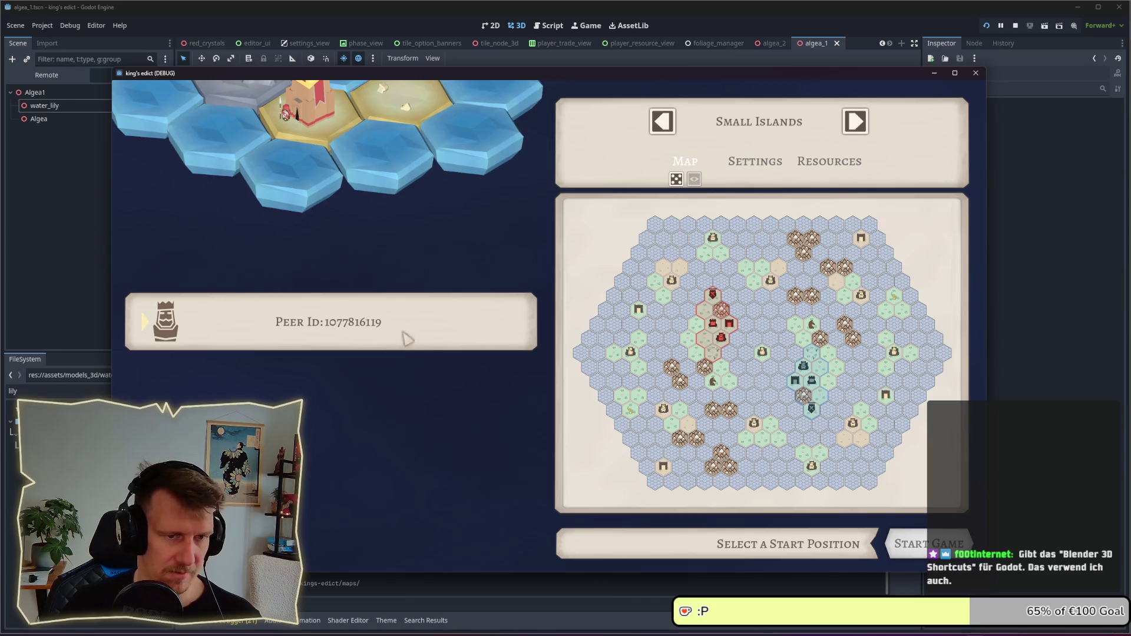
pyautogui.click(712, 337)
pyautogui.click(928, 543)
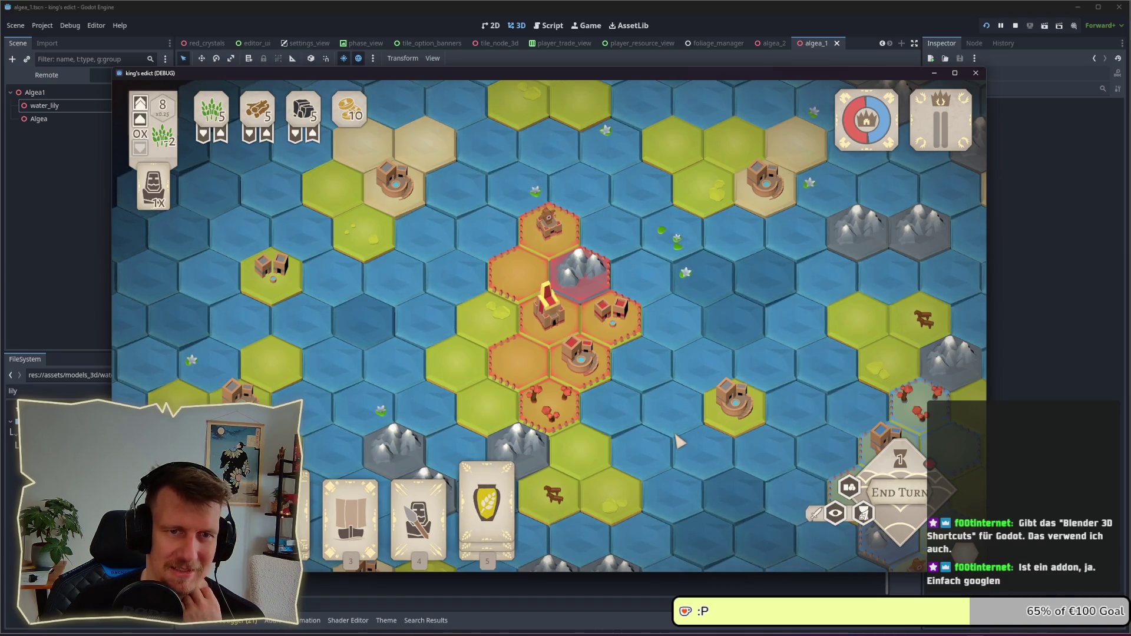
pyautogui.scroll(-2, 678, 440)
pyautogui.scroll(-2, 663, 416)
pyautogui.scroll(-1, 647, 396)
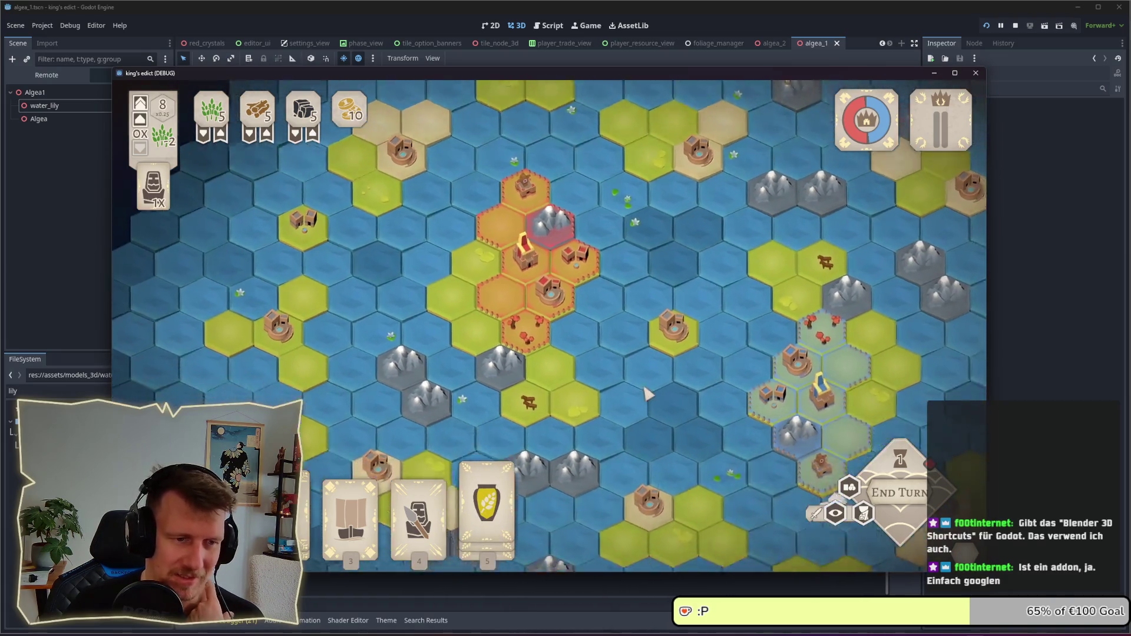
# - Pan the camera around the hex map to look over the small water lilies on the water tiles
pyautogui.moveTo(646, 395); pyautogui.dragTo(640, 356)
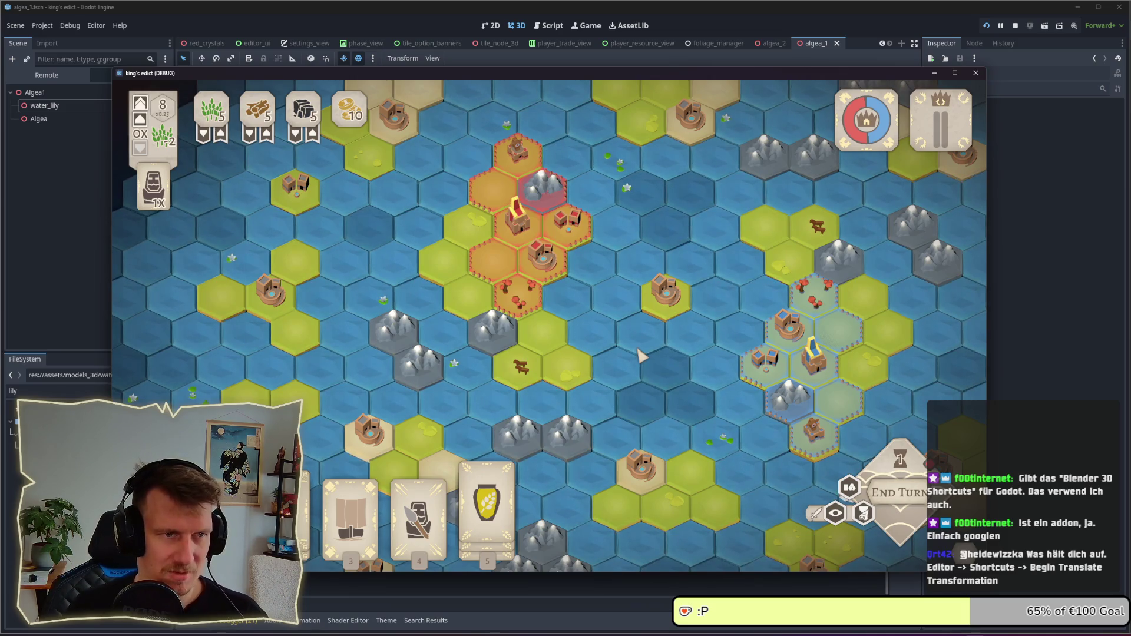
pyautogui.scroll(-2, 623, 336)
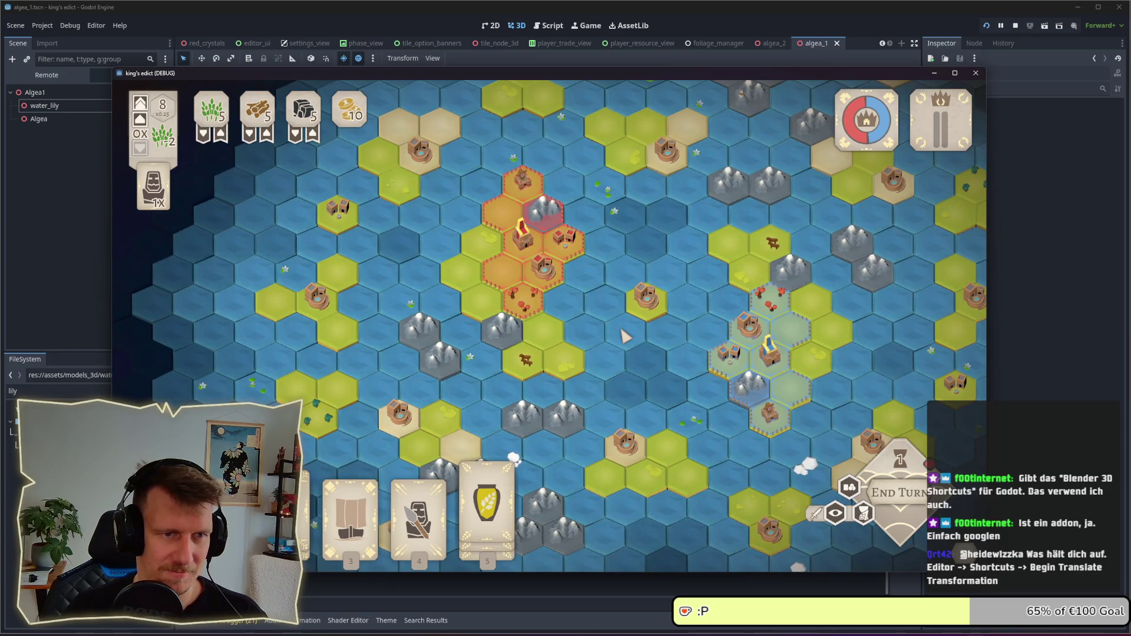
pyautogui.scroll(-2, 622, 336)
pyautogui.scroll(2, 623, 336)
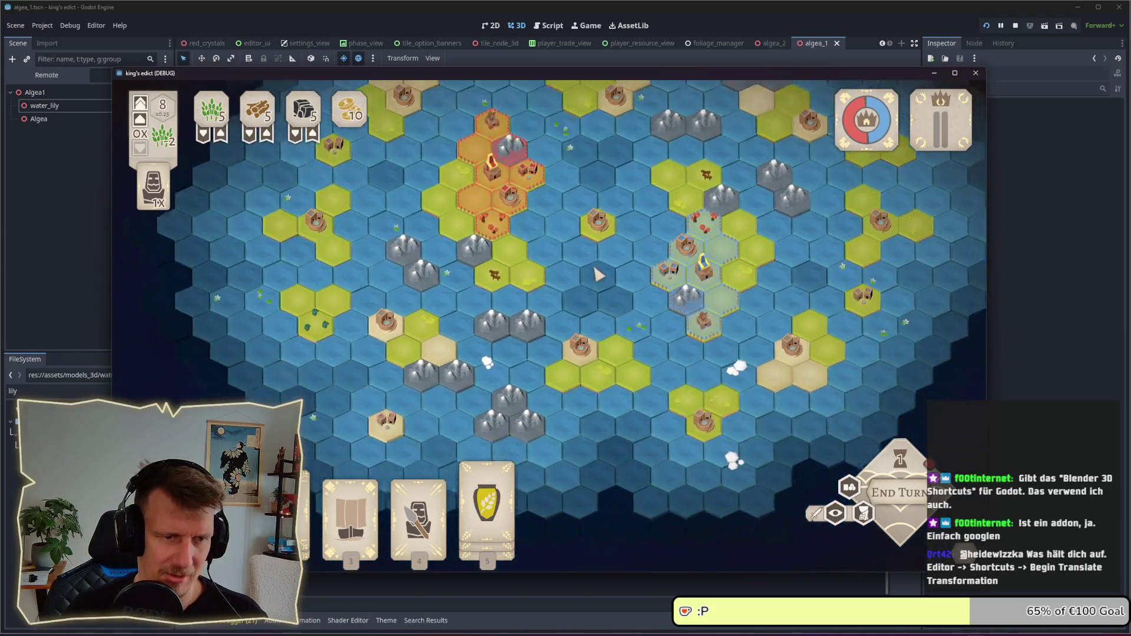
pyautogui.moveTo(597, 275); pyautogui.dragTo(594, 247)
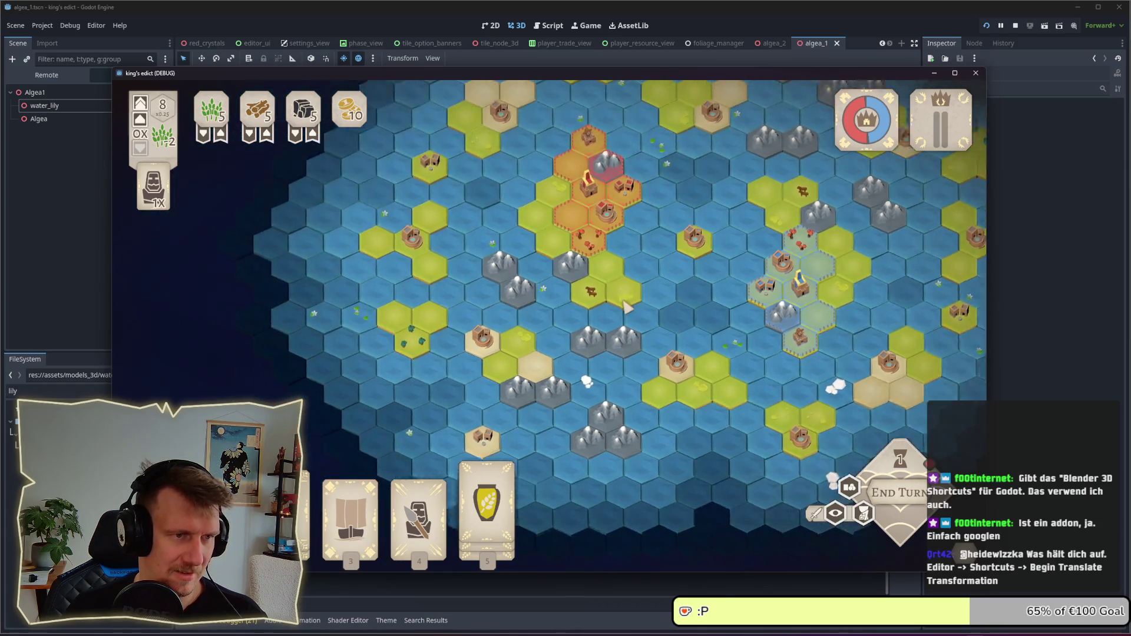
pyautogui.moveTo(526, 252); pyautogui.dragTo(671, 319)
pyautogui.scroll(-2, 672, 321)
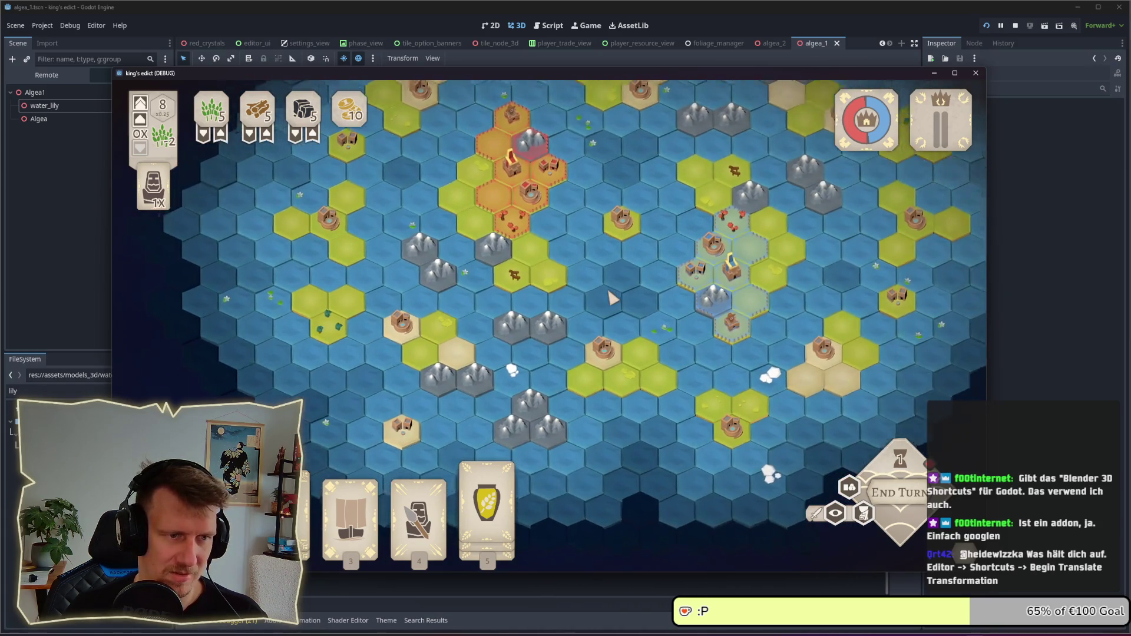
pyautogui.scroll(3, 613, 299)
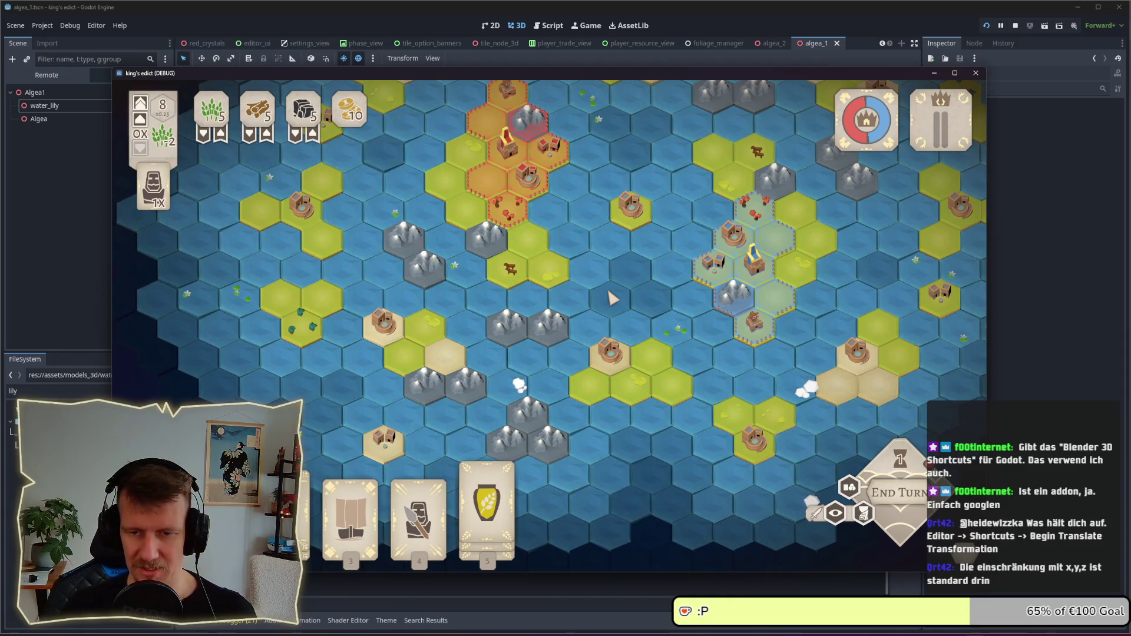
pyautogui.scroll(3, 612, 294)
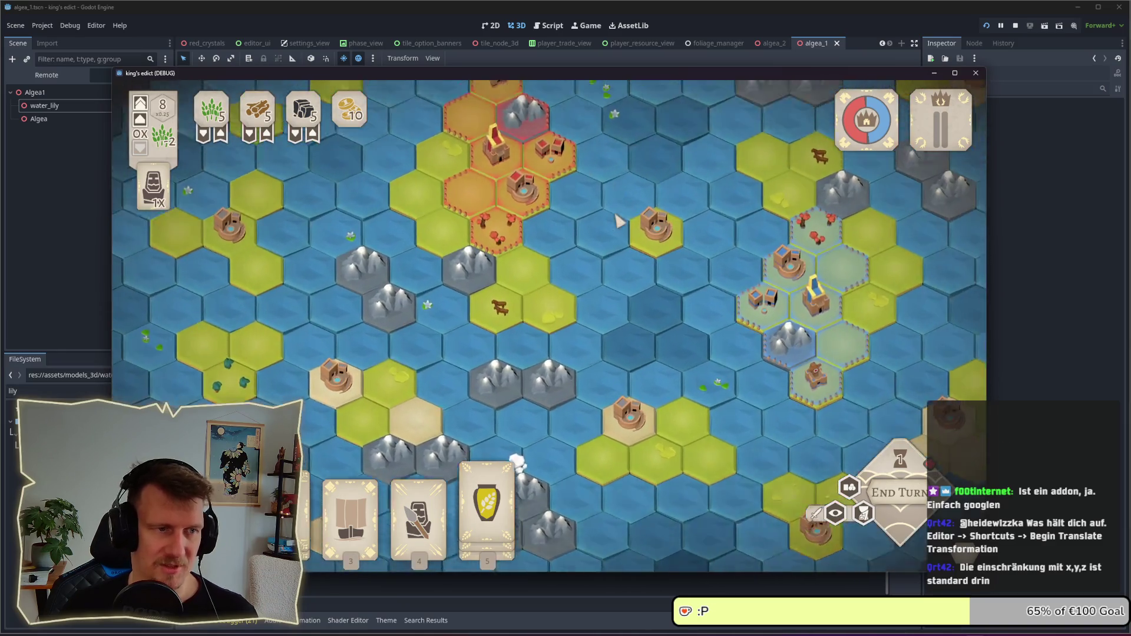
pyautogui.moveTo(619, 221); pyautogui.dragTo(627, 289)
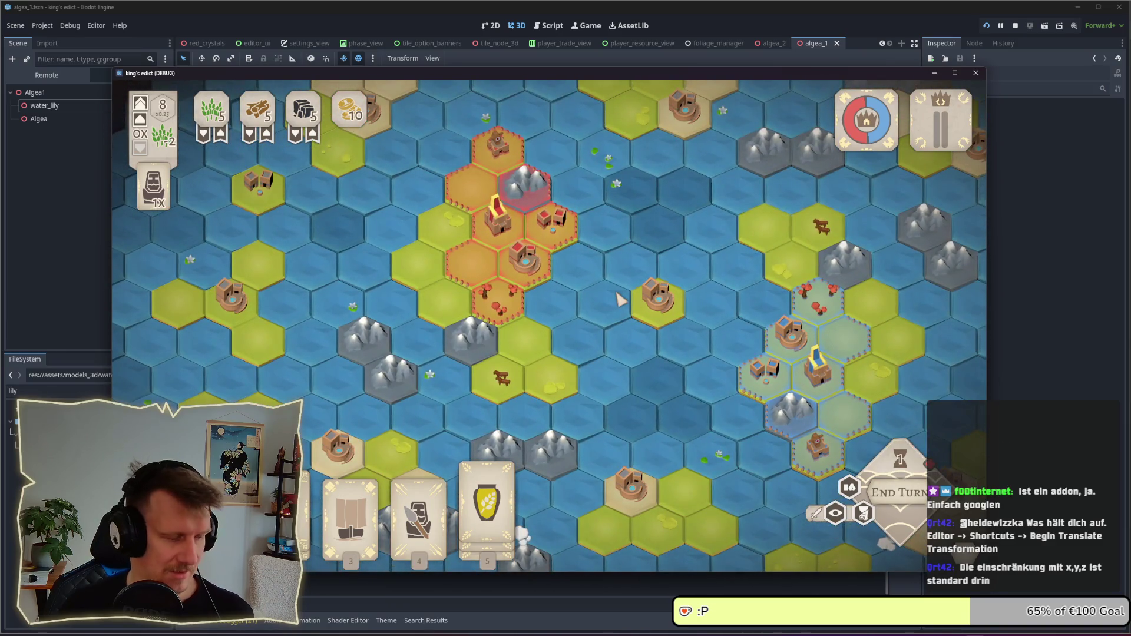
pyautogui.moveTo(669, 186); pyautogui.dragTo(652, 276)
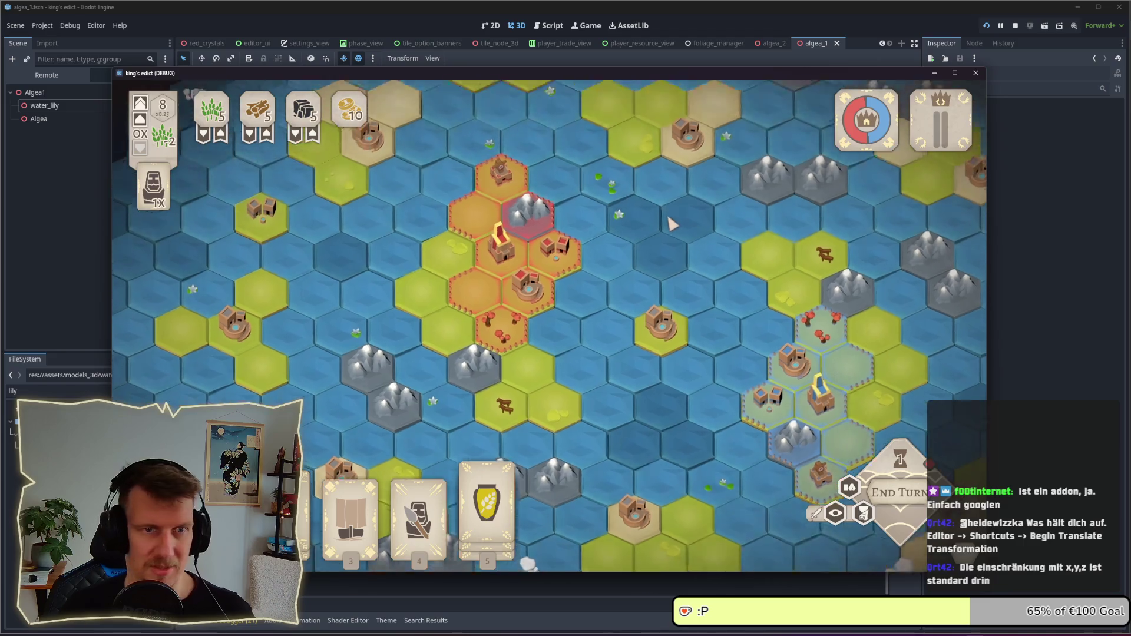
pyautogui.scroll(2, 652, 275)
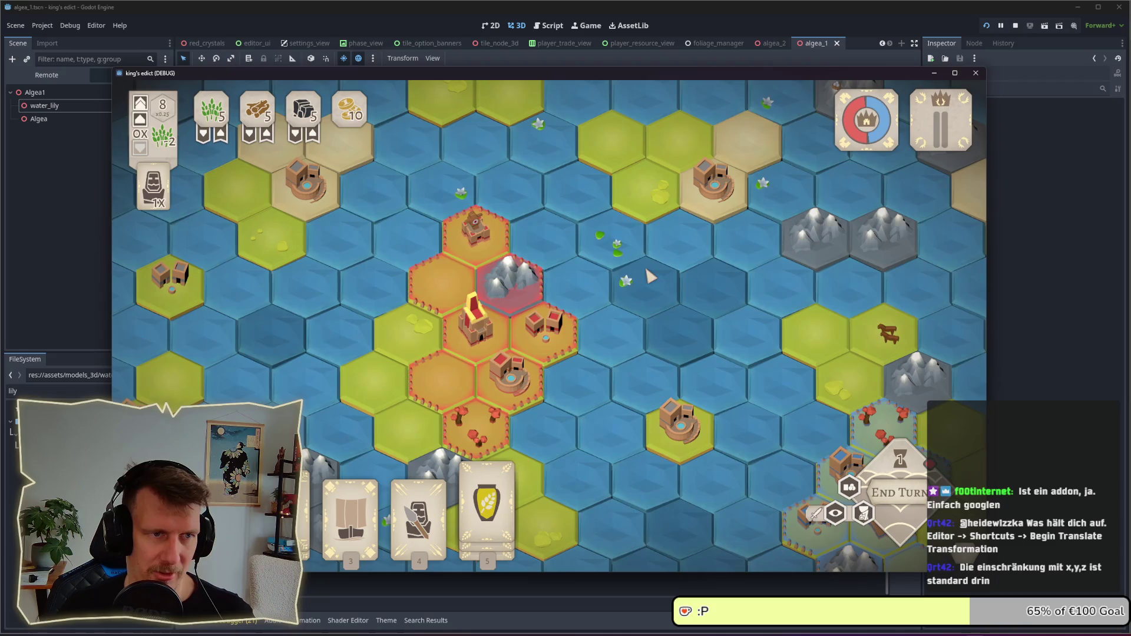
pyautogui.scroll(2, 591, 259)
pyautogui.moveTo(598, 253); pyautogui.dragTo(580, 308)
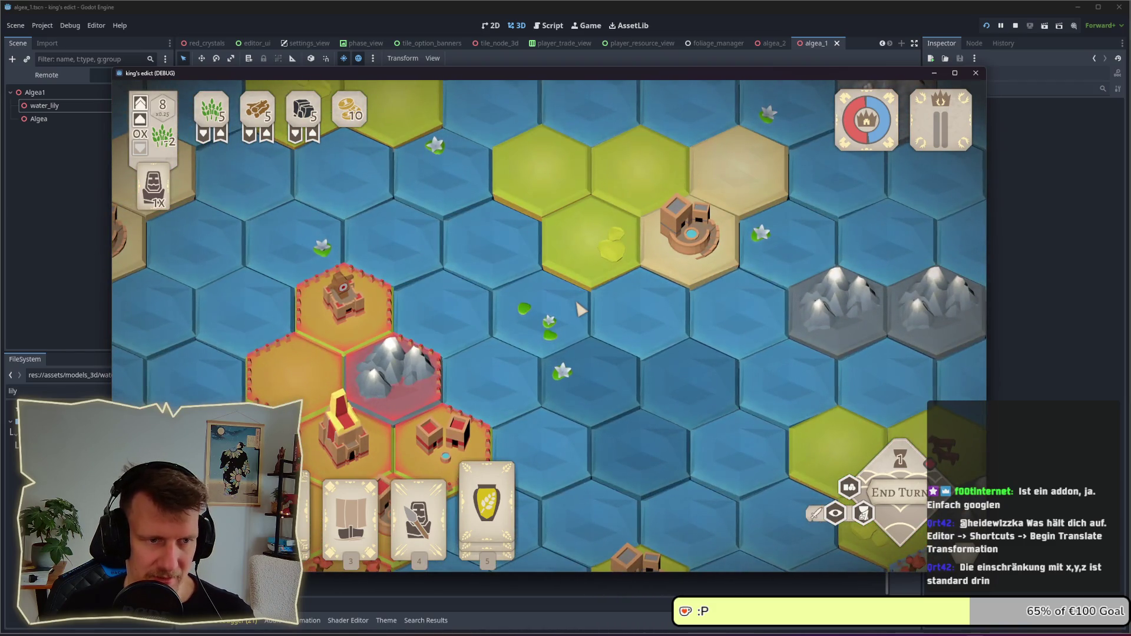
pyautogui.scroll(-4, 578, 307)
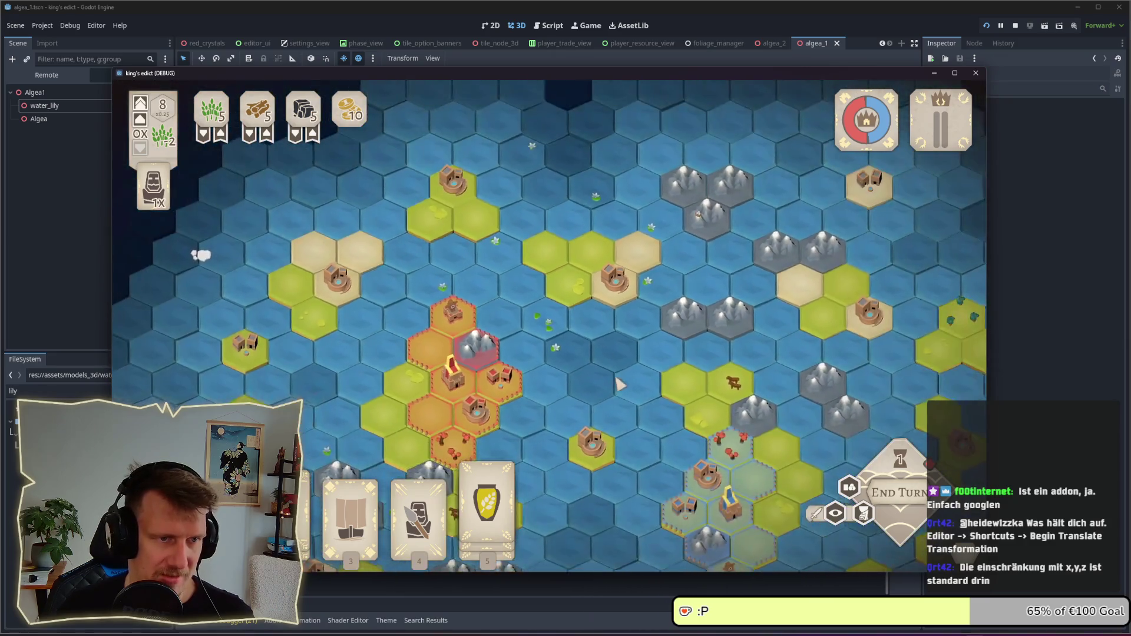
pyautogui.scroll(1, 581, 284)
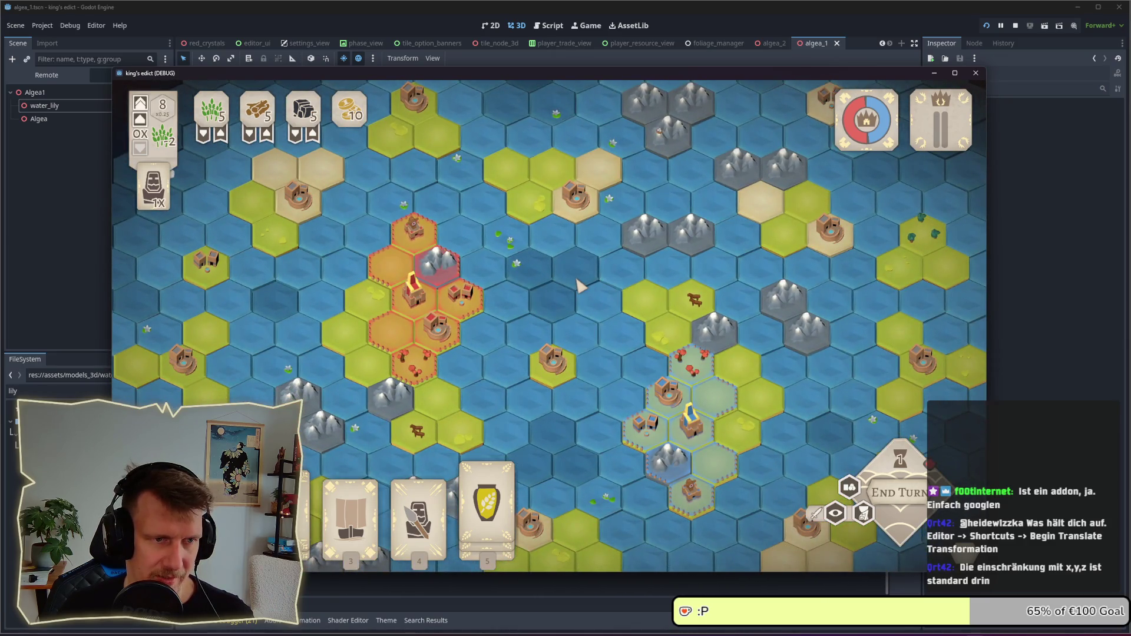
pyautogui.scroll(-2, 579, 285)
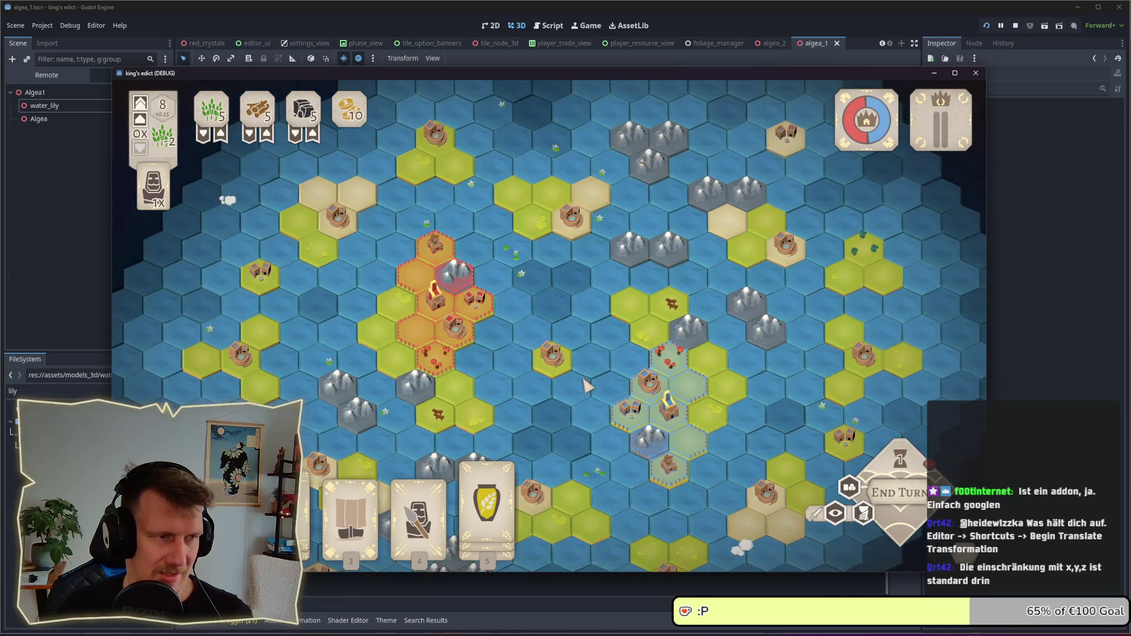
pyautogui.moveTo(588, 386); pyautogui.dragTo(579, 281)
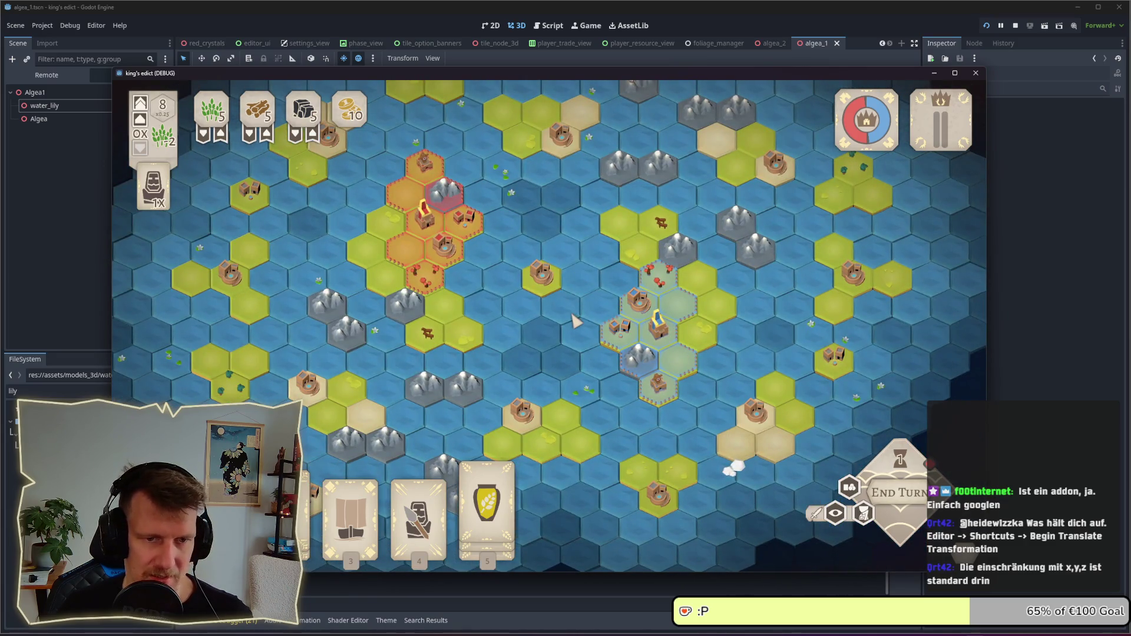
pyautogui.moveTo(590, 334); pyautogui.dragTo(574, 298)
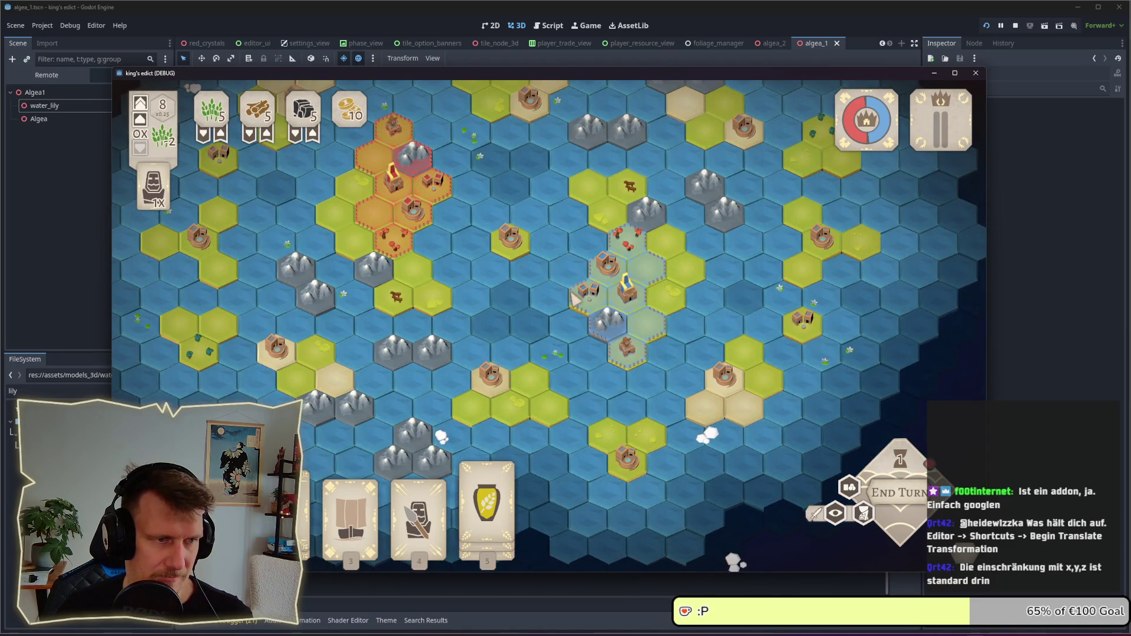
pyautogui.scroll(-2, 574, 299)
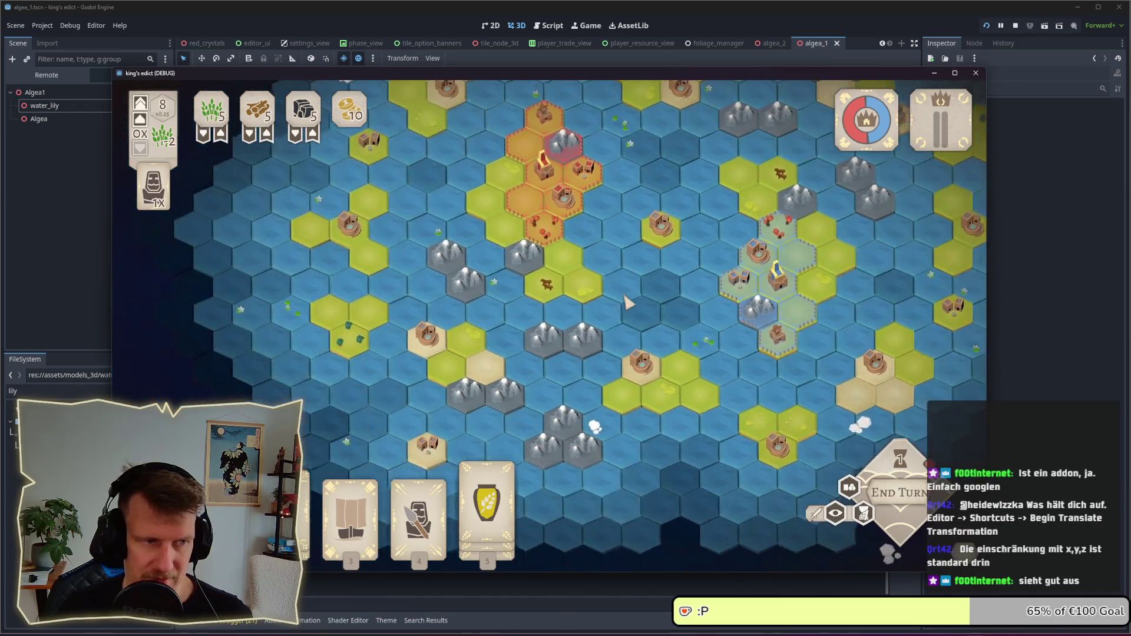
# - Centre several lily-covered water tiles in view, then switch away from the game window
pyautogui.moveTo(485, 331)
pyautogui.mouseDown()
pyautogui.moveTo(467, 256)
pyautogui.moveTo(529, 305)
pyautogui.mouseUp()
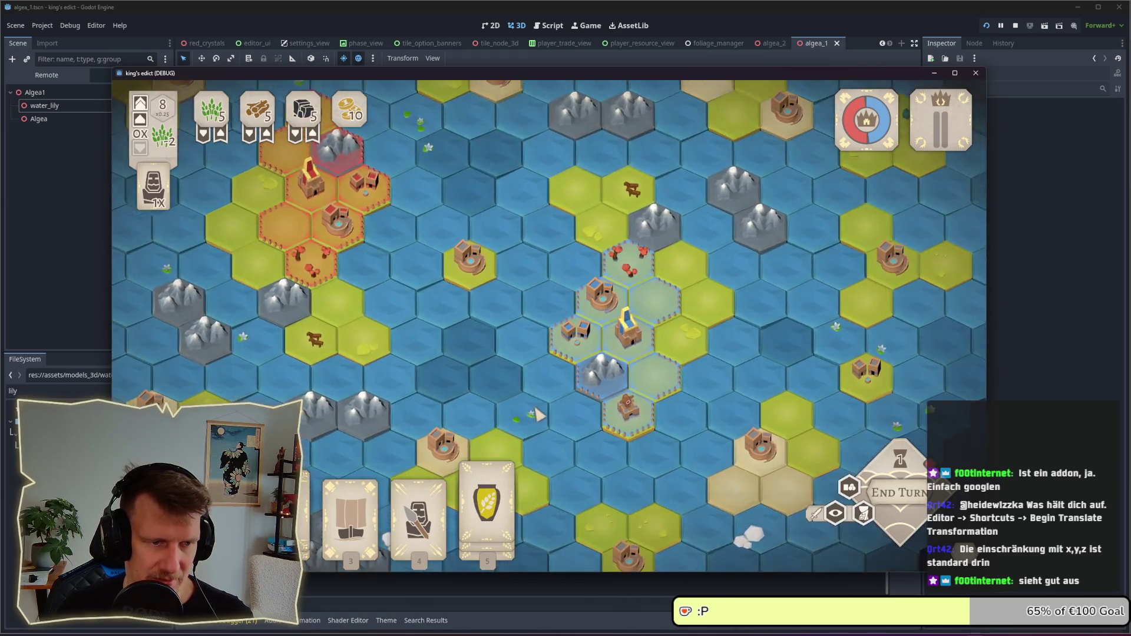
pyautogui.moveTo(533, 414); pyautogui.dragTo(566, 354)
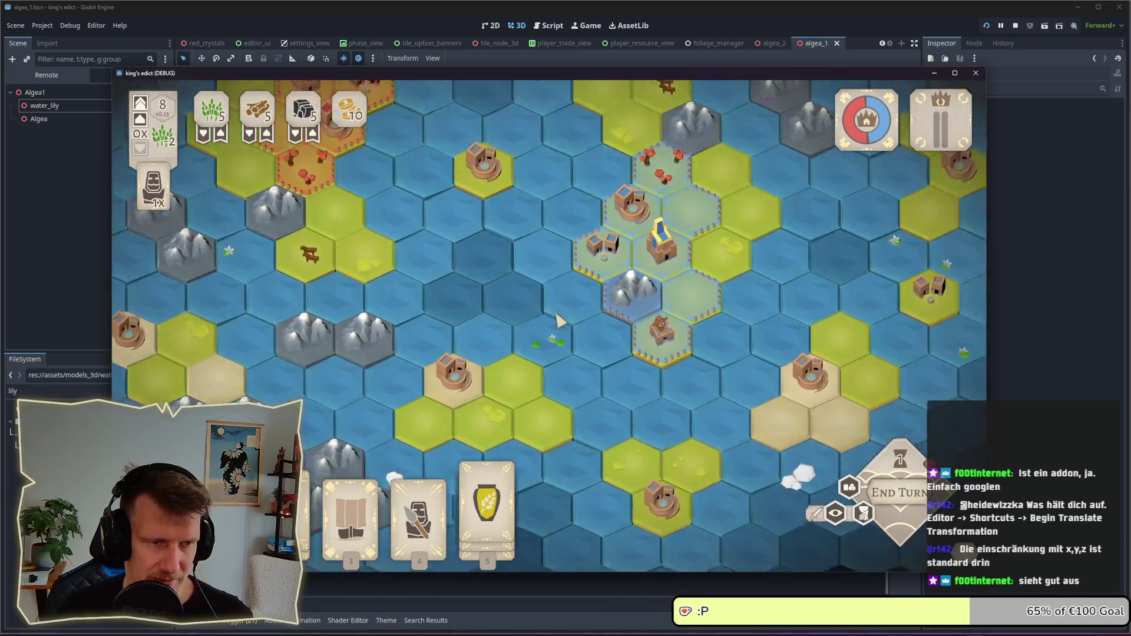
pyautogui.scroll(4, 584, 354)
pyautogui.scroll(-3, 605, 329)
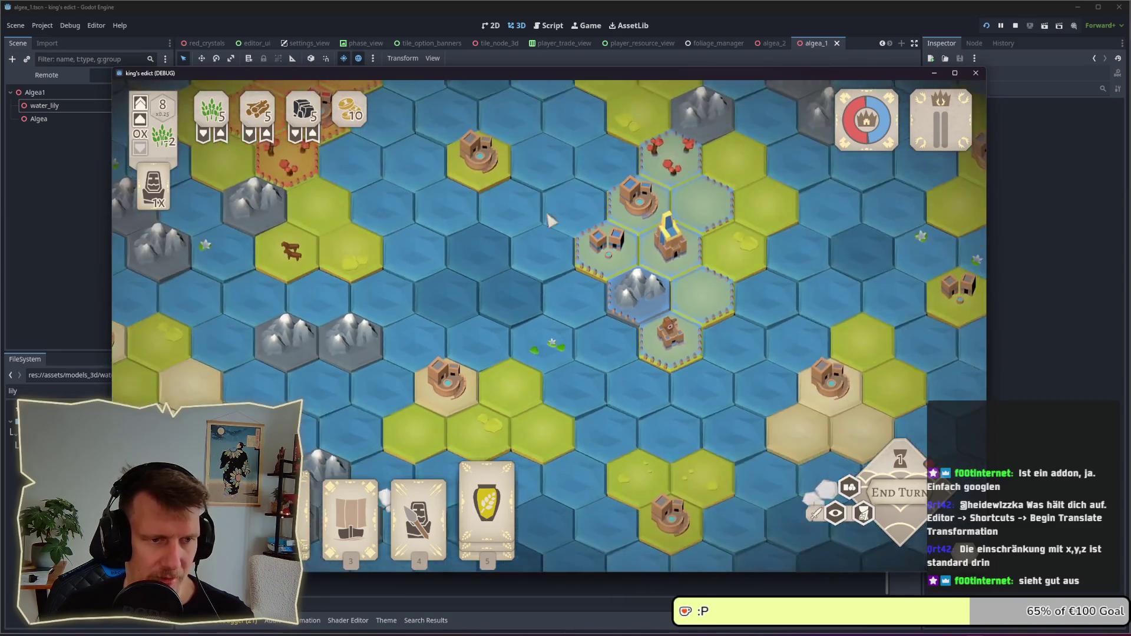
pyautogui.moveTo(583, 266); pyautogui.dragTo(647, 375)
pyautogui.scroll(3, 628, 349)
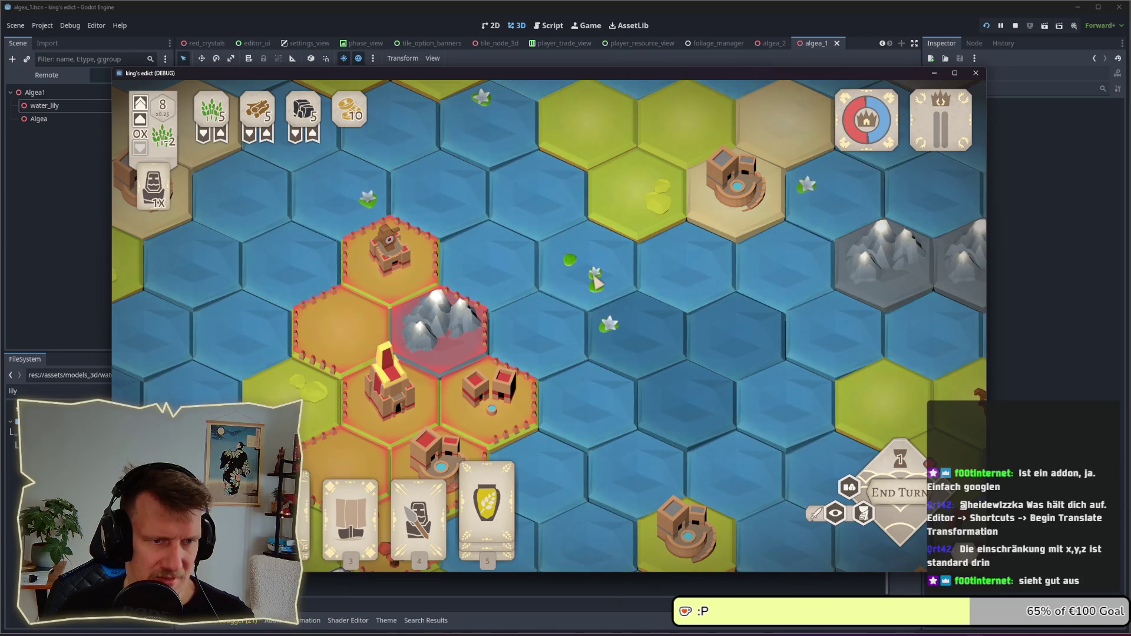
pyautogui.scroll(-5, 595, 276)
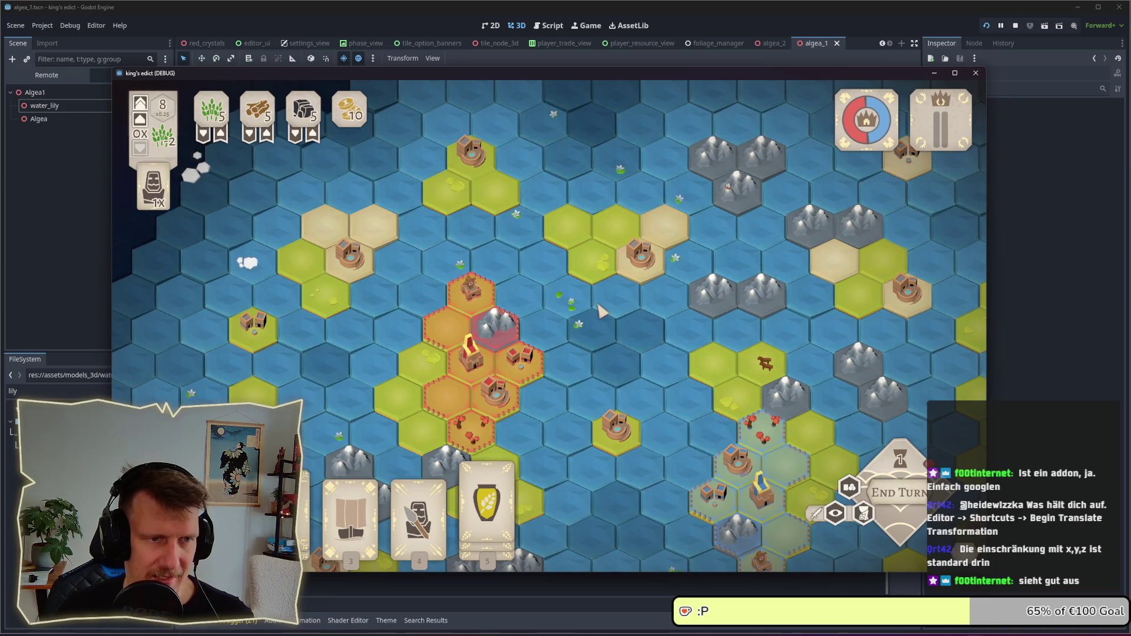
pyautogui.scroll(-1, 610, 387)
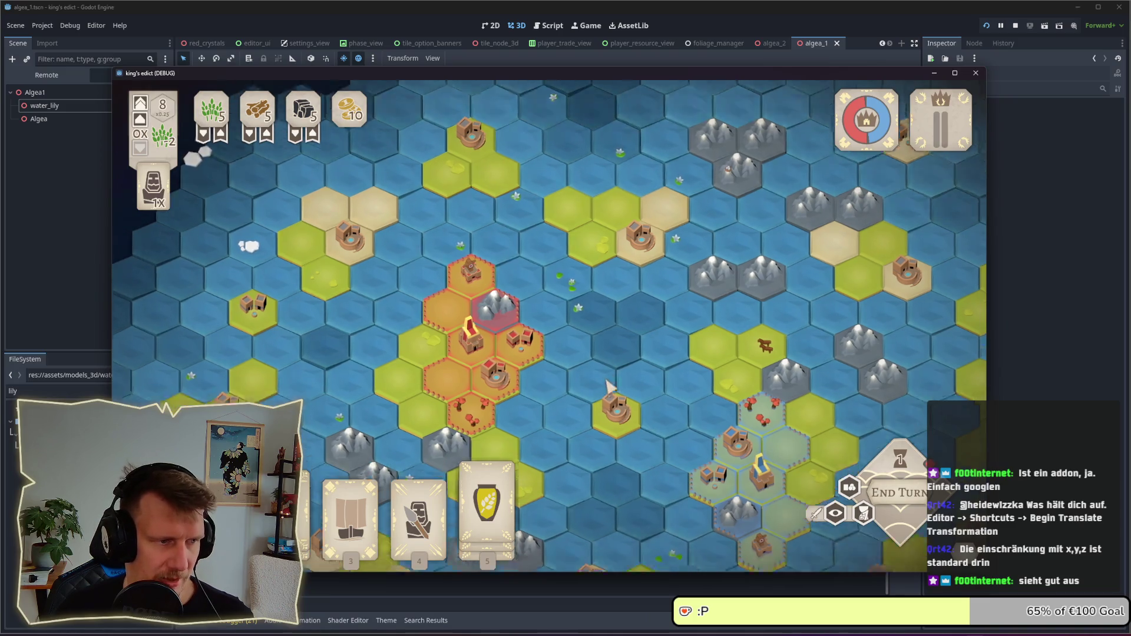
pyautogui.moveTo(610, 386); pyautogui.dragTo(596, 274)
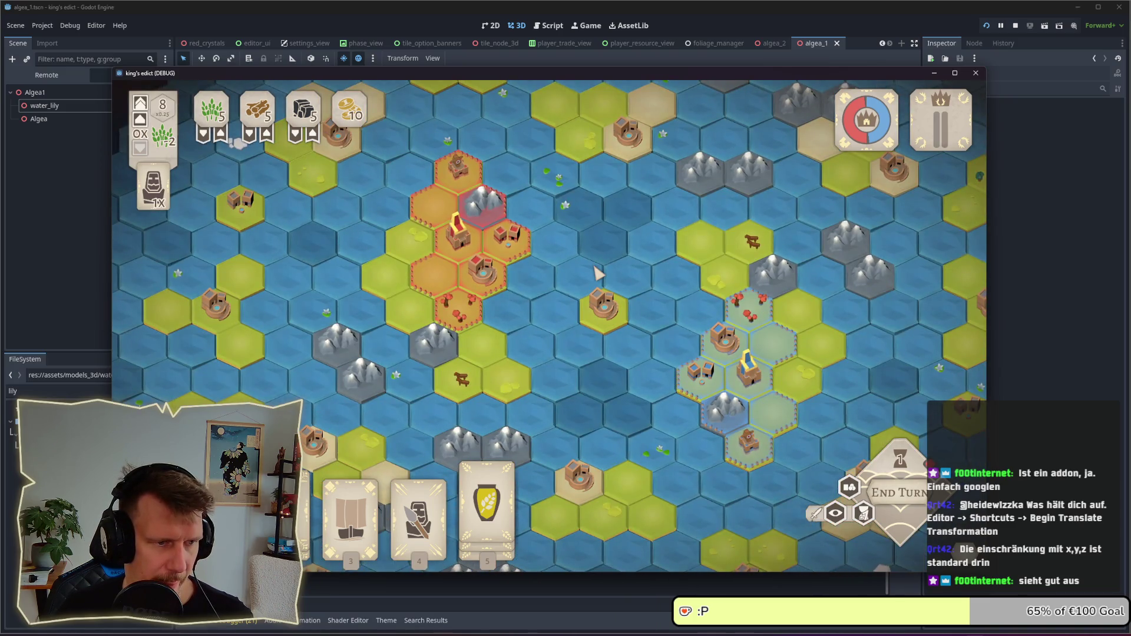
pyautogui.press('Down')
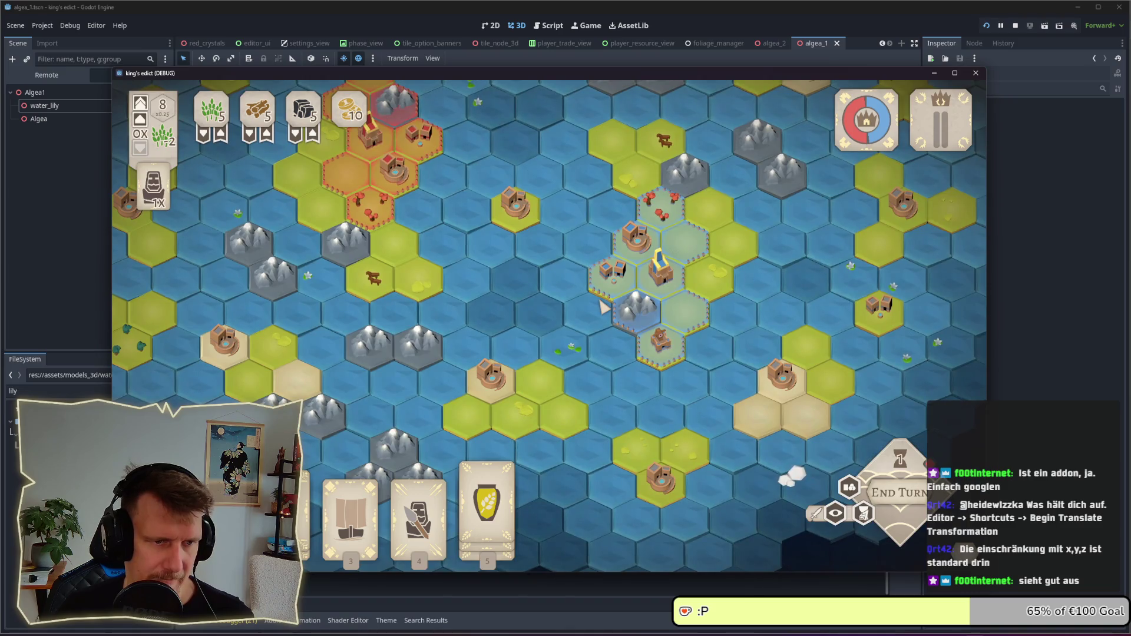
pyautogui.scroll(-3, 605, 307)
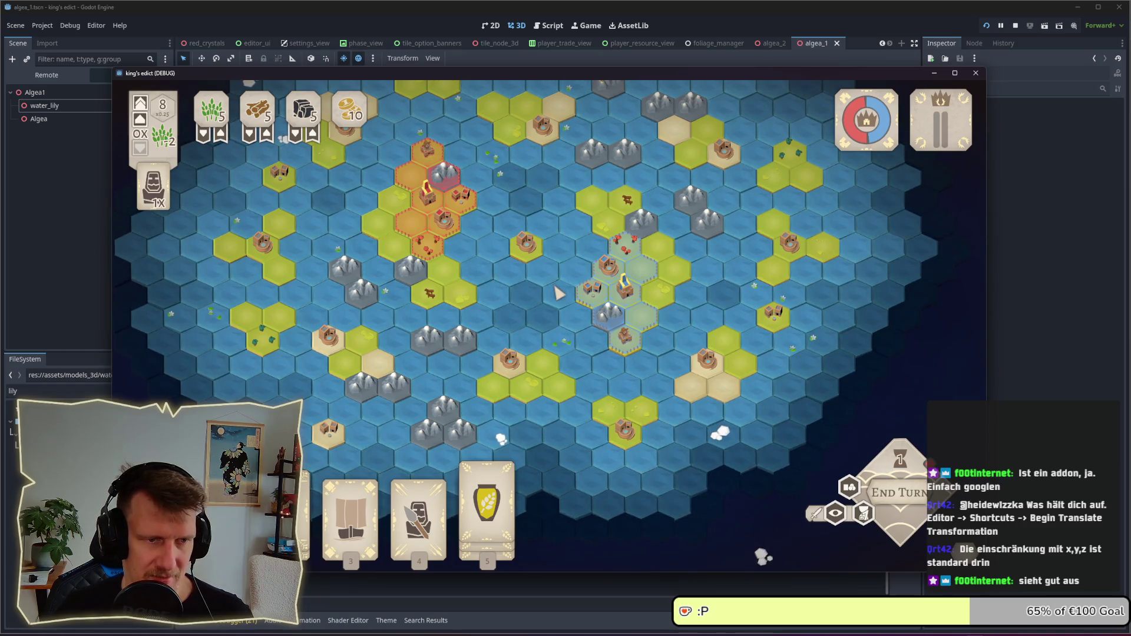
pyautogui.moveTo(559, 293); pyautogui.dragTo(566, 321)
pyautogui.scroll(3, 572, 375)
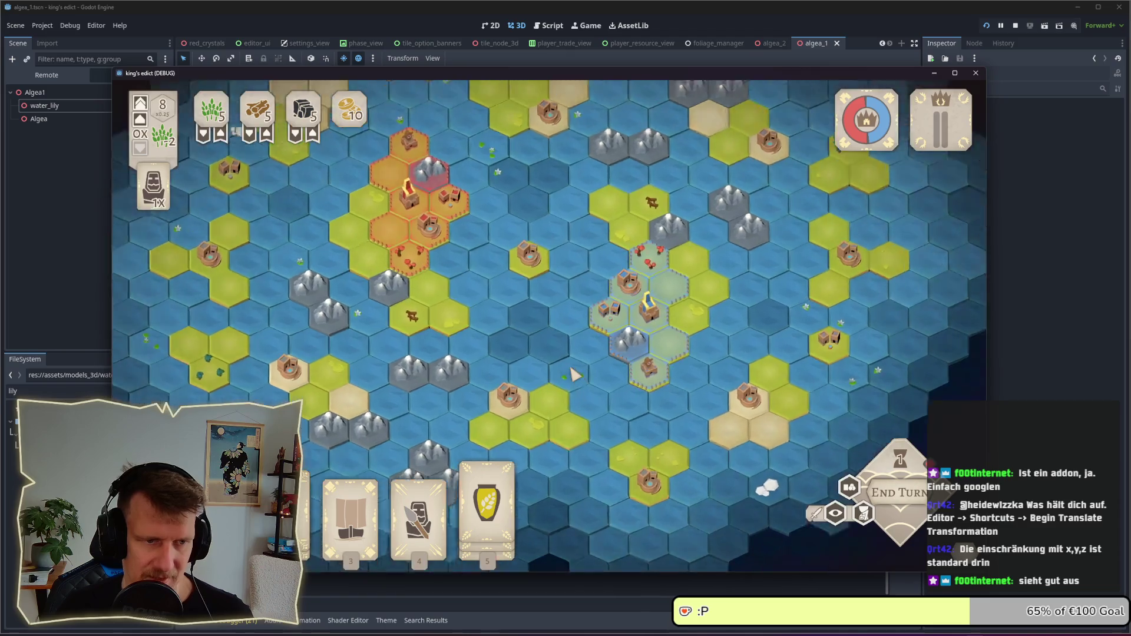
pyautogui.moveTo(572, 378)
pyautogui.mouseDown()
pyautogui.moveTo(586, 294)
pyautogui.moveTo(618, 305)
pyautogui.mouseUp()
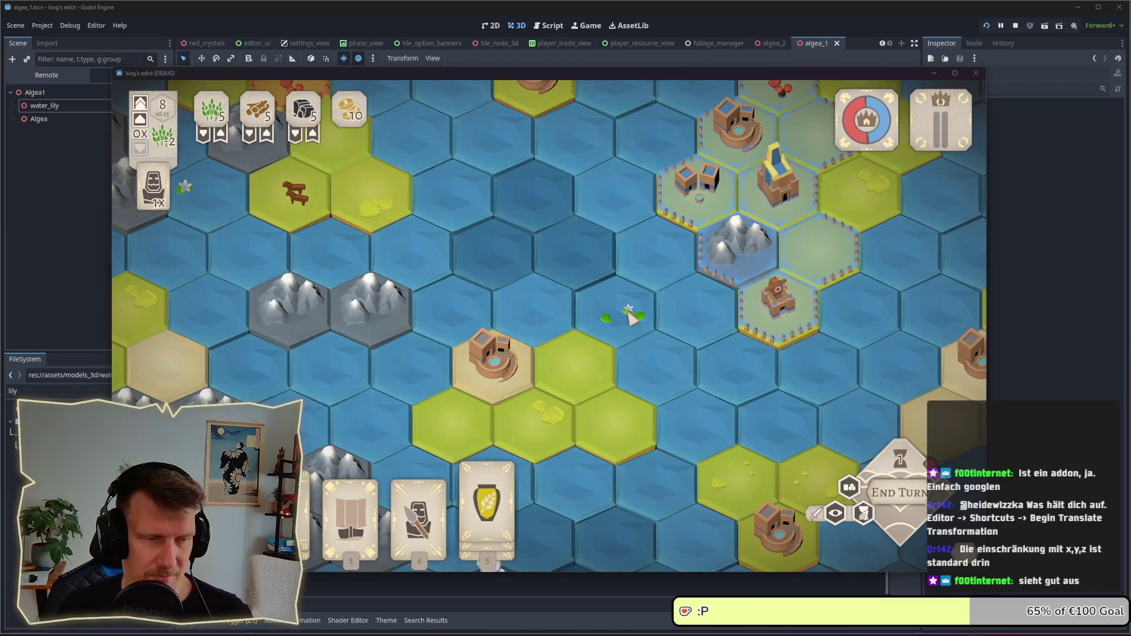
pyautogui.hotkey('alt', 'Tab')
# - Set water_lily's scale to 0.15 then 0.185 in algea_2, save the scene and return to the game
pyautogui.click(515, 265)
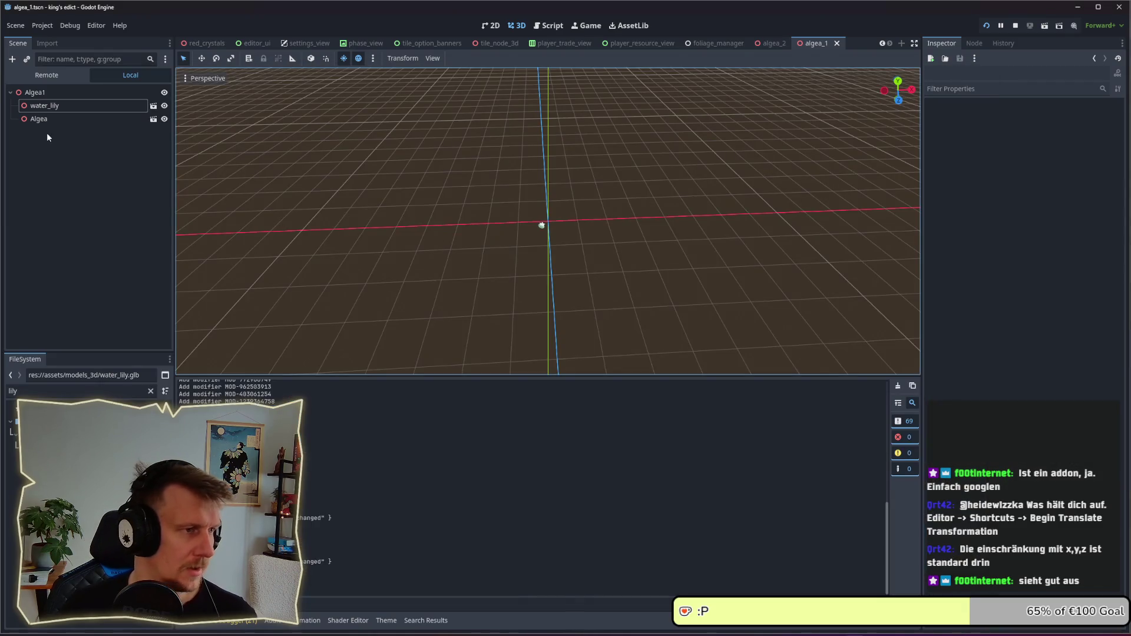
pyautogui.click(774, 42)
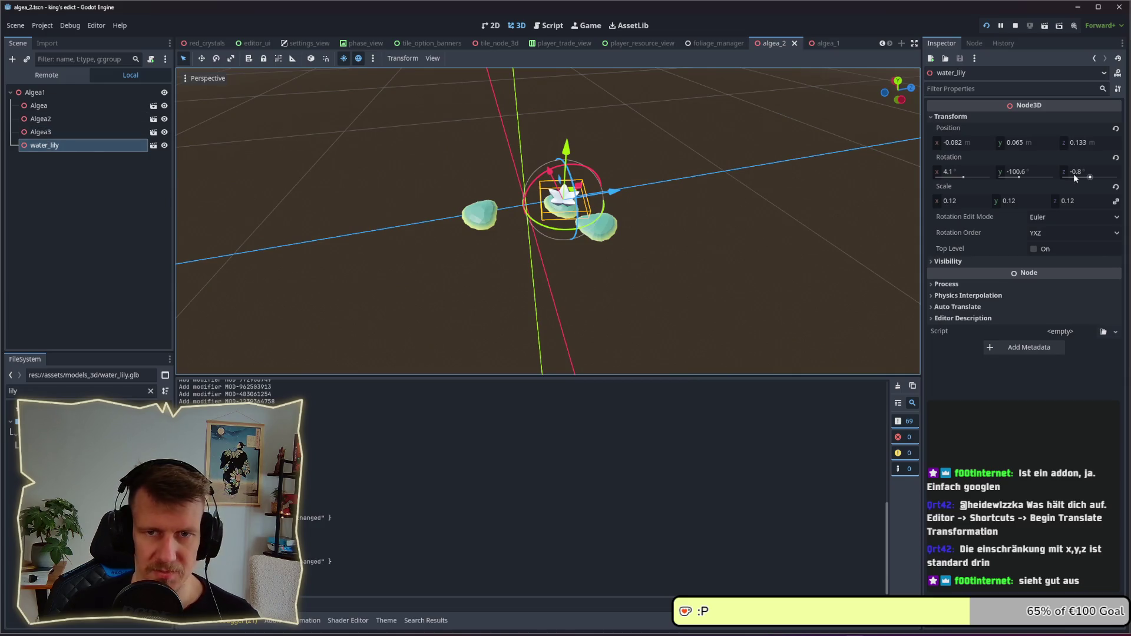
pyautogui.click(1073, 199)
pyautogui.write('0.15')
pyautogui.press('Return')
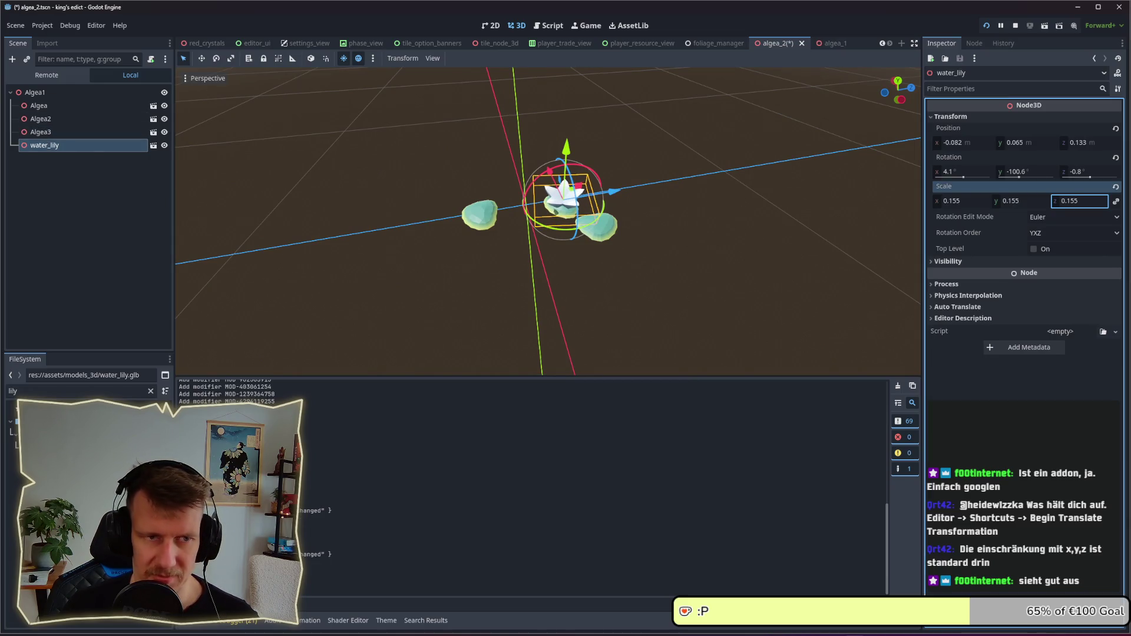
pyautogui.click(813, 225)
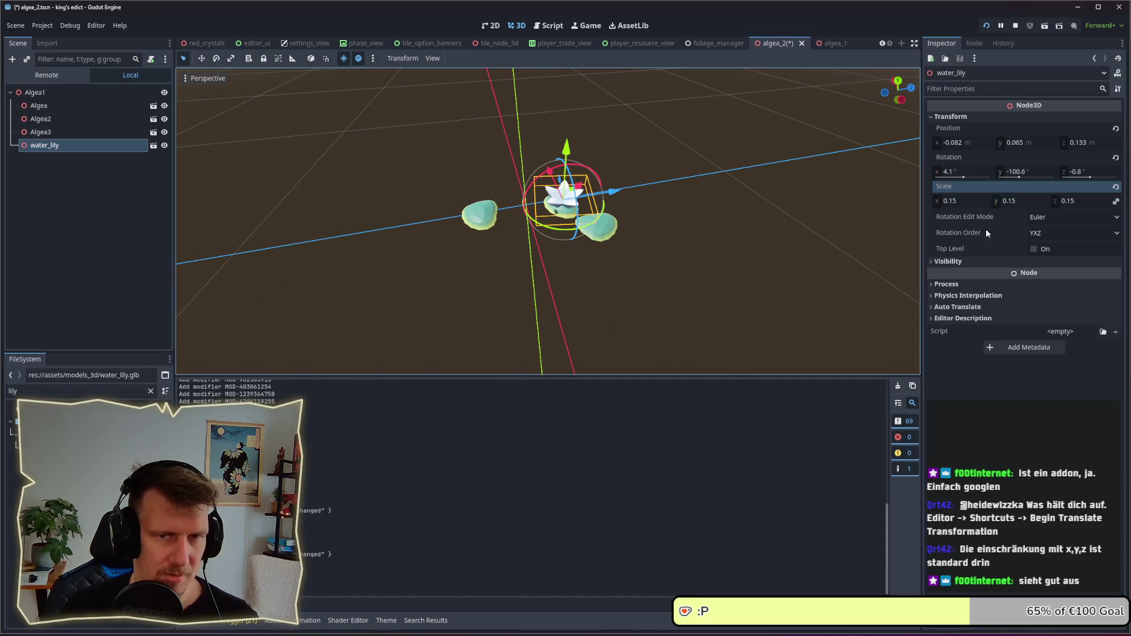
pyautogui.click(1070, 202)
pyautogui.write('0.18')
pyautogui.press('Return')
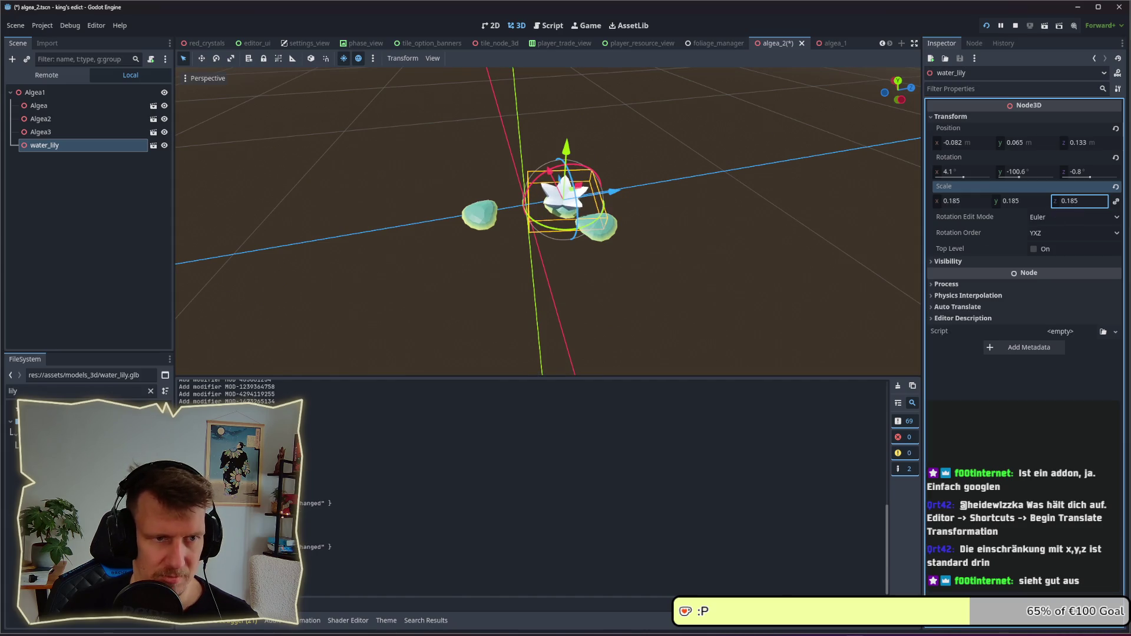
pyautogui.hotkey('ctrl', 's')
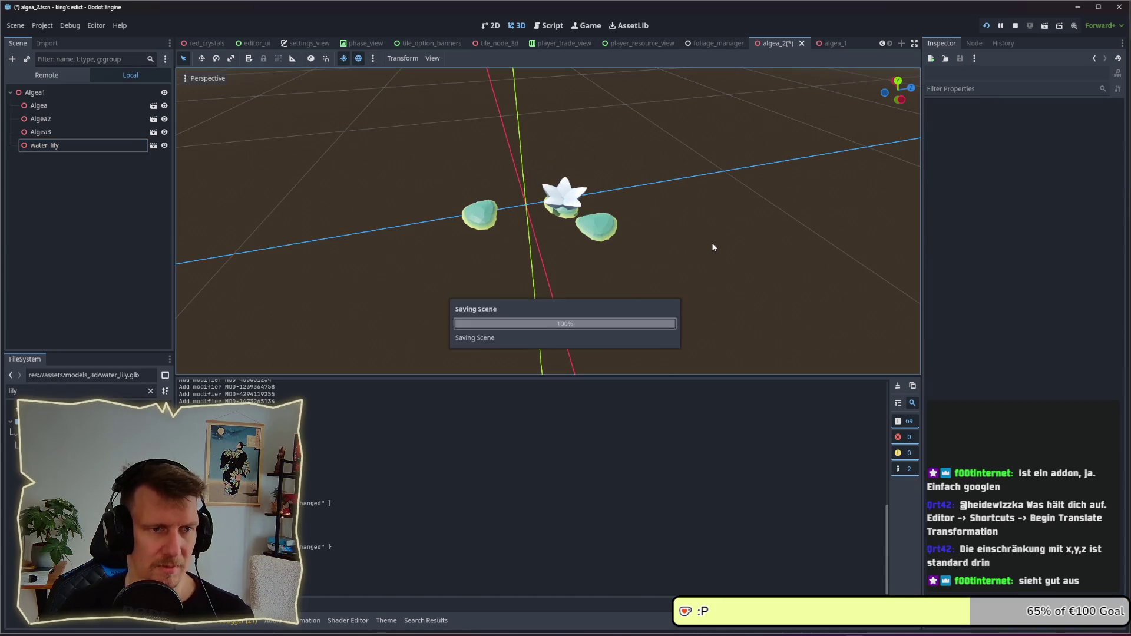
pyautogui.hotkey('alt', 'Tab')
pyautogui.scroll(-3, 716, 250)
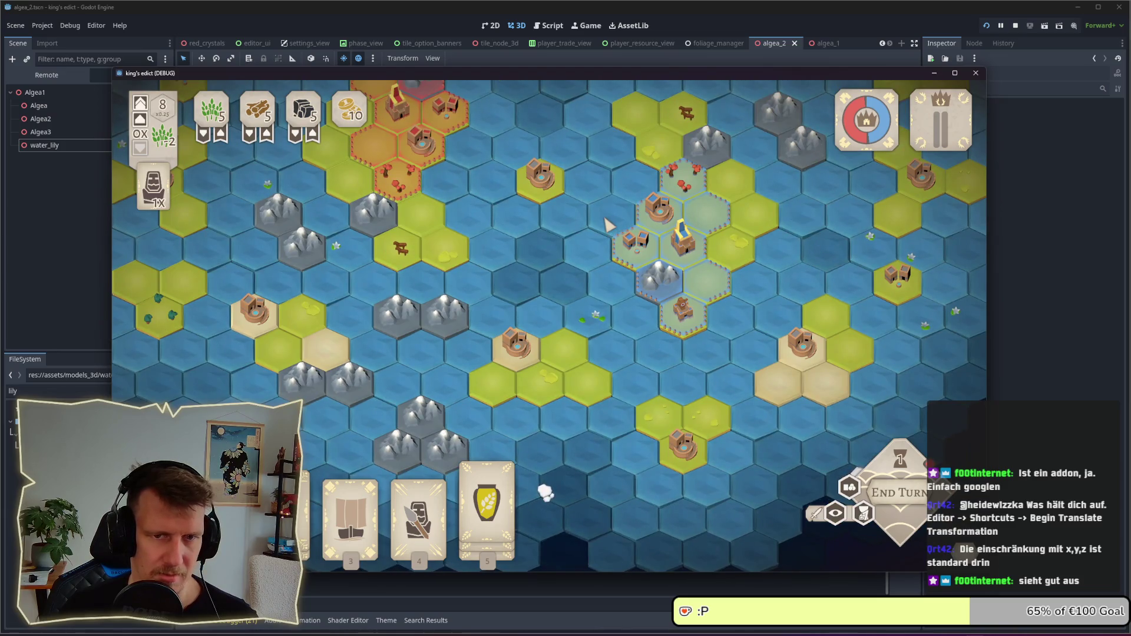
pyautogui.scroll(-2, 609, 203)
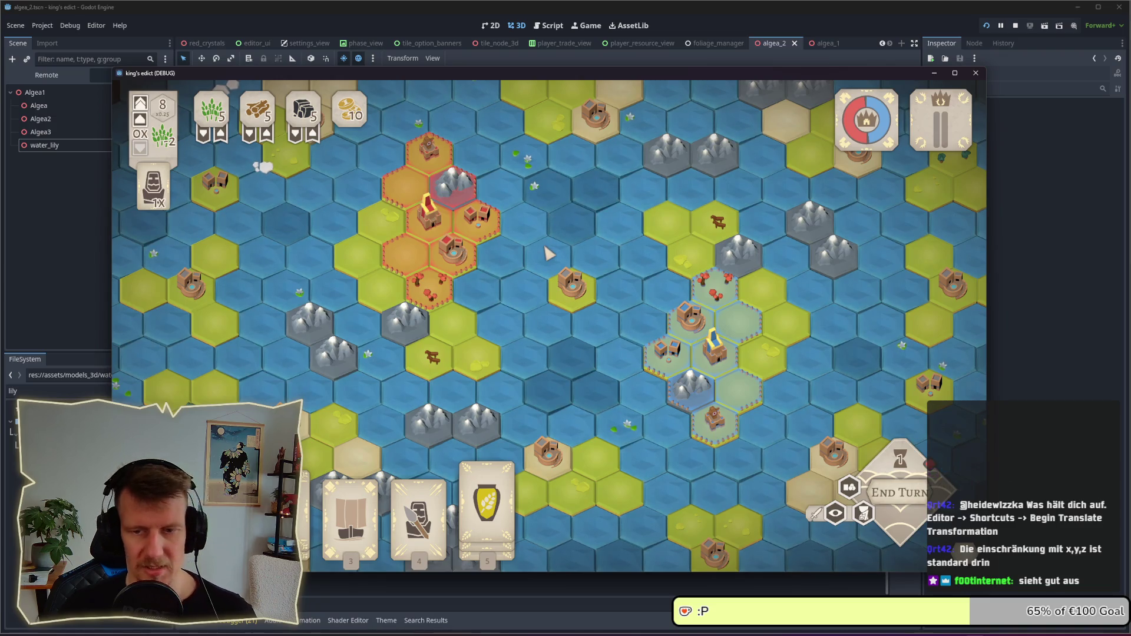
# - Pan across the map to inspect the enlarged lilies and move the orange territory out of view
pyautogui.moveTo(548, 254)
pyautogui.mouseDown()
pyautogui.moveTo(559, 330)
pyautogui.moveTo(530, 186)
pyautogui.mouseUp()
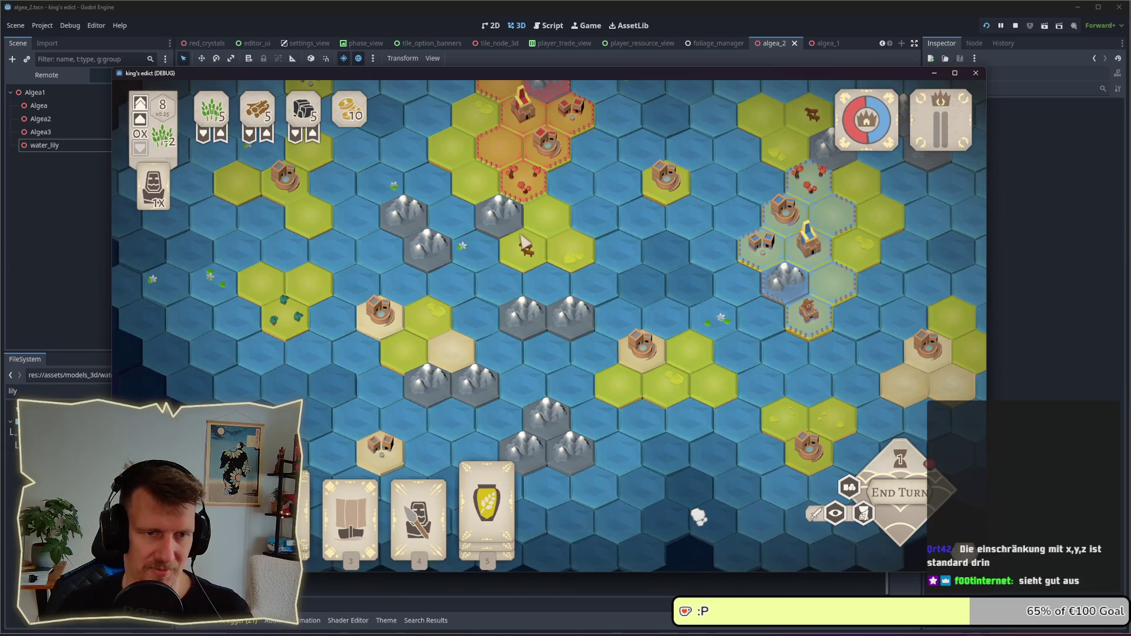
pyautogui.scroll(-3, 619, 292)
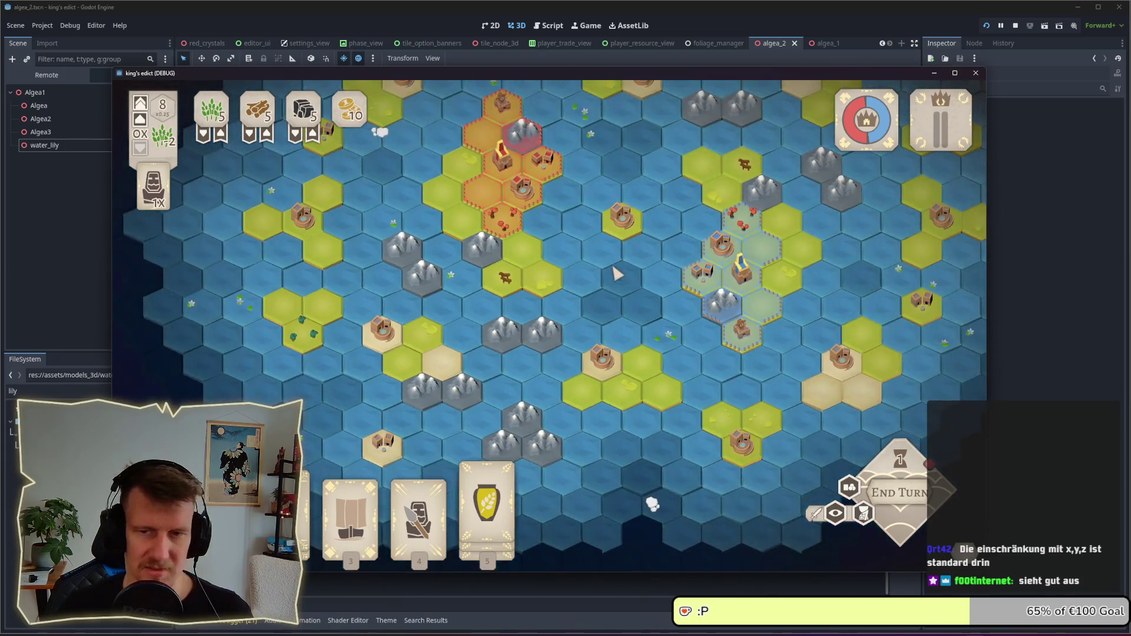
pyautogui.moveTo(616, 274); pyautogui.dragTo(621, 291)
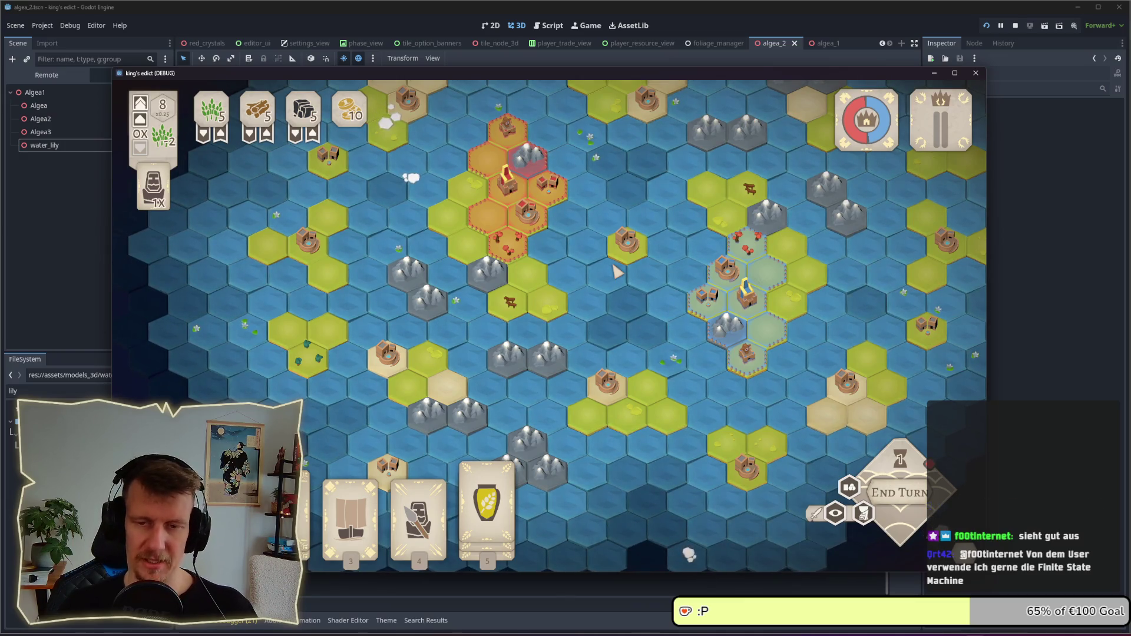
pyautogui.moveTo(616, 258); pyautogui.dragTo(601, 306)
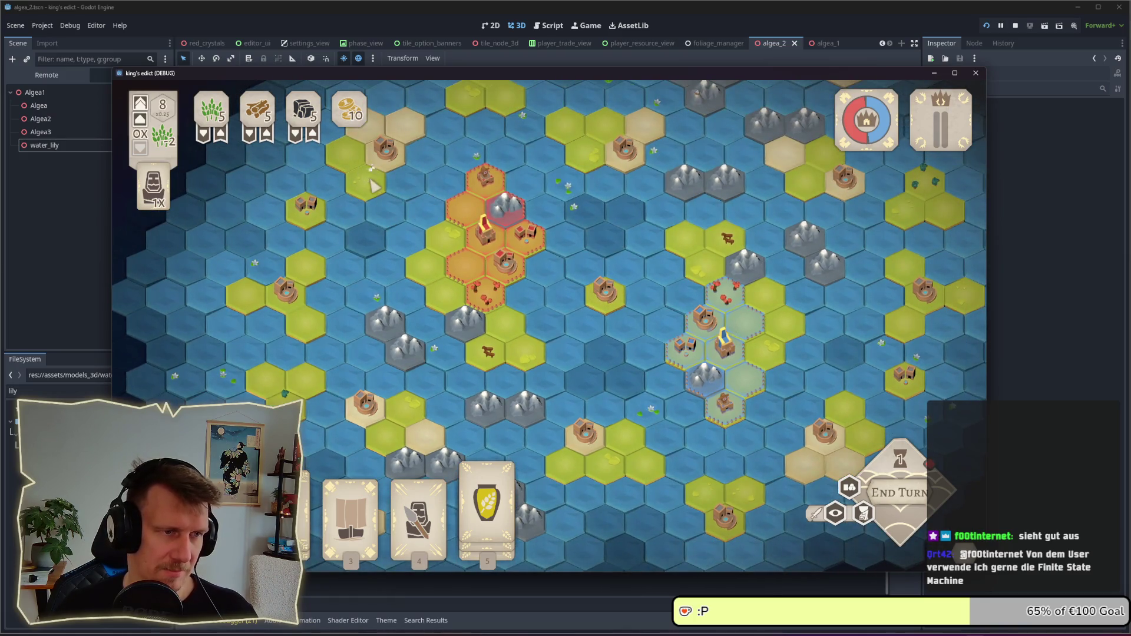
pyautogui.moveTo(407, 219); pyautogui.dragTo(598, 337)
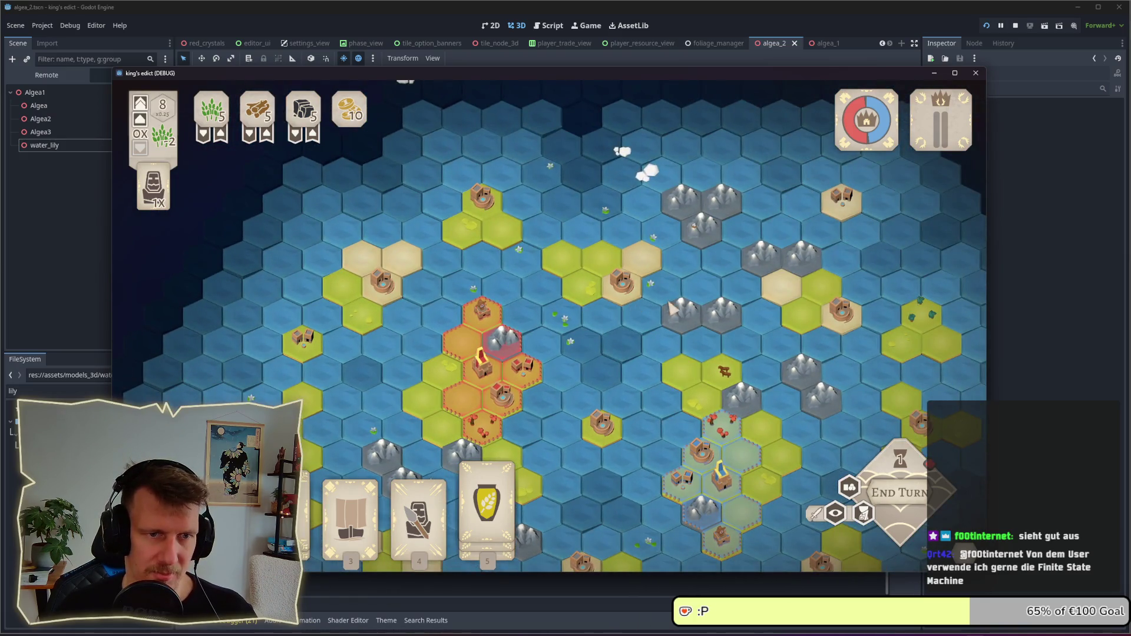
pyautogui.scroll(4, 595, 336)
pyautogui.scroll(2, 561, 370)
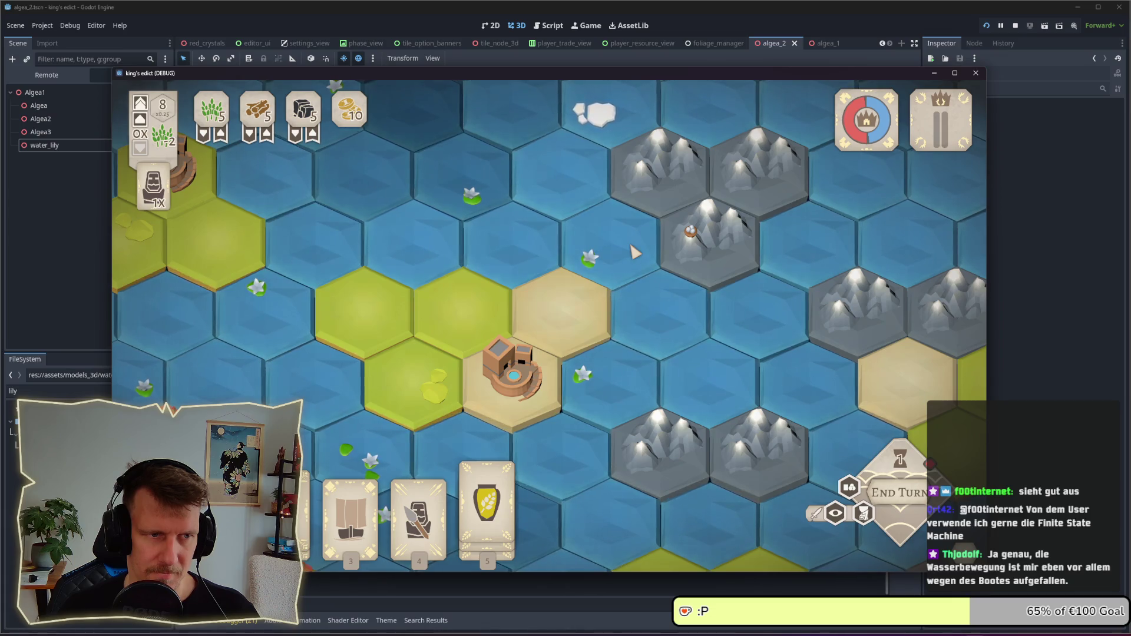
pyautogui.scroll(-3, 635, 253)
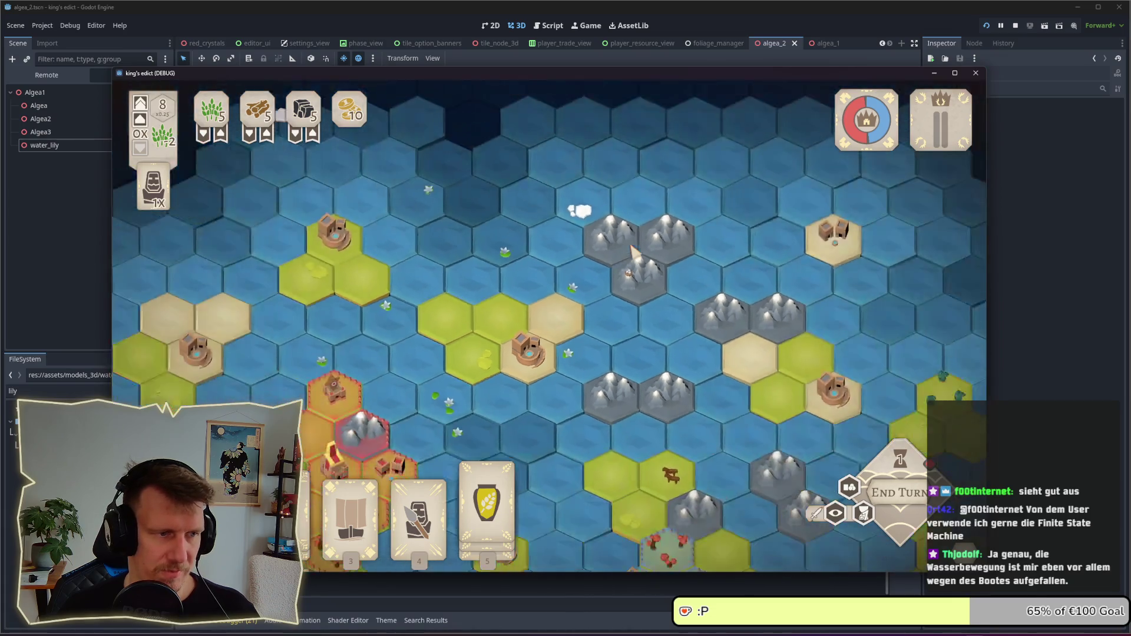
pyautogui.moveTo(606, 334); pyautogui.dragTo(629, 216)
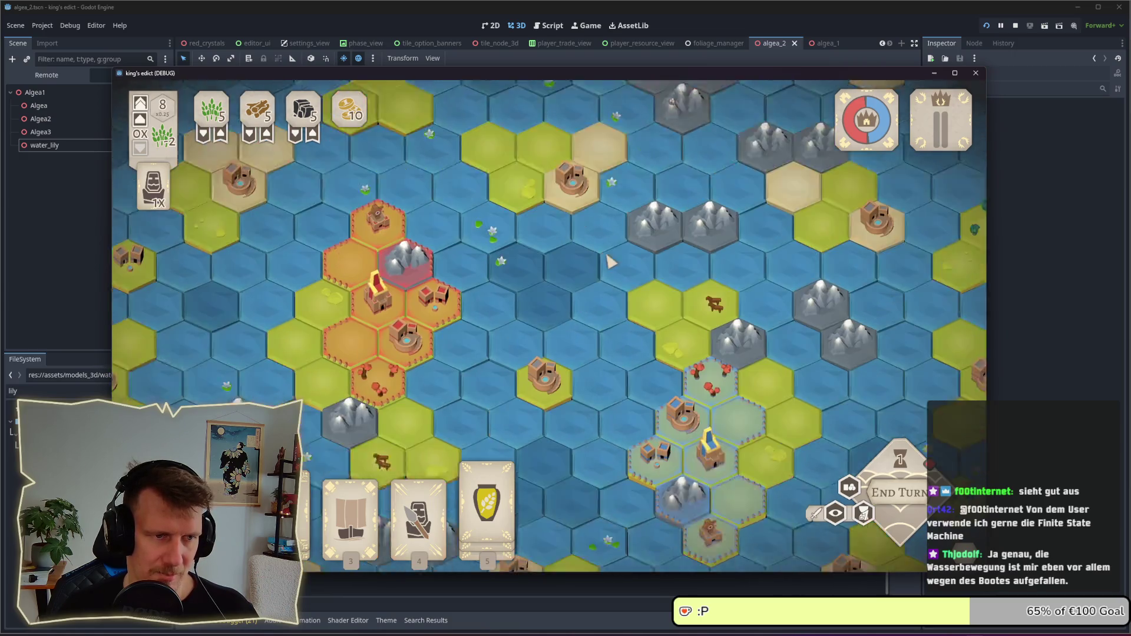
pyautogui.moveTo(603, 323); pyautogui.dragTo(566, 298)
pyautogui.moveTo(513, 335); pyautogui.dragTo(530, 320)
pyautogui.moveTo(459, 336); pyautogui.dragTo(645, 282)
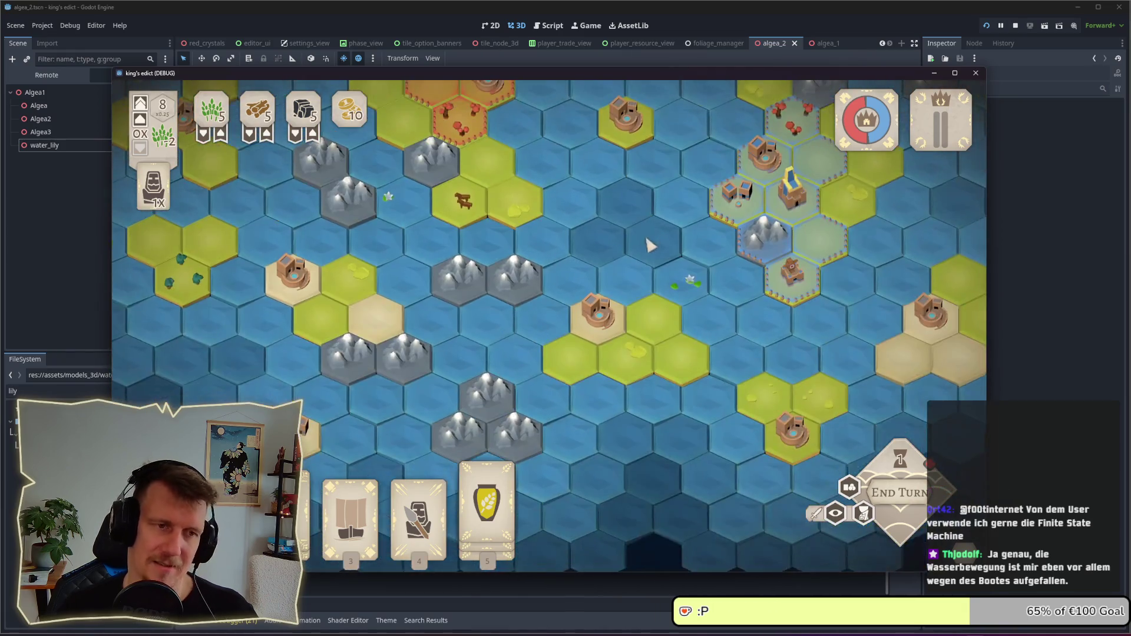
pyautogui.moveTo(731, 290)
pyautogui.mouseDown()
pyautogui.moveTo(661, 261)
pyautogui.moveTo(604, 306)
pyautogui.moveTo(522, 324)
pyautogui.mouseUp()
pyautogui.scroll(-2, 618, 284)
pyautogui.scroll(4, 604, 306)
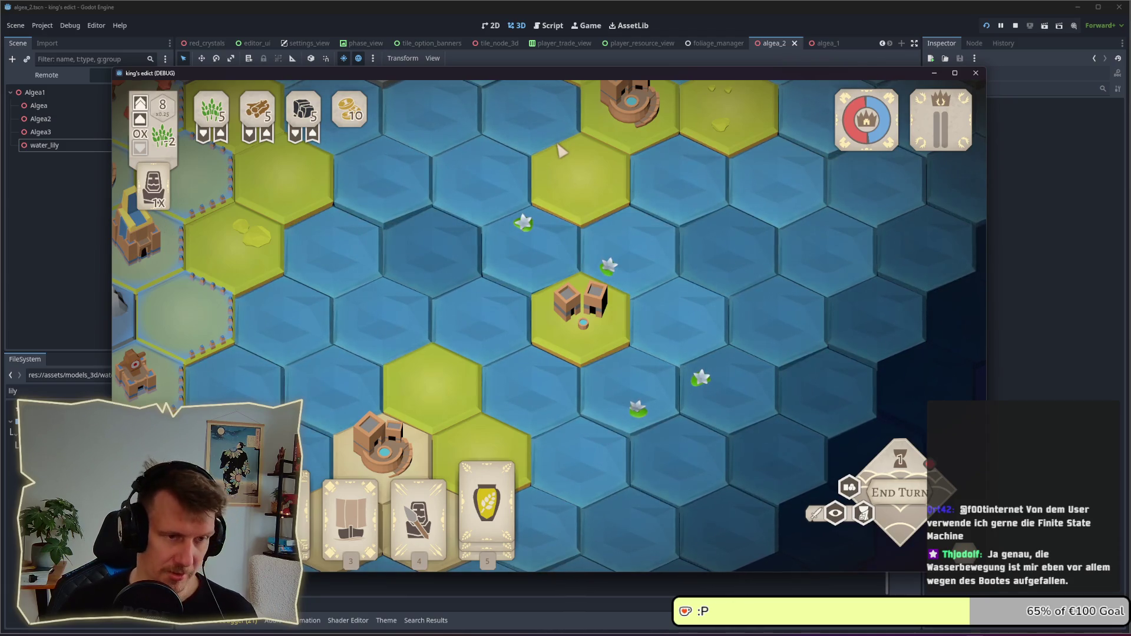
# - Start a Win+Shift+S screen capture over the game and choose a snip shape
pyautogui.press('super+shift+s')
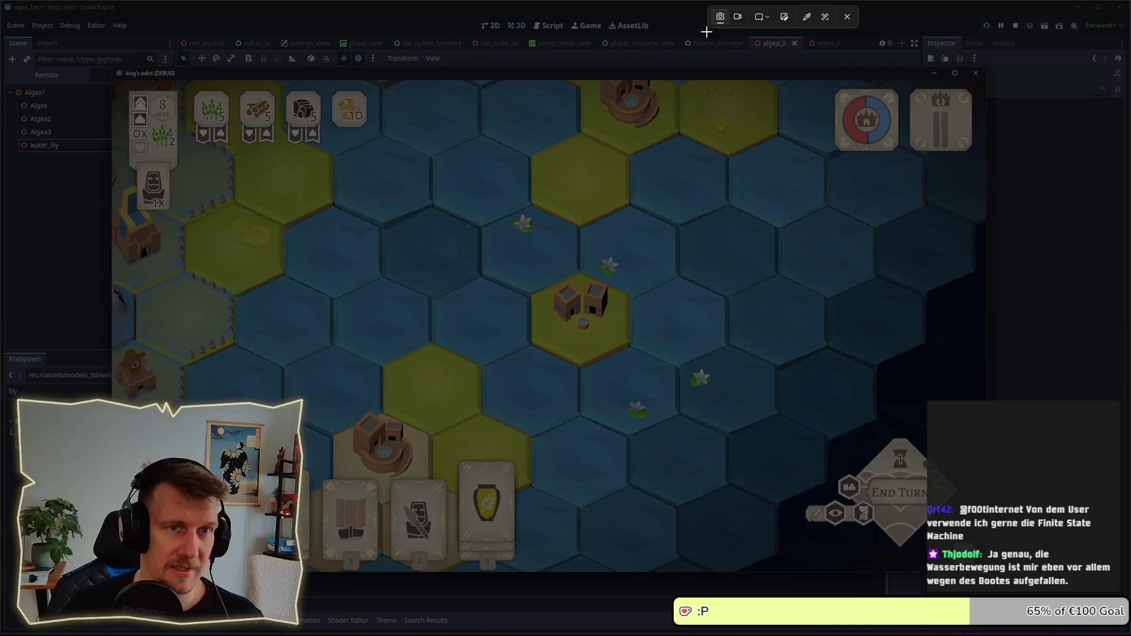
pyautogui.click(767, 17)
pyautogui.click(778, 36)
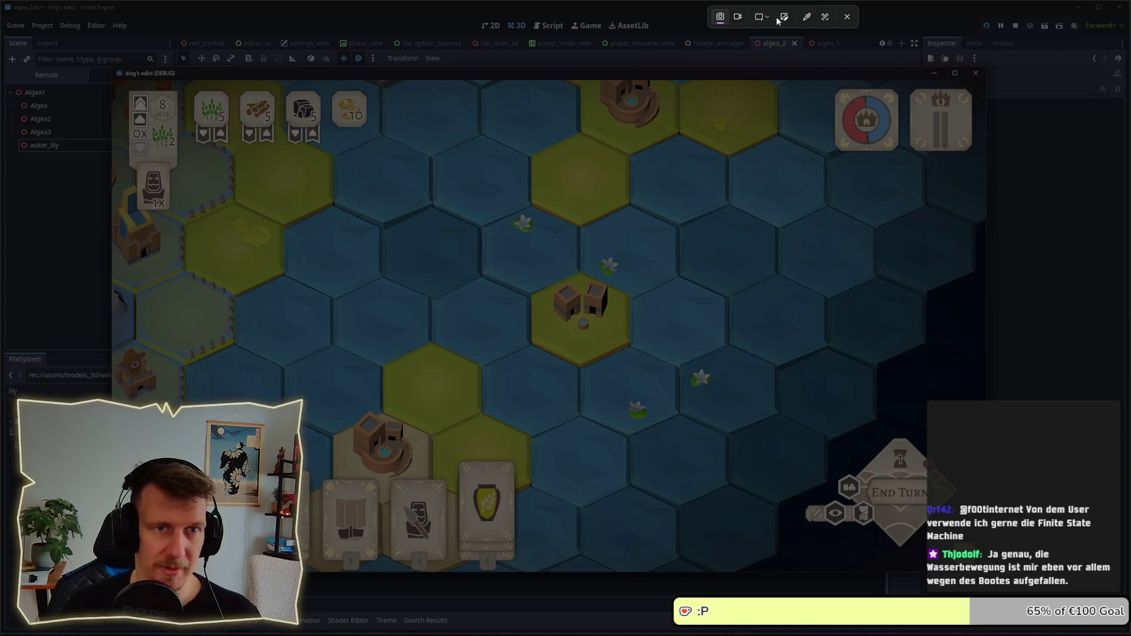